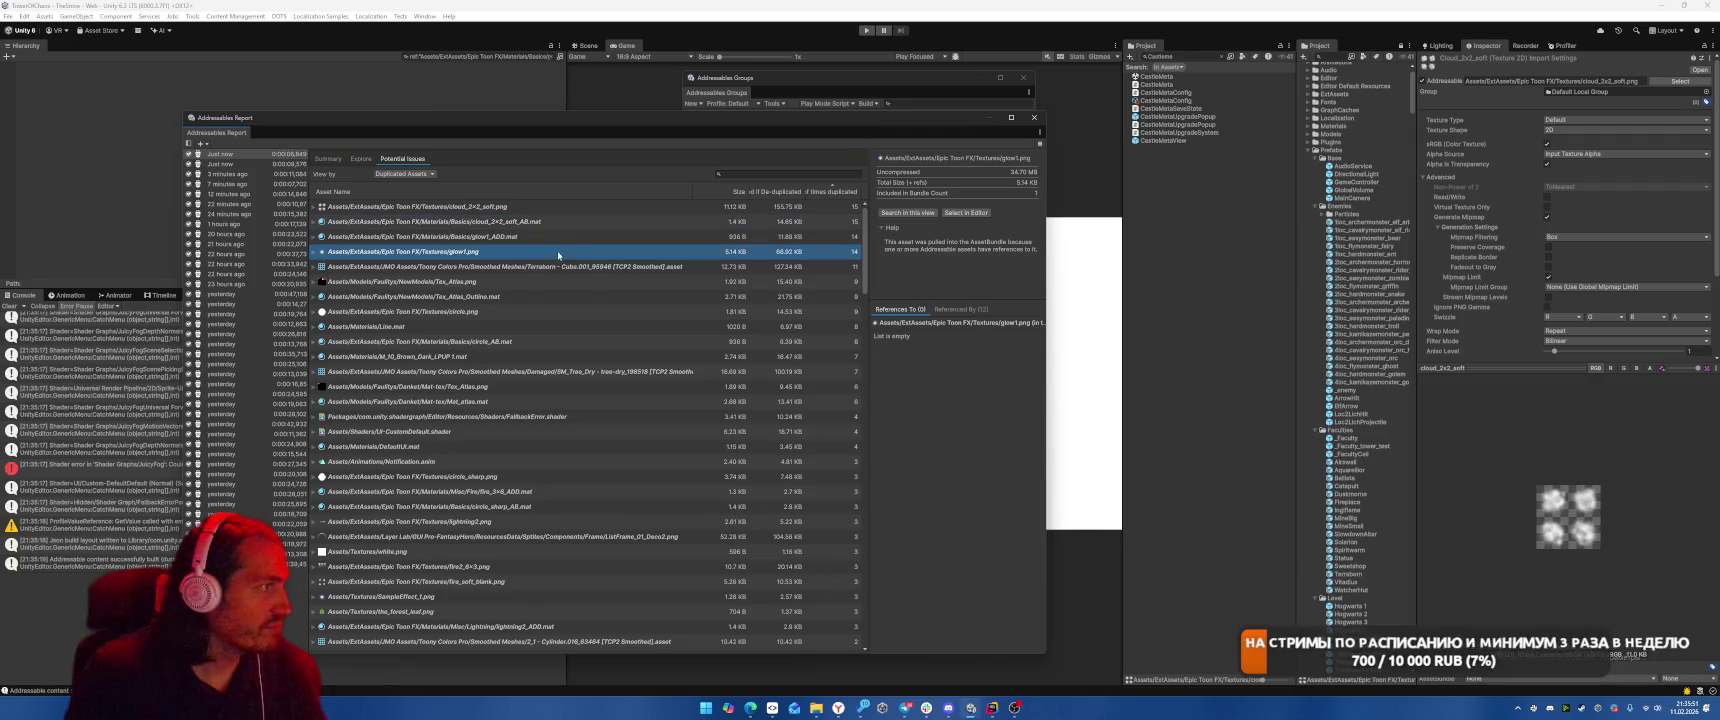
Select the duplicated glow1_ADD.mat material and glow1.png texture in the editor to inspect them.
left_click(966, 212)
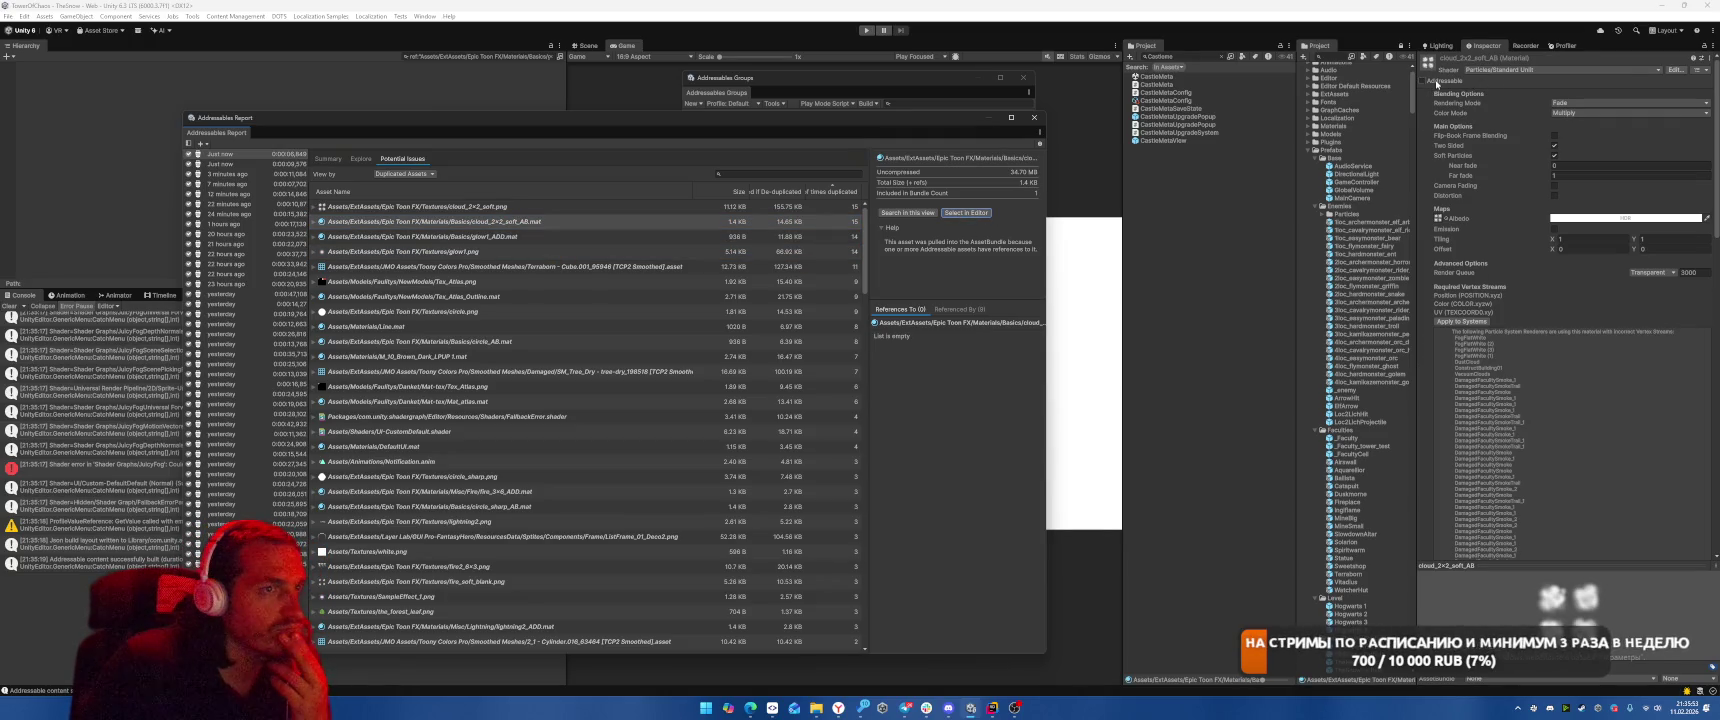
left_click(1435, 84)
left_click(568, 238)
left_click(966, 212)
left_click(614, 251)
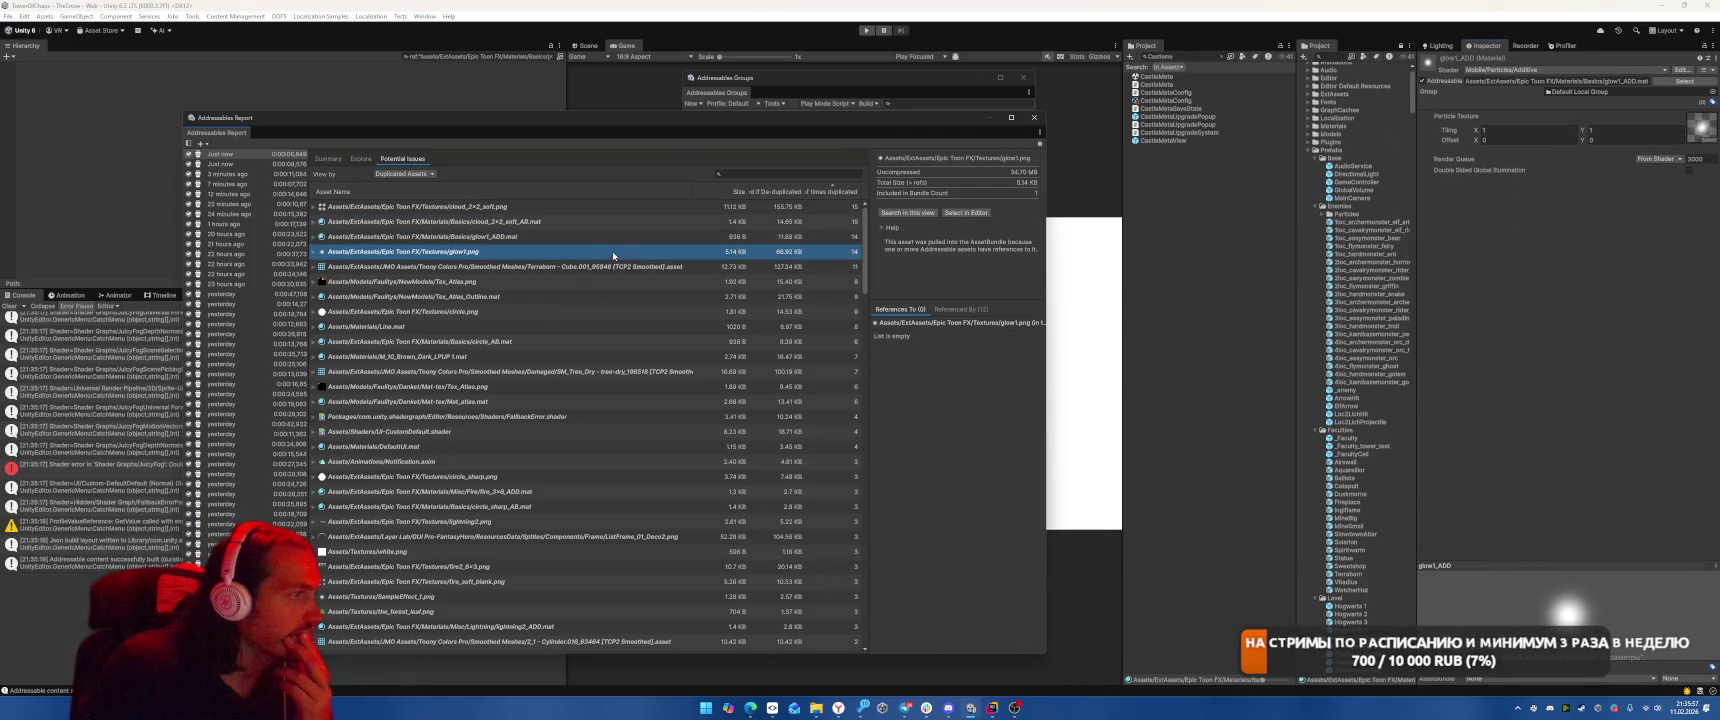
left_click(966, 212)
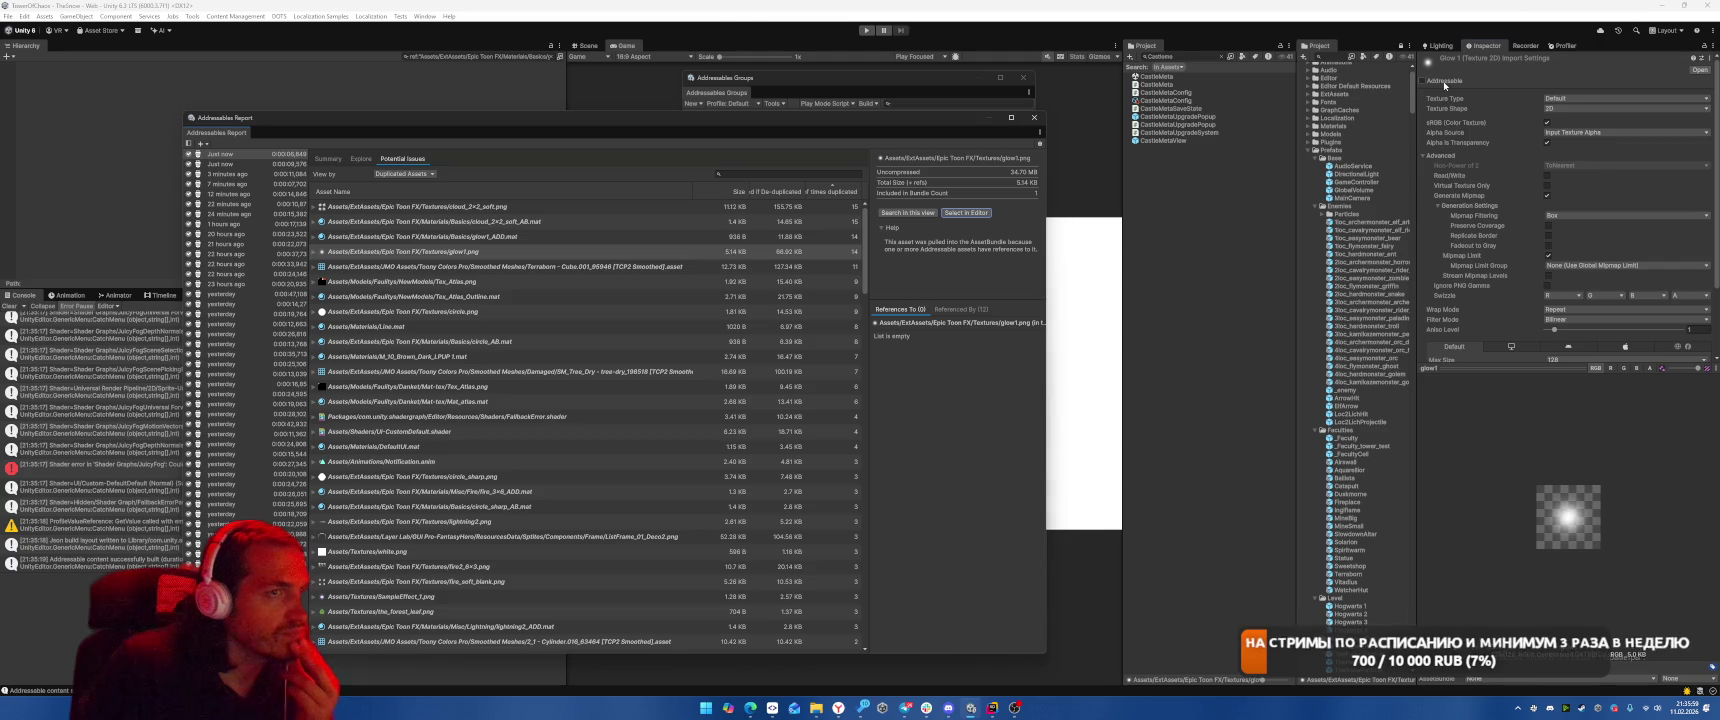
Inspect the duplicated Terraborn mesh and list its bundles, including scenes_scenes_menu and defaultlocalgroup.
left_click(650, 266)
left_click(966, 212)
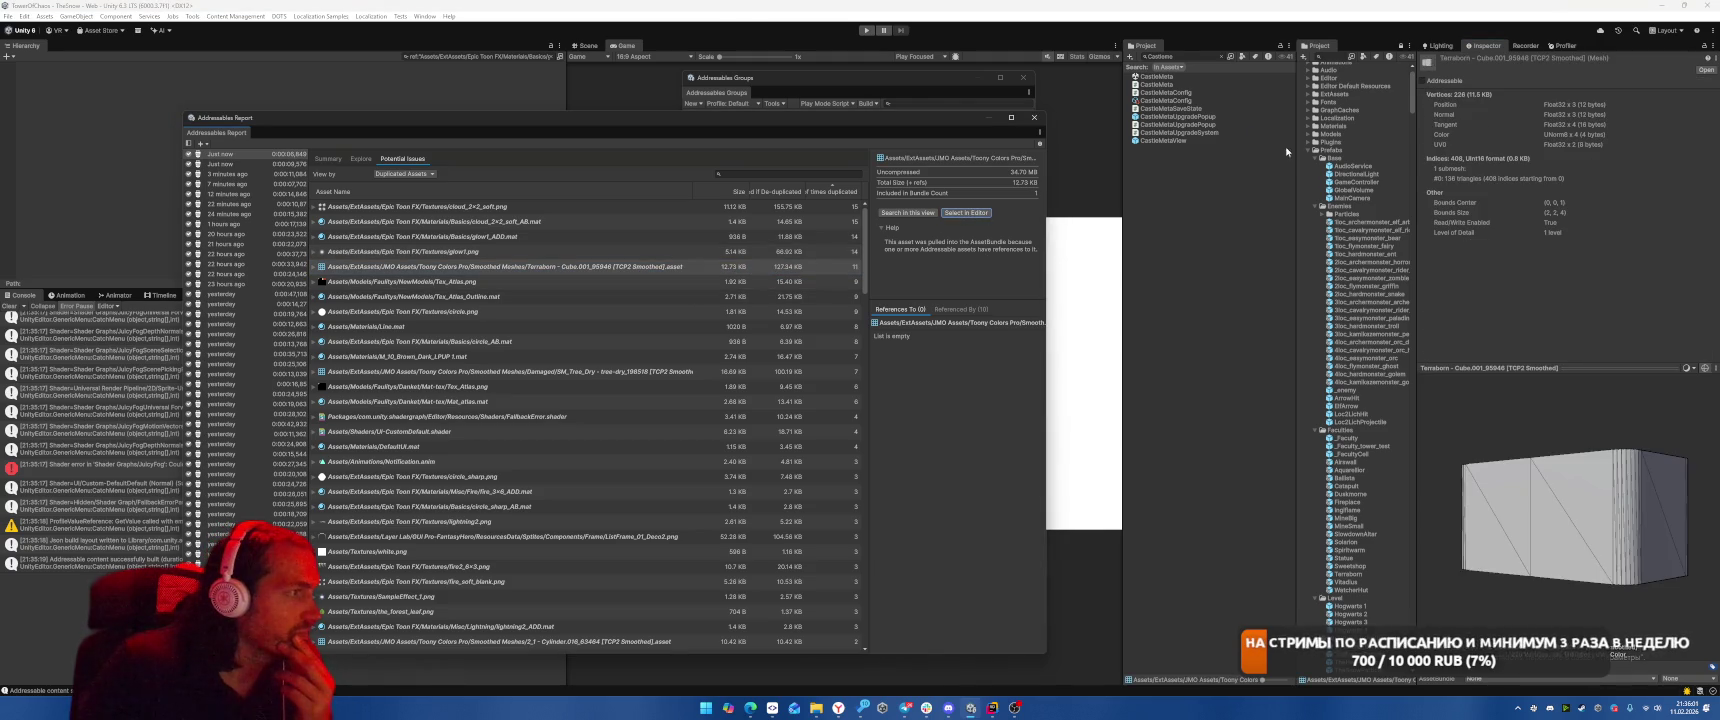
mouse_move(1560, 510)
left_mouse_down()
mouse_move(1516, 557)
mouse_move(1555, 505)
left_mouse_up()
left_click(316, 268)
left_click(314, 267)
left_click(320, 297)
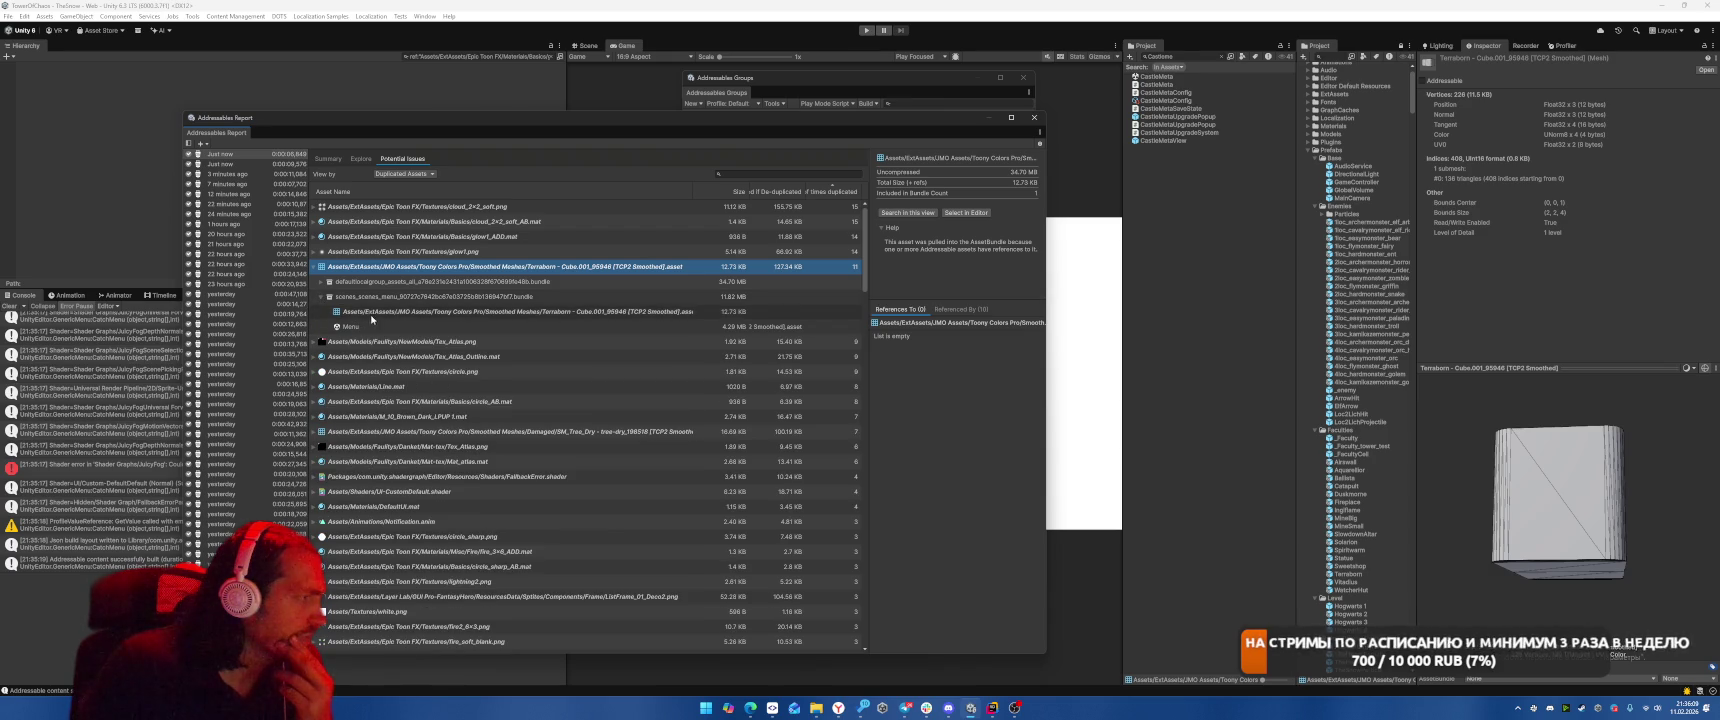
left_click(377, 314)
left_click(321, 283)
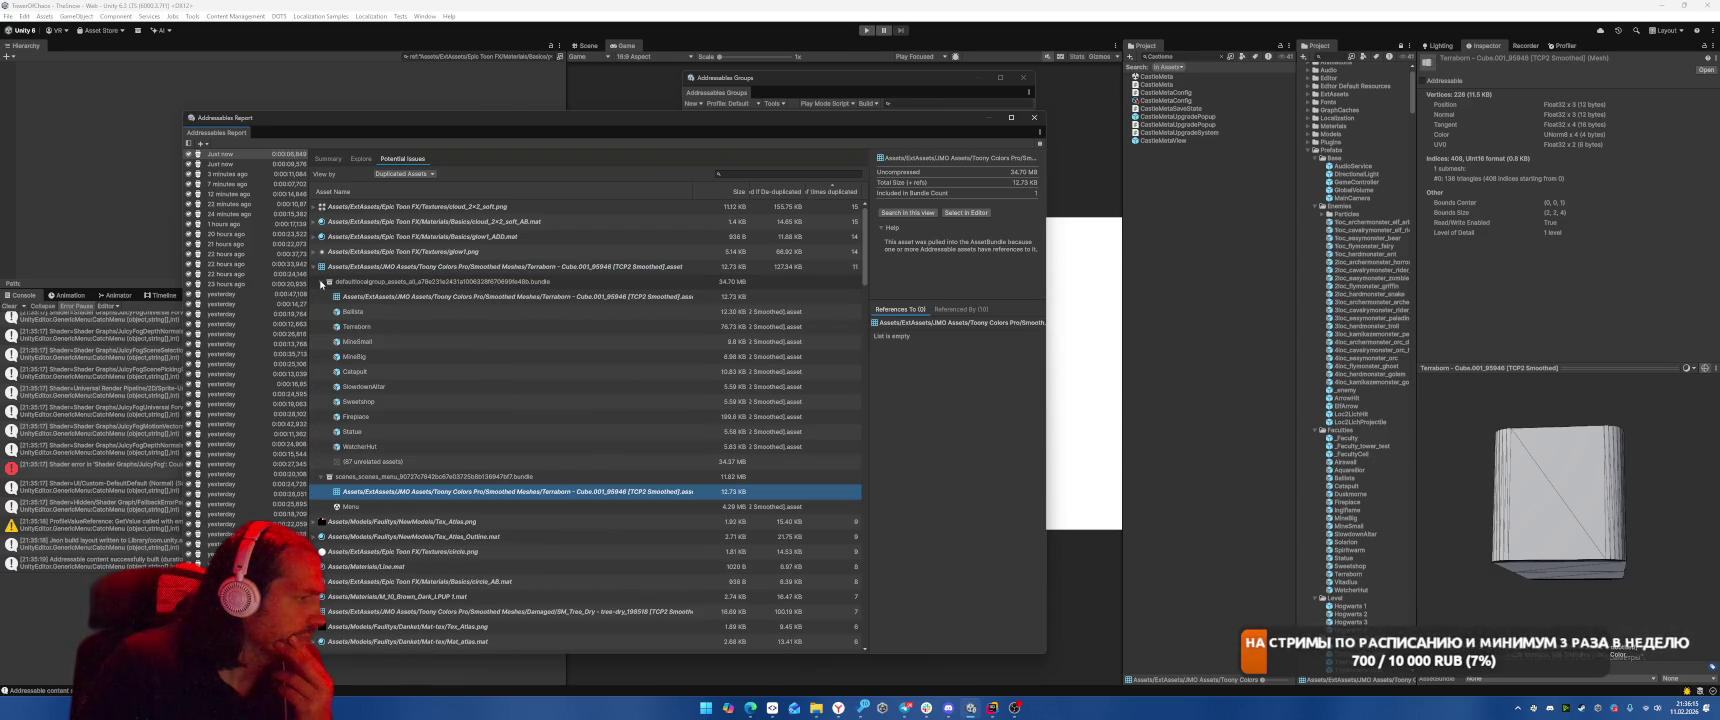
left_click(321, 283)
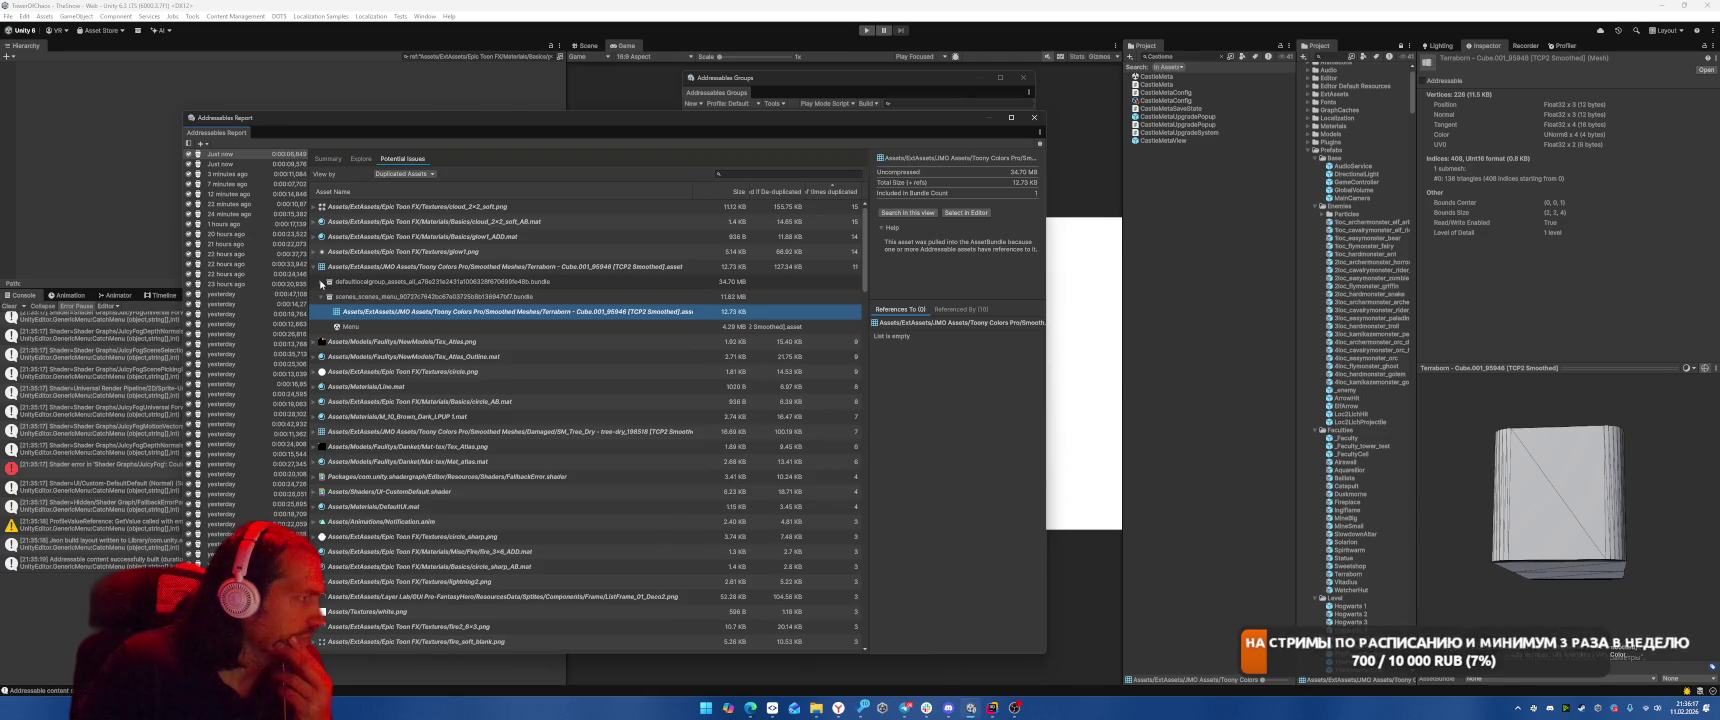
Tick Addressable on the Terraborn mesh in the Inspector.
left_click(966, 212)
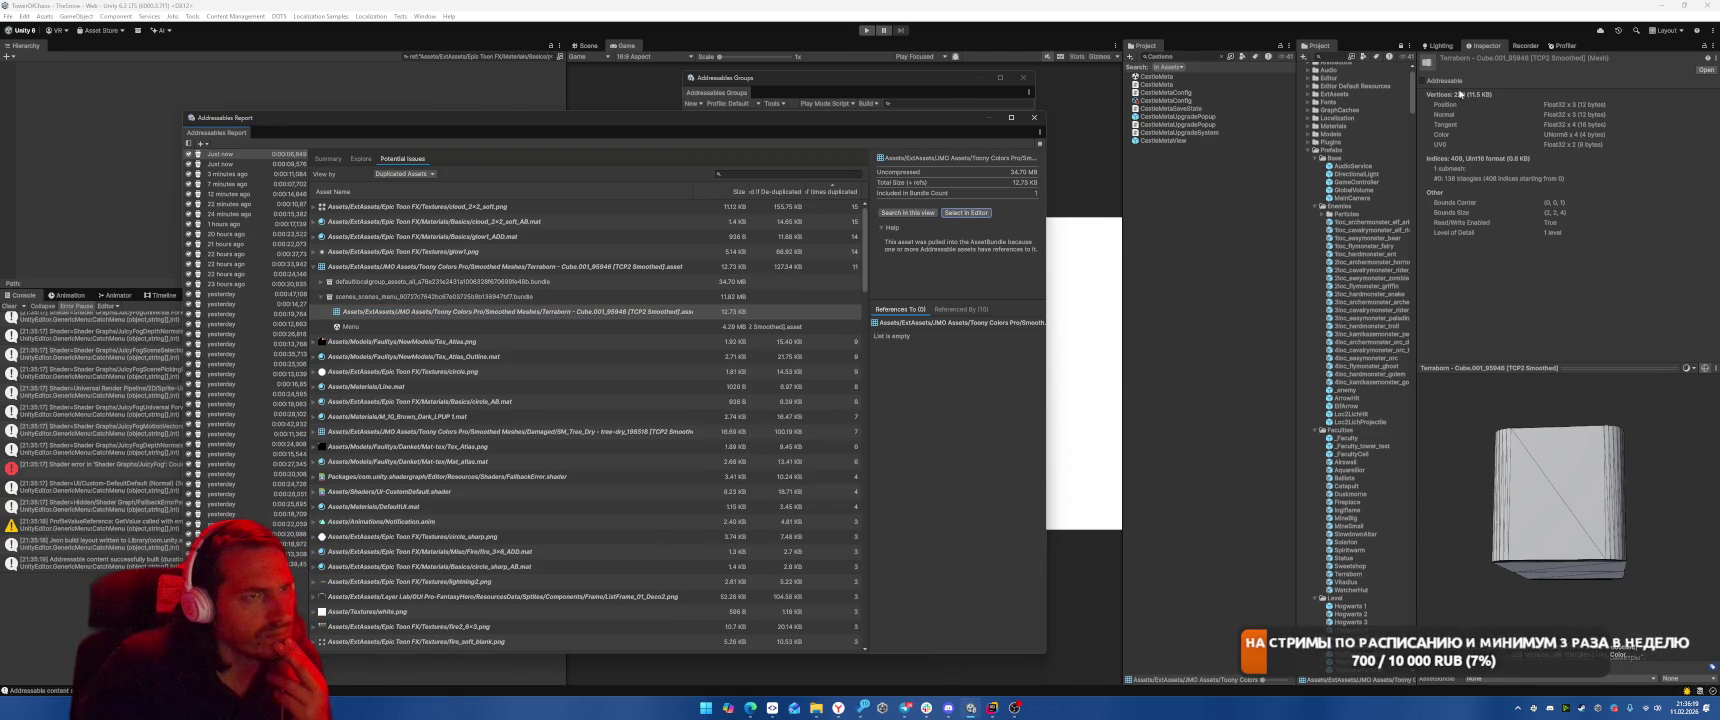
left_click(1422, 80)
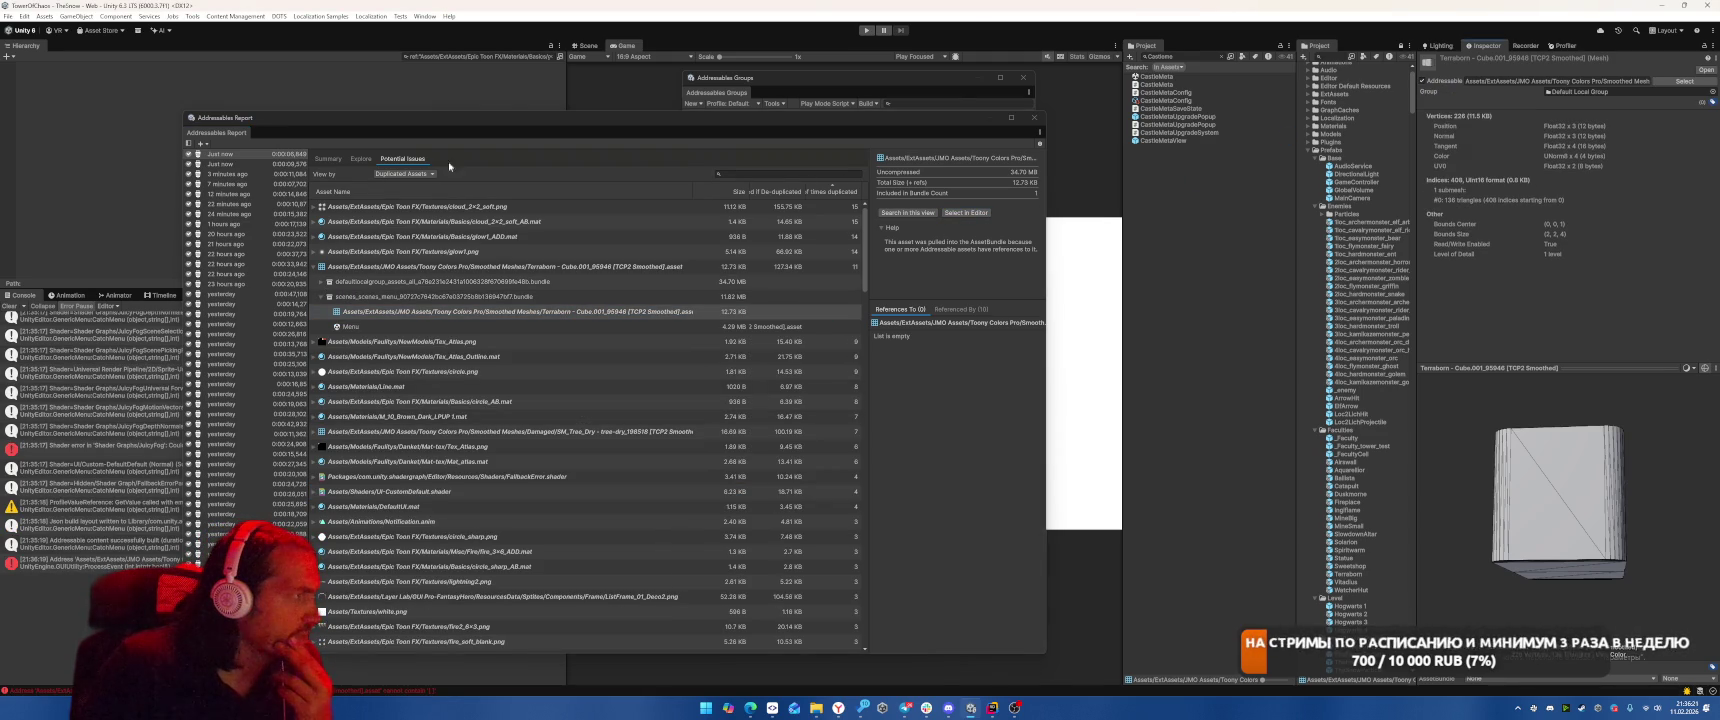
left_click(862, 103)
Run a new Addressables build and compare its 152 duplicates against the previous build's 184.
mouse_move(905, 110)
left_click(1010, 117)
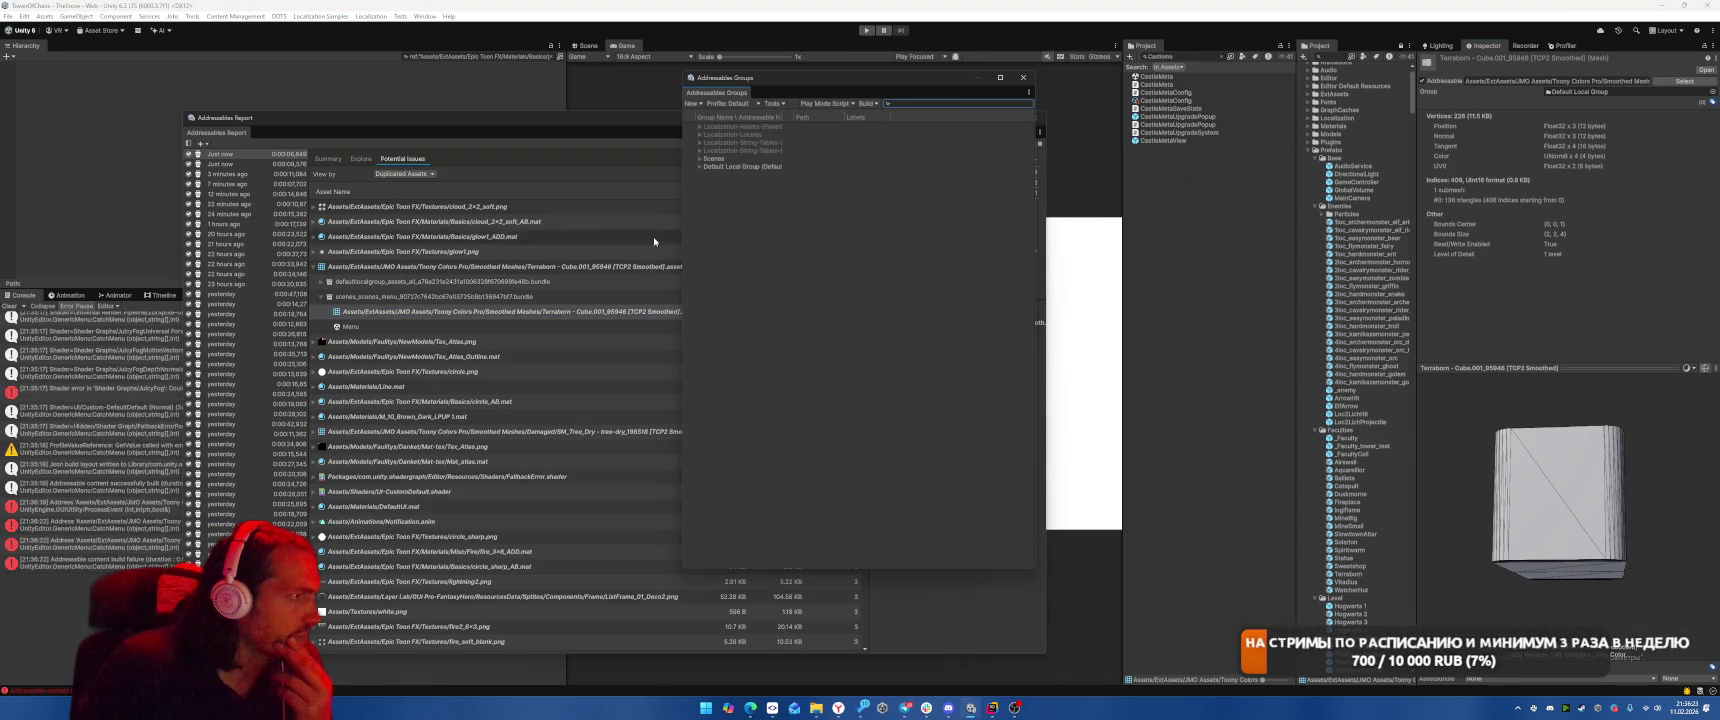
left_click(243, 155)
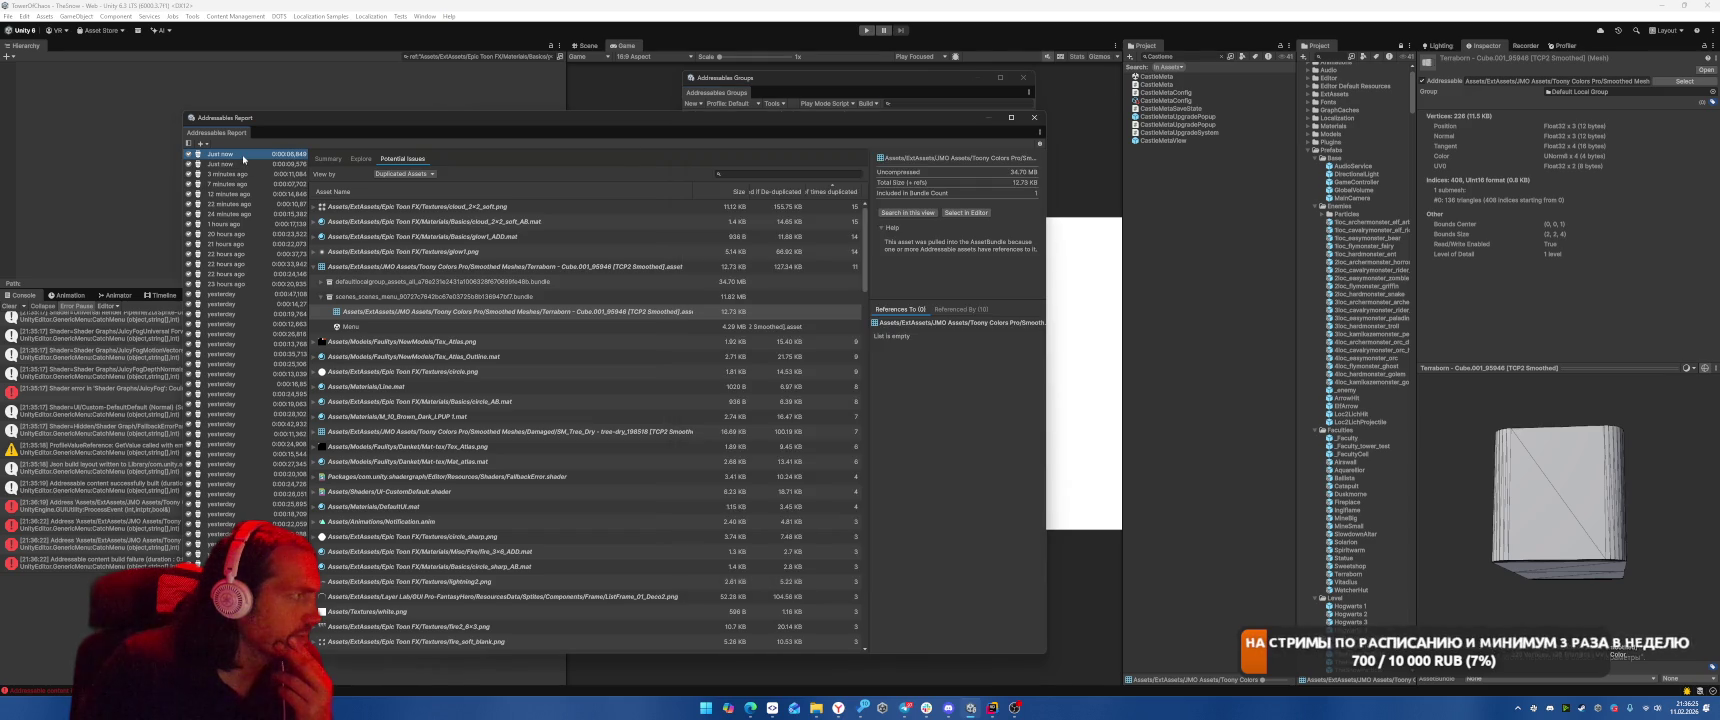
left_click(315, 159)
left_click(241, 173)
left_click(252, 156)
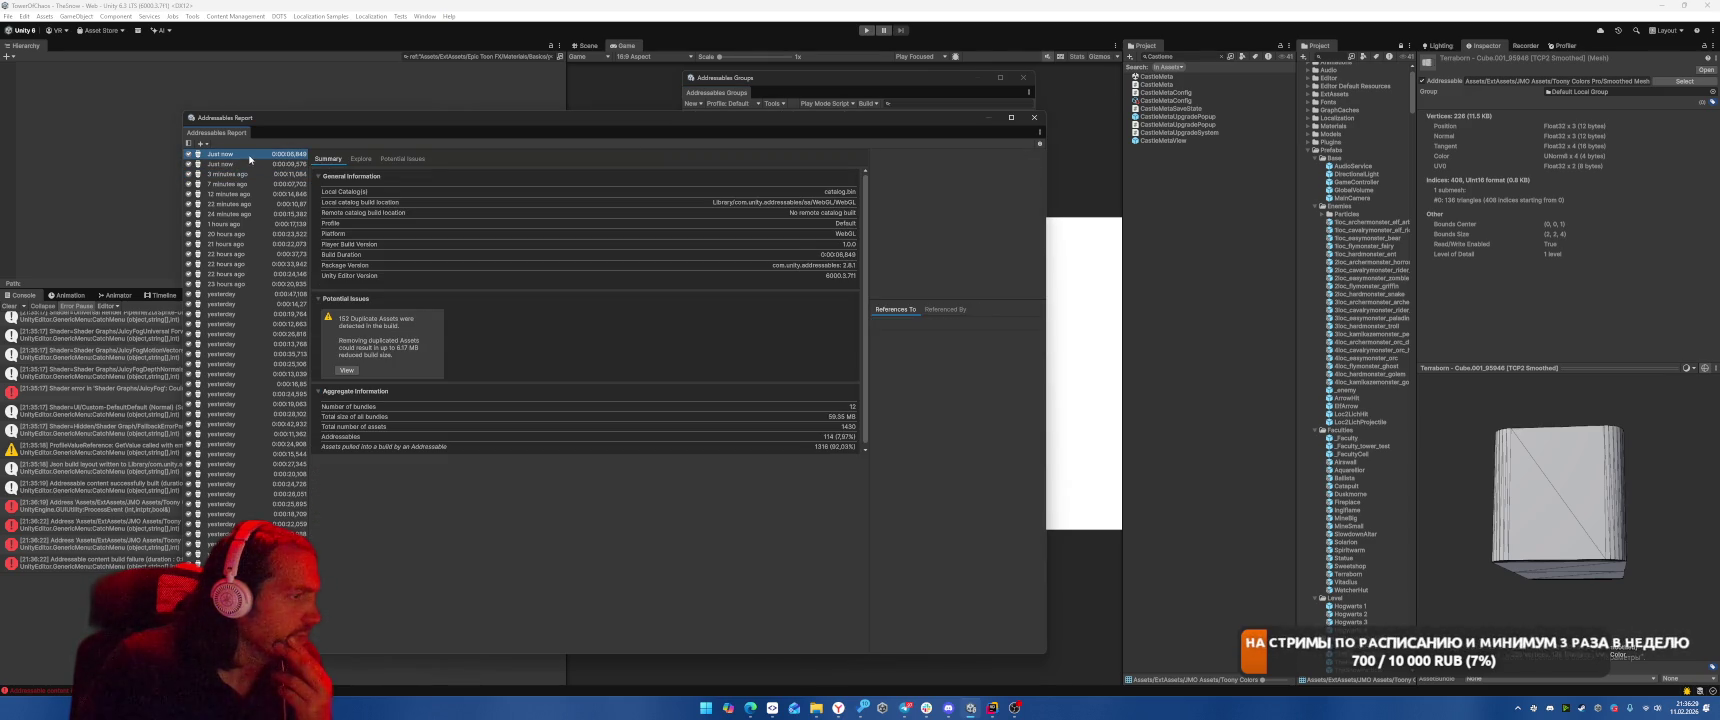
left_click(248, 163)
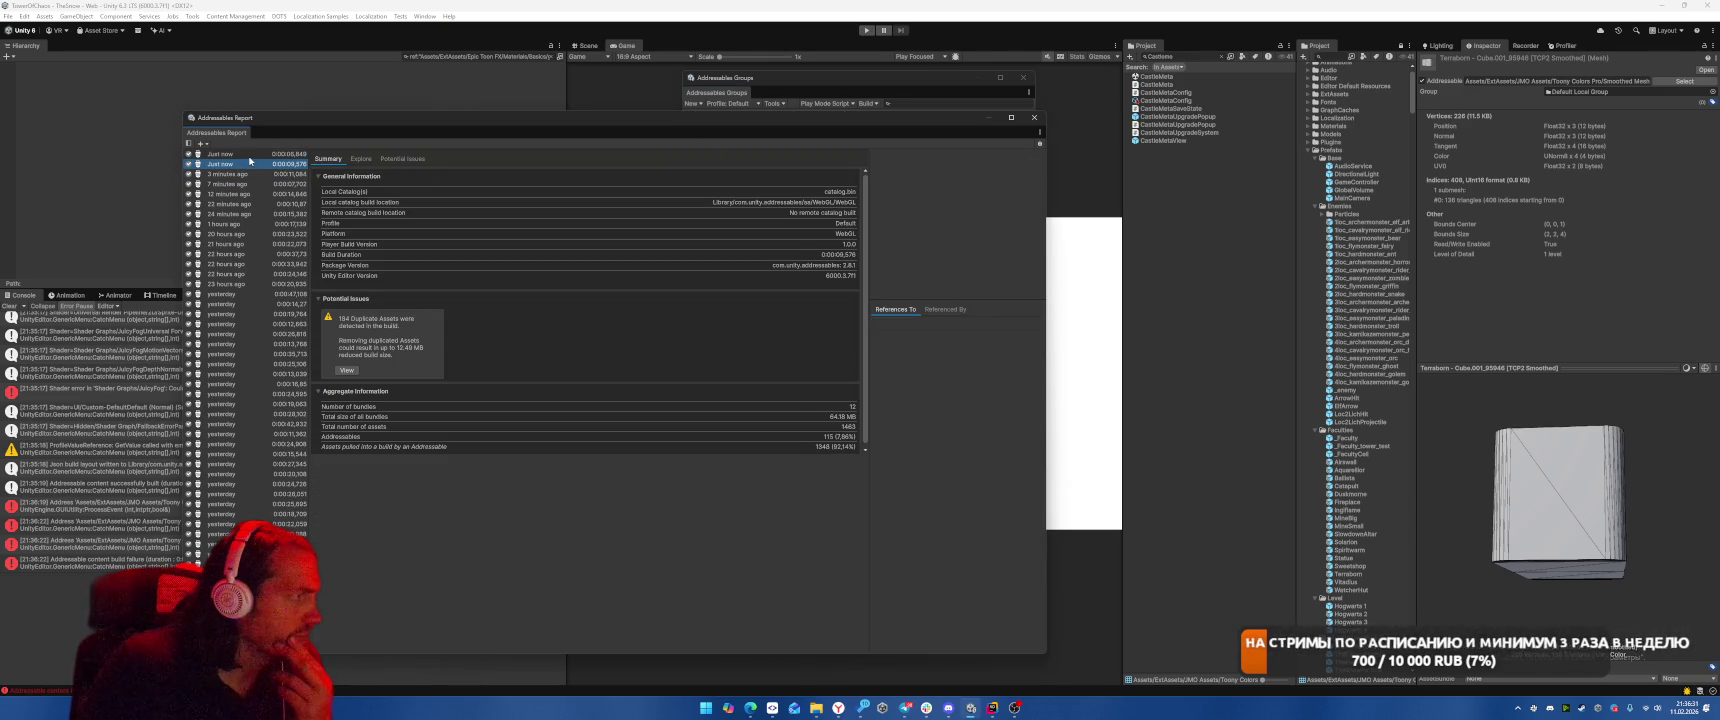
left_click(251, 155)
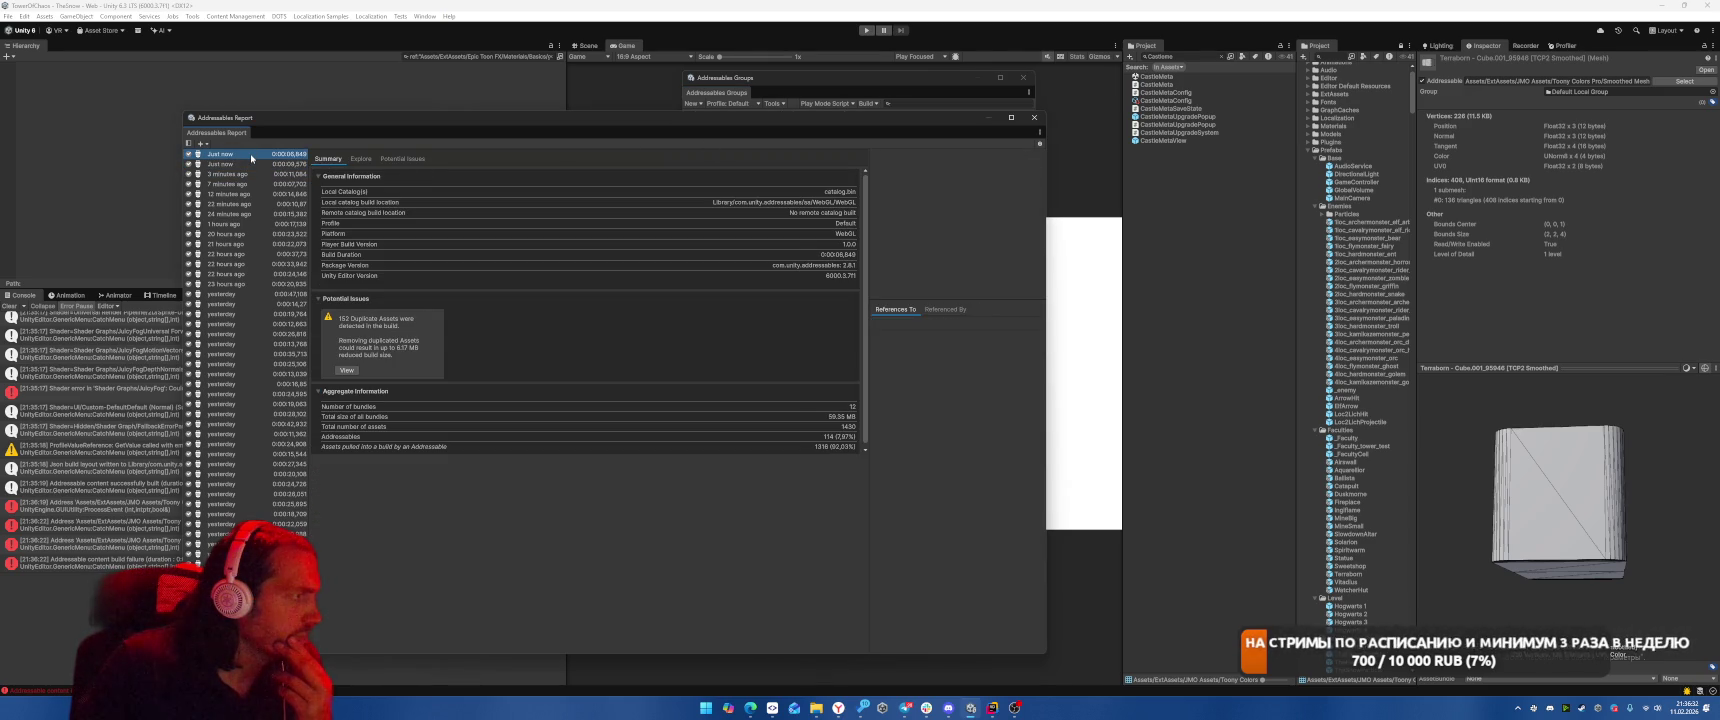
Rebuild, read the build-failure and address errors, and open the error's source line in Rider.
left_click(856, 100)
mouse_move(900, 116)
left_click(1000, 116)
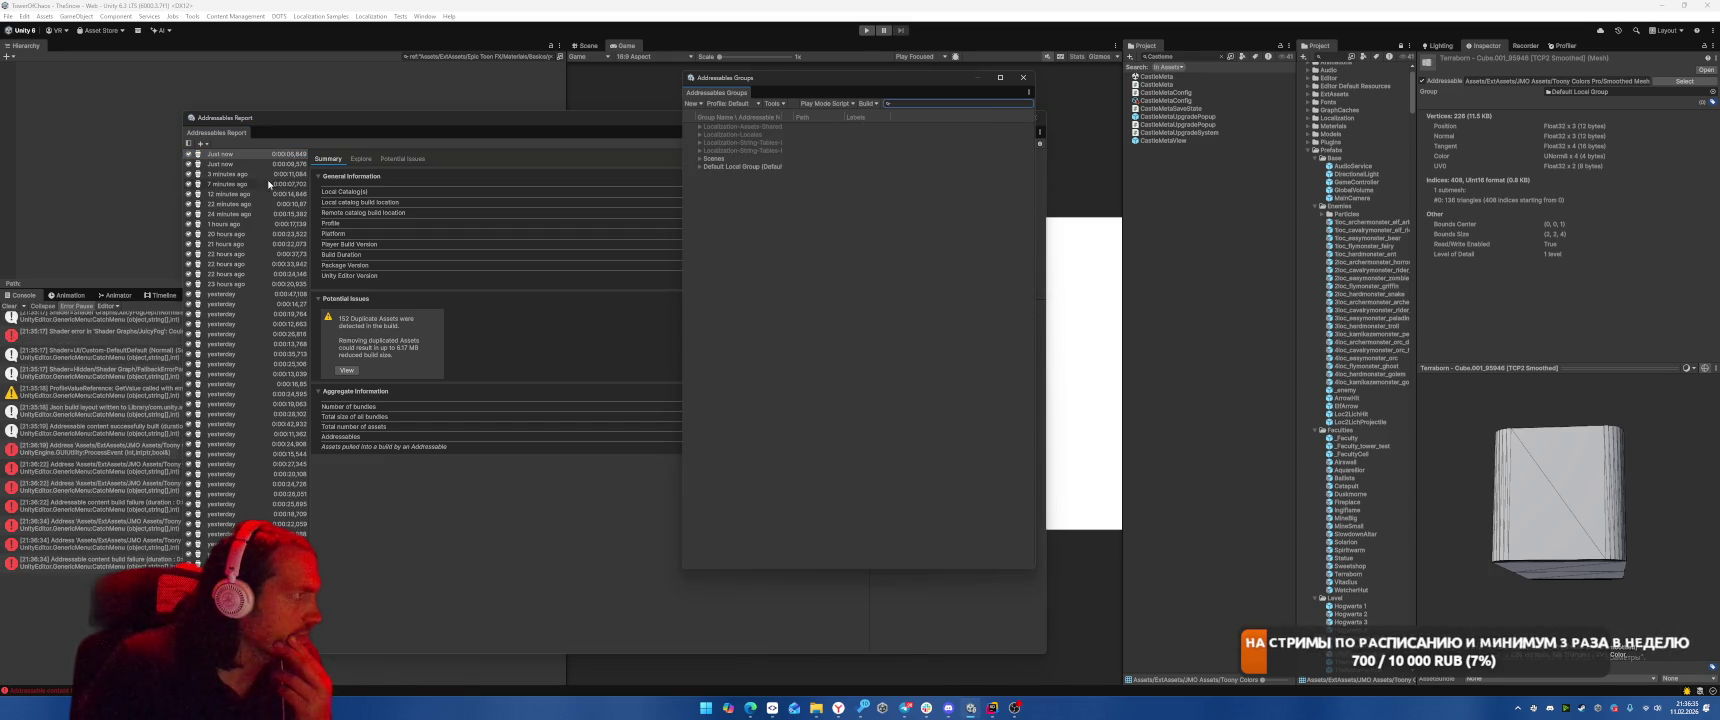
left_click(100, 503)
mouse_move(403, 127)
left_mouse_down()
mouse_move(800, 115)
mouse_move(690, 143)
mouse_move(708, 130)
mouse_move(677, 128)
left_mouse_up()
left_click(272, 490)
double_click(274, 494)
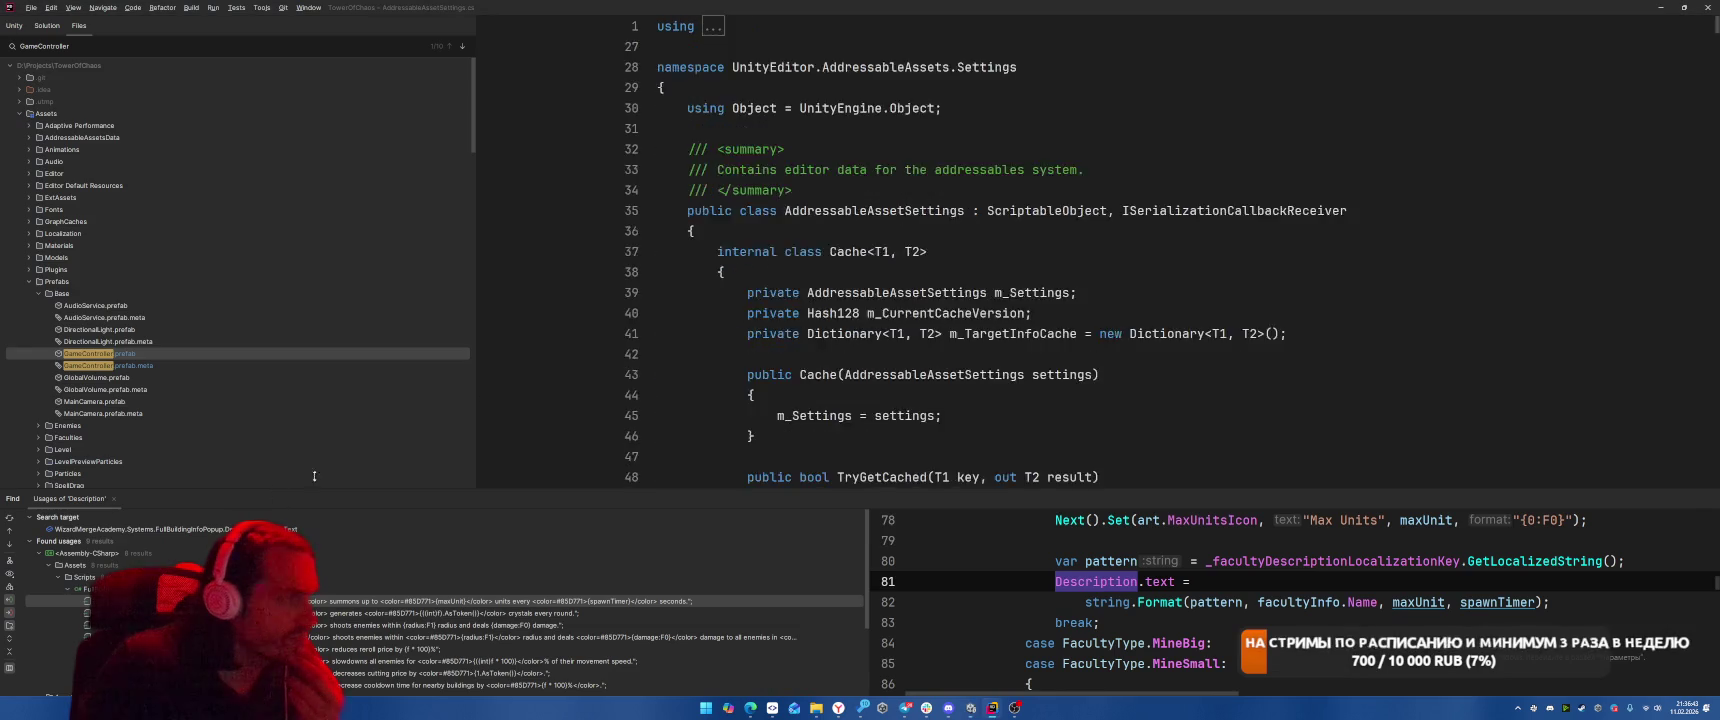
key("alt+Tab")
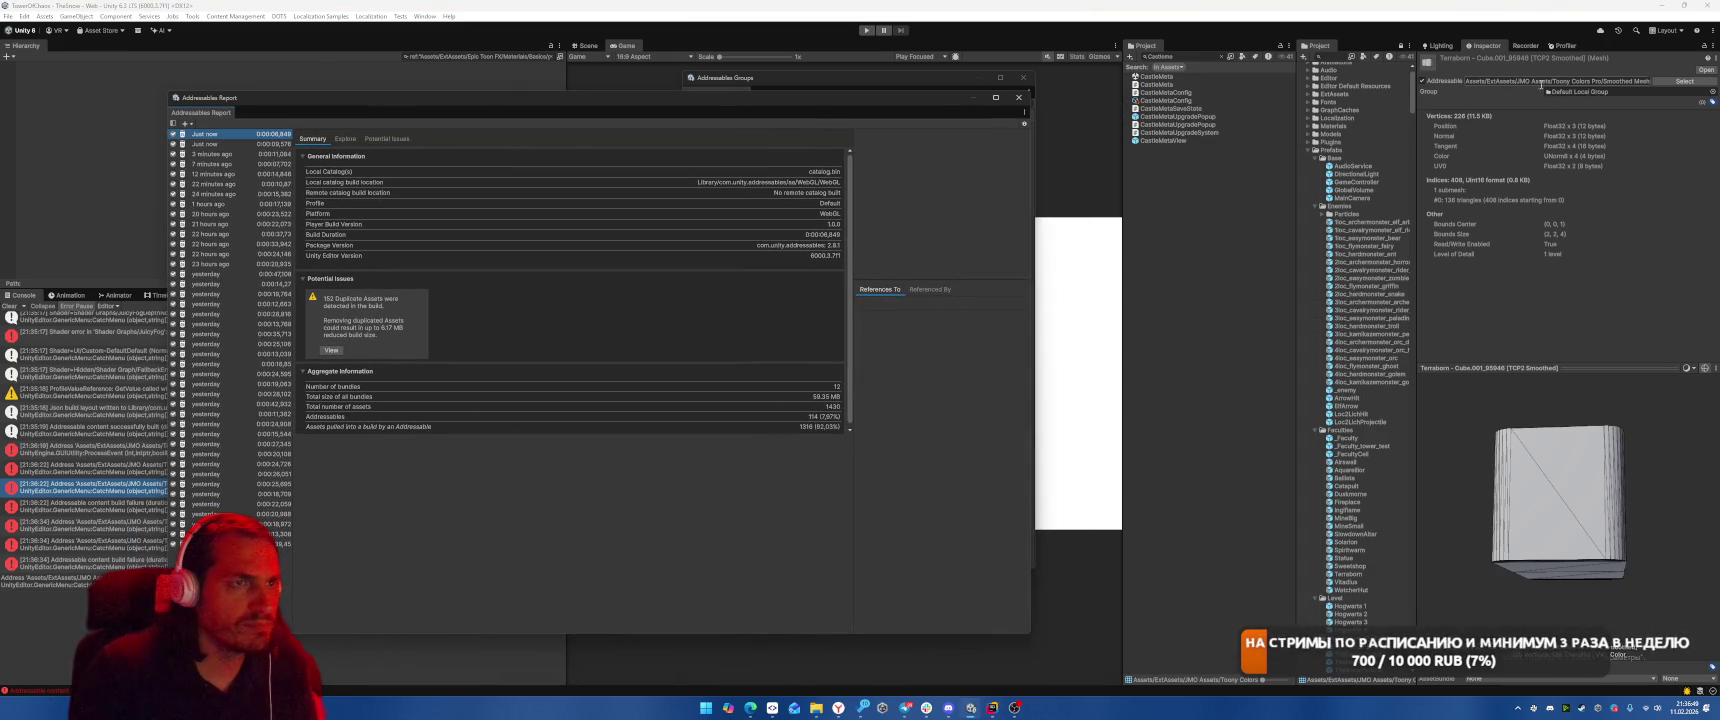
Rename the mesh asset in the Project window to 'Terraborn - Cube.001 Smoothed'.
left_click(1221, 58)
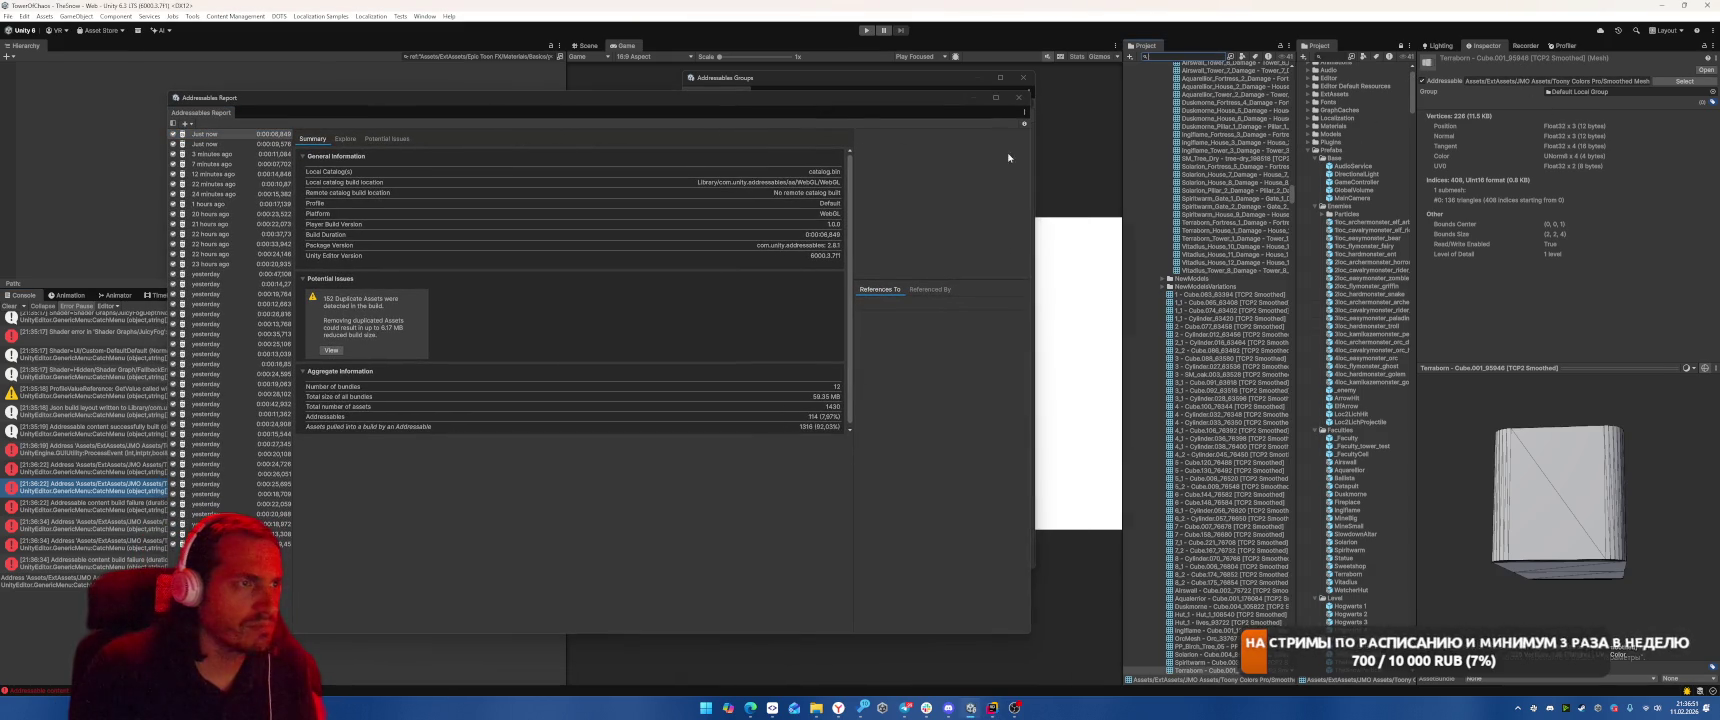
mouse_move(852, 101)
left_mouse_down()
mouse_move(839, 216)
mouse_move(876, 187)
left_mouse_up()
scroll(1237, 521, "down", 5)
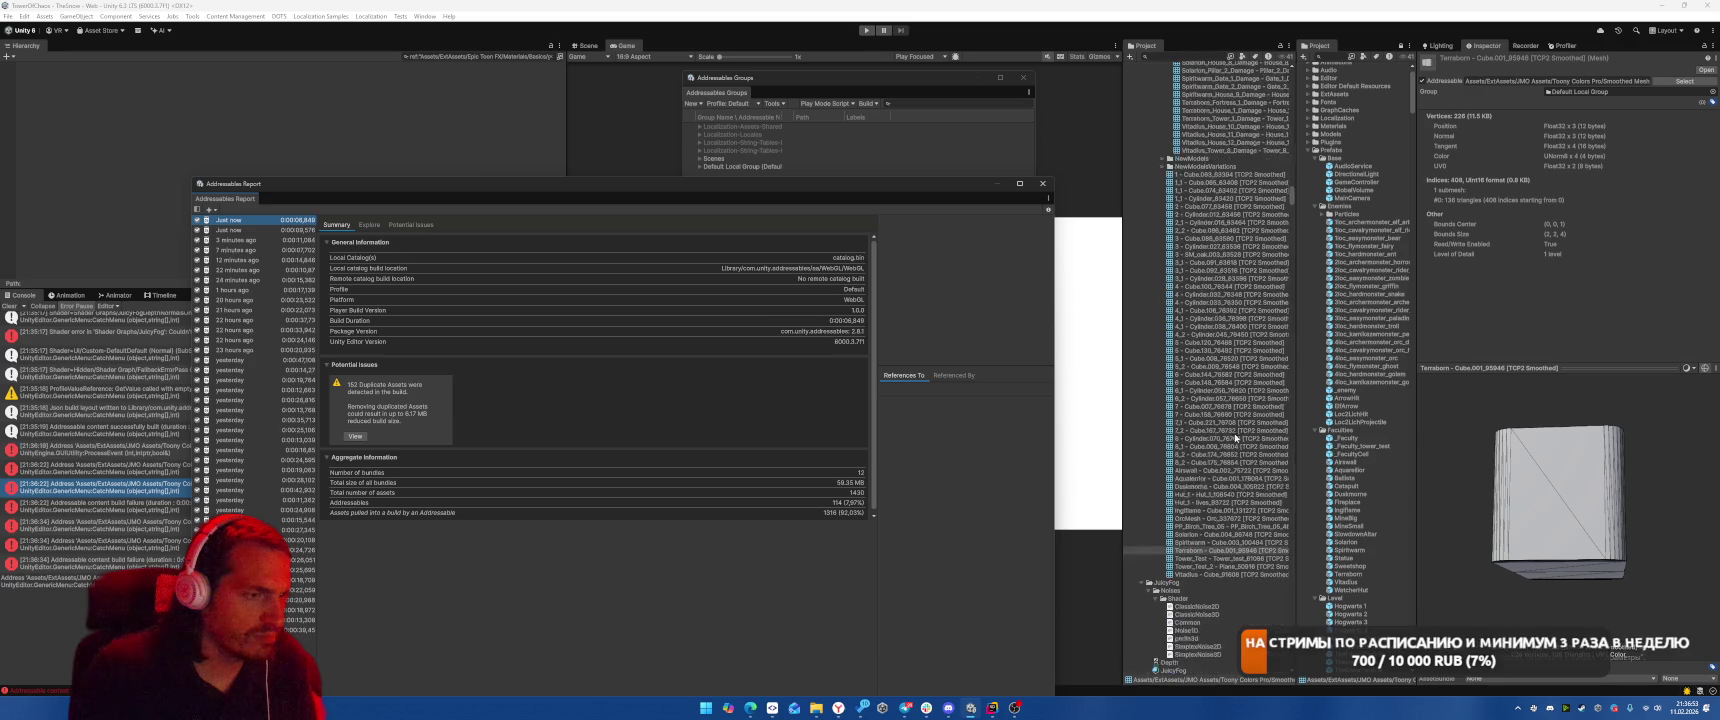
left_click(1237, 521)
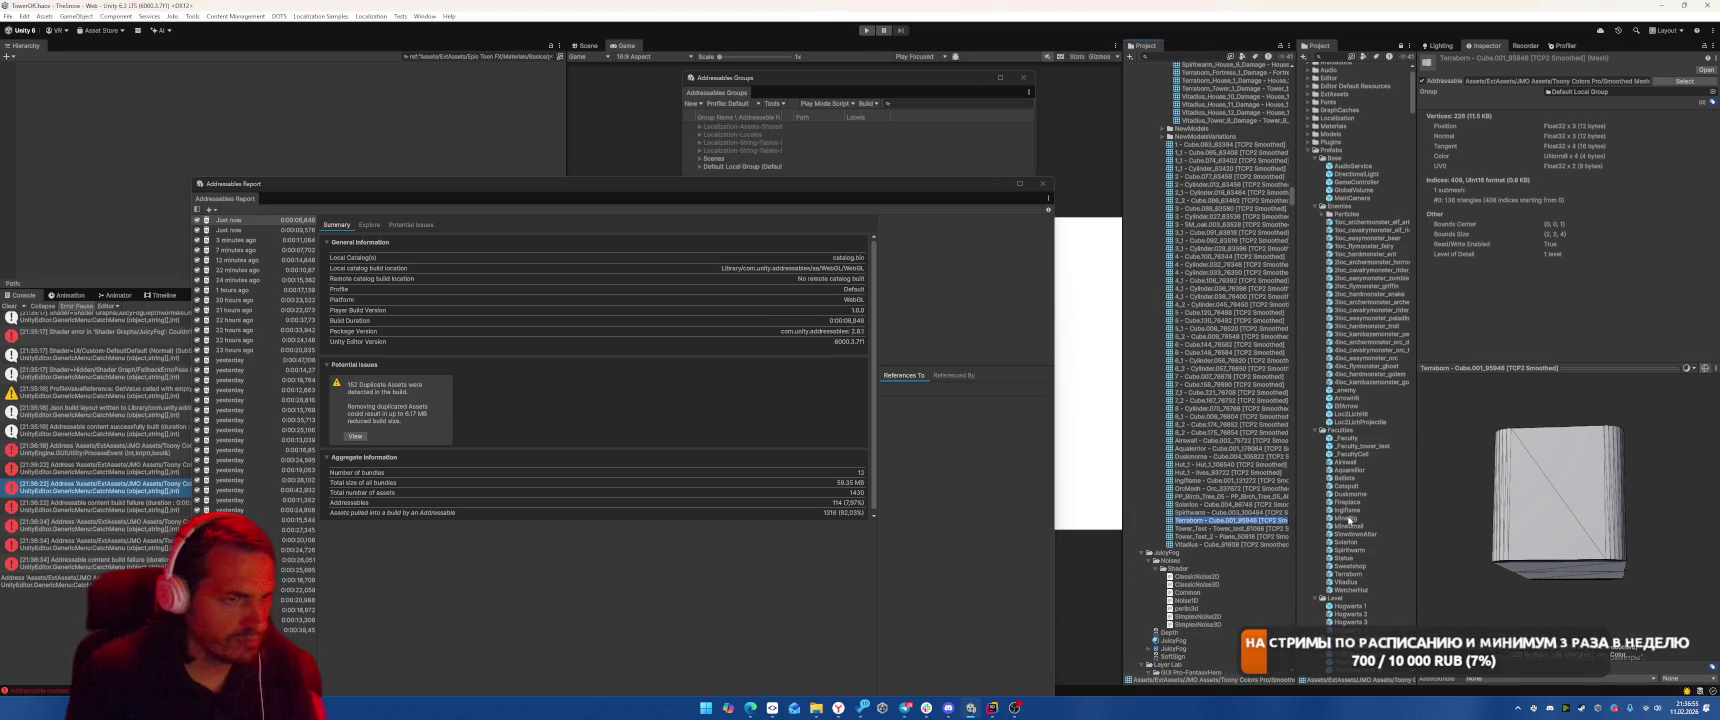
key("Escape")
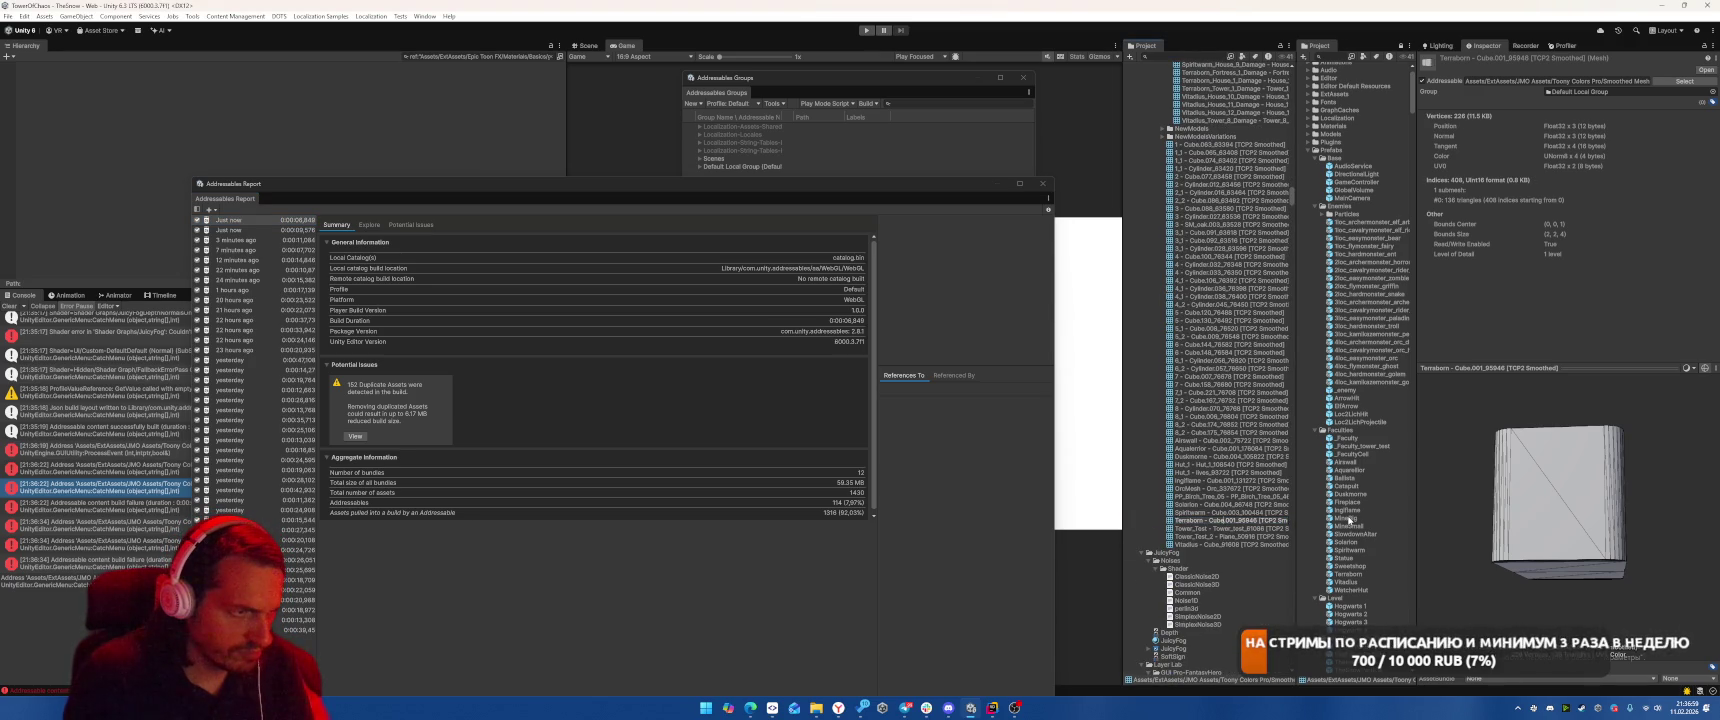
key("F2")
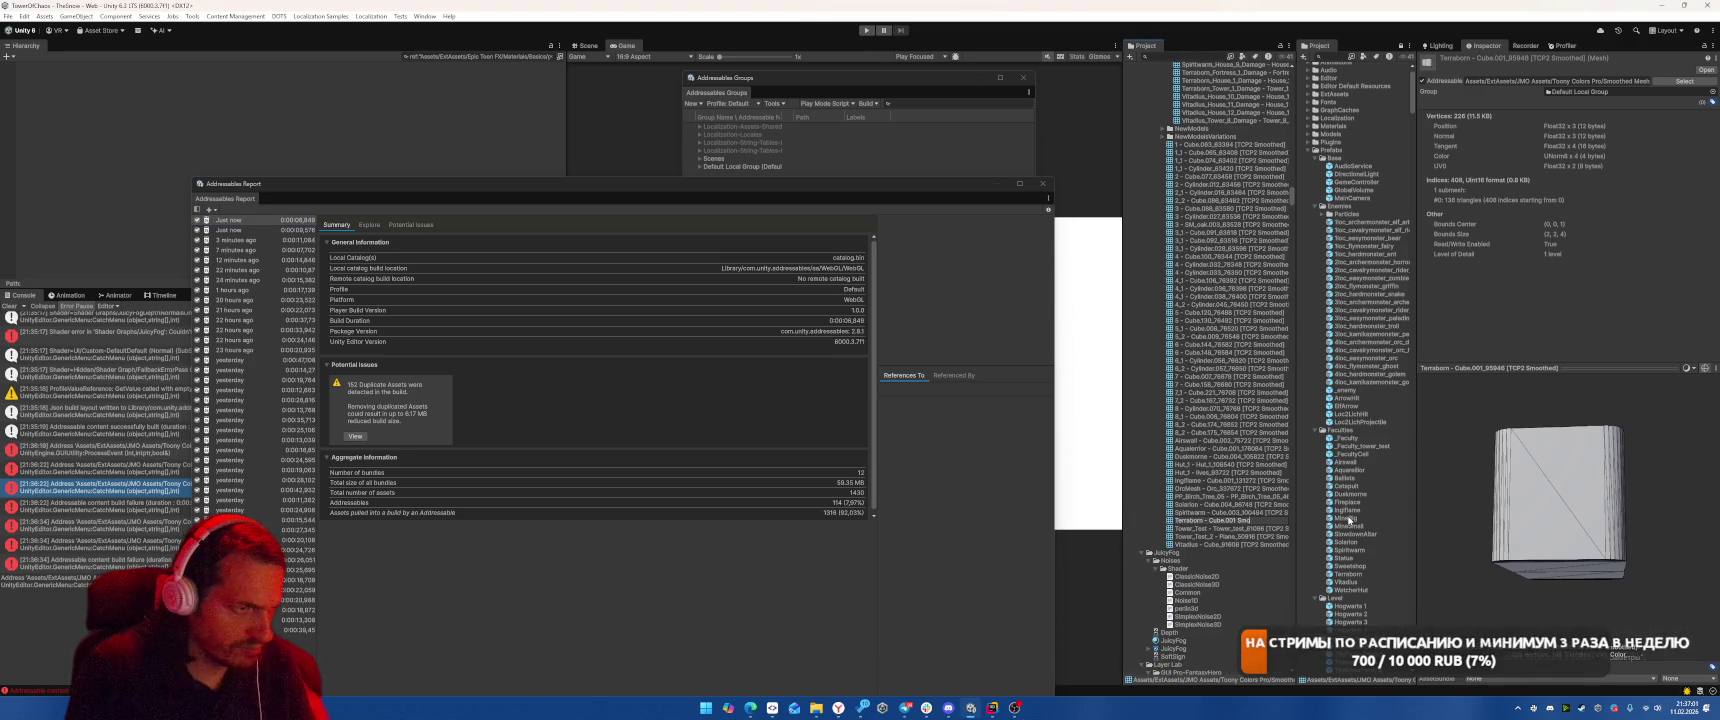
key("Return")
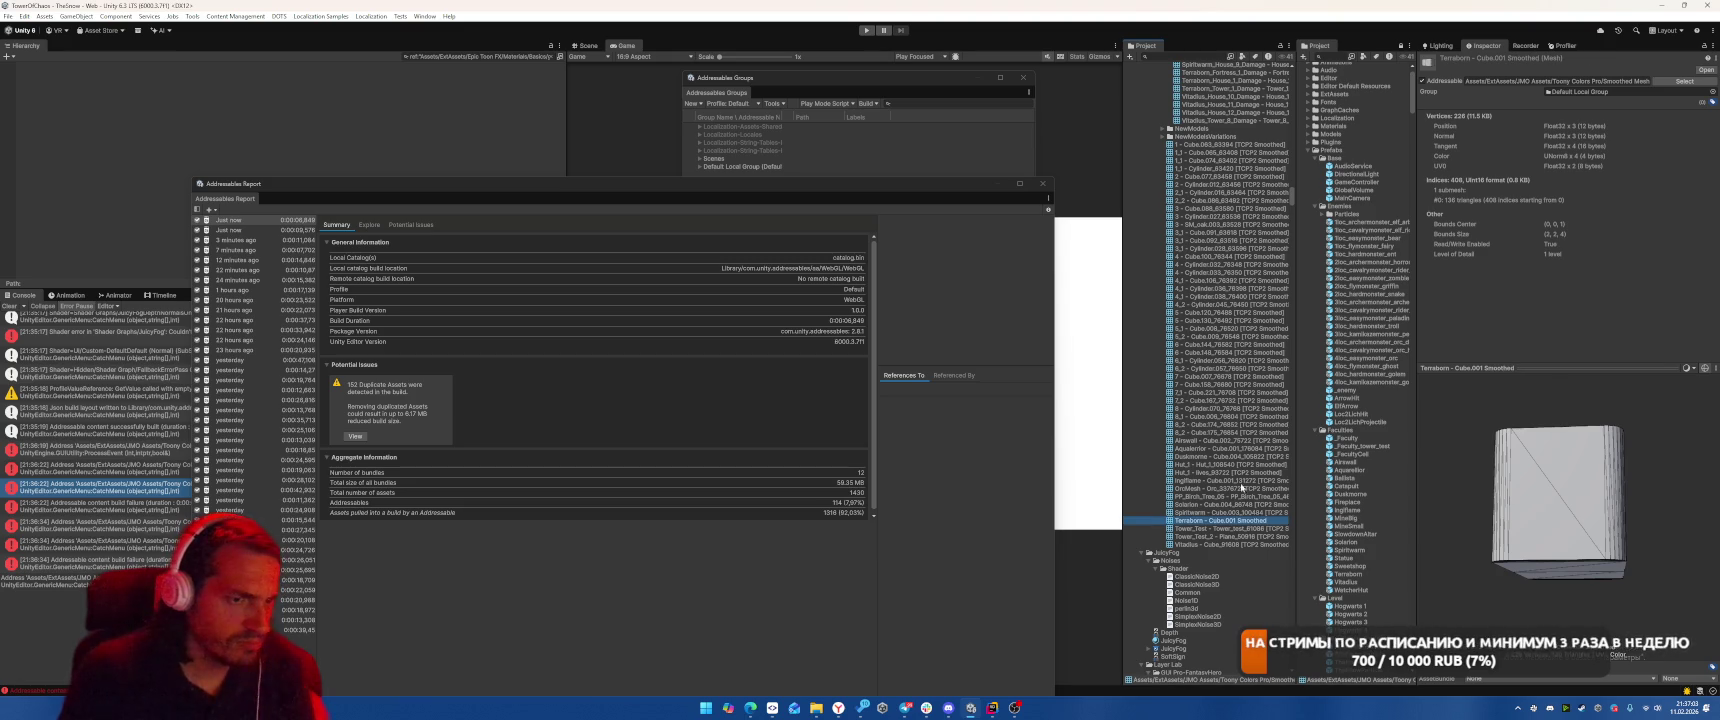
Clear the Console log and bring up the Addressables New Build choices.
left_click(19, 307)
left_click(939, 70)
left_click(867, 103)
Run the Default Build Script and read the three build-failure error details.
mouse_move(895, 113)
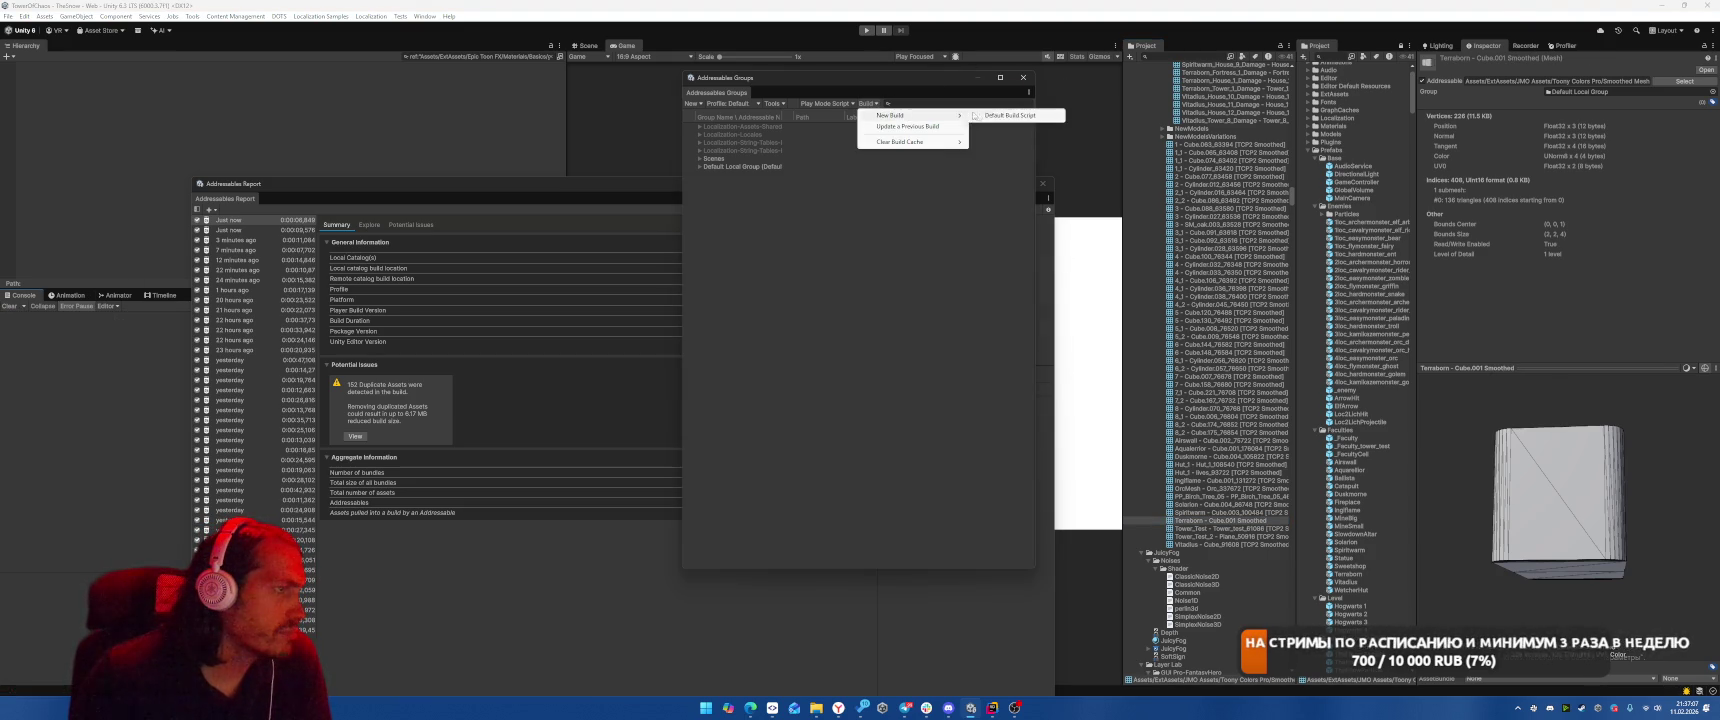
left_click(1012, 115)
left_click(120, 321)
left_click(125, 340)
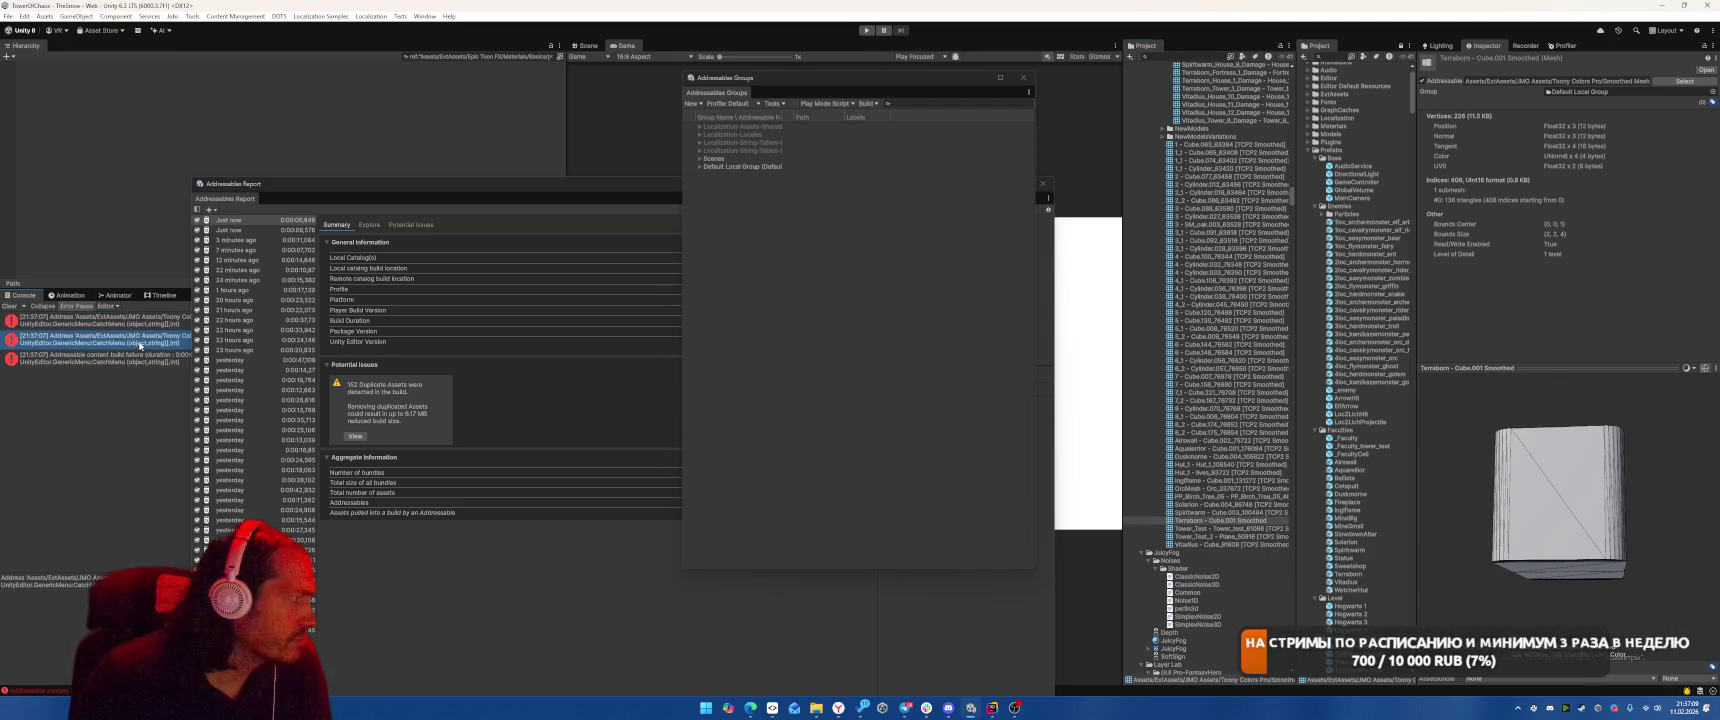
left_click(130, 357)
left_click(140, 336)
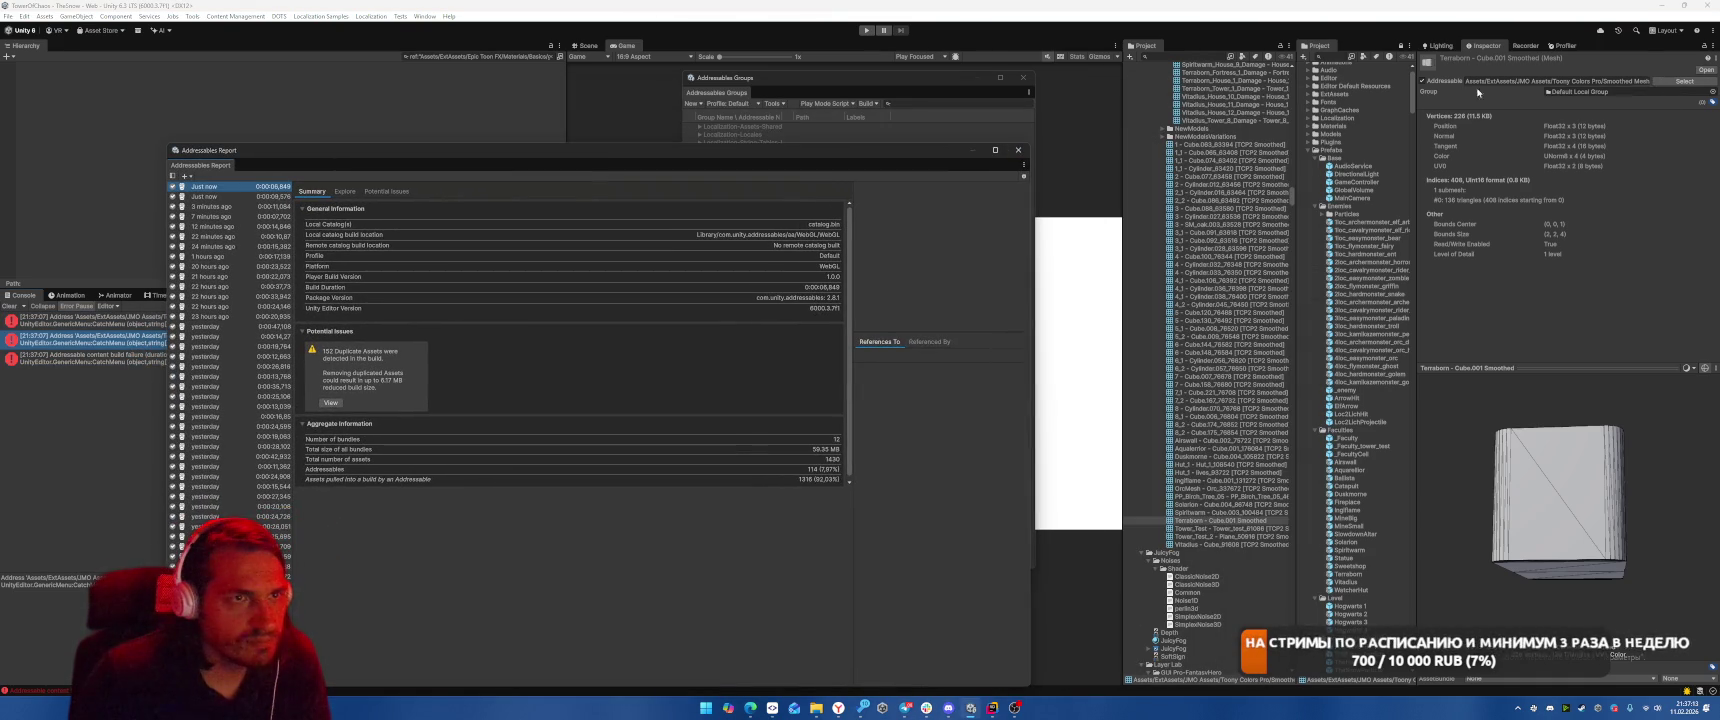
Show the mesh's entry in Addressables Groups and open actions for the last JMO entry.
left_click(1680, 81)
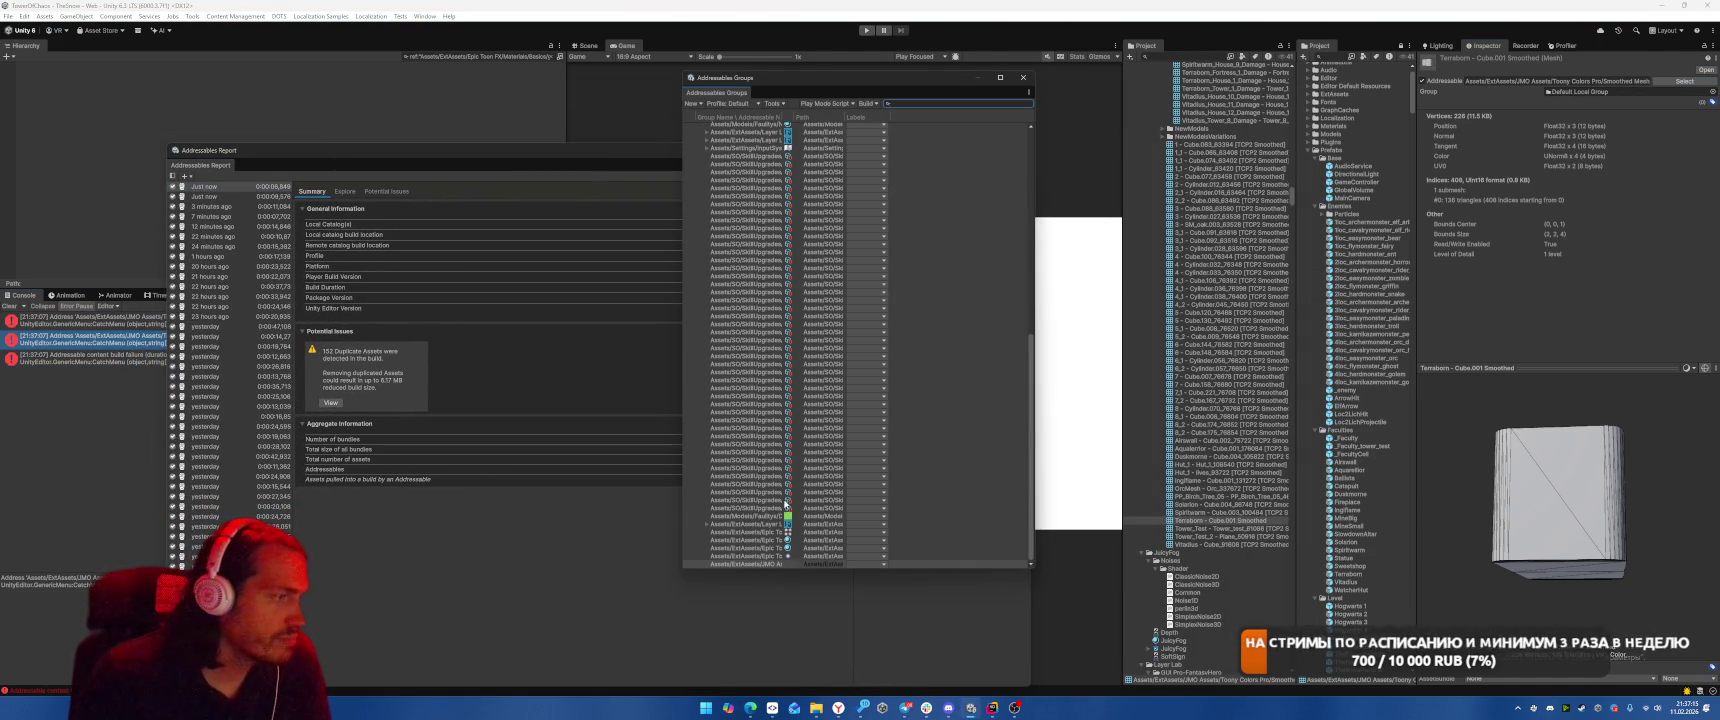
right_click(755, 563)
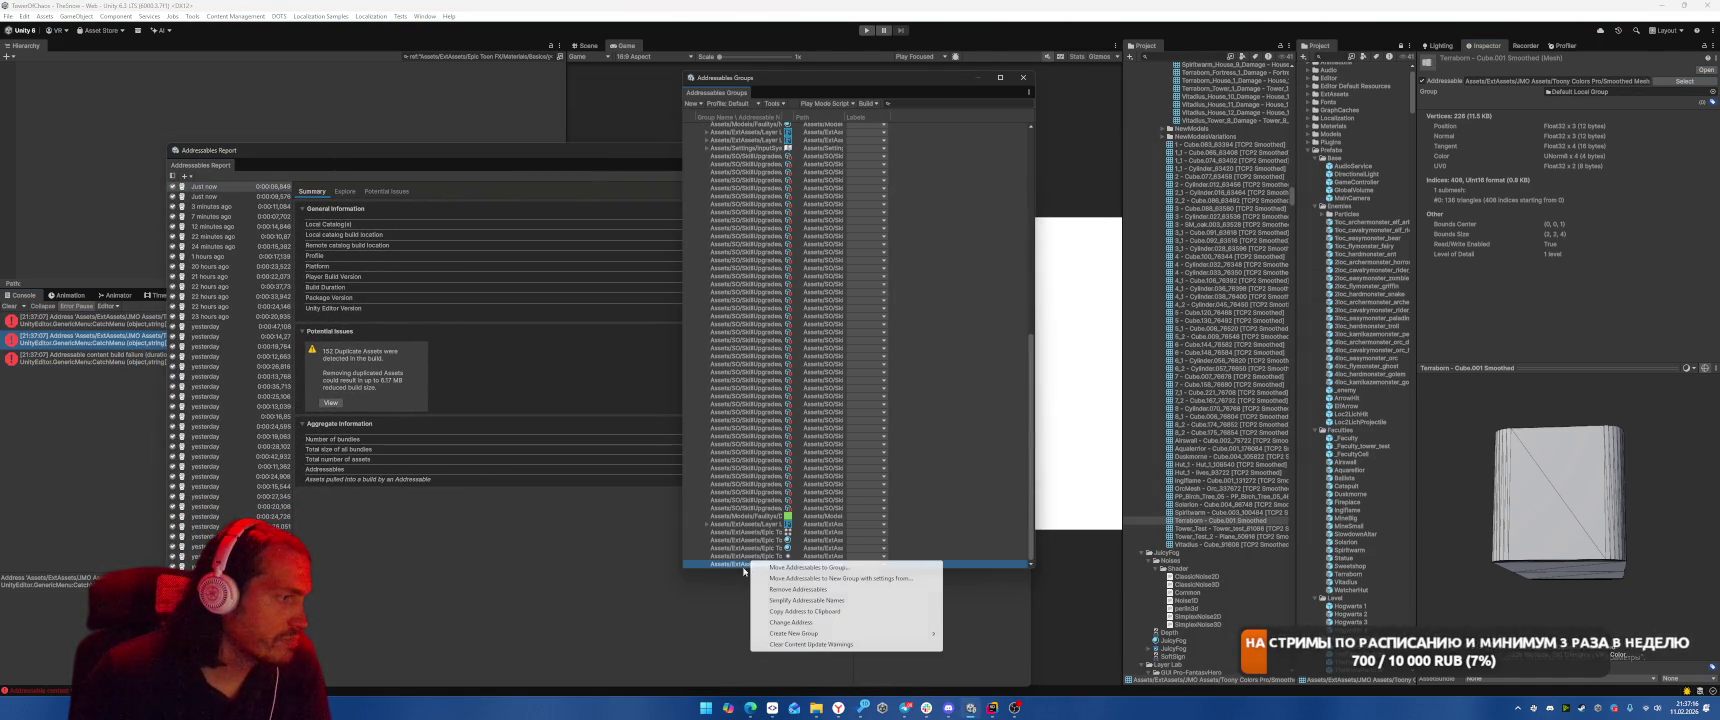
left_click(800, 601)
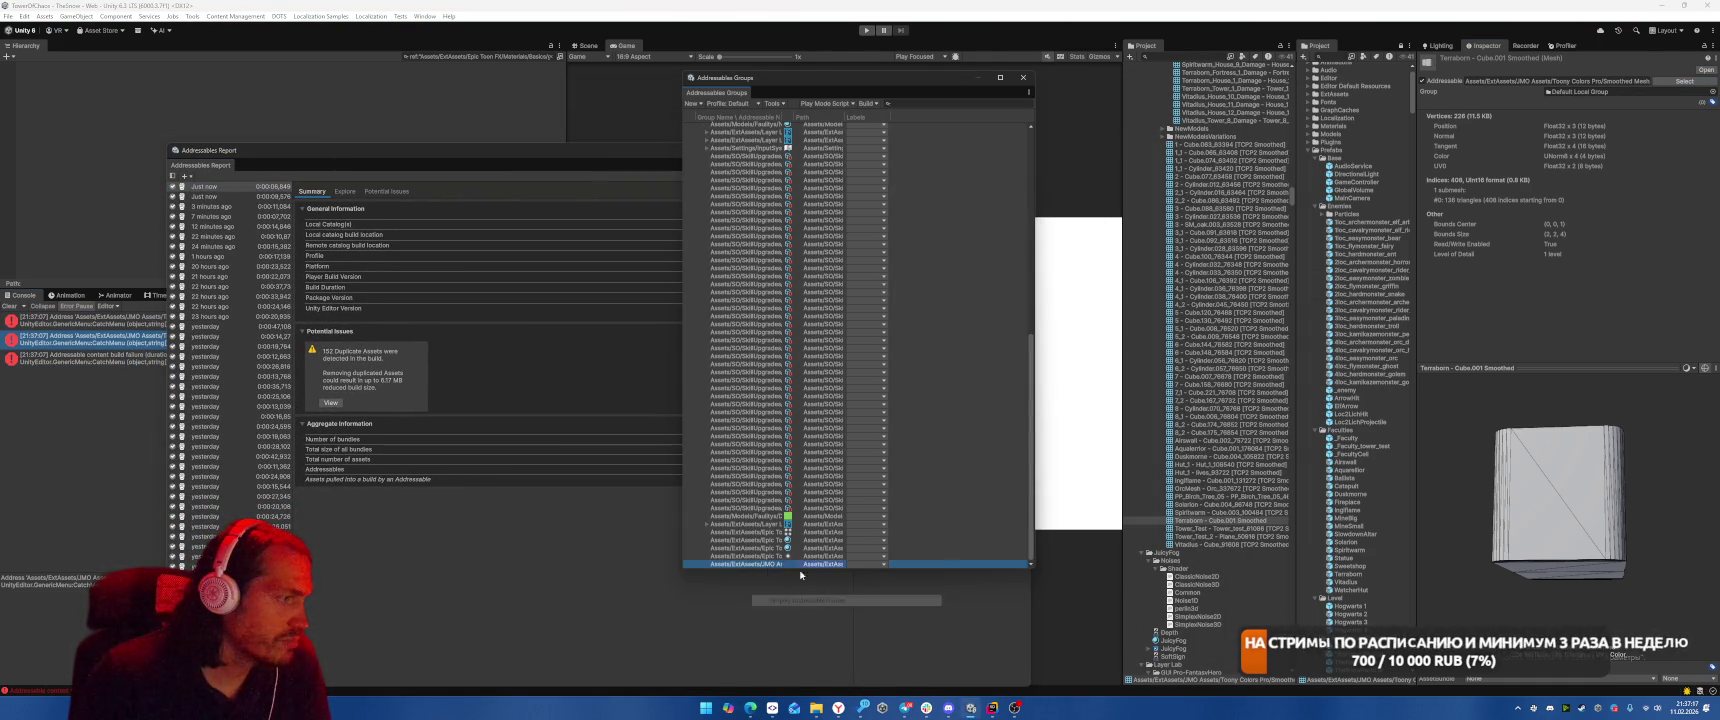
Clear the Console, rebuild, and open the code line that logs the first build error.
left_click(10, 306)
left_click(873, 104)
mouse_move(900, 115)
left_click(1010, 117)
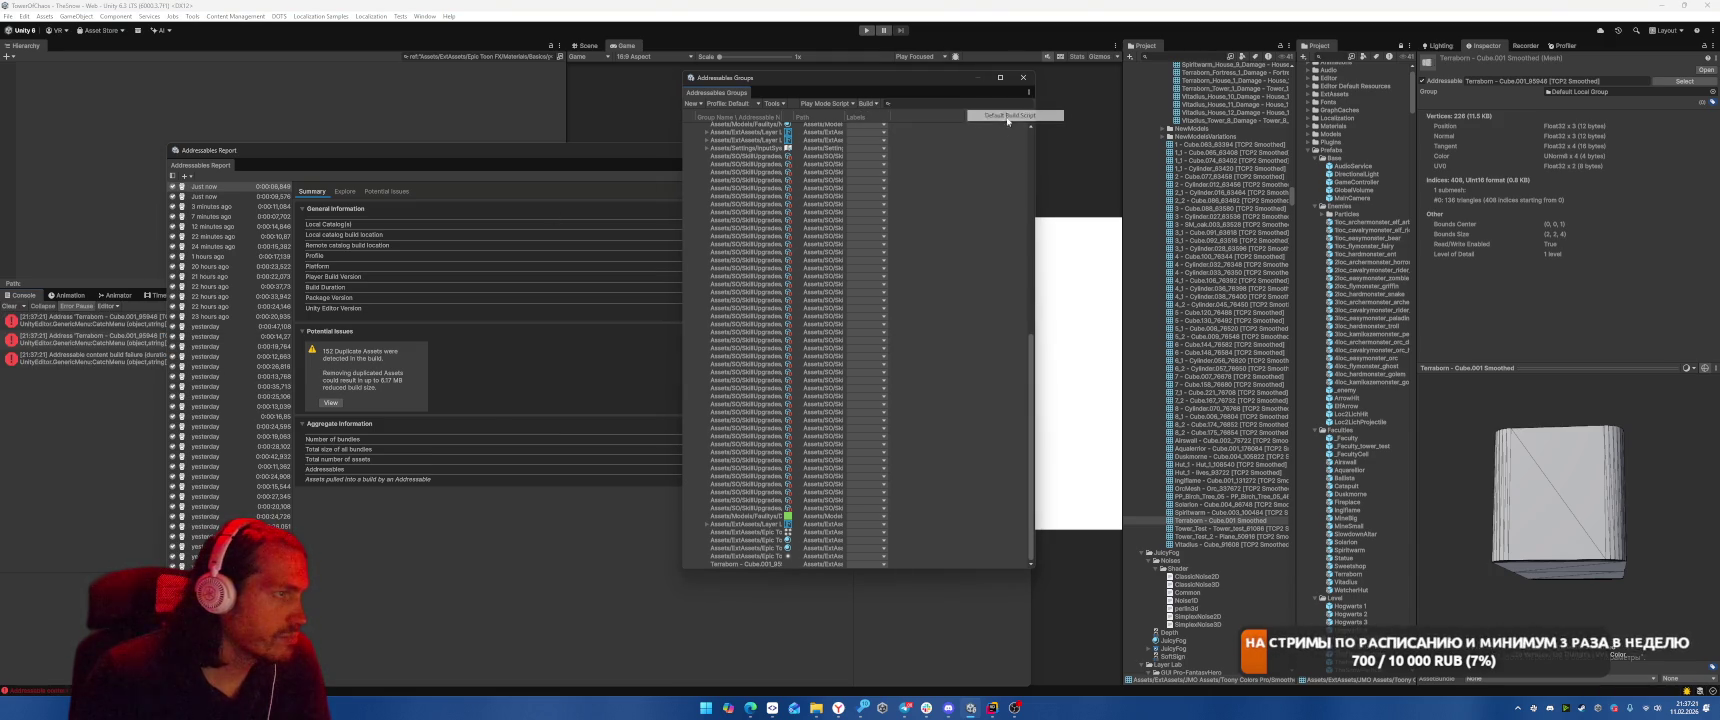
left_click(99, 318)
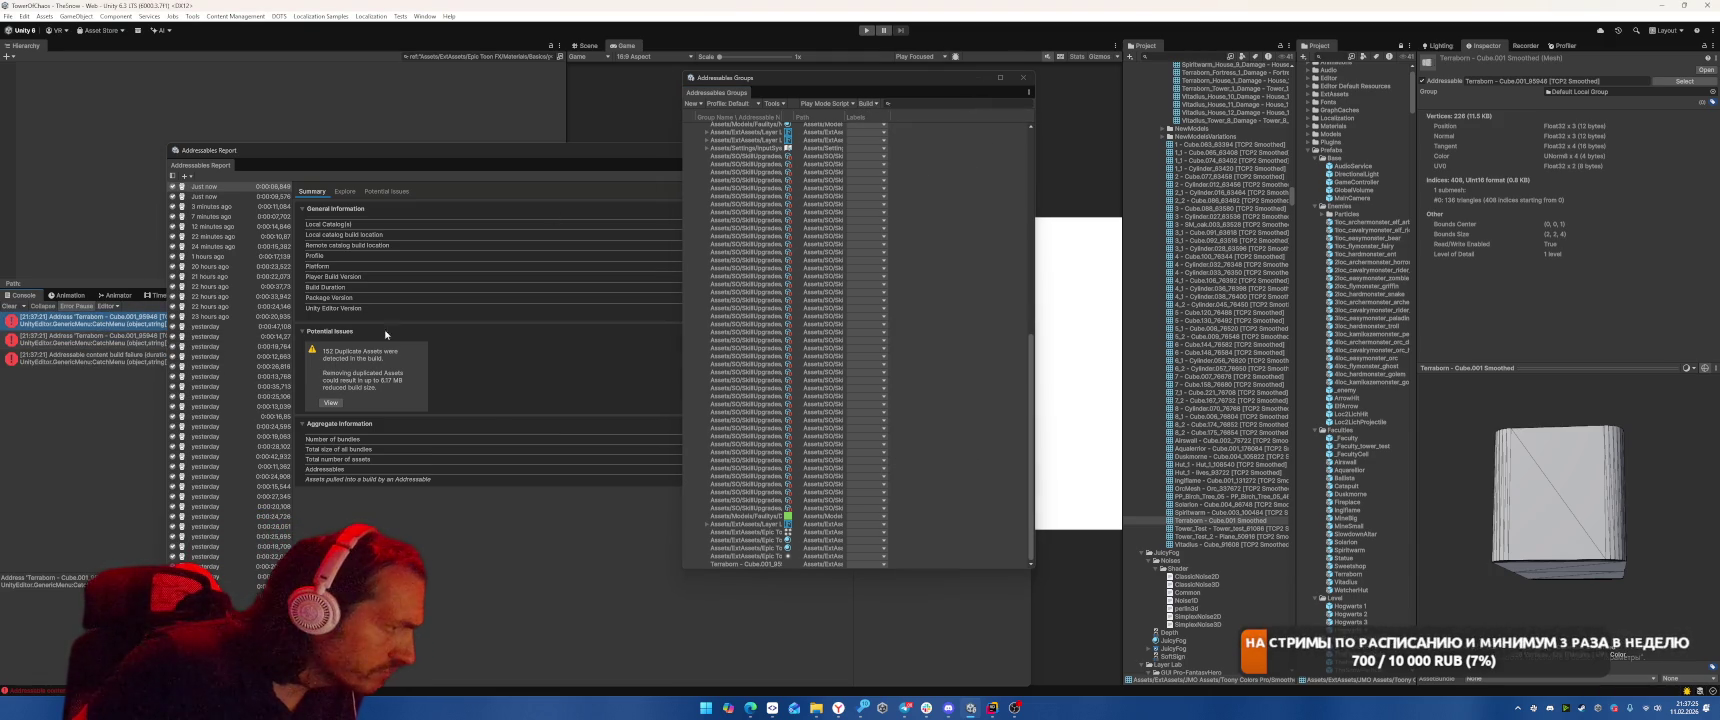
double_click(86, 340)
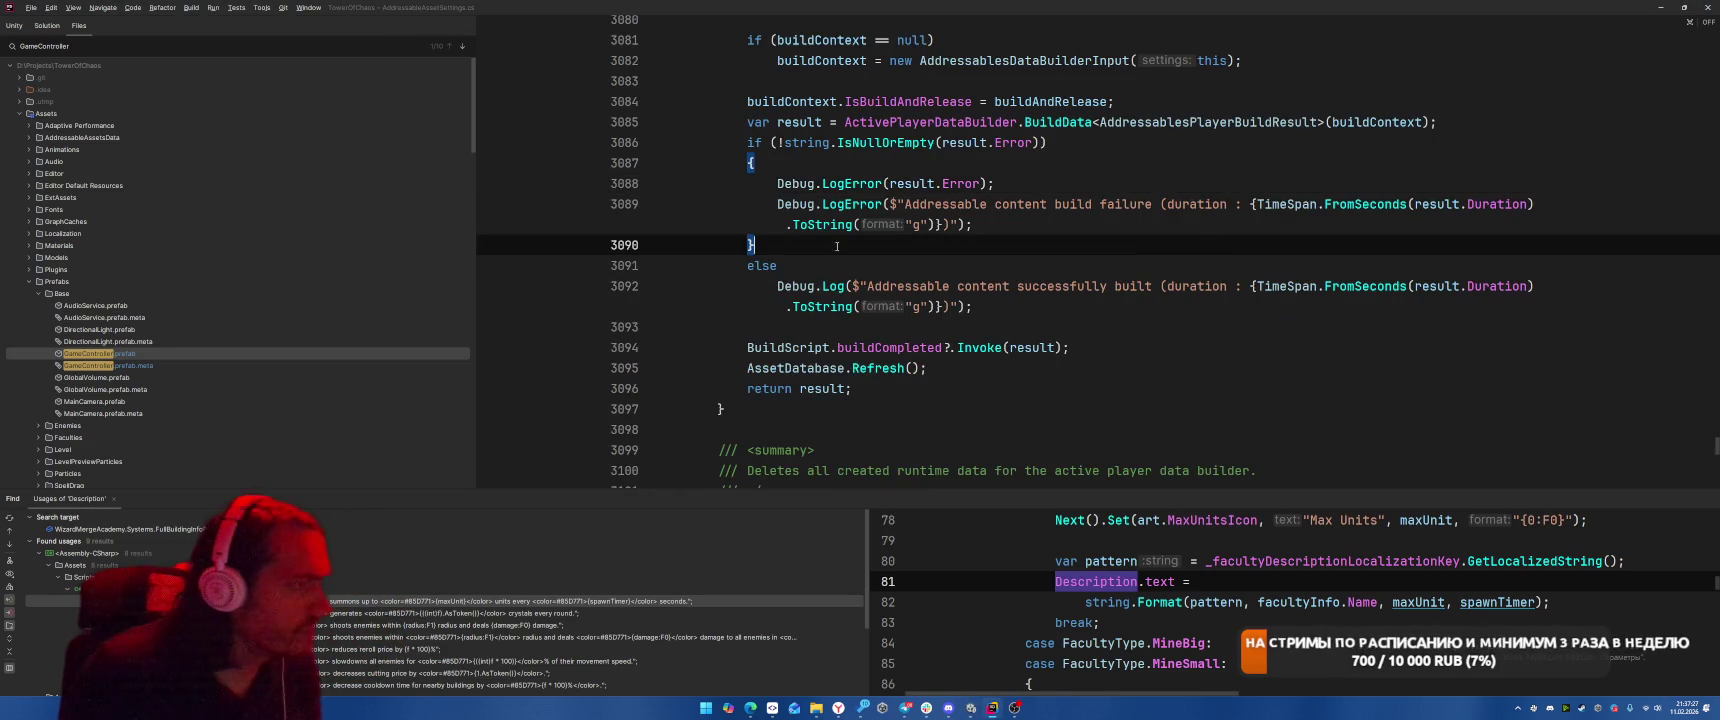
key("alt+Tab")
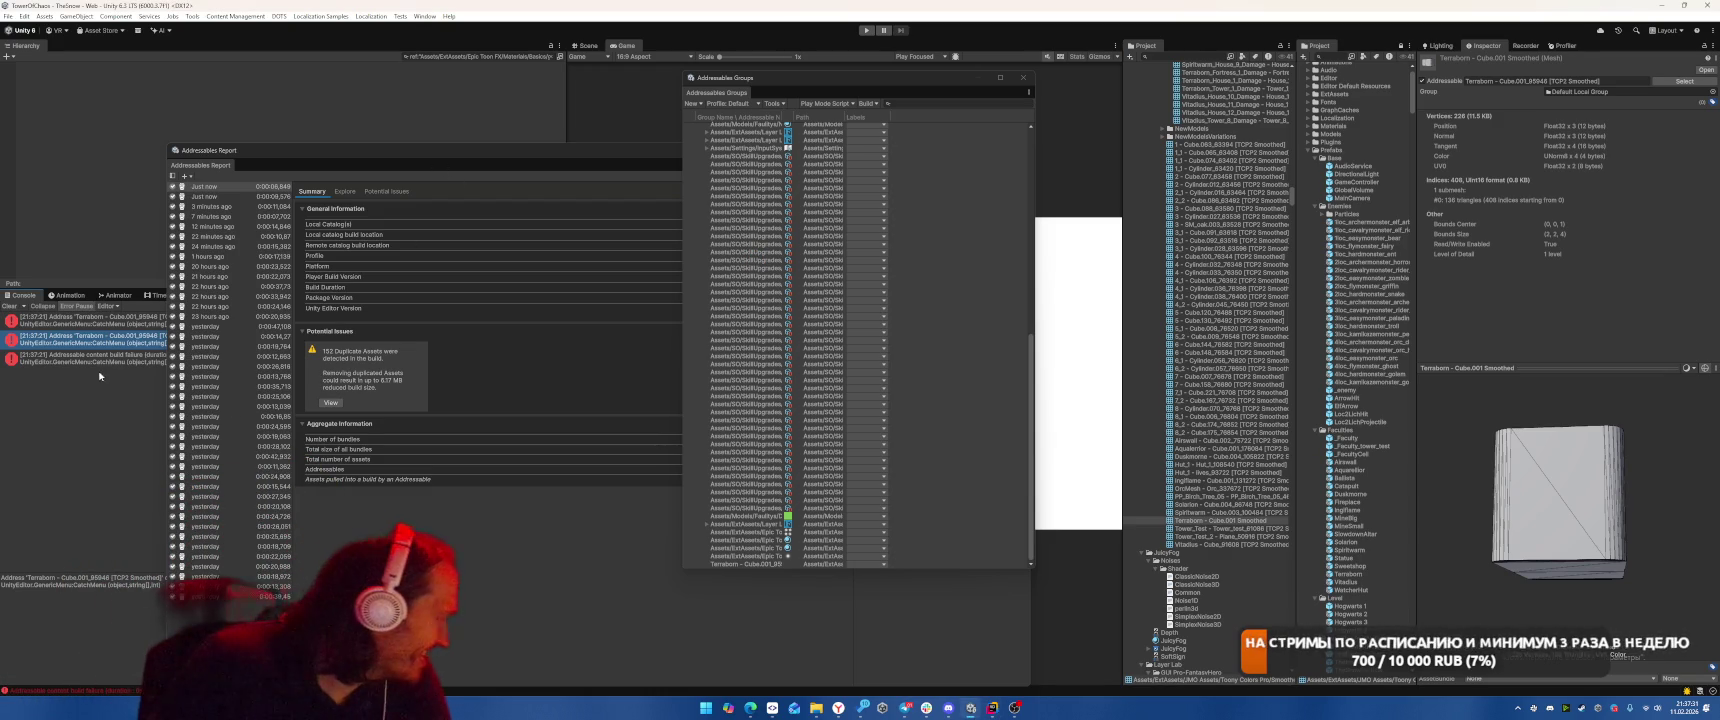
Widen the name column and rename the Terraborn - Cube.001_95948 entry to a shorter address.
left_click(127, 325)
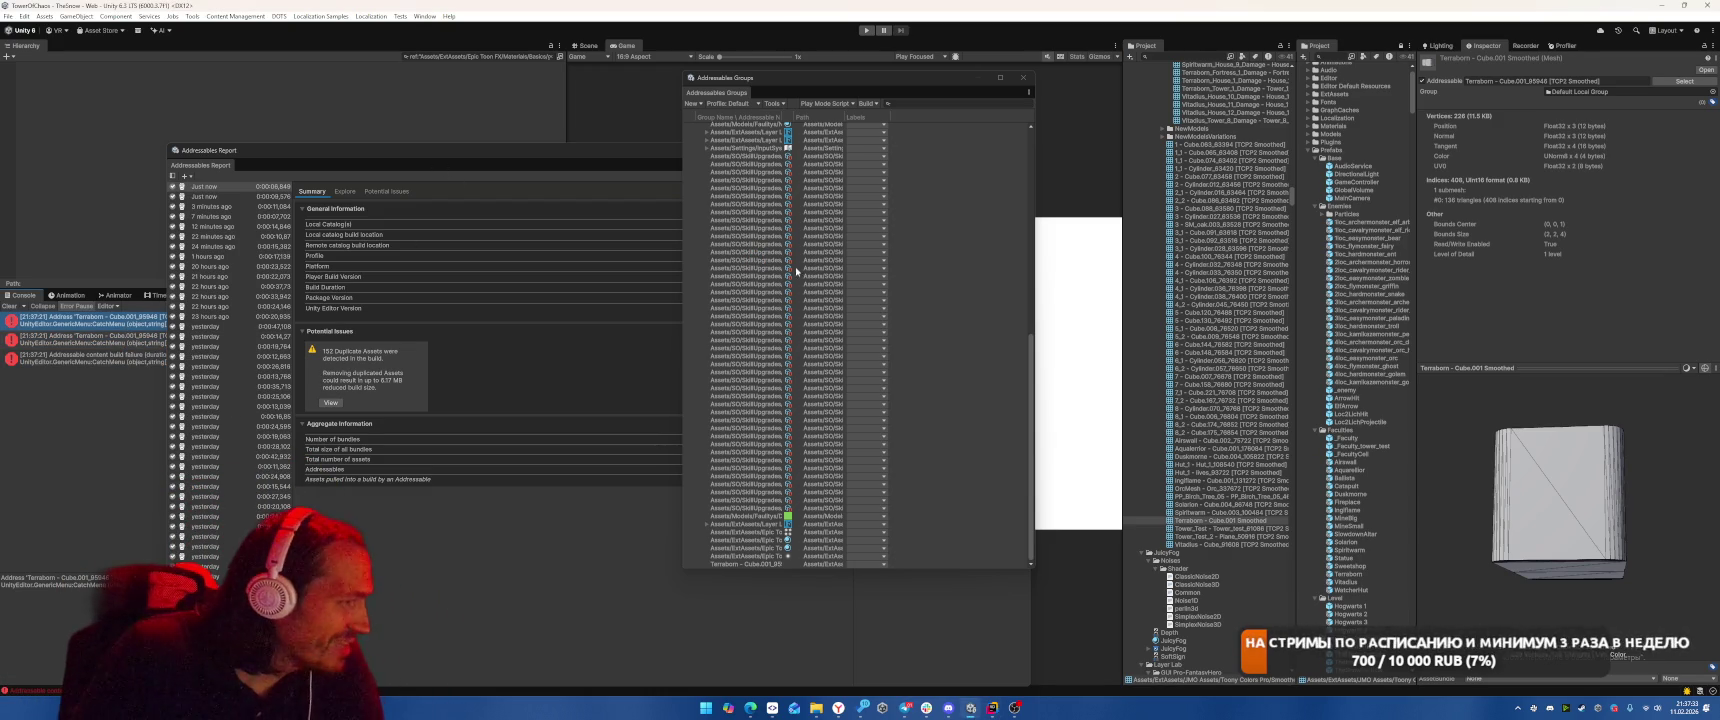
mouse_move(781, 117)
left_mouse_down()
mouse_move(930, 117)
mouse_move(905, 118)
left_mouse_up()
left_click(785, 564)
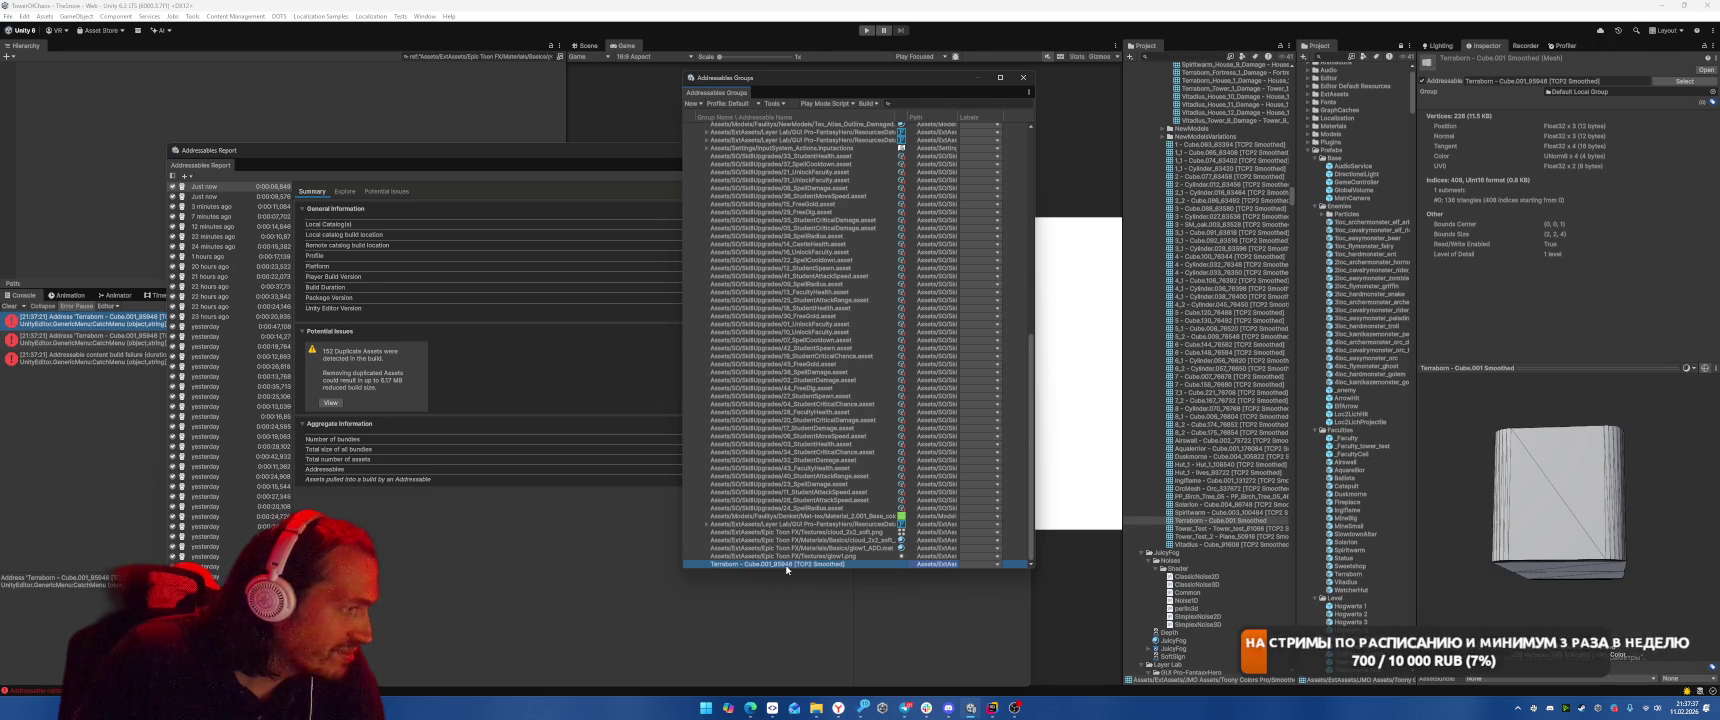
left_click(800, 563)
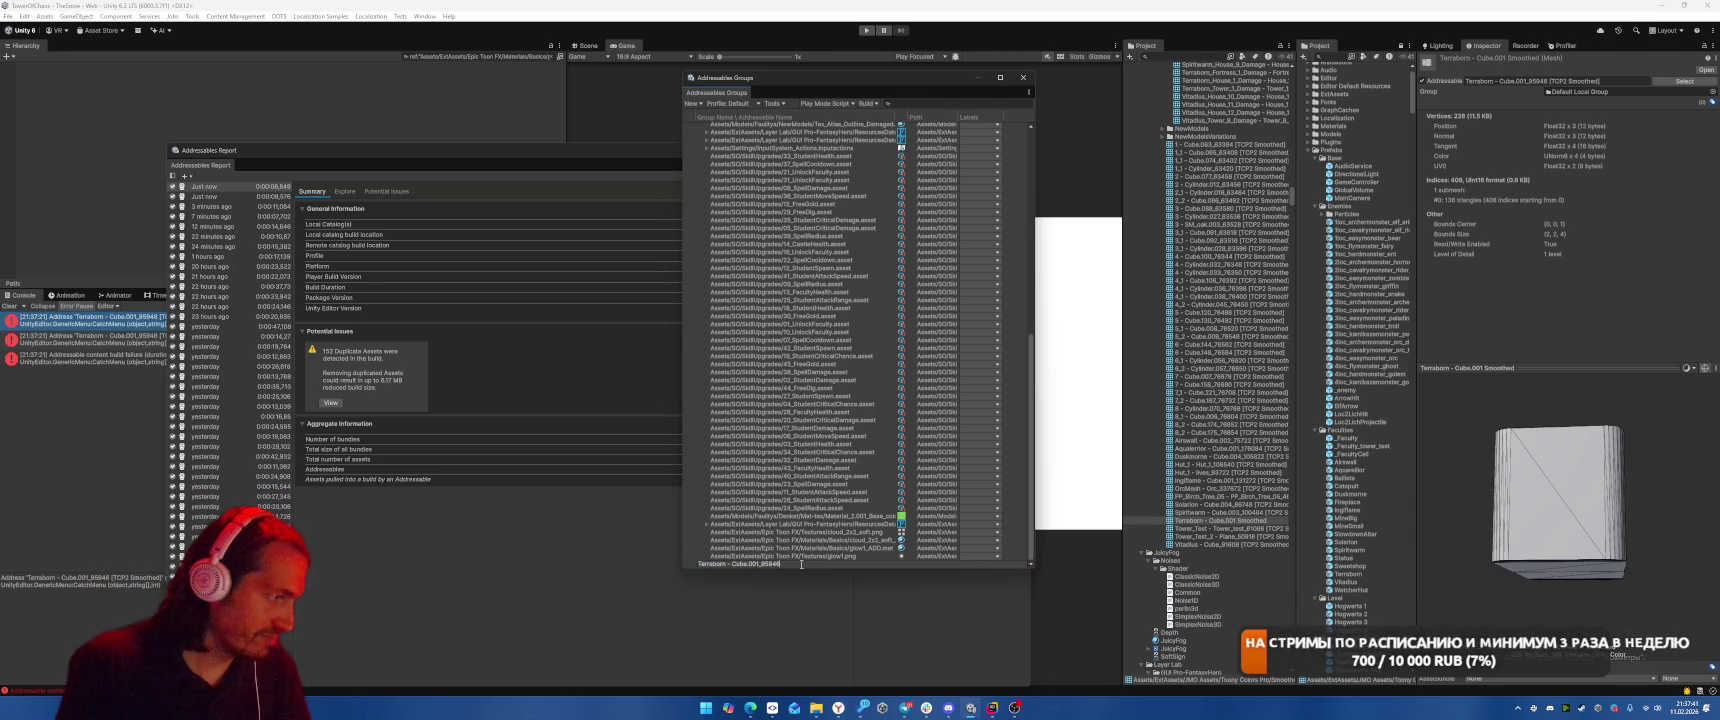
key("Return")
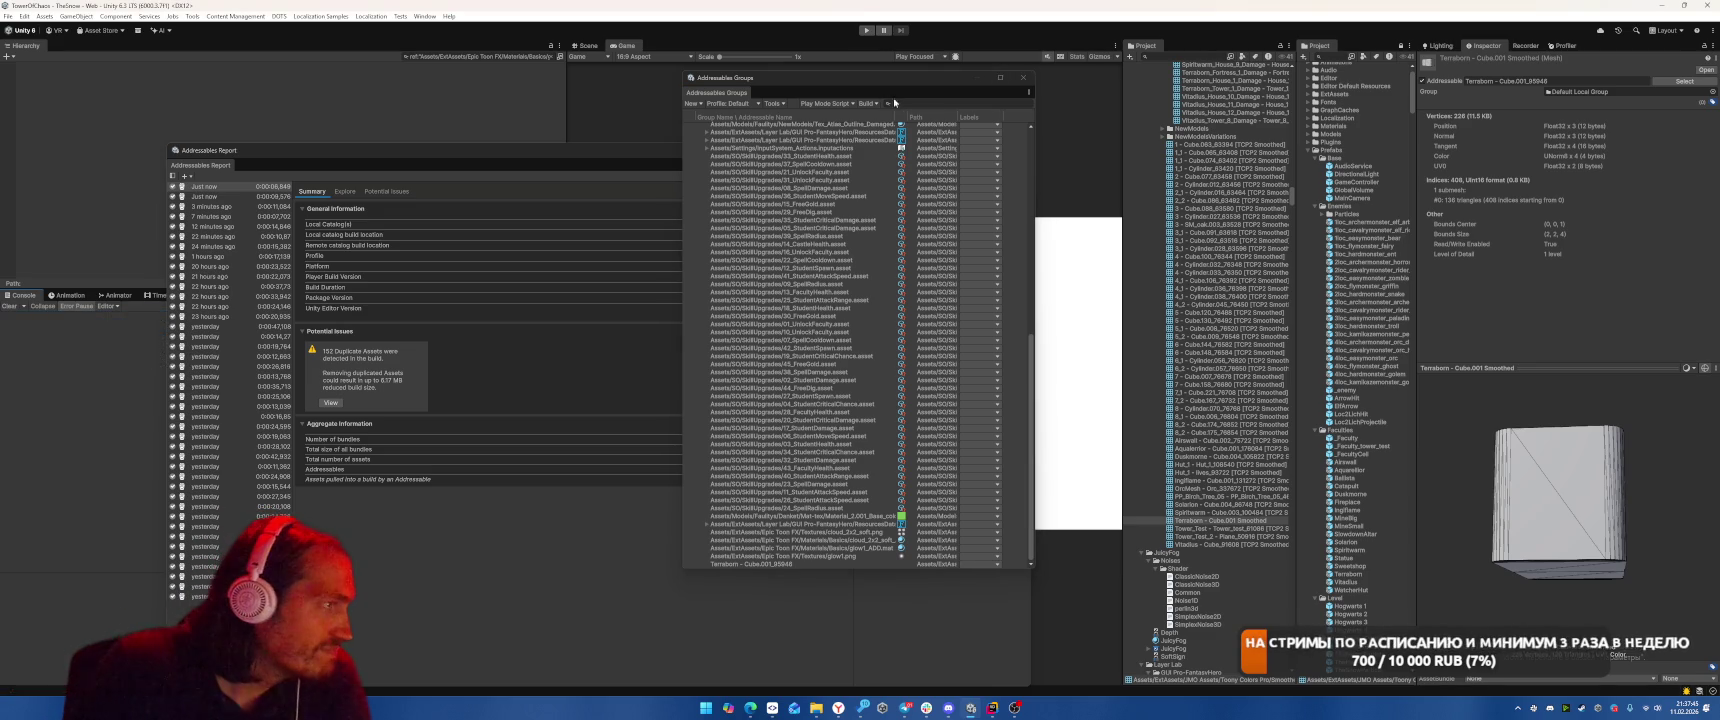
Run a new build, compare it with the previous report, and show Potential Issues.
left_click(867, 103)
mouse_move(908, 116)
left_click(1010, 116)
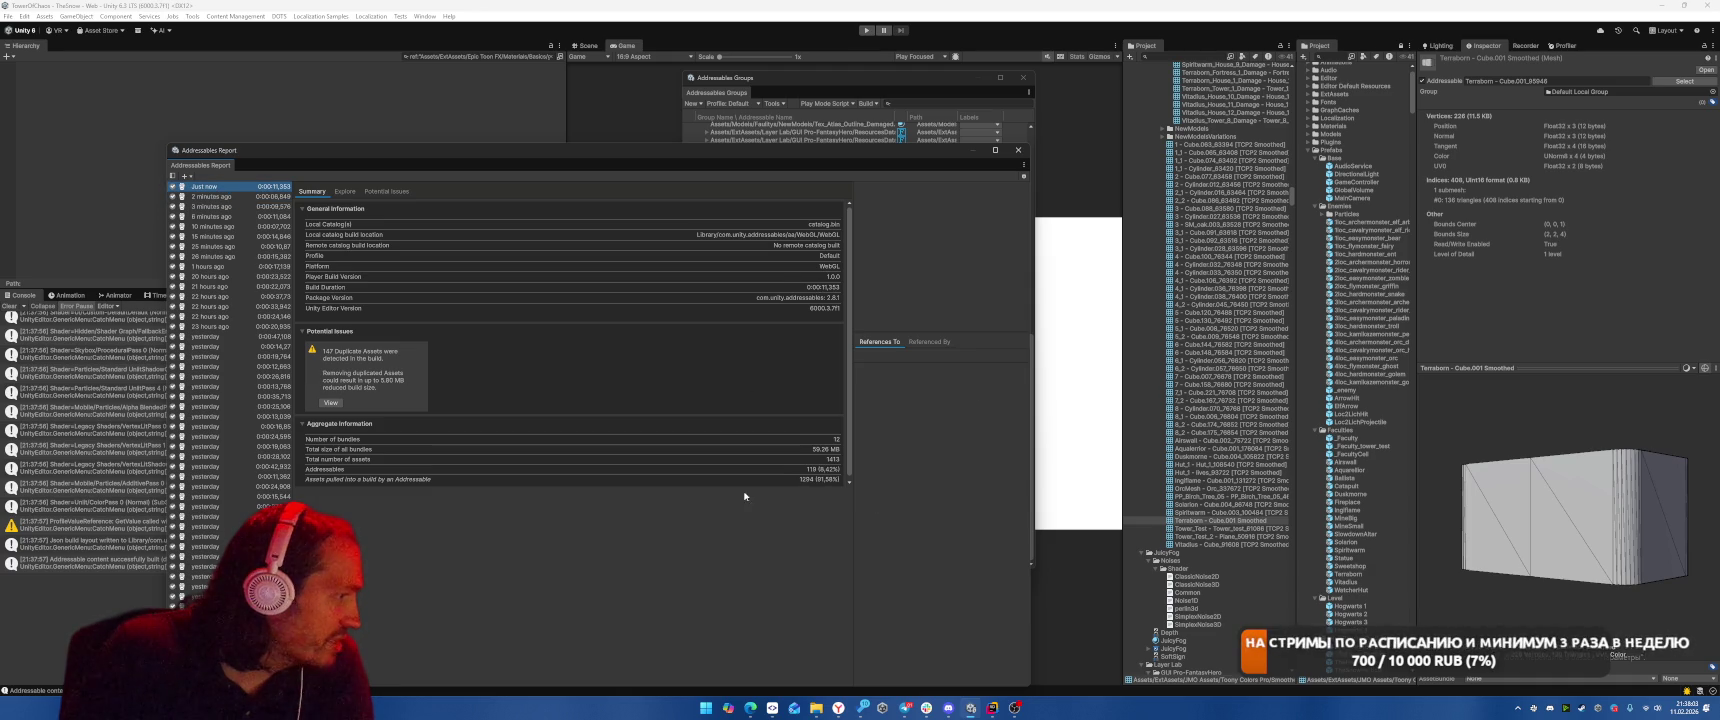
key("Down")
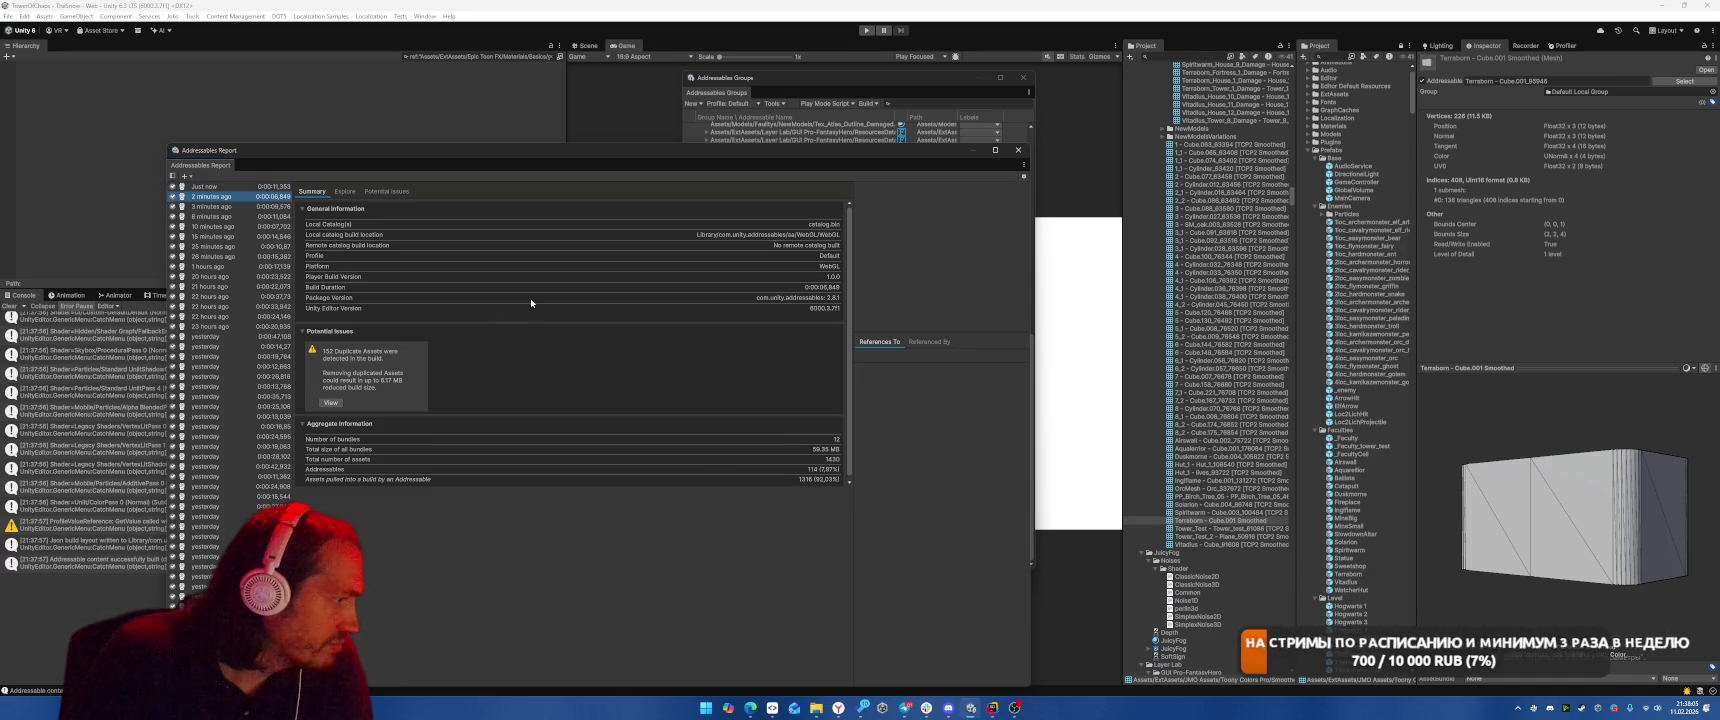
key("Up")
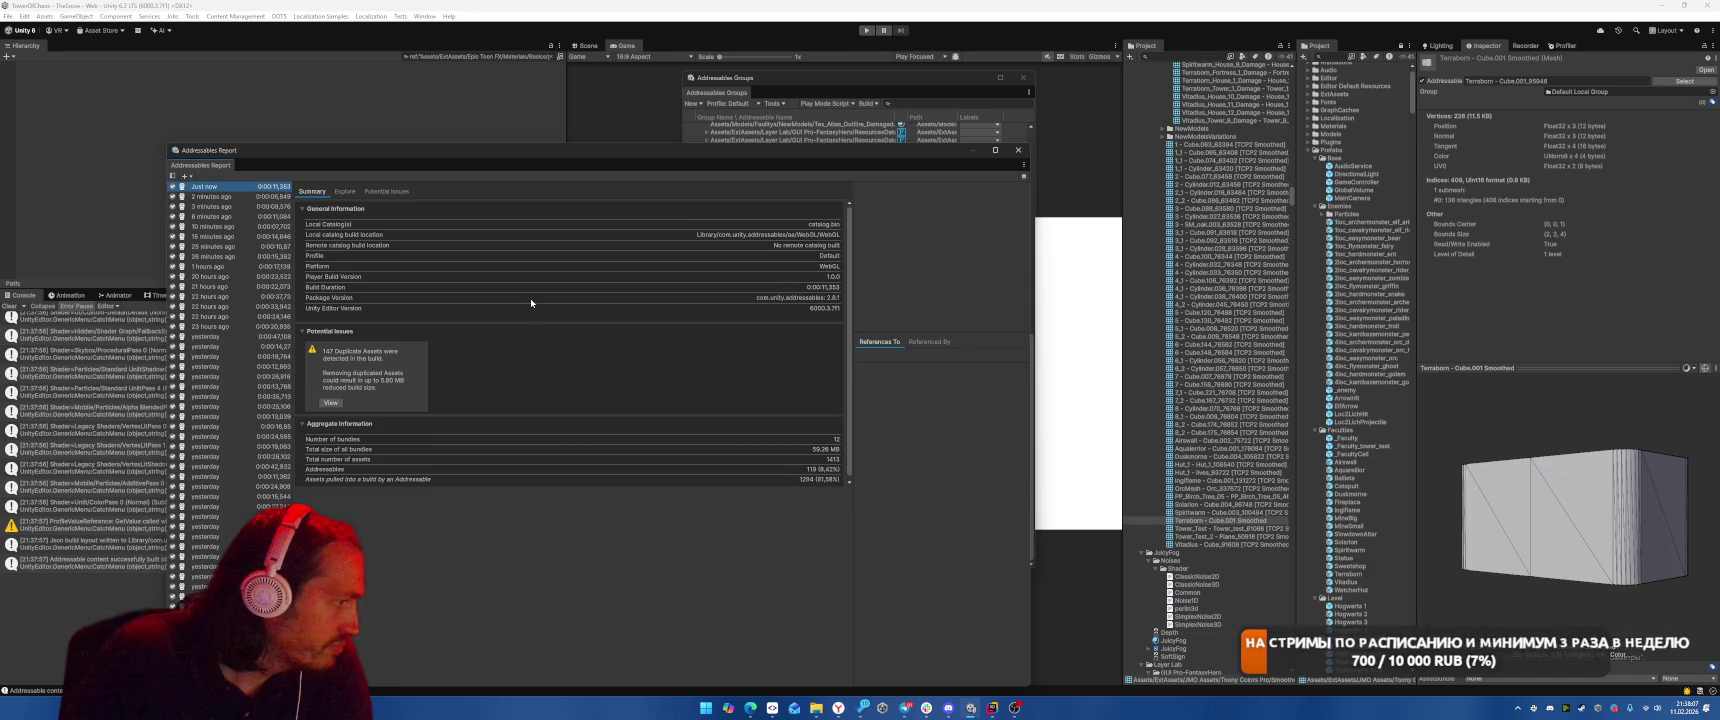
key("Down")
key("Up")
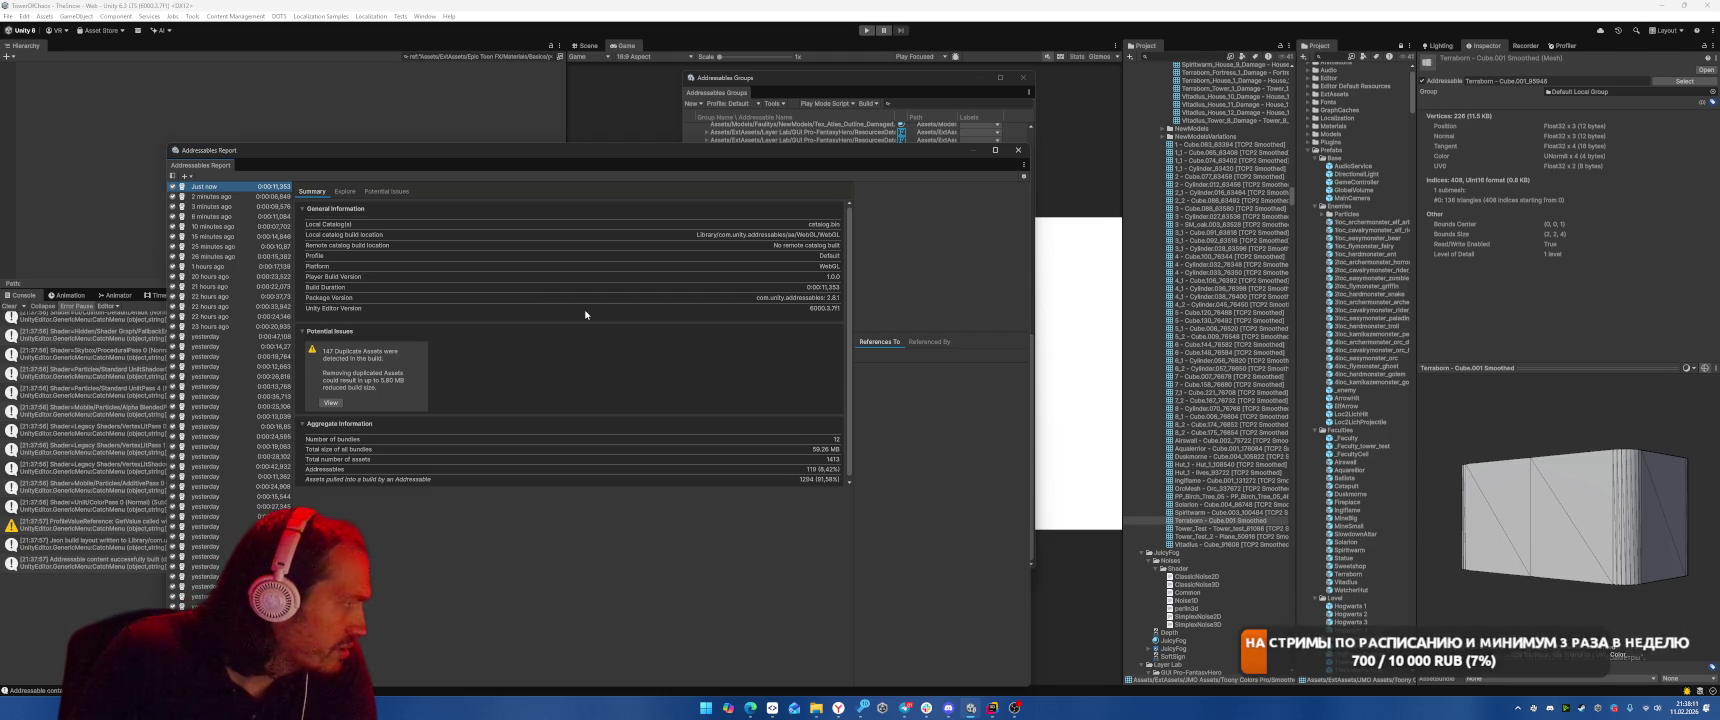
left_click(386, 191)
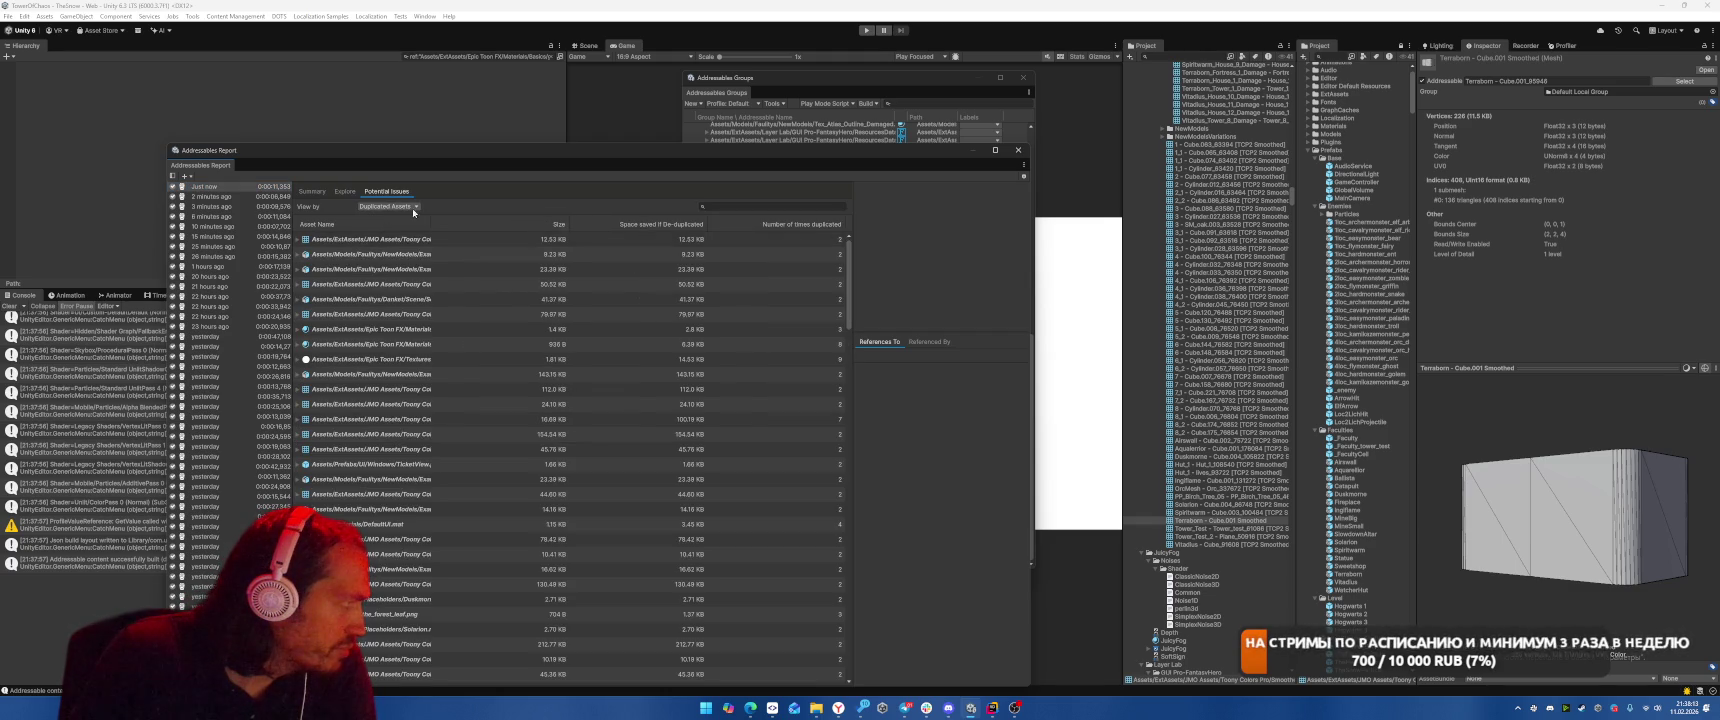
Sort duplicates by space saved, then select 3_2.fbx in the editor and rotate its preview.
left_click(640, 226)
left_click_drag(432, 219, 717, 231)
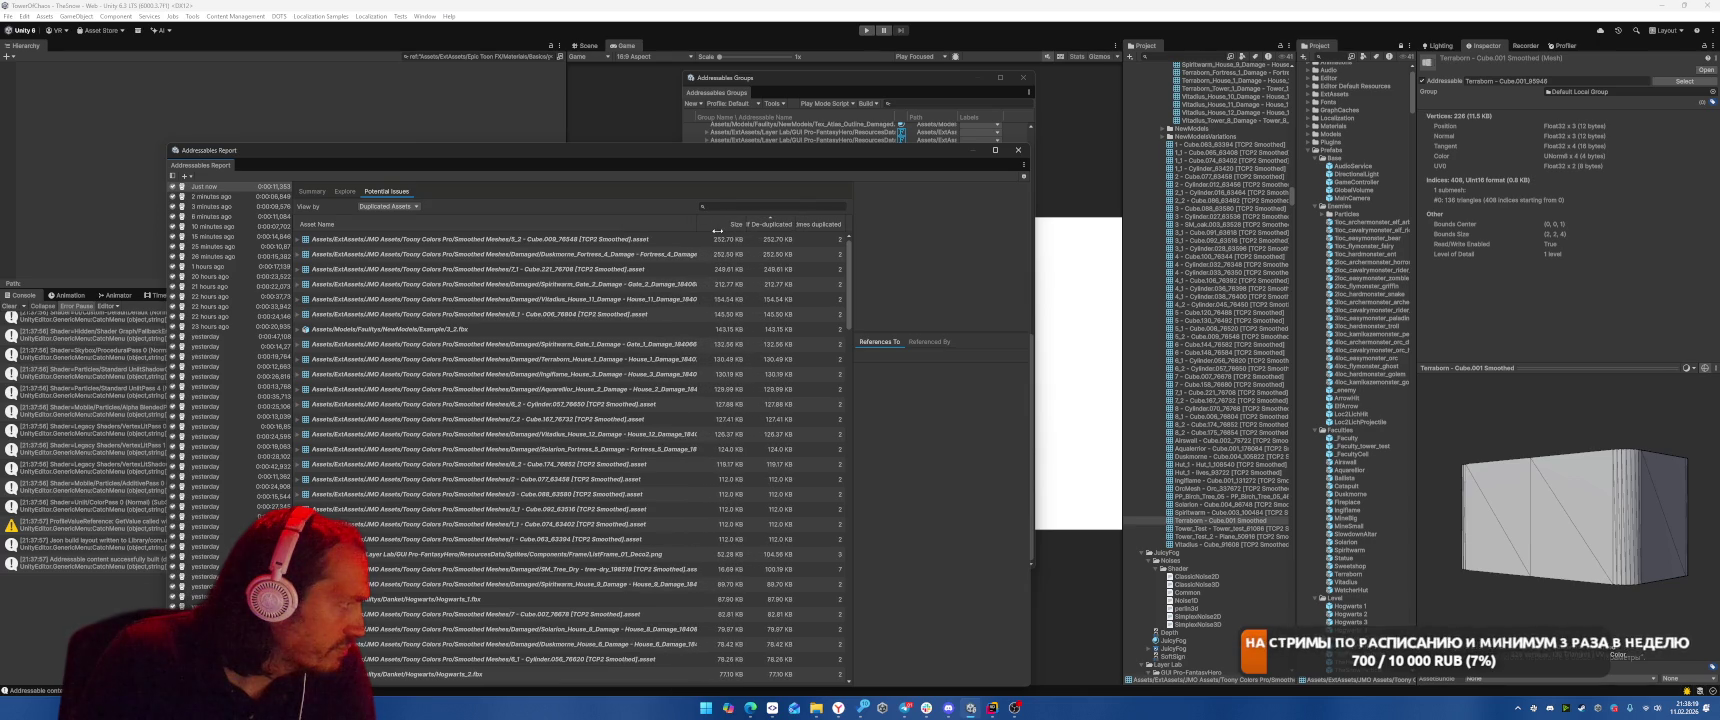
left_click(510, 328)
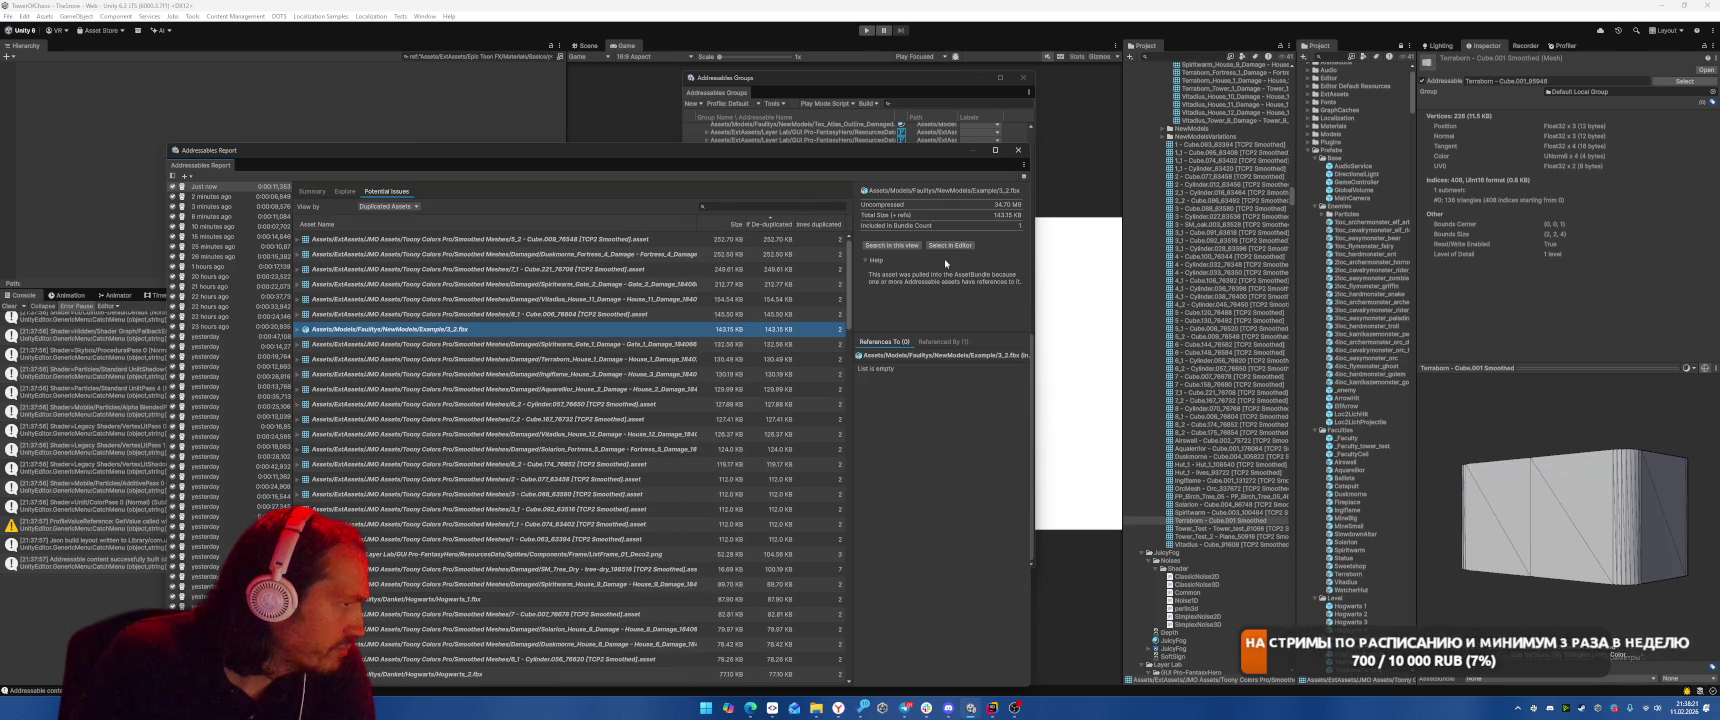
left_click(949, 245)
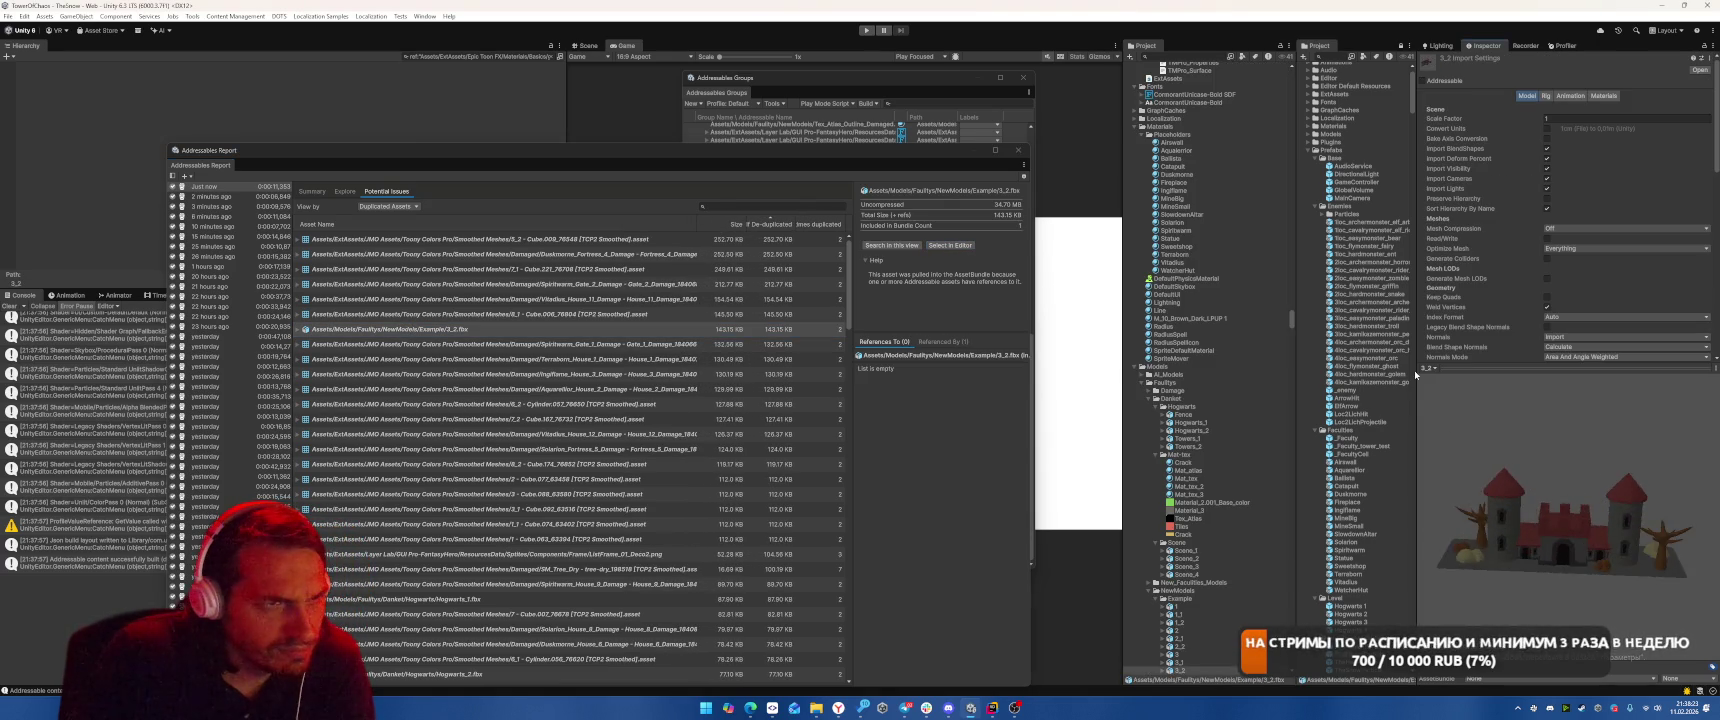
mouse_move(1423, 378)
left_mouse_down()
mouse_move(1606, 438)
mouse_move(1599, 562)
mouse_move(1396, 355)
left_mouse_up()
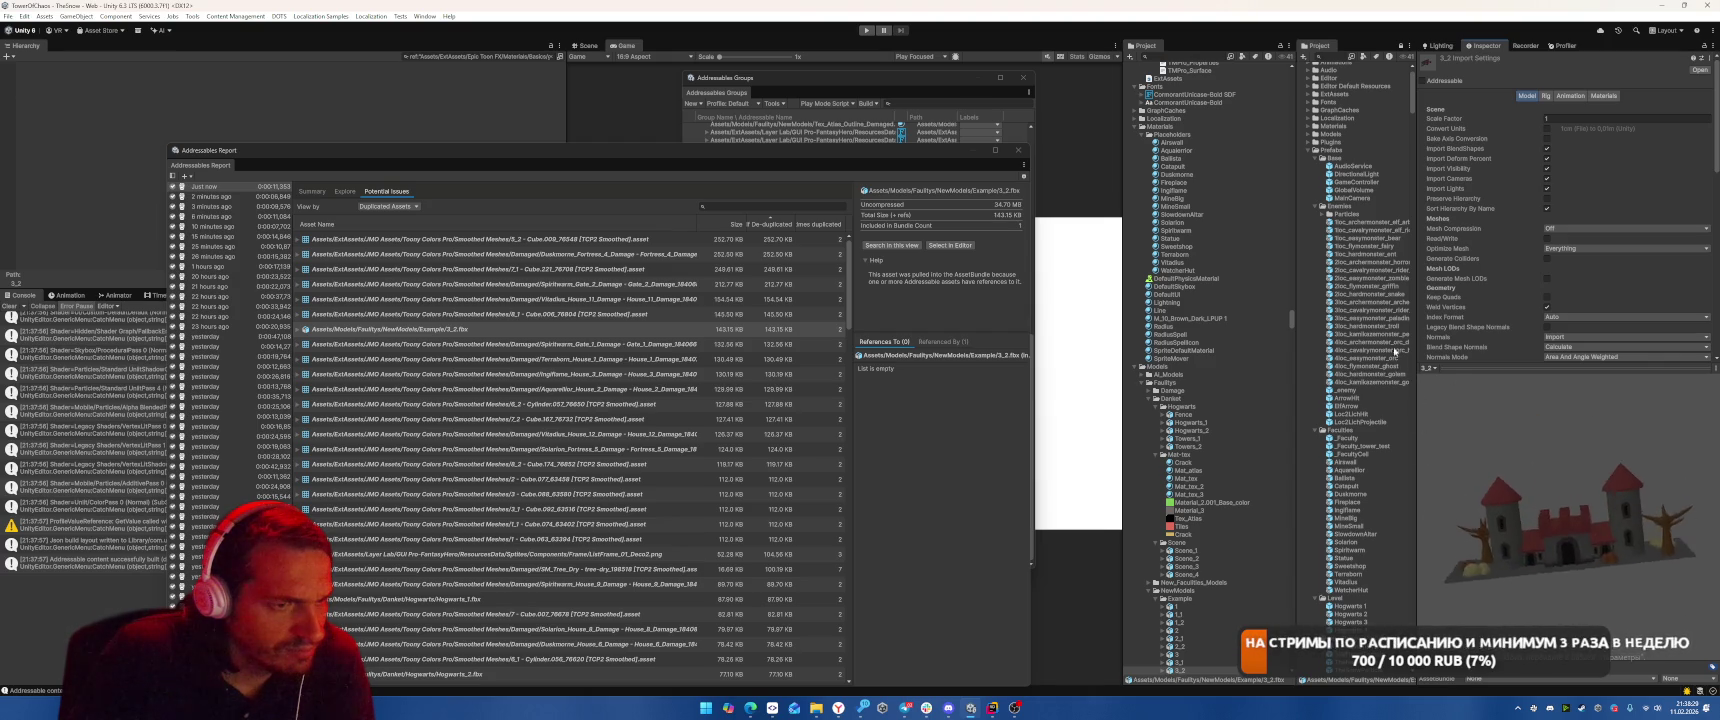
Scroll down through the duplicated assets list.
scroll(692, 474, "down", 4)
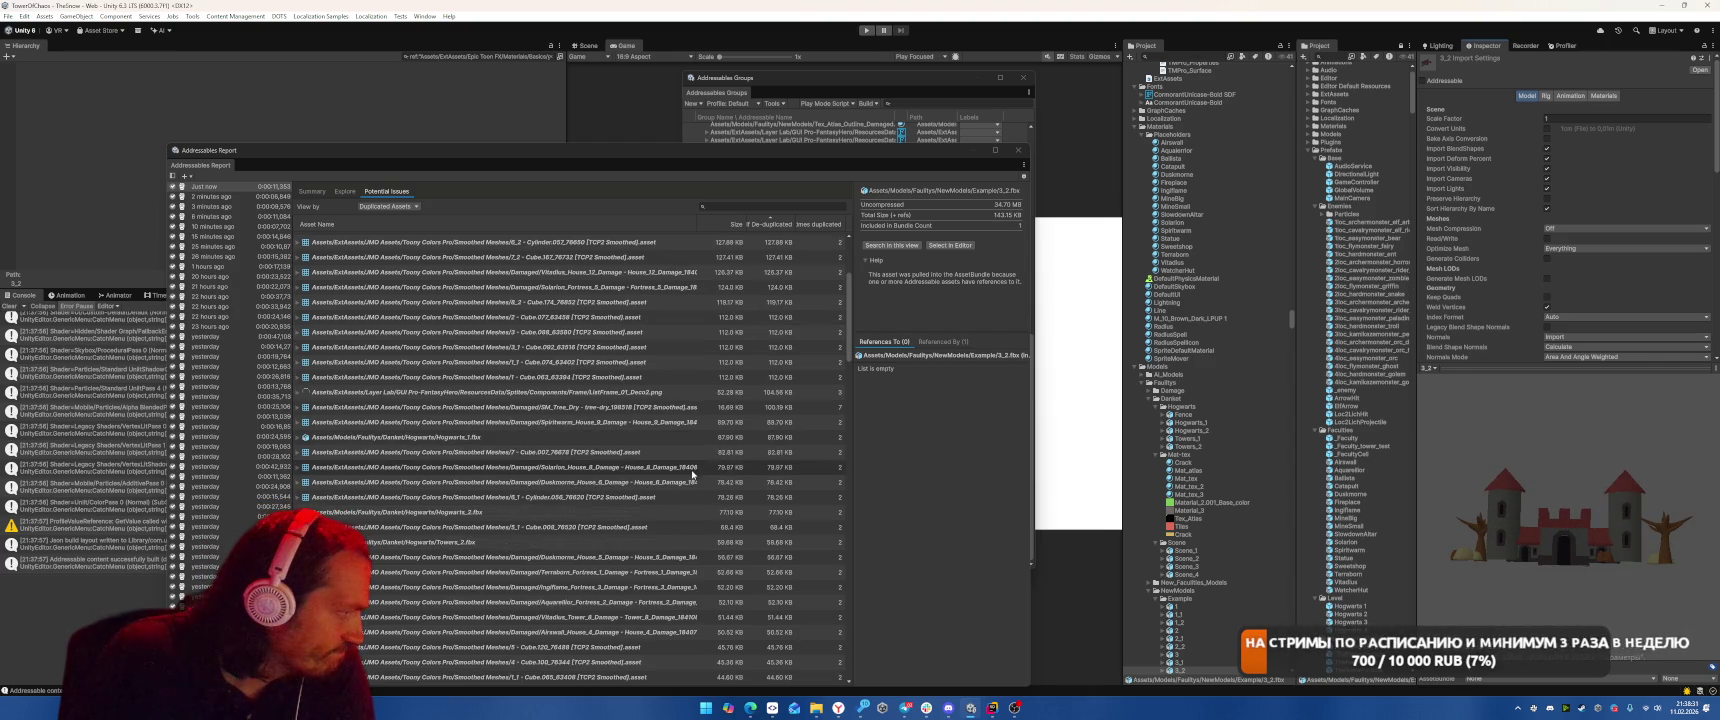
scroll(692, 474, "down", 4)
scroll(687, 408, "down", 5)
scroll(688, 407, "down", 10)
scroll(688, 407, "down", 6)
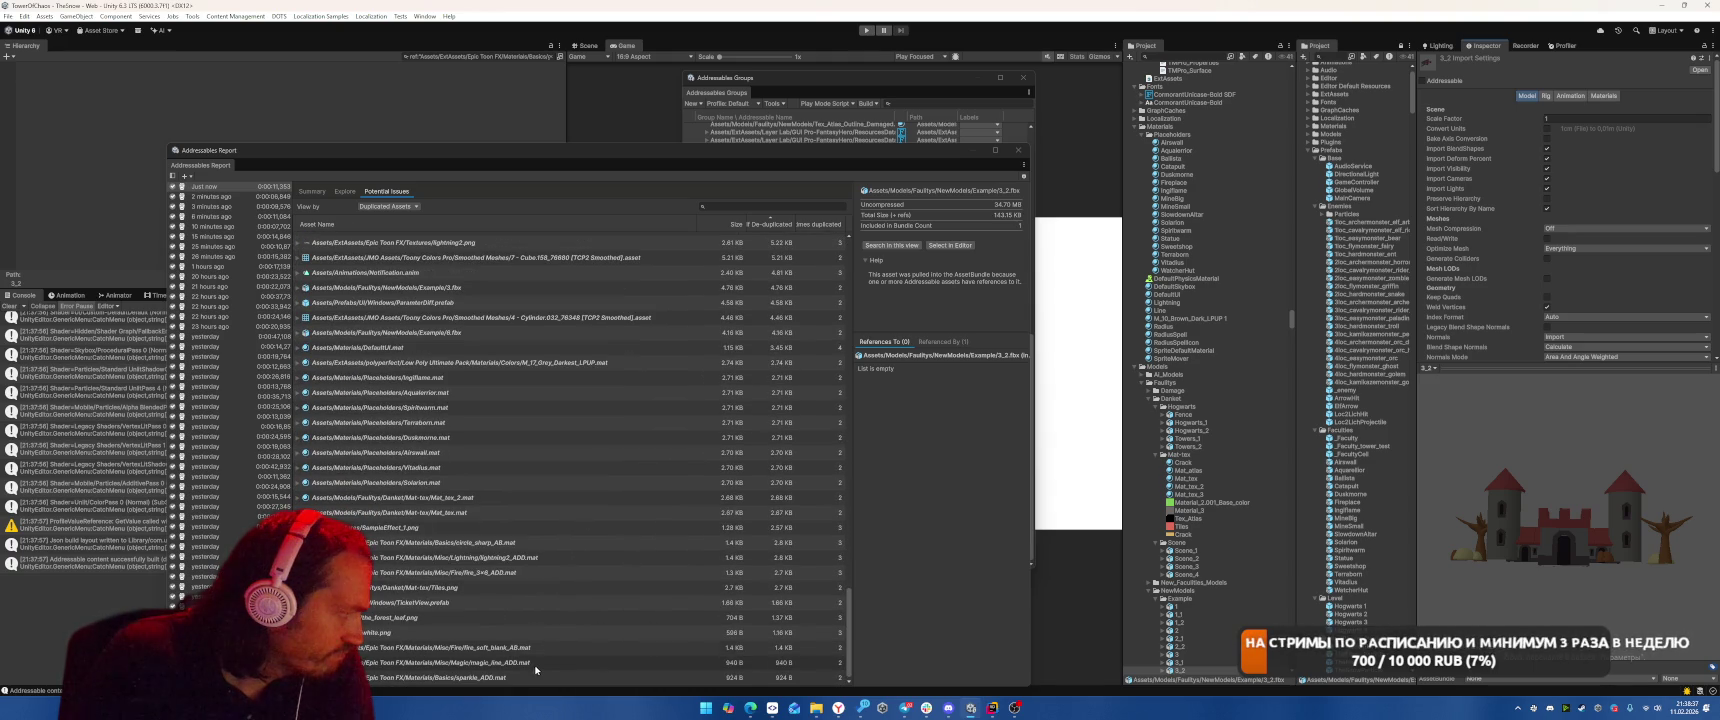
Expand Tiles.png and its default local group bundle, selecting the copy inside it.
left_click(473, 588)
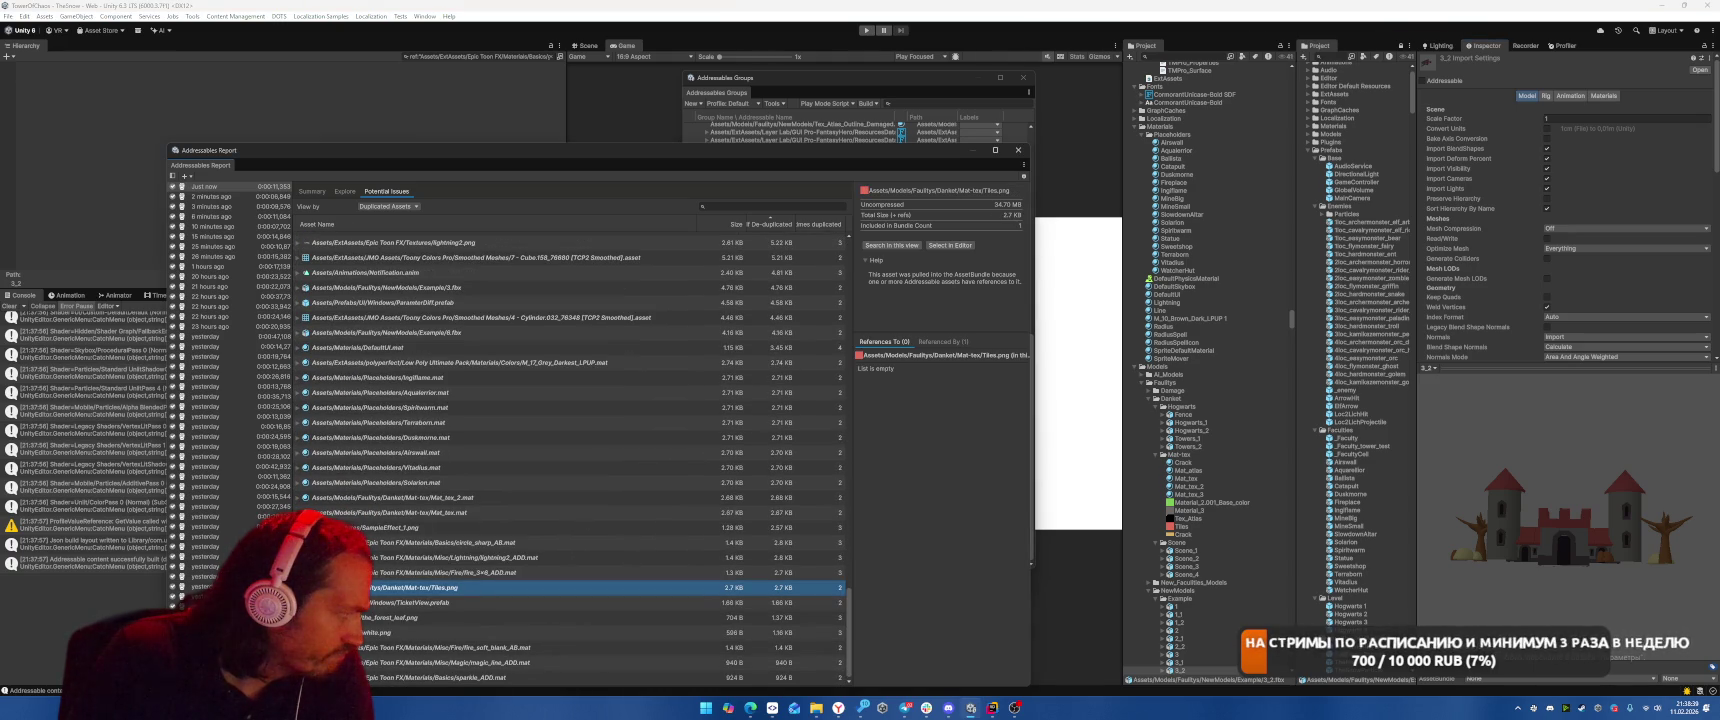
key("Right")
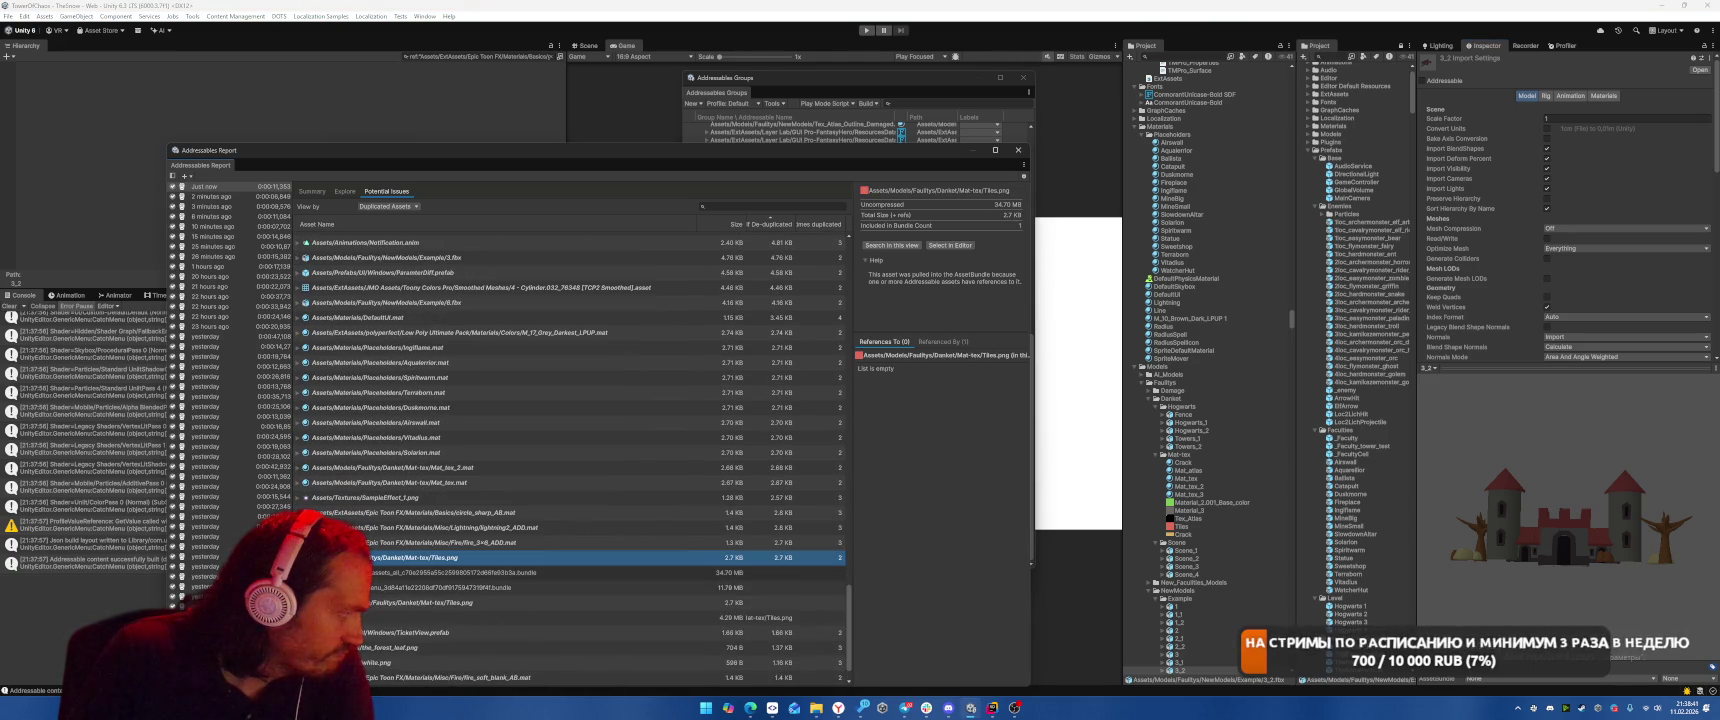
left_click(512, 574)
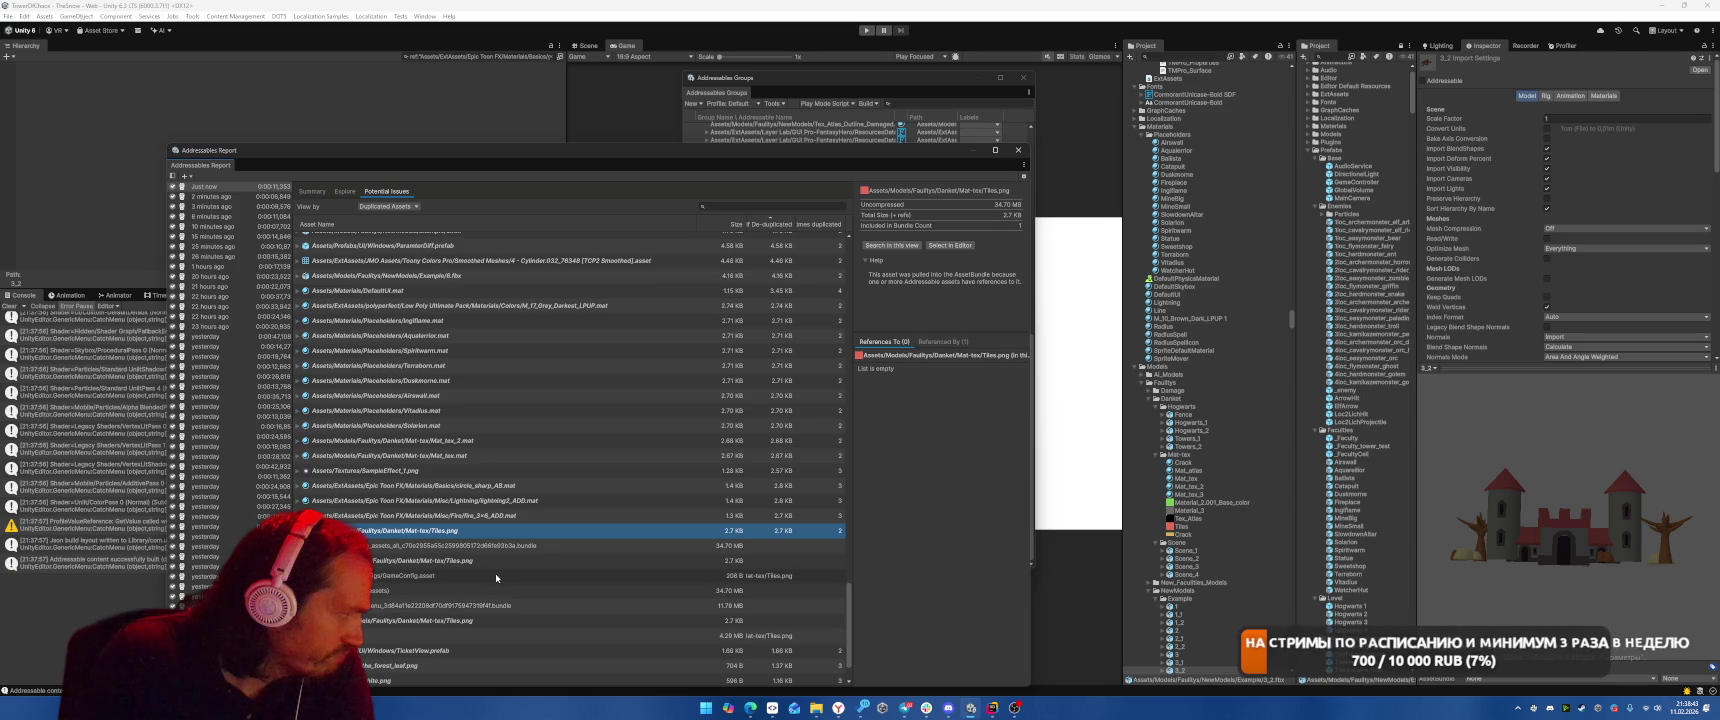
left_click(467, 562)
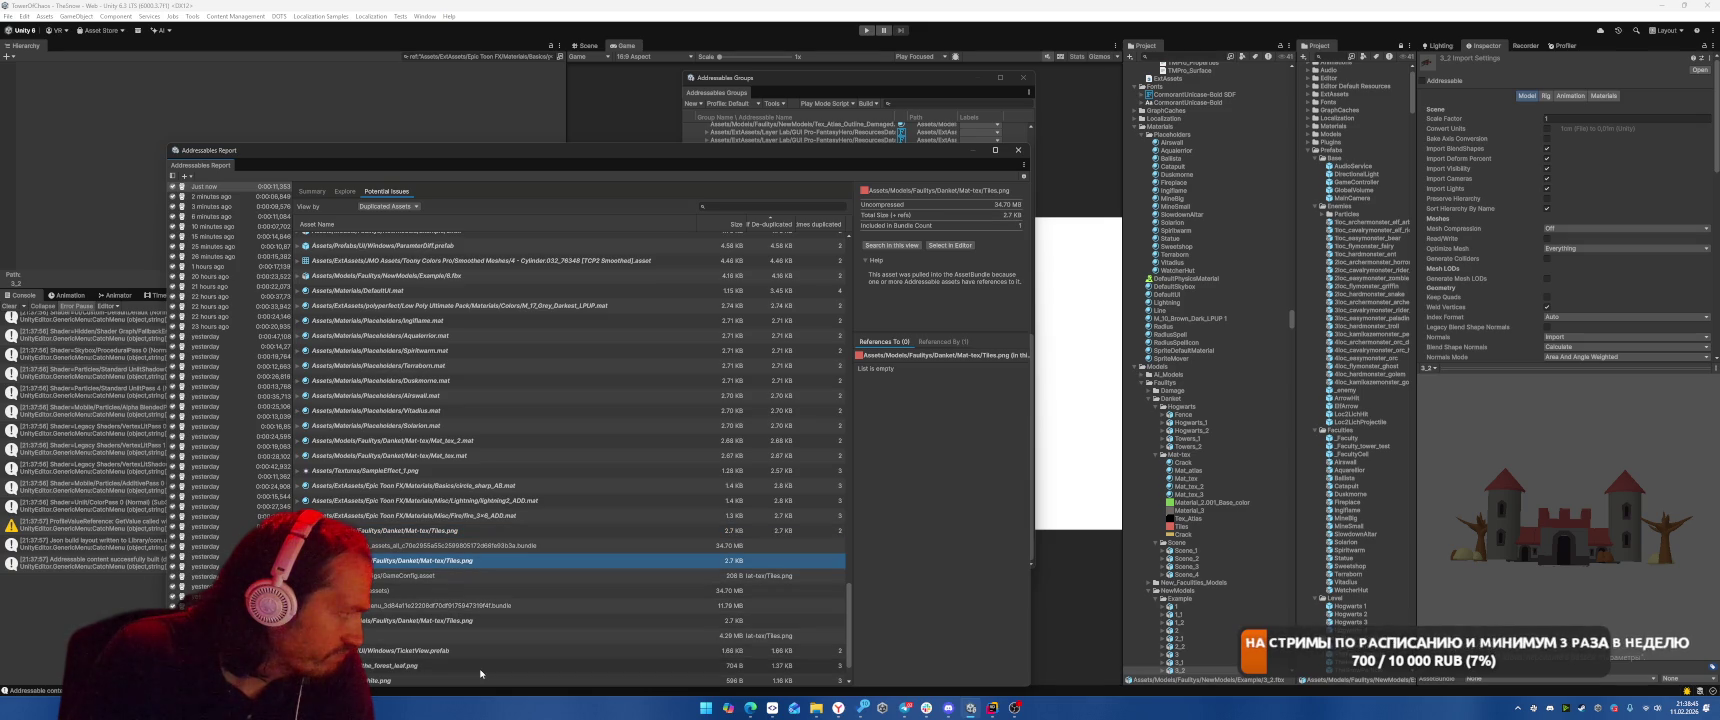
scroll(506, 628, "down", 2)
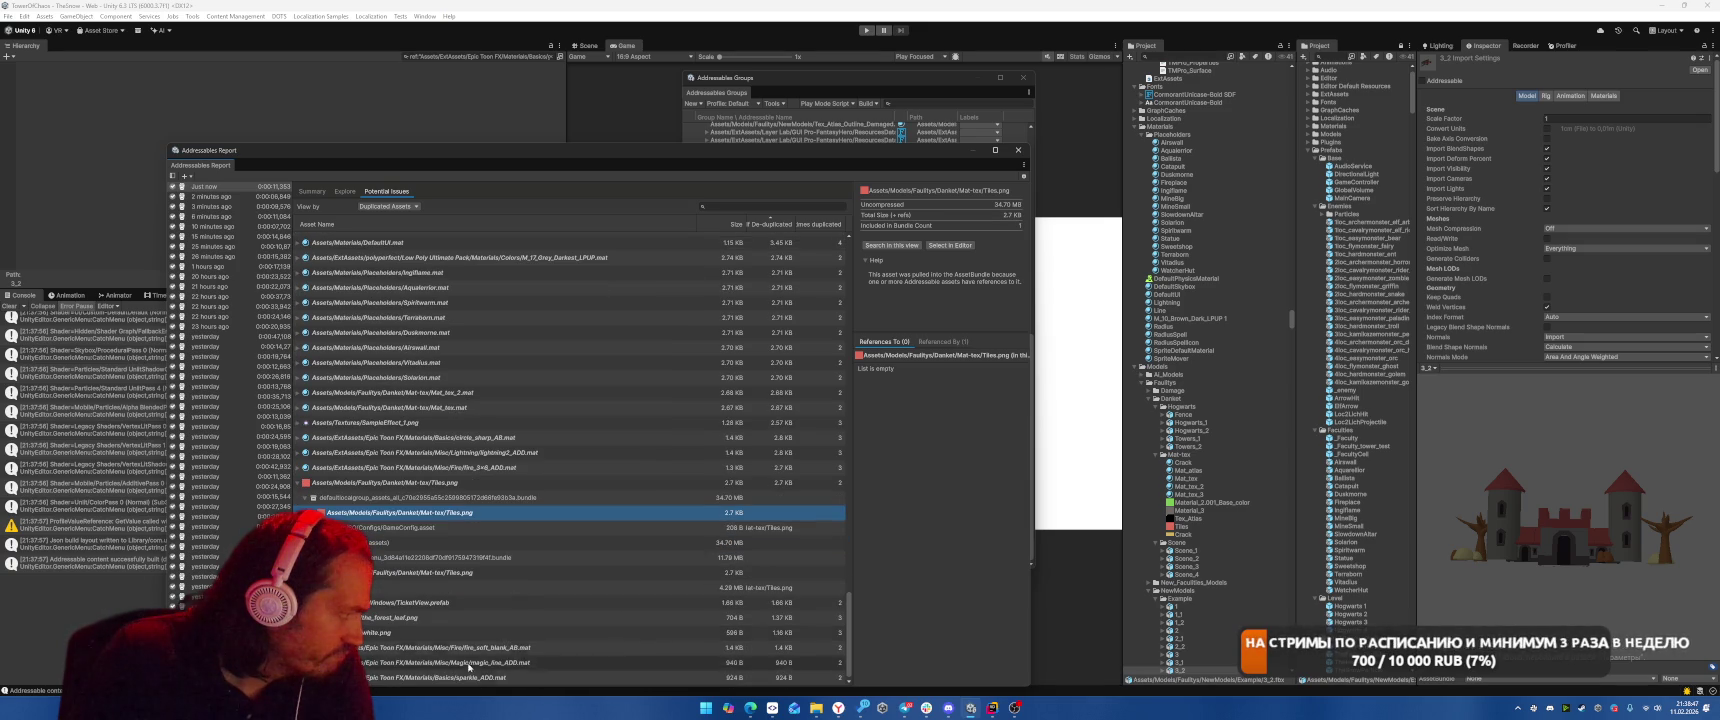
Expand TicketView.prefab and both of its bundles, then scroll back up.
left_click(298, 602)
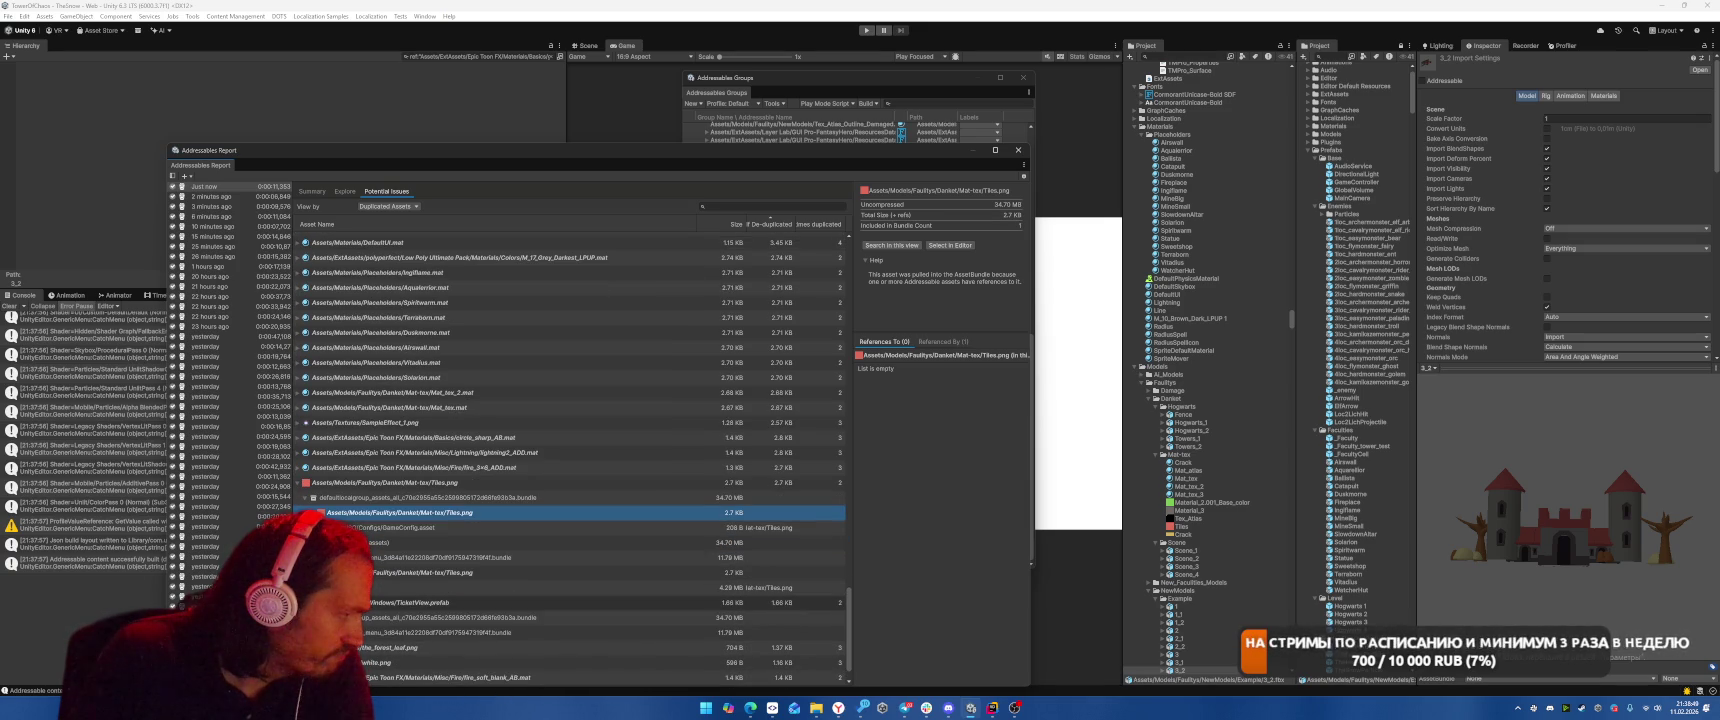
left_click(313, 632)
left_click(313, 617)
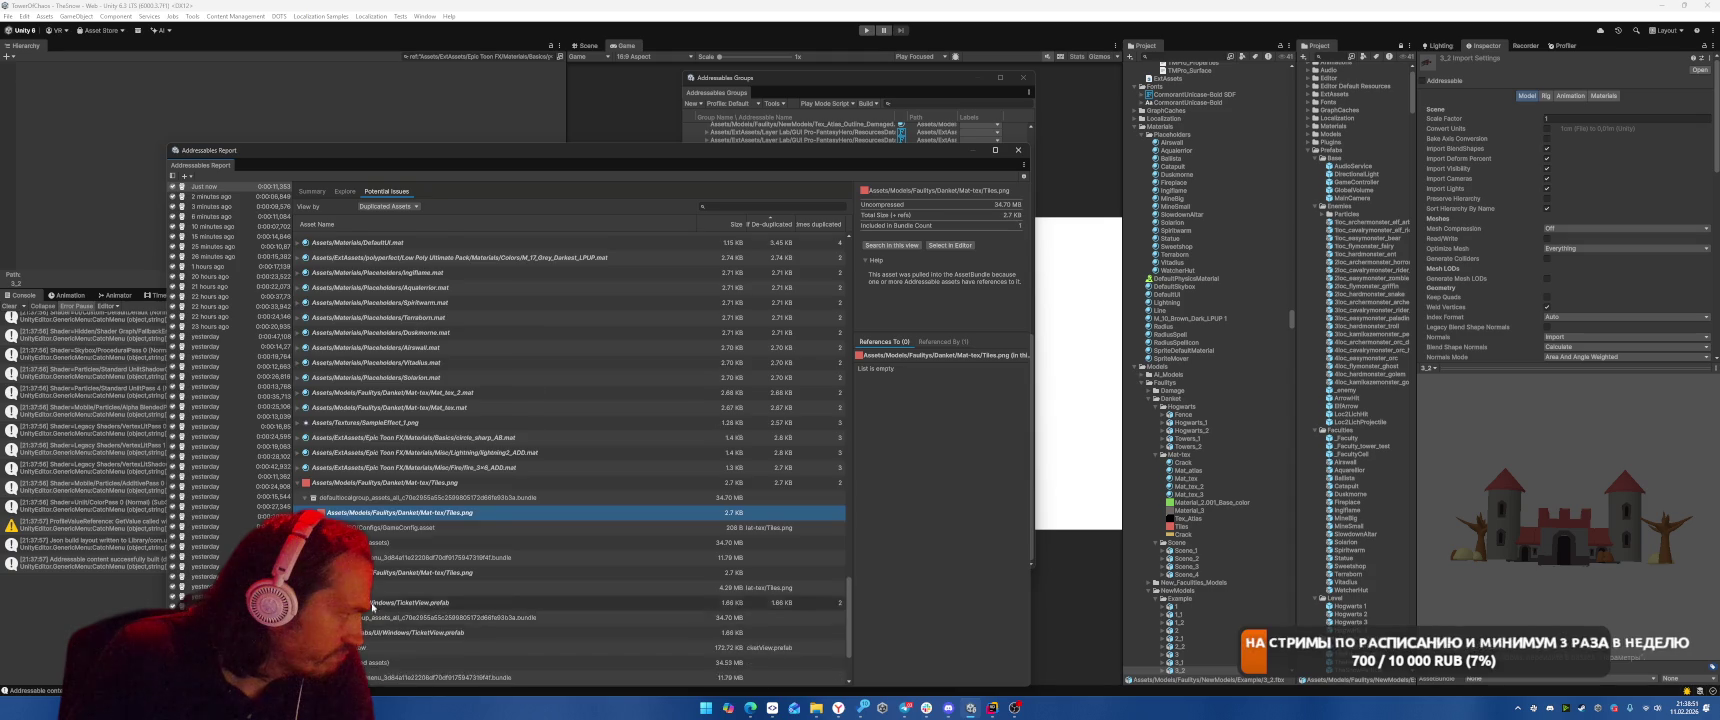
scroll(572, 585, "down", 4)
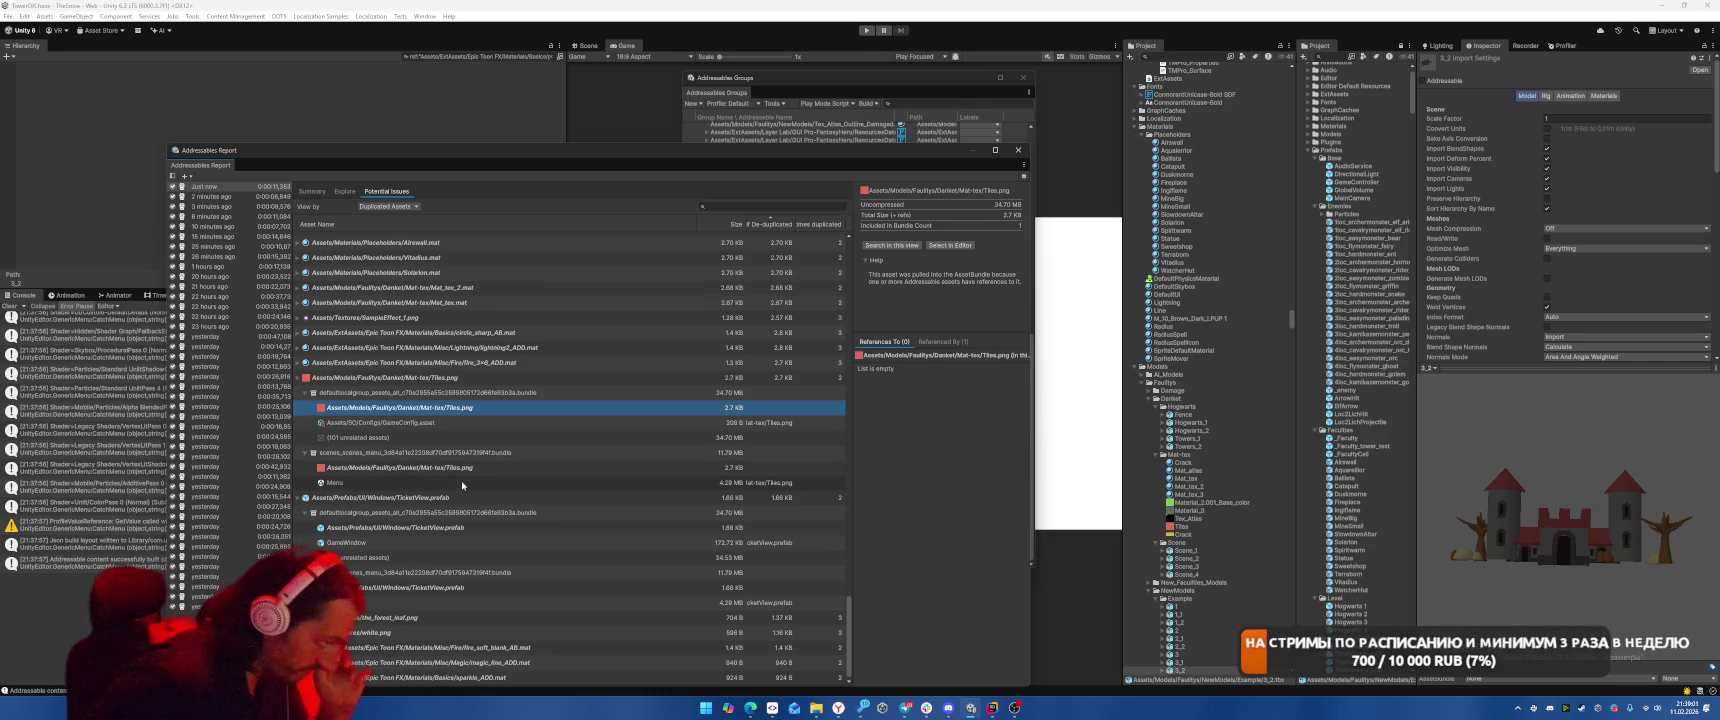
scroll(461, 484, "up", 10)
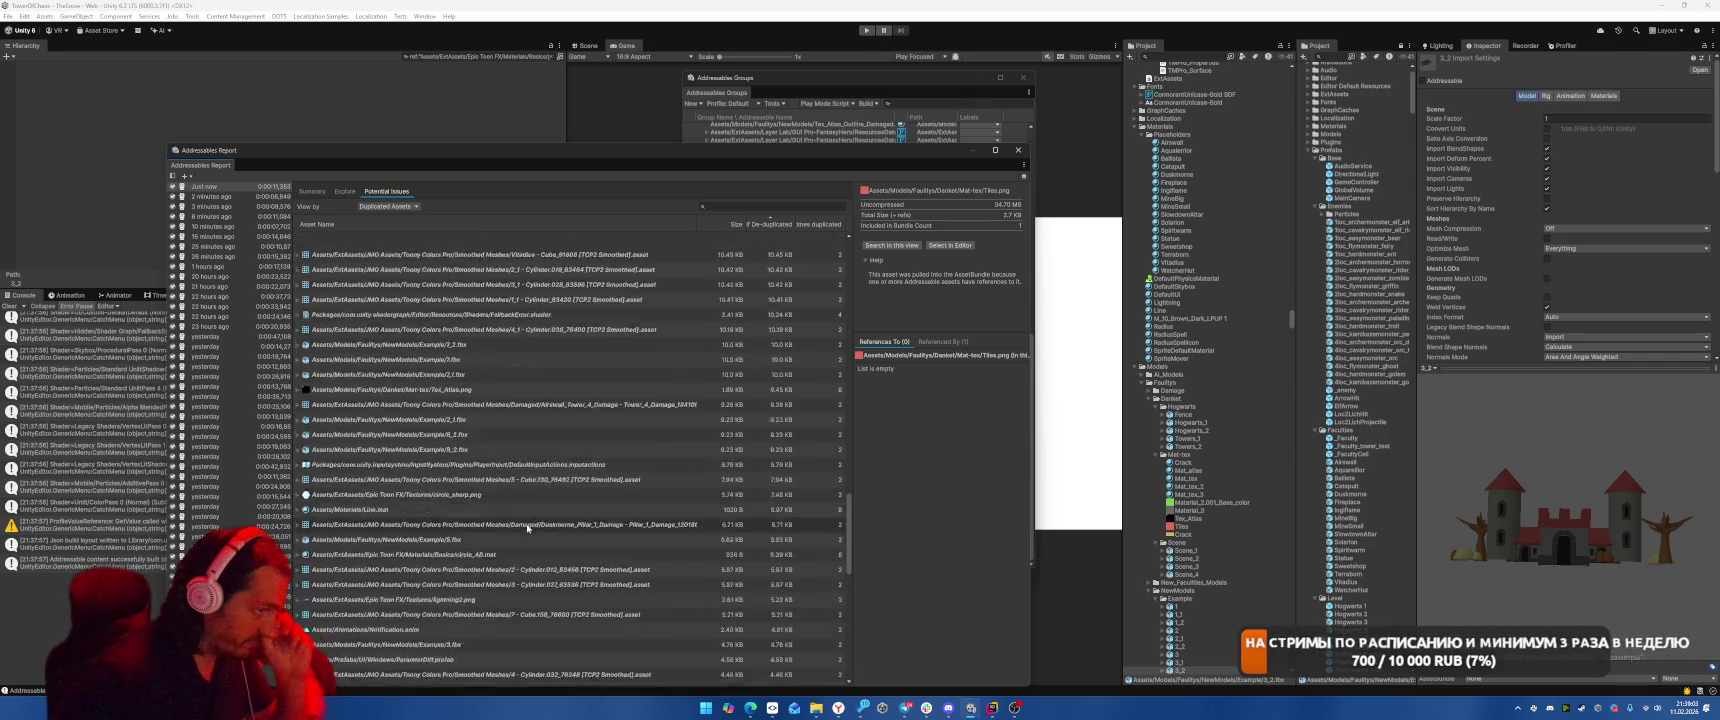
scroll(538, 541, "up", 10)
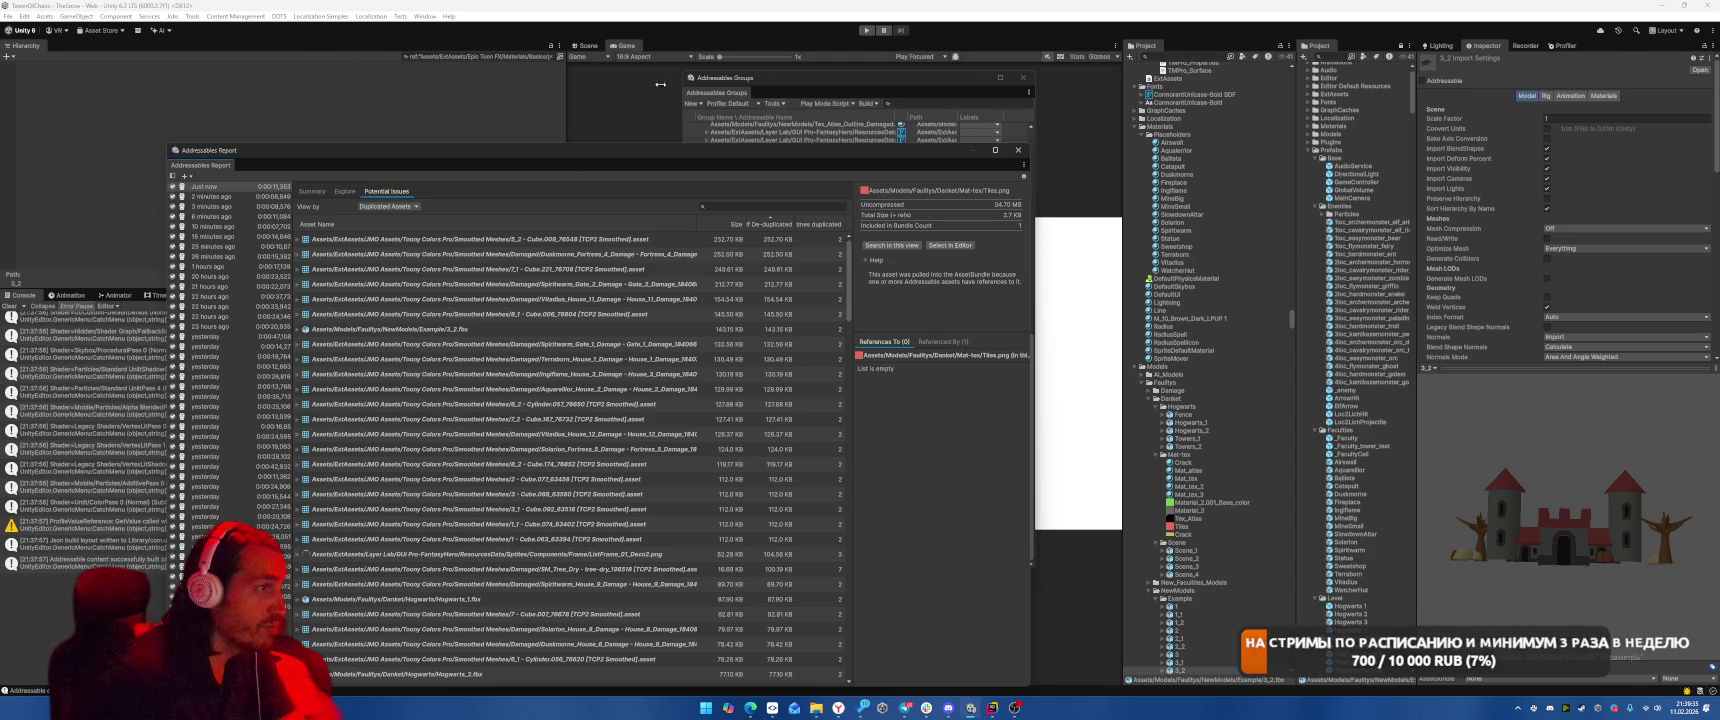
Open Window > Asset Management > Addressables > Analyze and expand its Analyze Rules.
left_click(771, 107)
left_click(772, 104)
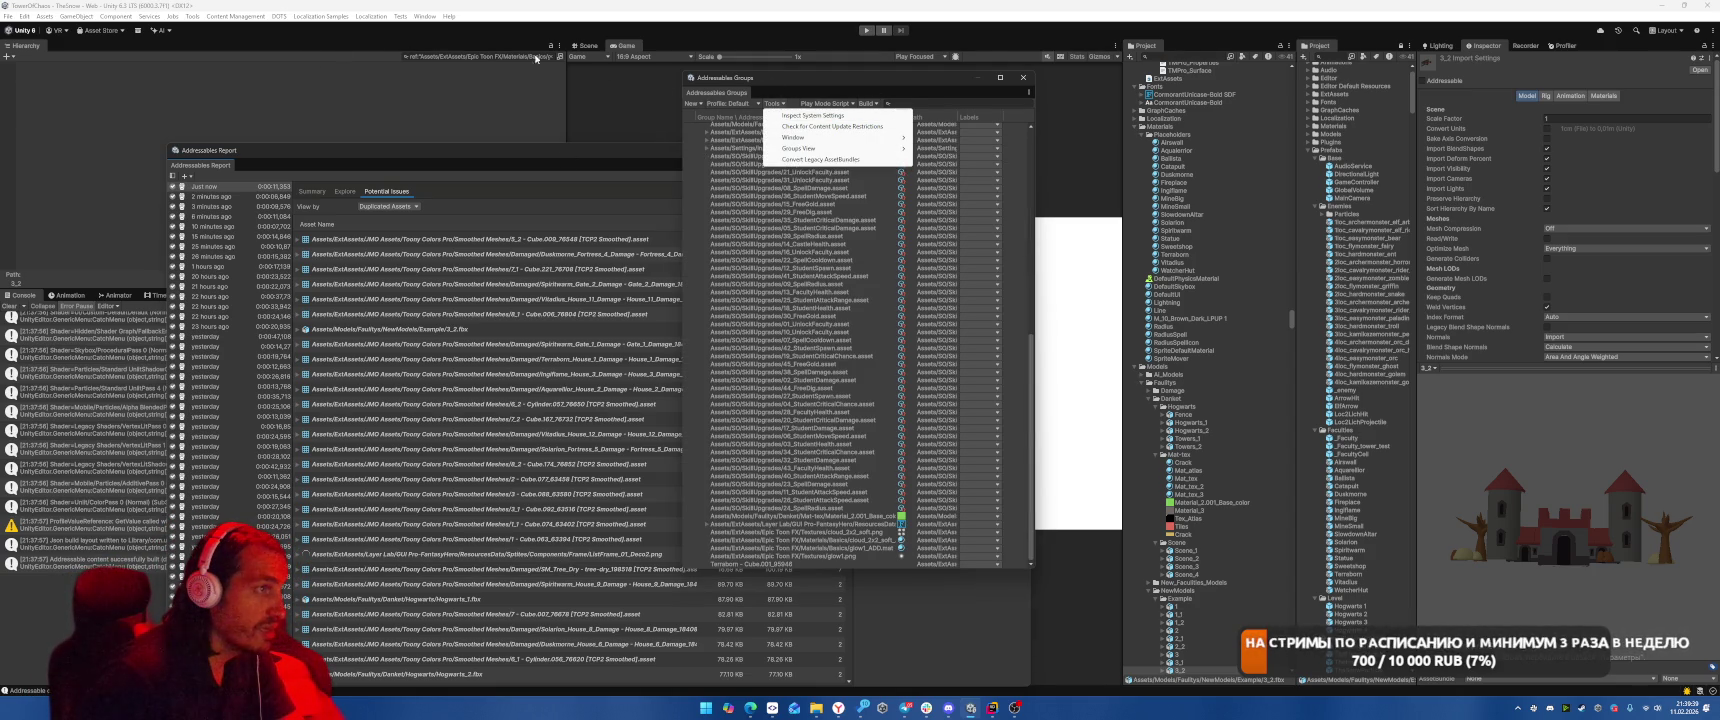
left_click(424, 16)
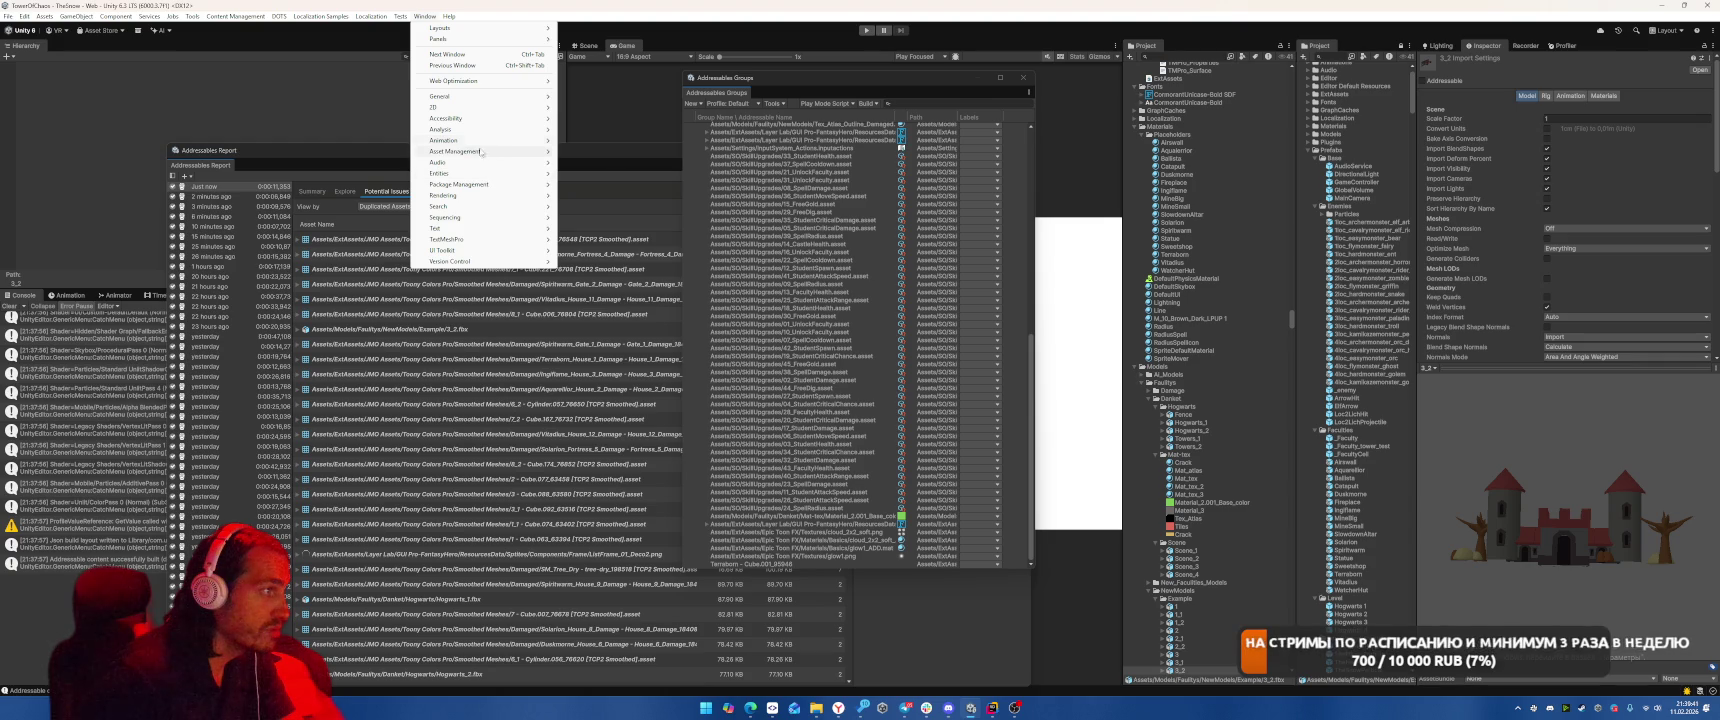
mouse_move(500, 151)
mouse_move(640, 178)
left_click(740, 232)
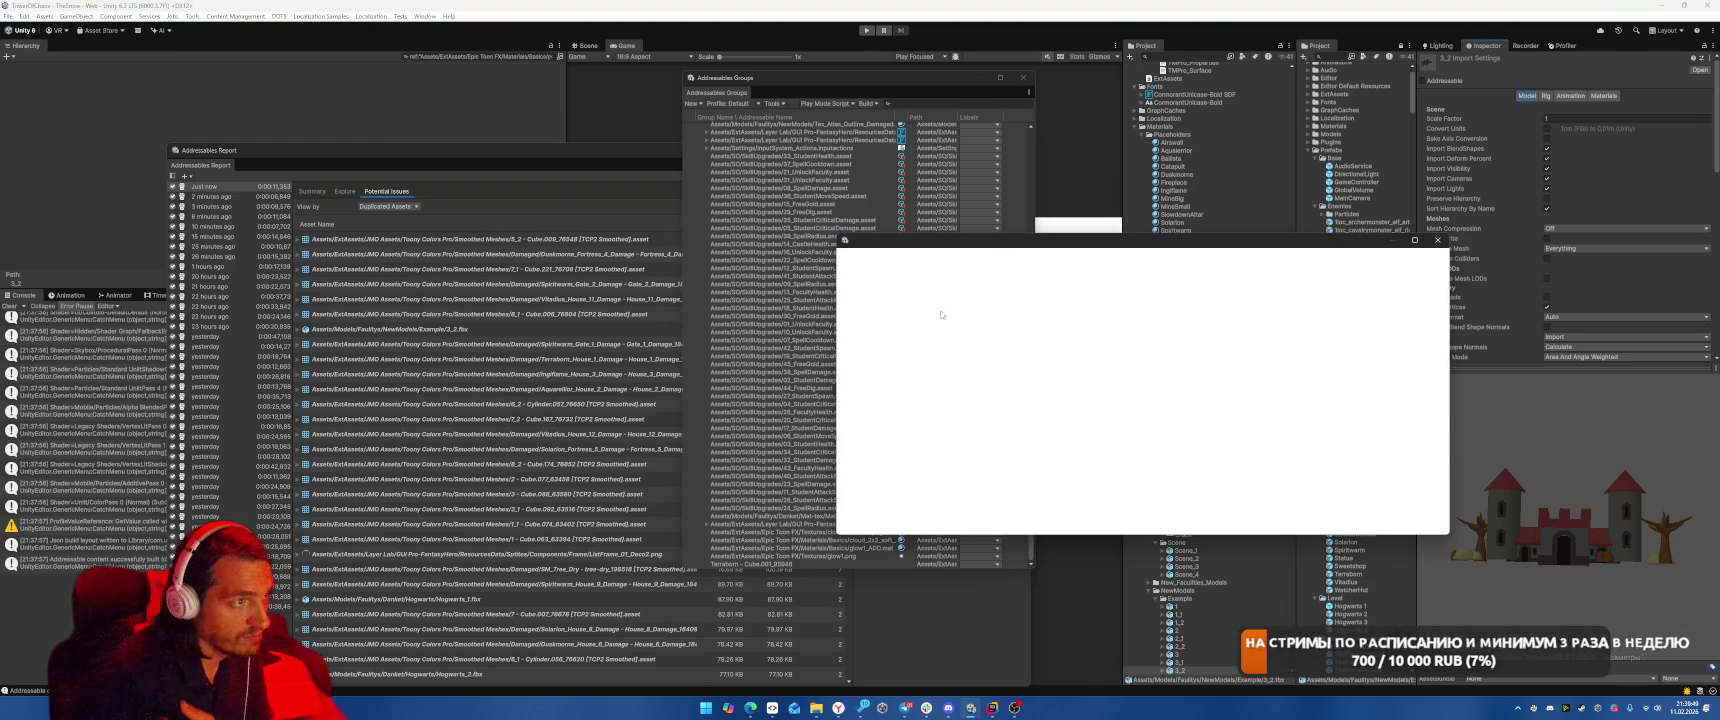
left_click(845, 276)
left_click(962, 283)
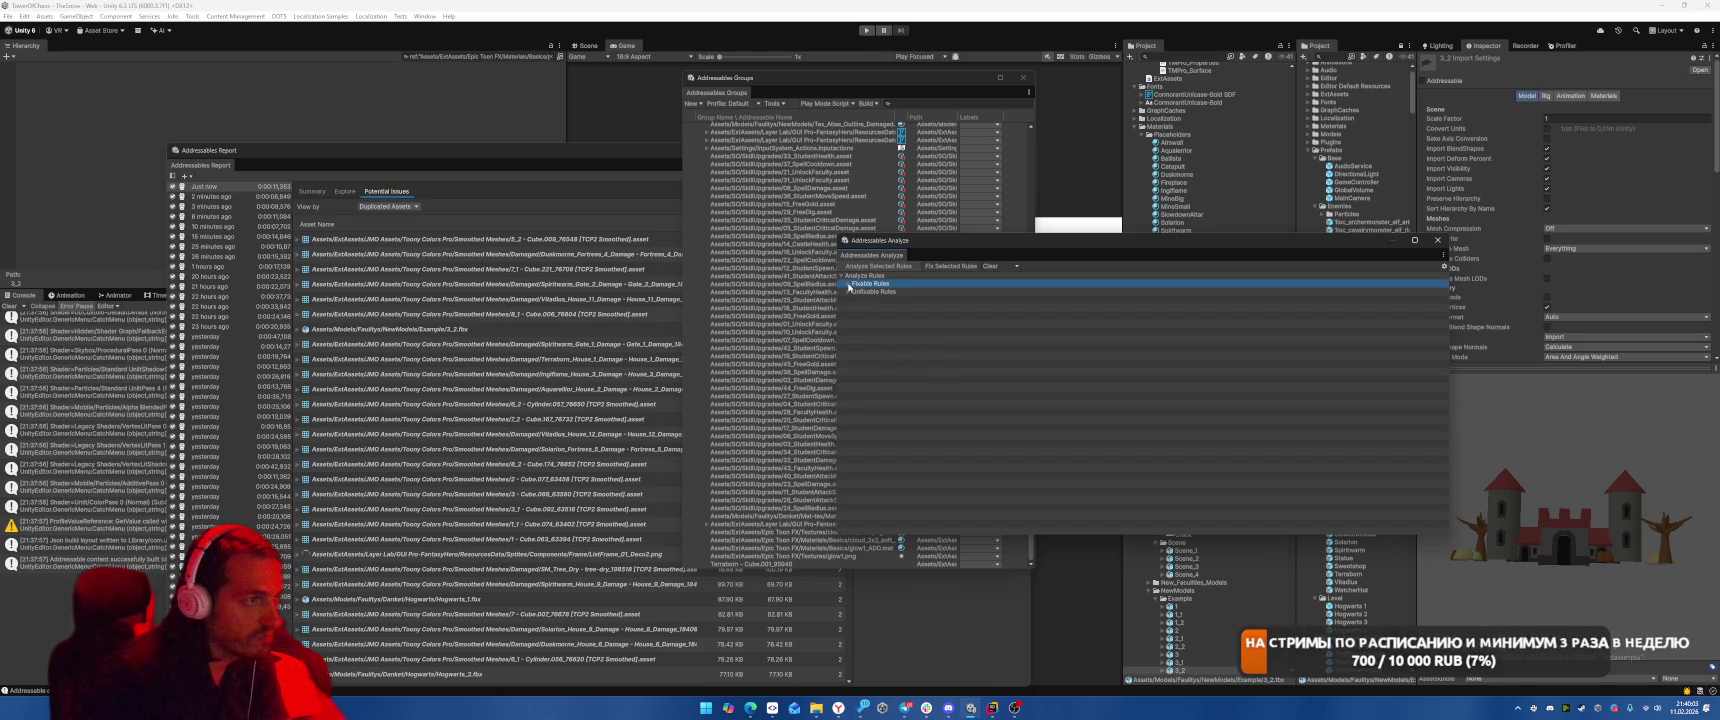
Expand Check Duplicate Bundle Dependencies and list the Scenes and Default Local Group duplicate assets.
left_click(849, 285)
left_click(893, 292)
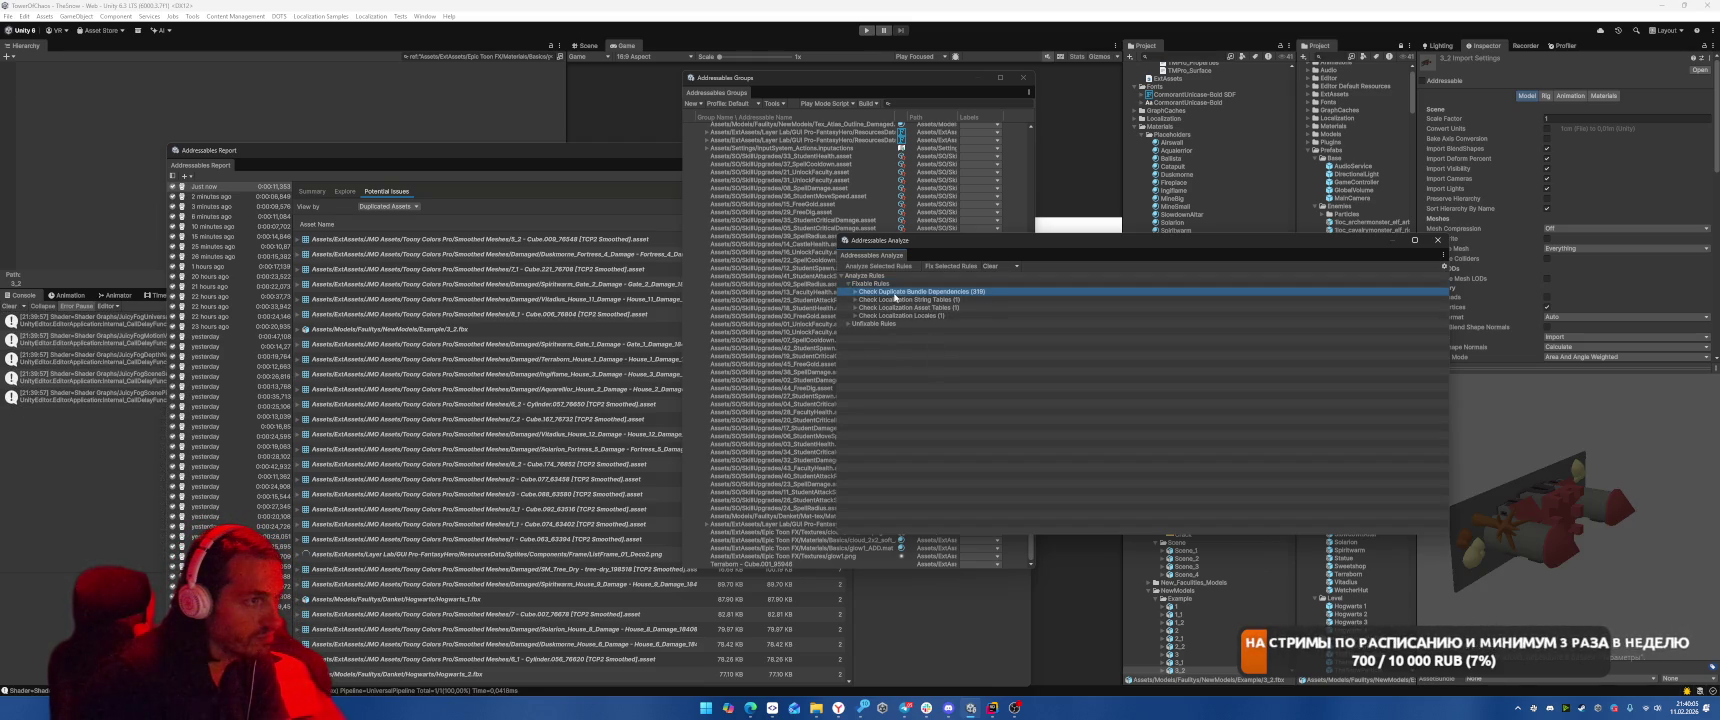
left_click(855, 293)
left_click(862, 308)
left_click(863, 301)
left_click(889, 308)
left_click(869, 308)
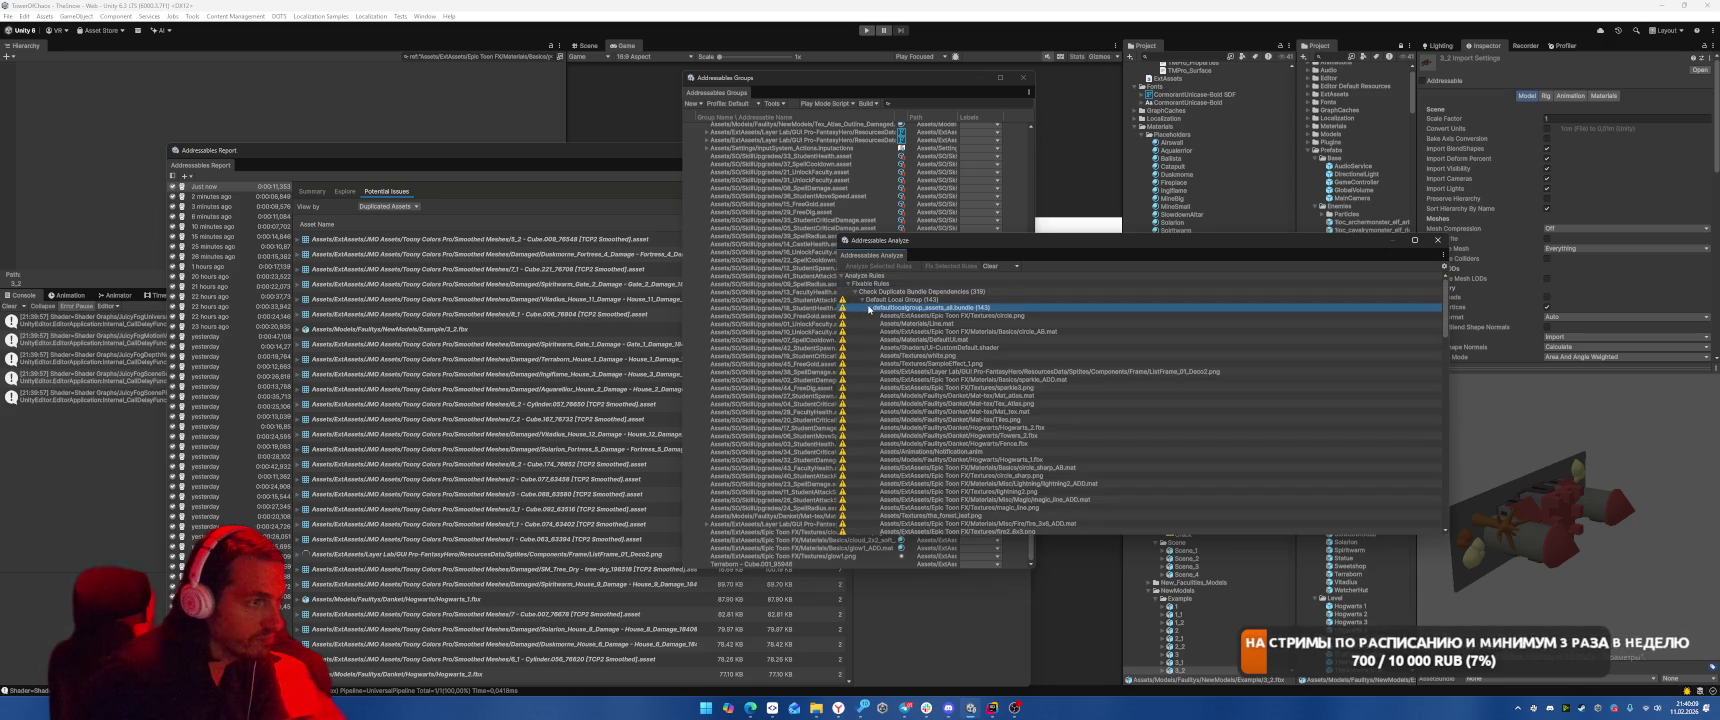
scroll(1000, 380, "down", 20)
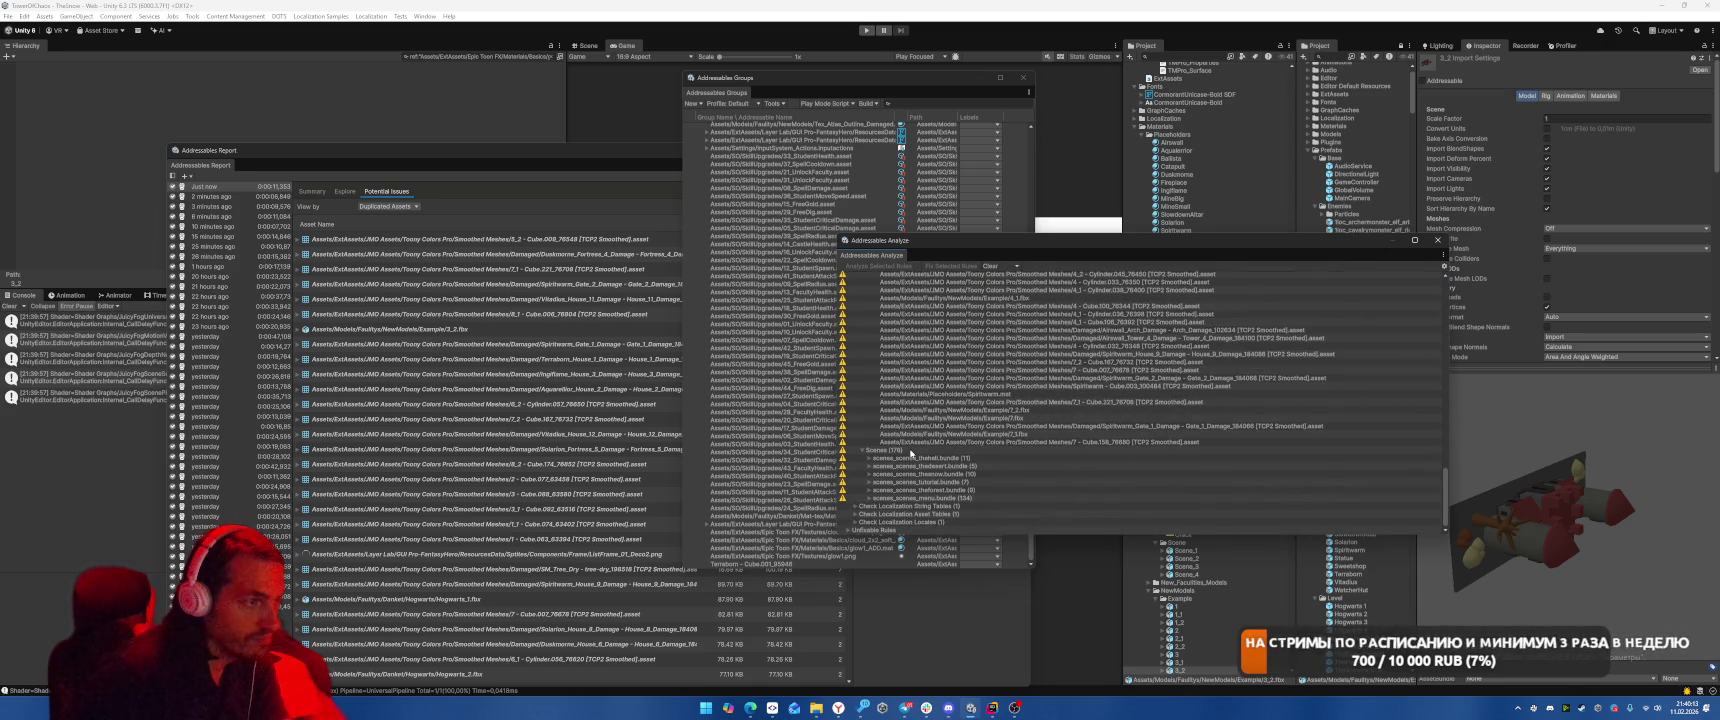
scroll(898, 460, "up", 20)
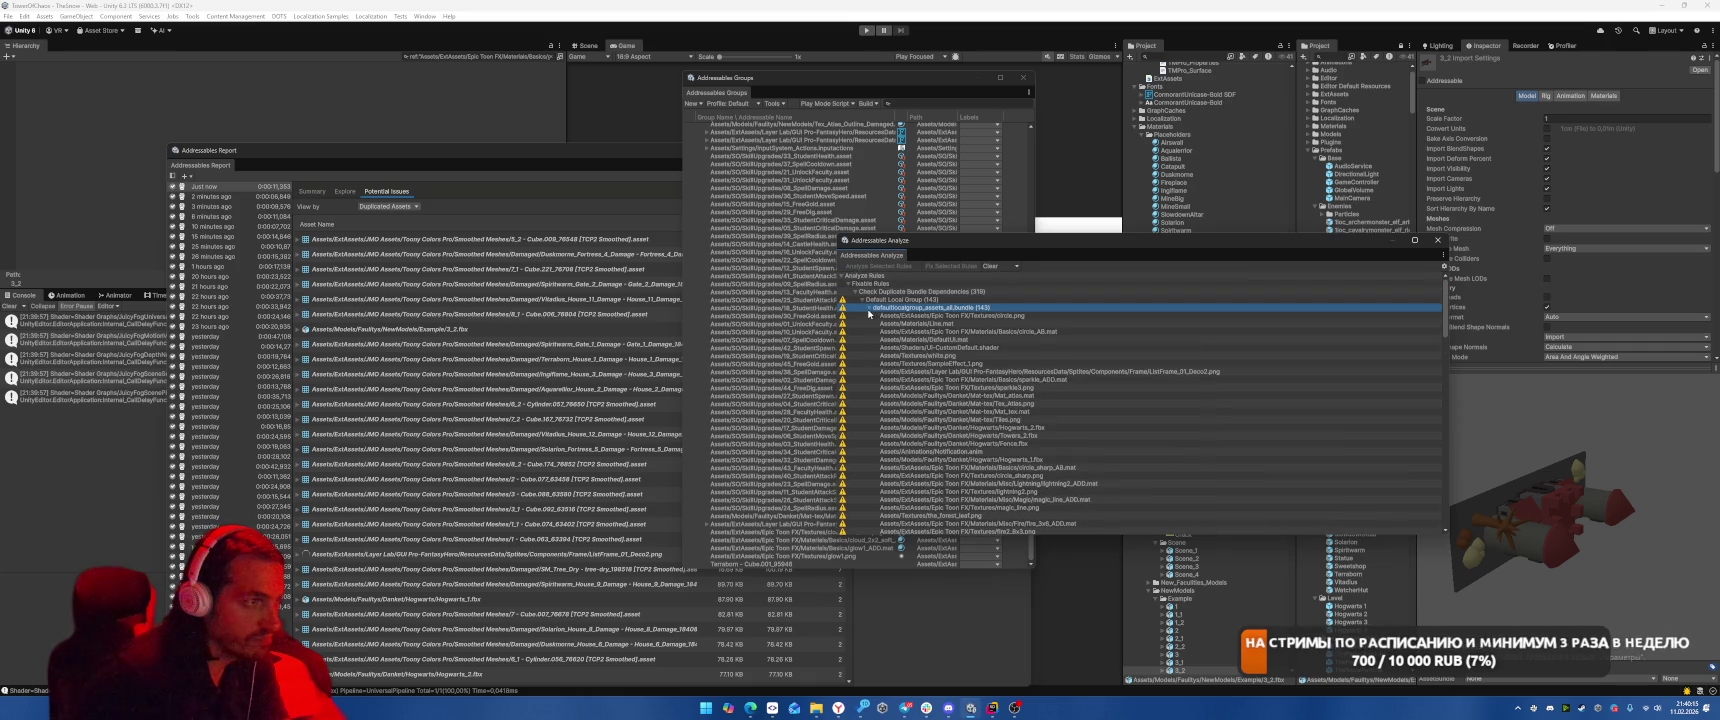
Select the Check Duplicate Bundle Dependencies rule and apply Fix Selected Rules.
left_click(868, 309)
left_click(893, 292)
left_click(968, 267)
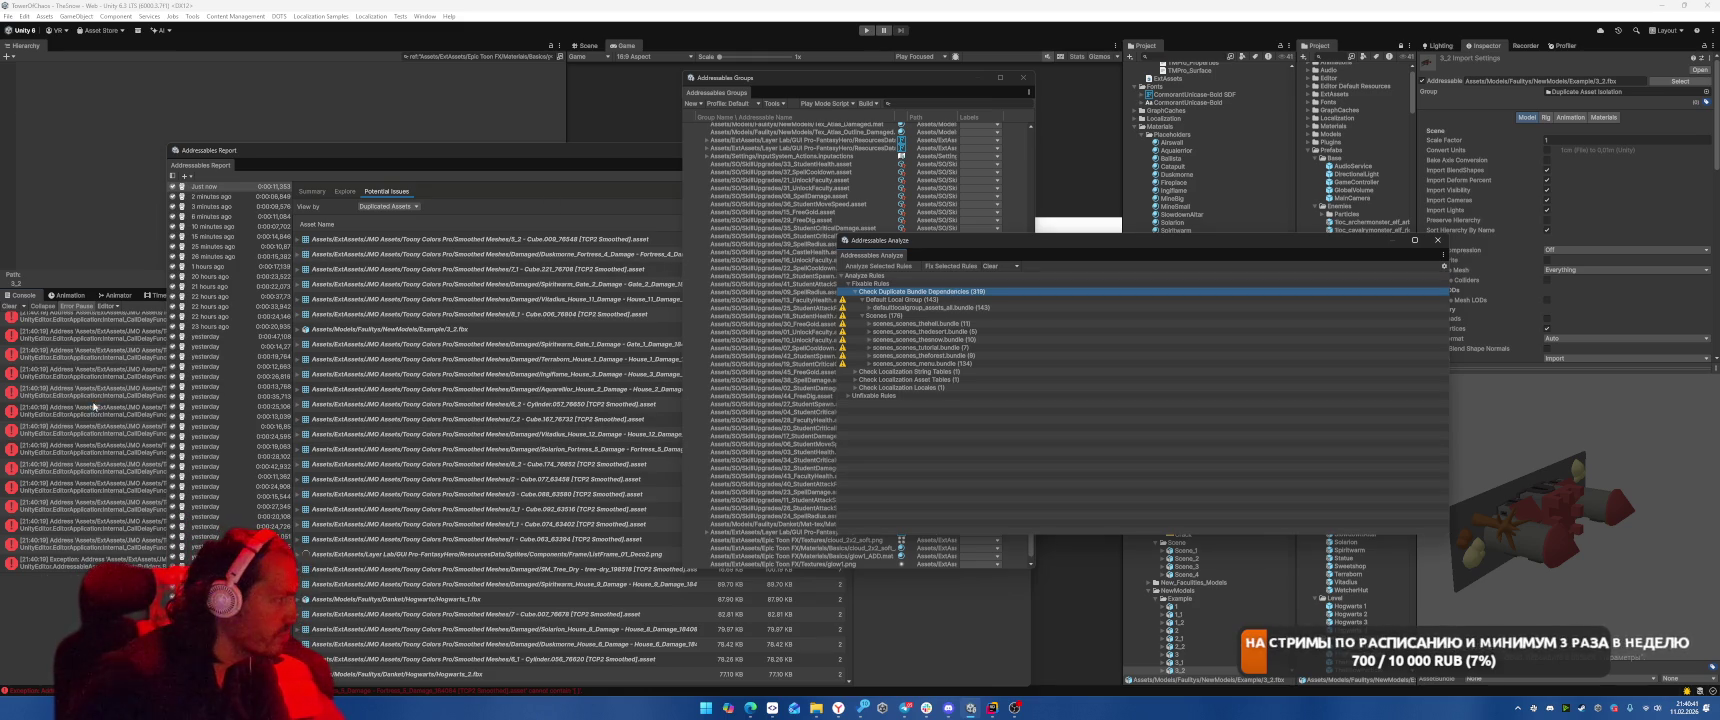
Read the Console error messages produced after the fix.
left_click(110, 409)
left_click(110, 469)
left_click(110, 506)
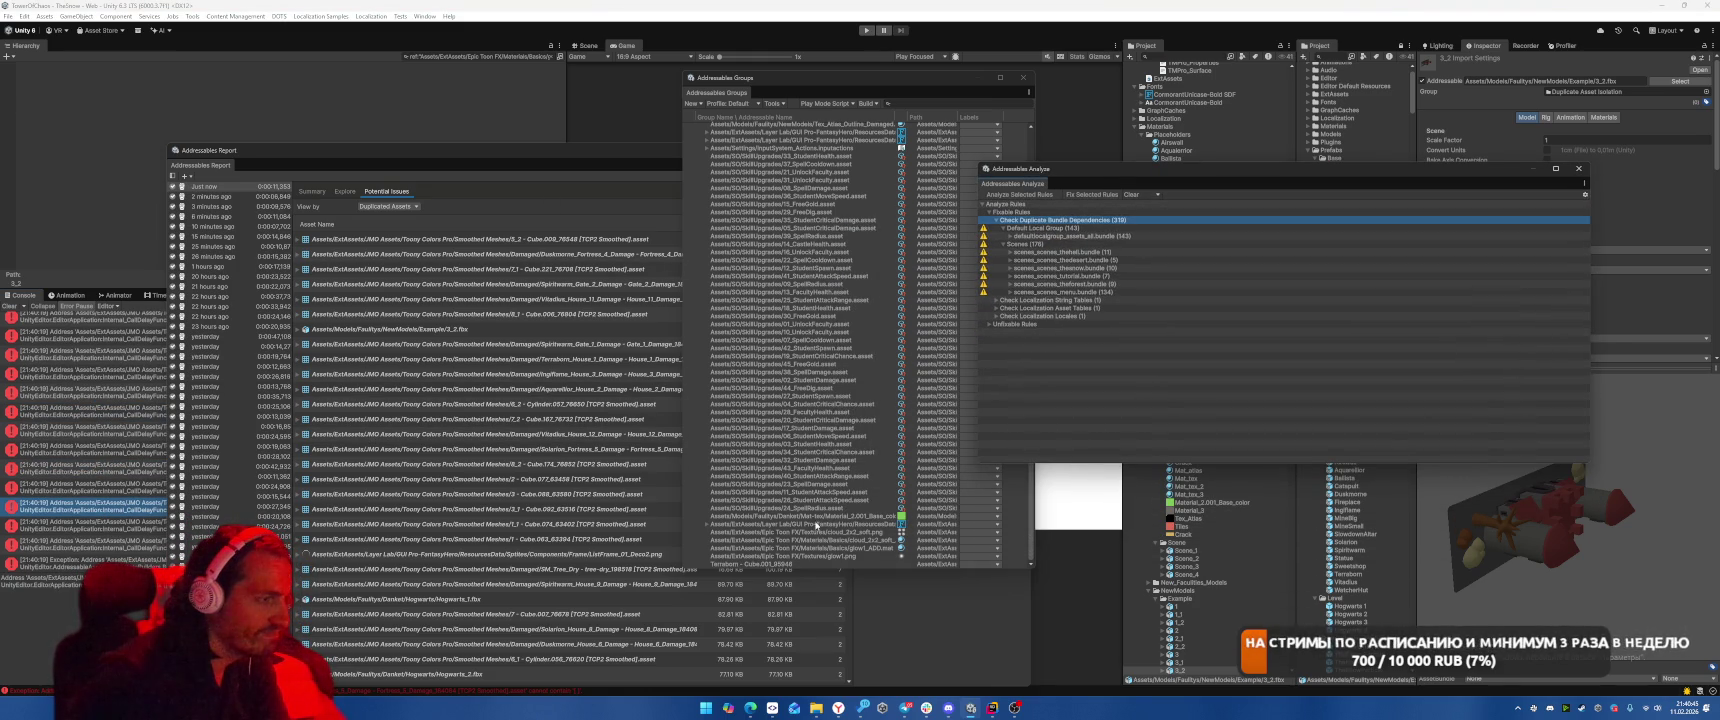
scroll(806, 541, "up", 10)
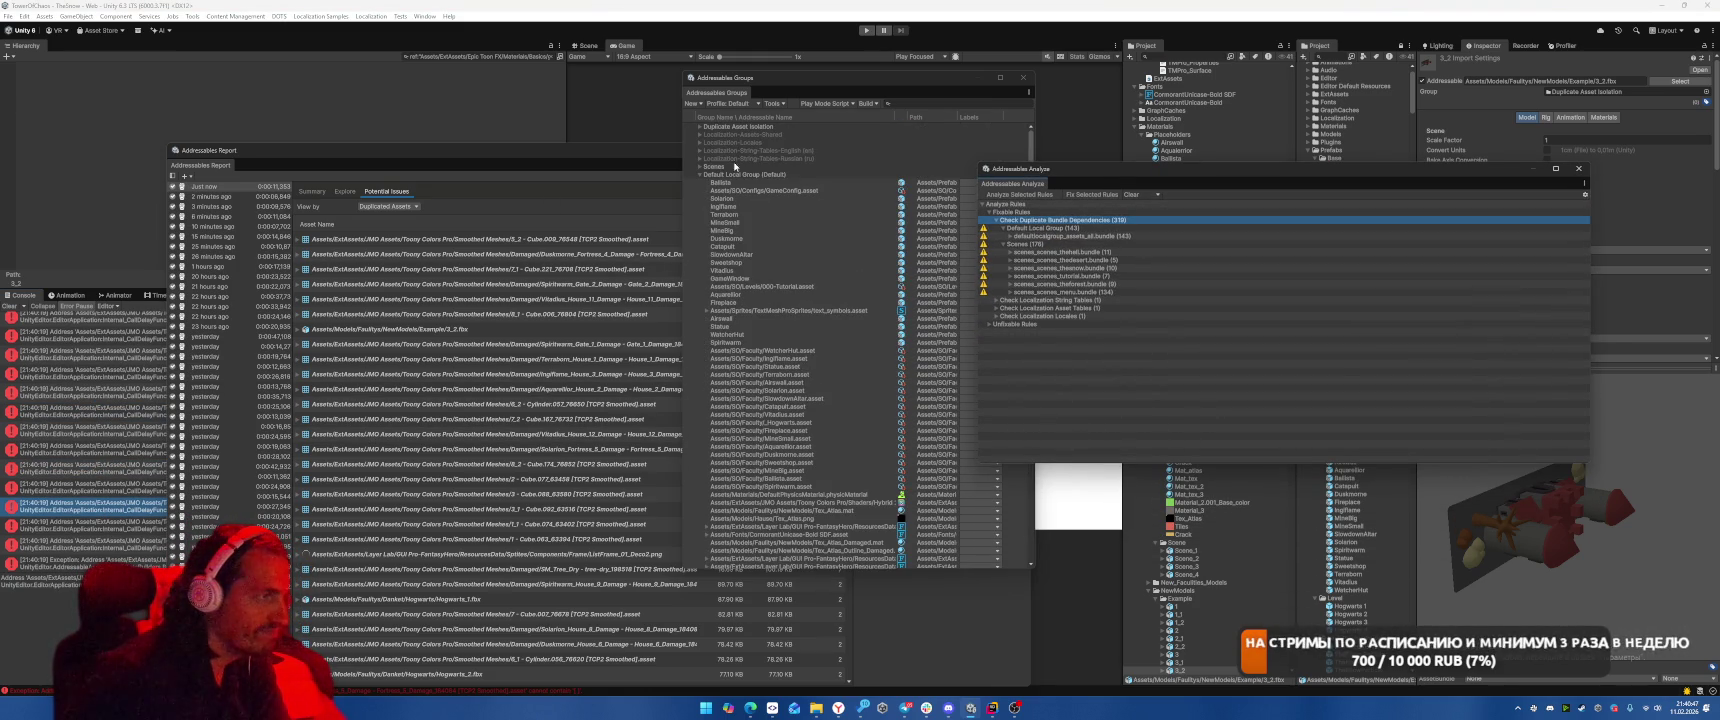
Run Simplify Addressable Names on the Duplicate Asset Isolation group.
left_click(703, 178)
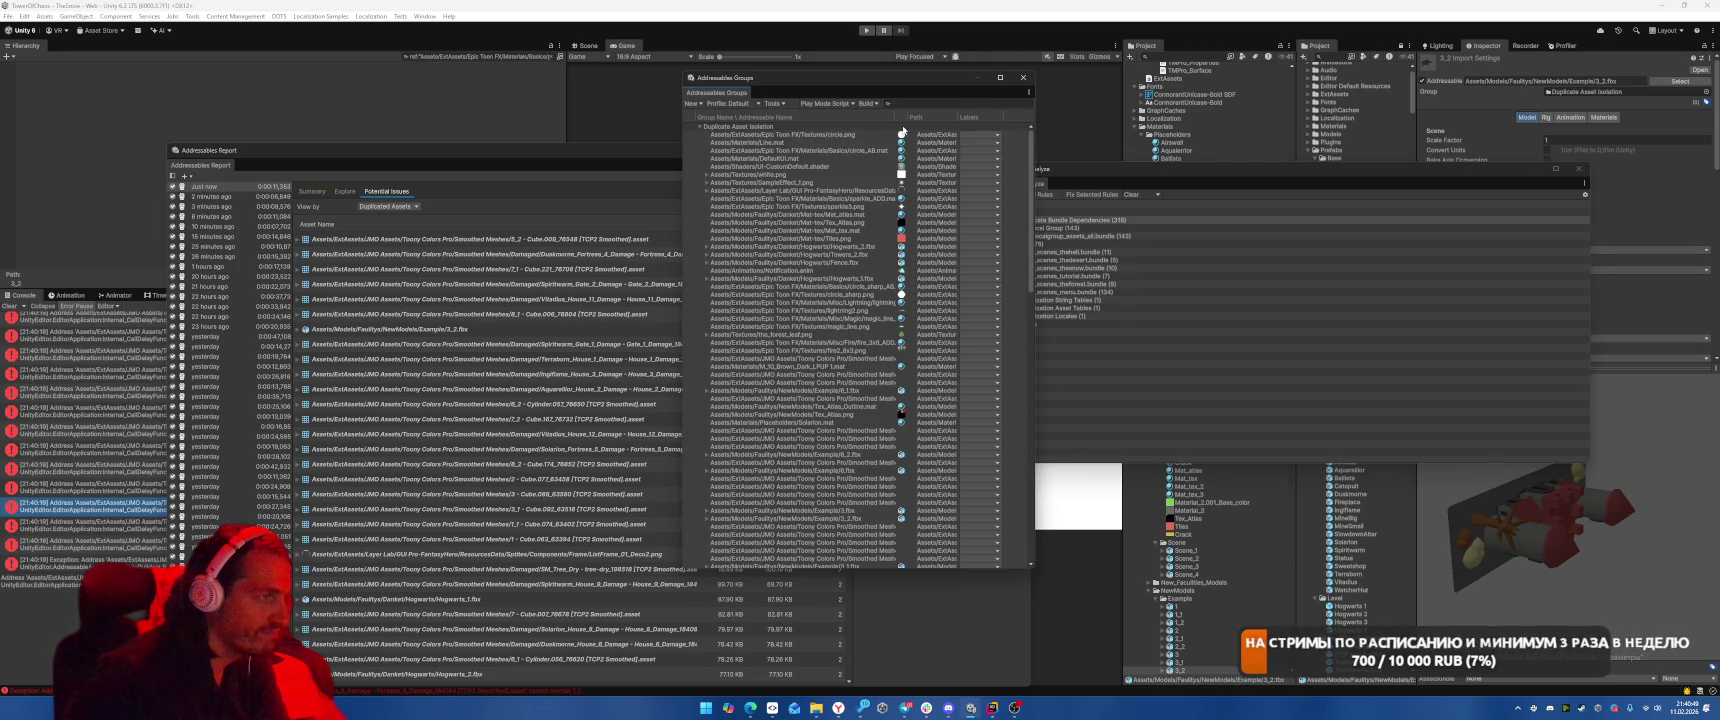
left_click_drag(895, 117, 975, 117)
right_click(763, 127)
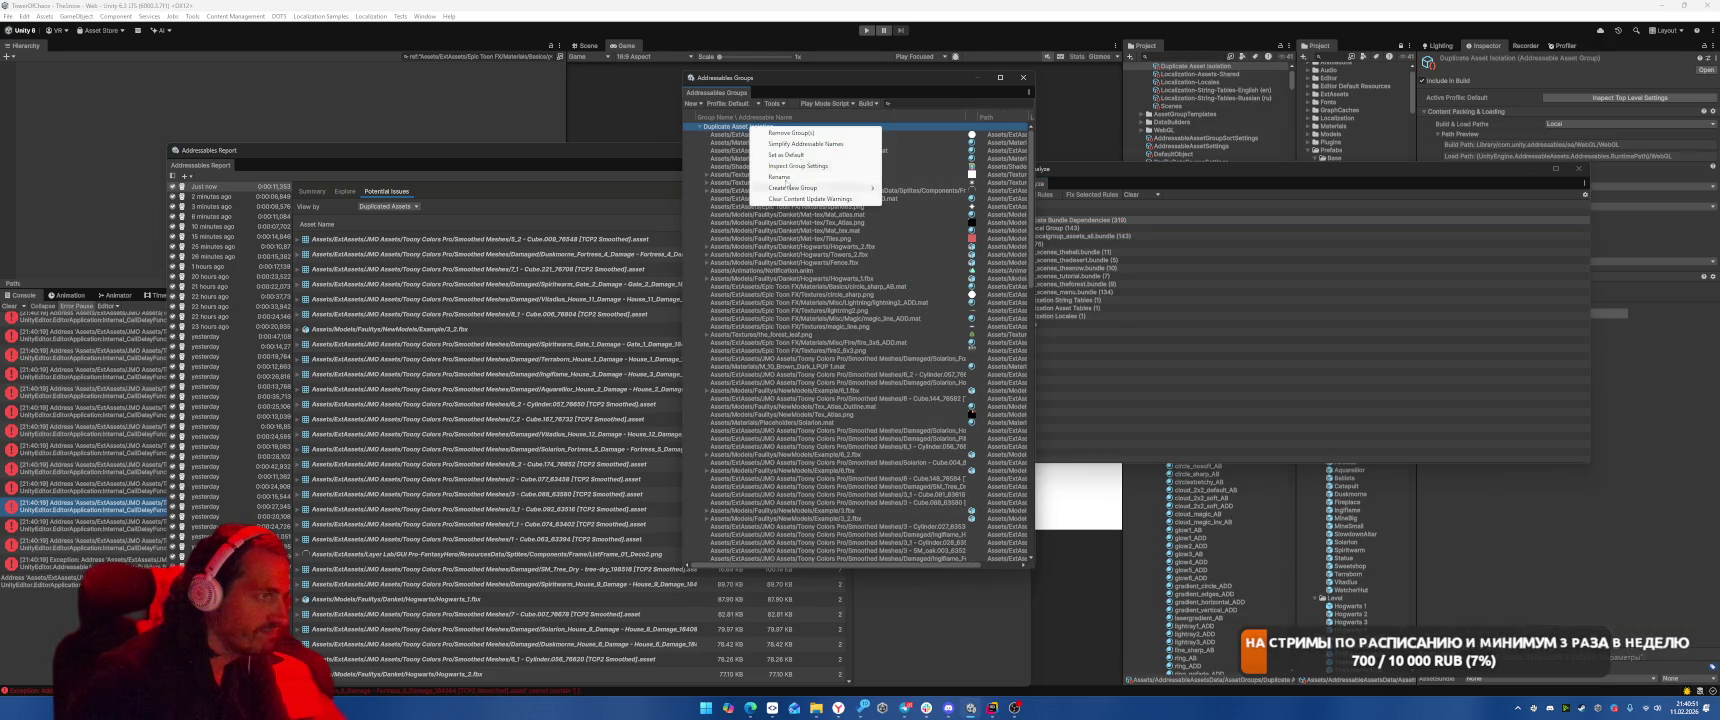
left_click(806, 144)
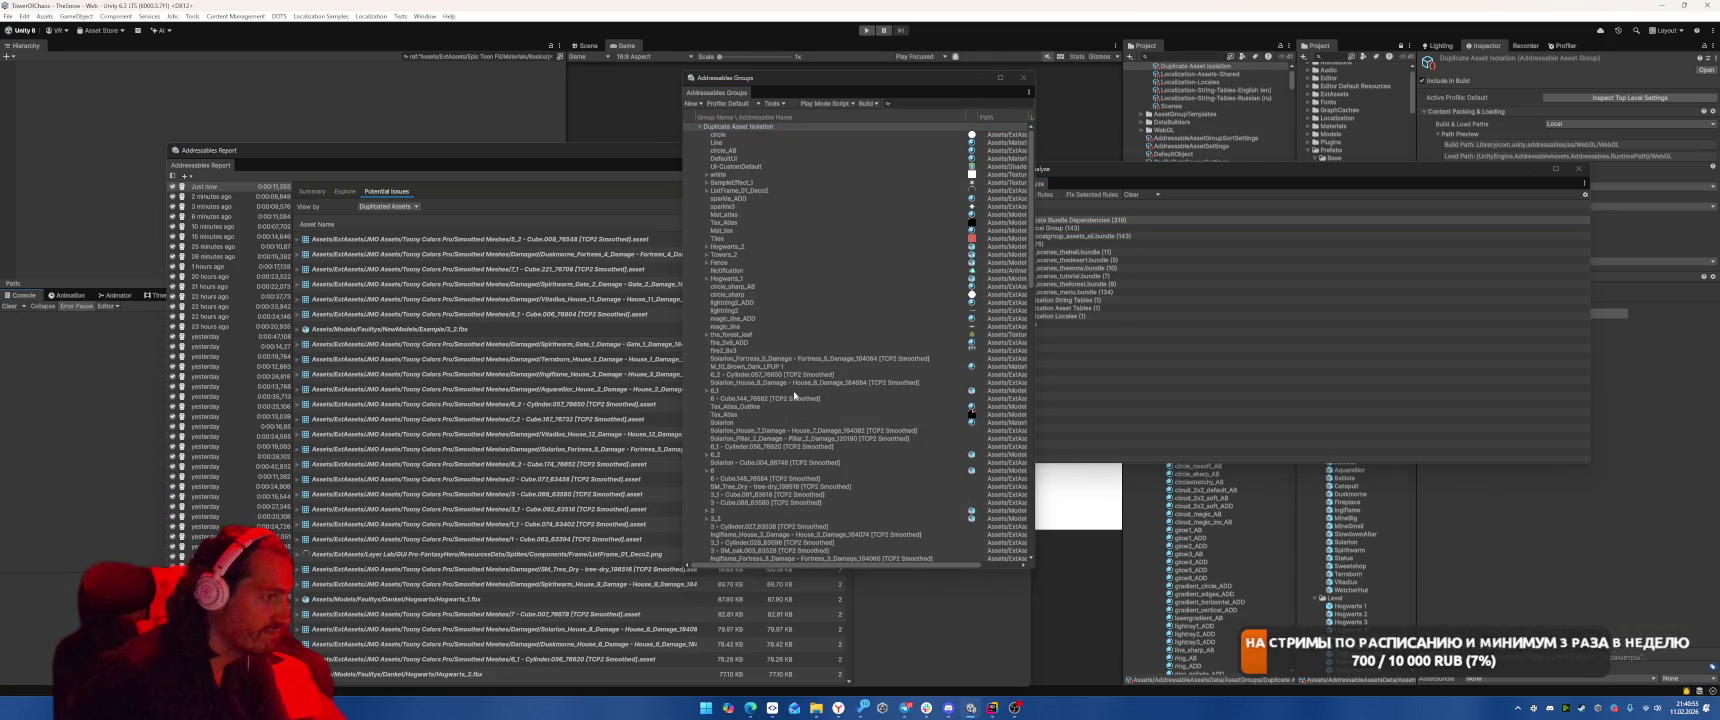
Start renaming the Cube.144 entry, marking its [TCP2 Smoothed] suffix for removal.
left_click(816, 399)
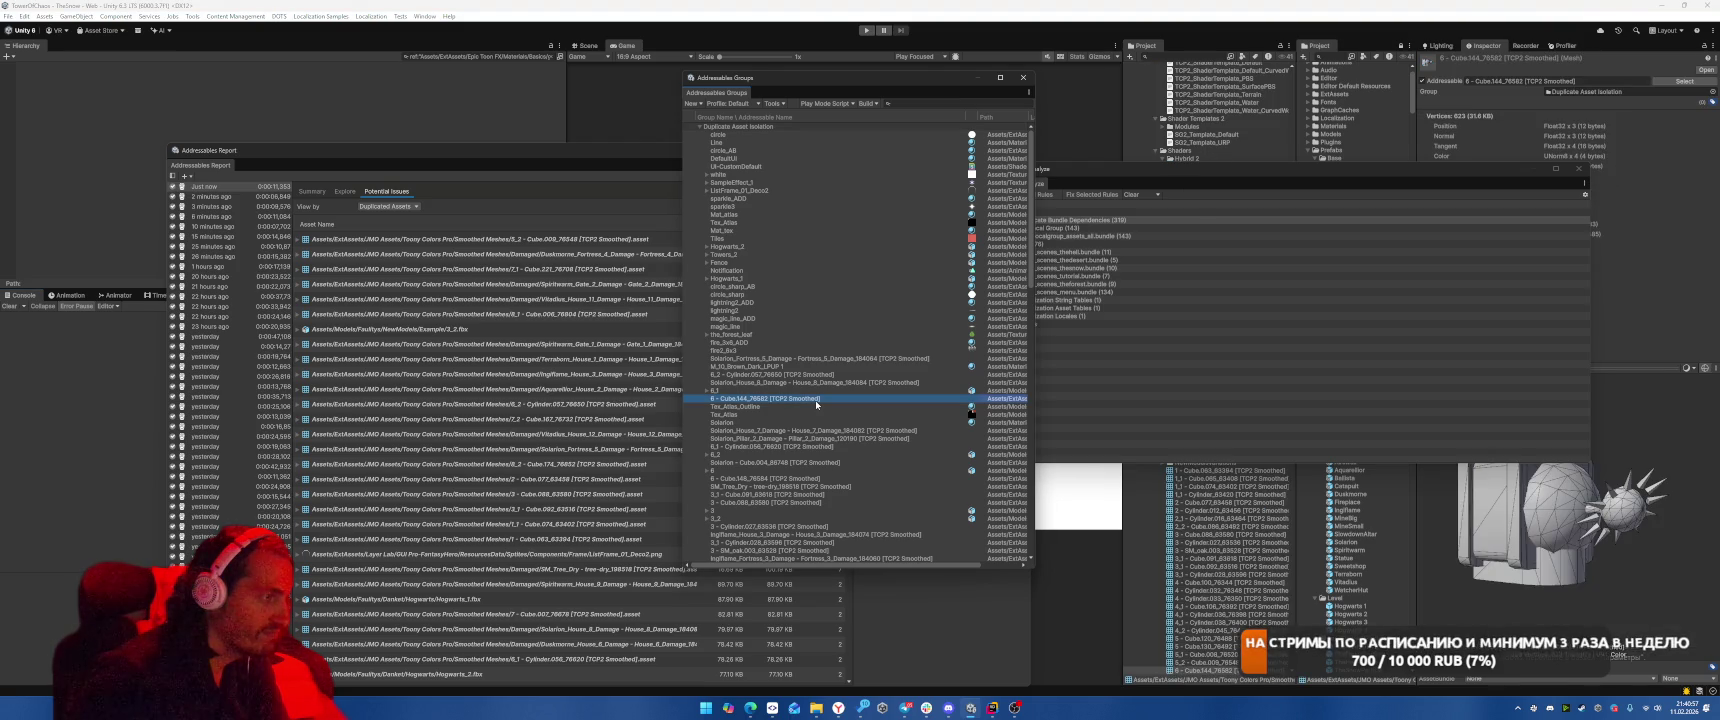
scroll(820, 402, "down", 5)
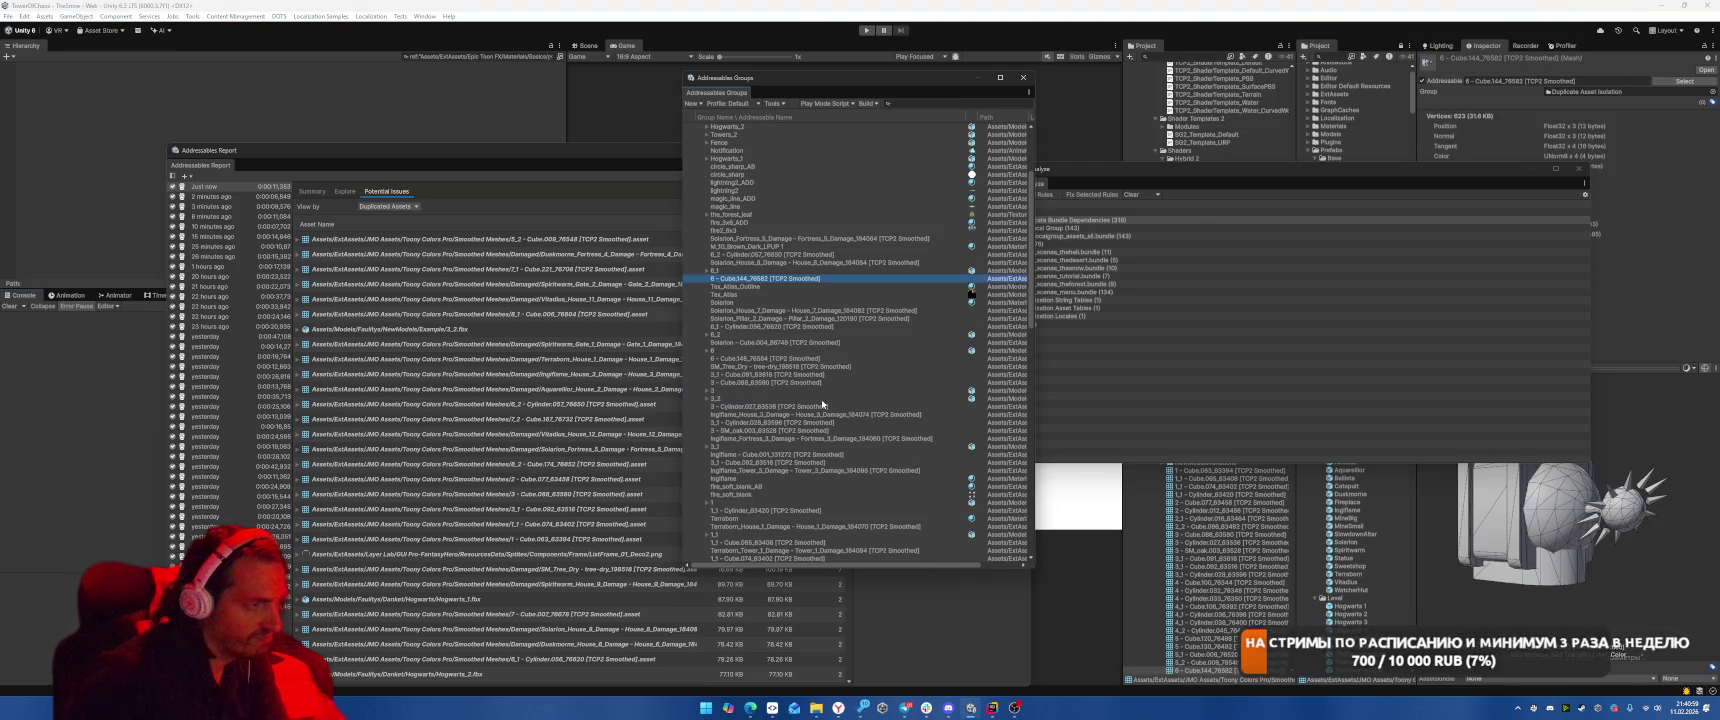
scroll(830, 392, "down", 10)
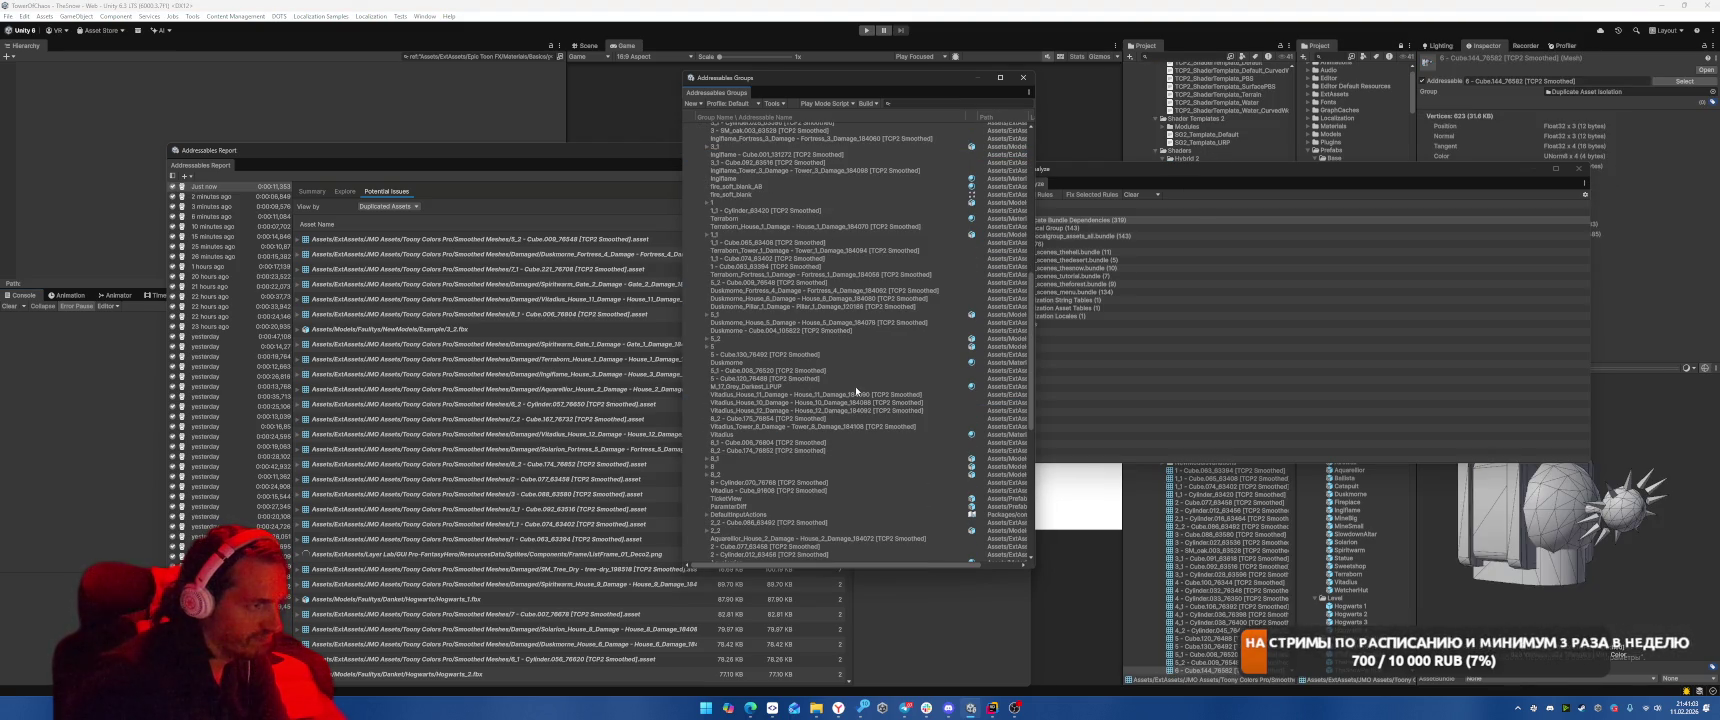
scroll(855, 386, "up", 15)
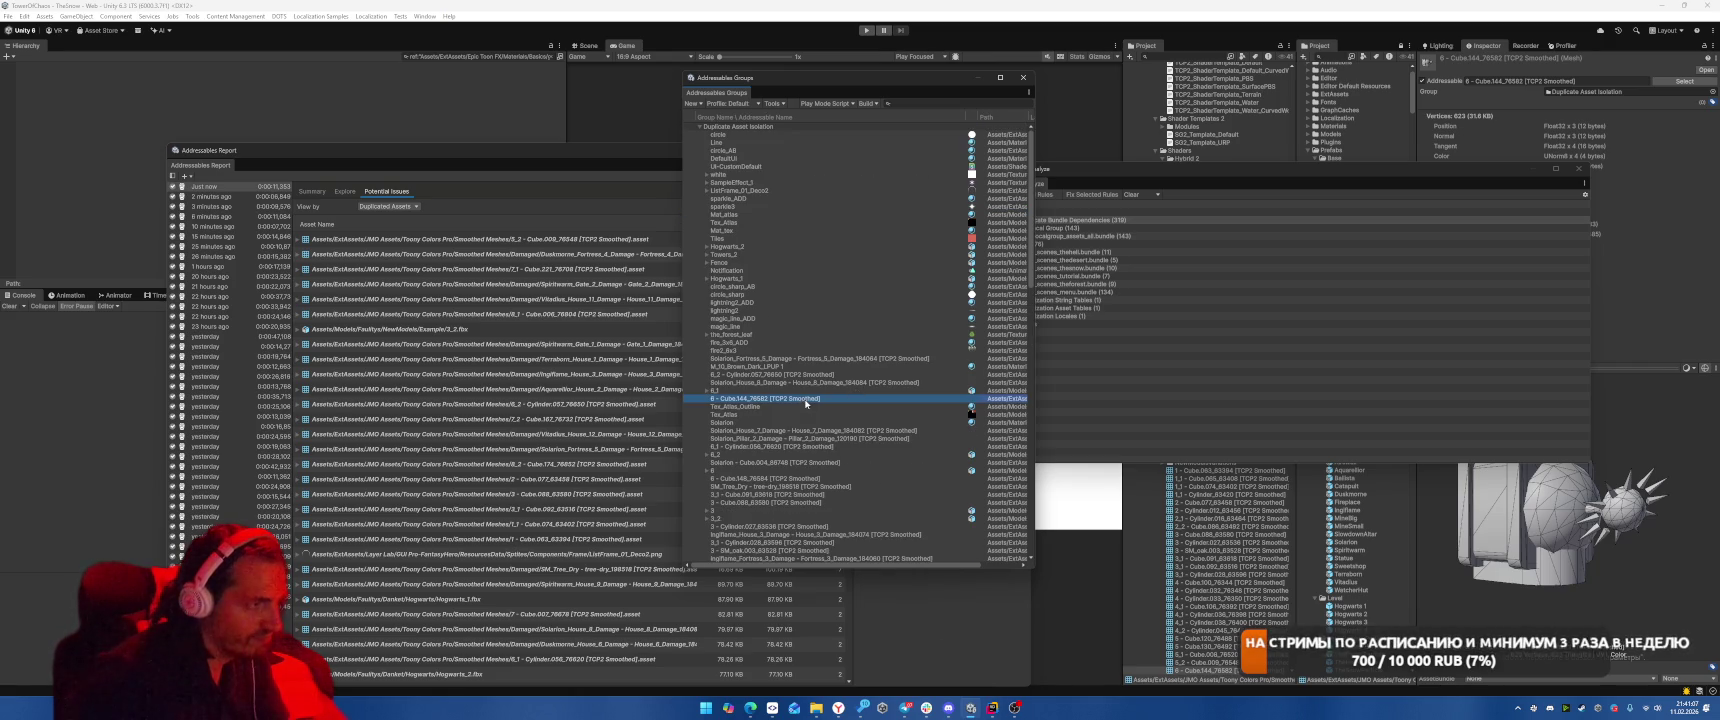
left_click(819, 397)
left_click_drag(819, 397, 758, 401)
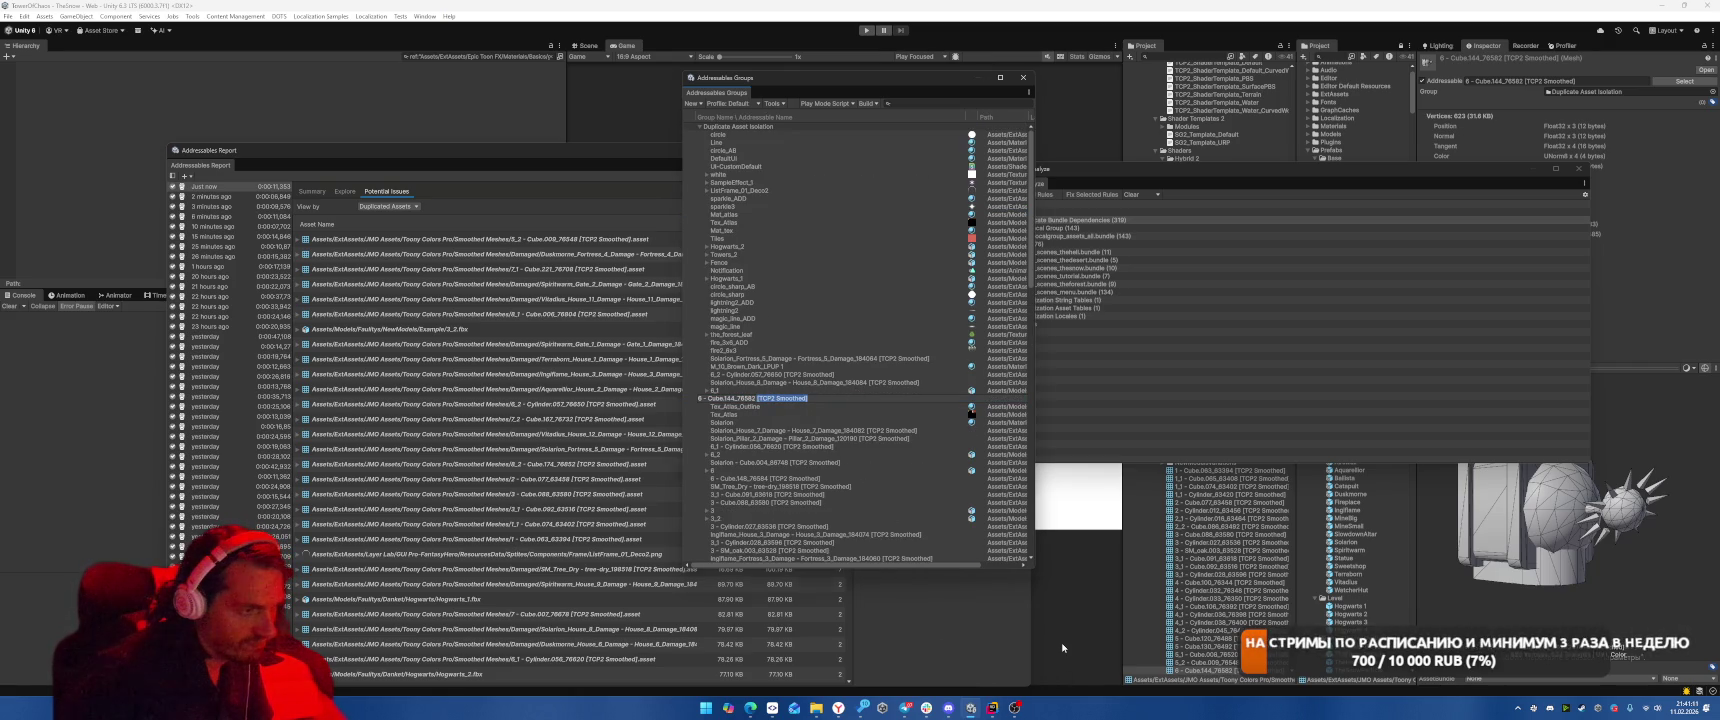
left_click(992, 707)
Expand the Editor folder scripts, open BuiltinAssetsStripperWindow.cs, and switch the file tree to the Unity view.
left_click(1113, 391)
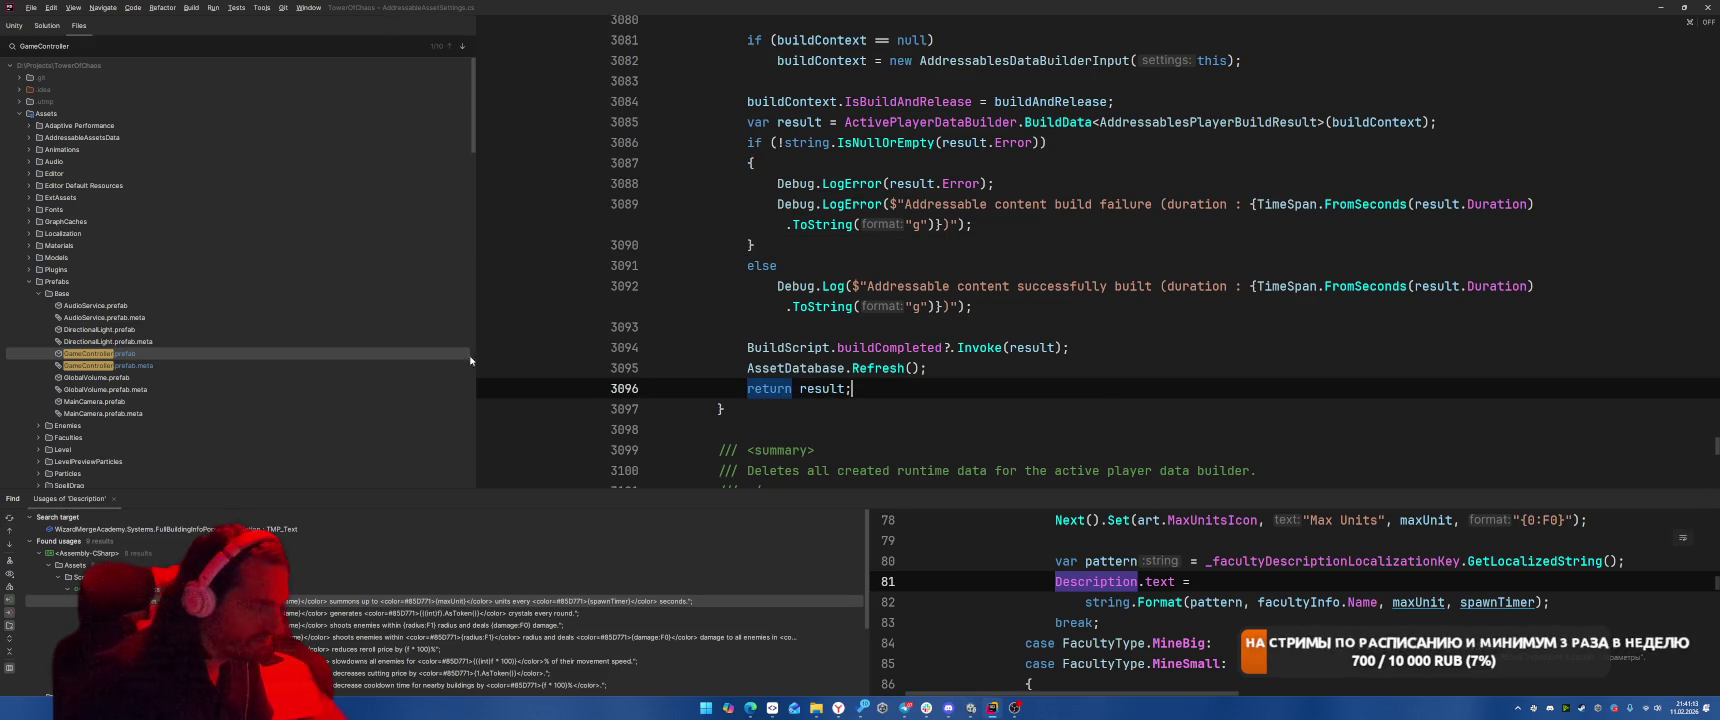
left_click(1063, 318)
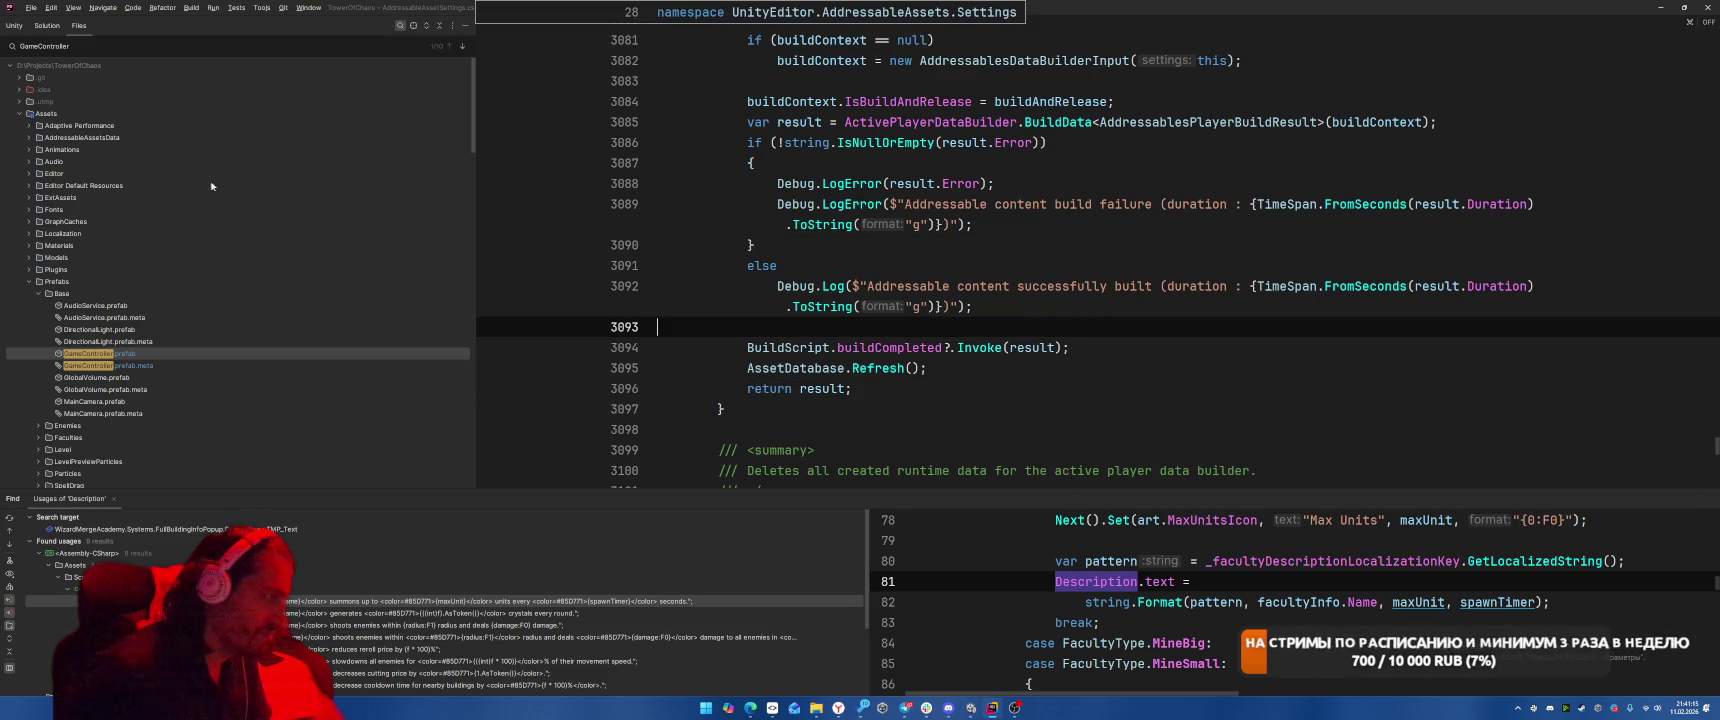
left_click(29, 174)
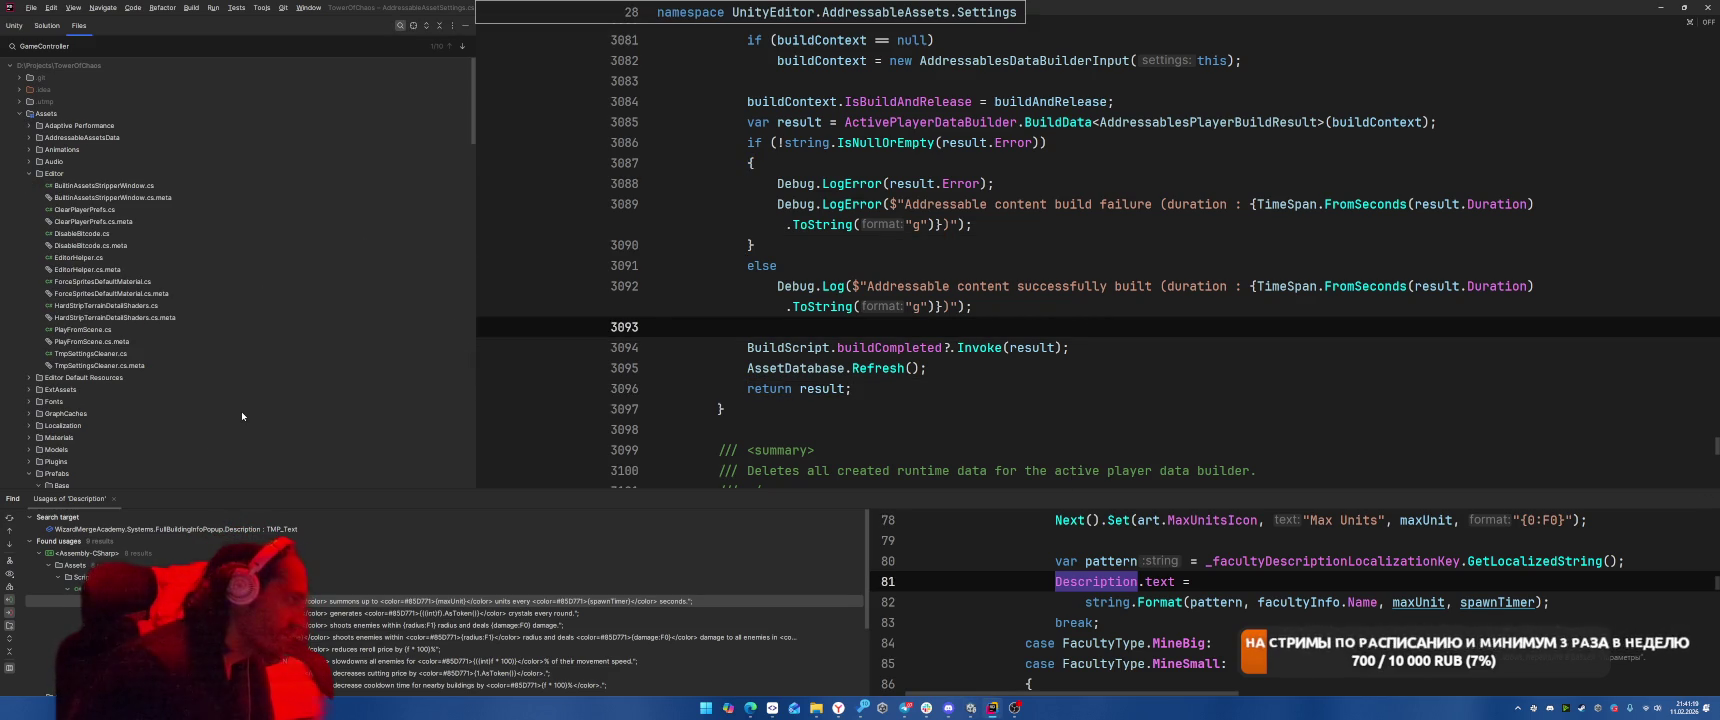
double_click(138, 307)
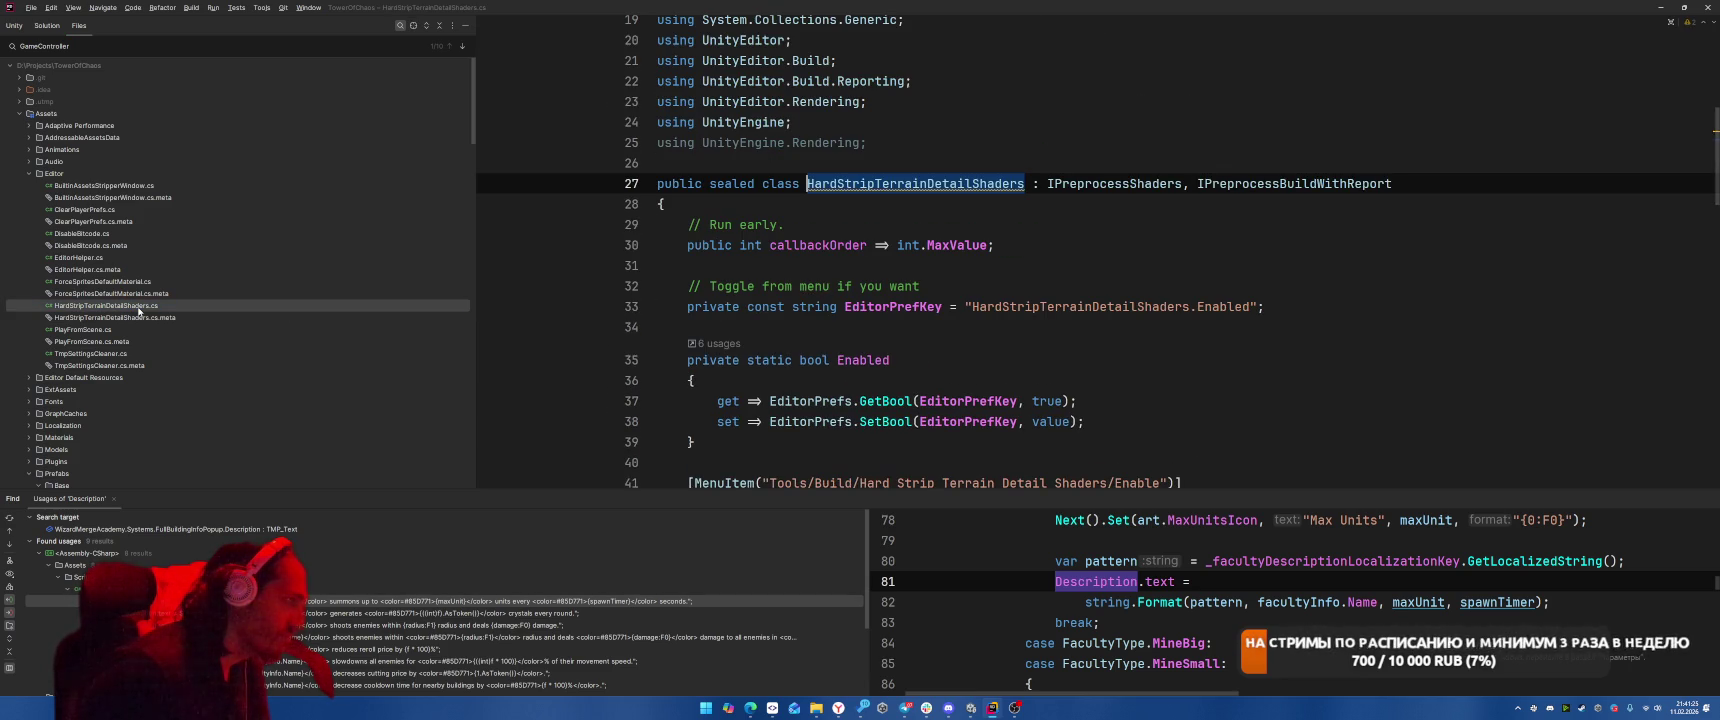
left_click(119, 198)
left_click(115, 186)
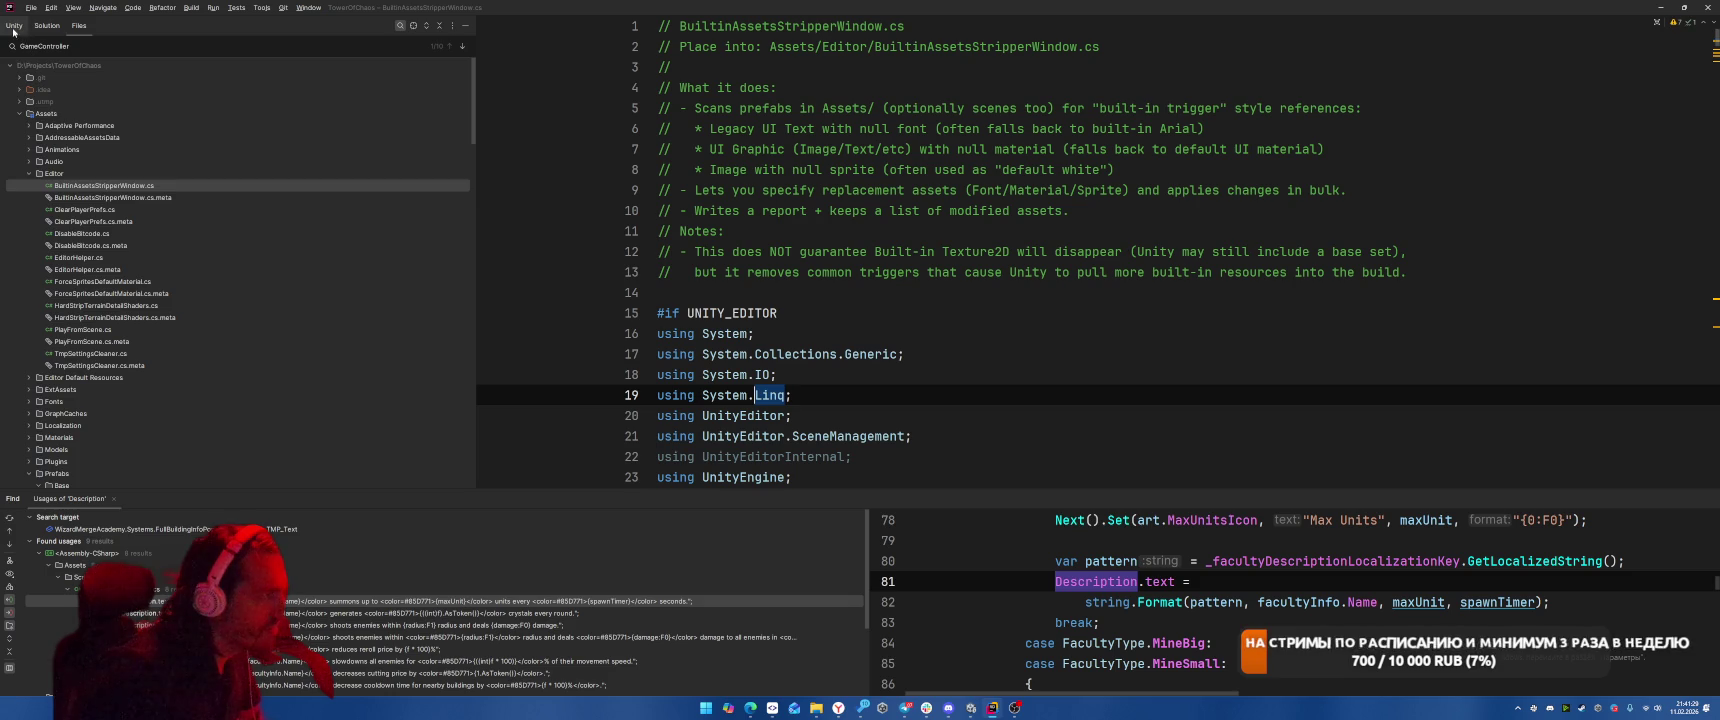
left_click(14, 25)
Scroll through the BuiltinAssetsStripperWindow.cs code to read it.
scroll(971, 323, "down", 10)
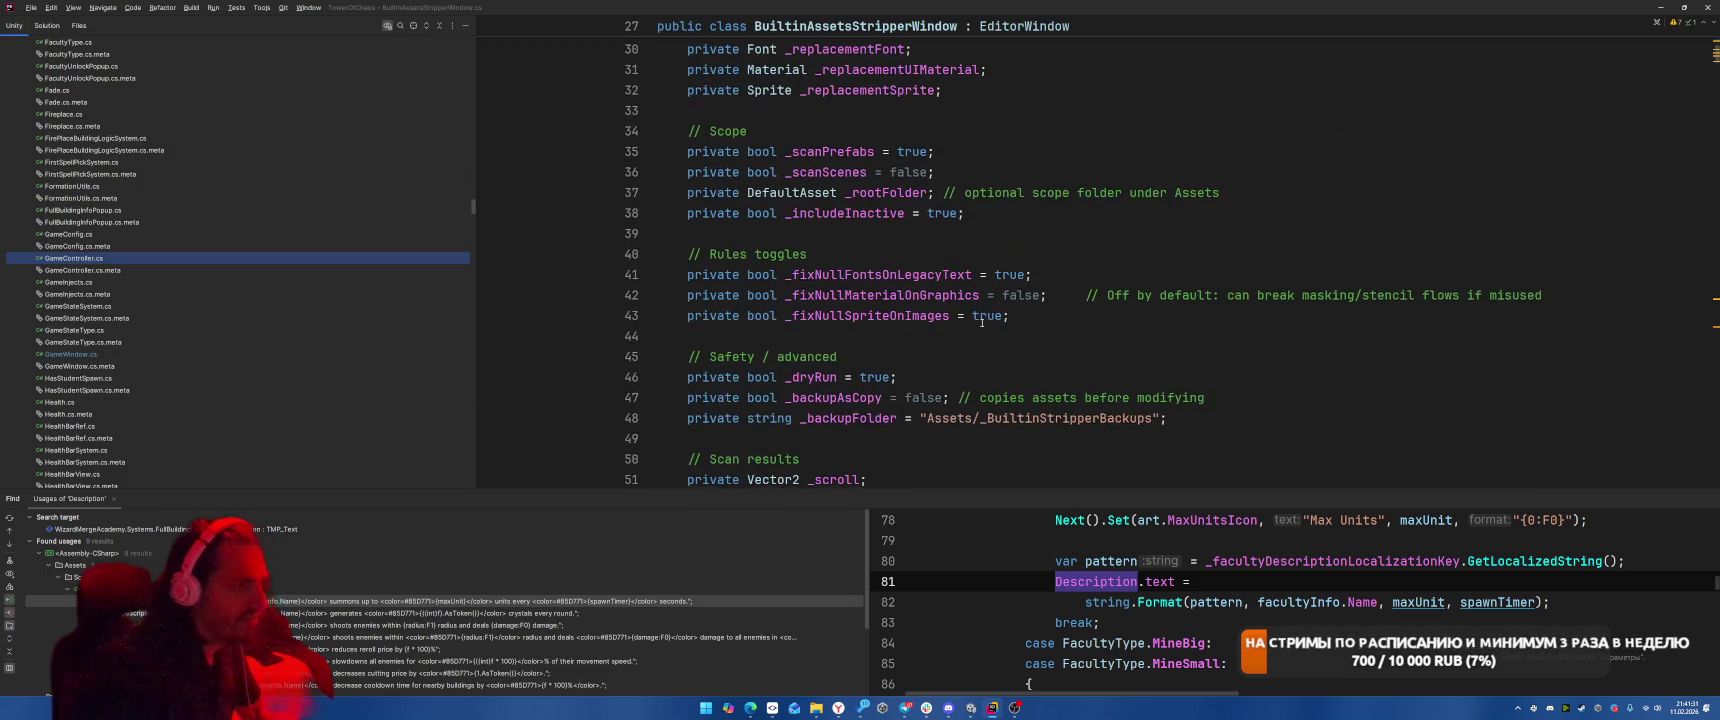
scroll(984, 326, "down", 20)
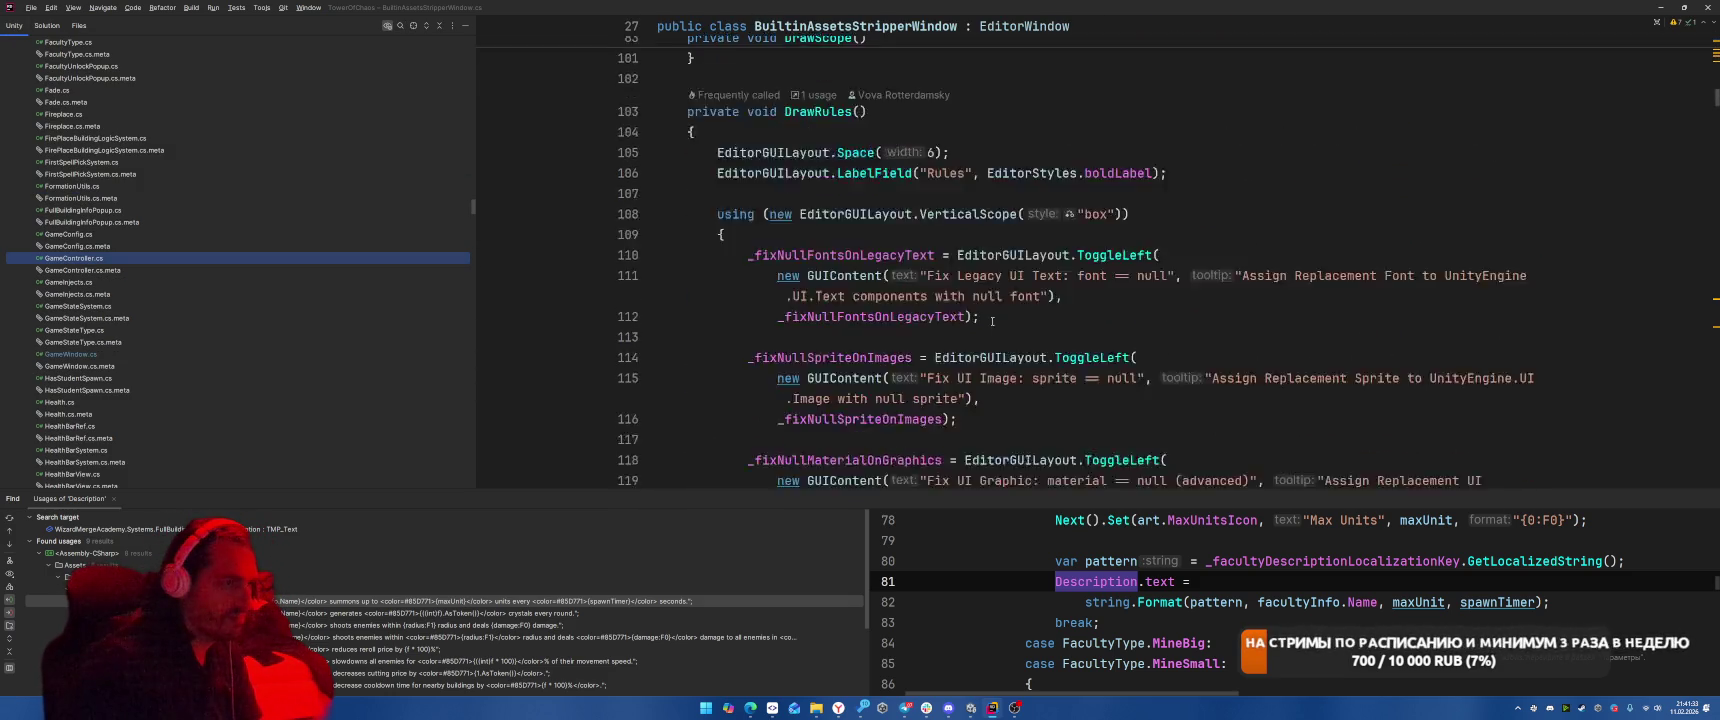
scroll(1006, 315, "down", 1)
scroll(1008, 314, "up", 10)
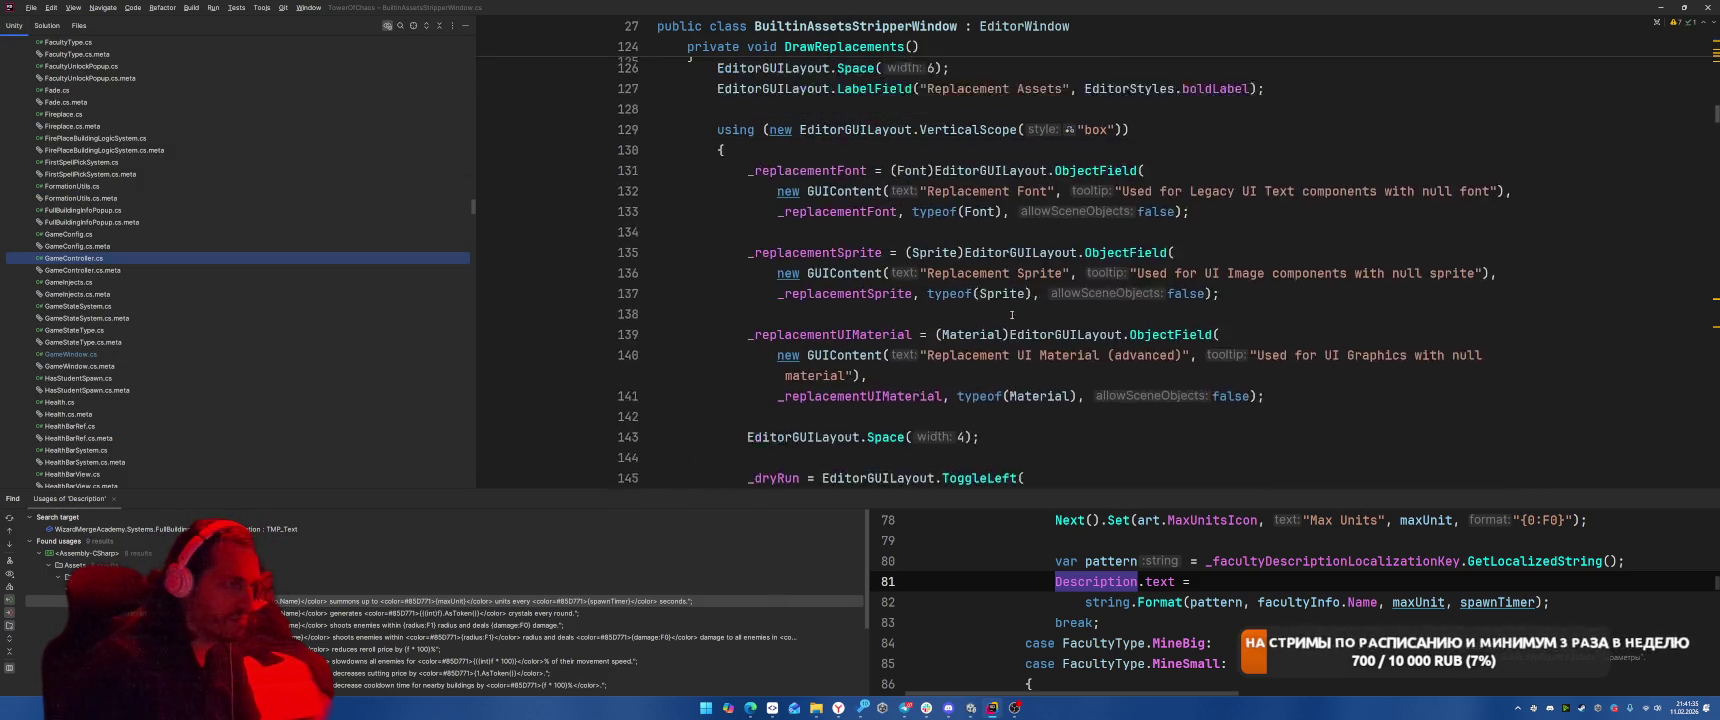
scroll(1012, 313, "down", 7)
scroll(1013, 313, "down", 1)
scroll(1020, 285, "up", 10)
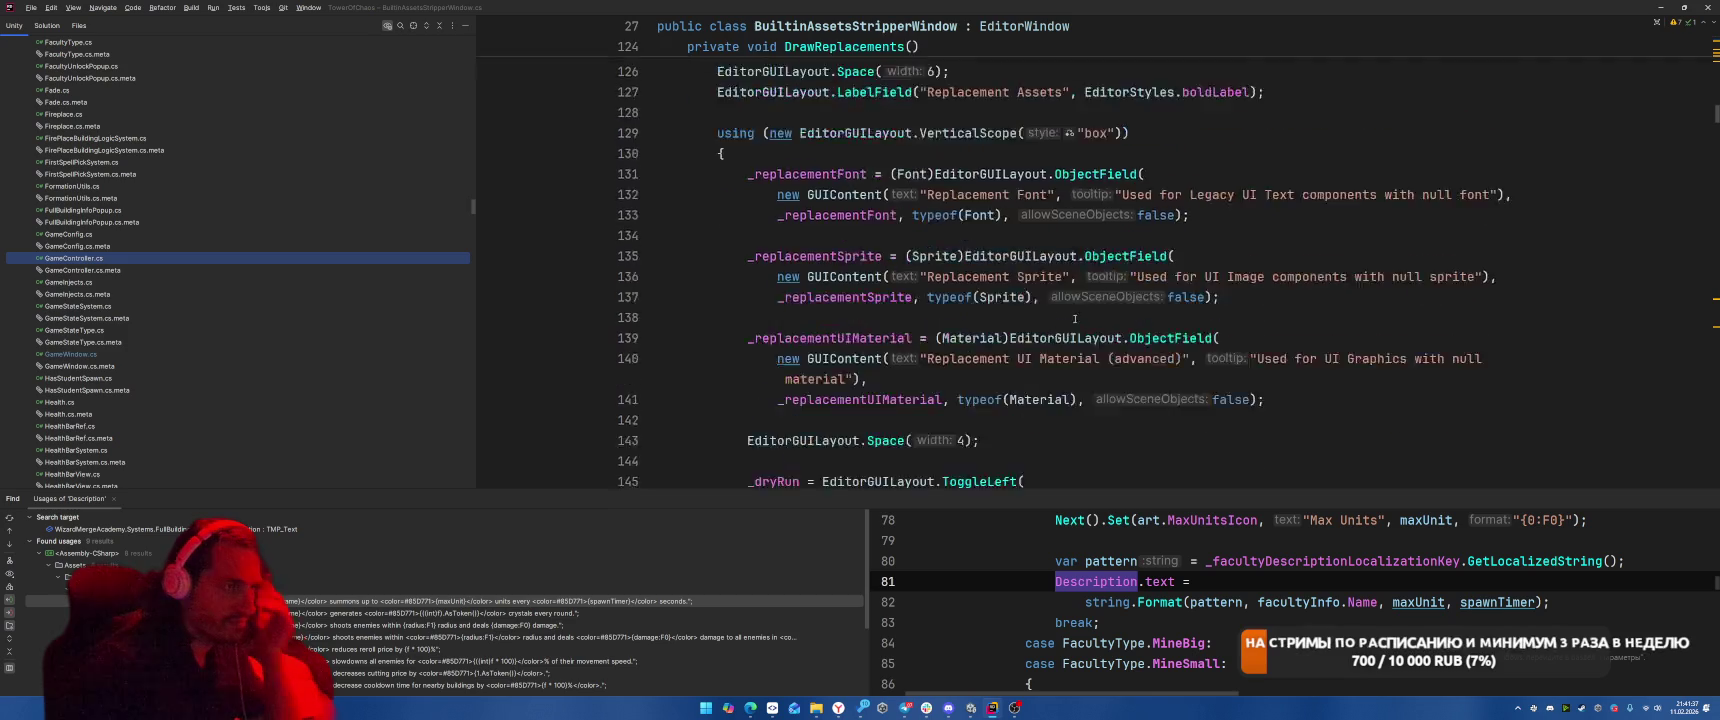
scroll(1029, 252, "down", 10)
scroll(1040, 258, "up", 20)
scroll(1055, 250, "up", 10)
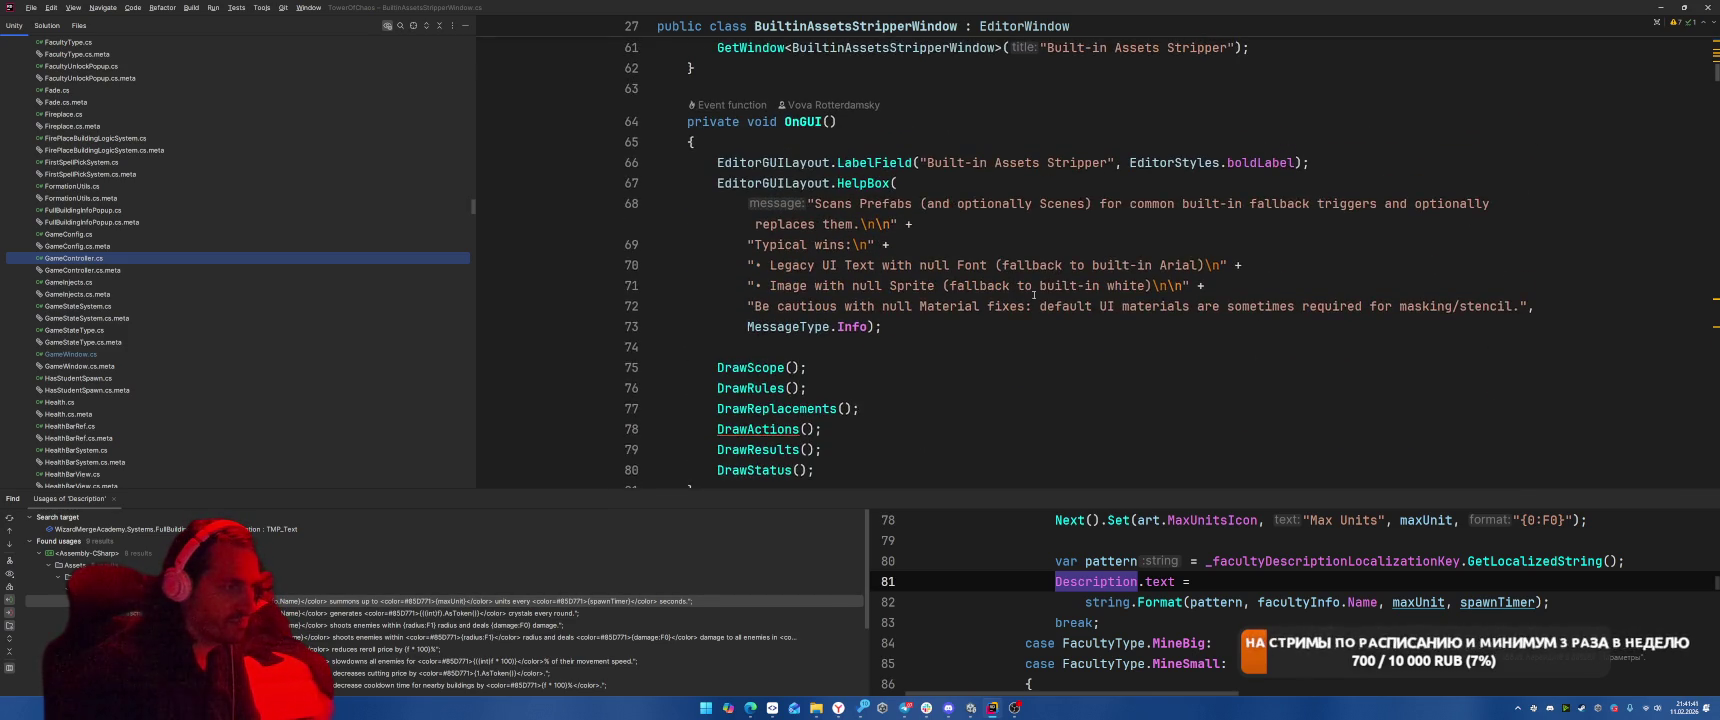
scroll(1058, 180, "down", 4)
Start typing a 'Rename' call on a new line after the DrawStatus() call.
left_click(1058, 168)
key("Return")
key("Return")
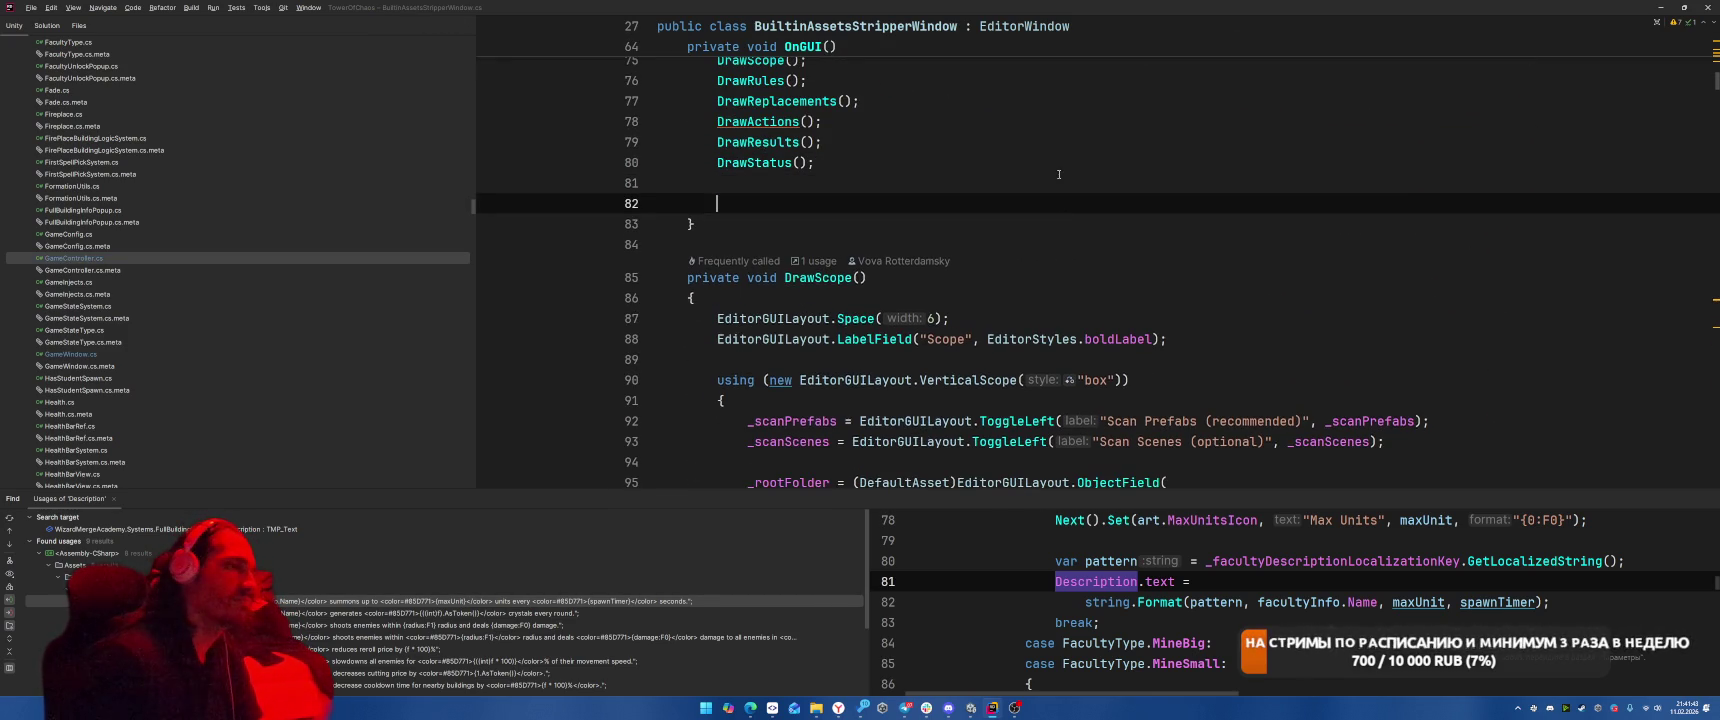
type("DrawRename")
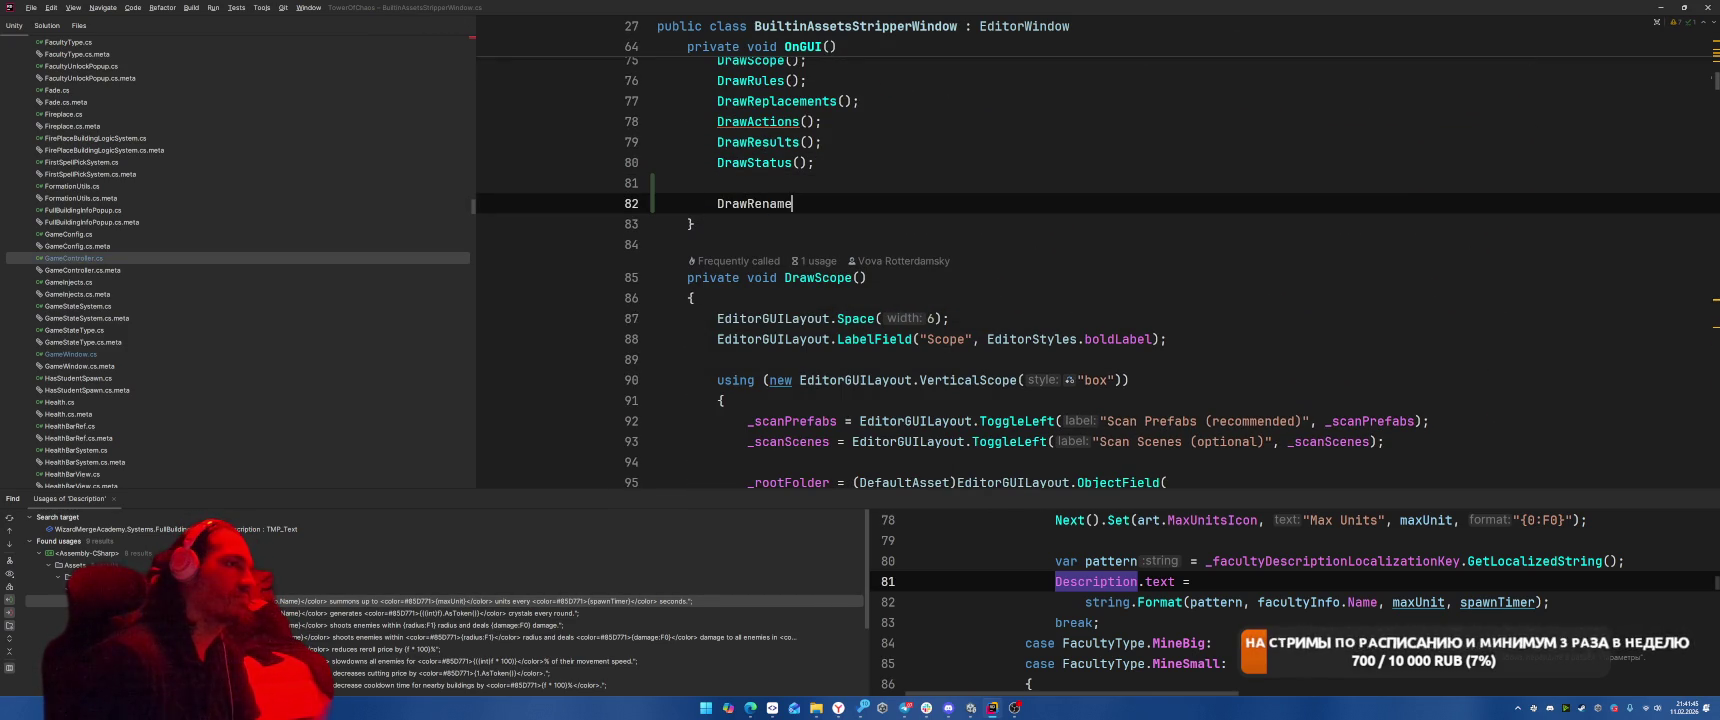
Scroll further down, then locate the current file in the project tree and select EditorHelper.cs.
scroll(1053, 221, "down", 10)
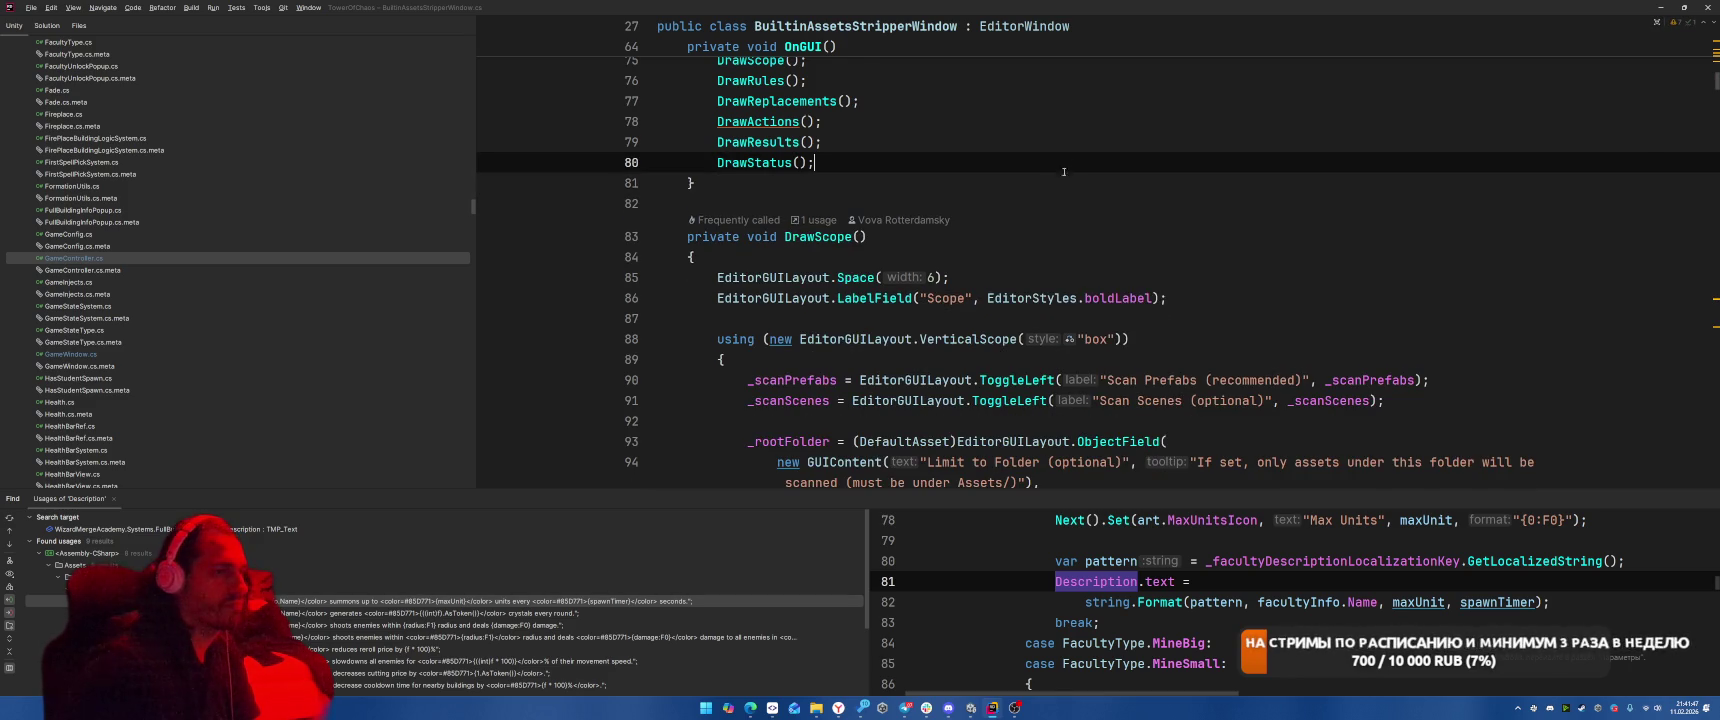
scroll(1053, 221, "down", 20)
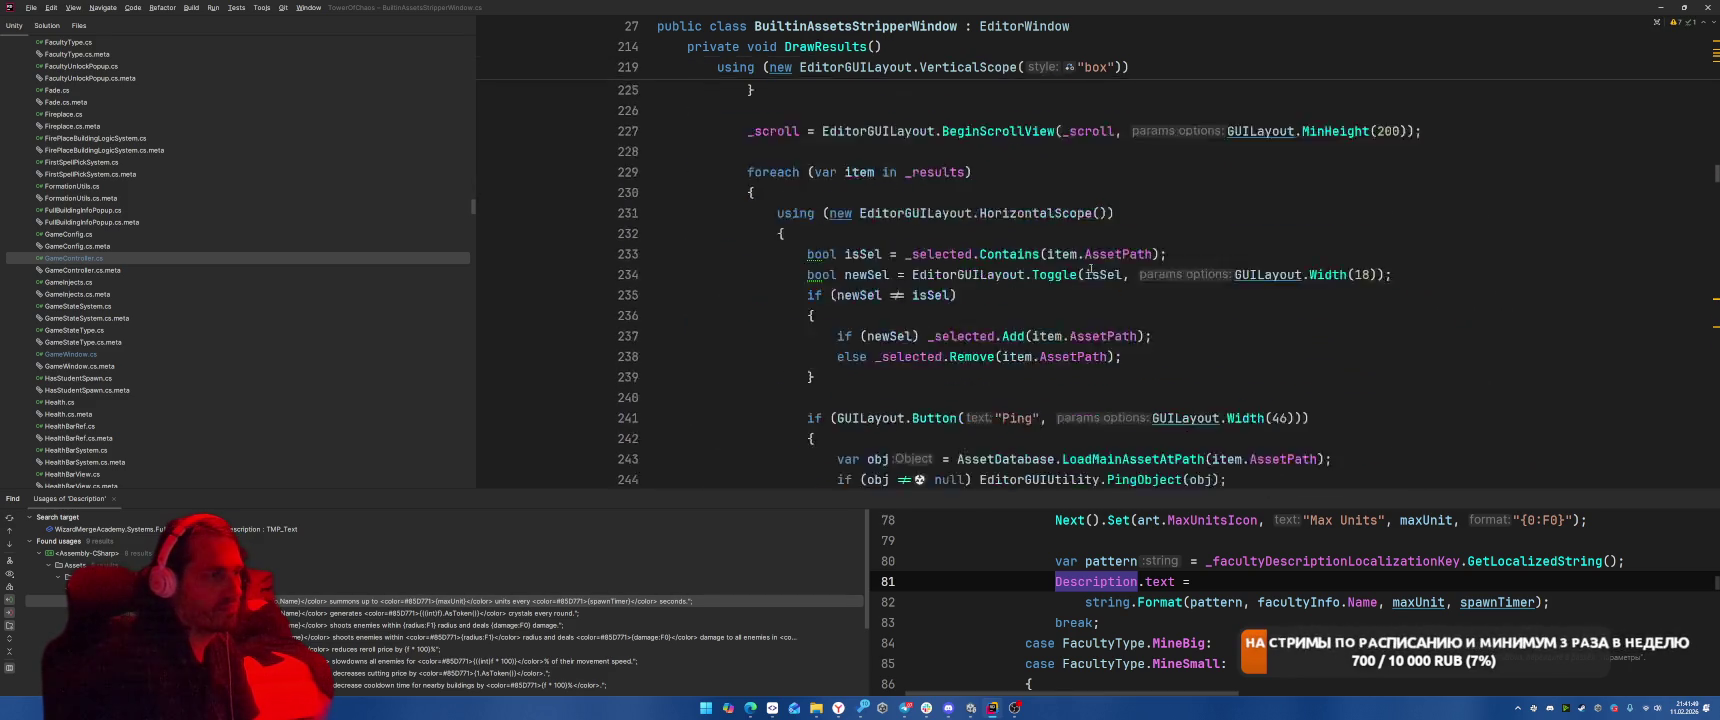
scroll(1108, 267, "down", 20)
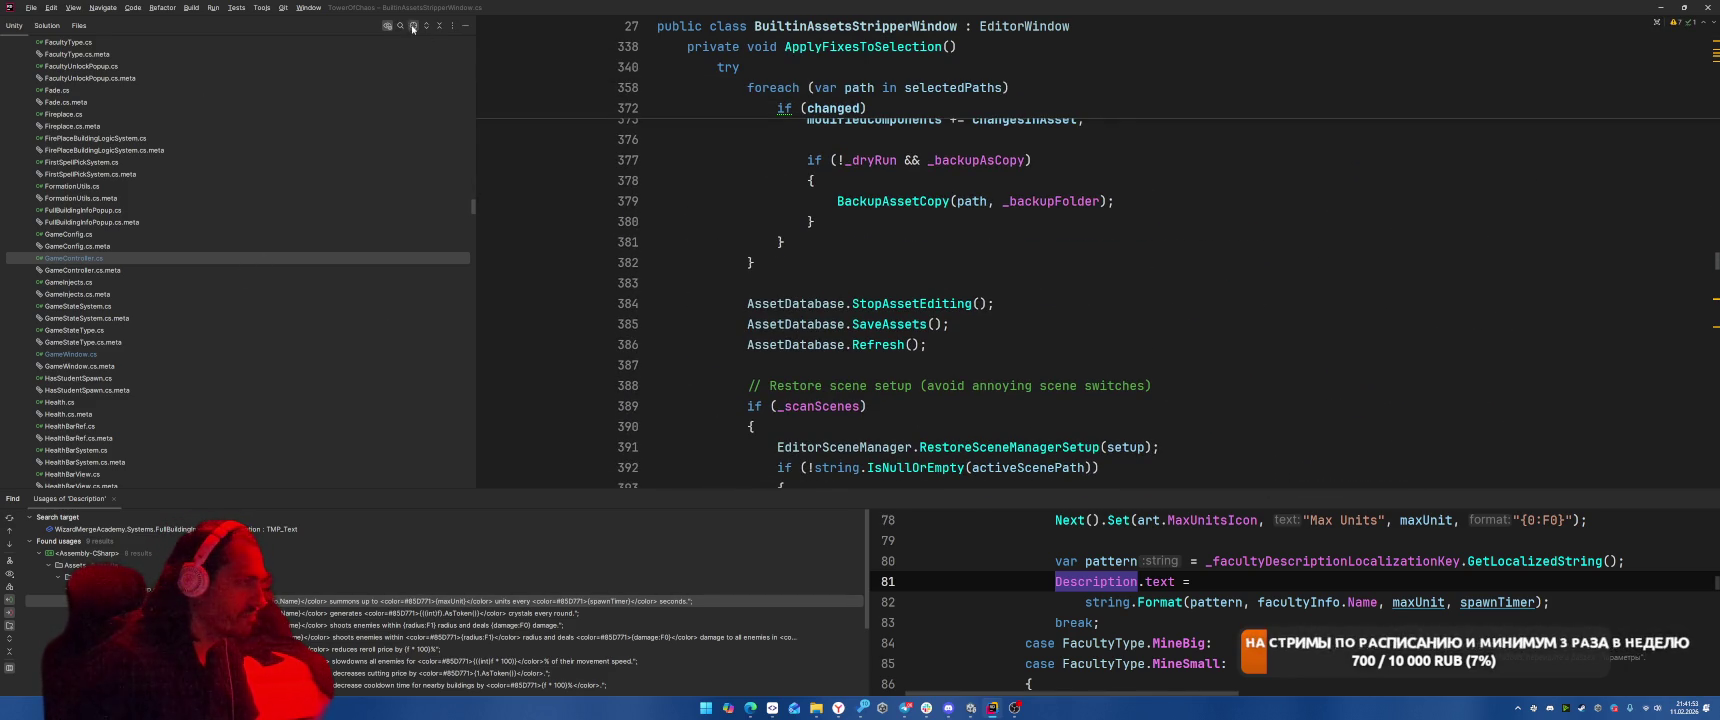
left_click(412, 28)
left_click(77, 197)
Open EditorHelper.cs and add an empty public void RenameTCPSmoothedToSmoothed() method after the last method.
double_click(77, 197)
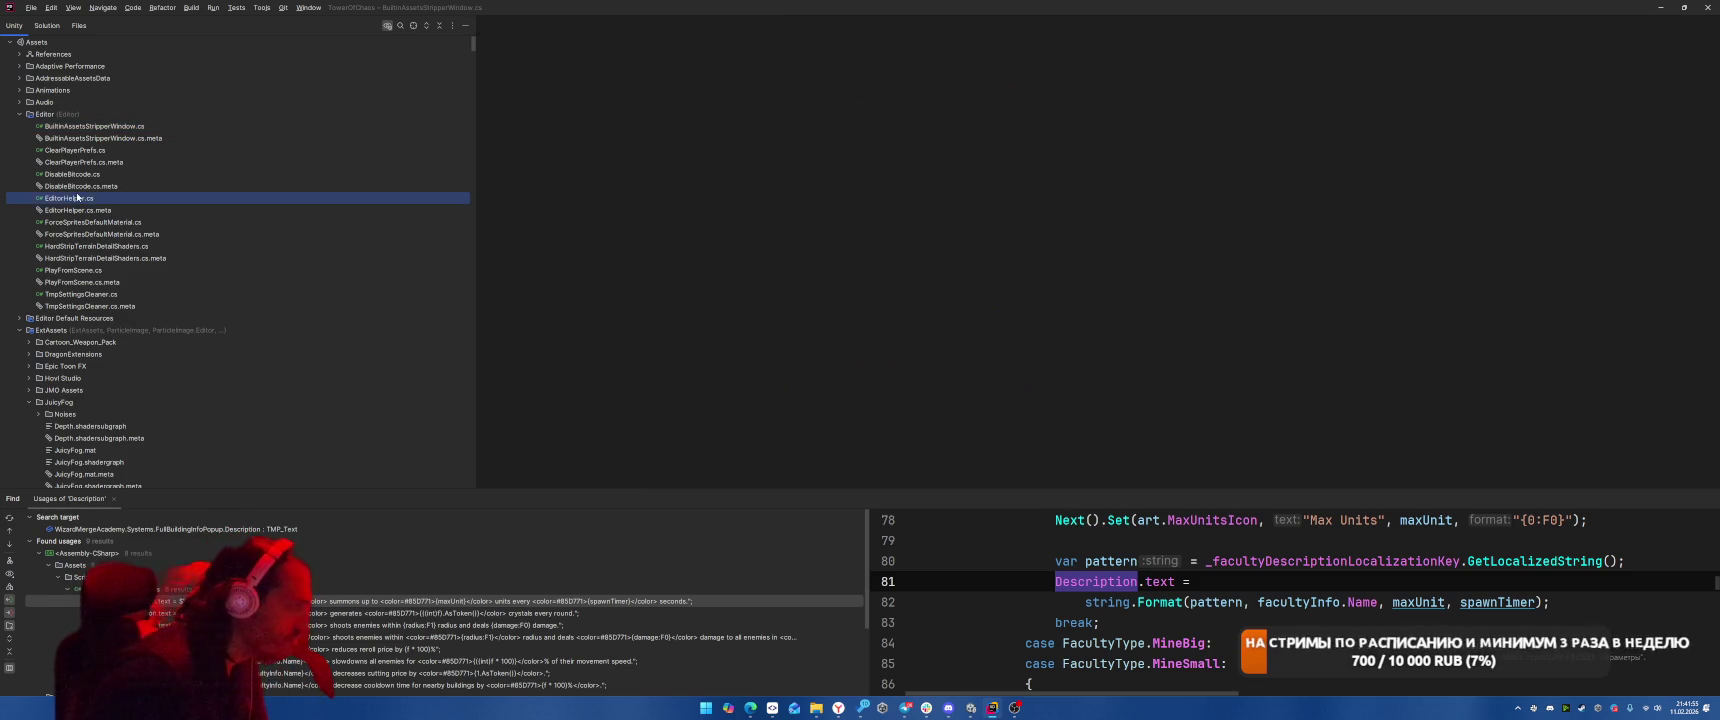
scroll(782, 300, "down", 20)
left_click(782, 338)
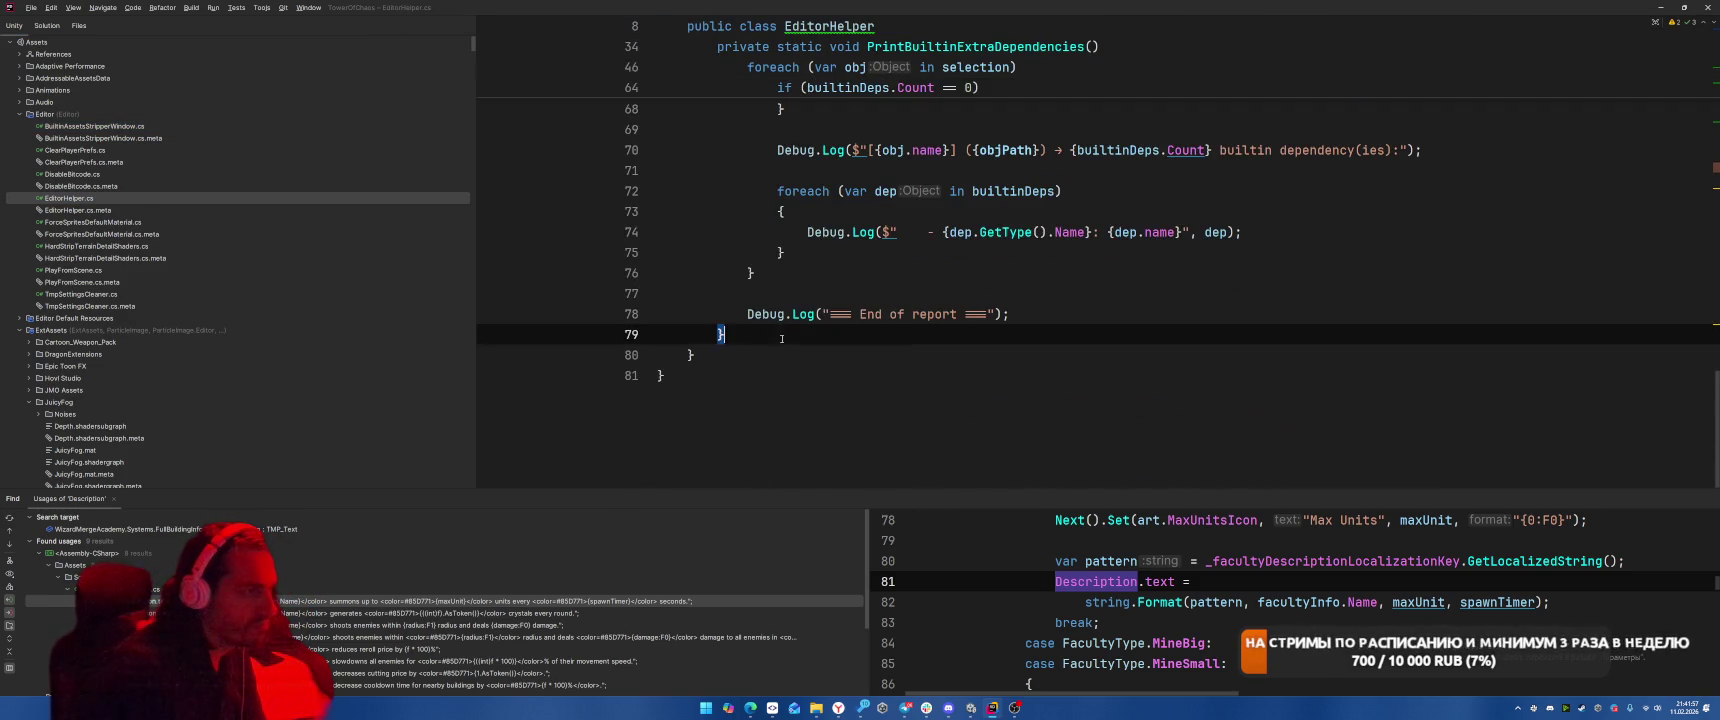
scroll(850, 330, "up", 10)
scroll(950, 318, "down", 10)
key("Return")
key("Return")
type("public void RenameTCPSmoothedToSmoothed()")
key("ctrl+shift+Return")
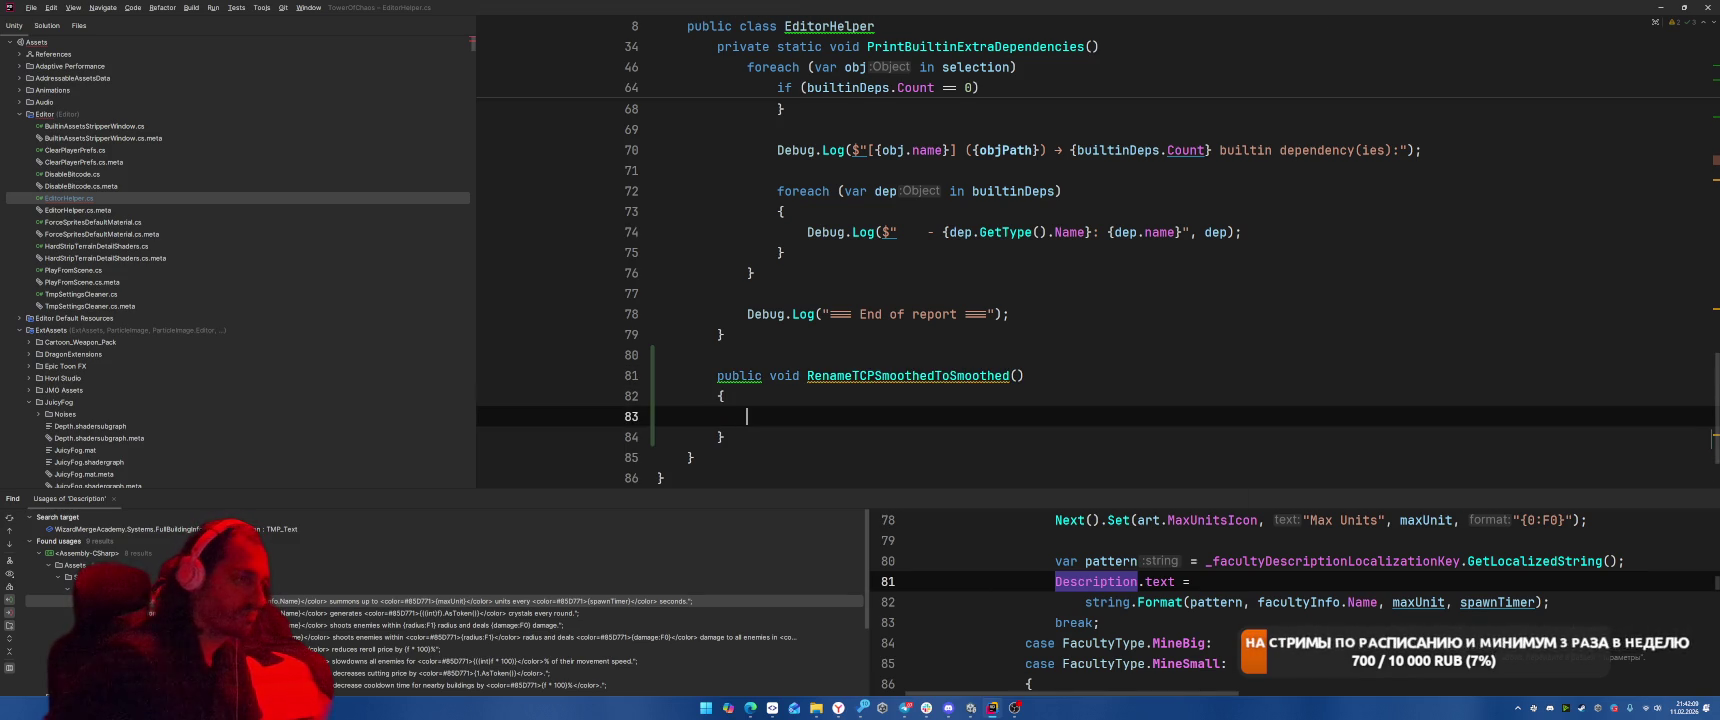
Store AssetDatabase.FindAssets("[TCP2 Smoothed]") in a findAssets variable.
type("AssetDat")
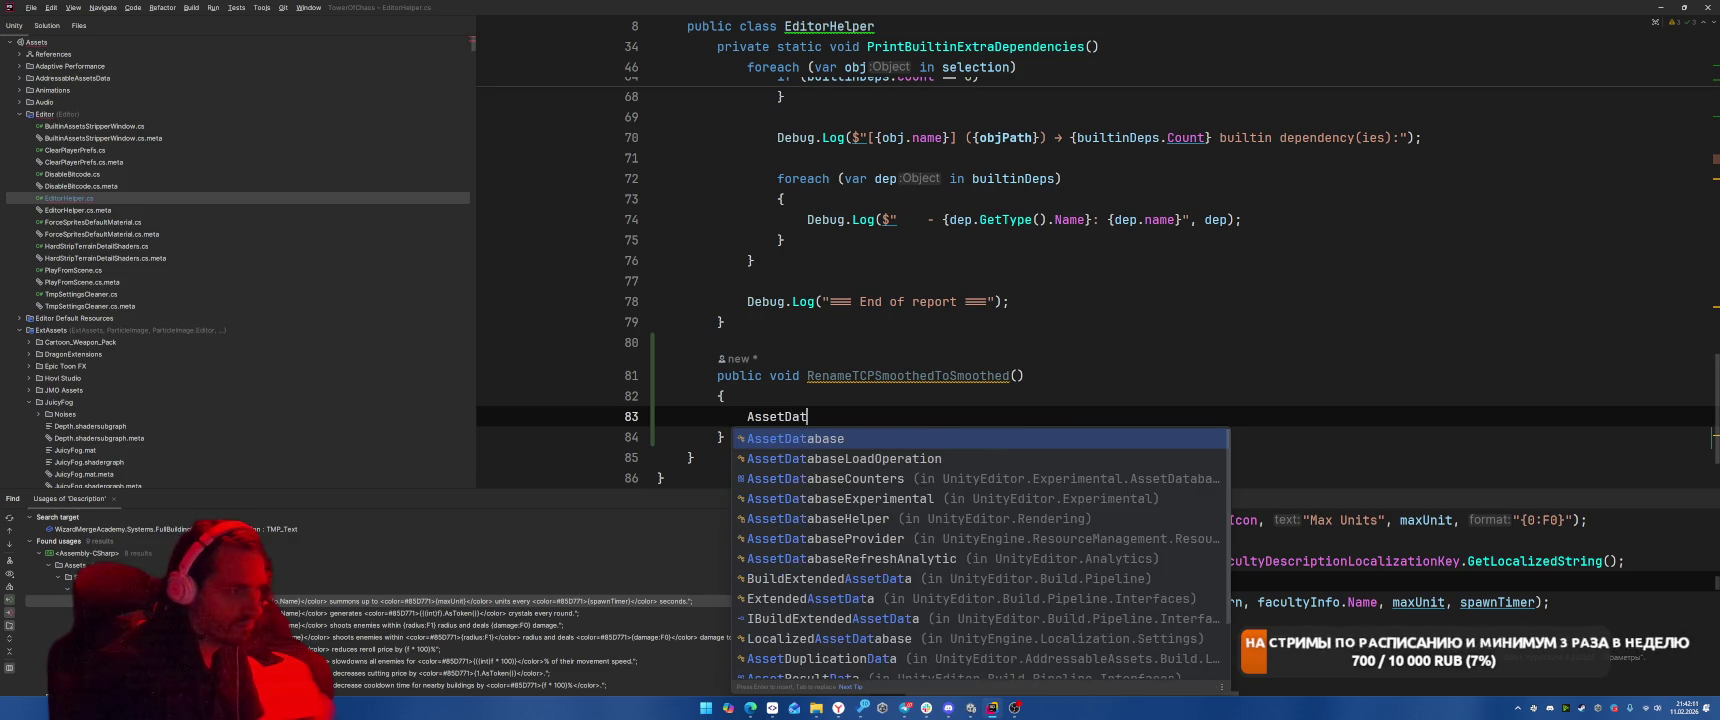
key("Return")
type(".Find")
key("Return")
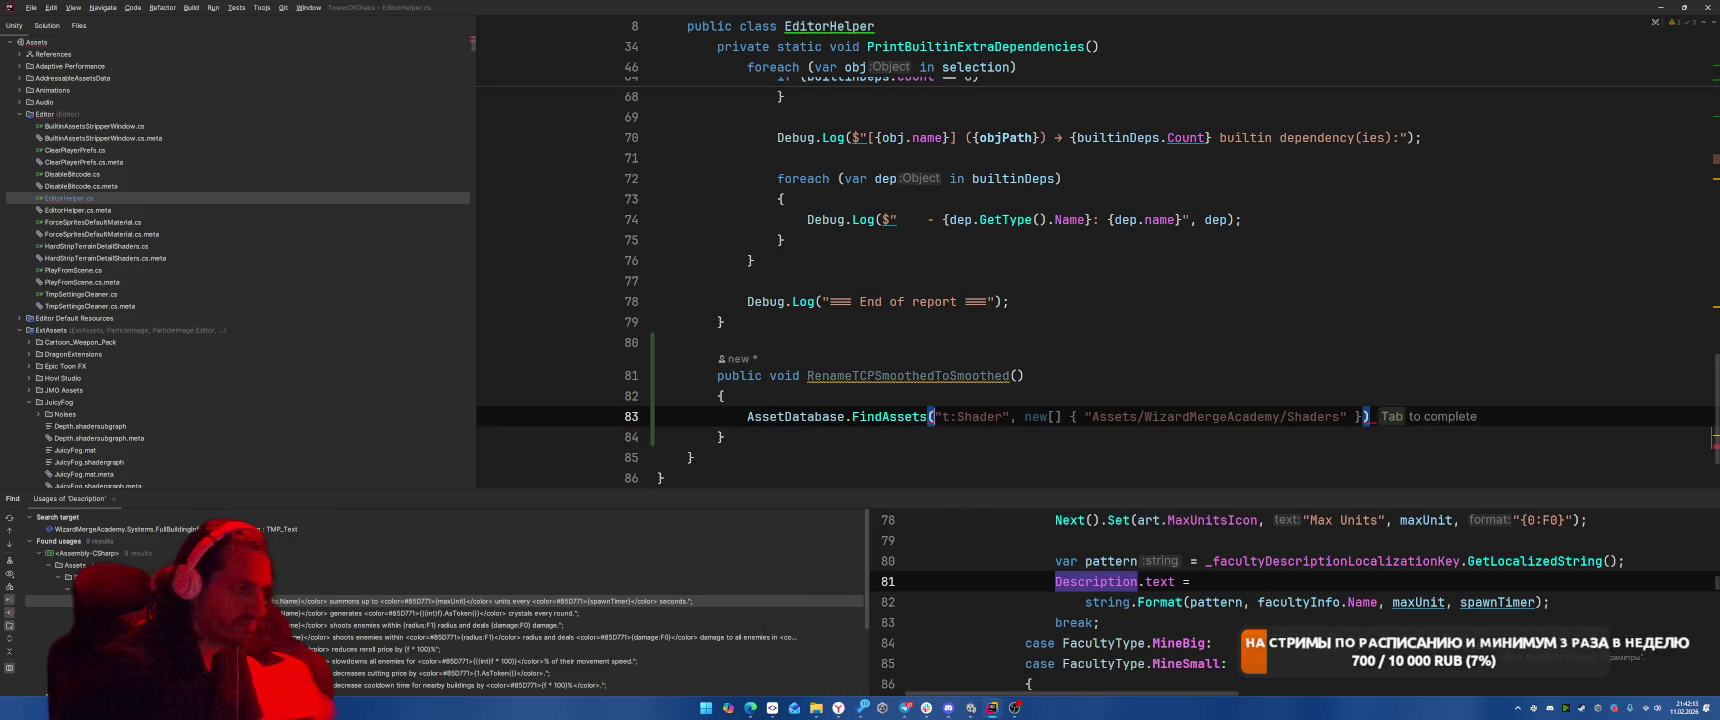
type("\"")
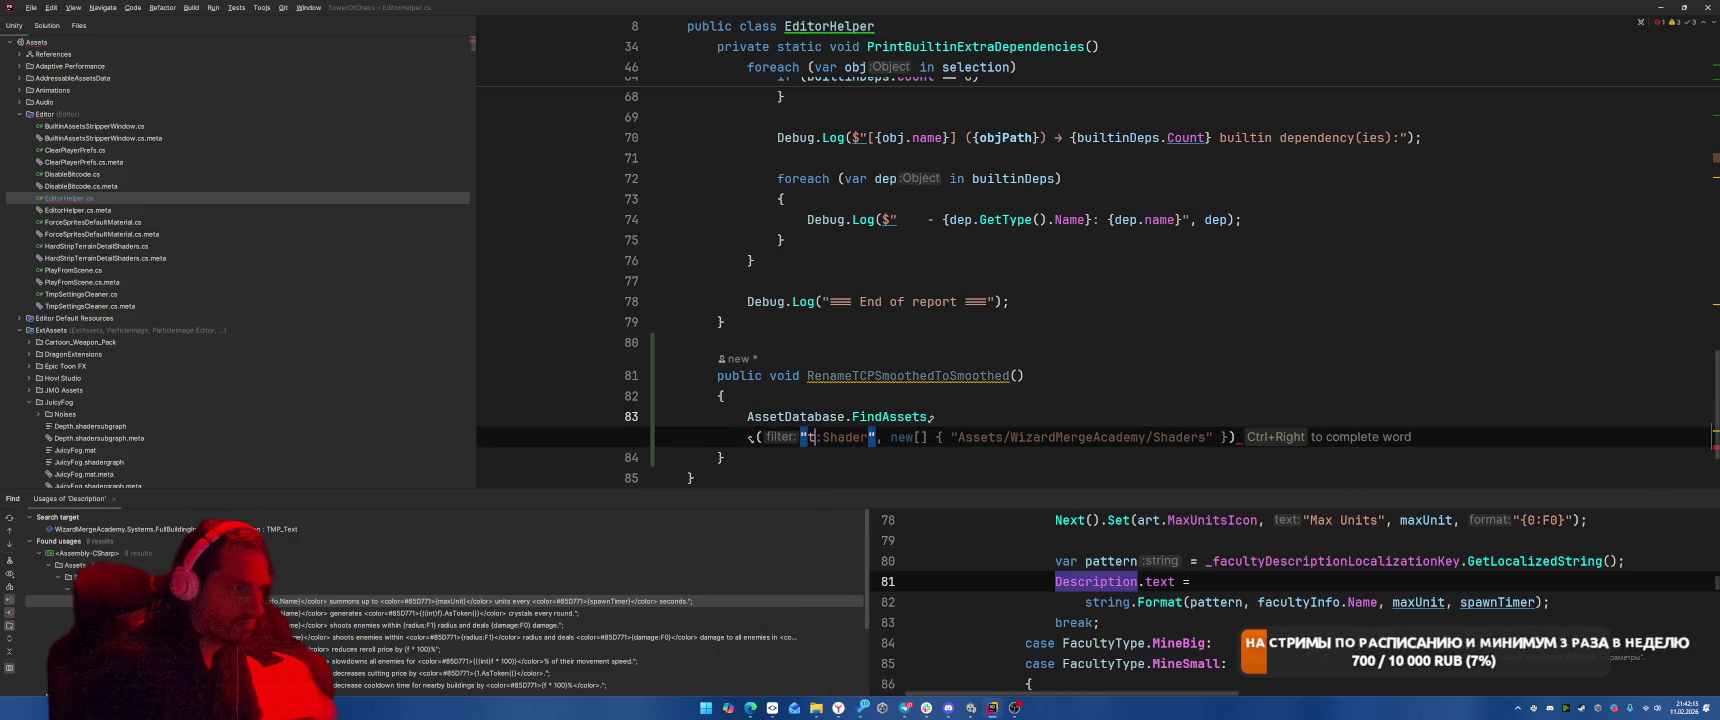
type("[TCP2 Smoothed]")
key("End")
type(".var")
key("Return")
key("Return")
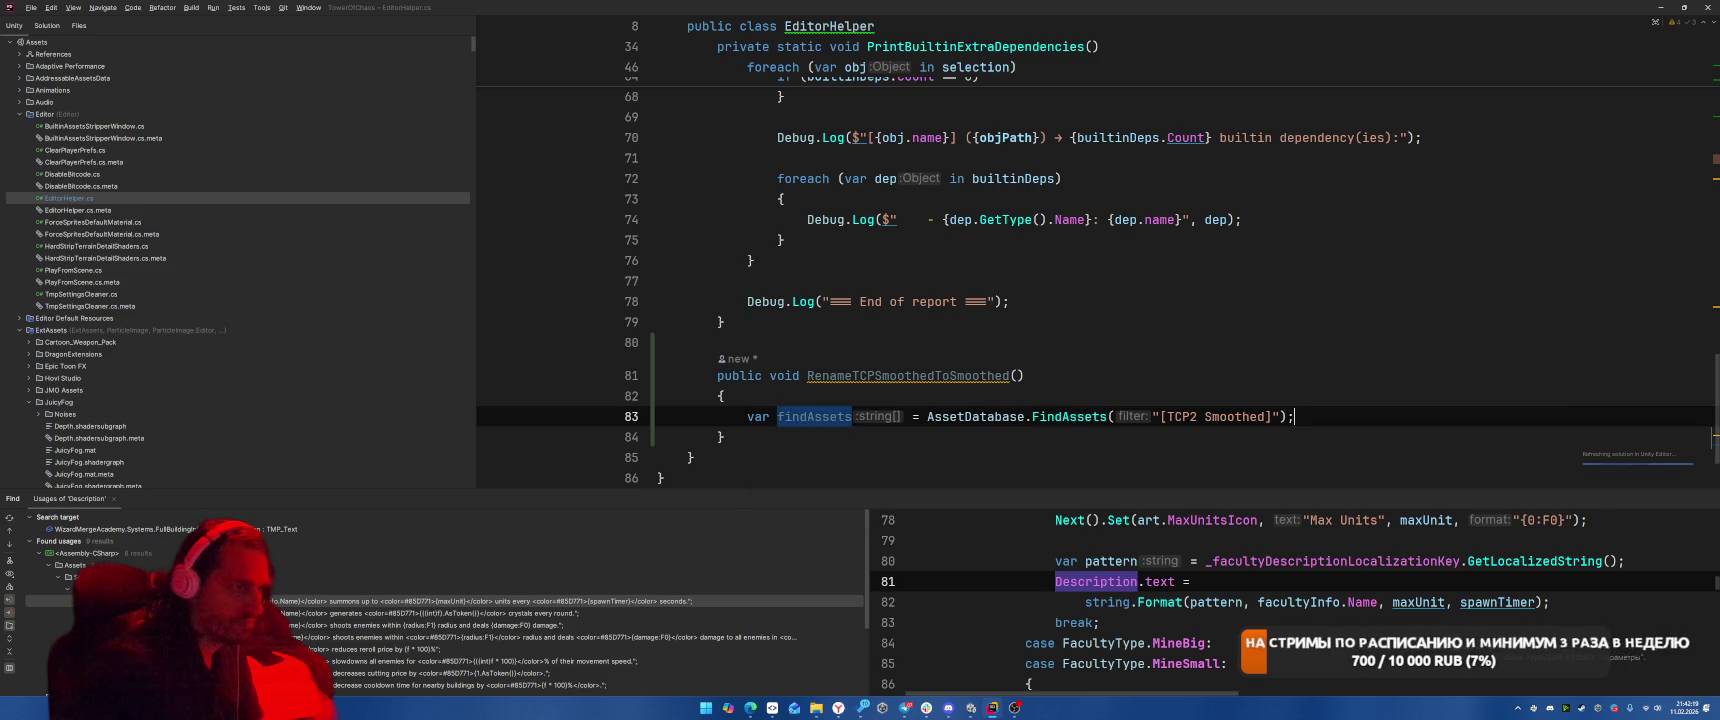
Add a foreach loop over the findAssets results with loop variable asset.
key("Return")
type("foreach")
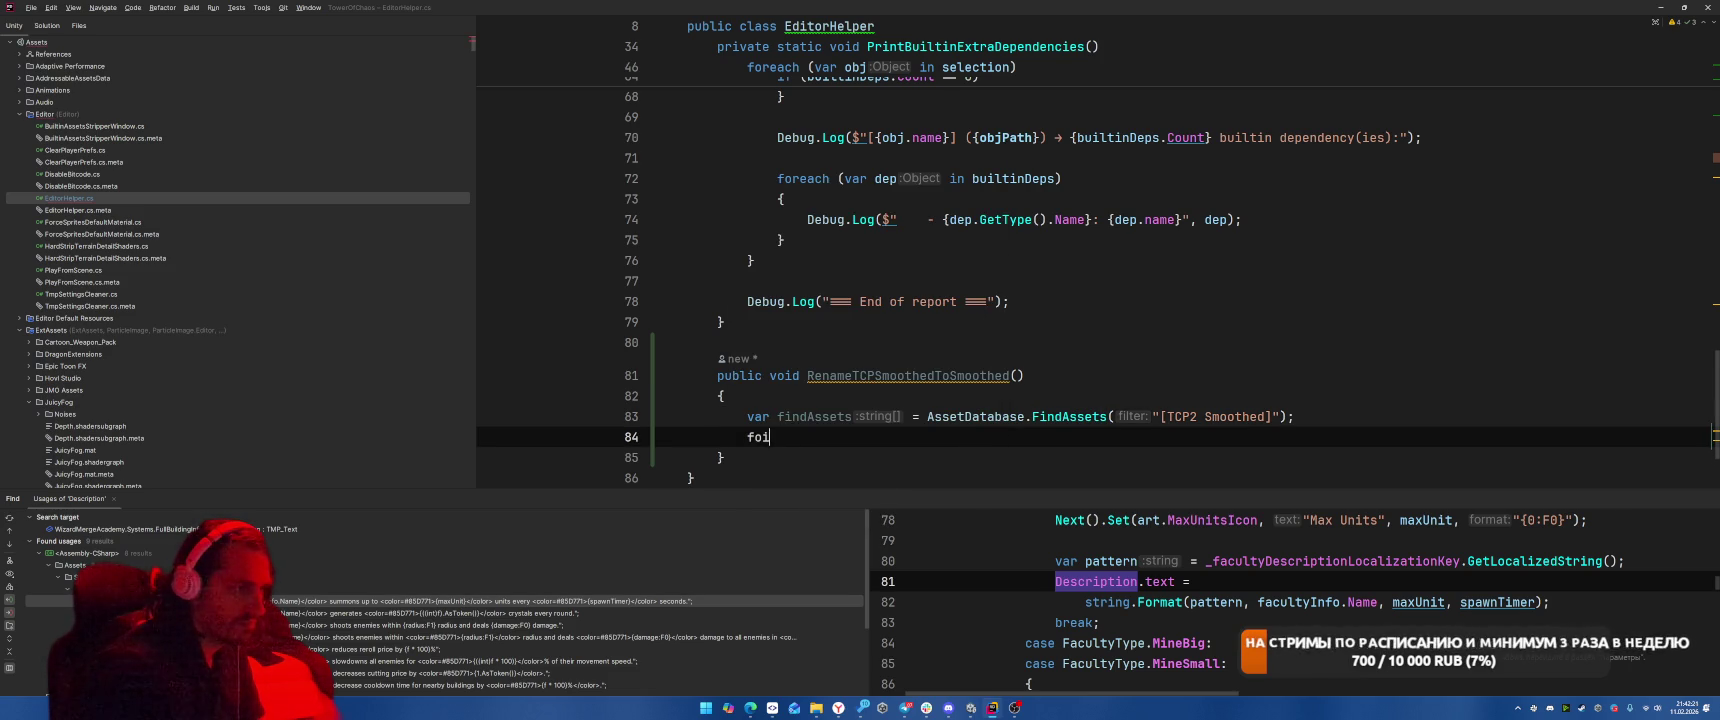
key("Return")
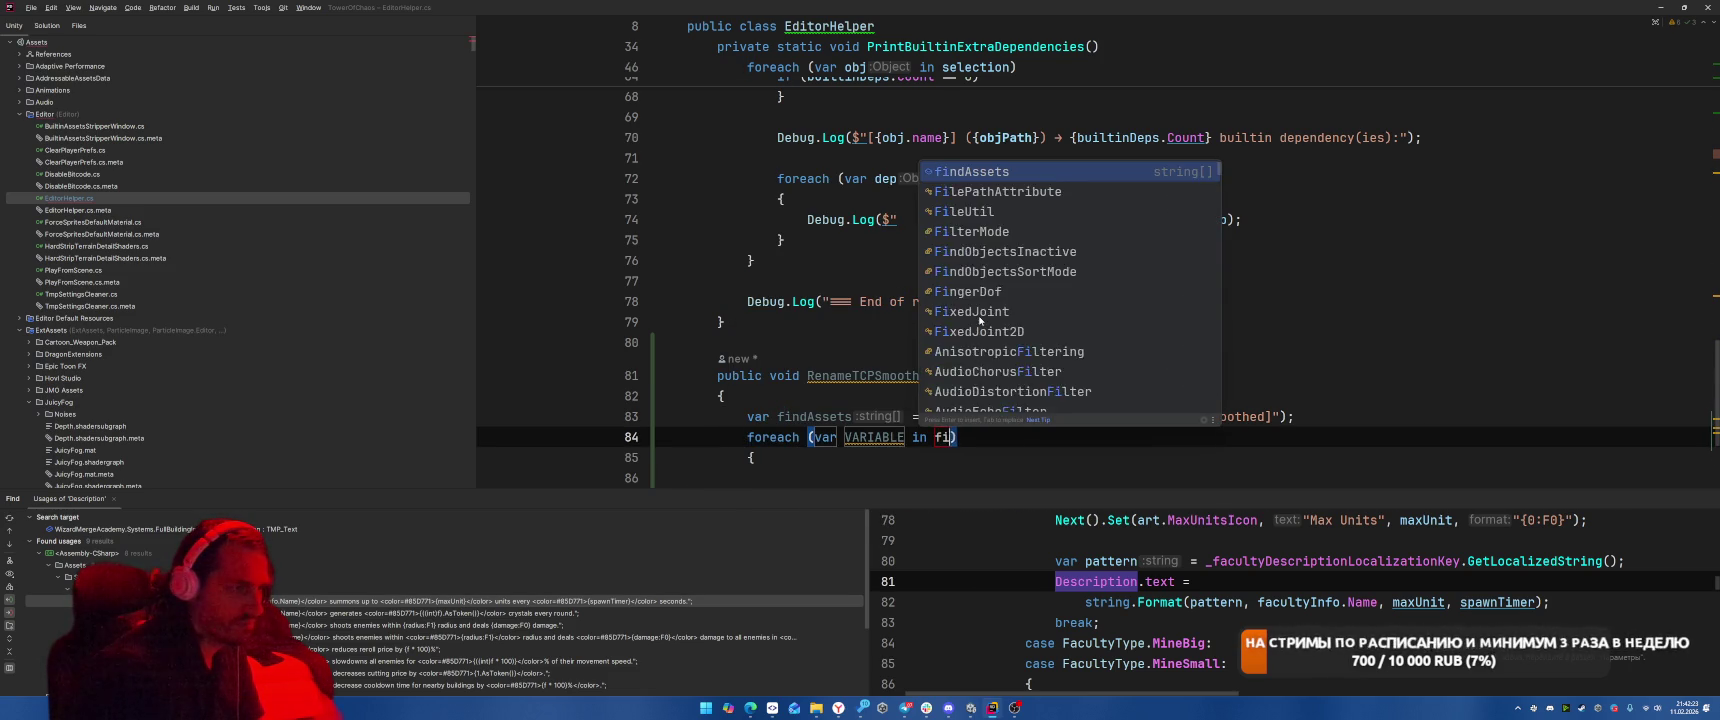
key("Return")
key("Return")
key("Return")
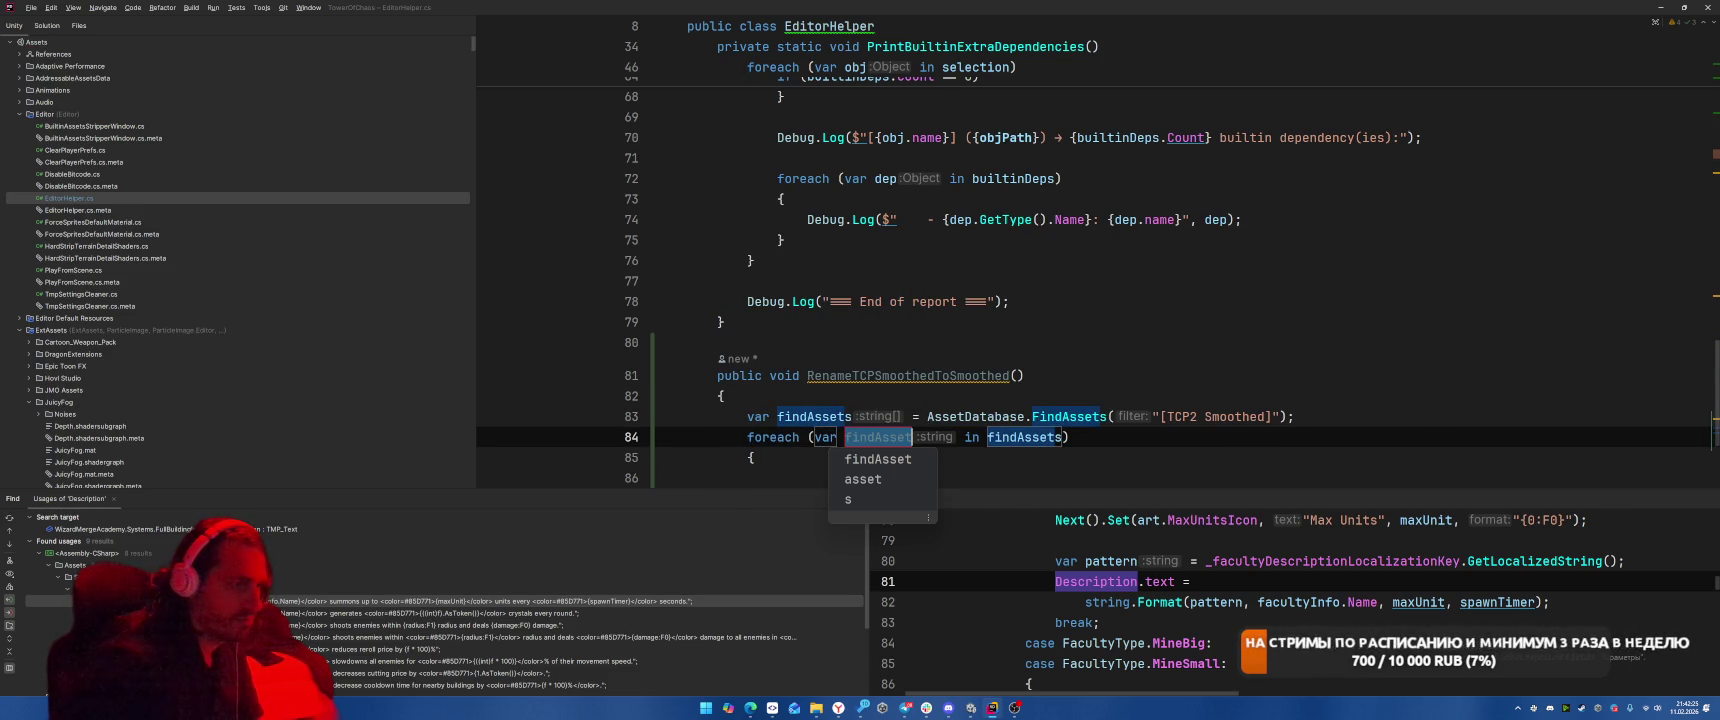
key("Down")
key("Return")
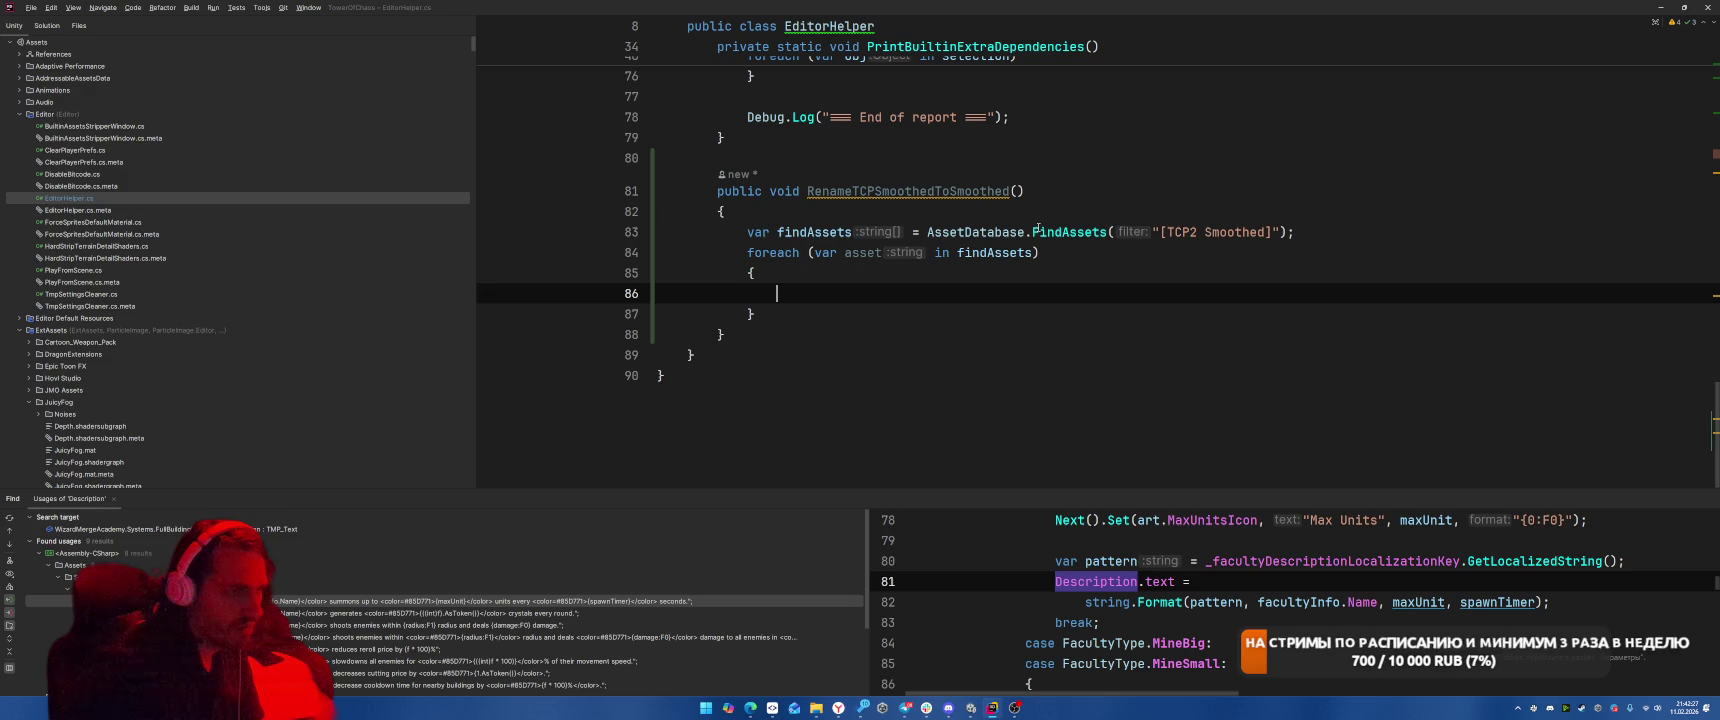
mouse_move(1037, 229)
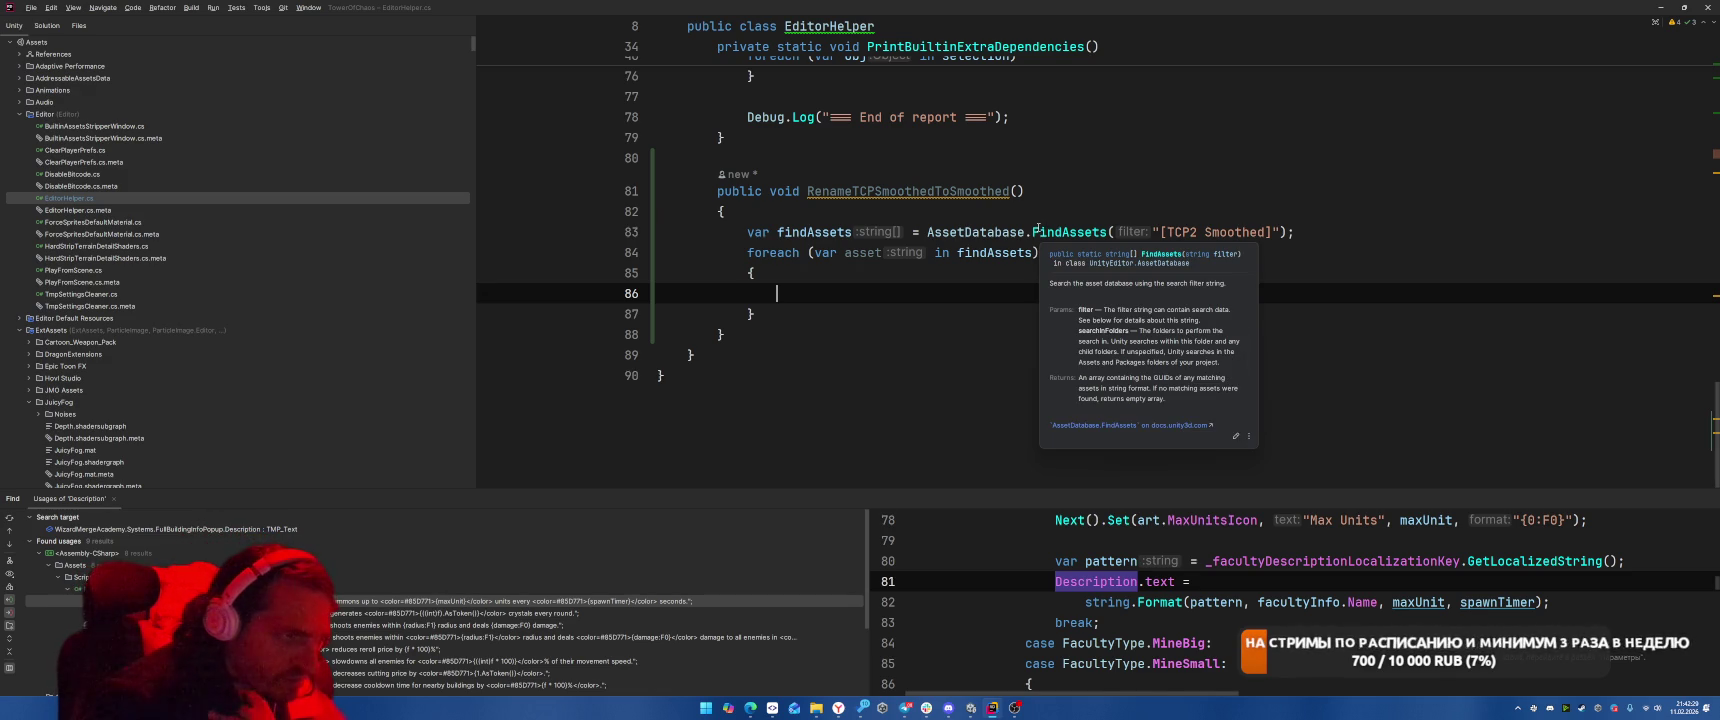
Get each path via GUIDToAssetPath and RenameAsset it, replacing '[TCP2 Smoothed]' with plain 'Smoothed'.
type("var path = Asse")
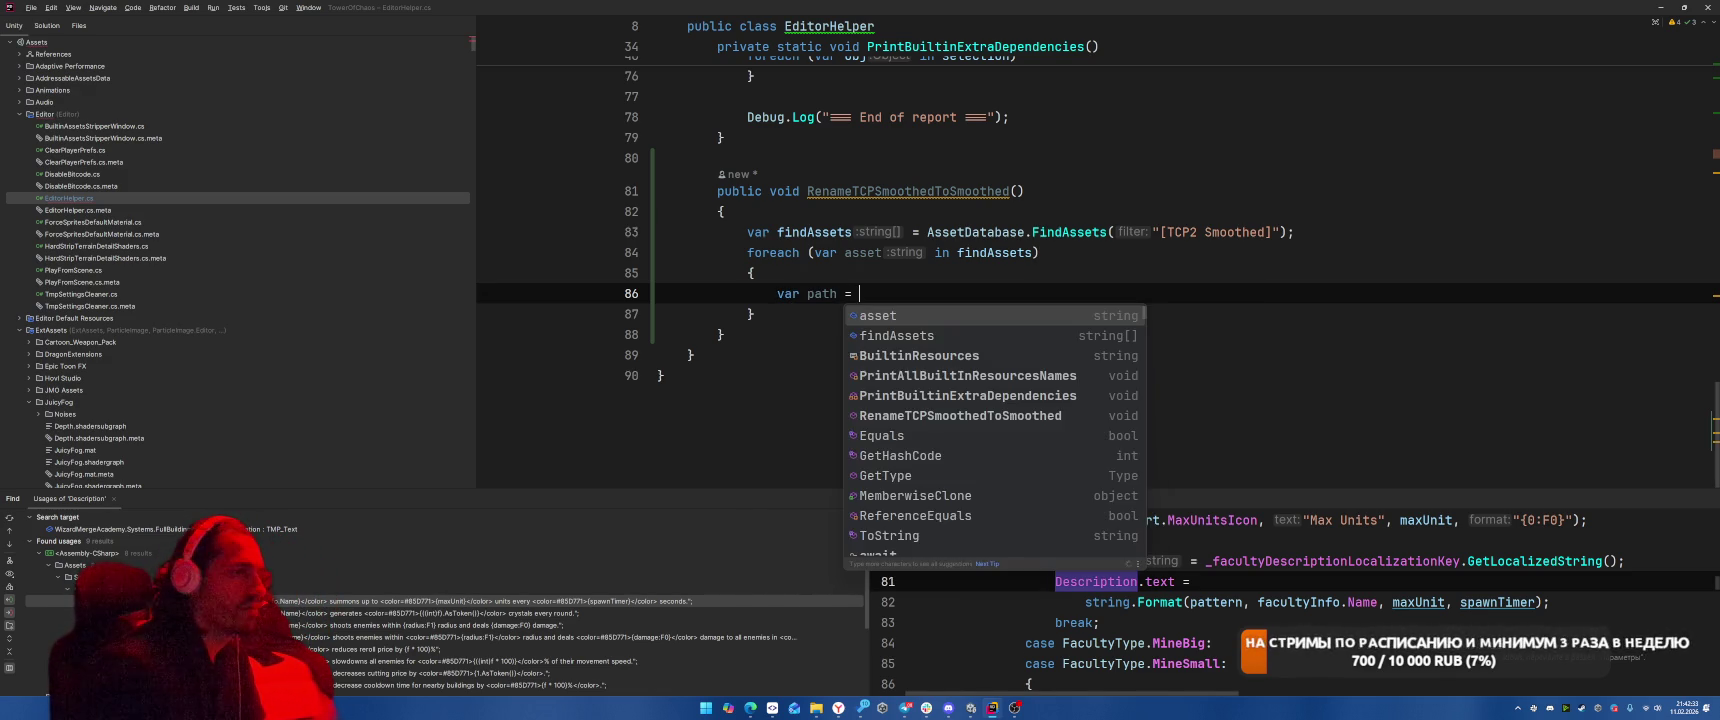
key("Return")
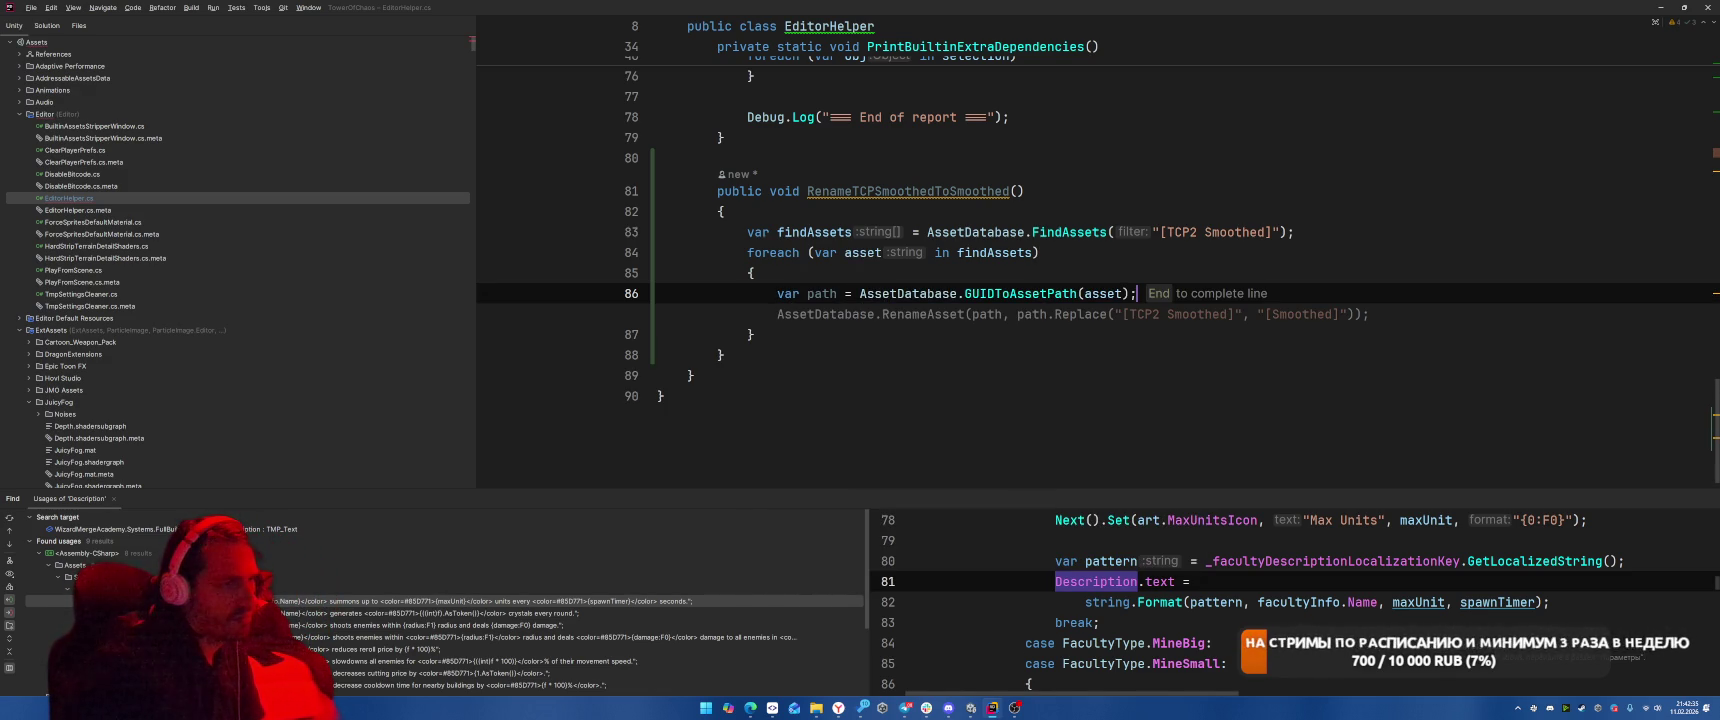
key("End")
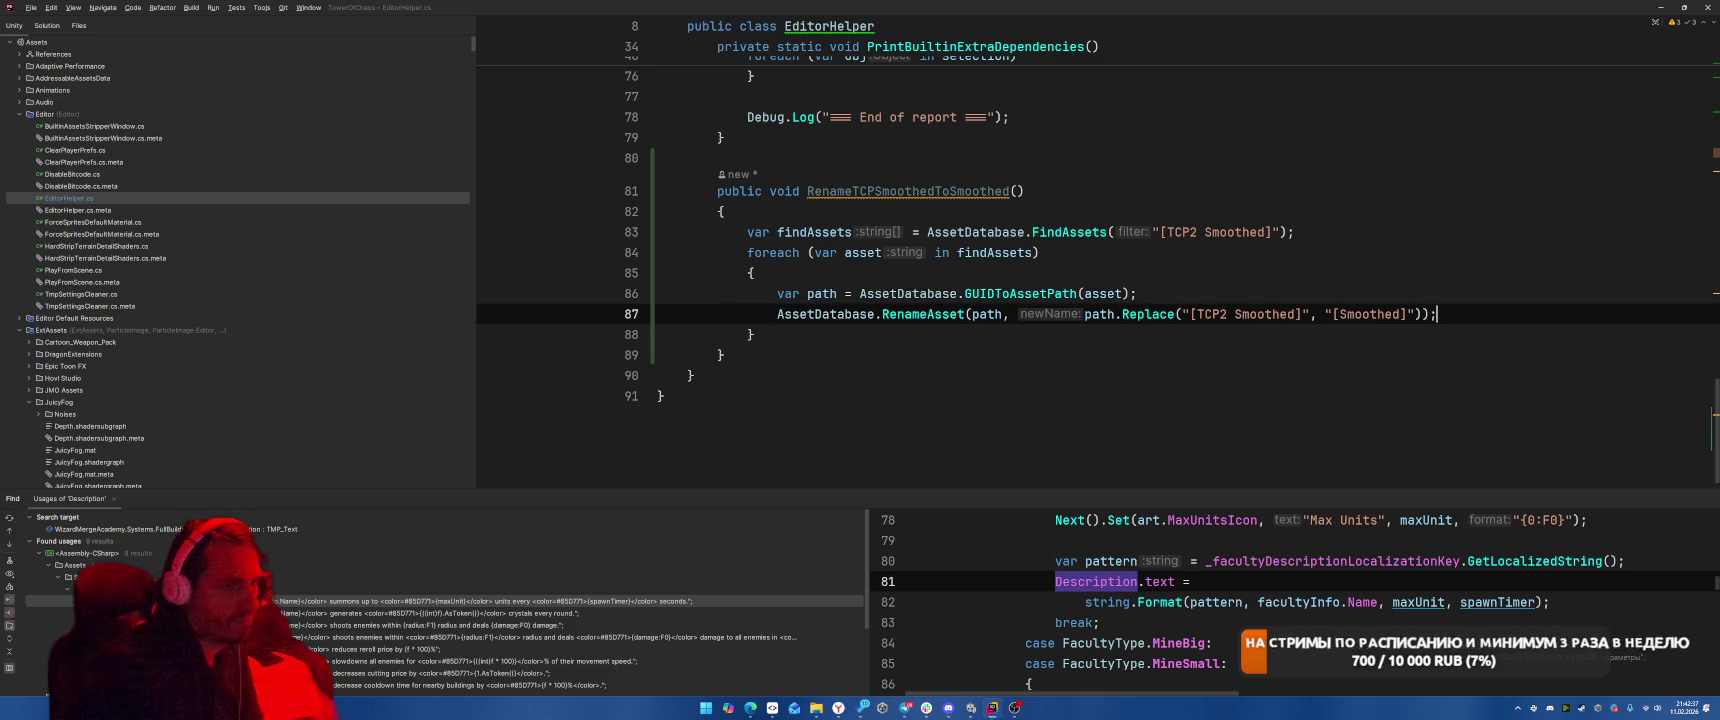
key("Left")
key("Left")
key("Left")
key("ctrl+Left")
key("BackSpace")
key("BackSpace")
key("End")
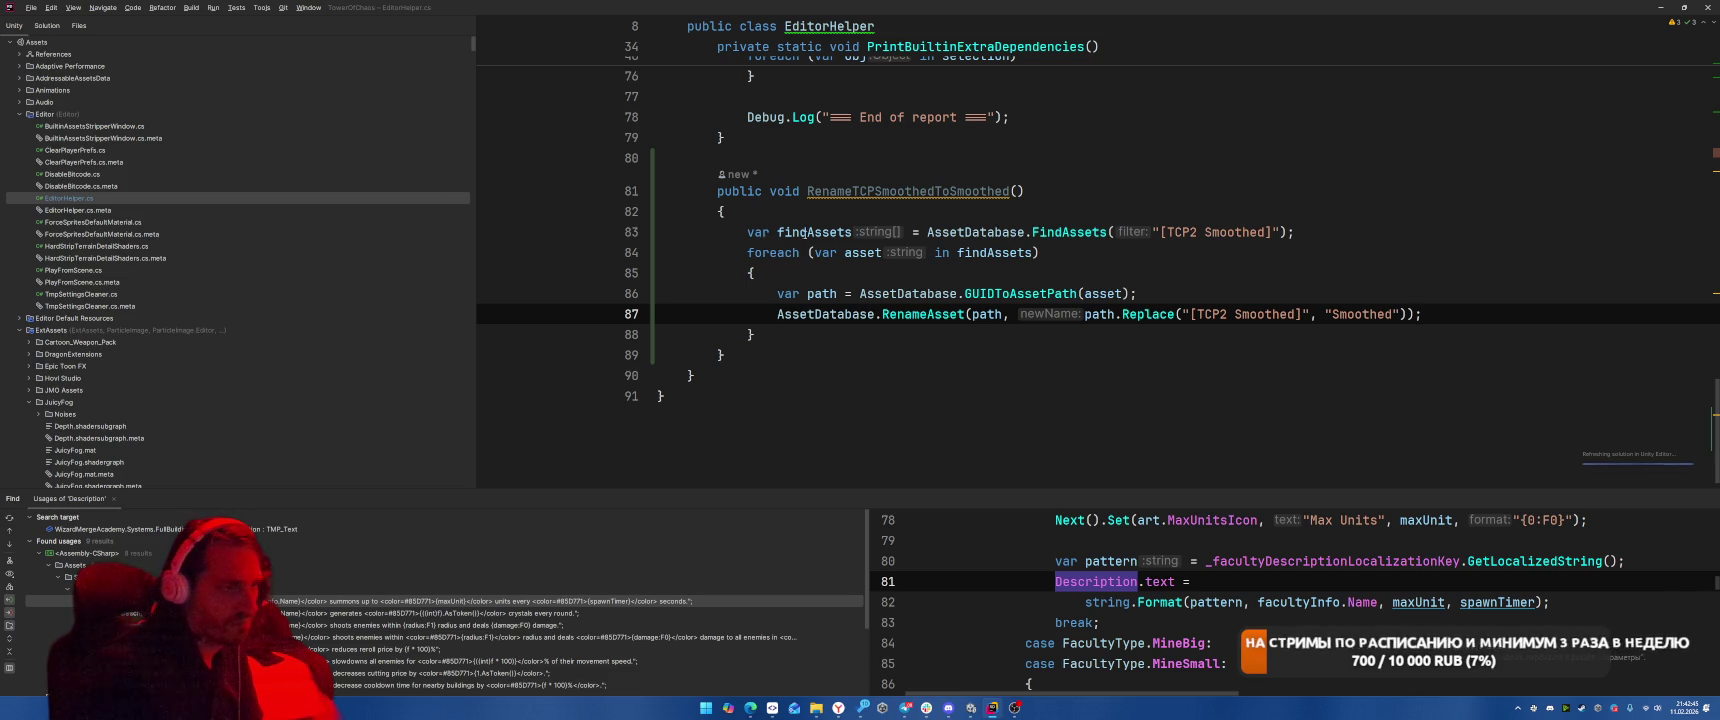
left_click(875, 191)
Change the method name's casing to RenameTcpSmoothedToSmoothed.
key("BackSpace")
key("BackSpace")
type("o")
key("BackSpace")
type("cp")
Add [MenuItem("Tools/Rename TCP2 Smoothed to Smoothed")] above the method and return to Unity to recompile.
key("ctrl+alt+Return")
type("[M")
key("Return")
key("Tab")
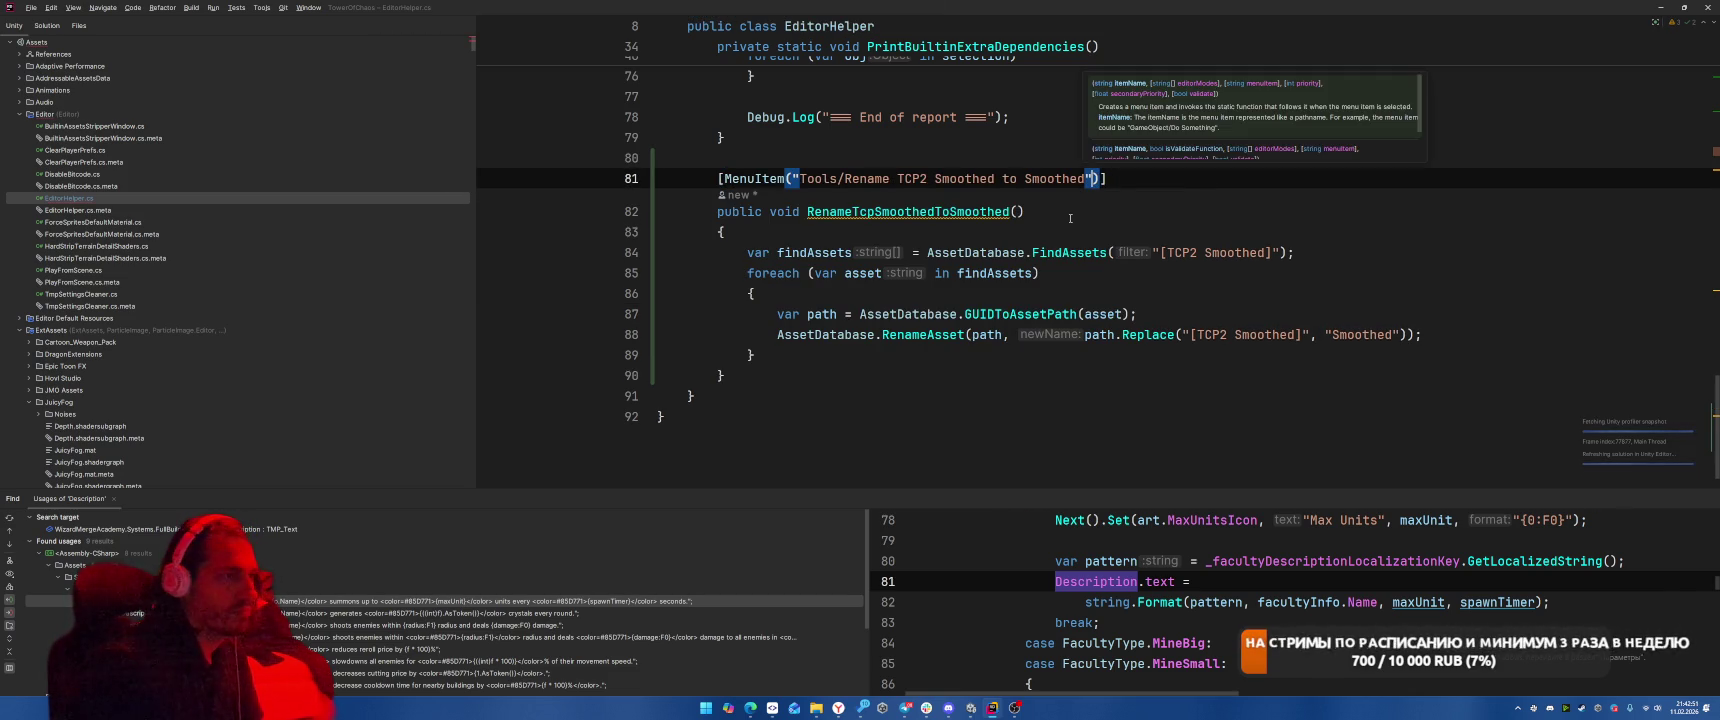
key("alt+Tab")
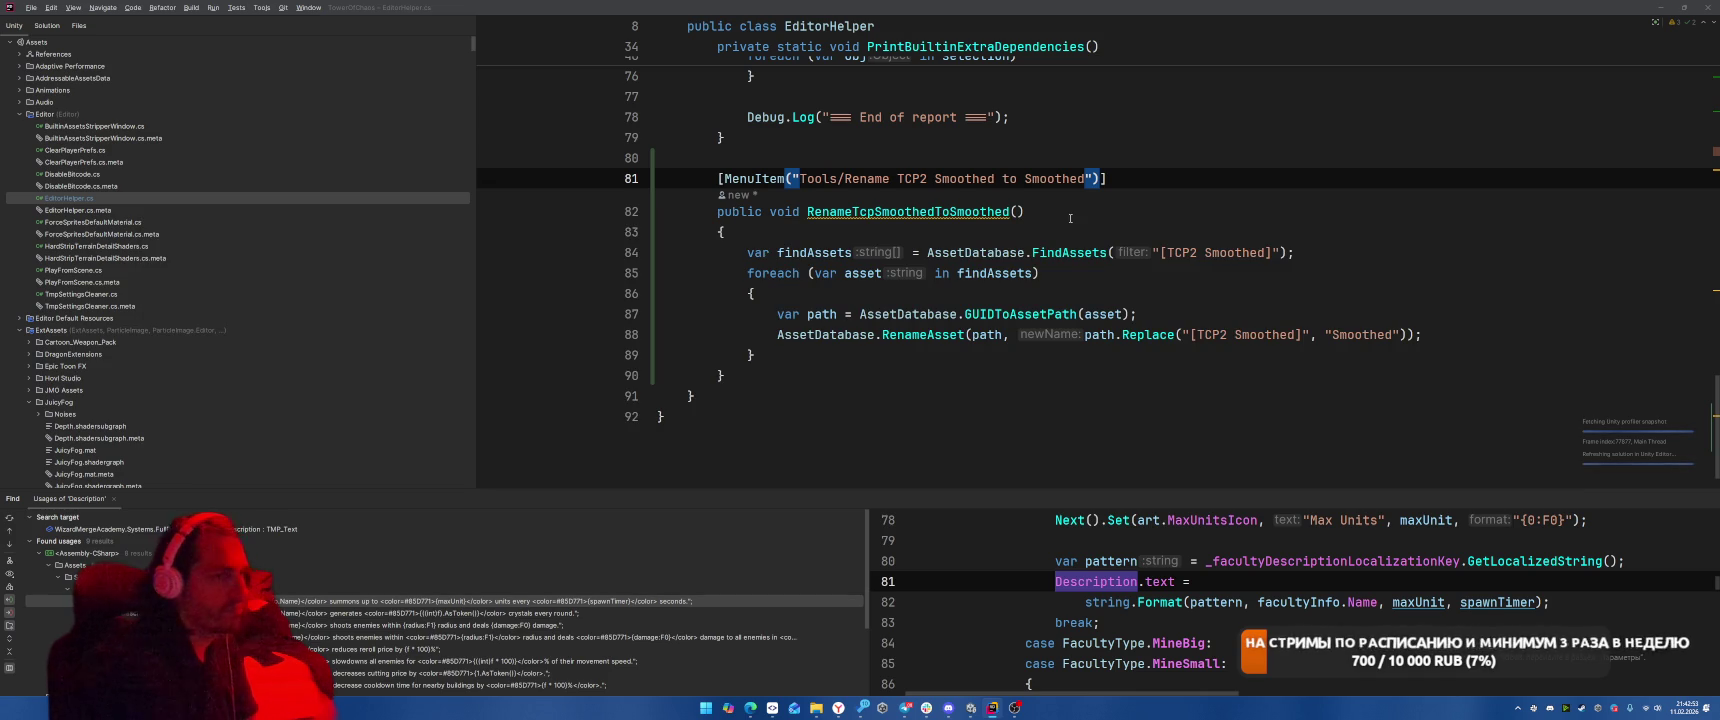
key("alt+Tab")
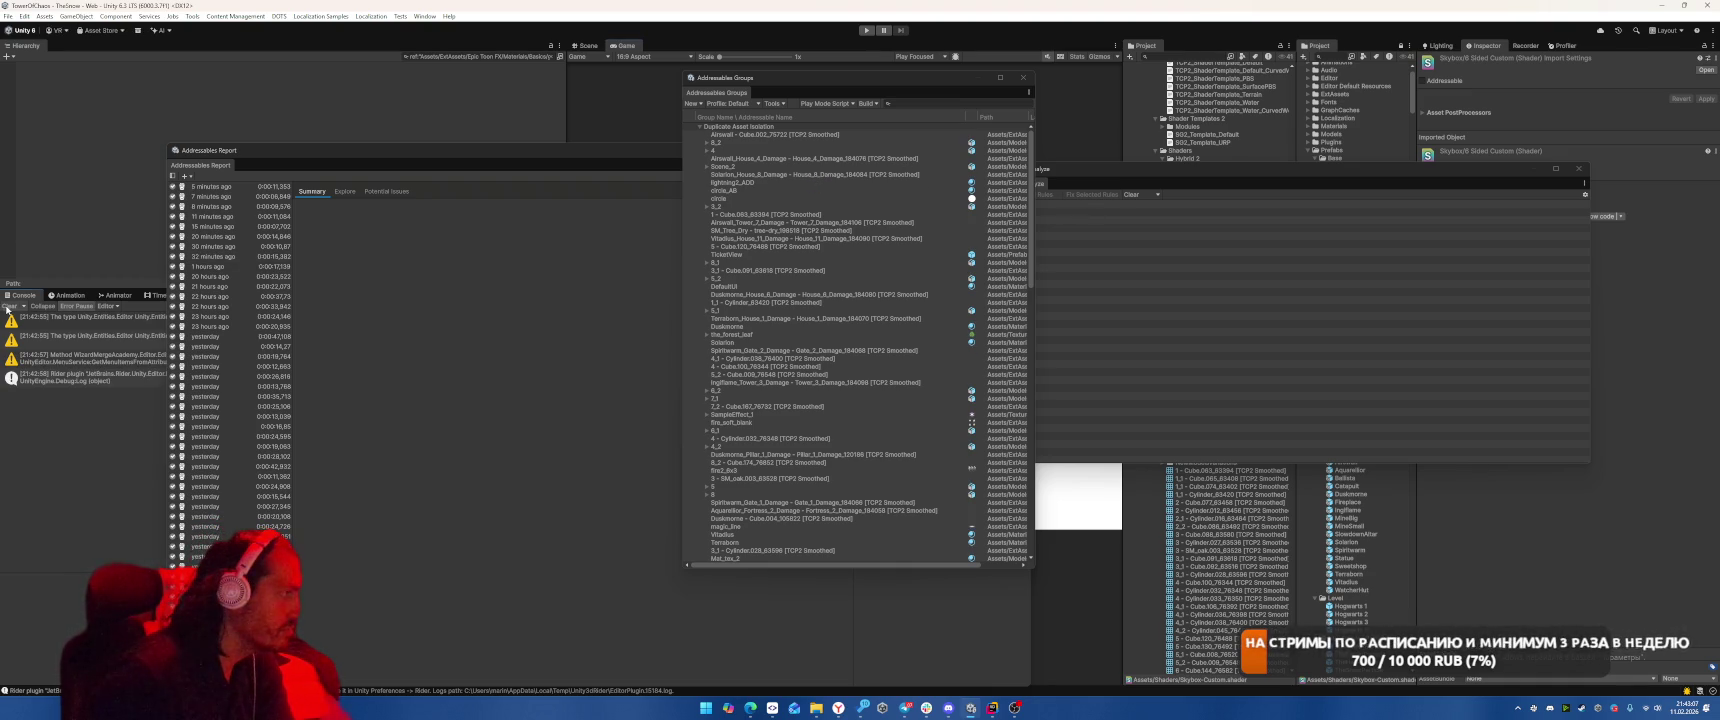
Look for Rename TCP2 Smoothed to Smoothed in Unity's Tools menu, then check the method declaration in Rider.
left_click(193, 17)
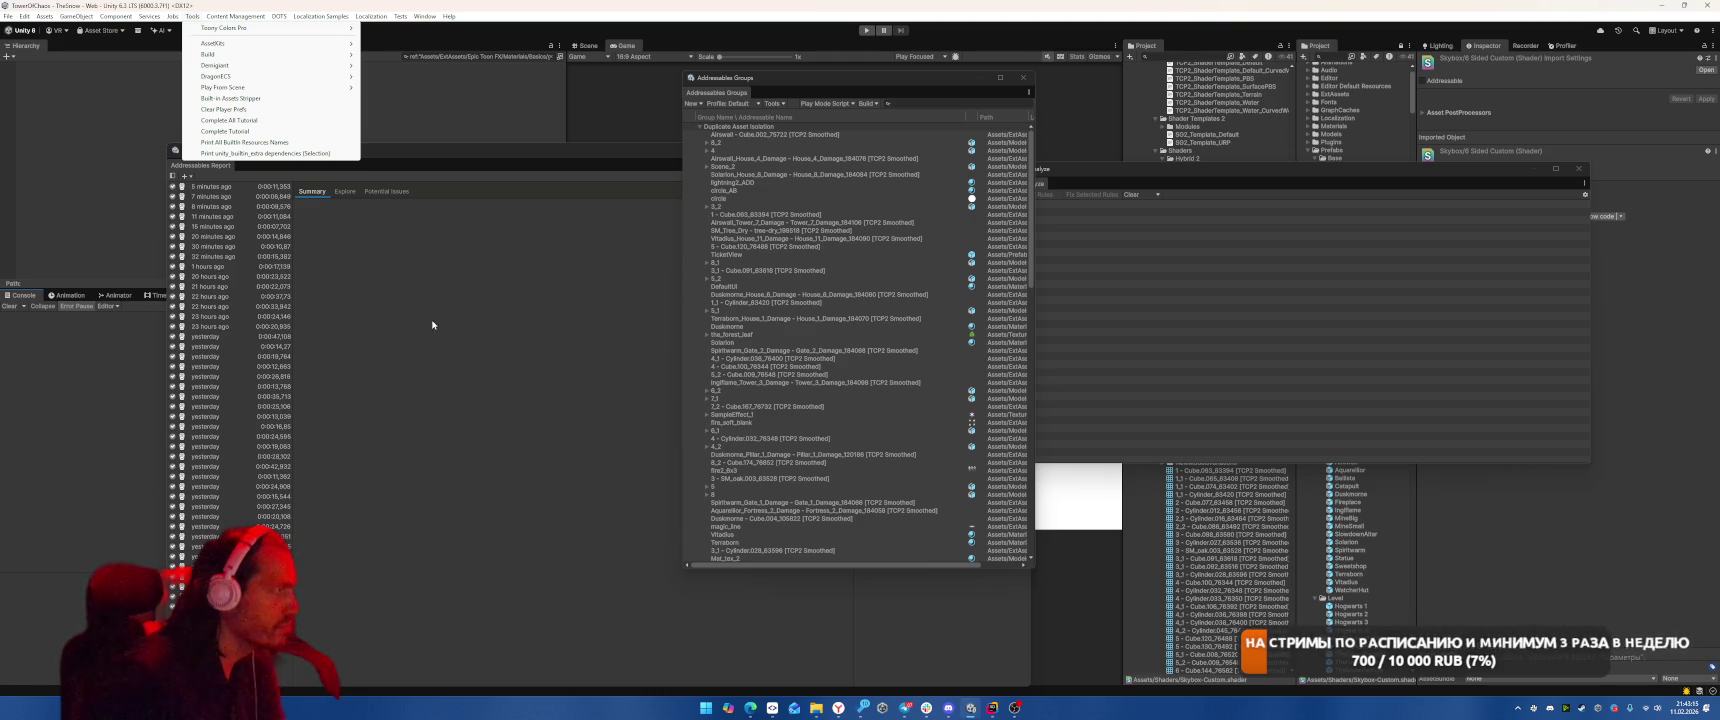
key("alt+Tab")
key("alt+Tab")
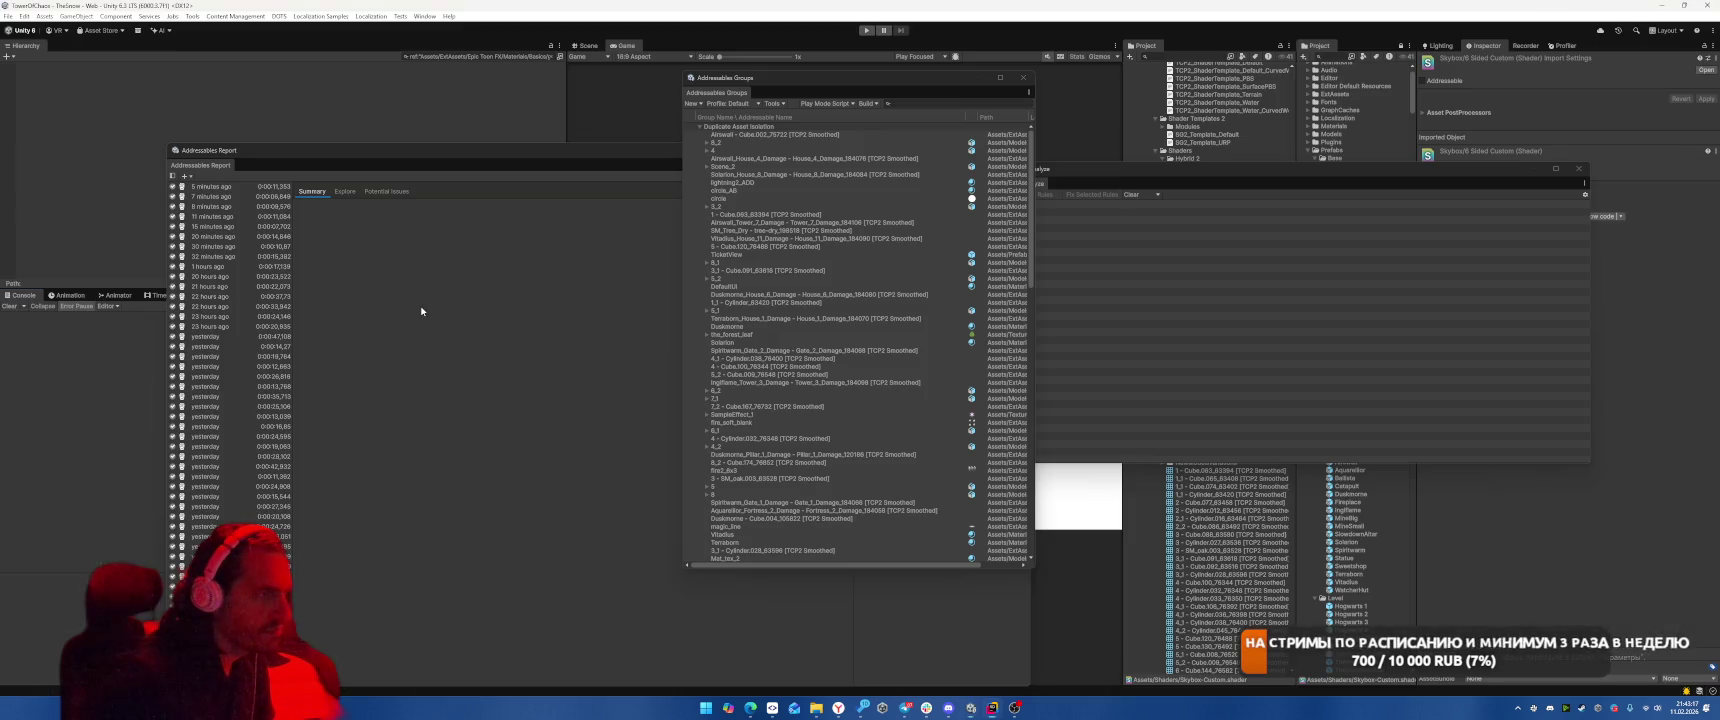
left_click(193, 16)
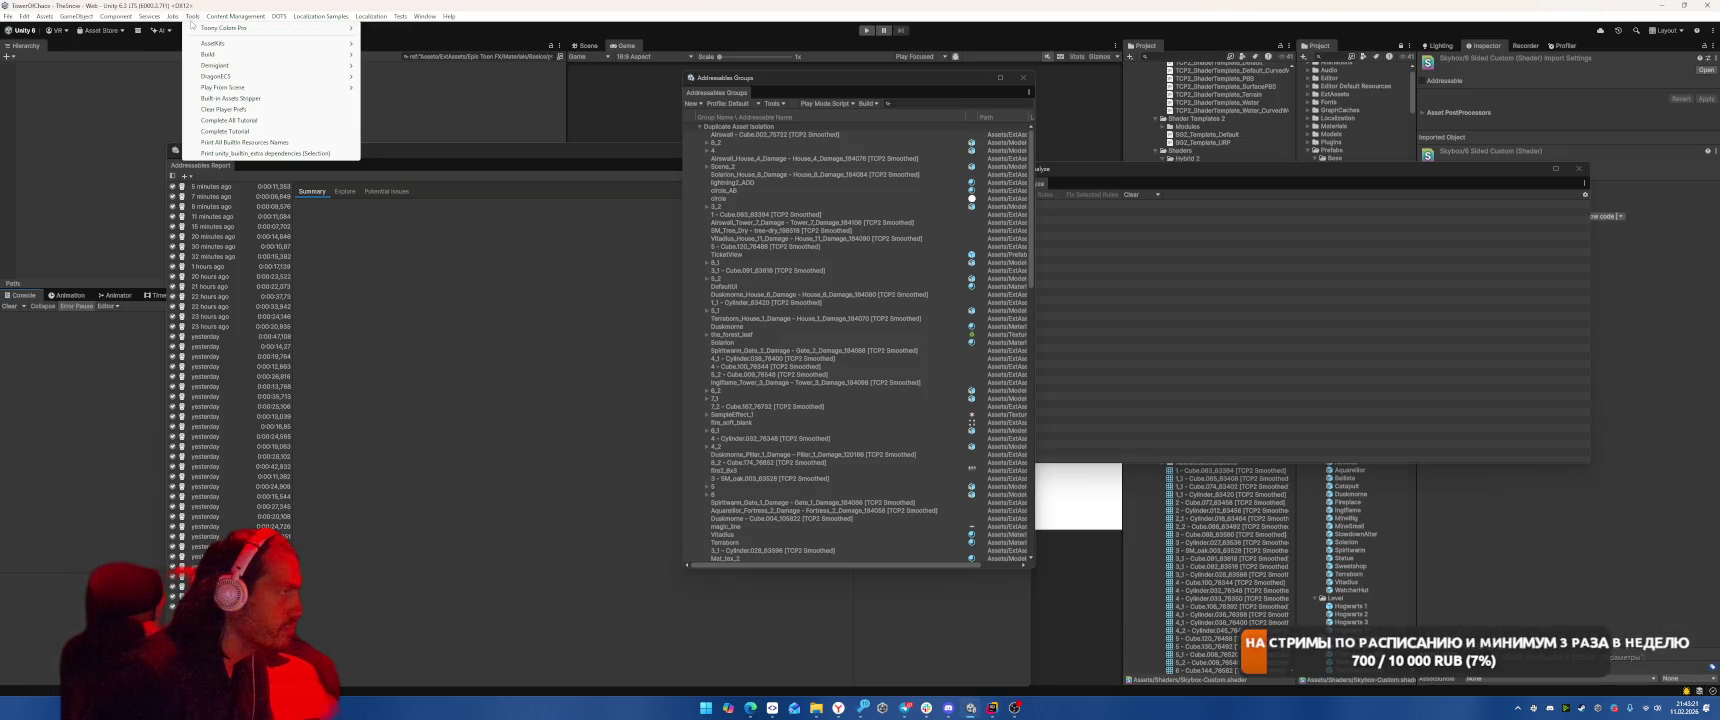
key("alt+Tab")
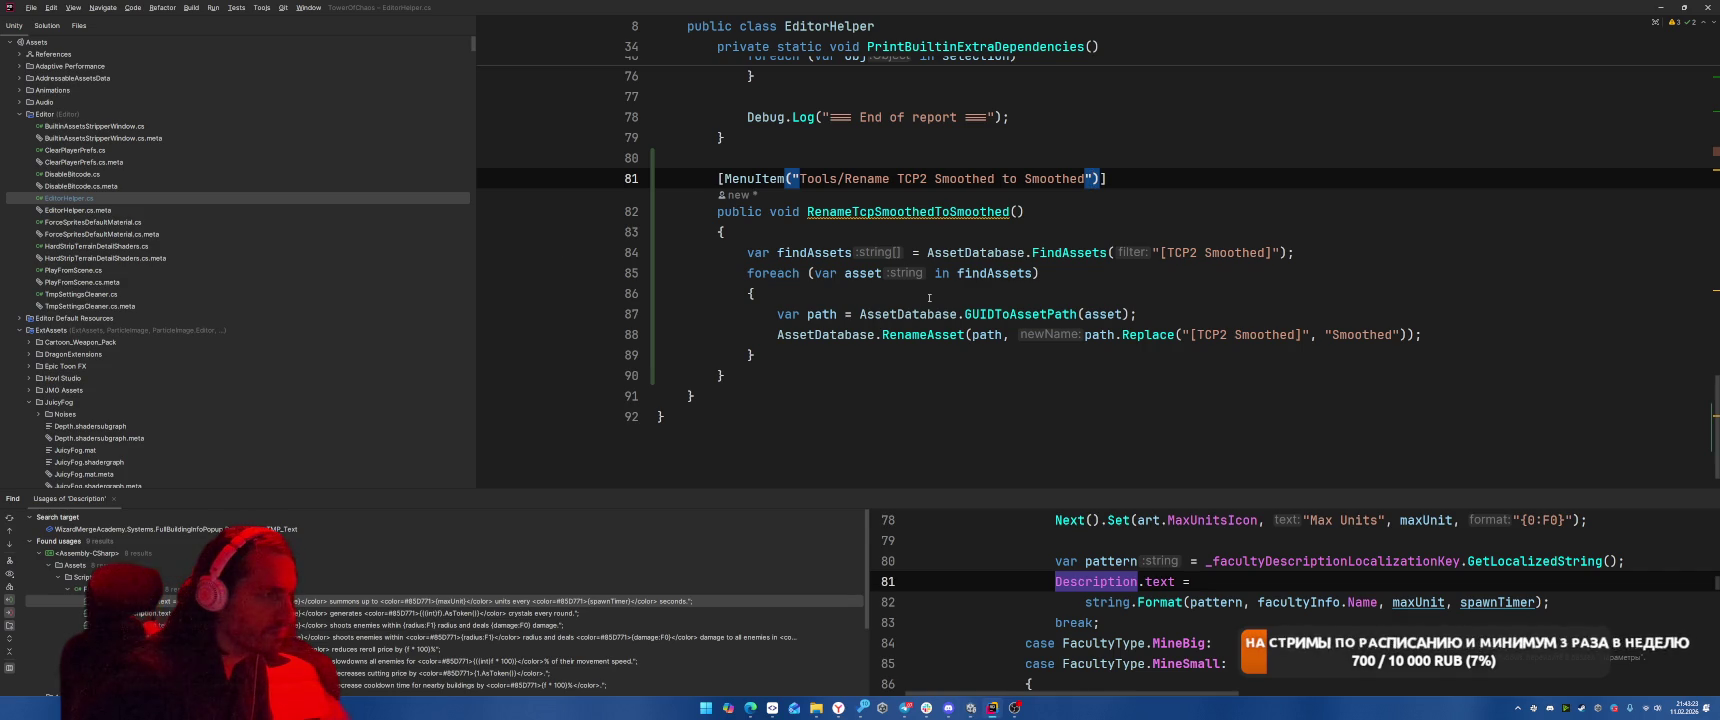
scroll(929, 298, "up", 15)
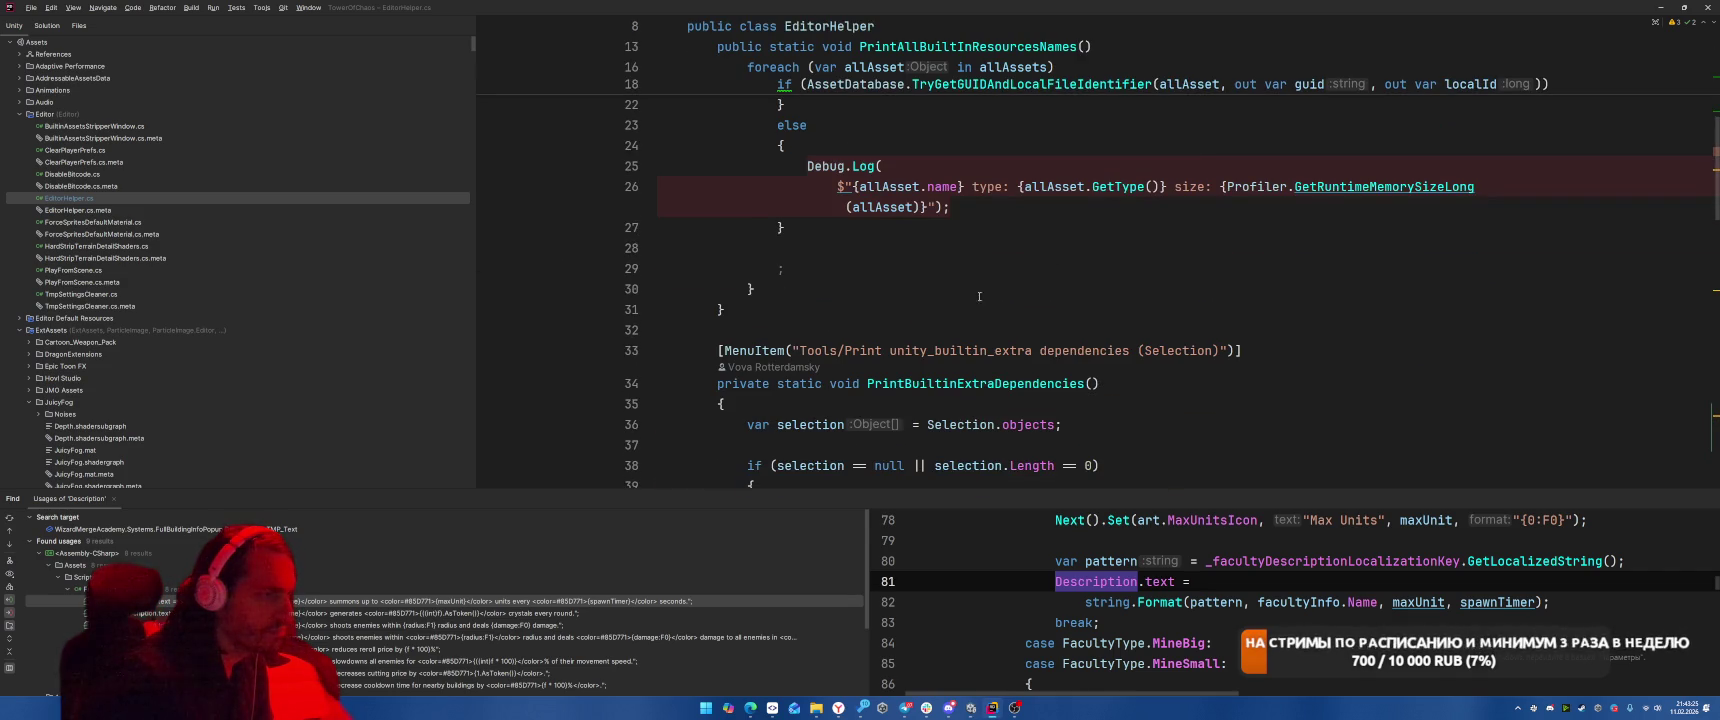
scroll(1031, 281, "down", 15)
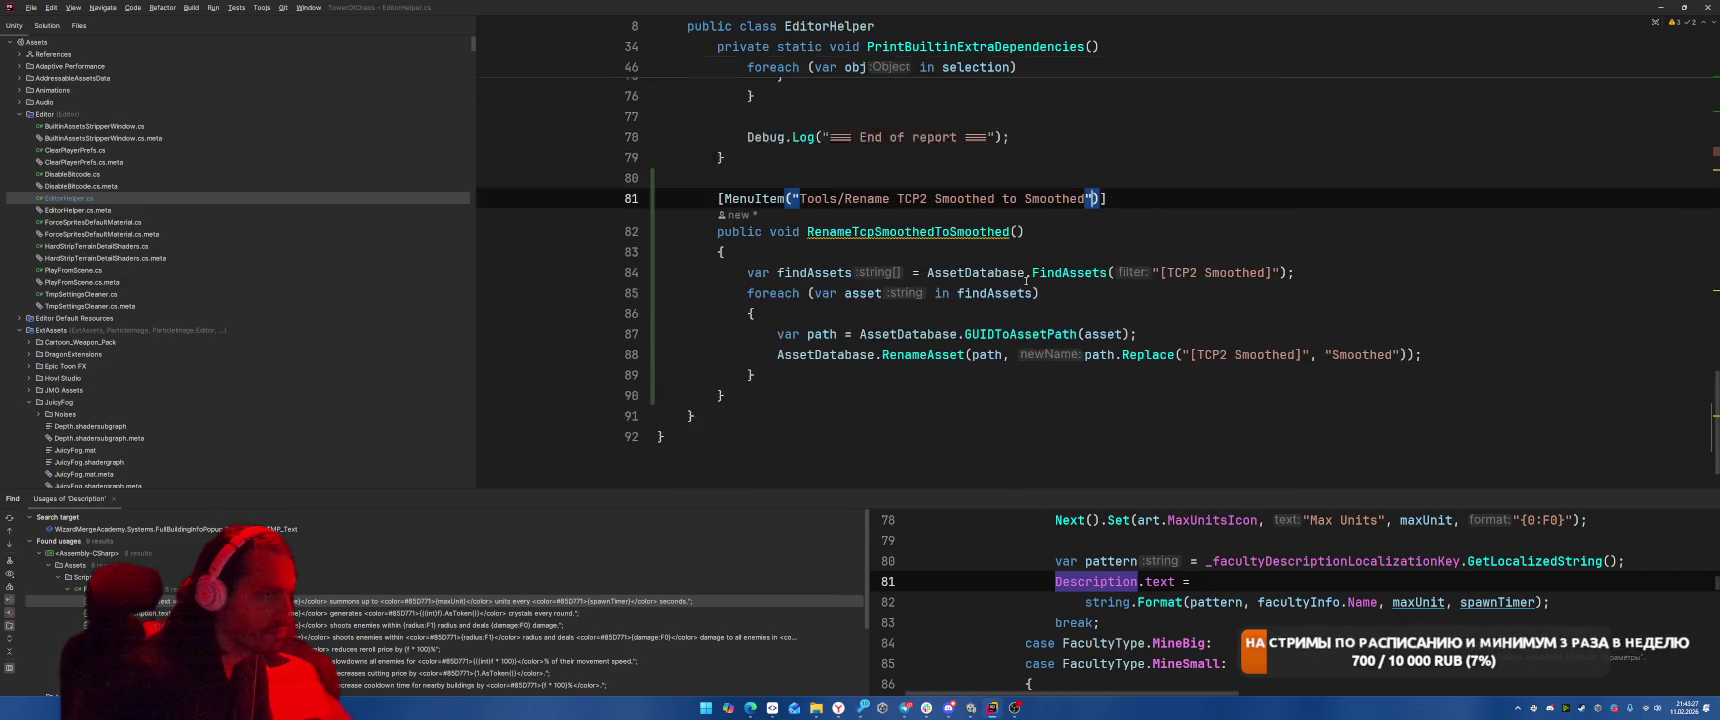
left_click(936, 293)
Check Unity's Tools menu once more, dismiss it, and go back to the EditorHelper script.
key("alt+Tab")
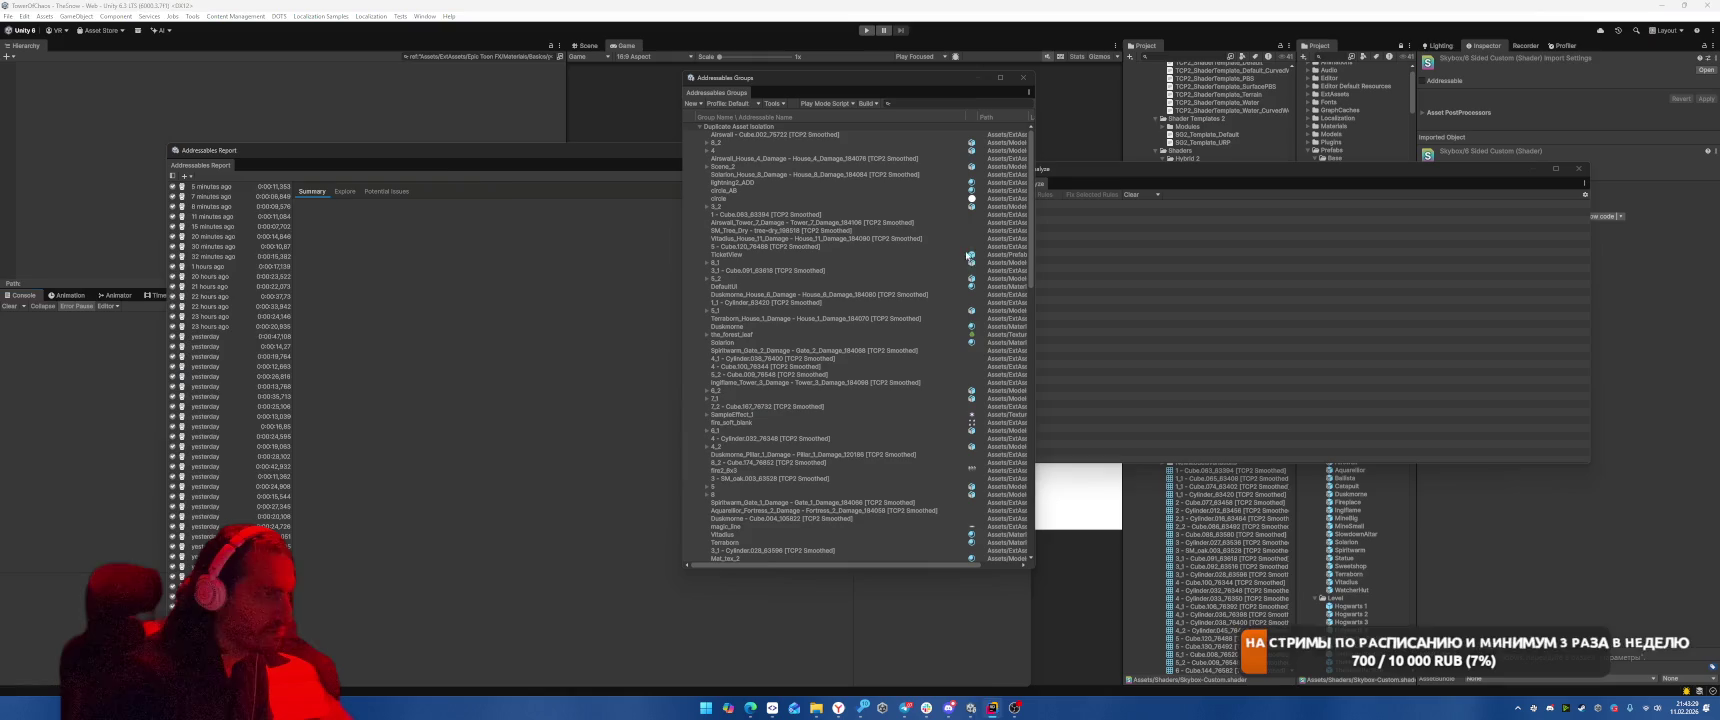
left_click(168, 17)
mouse_move(191, 18)
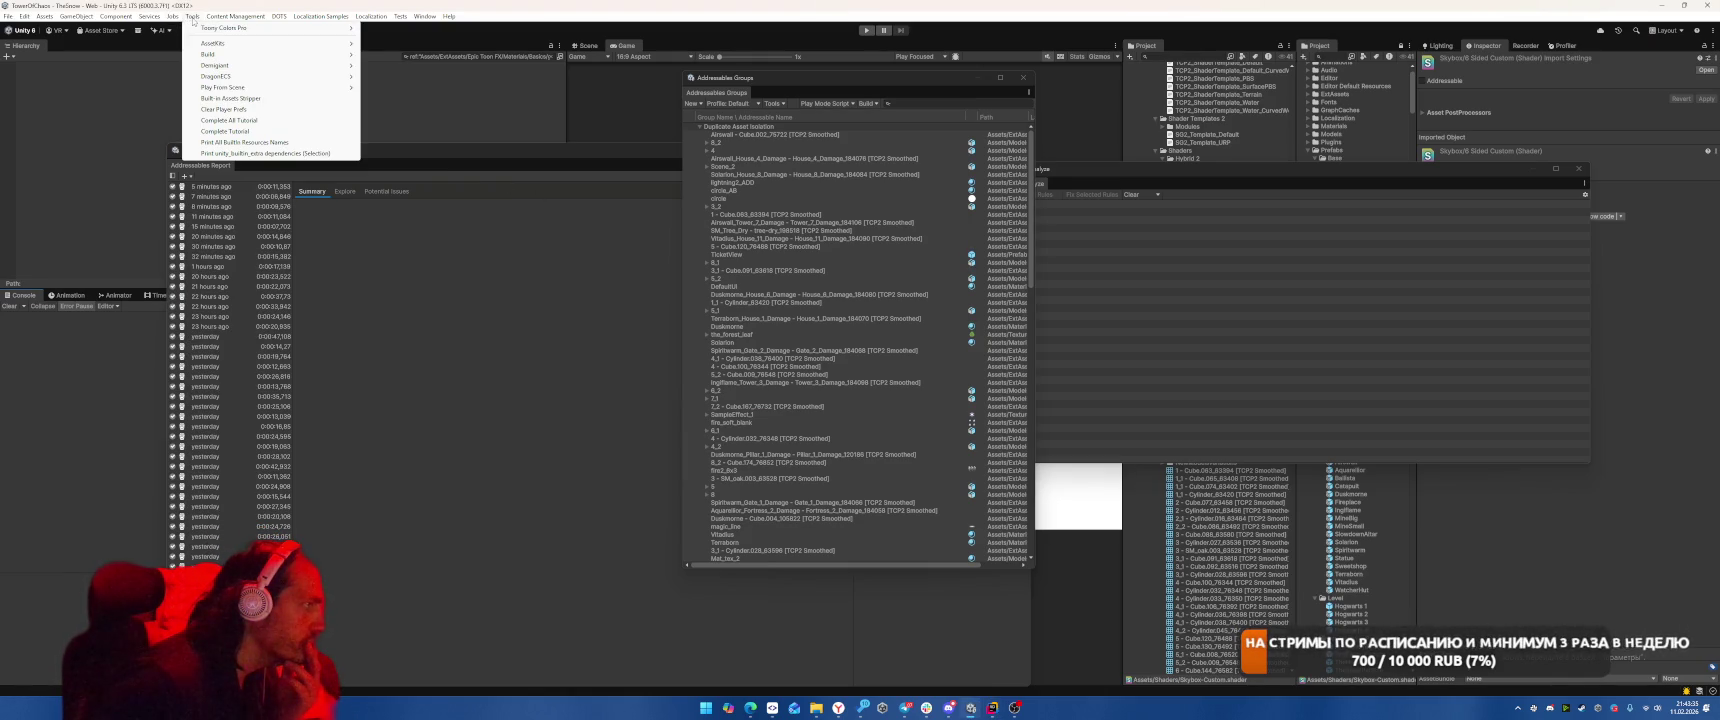
key("Escape")
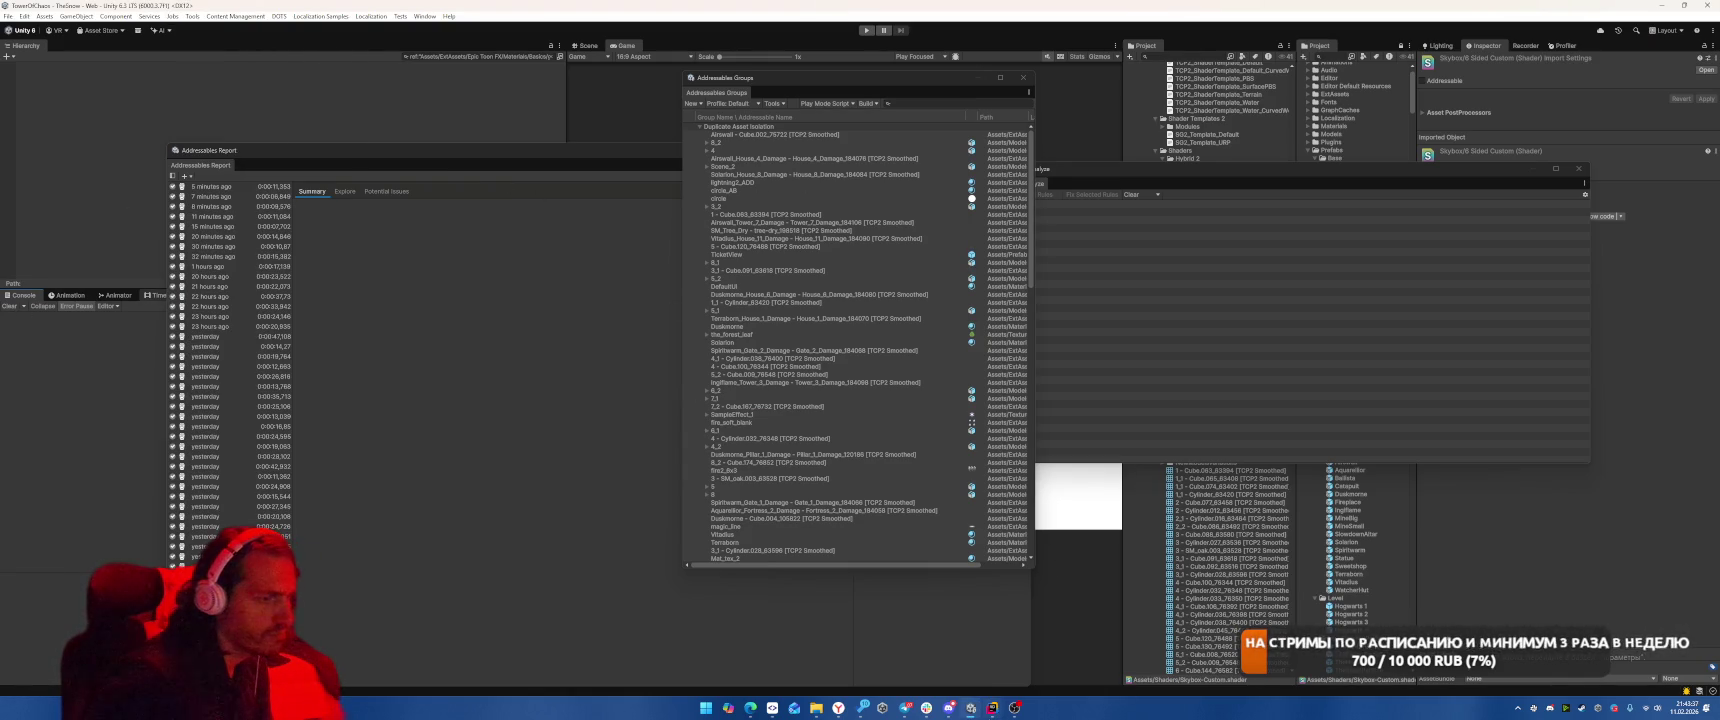
key("alt+Tab")
scroll(1112, 308, "down", 2)
Insert 'static' before void on line 82 of RenameTcpSmoothedToSmoothed, then return to Unity.
left_click(769, 170)
type("stat")
key("Return")
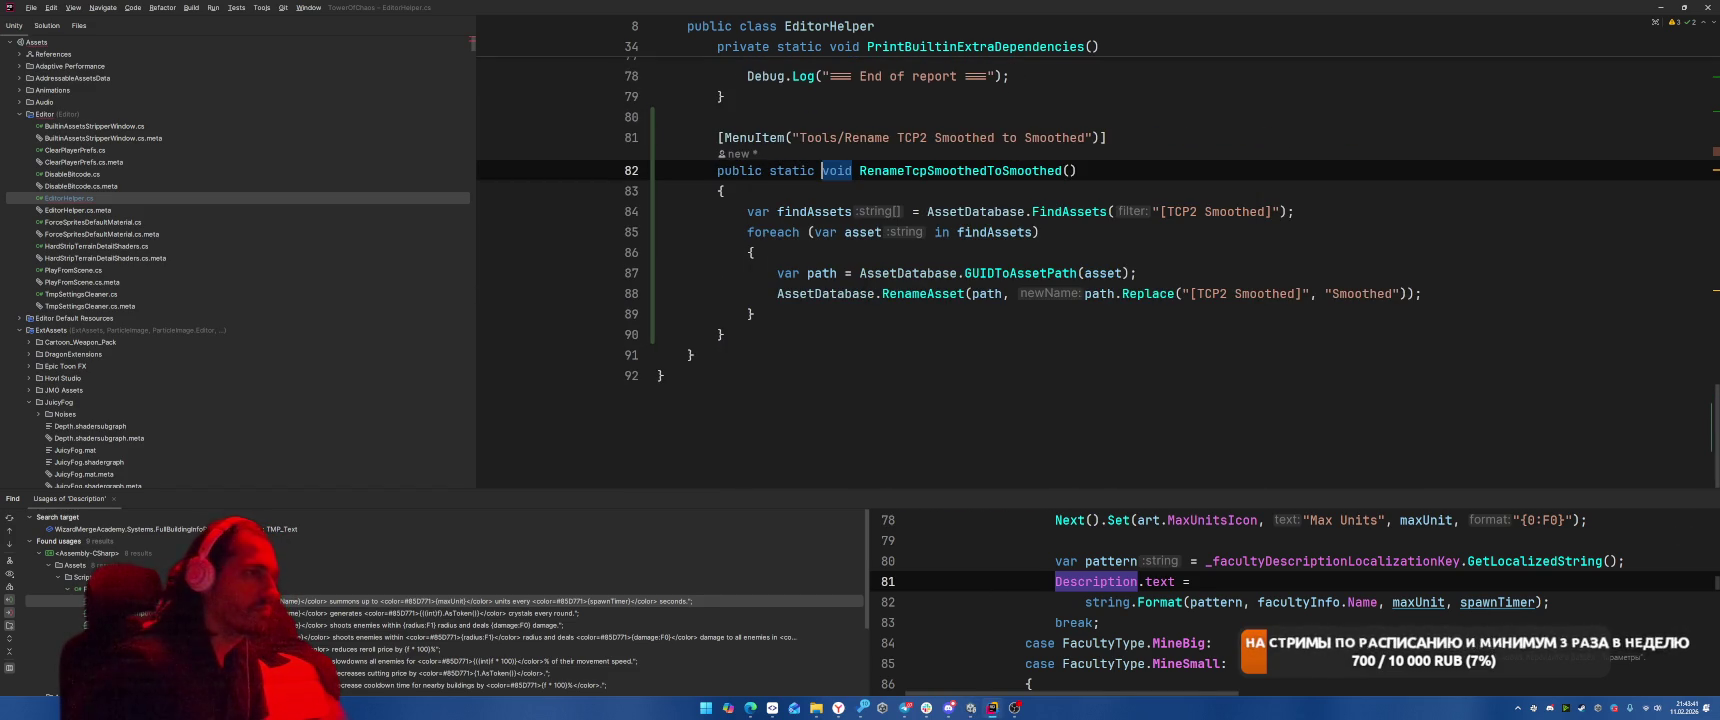
key("alt+Tab")
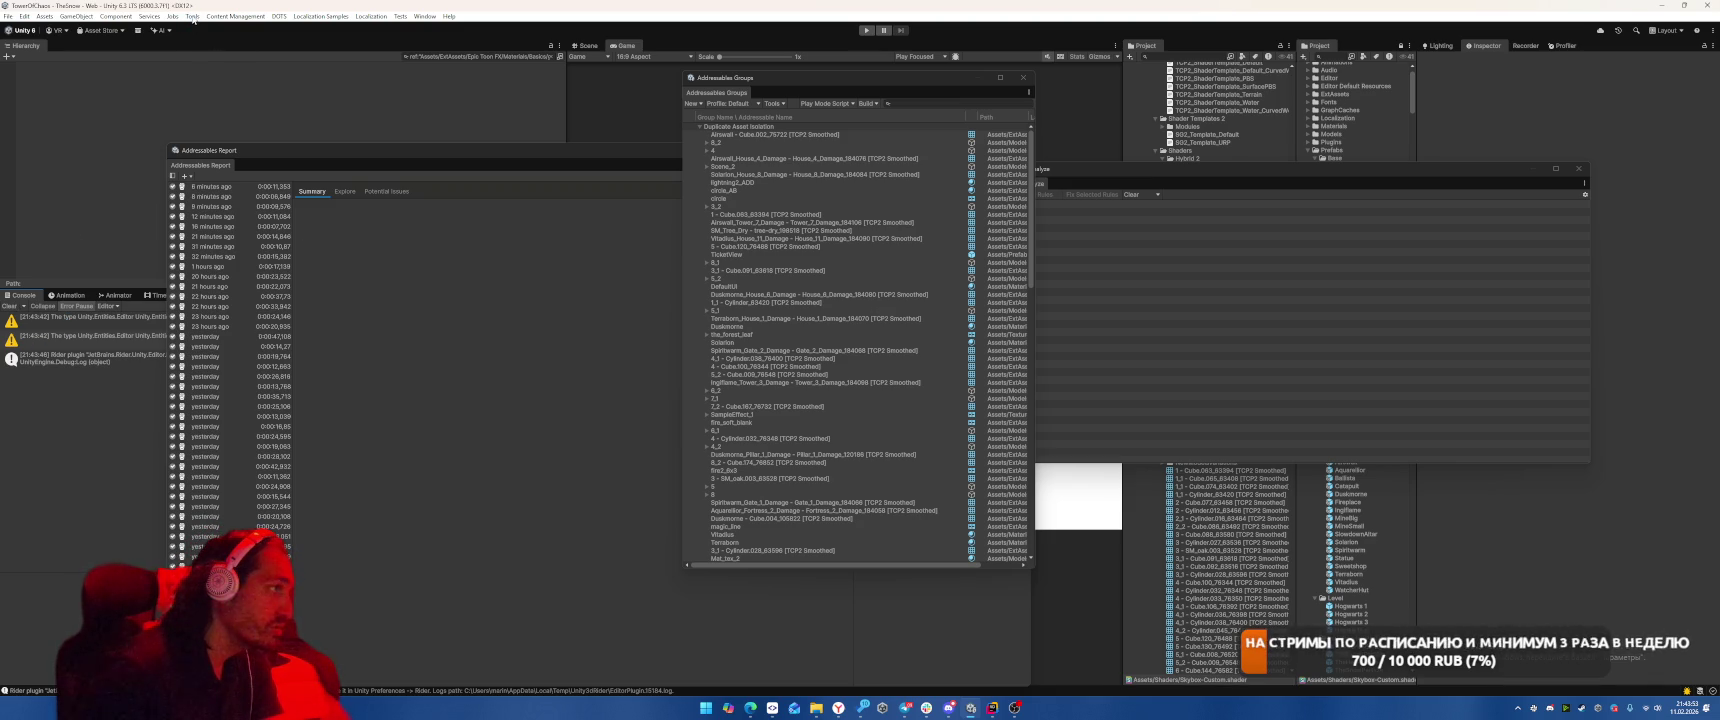
Run Tools > Rename TCP2 Smoothed to Smoothed, then Simplify Addressable Names on the Duplicate Asset Isolation group.
left_click(193, 17)
left_click(256, 164)
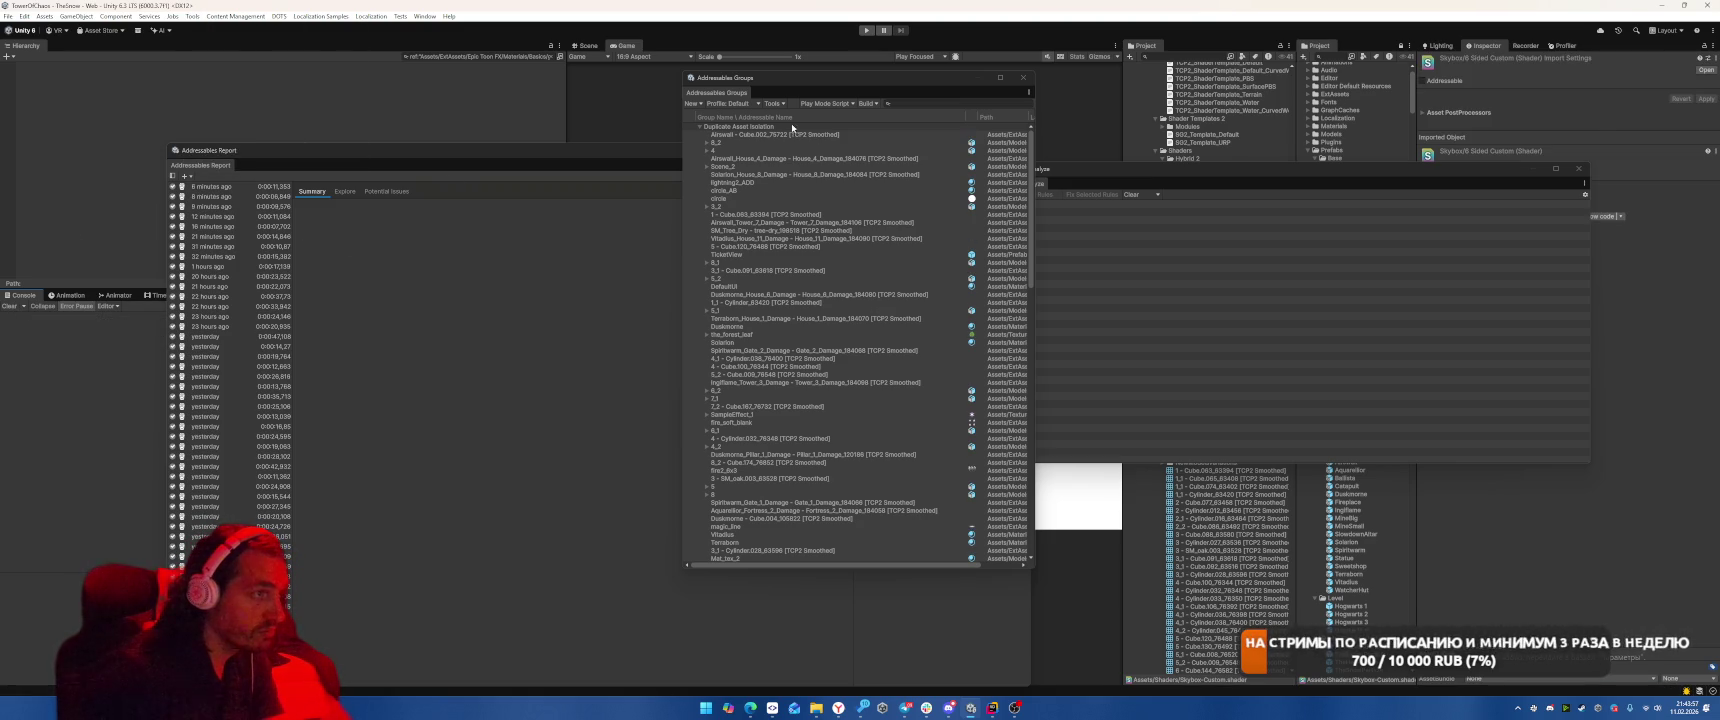
right_click(754, 128)
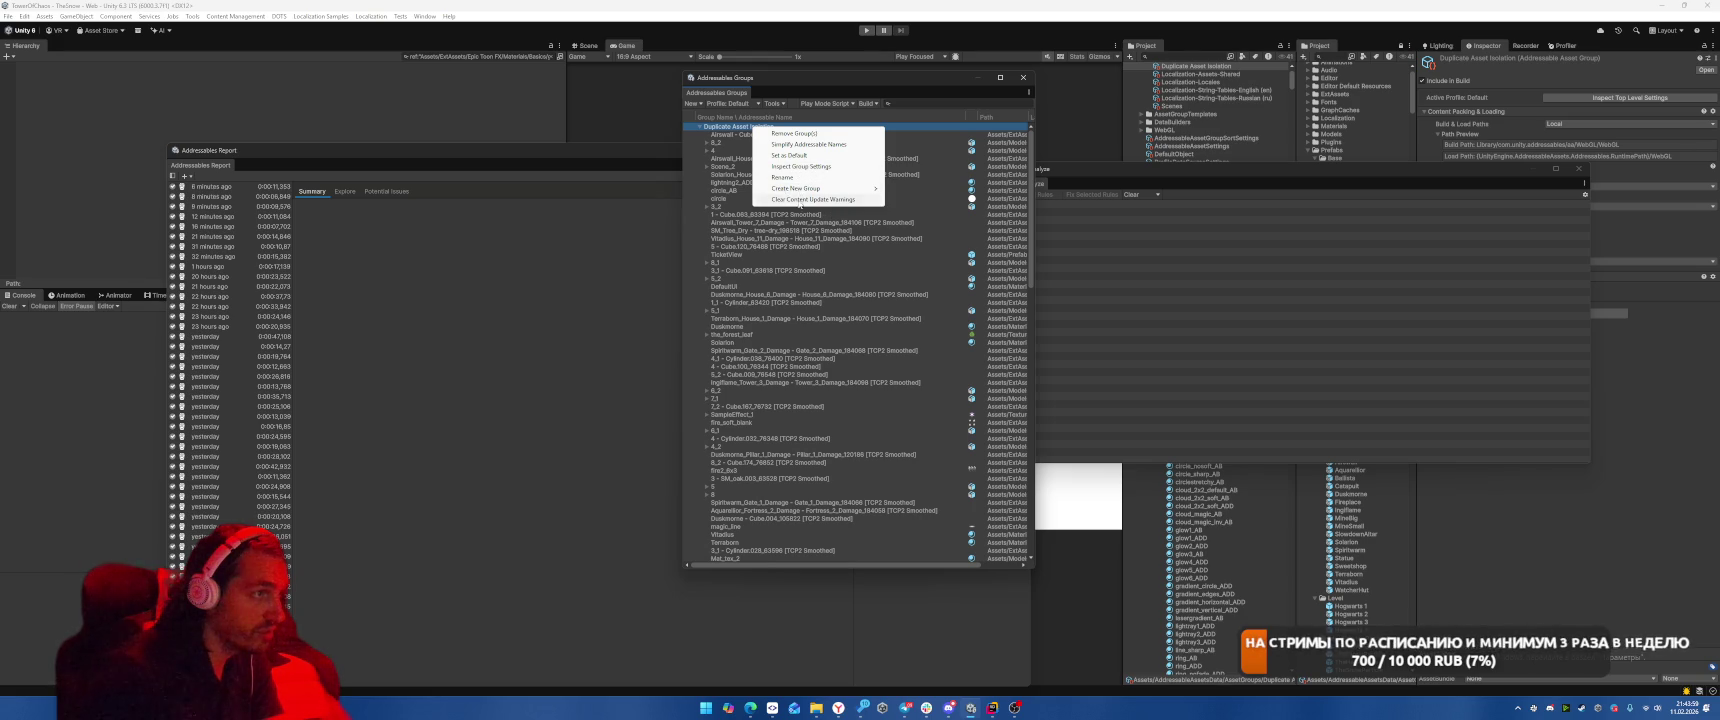
left_click(808, 144)
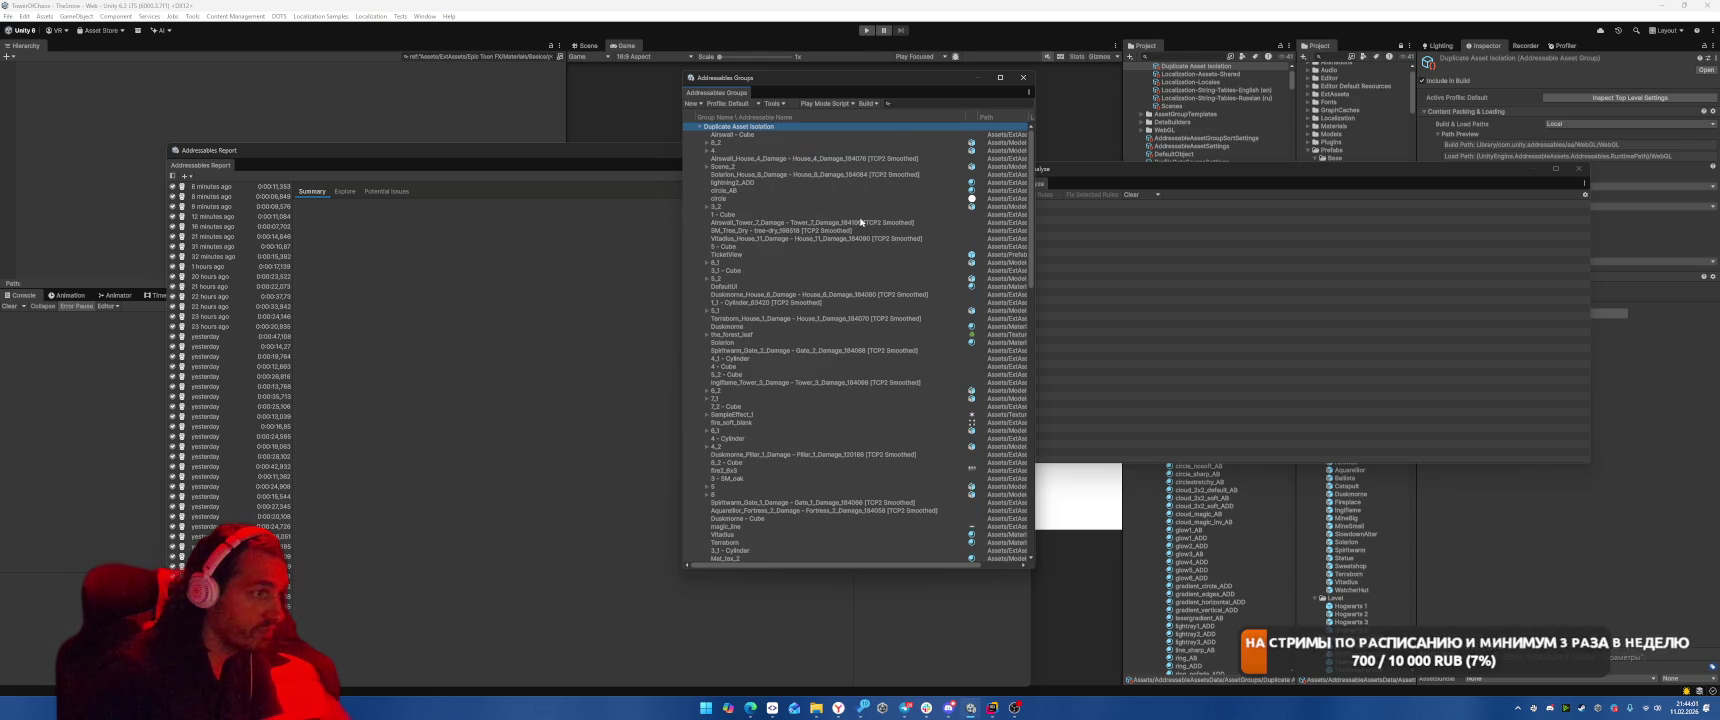
scroll(859, 337, "down", 3)
scroll(859, 337, "down", 10)
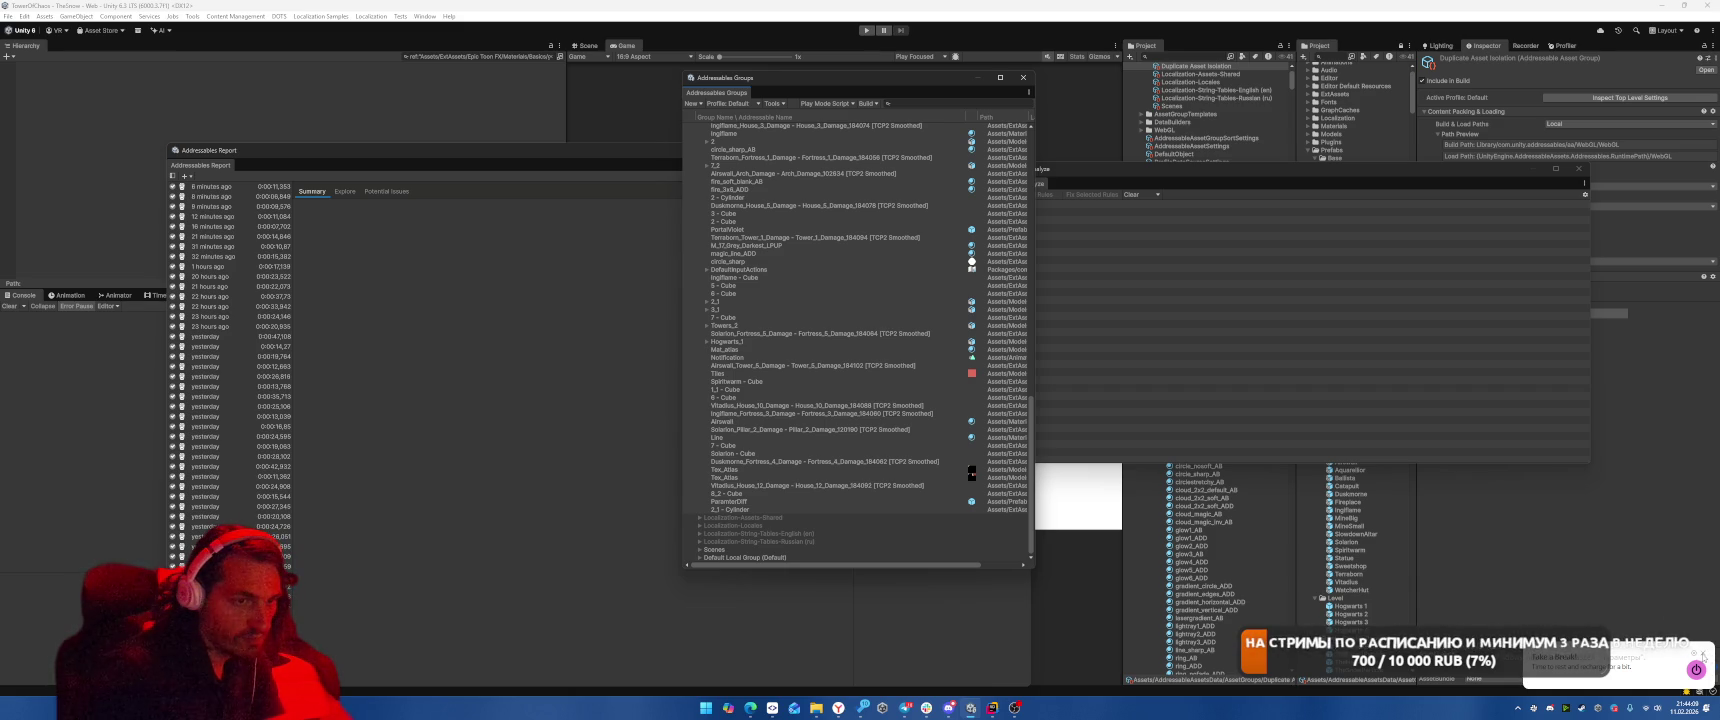
Compare the '[TCP2 Smoothed]' part of Solarion_Pillar_2_Damage's name with the script's search filter string.
key("alt+Tab")
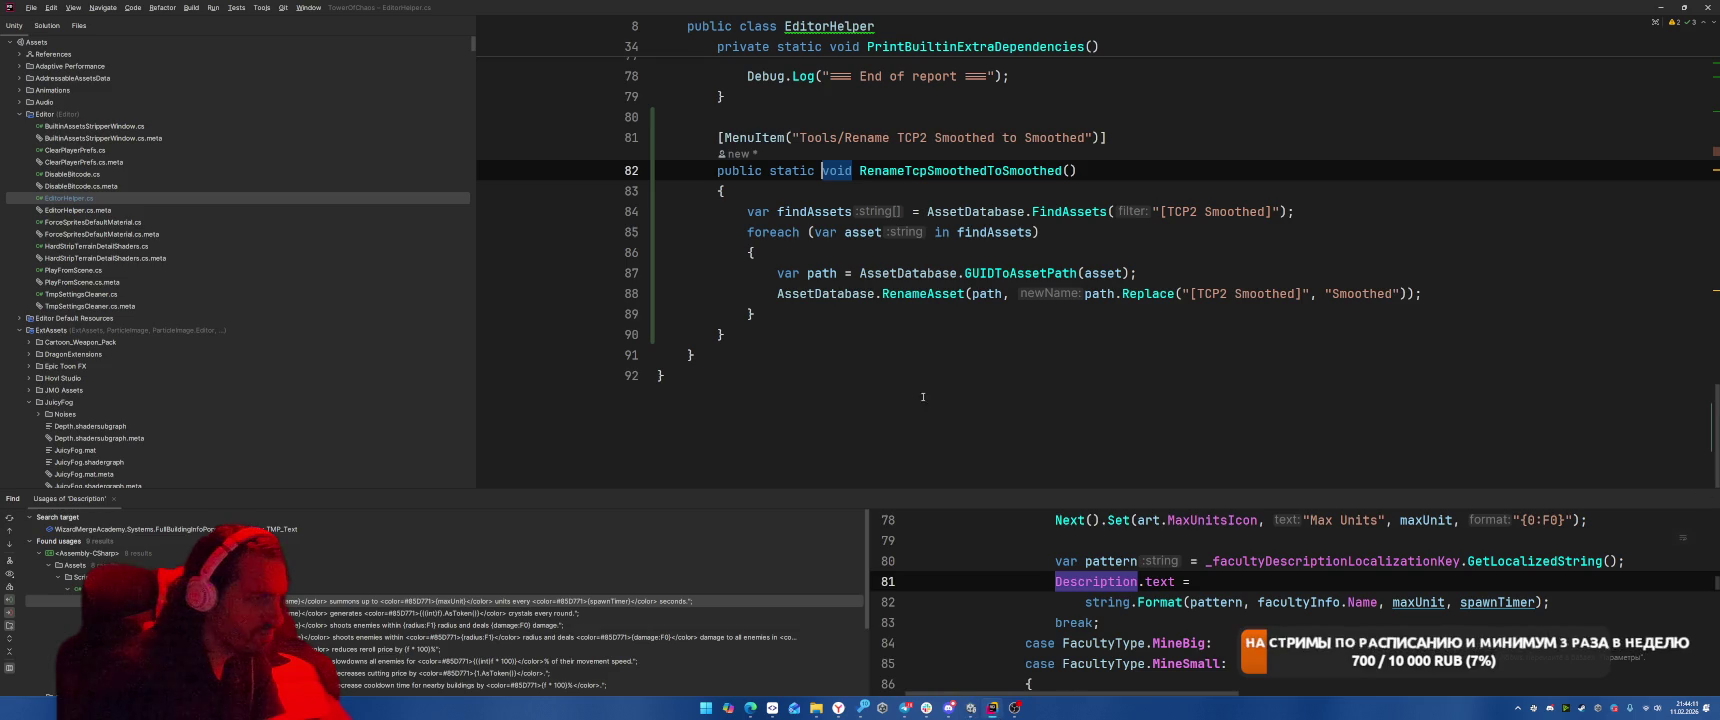
key("alt+Tab")
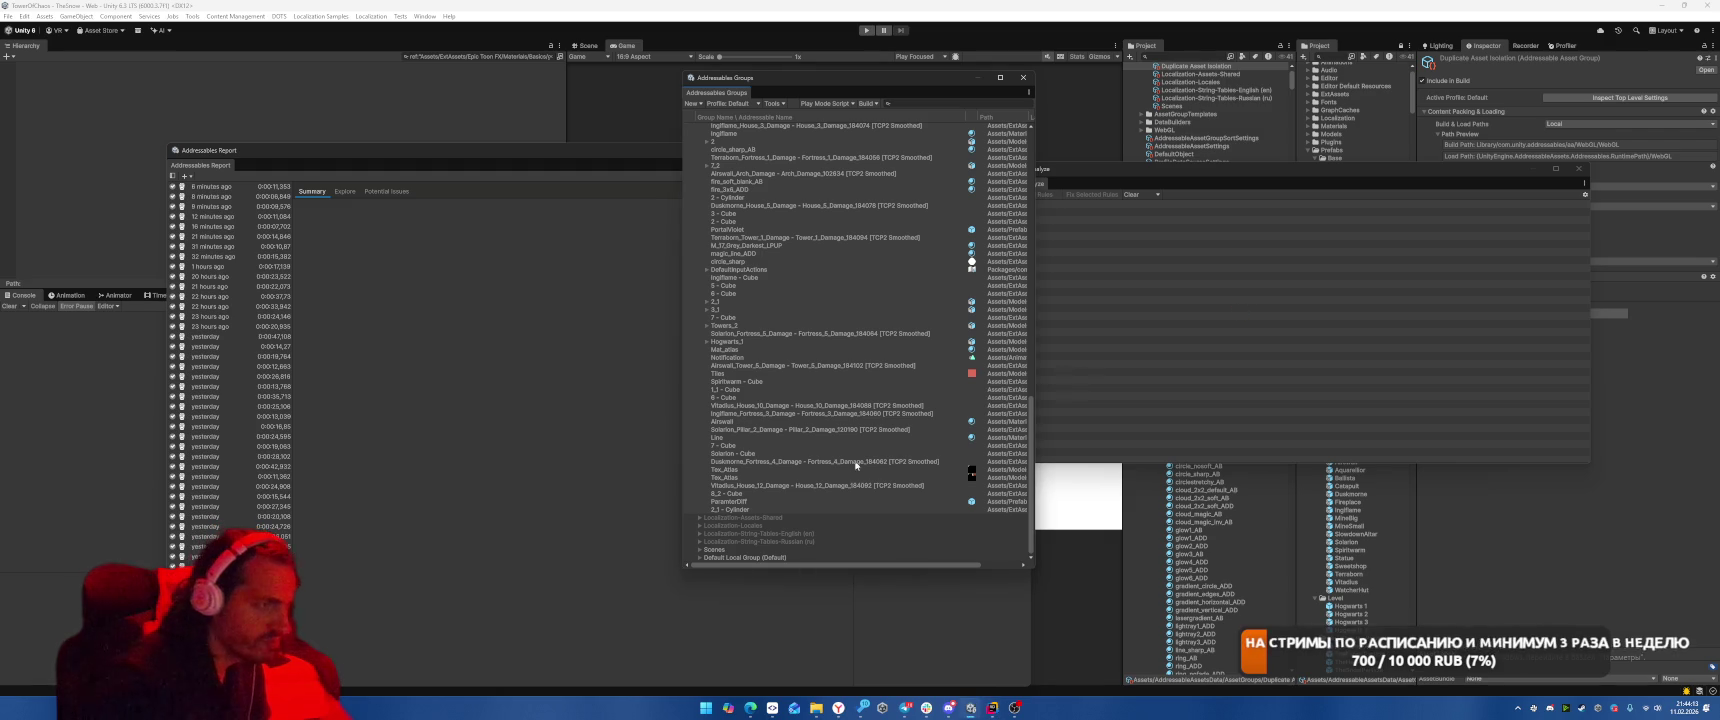
left_click(882, 430)
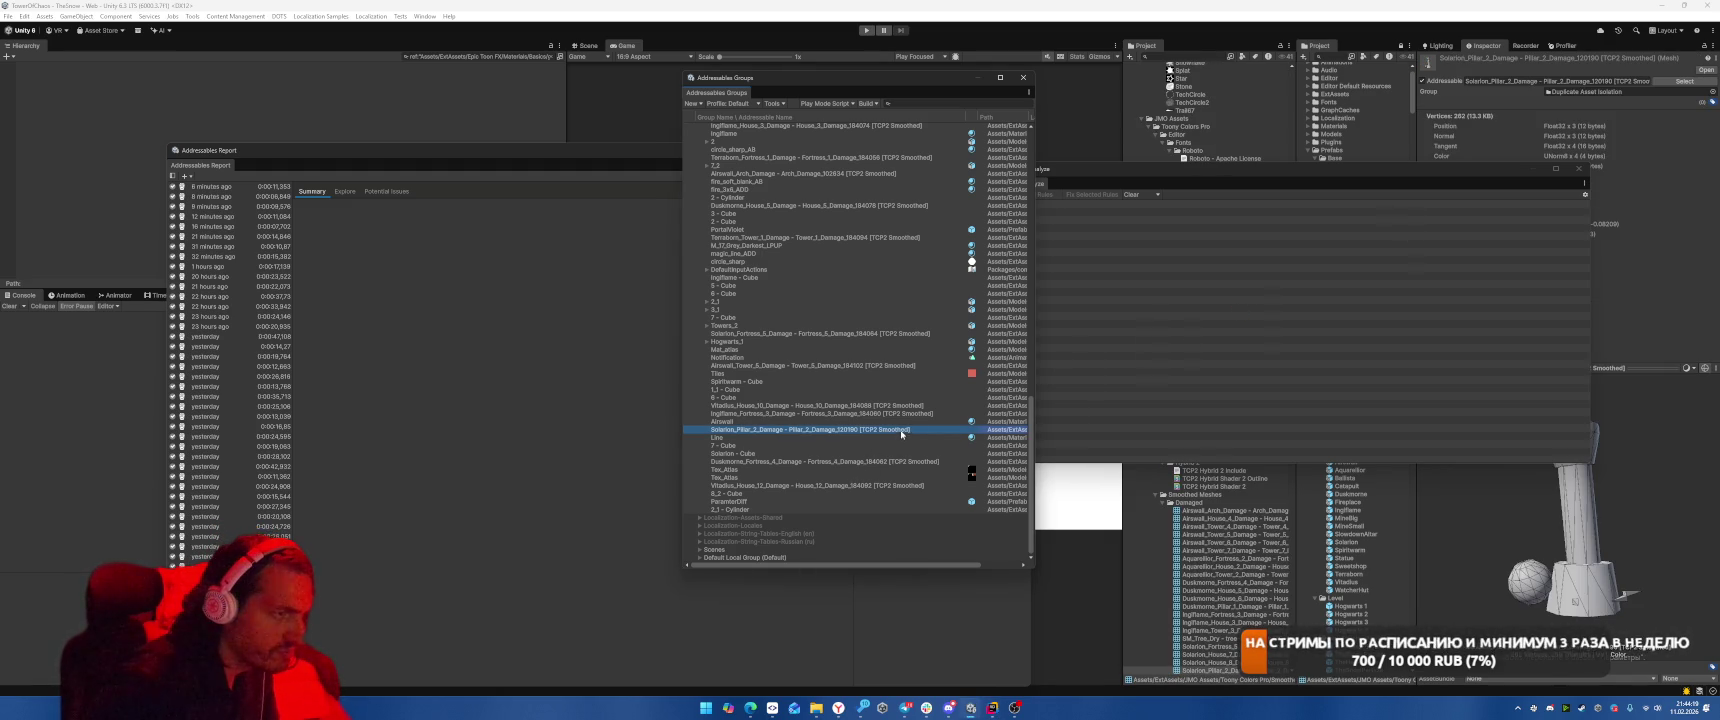
left_click(898, 431)
left_click_drag(898, 431, 848, 430)
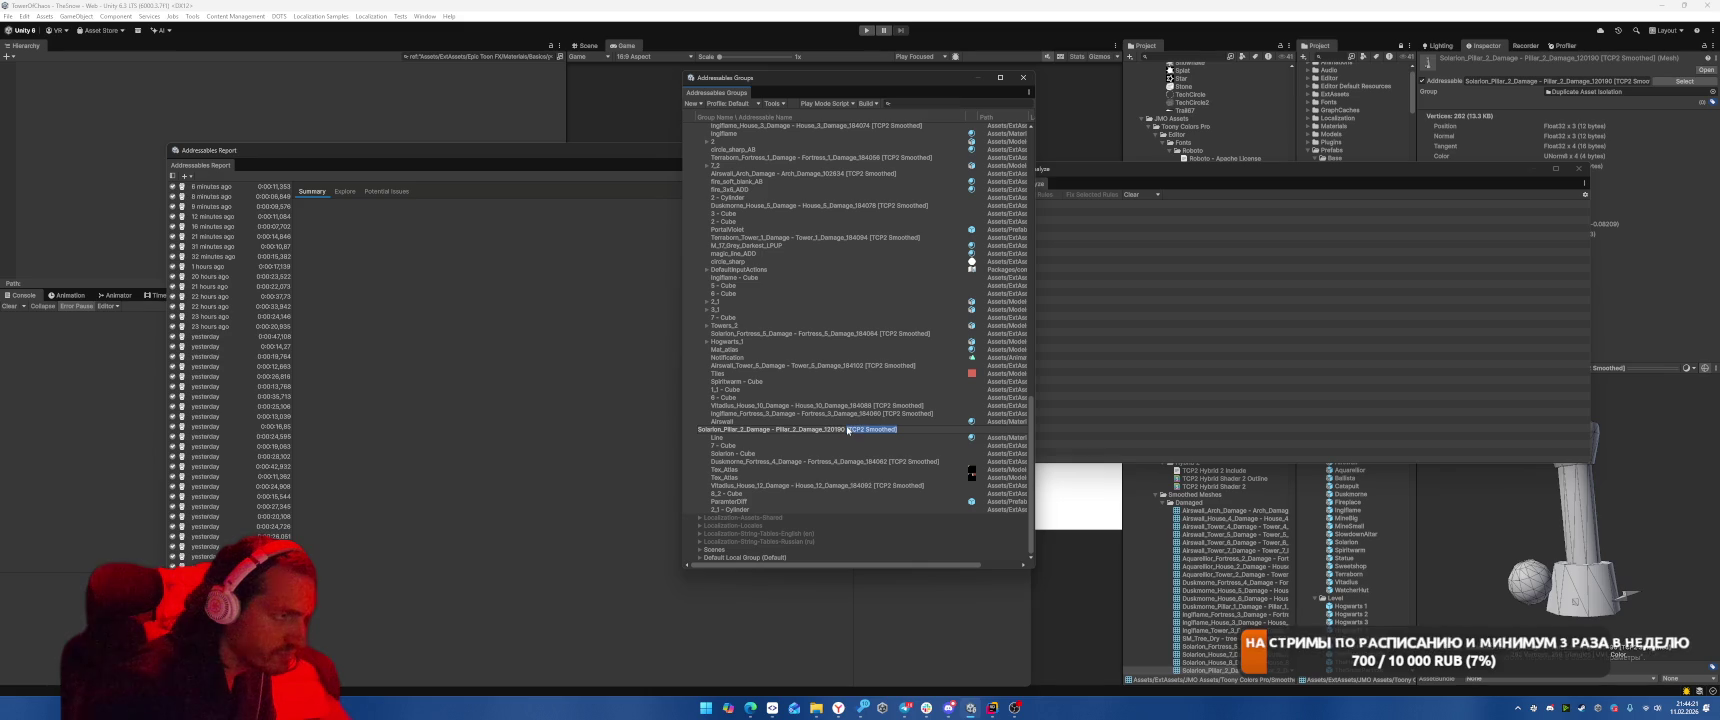
key("alt+Tab")
left_click_drag(1160, 211, 1271, 211)
key("Escape")
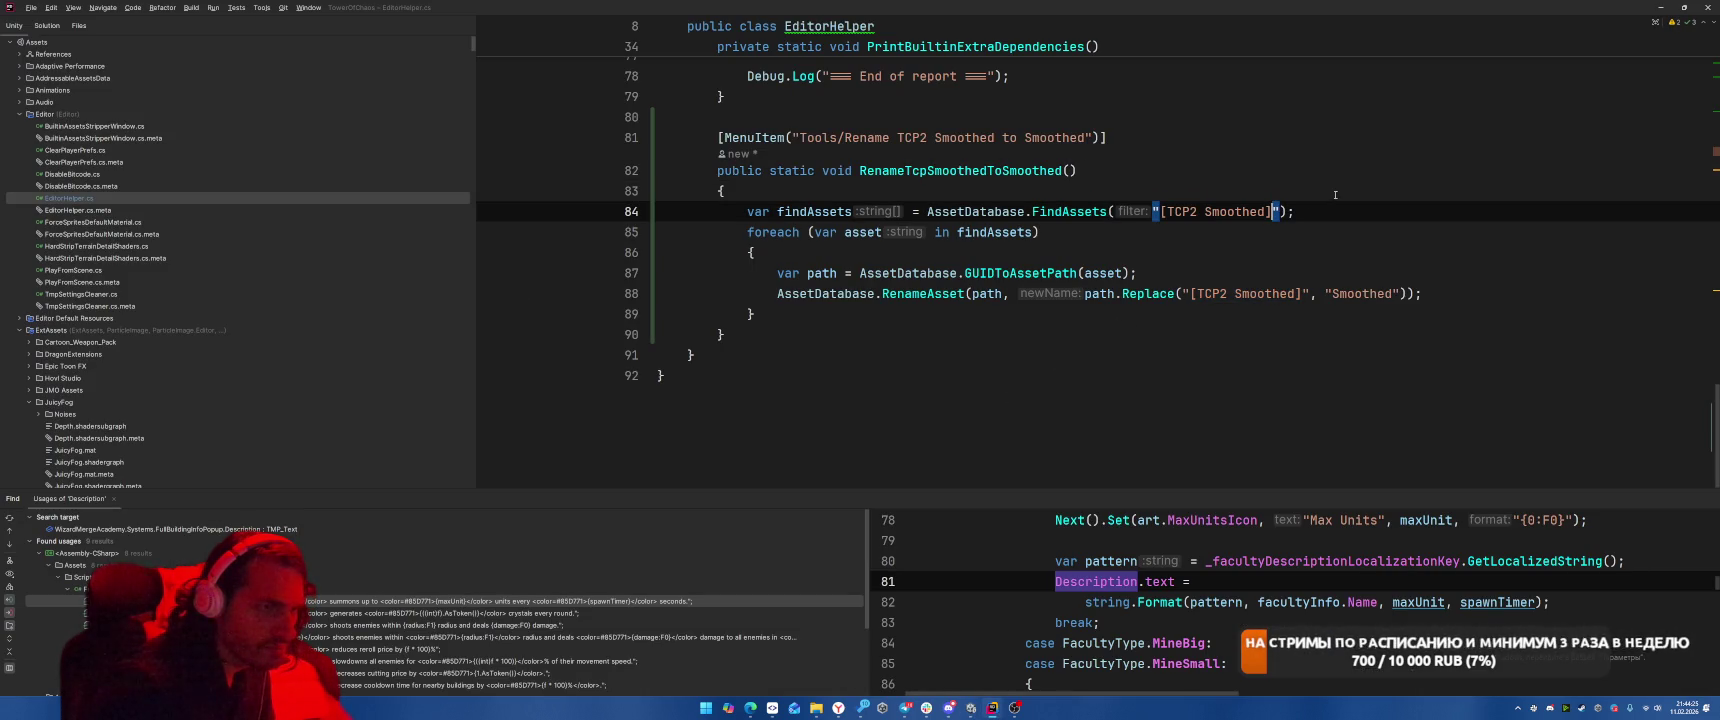
key("alt+Tab")
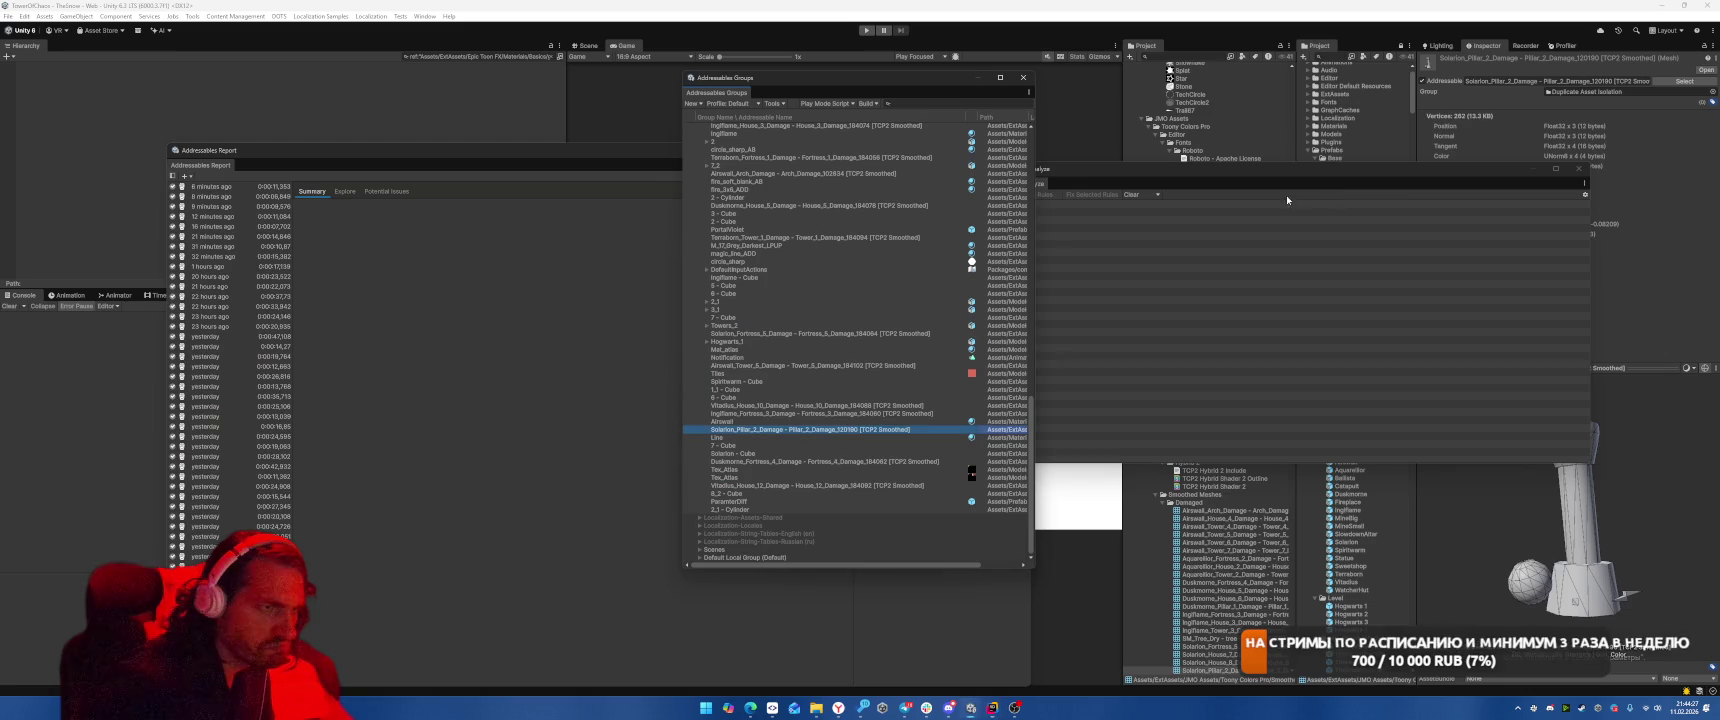
Close the empty analysis window, reselect Solarion_Pillar_2_Damage, and widen the Project folder list.
left_click(1579, 168)
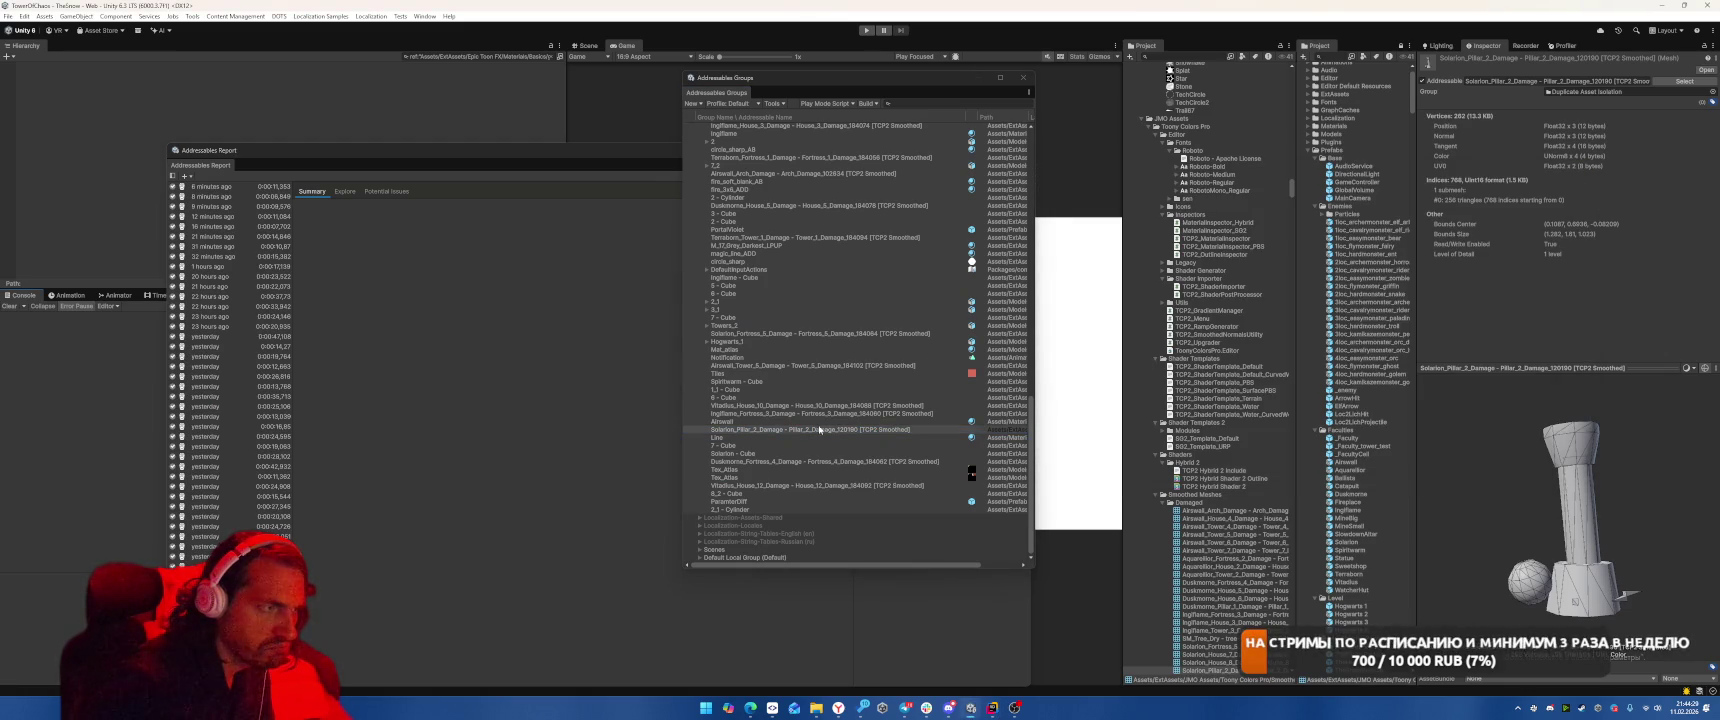
left_click(790, 430)
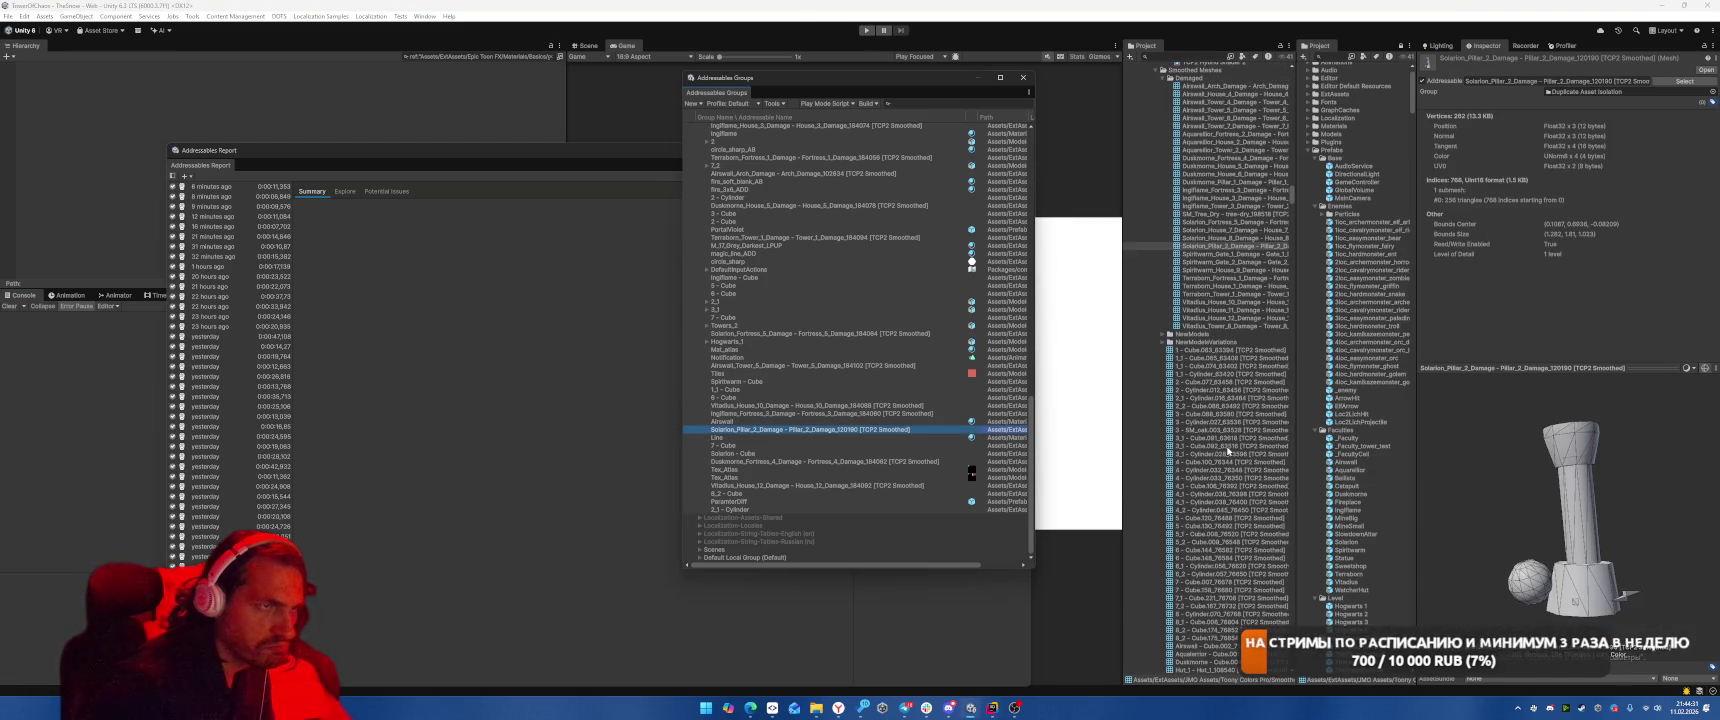
mouse_move(1297, 265)
left_mouse_down()
mouse_move(1460, 260)
mouse_move(1433, 257)
left_mouse_up()
scroll(1341, 431, "up", 5)
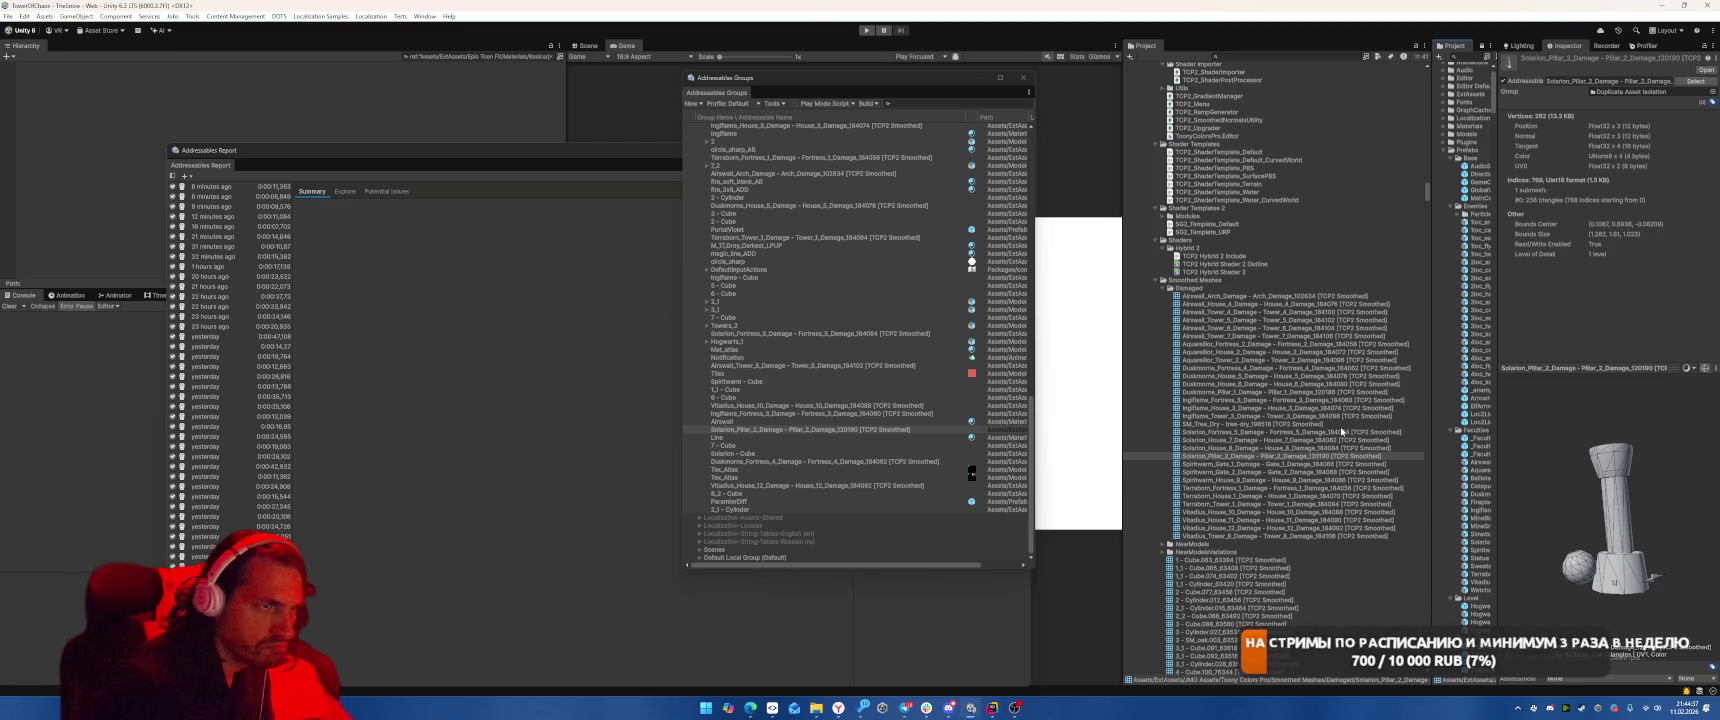
key("alt+Tab")
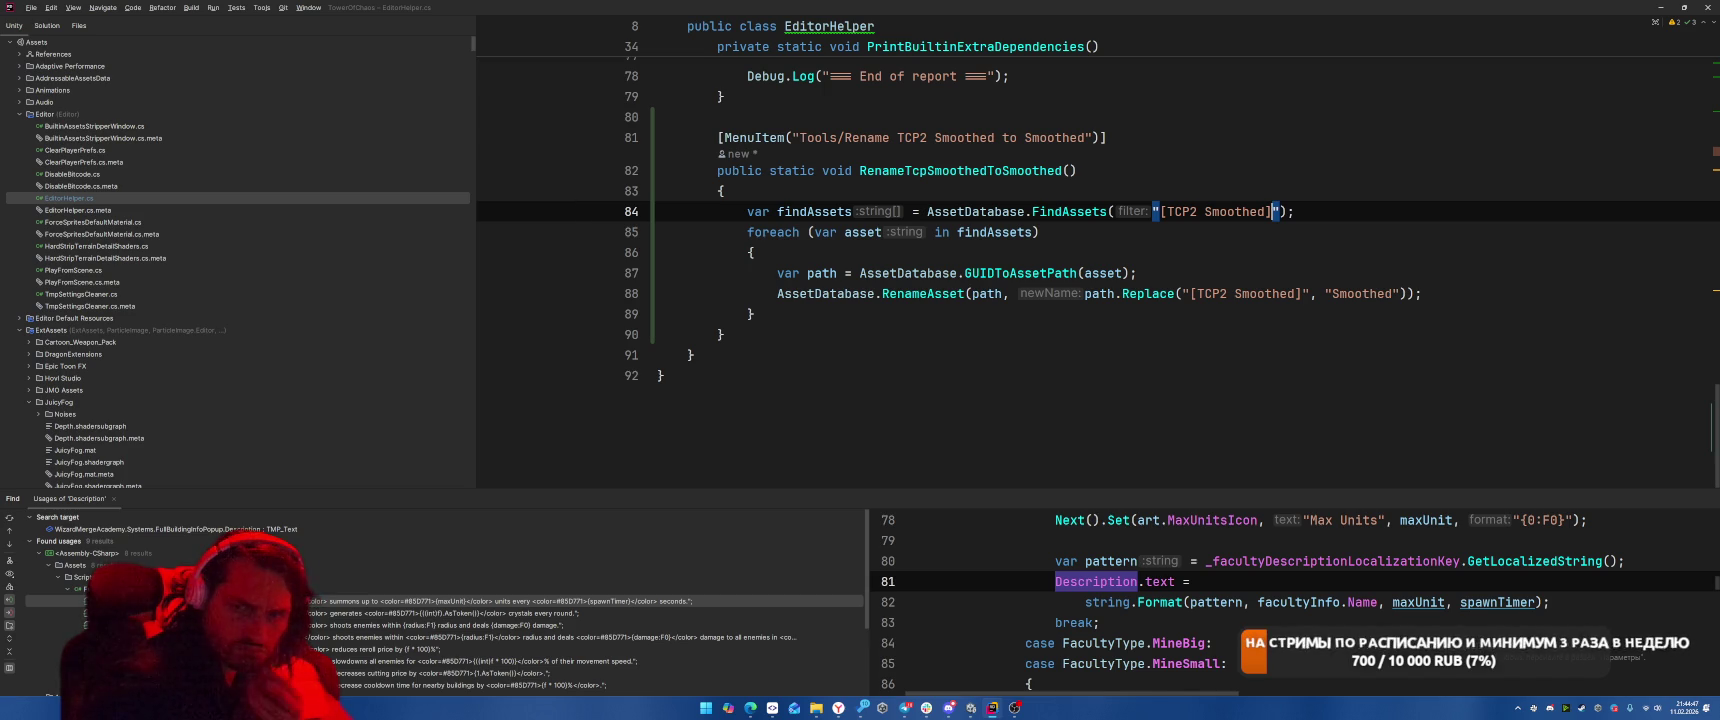
key("alt+Tab")
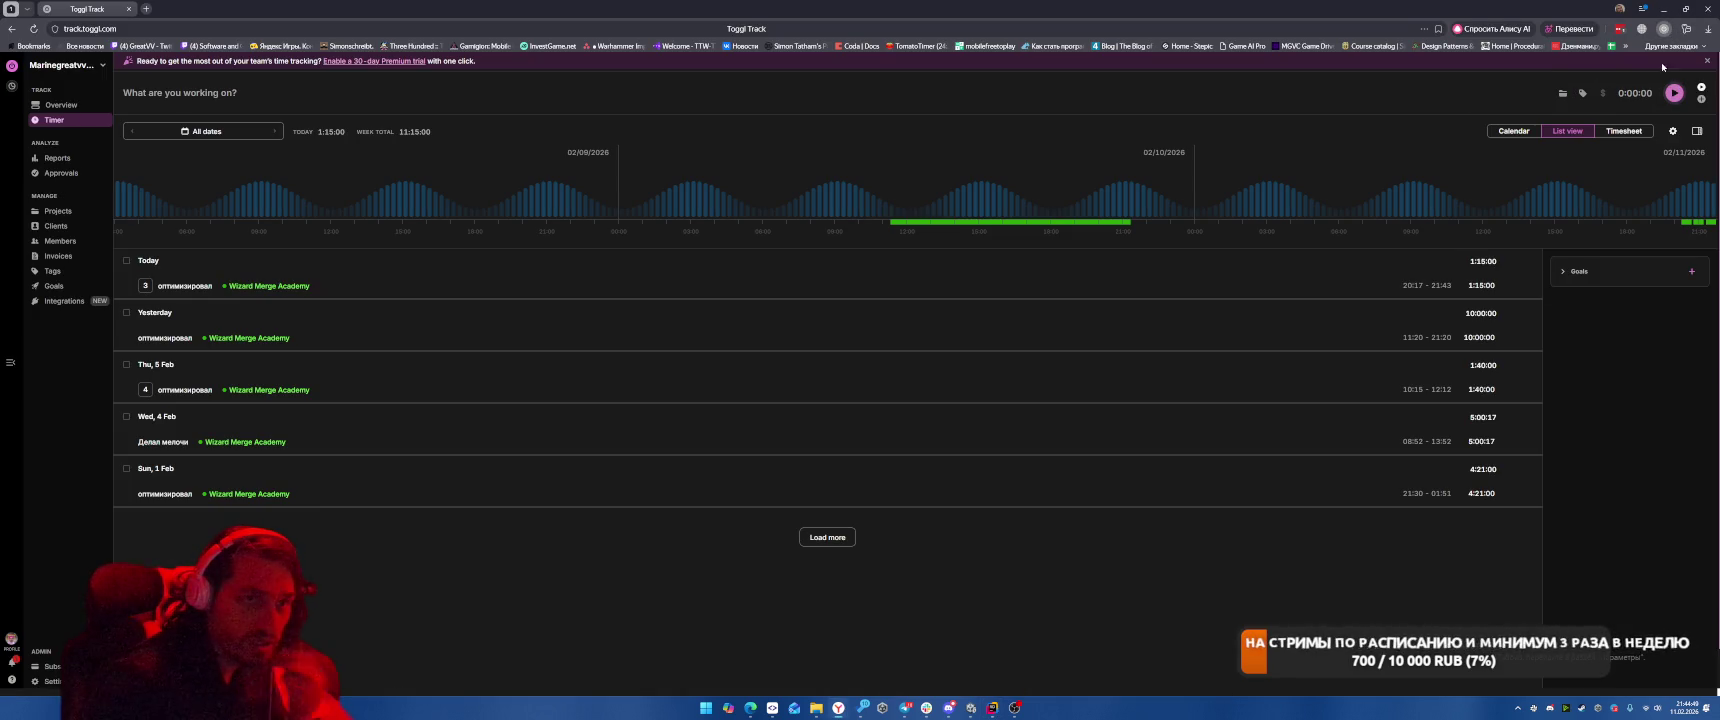
Check the Pomodoro break timer, then open the Twitch Software and Game Development bookmark in a new tab.
left_click(1663, 28)
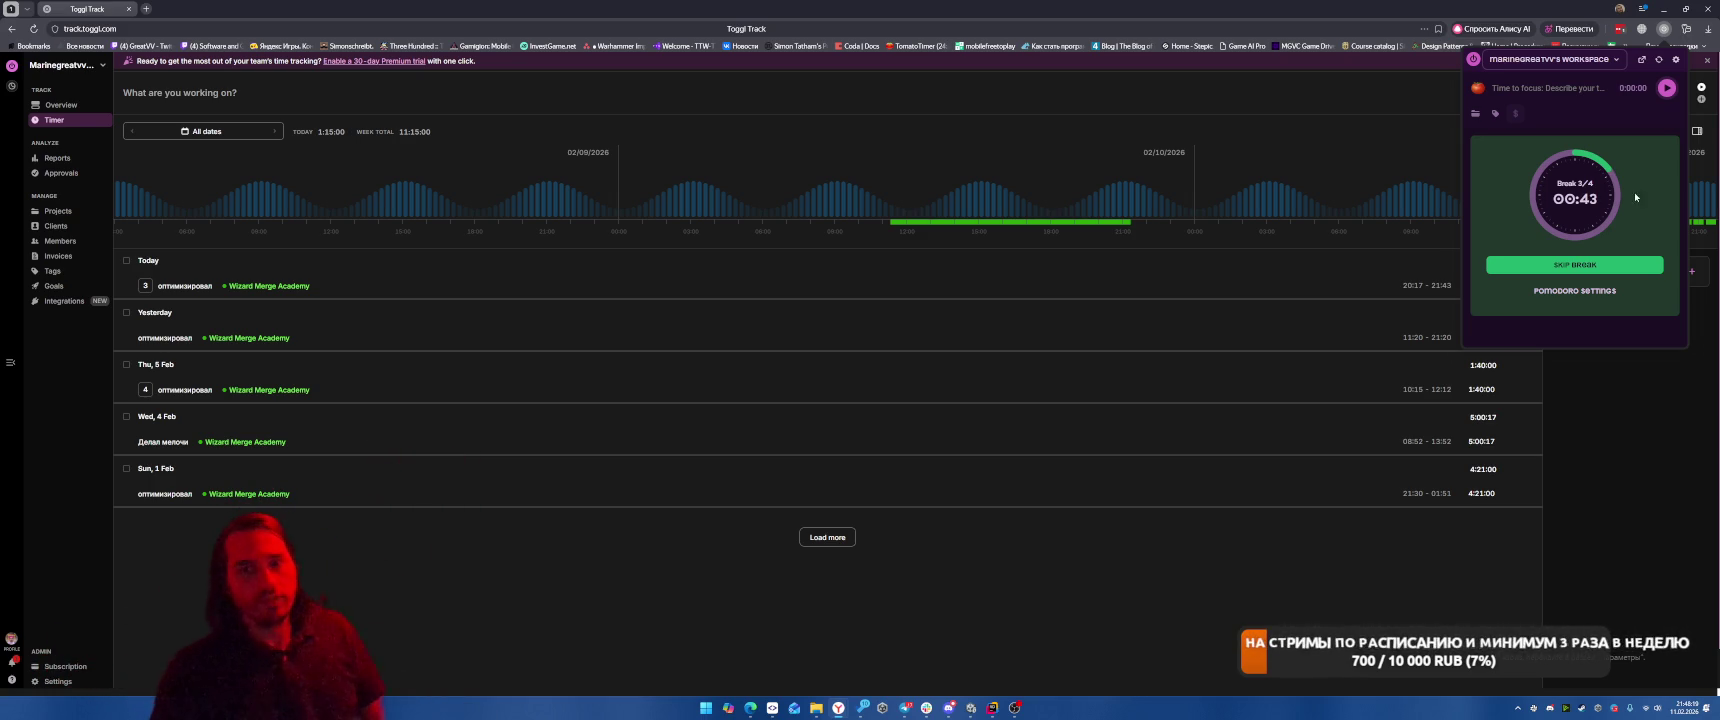
right_click(185, 45)
left_click(220, 55)
left_click(172, 8)
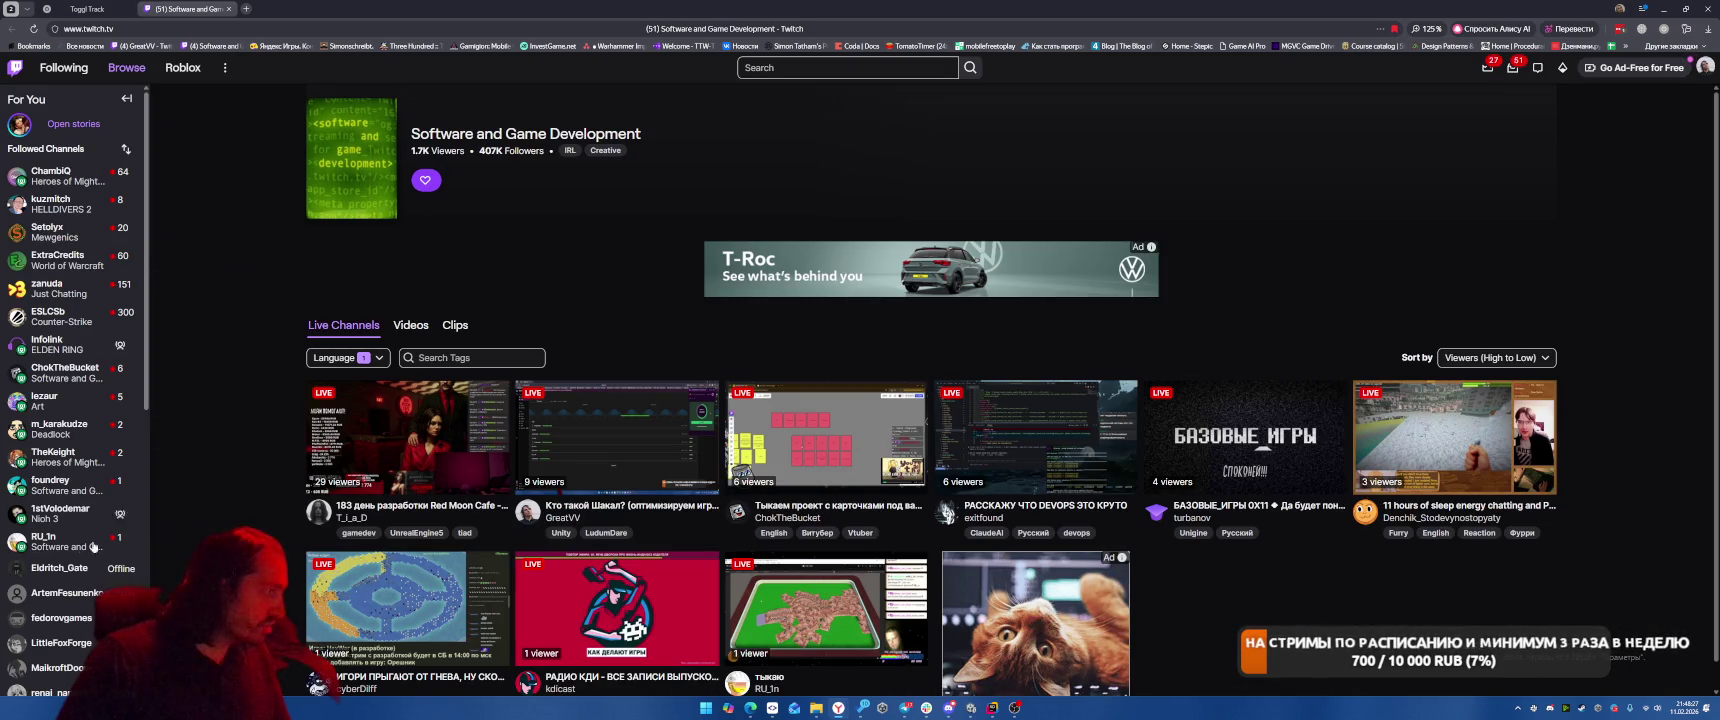
Close the Twitch tab, leaving Toggl Track's timer list showing 1:15:00 today.
left_click(228, 9)
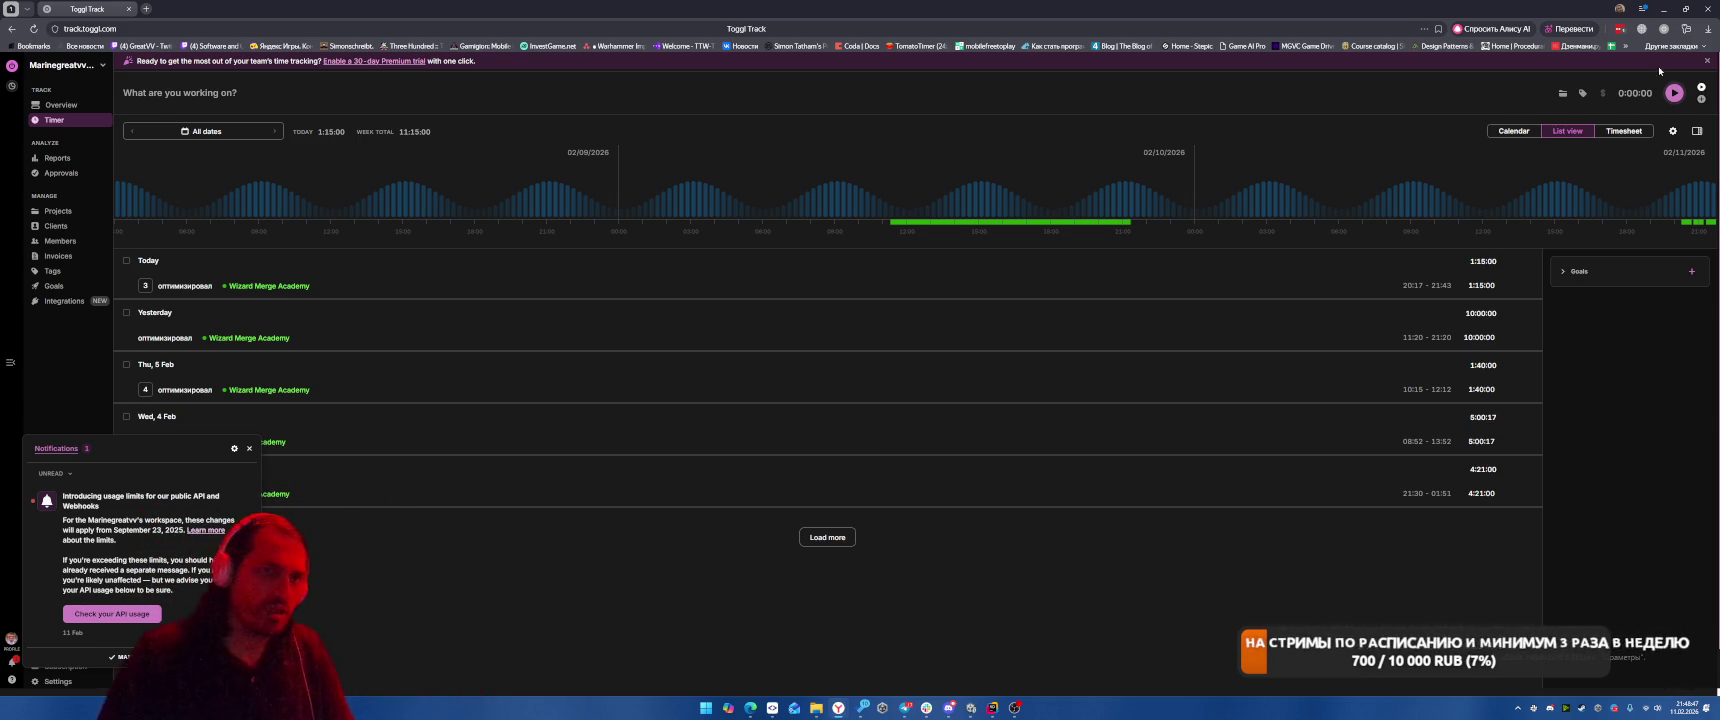
Dismiss the Pomodoro popup and resume the оптимизировал Wizard Merge Academy timer, then return to Rider.
left_click(1664, 28)
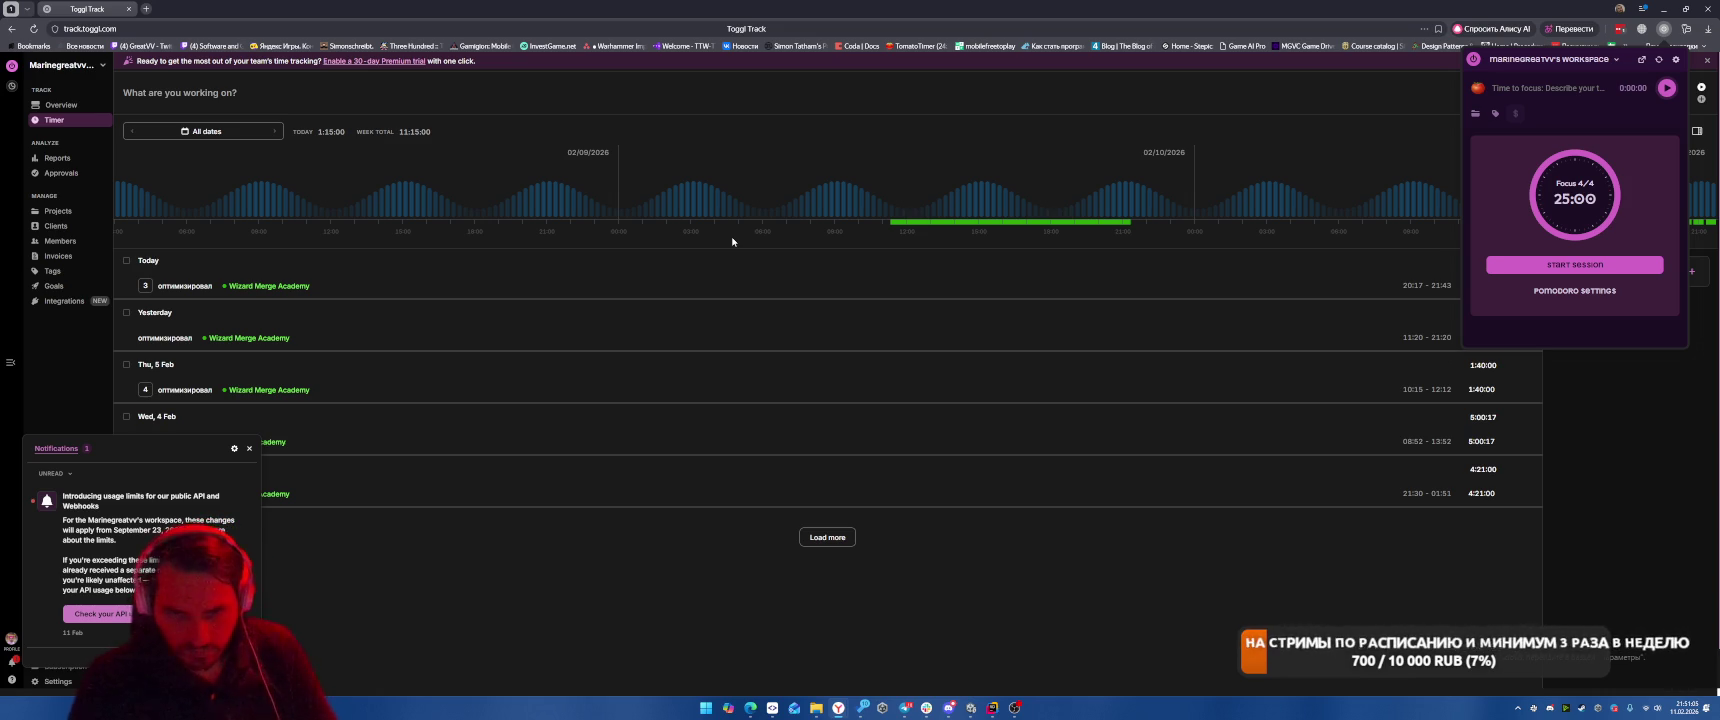
left_click(1286, 301)
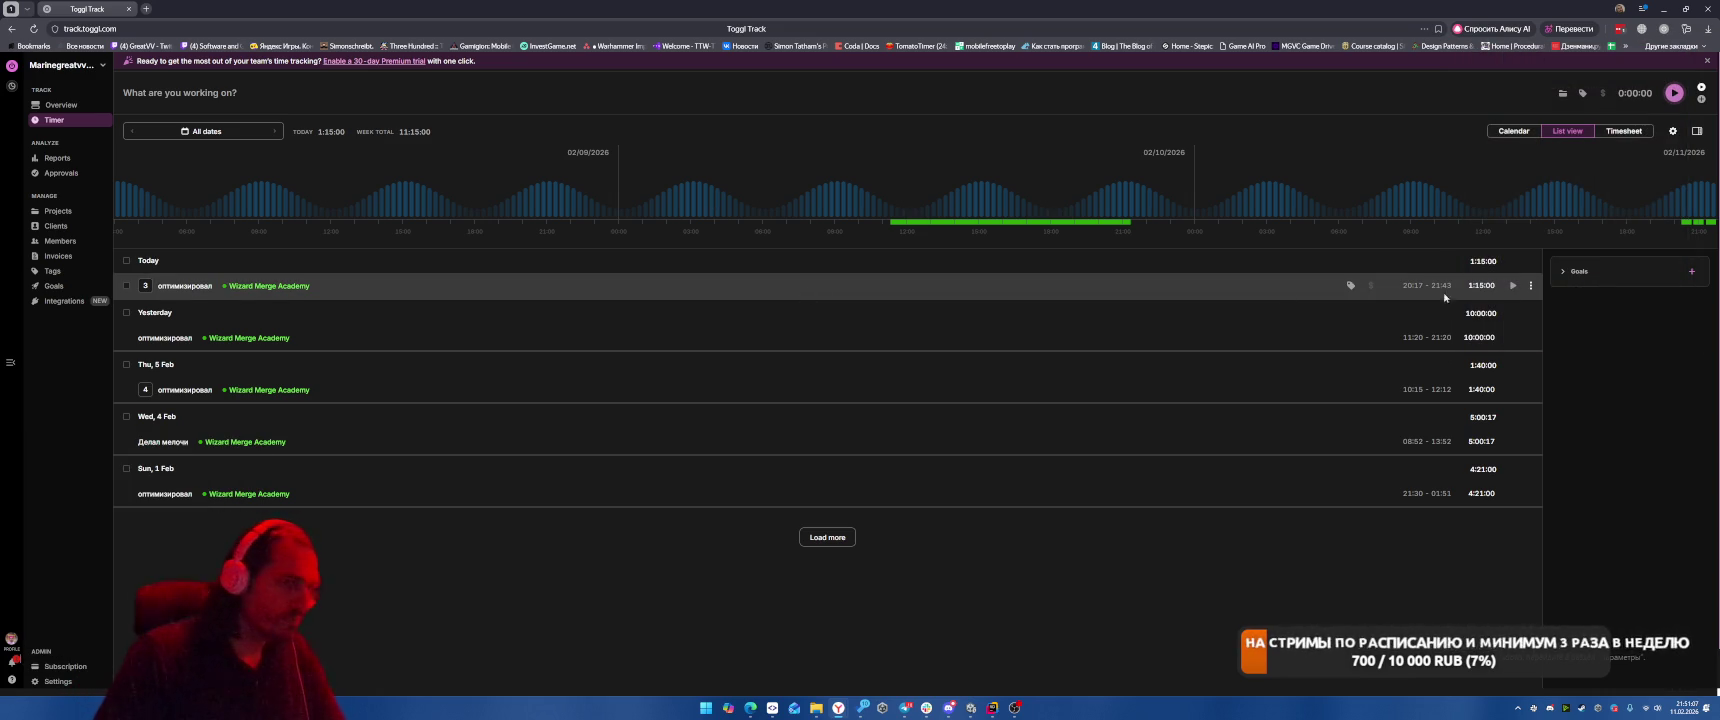
left_click(1513, 285)
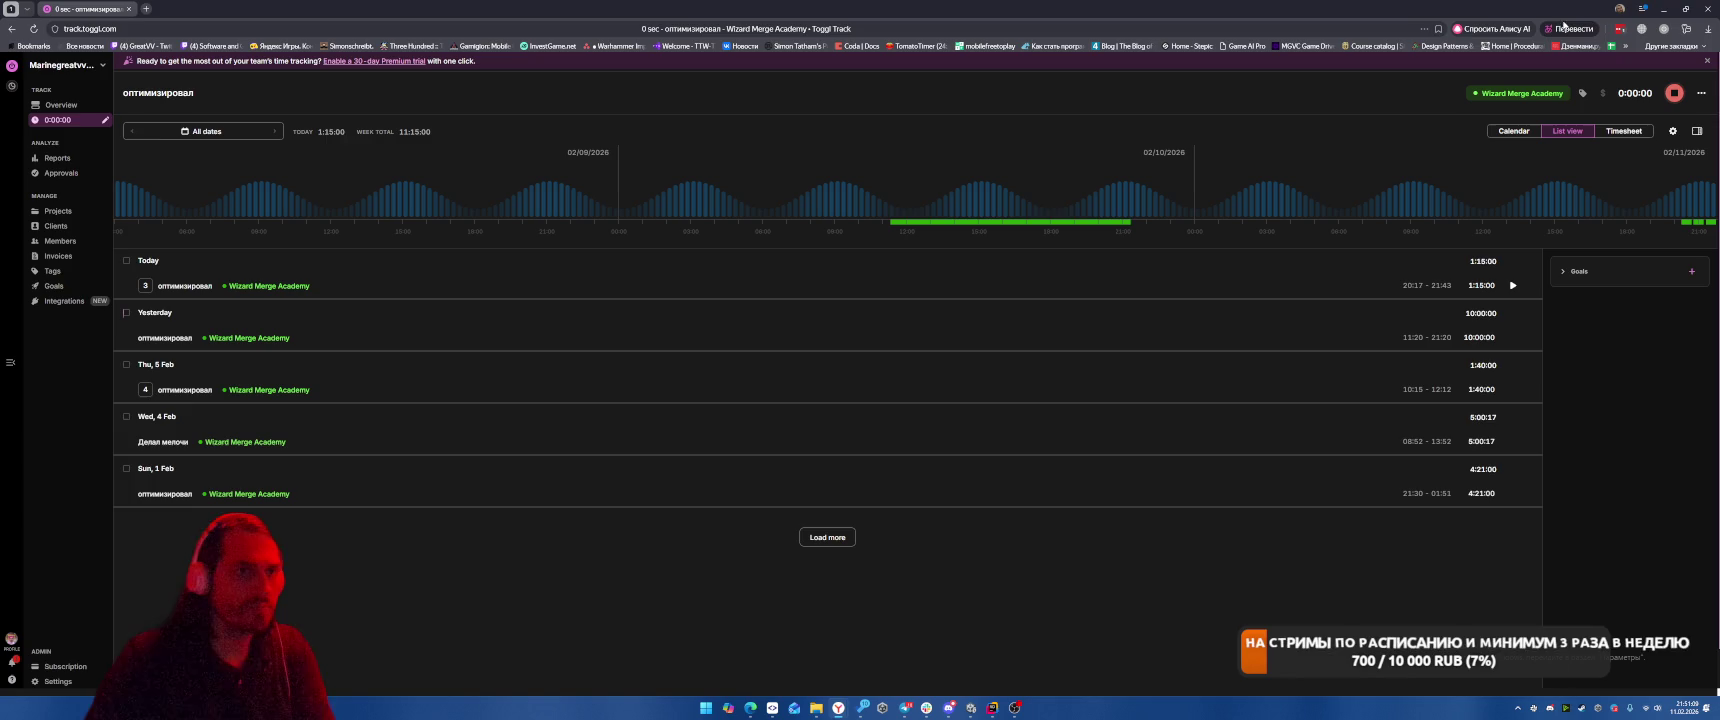
key("alt+Tab")
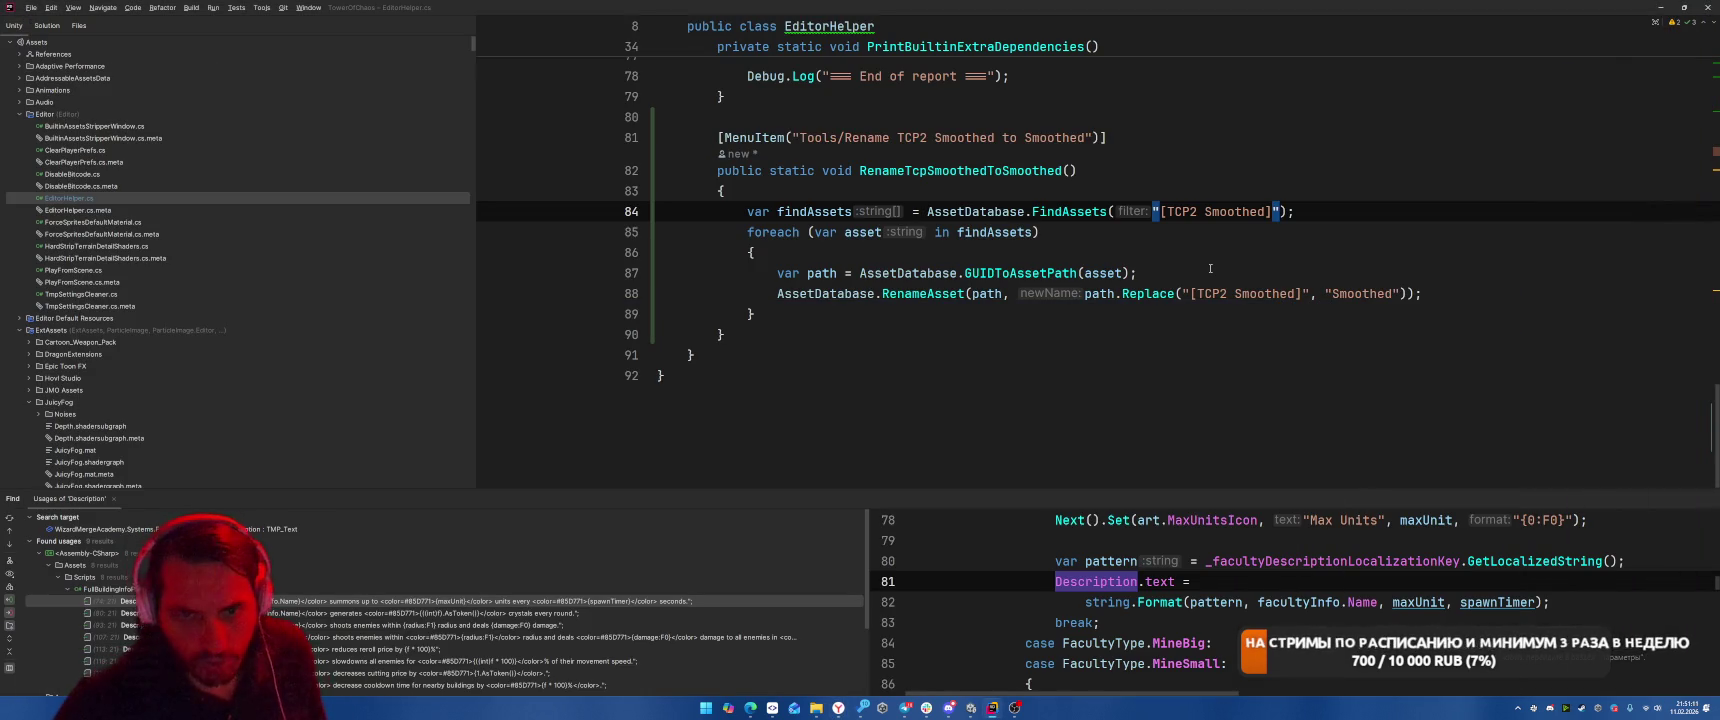
Copy the [TCP2 Smoothed] filter from EditorHelper and search Unity's Project assets with it.
left_click(1182, 375)
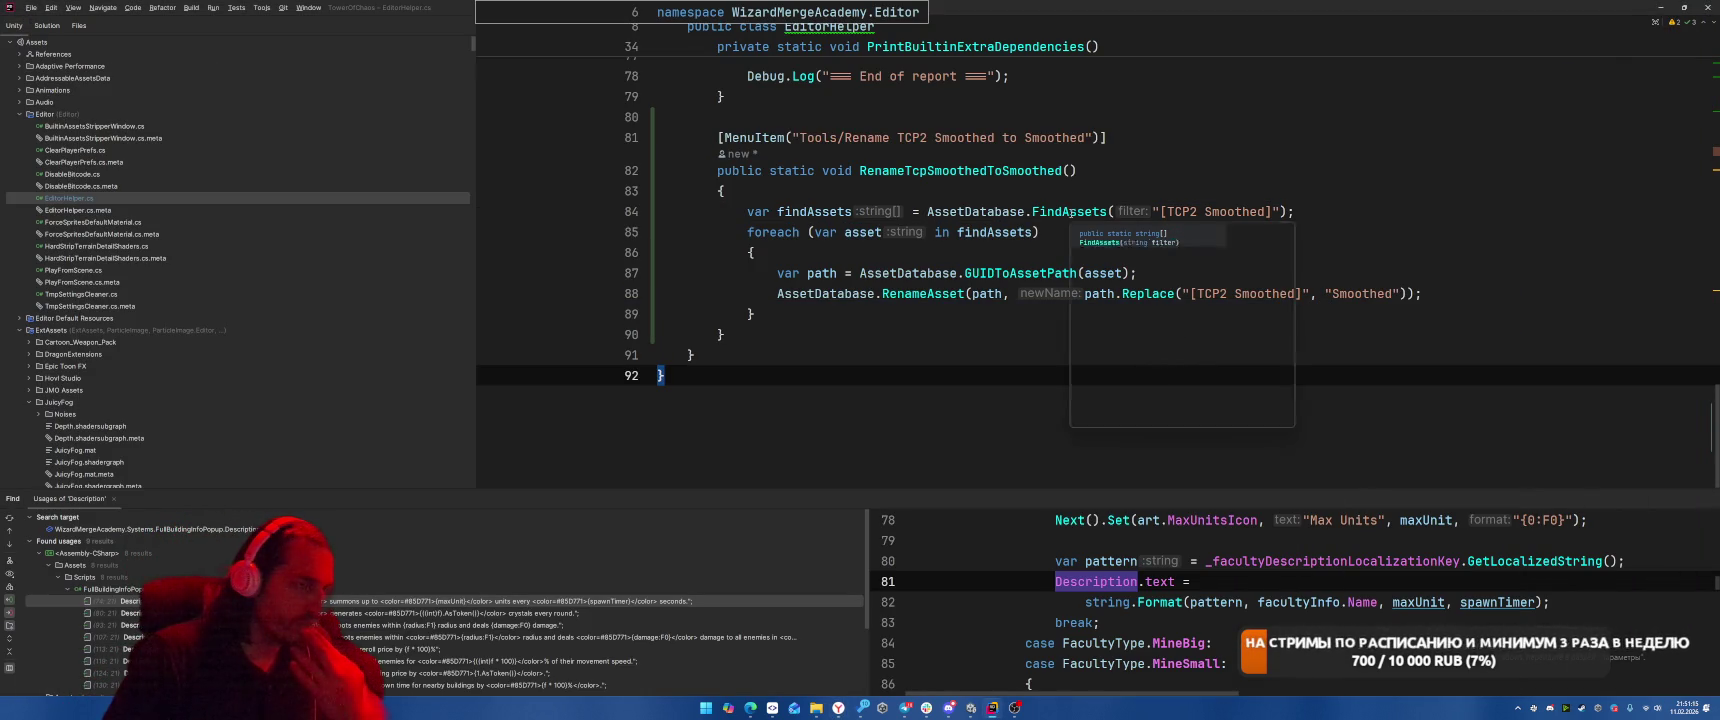
mouse_move(1071, 213)
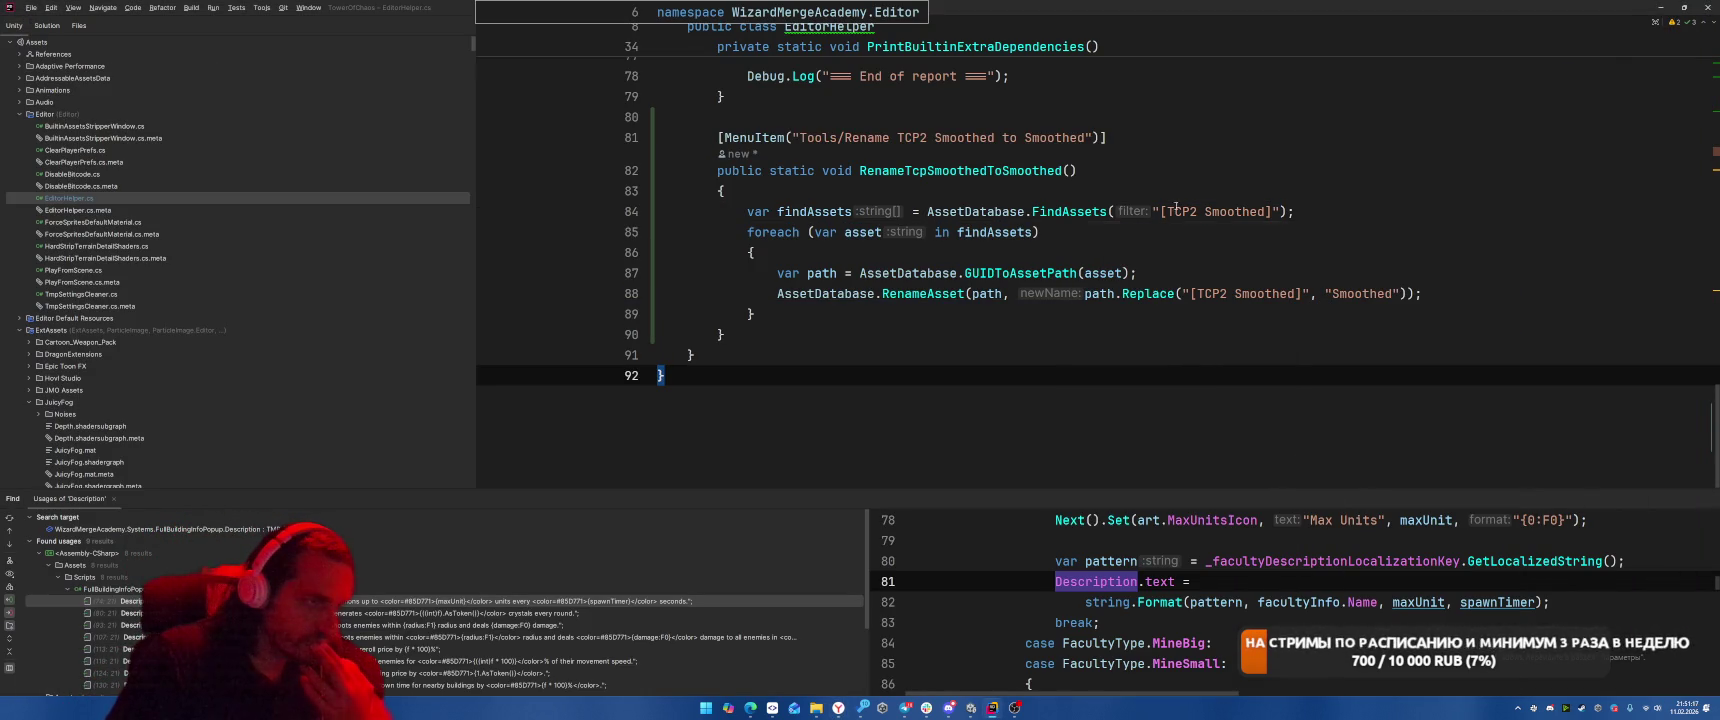
left_click(1262, 212)
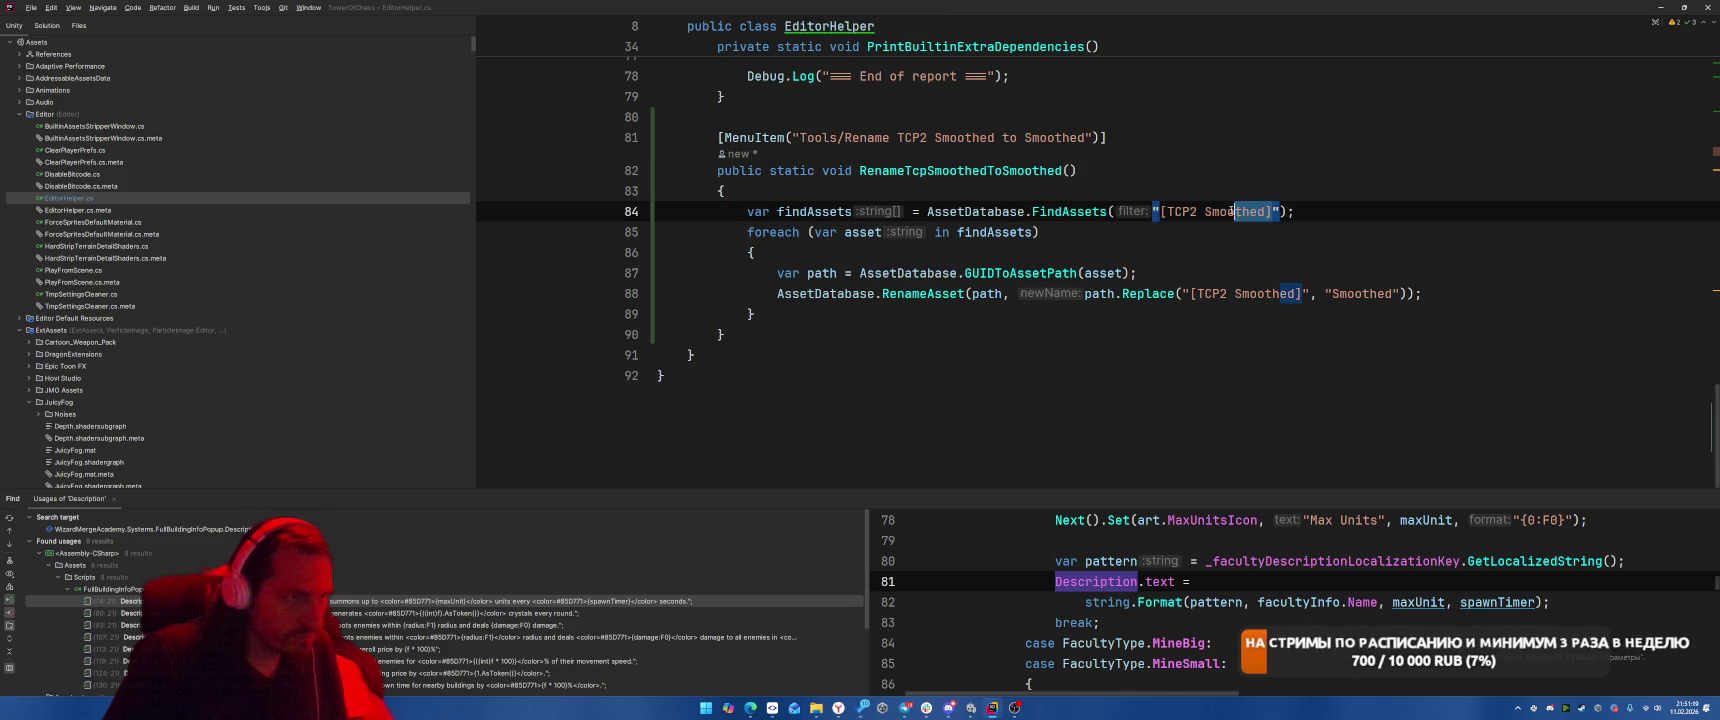
key("ctrl+w")
key("alt+Tab")
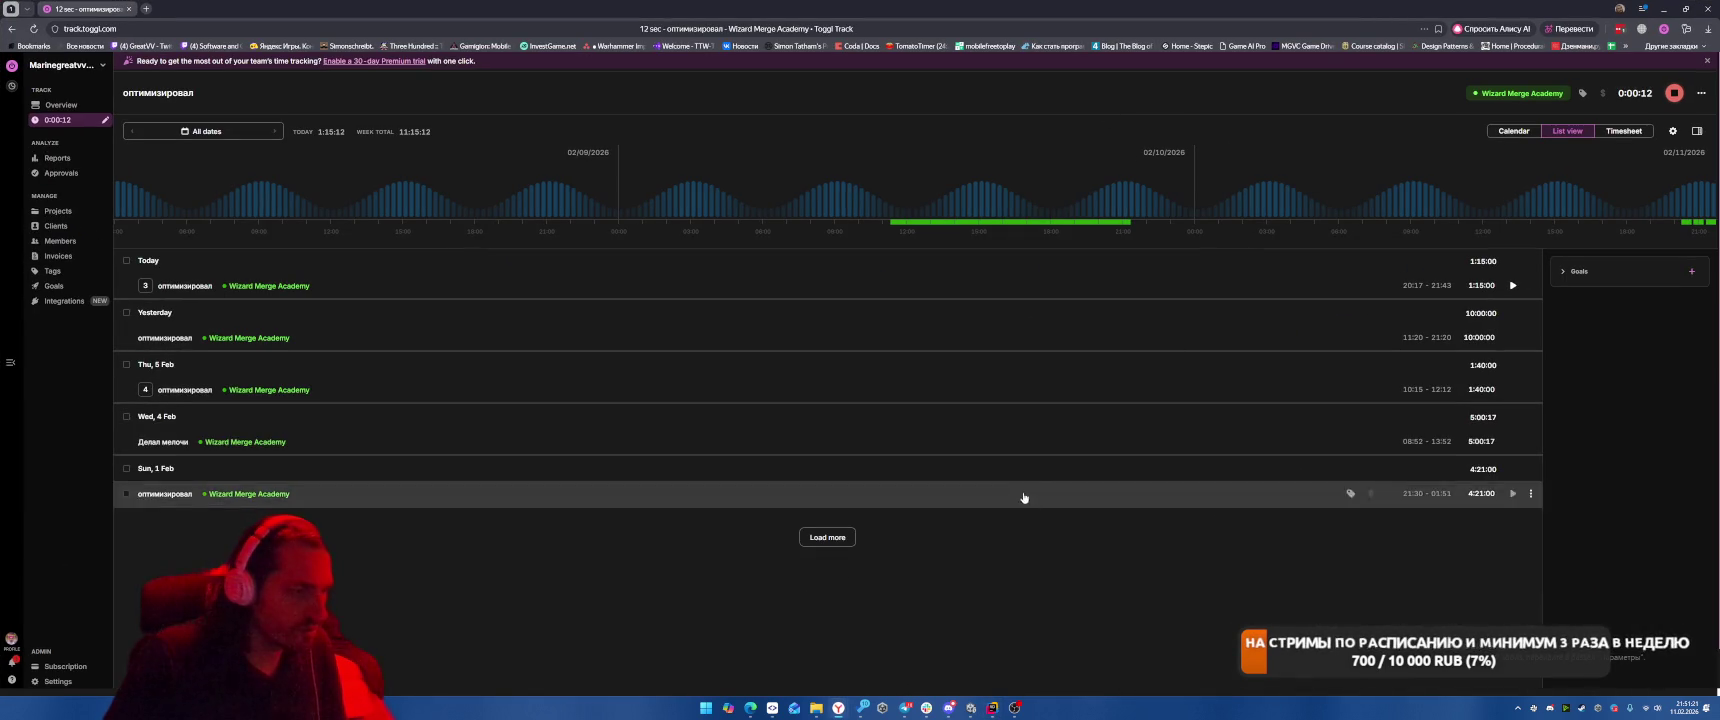
key("alt+Tab")
left_click(1285, 56)
type("[TCP2 Smoothed]")
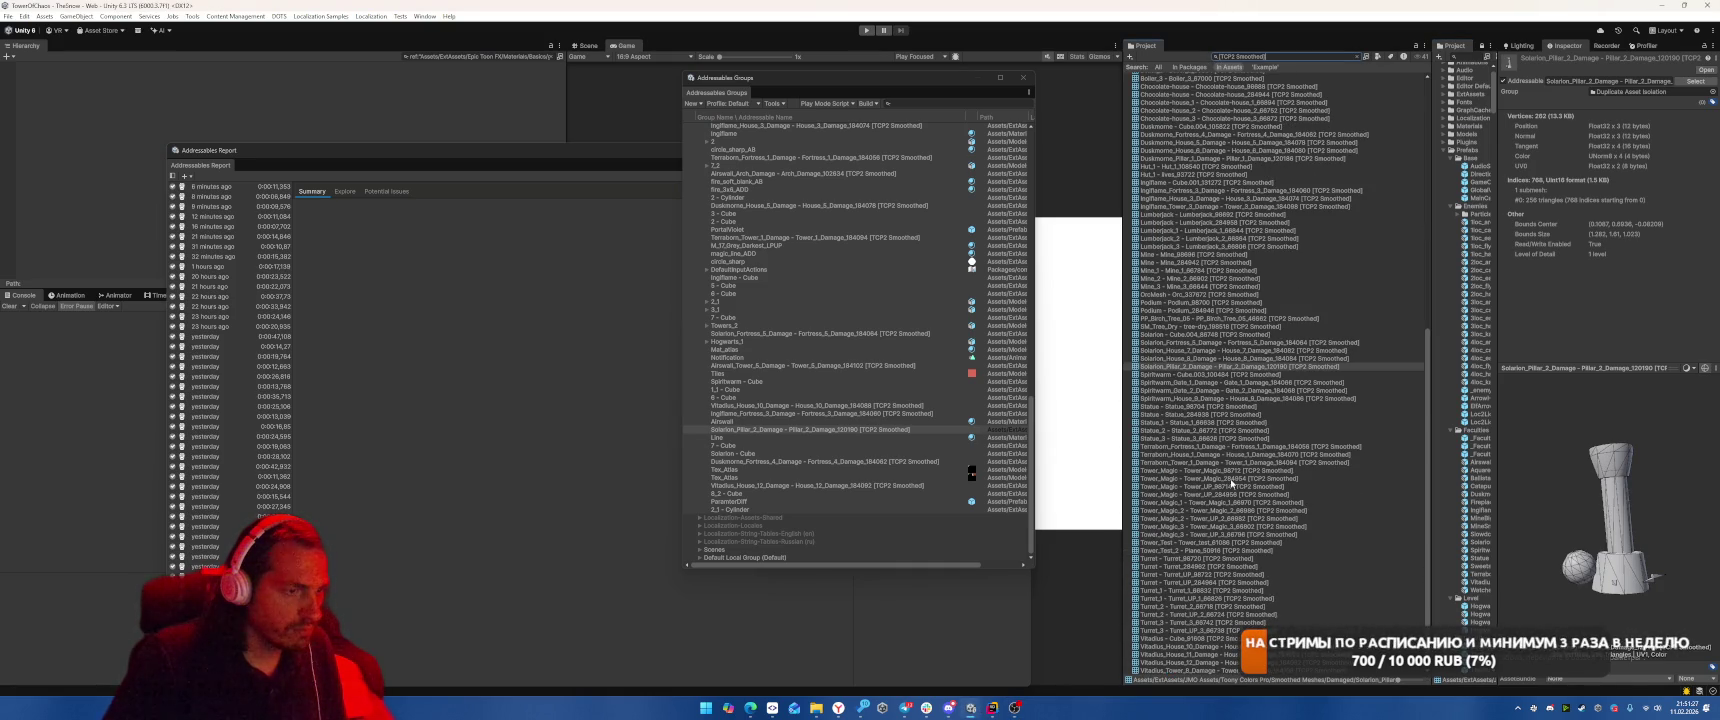
Back in Rider, put the caret before the RenameAsset call inside the FindAssets loop.
key("alt+Tab")
key("Tab")
key("Tab")
left_click(624, 215)
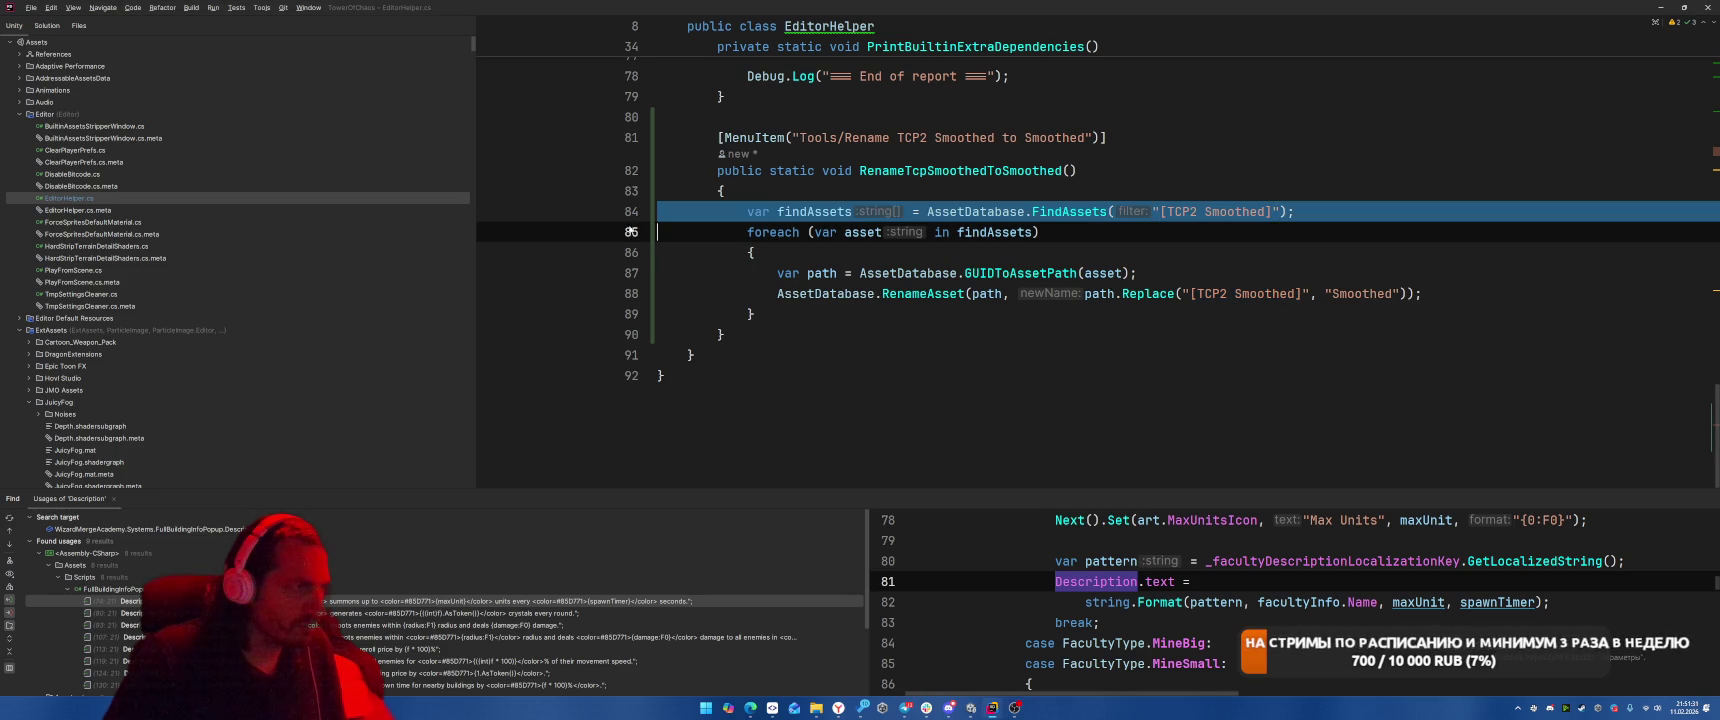
mouse_move(899, 296)
left_click(778, 293)
Store RenameAsset's result in 'var error' and add an if statement logging it when non-empty.
type("var error =")
key("End")
key("Return")
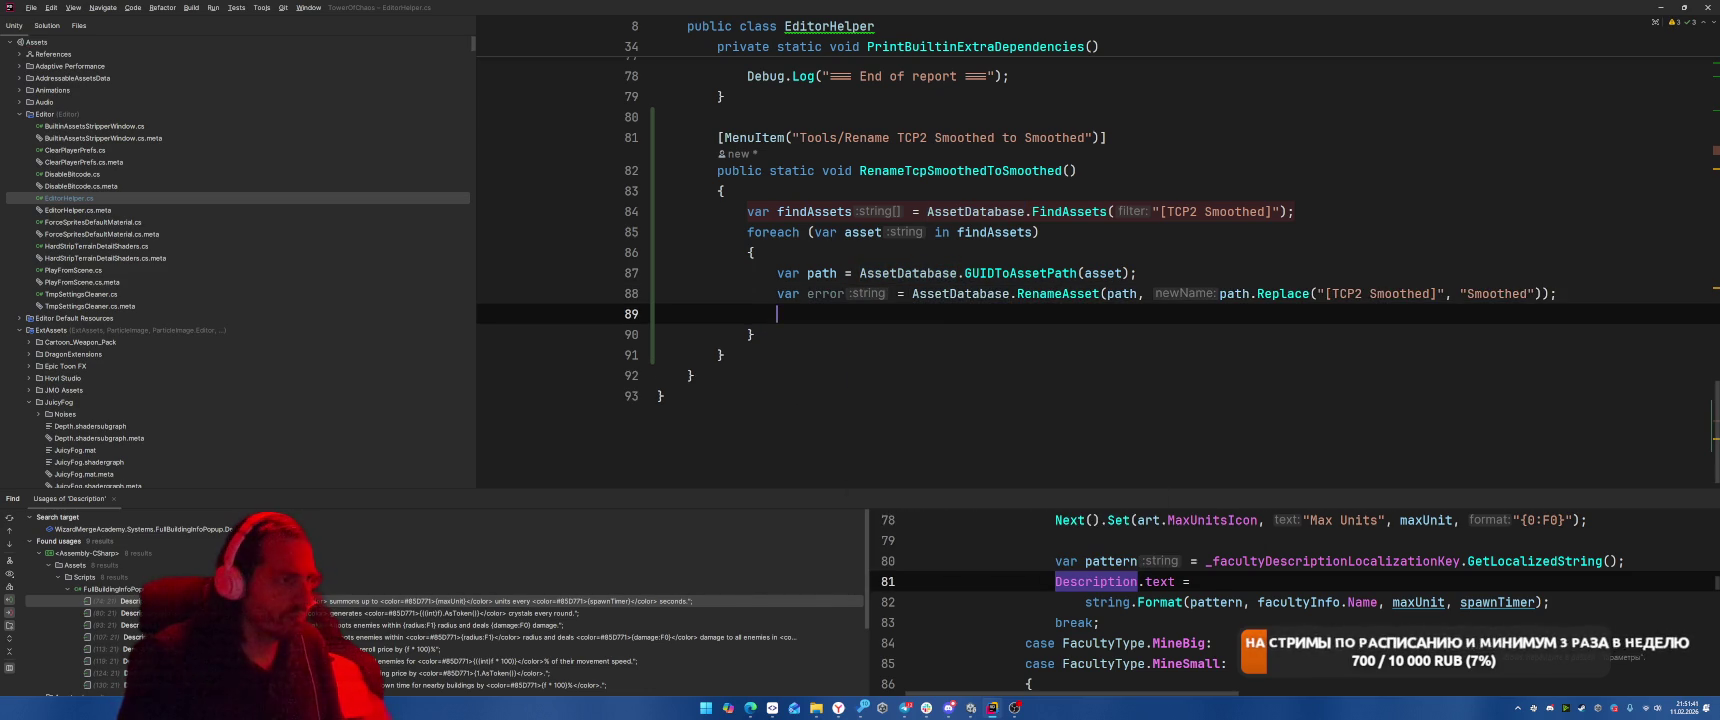
type("if")
key("Up")
key("Return")
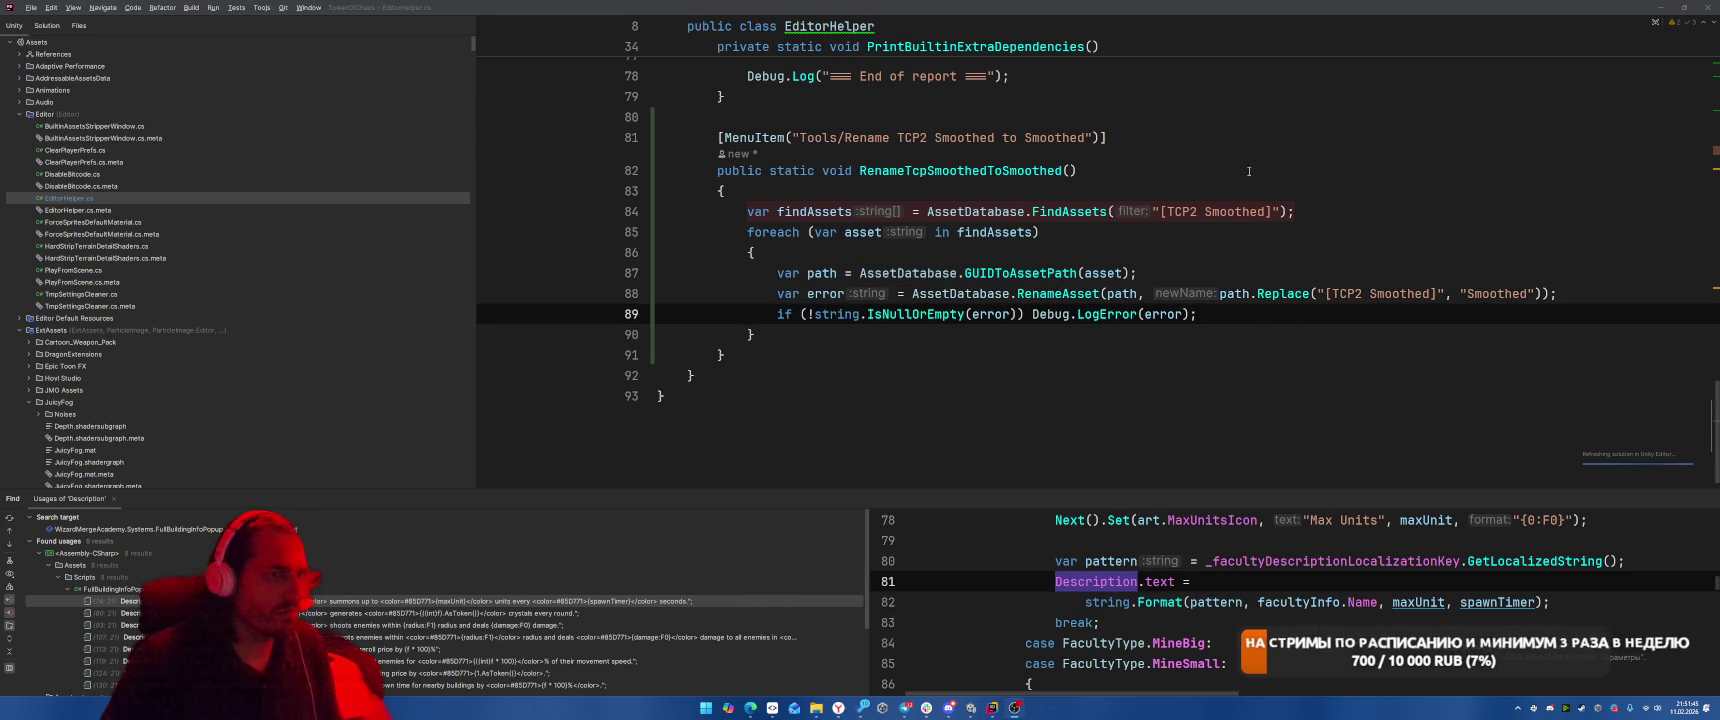
Verify the method and foreach braces match, then return to Unity's Tools menu.
left_click(720, 190)
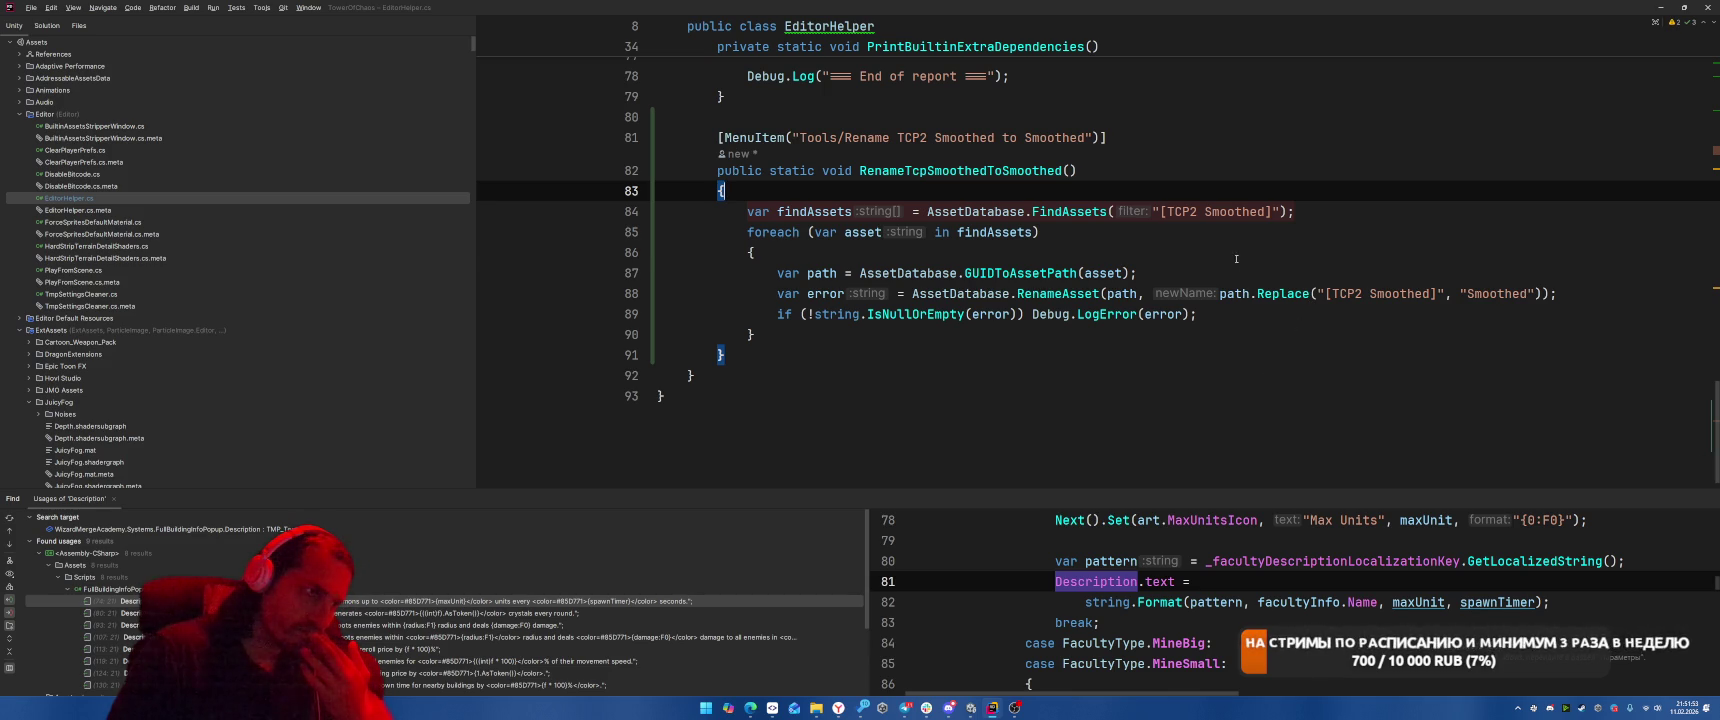
left_click(1125, 258)
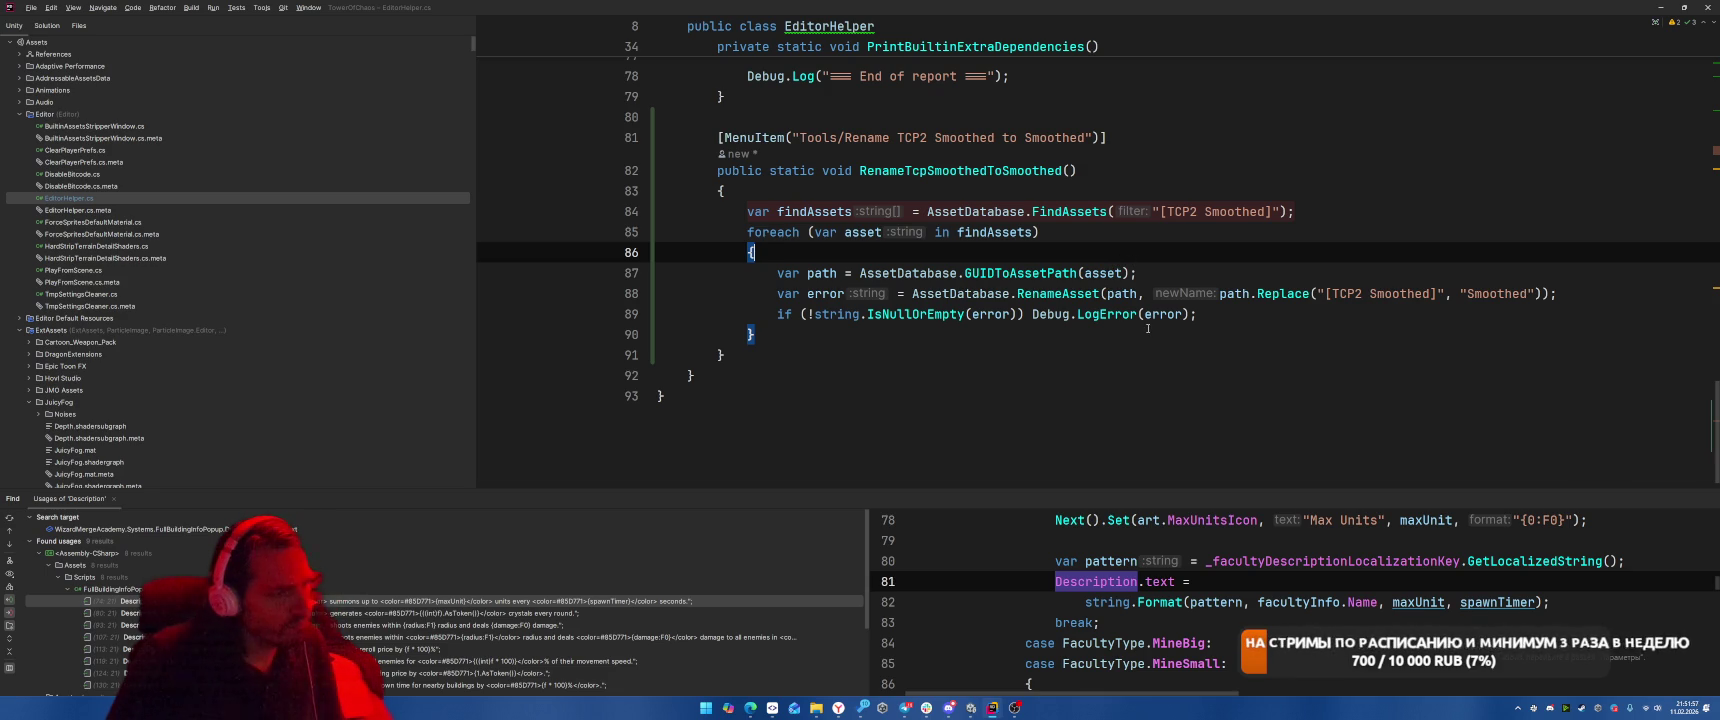
key("alt+Tab")
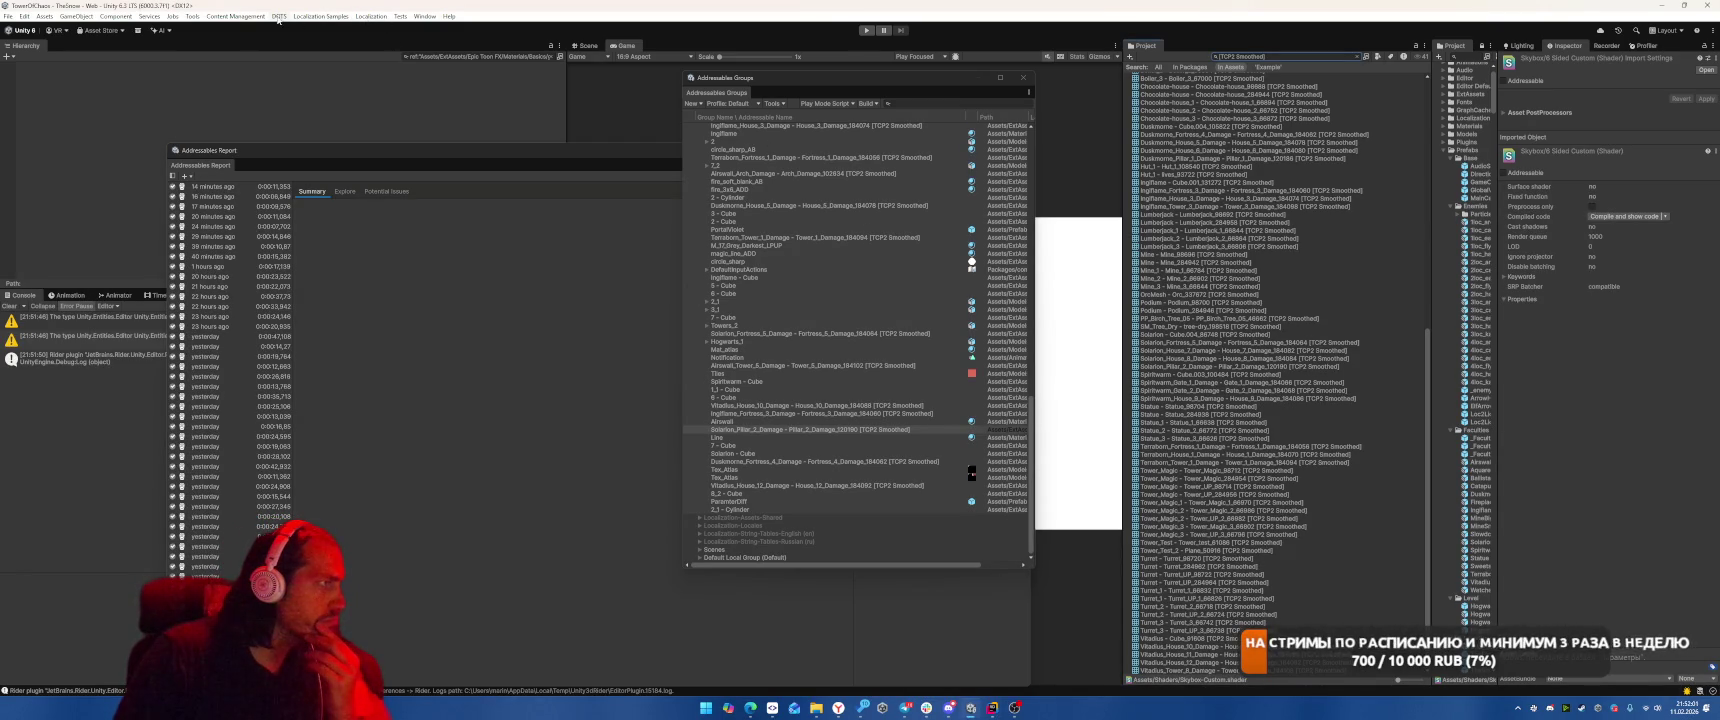
left_click(192, 17)
Run Rename TCP2 Smoothed to Smoothed, read a rename error, and float the Addressables Report window.
left_click(226, 164)
left_click_drag(108, 356, 108, 450)
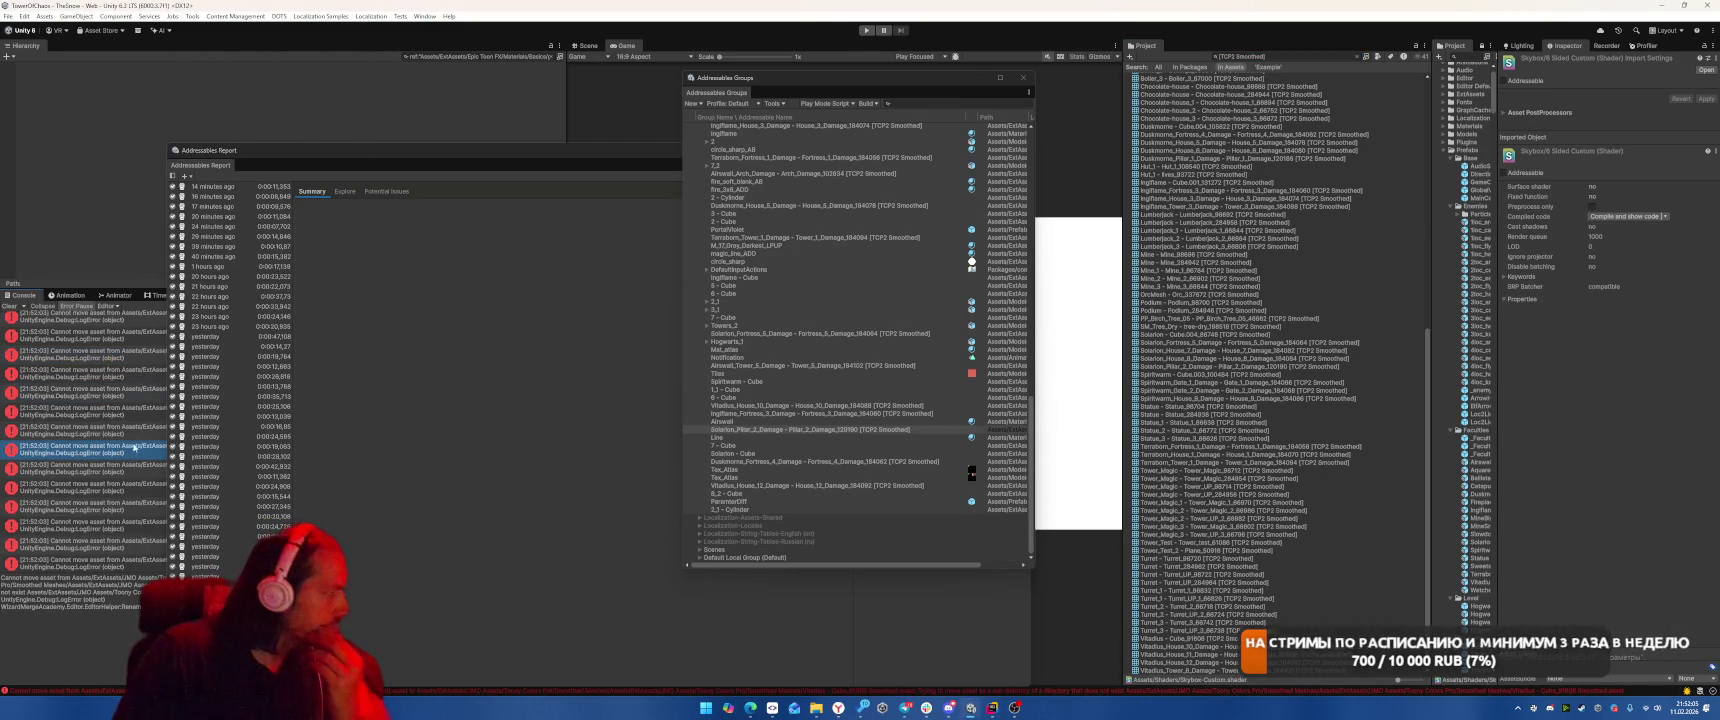
left_click_drag(393, 156, 857, 106)
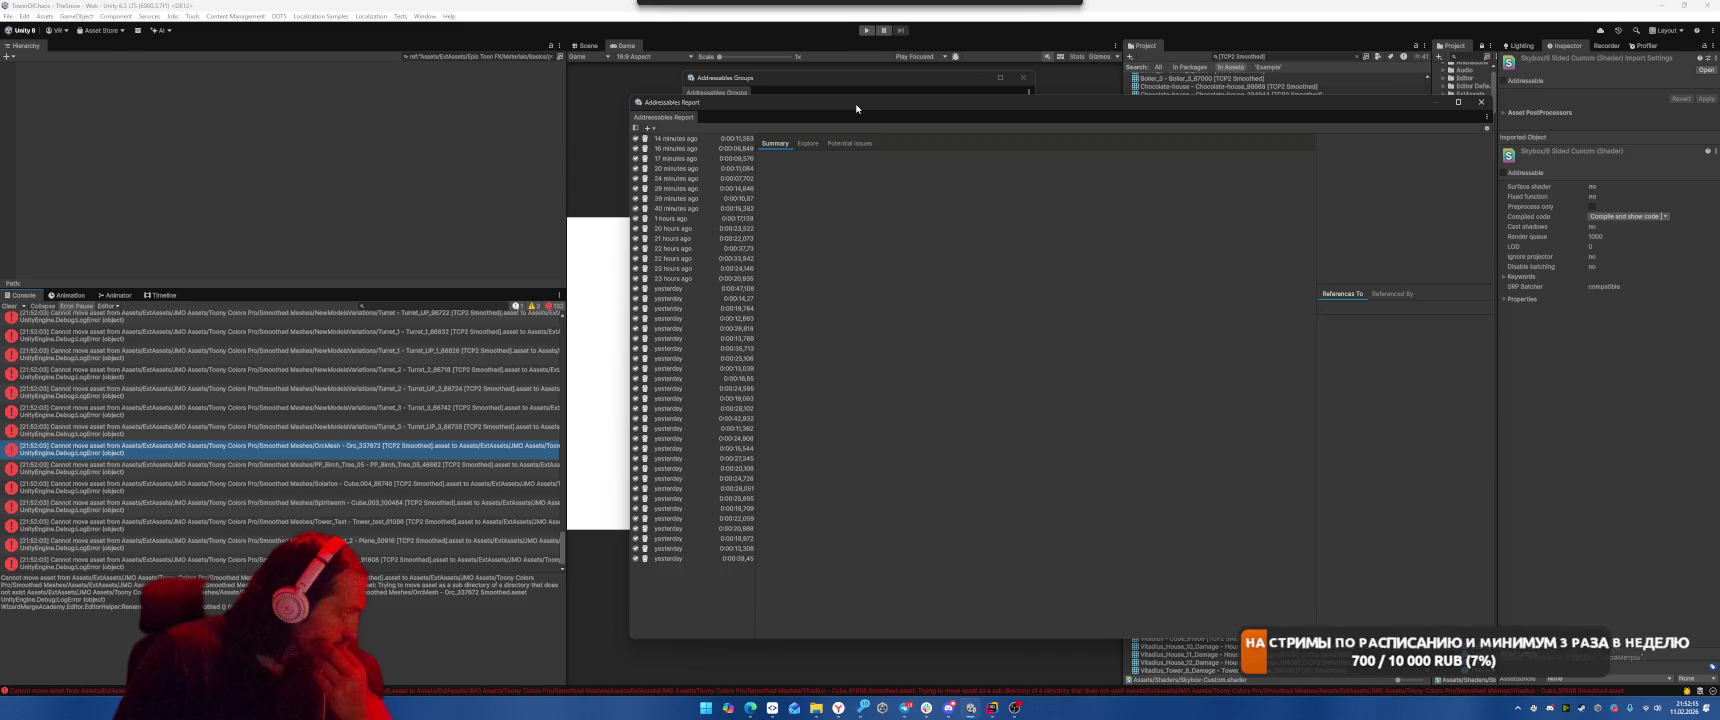
Clear the Project search and collapse the Epic Toon FX, JMO Assets, JuicyFog and ExtAssets folders.
left_click(1359, 56)
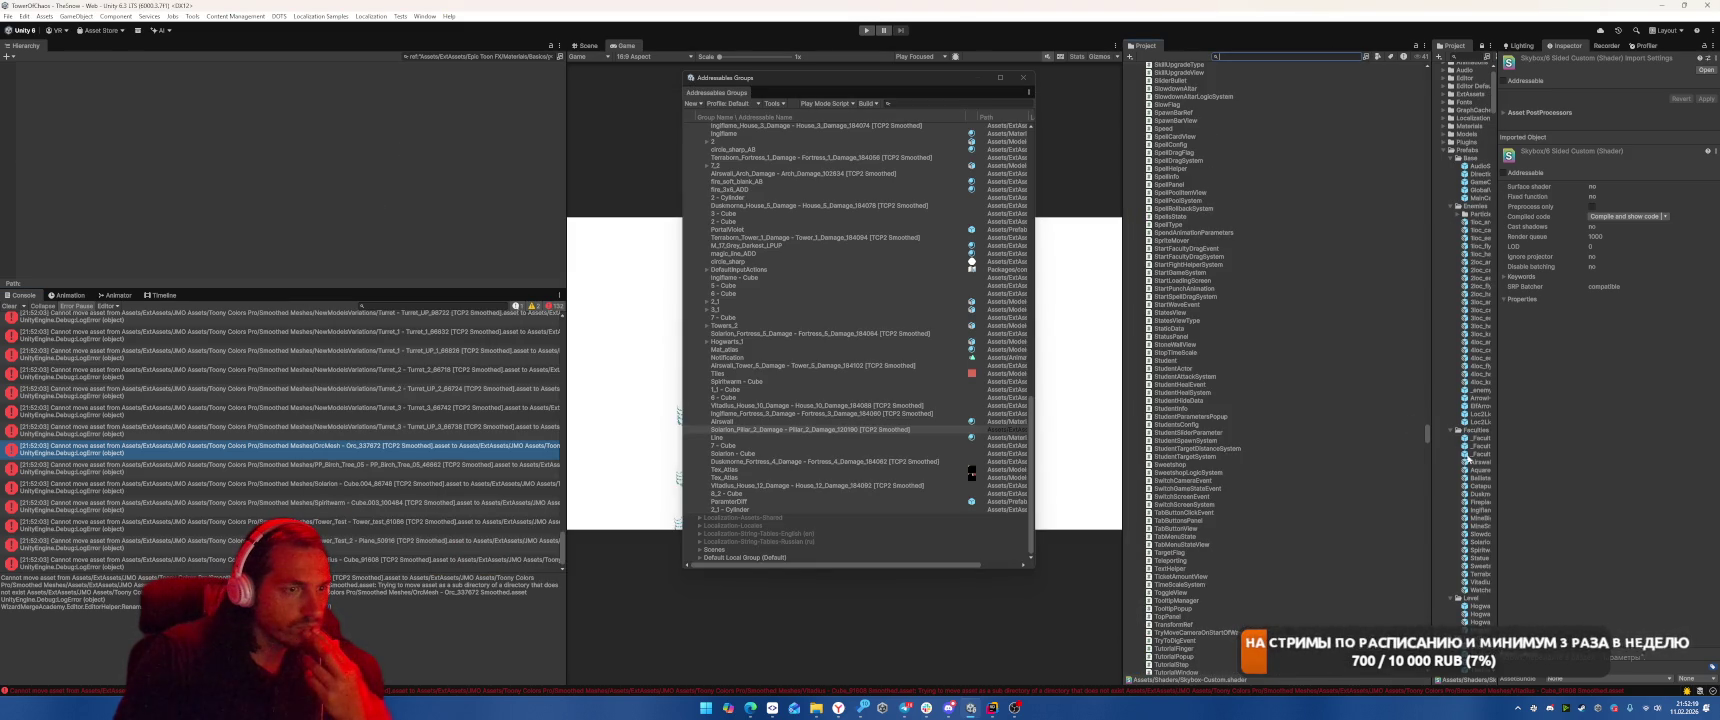
scroll(1284, 373, "up", 20)
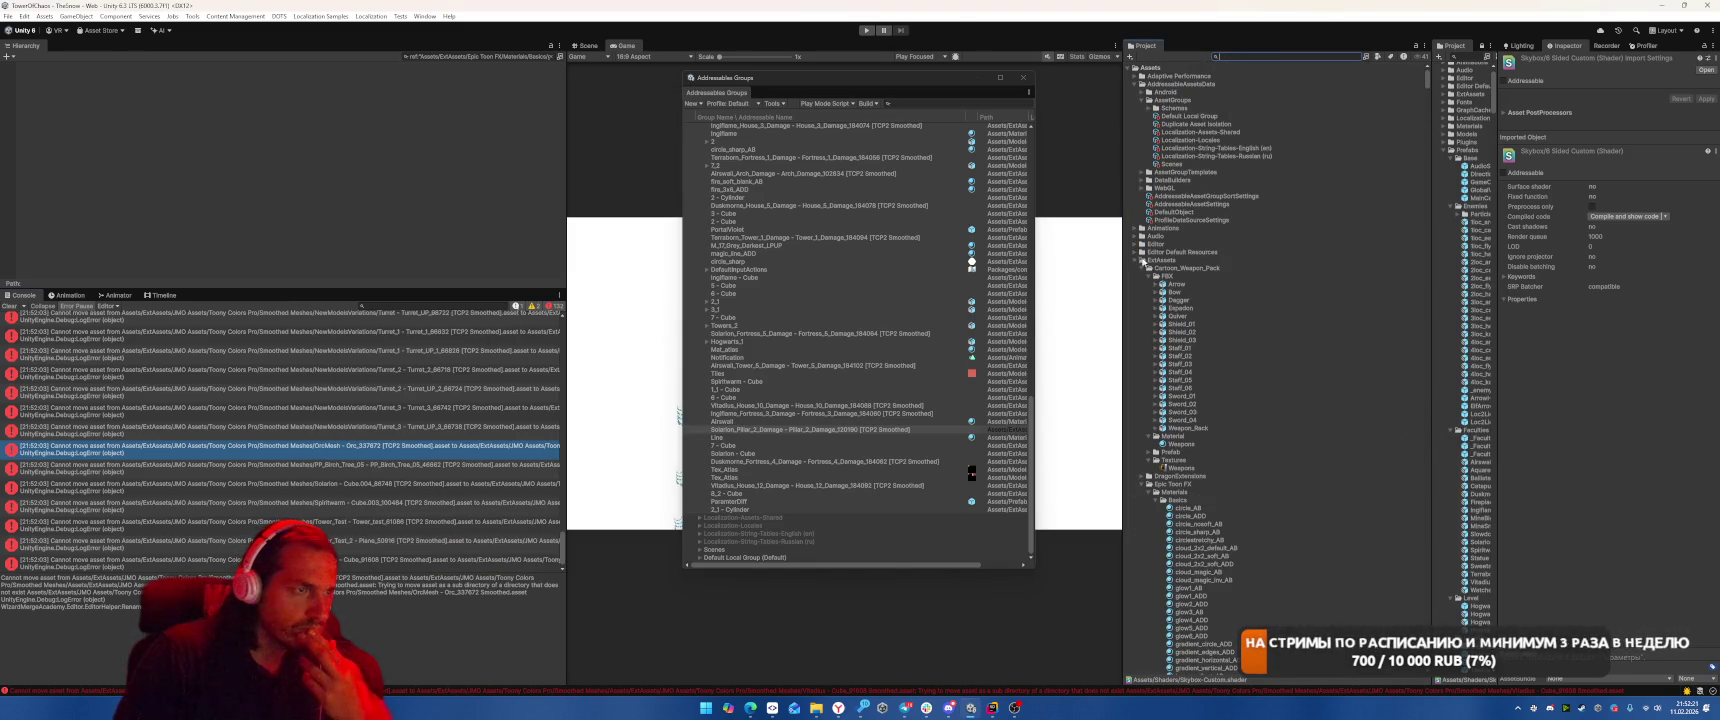
scroll(1284, 373, "down", 5)
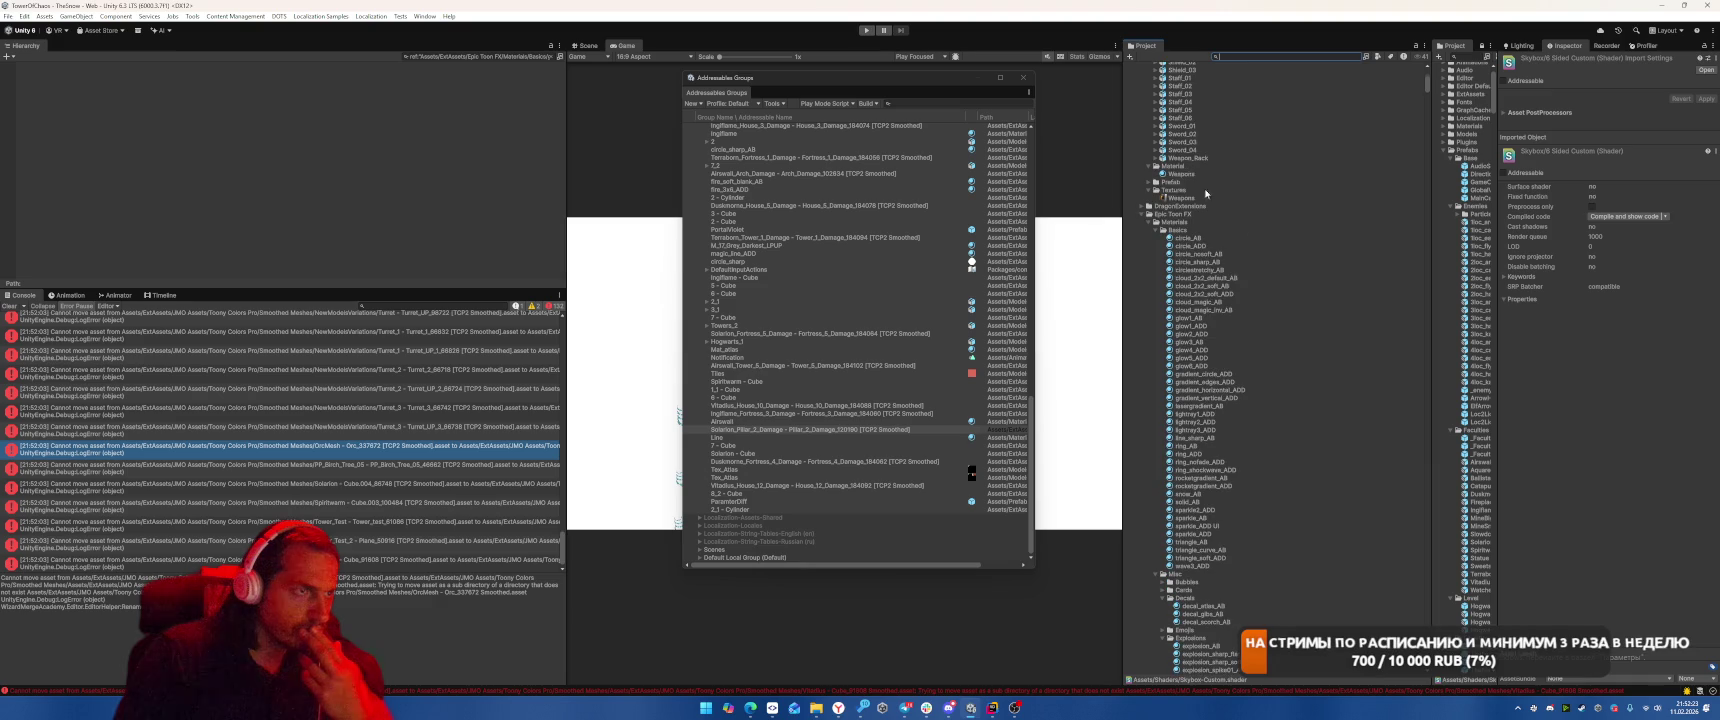
left_click(1148, 215)
left_click(1146, 230)
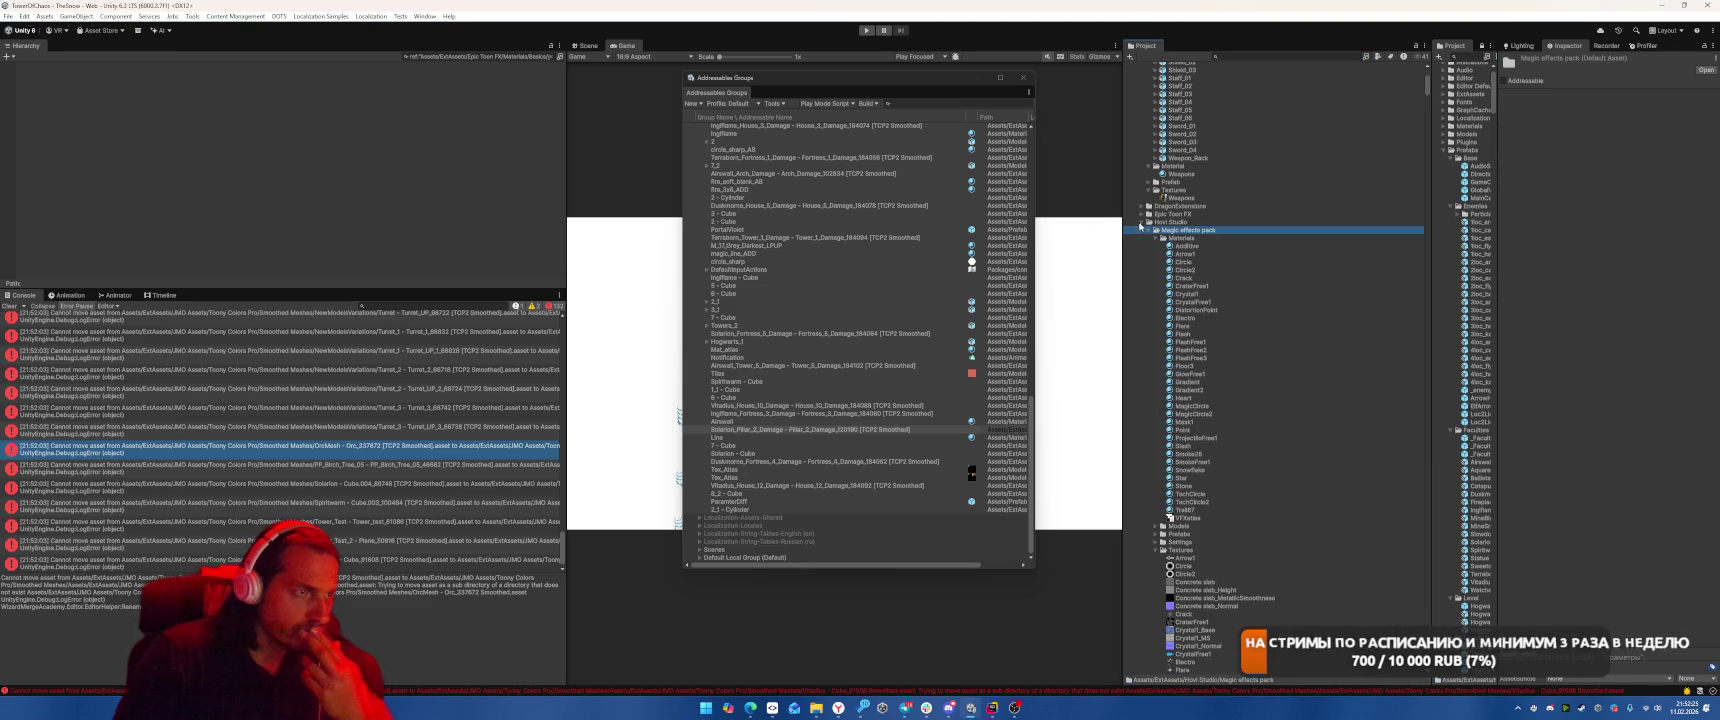
left_click(1148, 223)
left_click(1146, 232)
left_click(1147, 238)
scroll(1150, 265, "up", 10)
left_click(1136, 261)
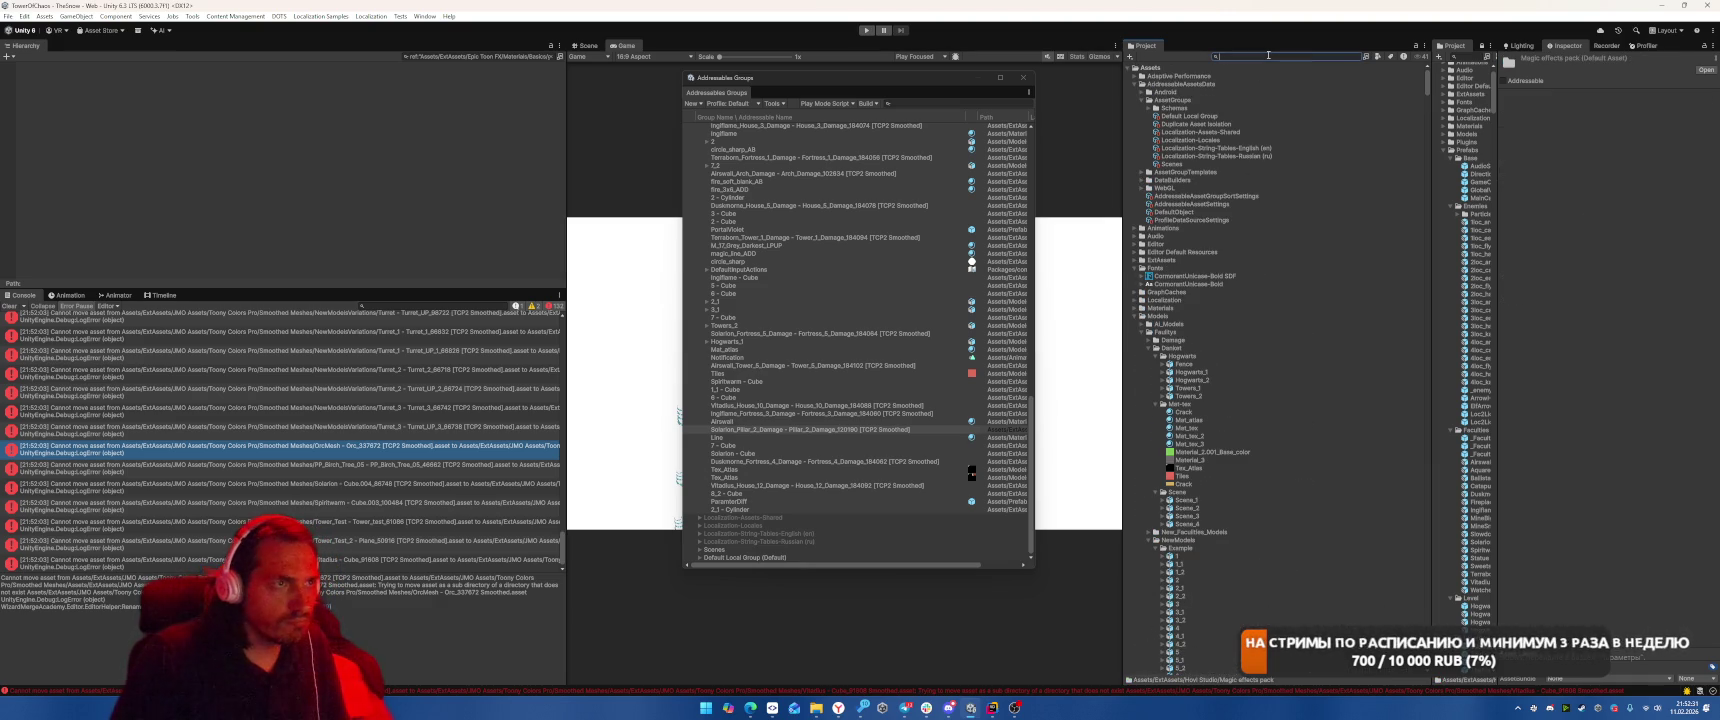
type("TCP2")
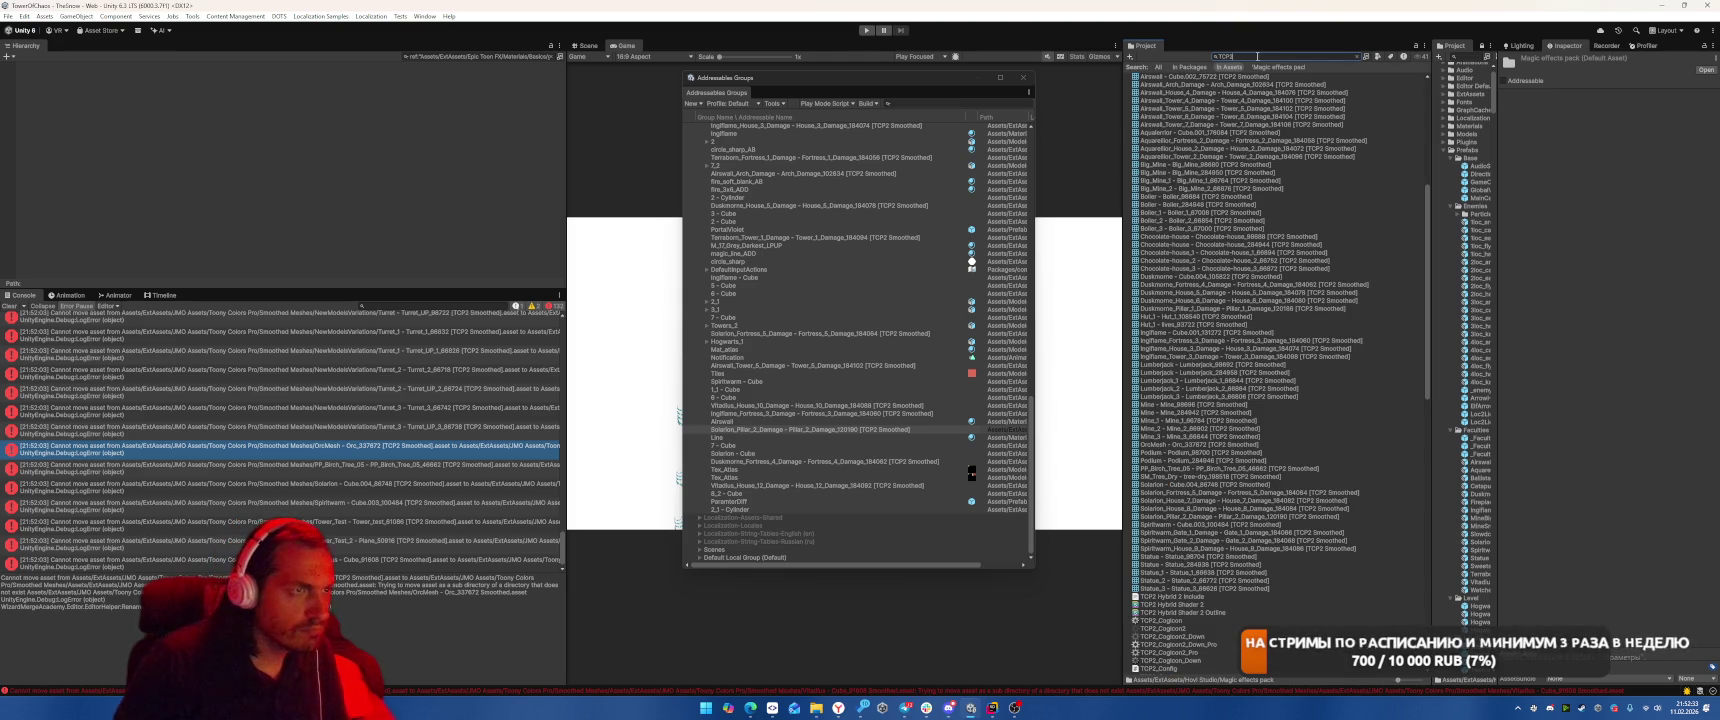
Reveal the Airswall Cube.002 mesh's folder, collapse Damaged, and read the Spiritwarm rename error.
left_click(1279, 92)
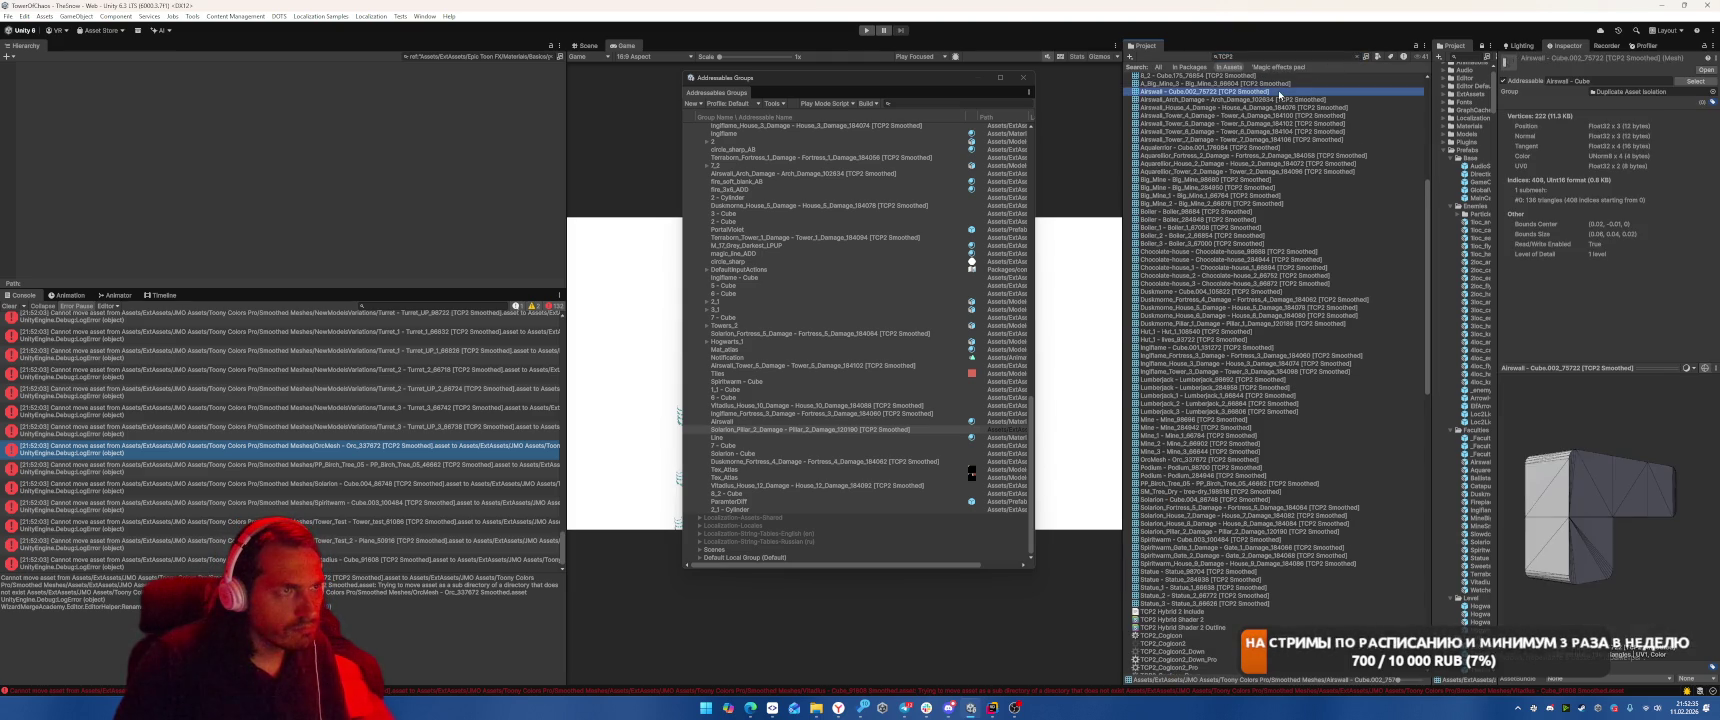
left_click(1365, 56)
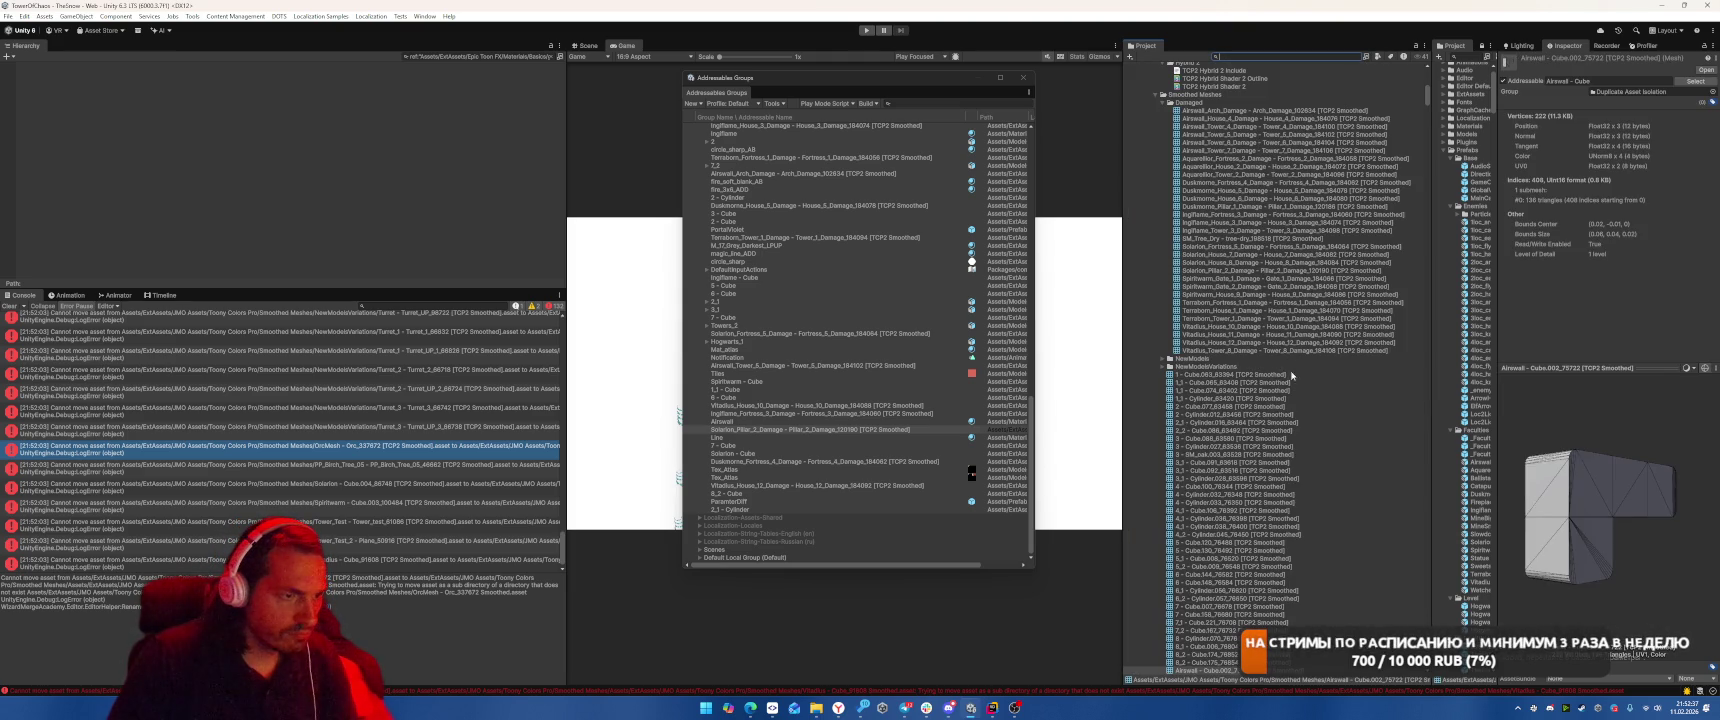
scroll(1260, 375, "up", 3)
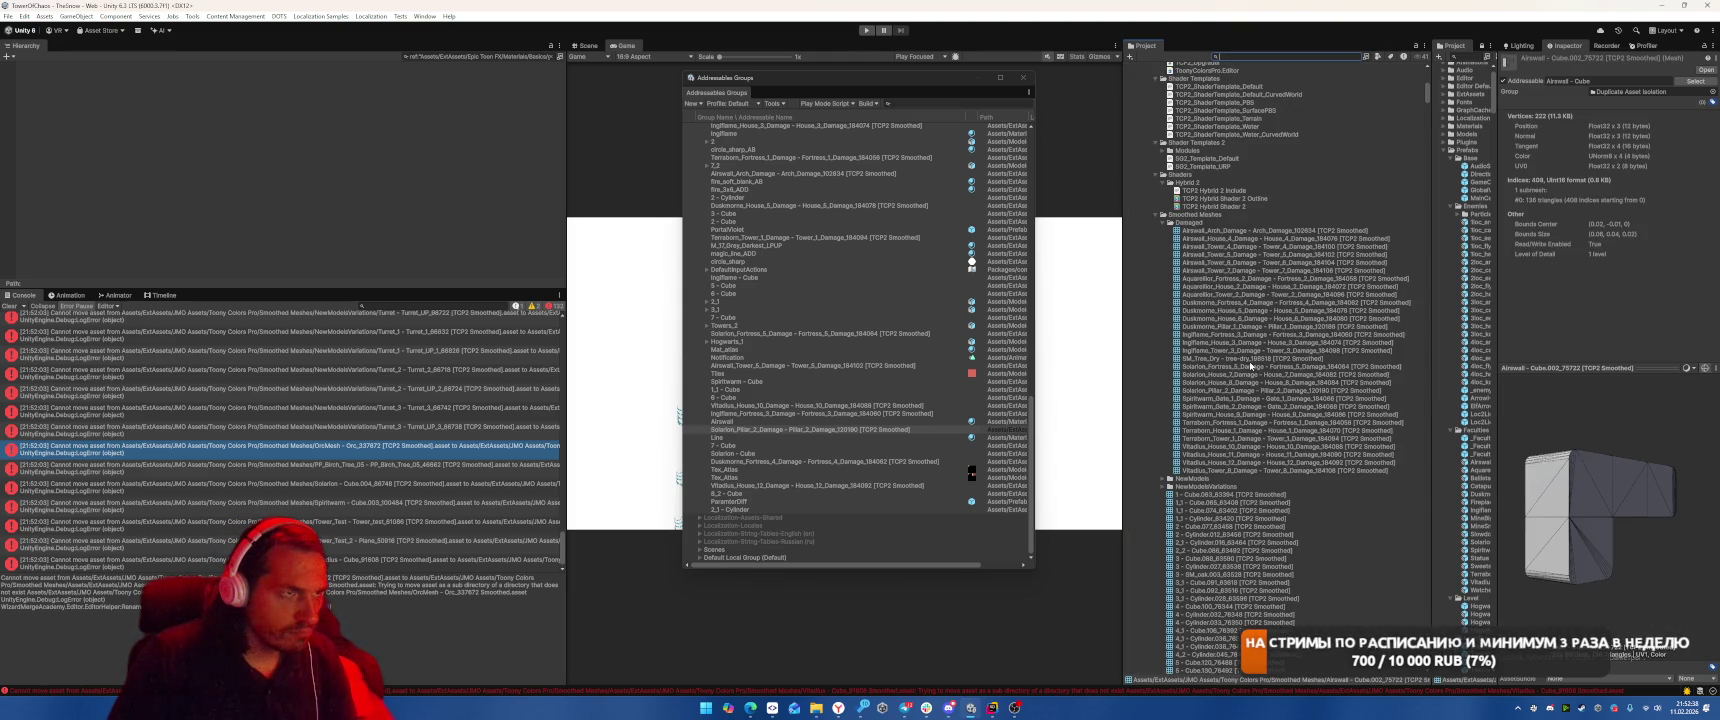
left_click(1163, 222)
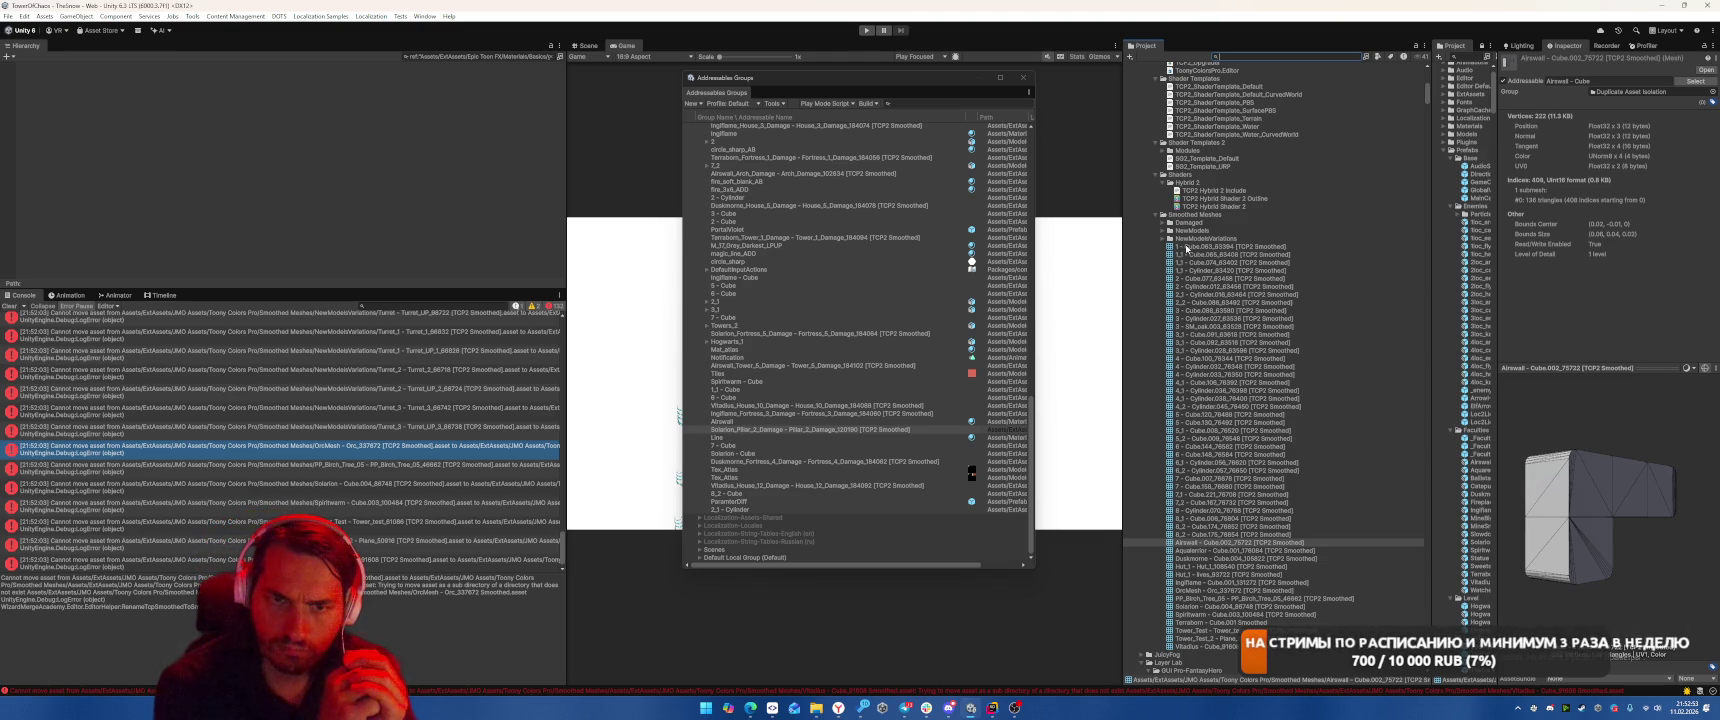
left_click(300, 502)
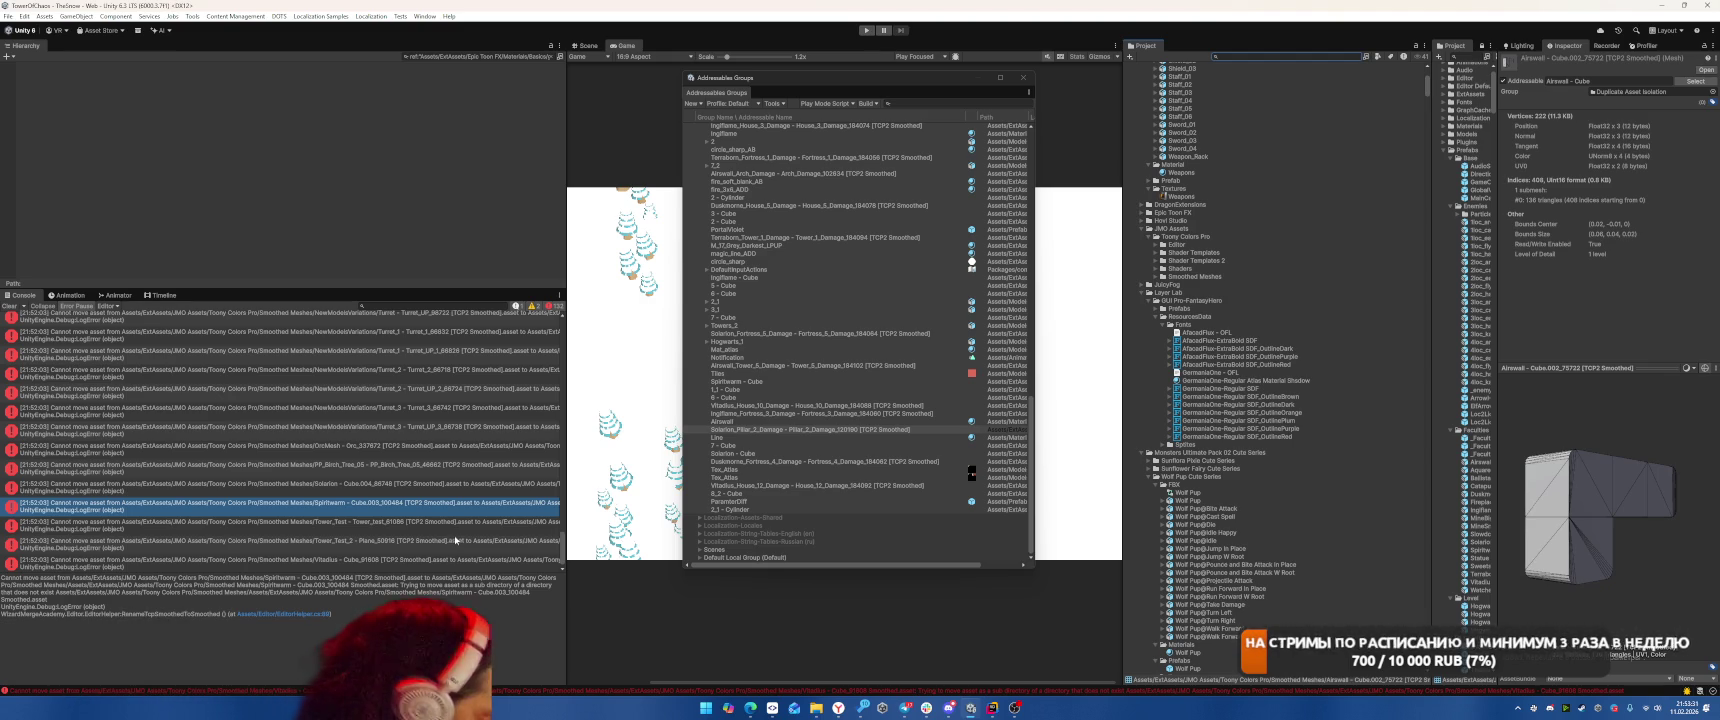
key("alt+Tab")
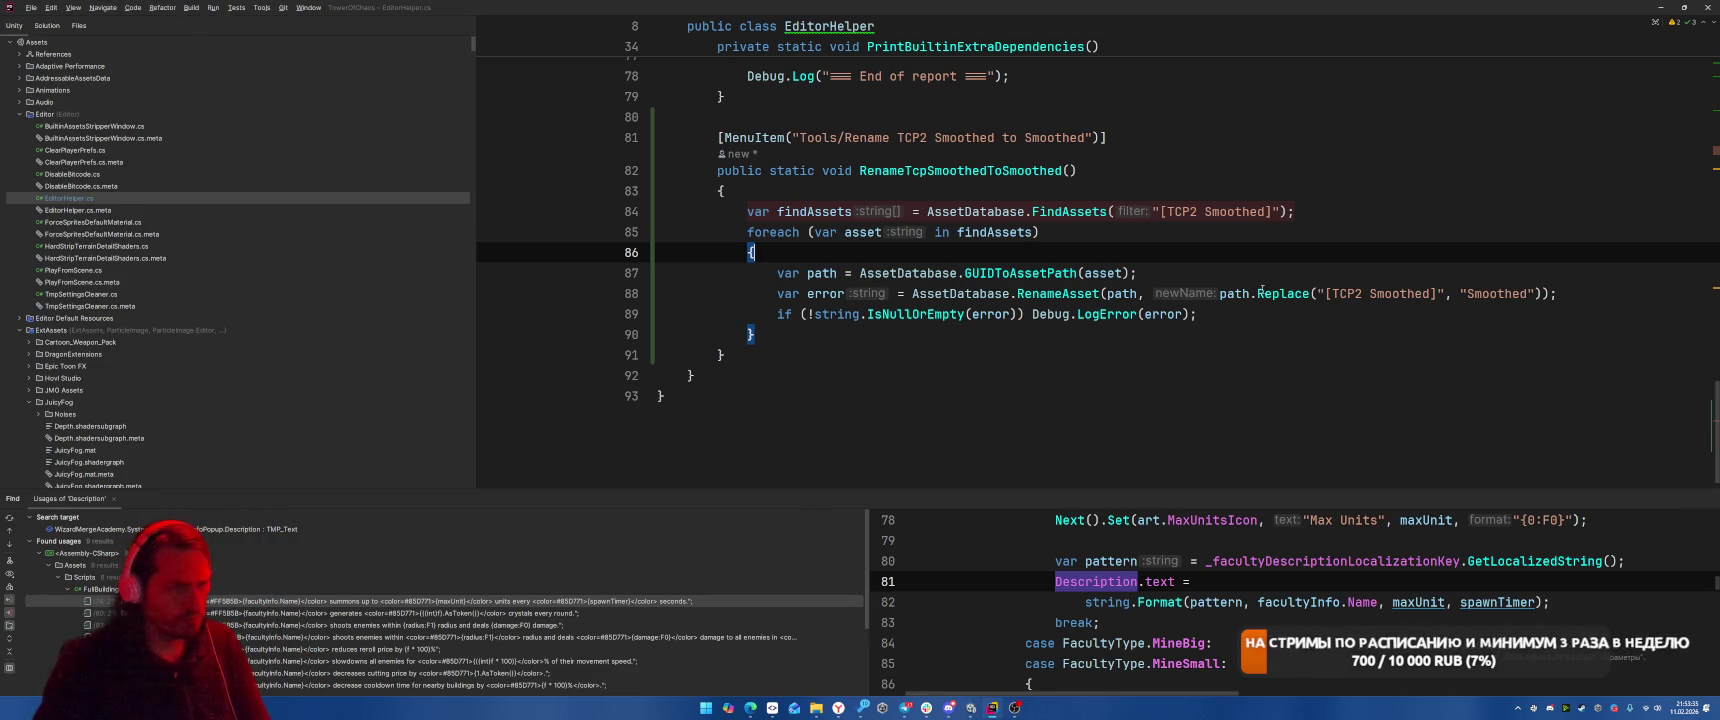
Review the RenameAsset line, then attach Rider's debugger to the Unity Editor.
left_click(1551, 293)
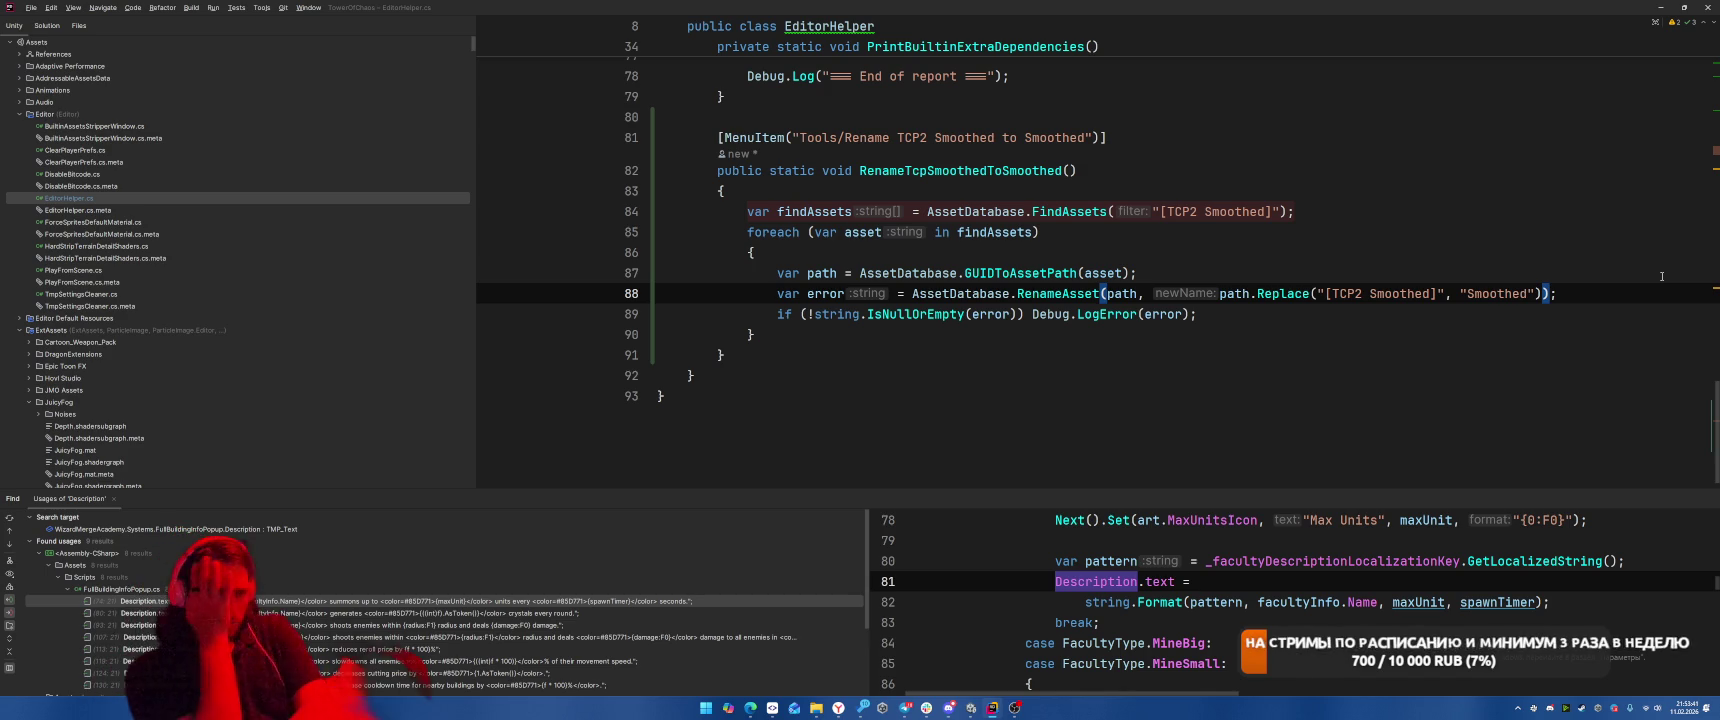
key("alt+Tab")
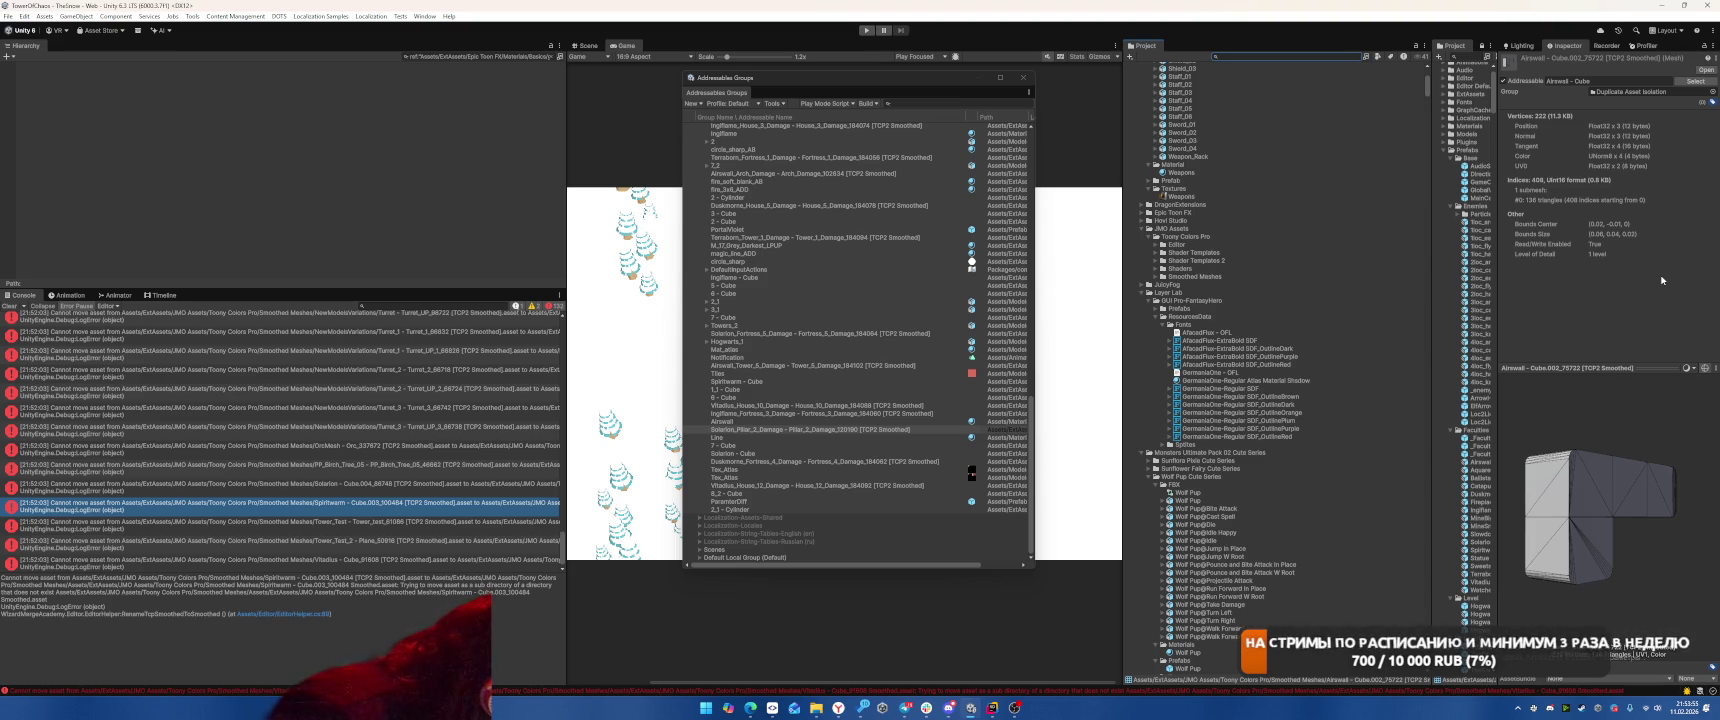
key("alt+Tab")
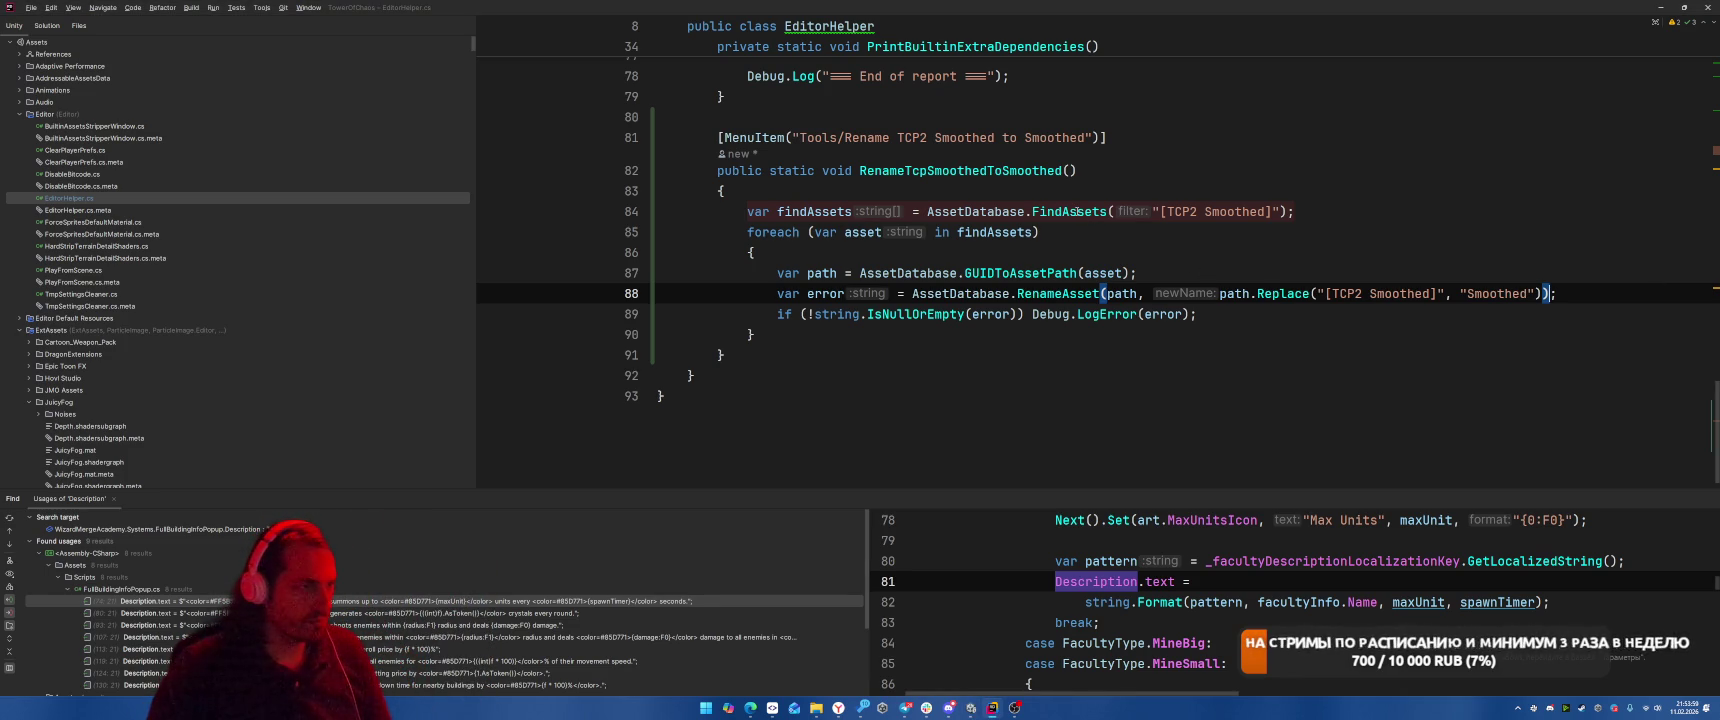
mouse_move(1074, 212)
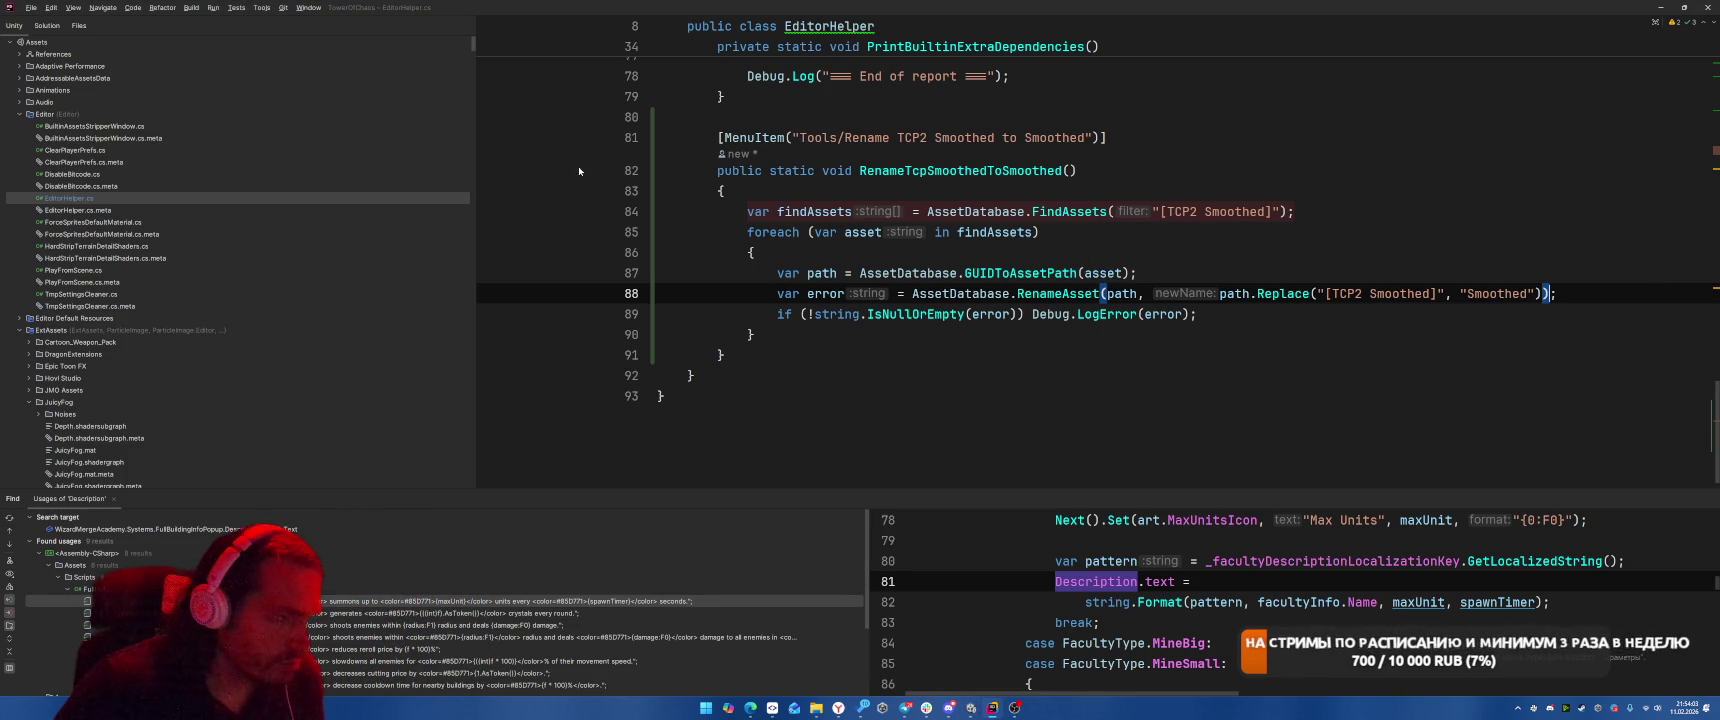
left_click(213, 7)
left_click(231, 25)
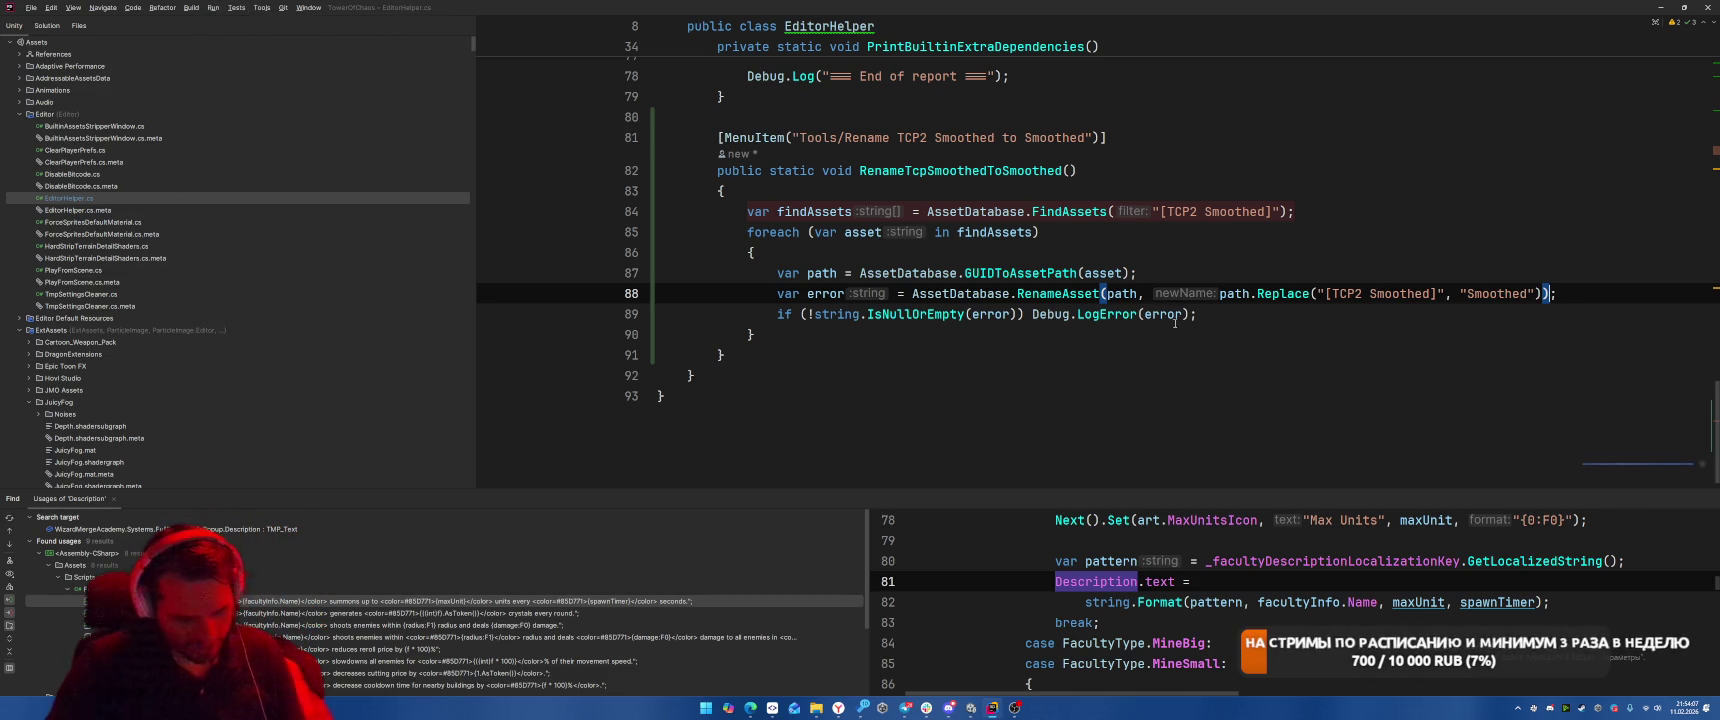
key("alt+Tab")
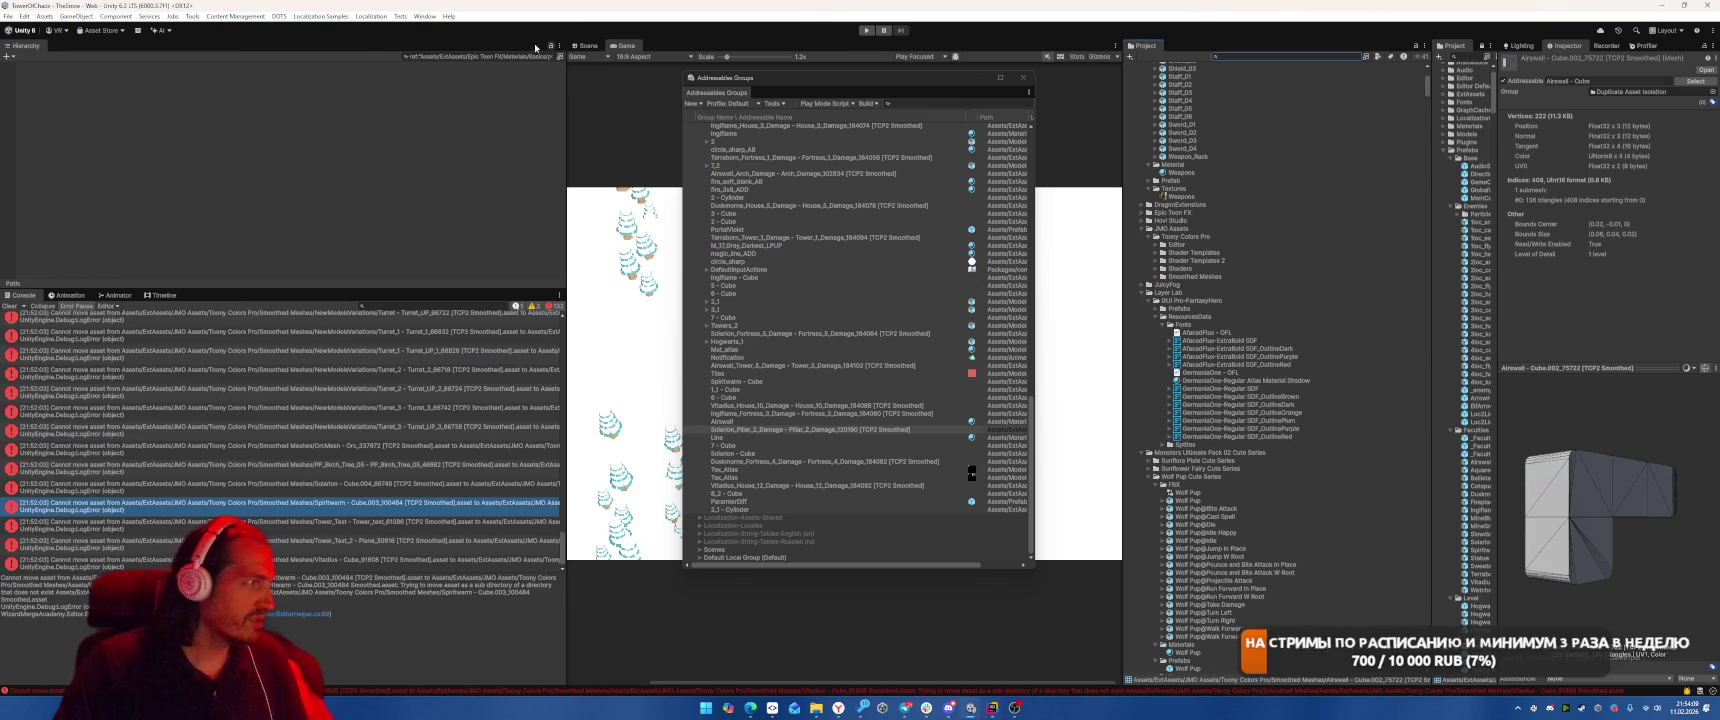
Run Tools > Rename TCP2 Smoothed to Smoothed, then return to Rider at blank line 80.
left_click(192, 16)
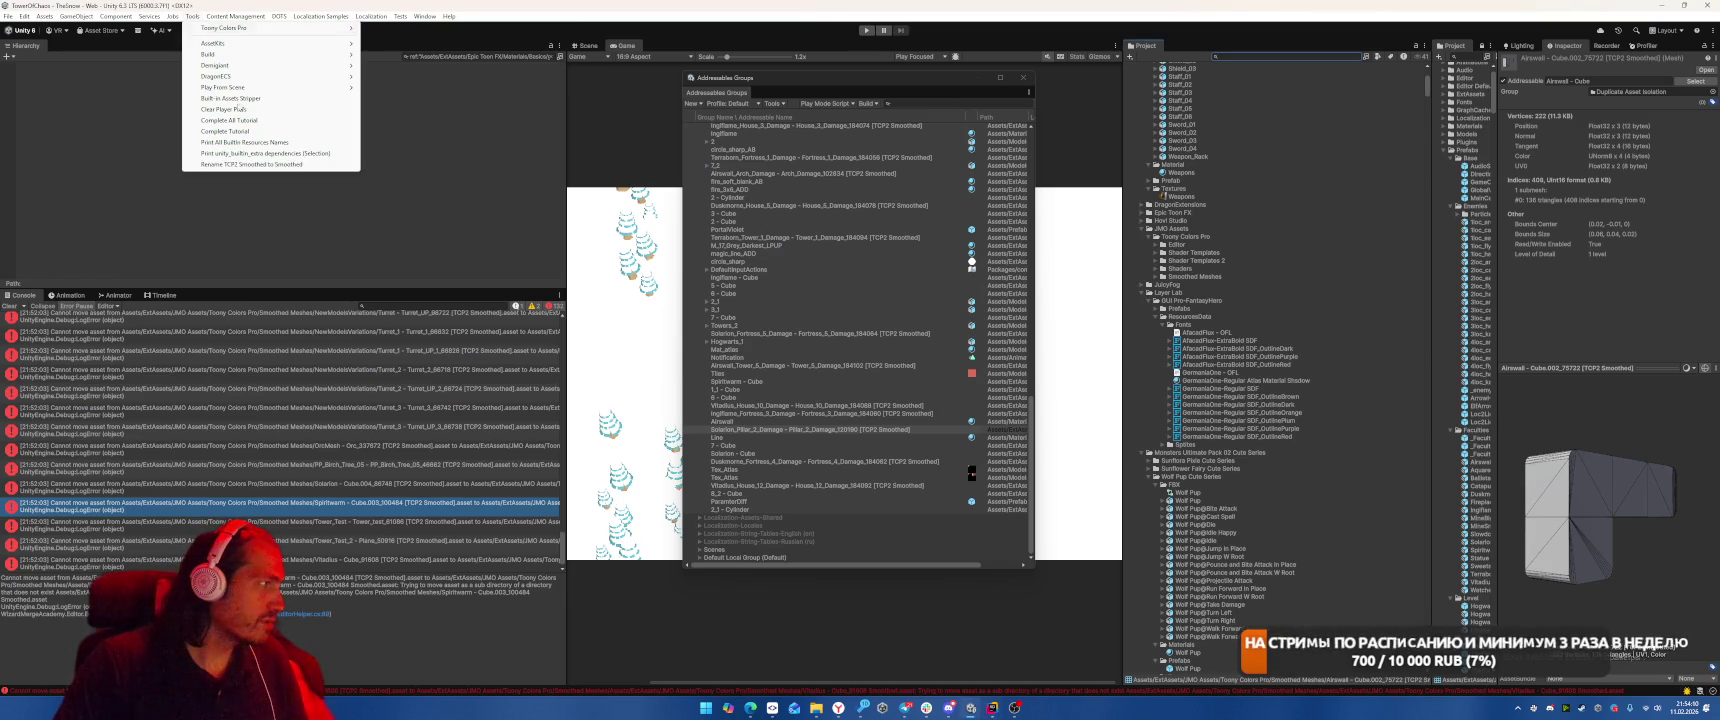
left_click(237, 164)
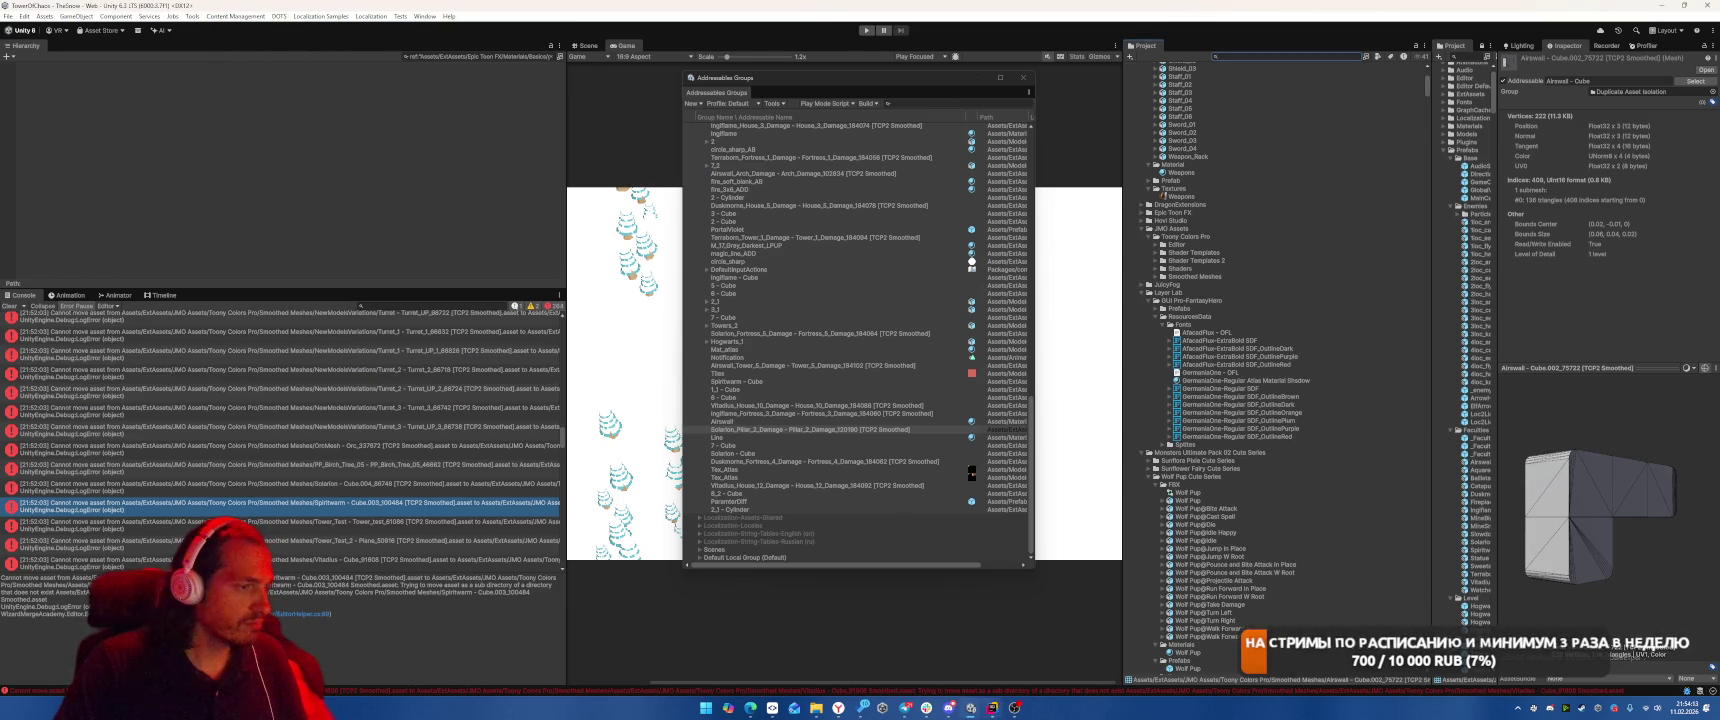
key("alt+Tab")
left_click(1143, 310)
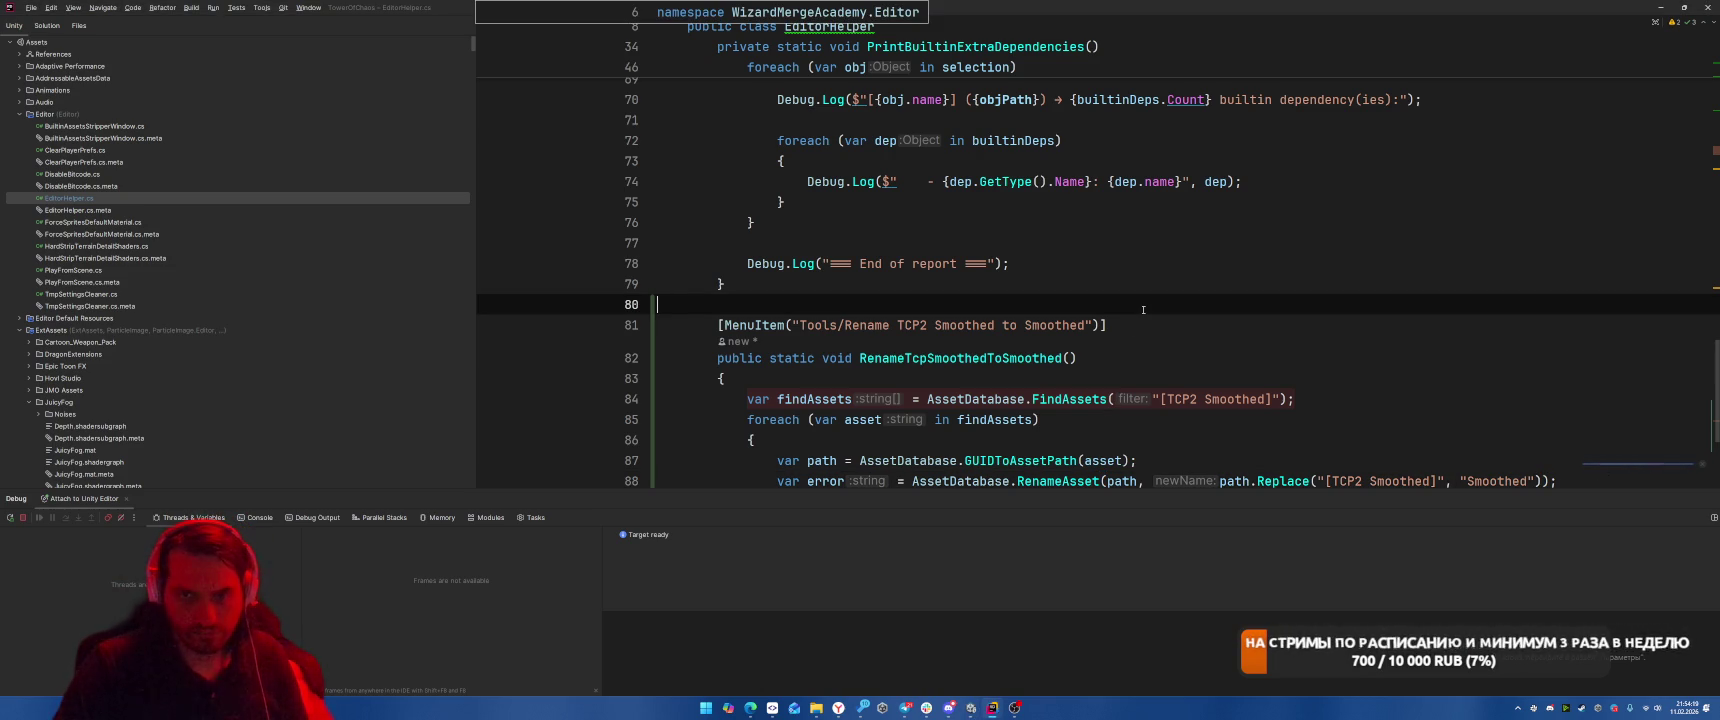
Scroll EditorHelper and bring up the run and debugging options with the debugger still attached.
scroll(1150, 310, "down", 1)
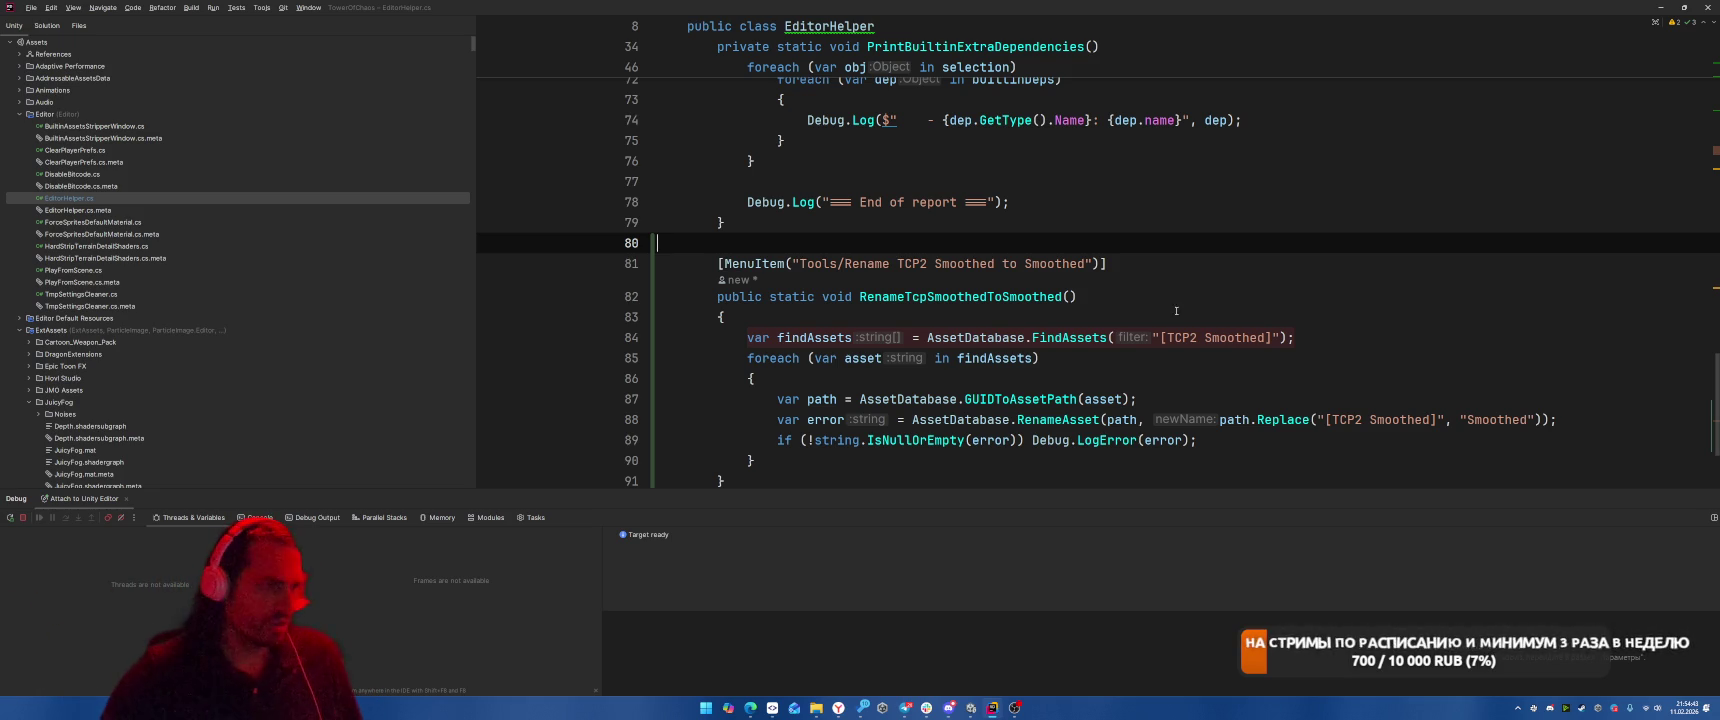
key("alt+Tab")
key("alt+Tab")
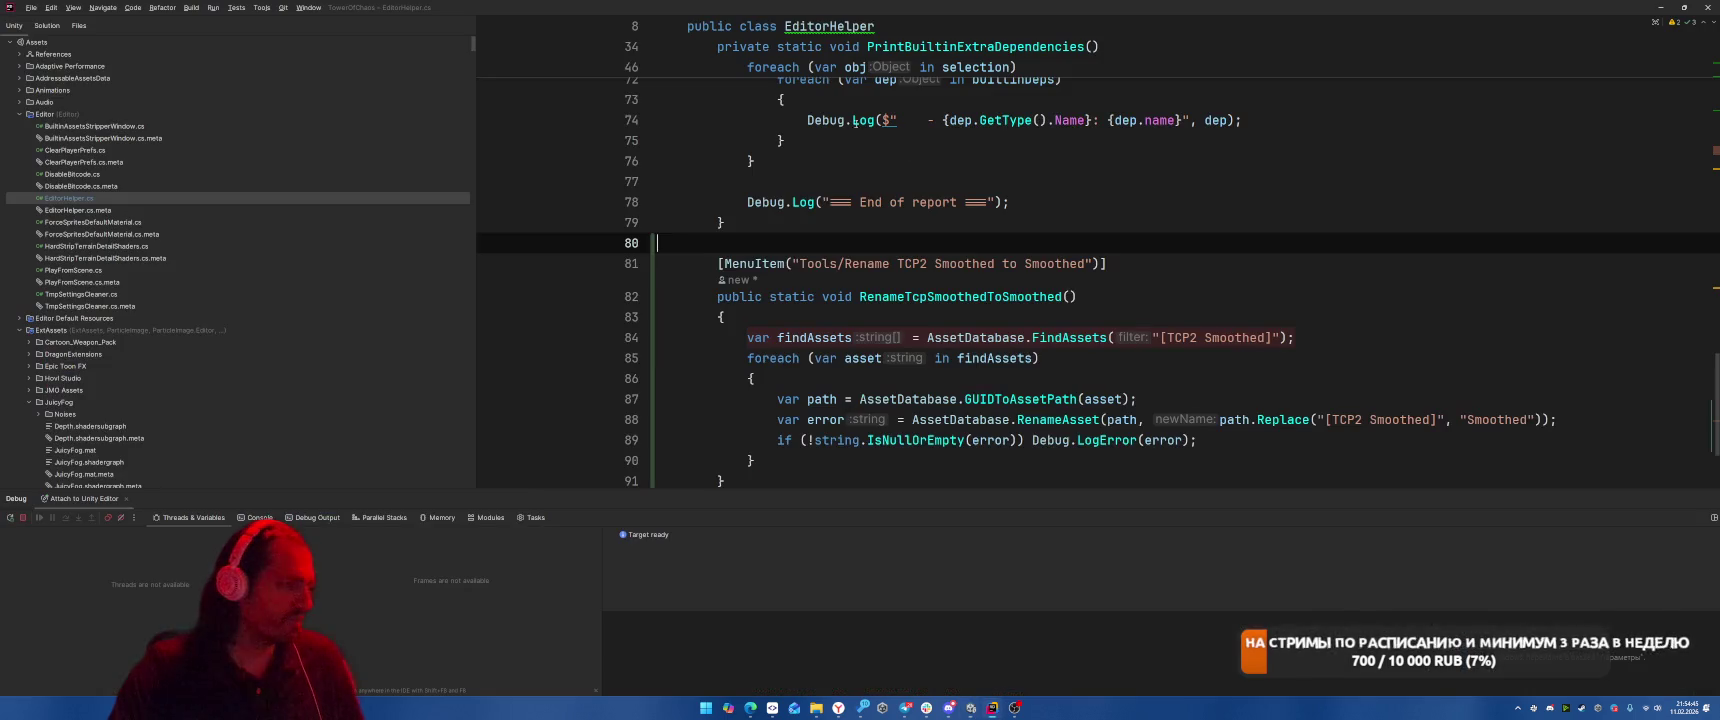
left_click(213, 7)
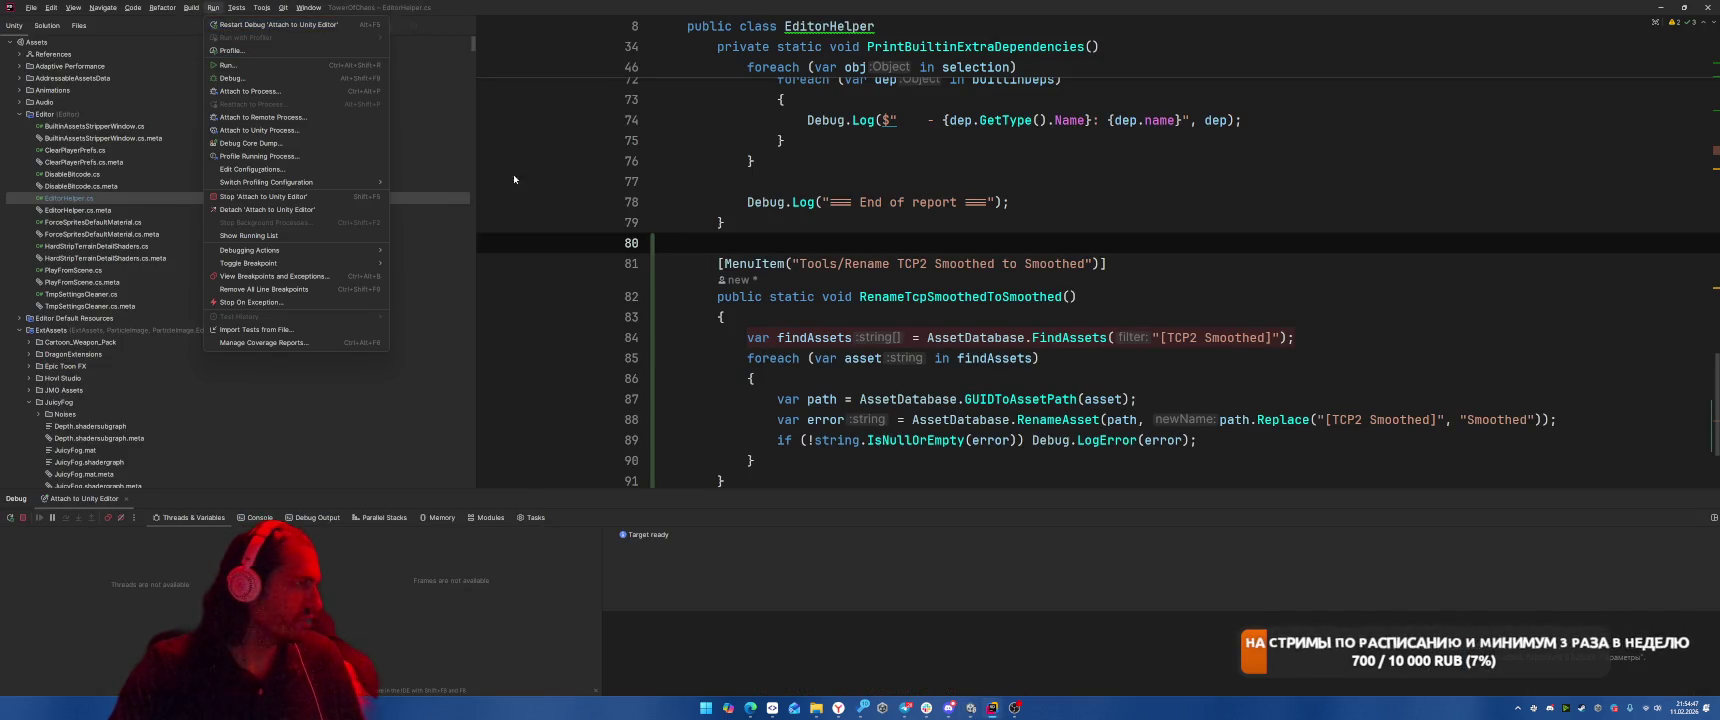
In Unity, run Tools > Rename TCP2 Smoothed to Smoothed to hit the breakpoint.
left_click(290, 78)
left_click(188, 16)
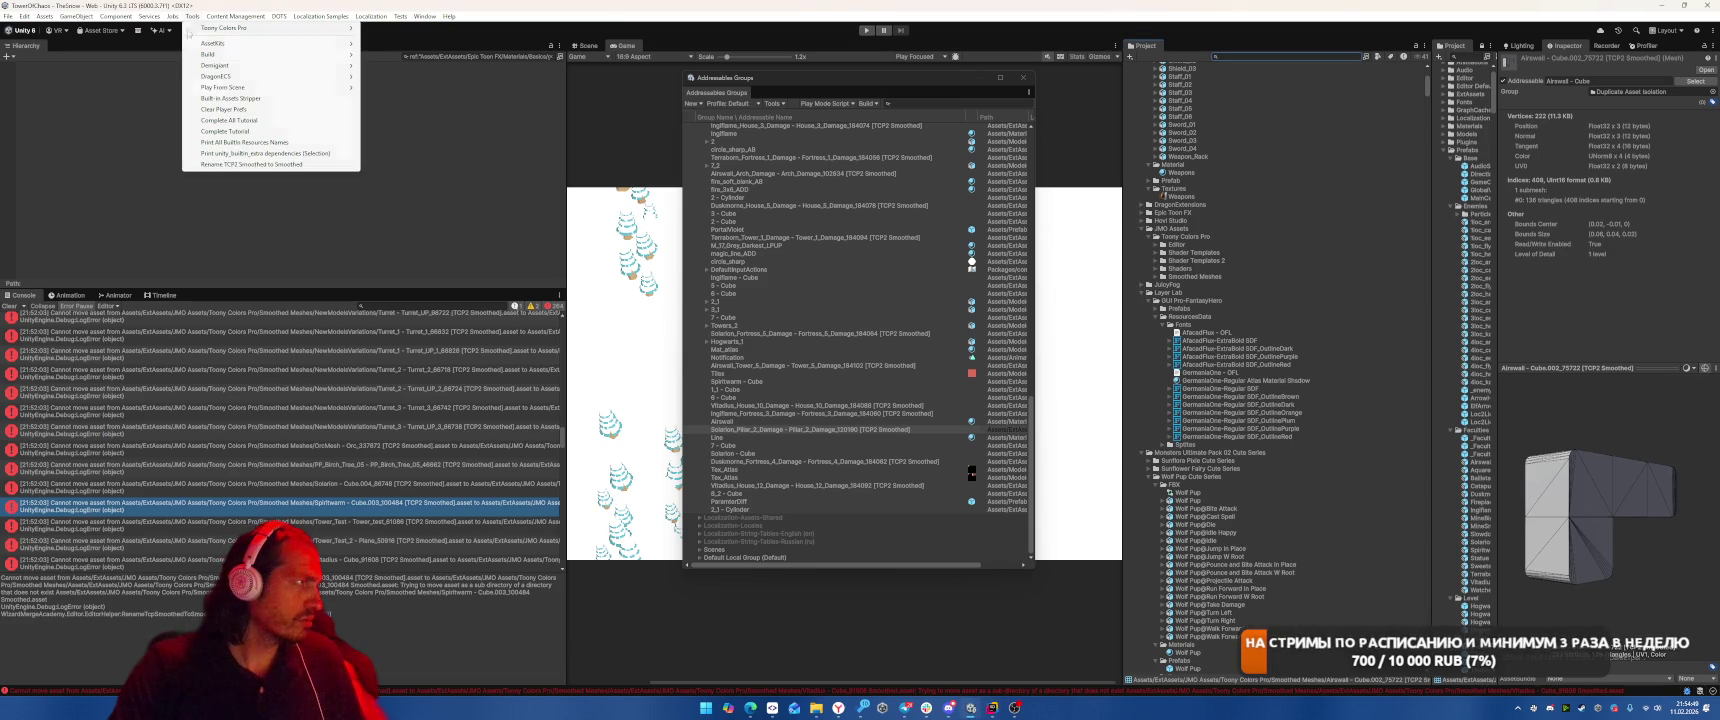
left_click(235, 165)
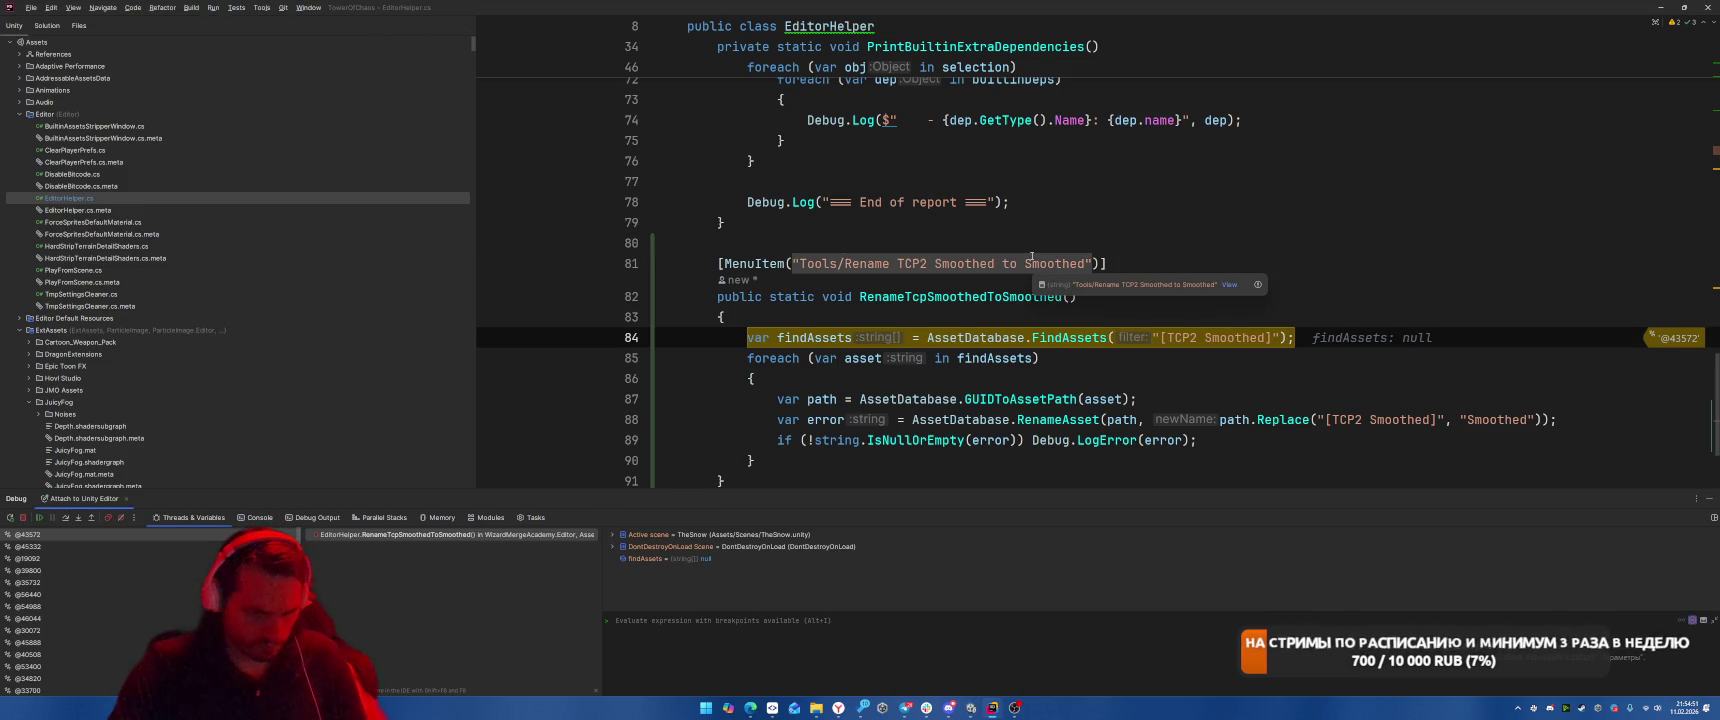
Step through the loop to the error check and inspect the 'Cannot move asset' error value.
key("F8")
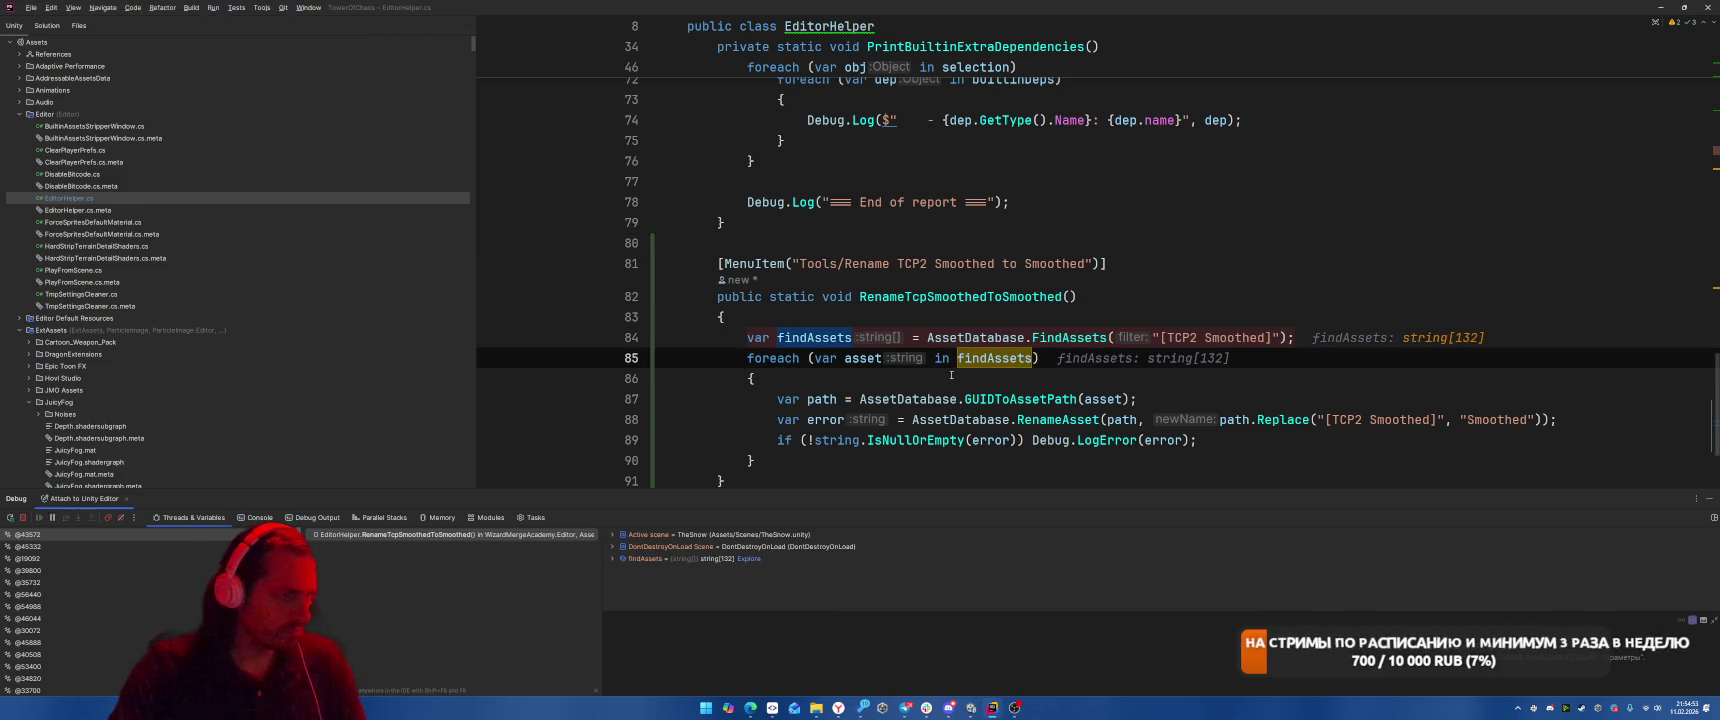
key("F8")
key("F8")
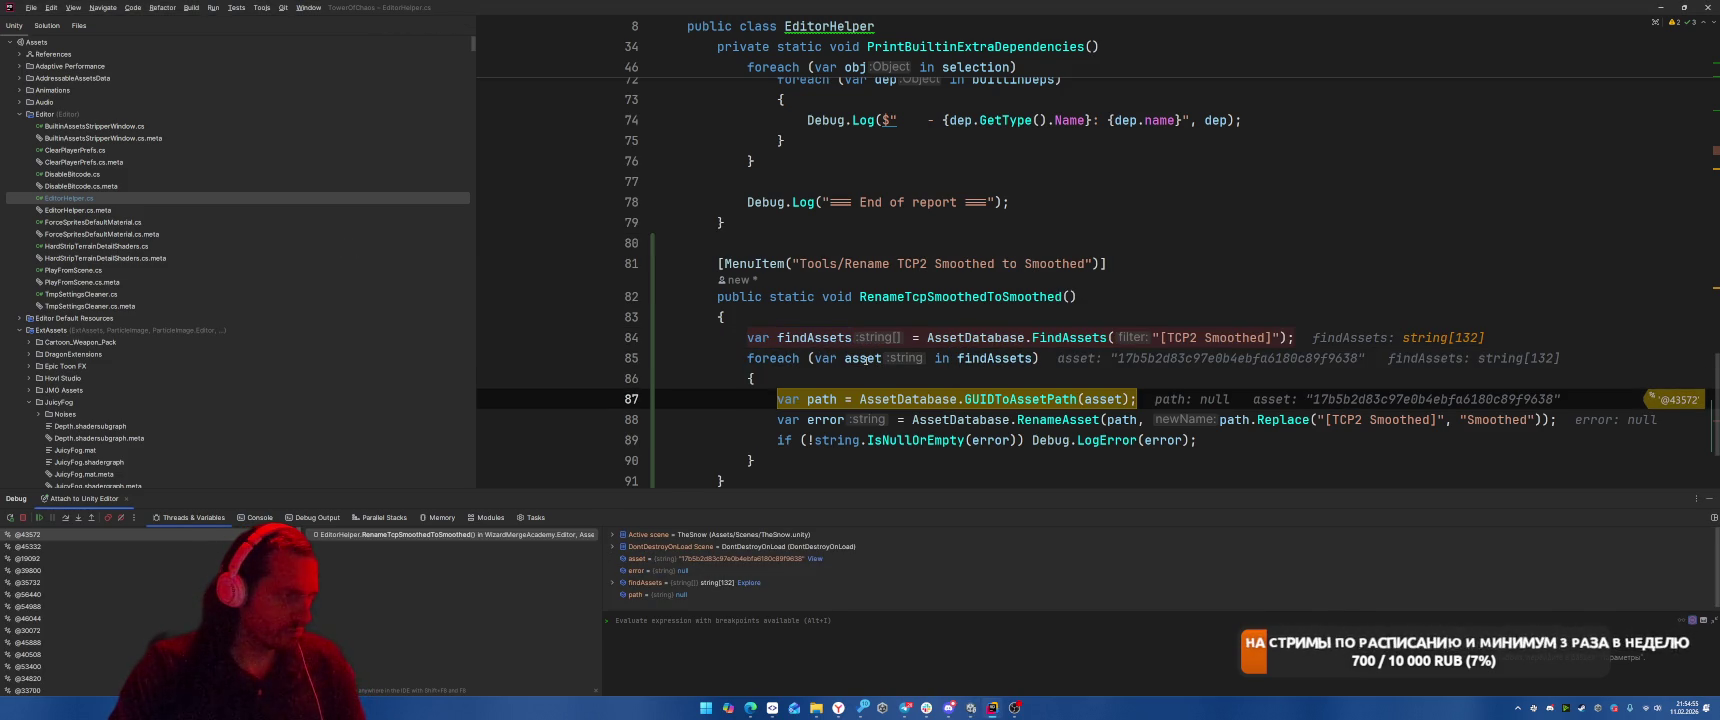
mouse_move(849, 358)
key("F8")
mouse_move(822, 400)
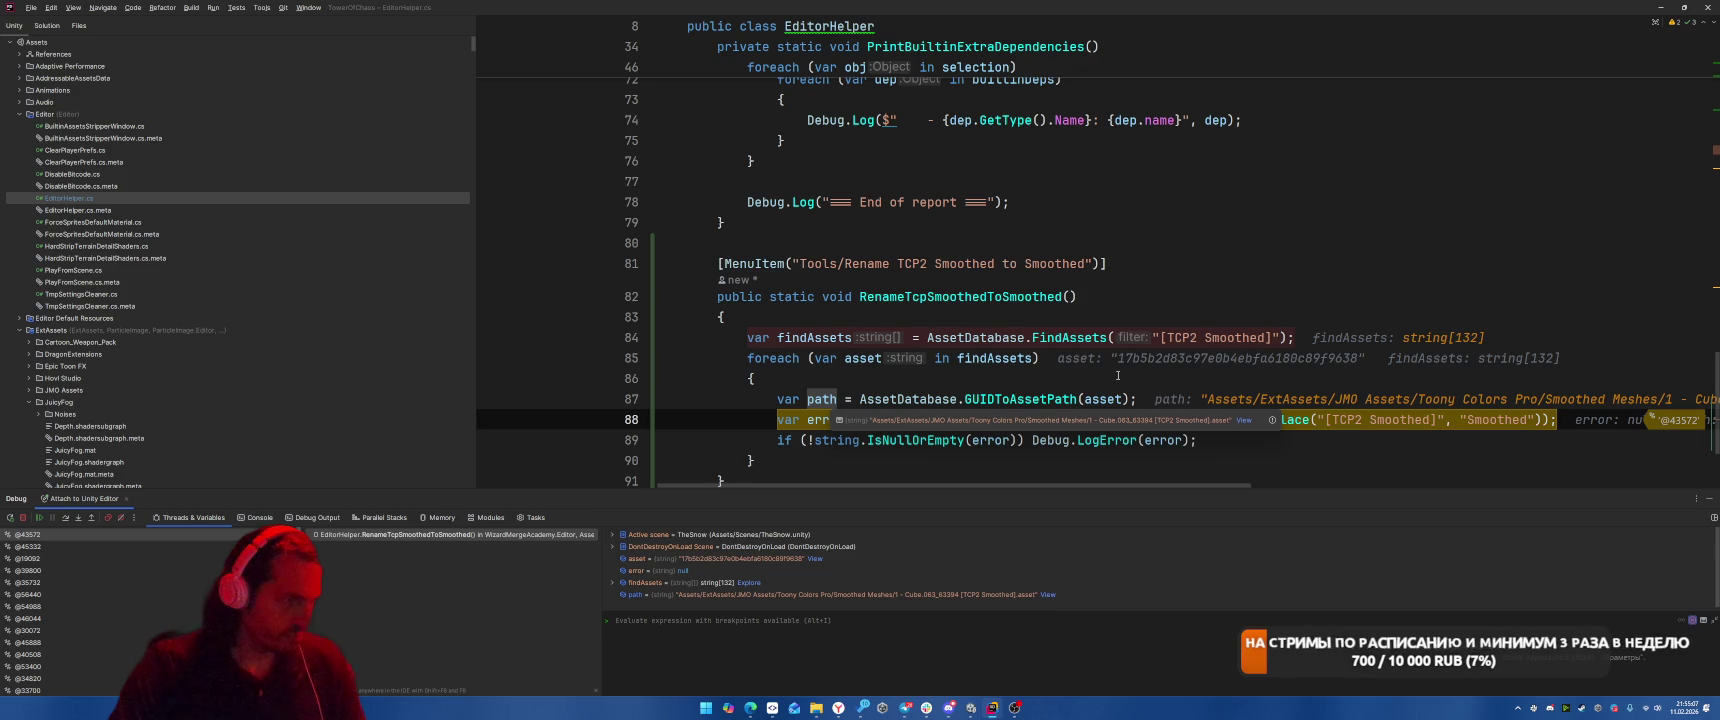
key("F8")
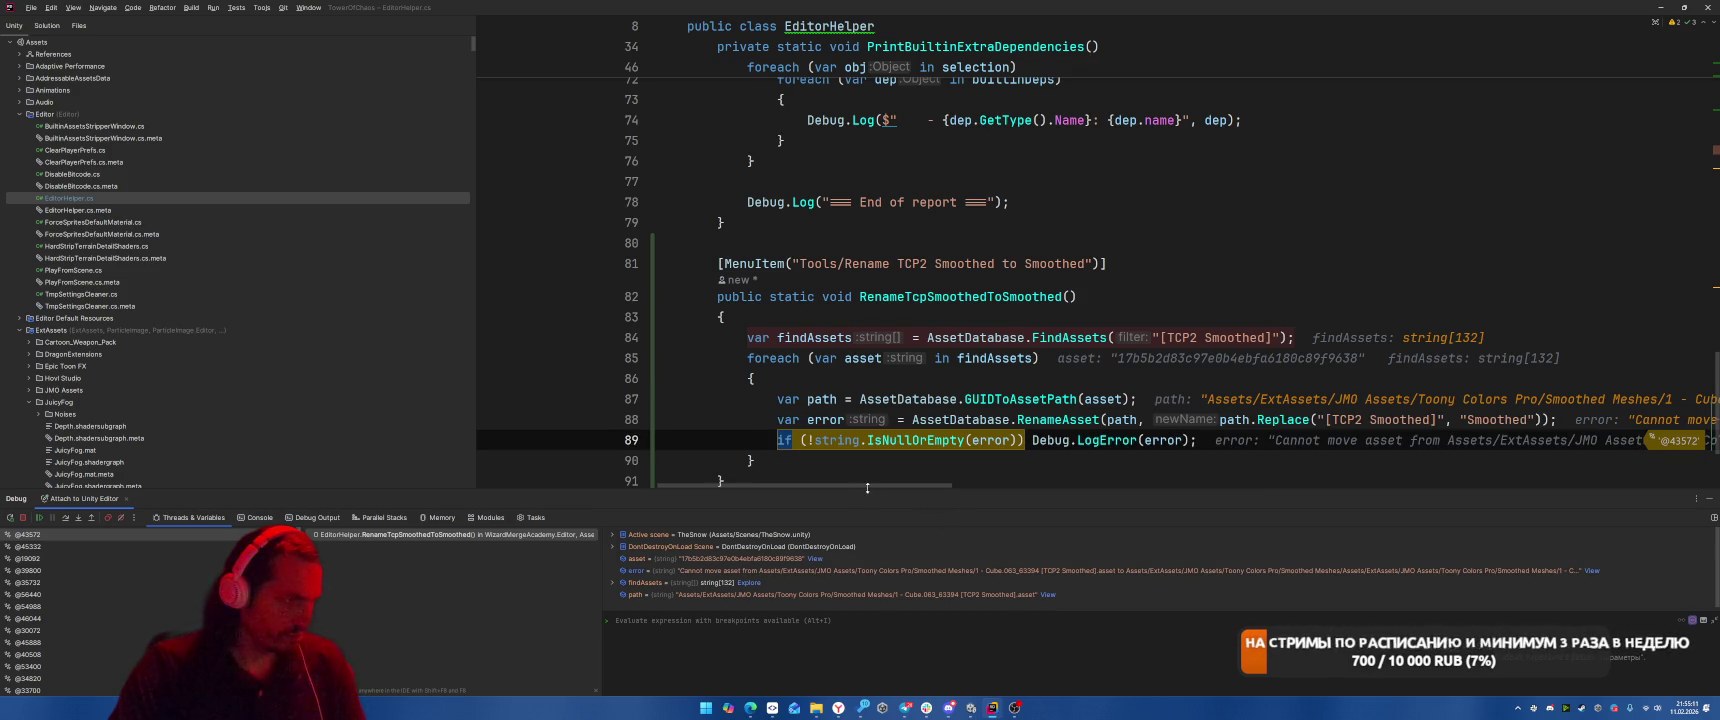
left_click(929, 571)
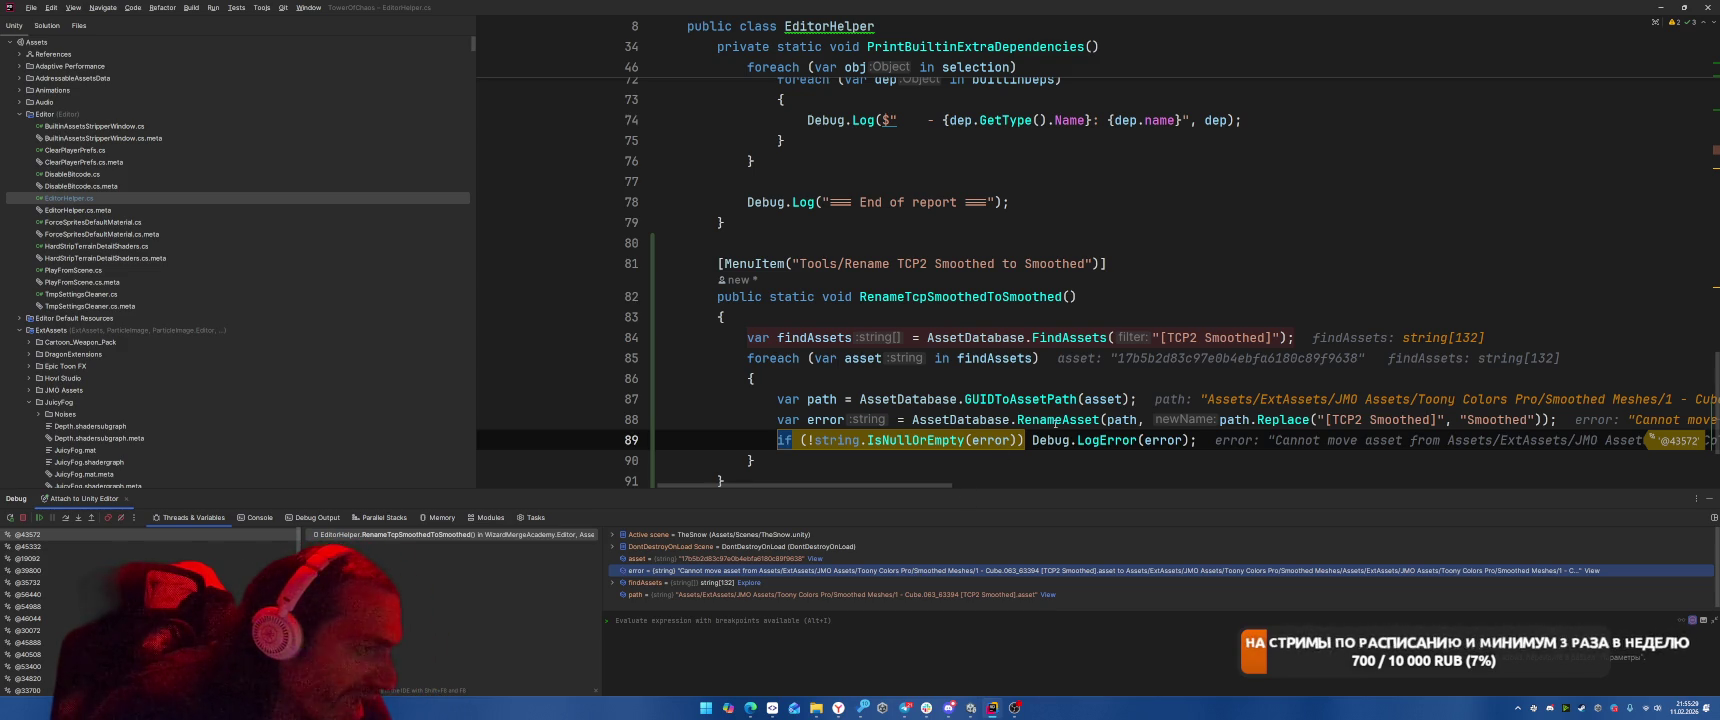
mouse_move(1056, 425)
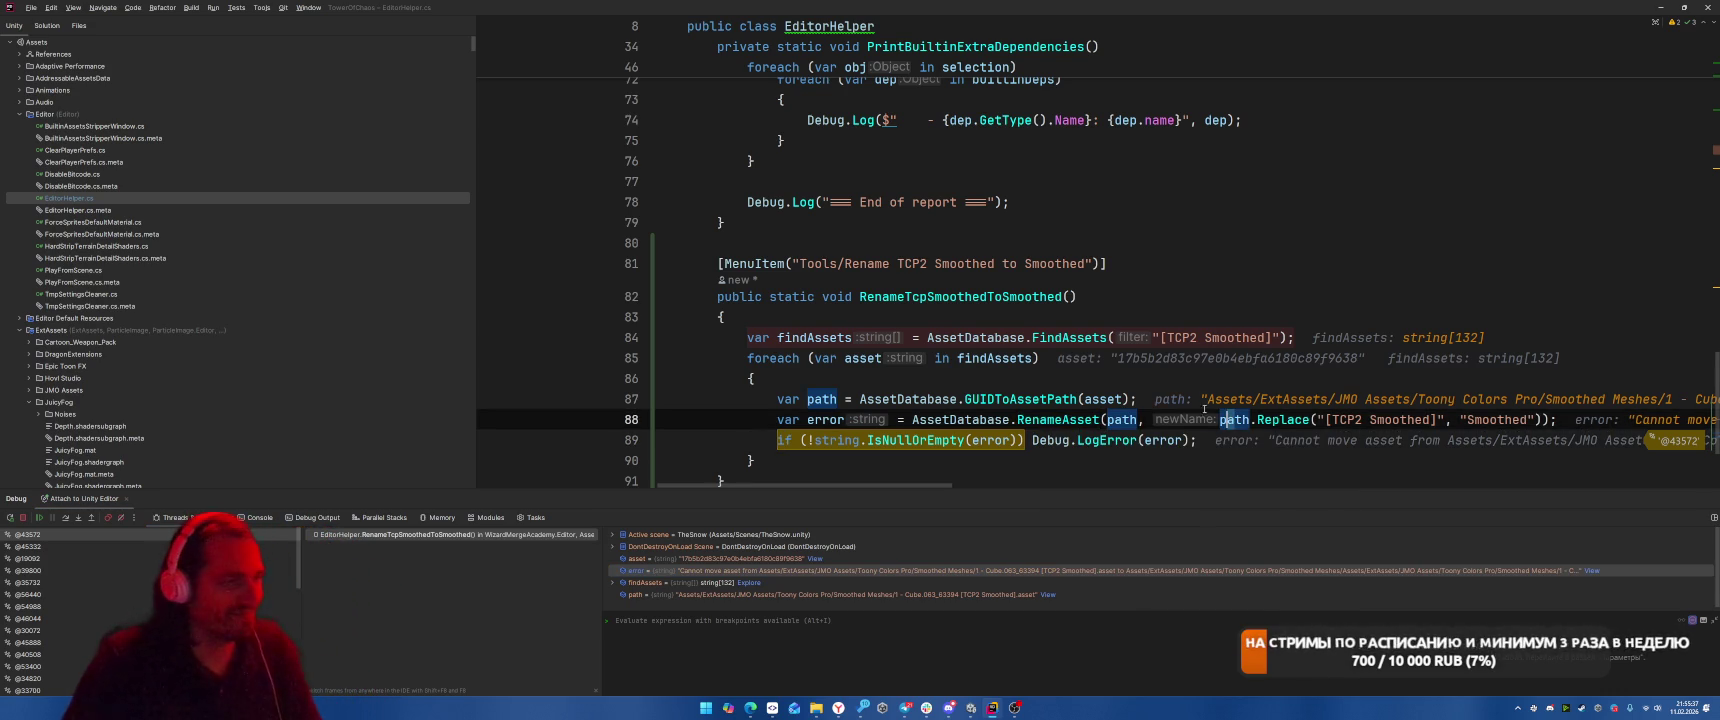
Add 'var fileName = Path.GetFileName(path);' below the path line.
left_click(1096, 388)
key("End")
key("Return")
type("var fil")
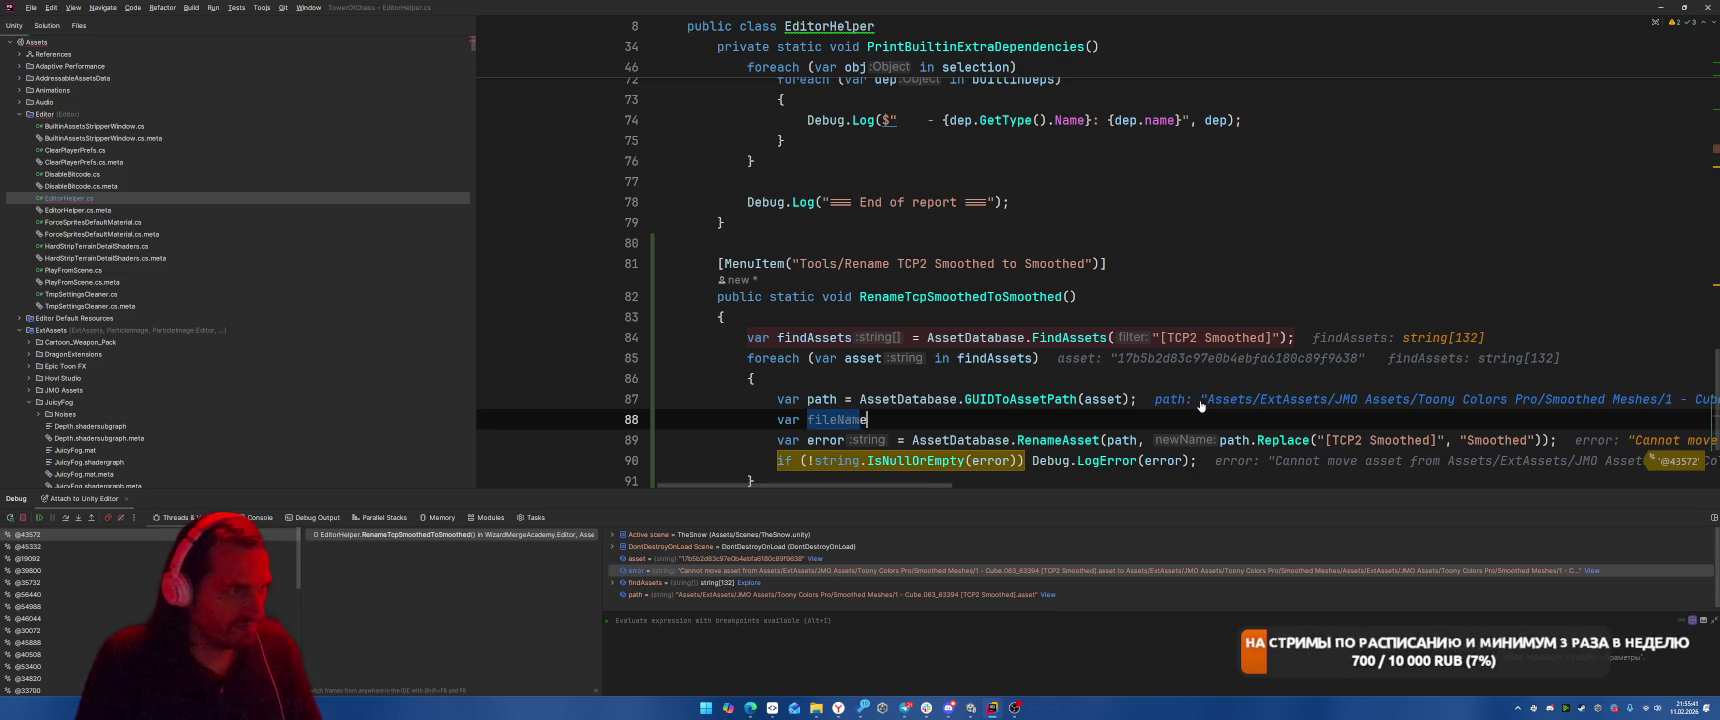
type("eName = Fi")
key("BackSpace")
key("BackSpace")
type("Dire")
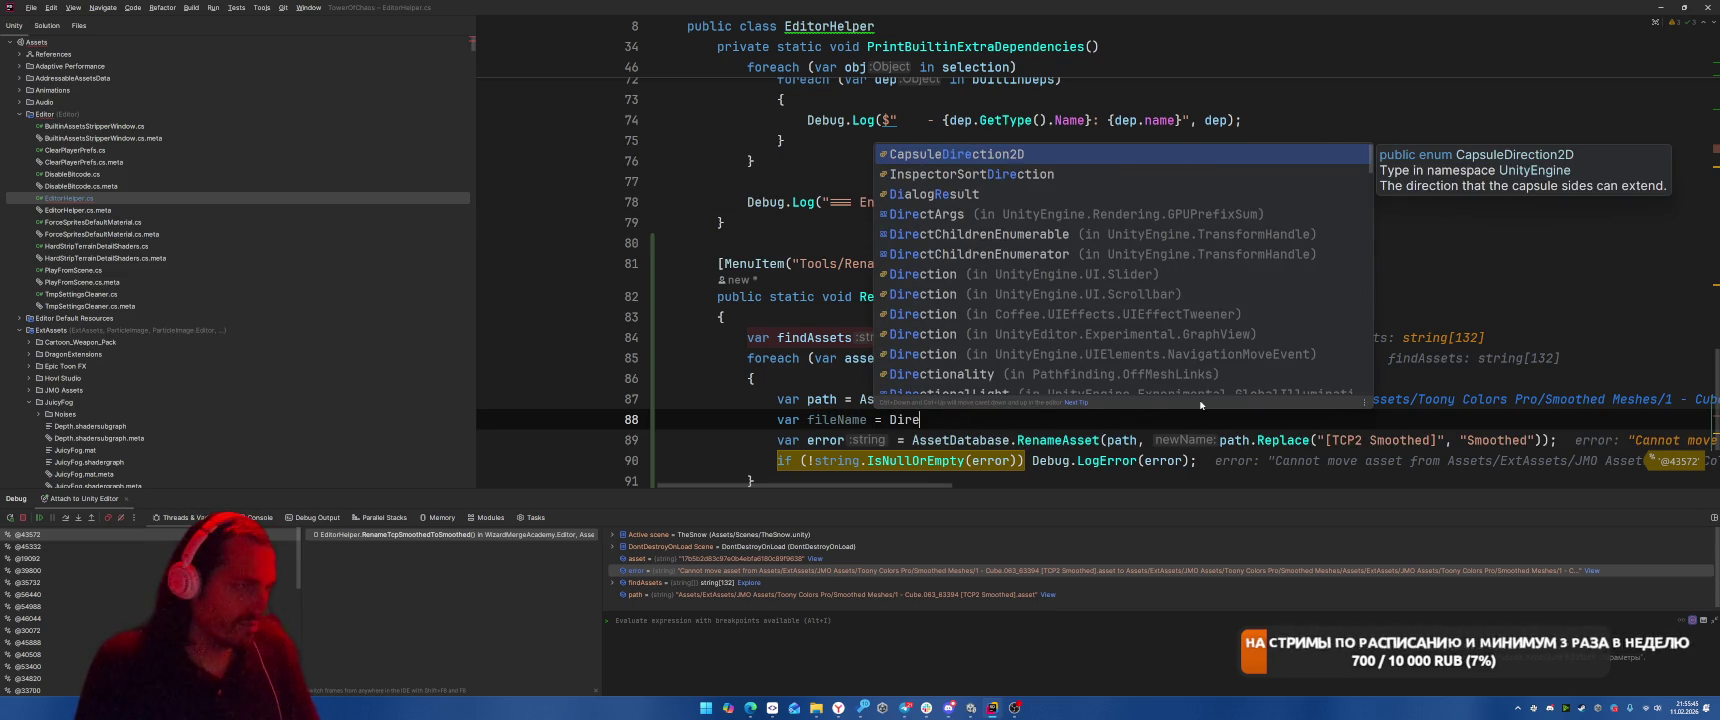
type("ctor")
key("Return")
type(".Fil")
key("BackSpace")
key("BackSpace")
key("BackSpace")
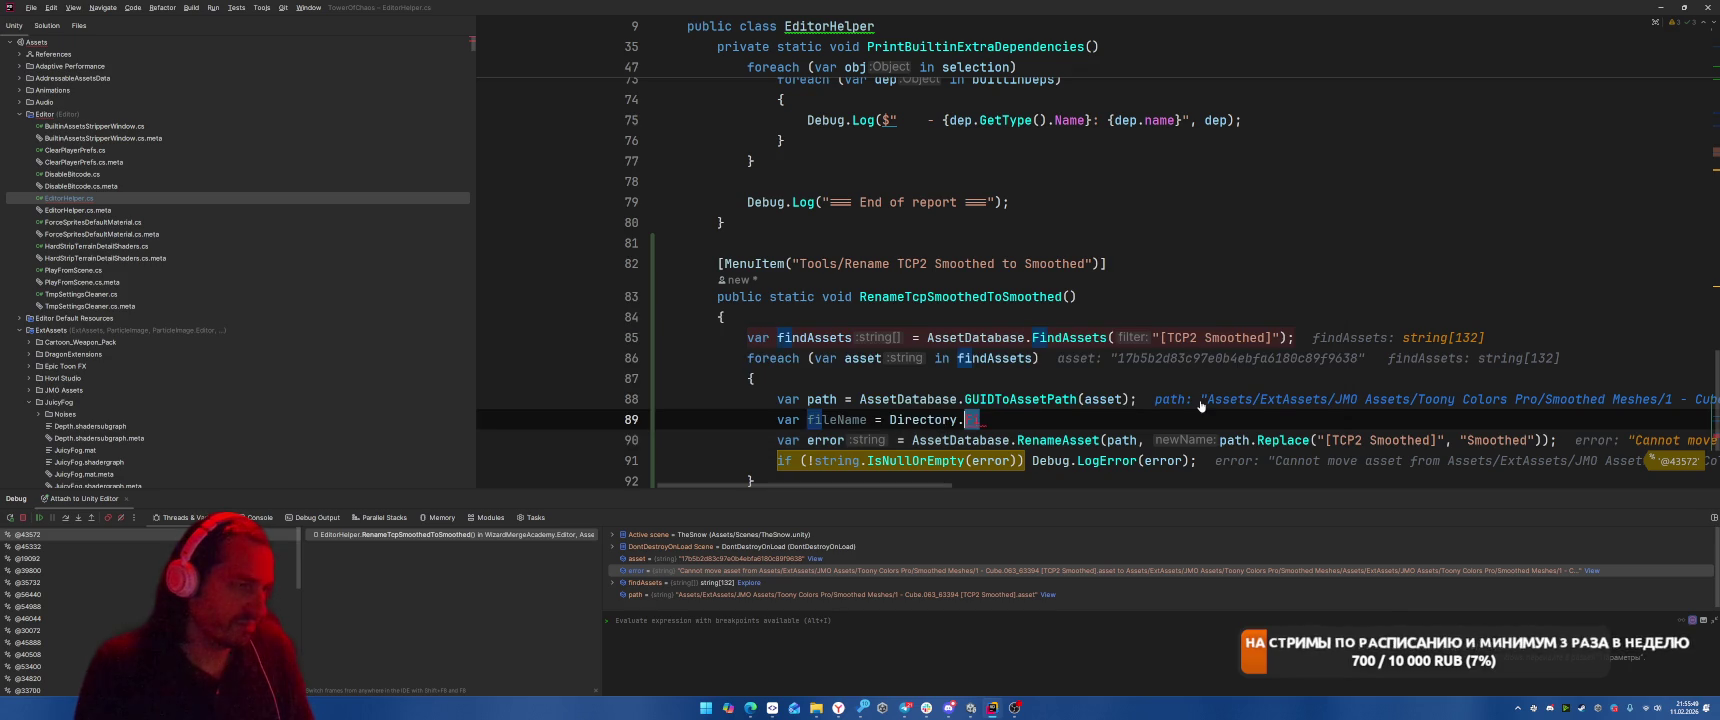
type("File")
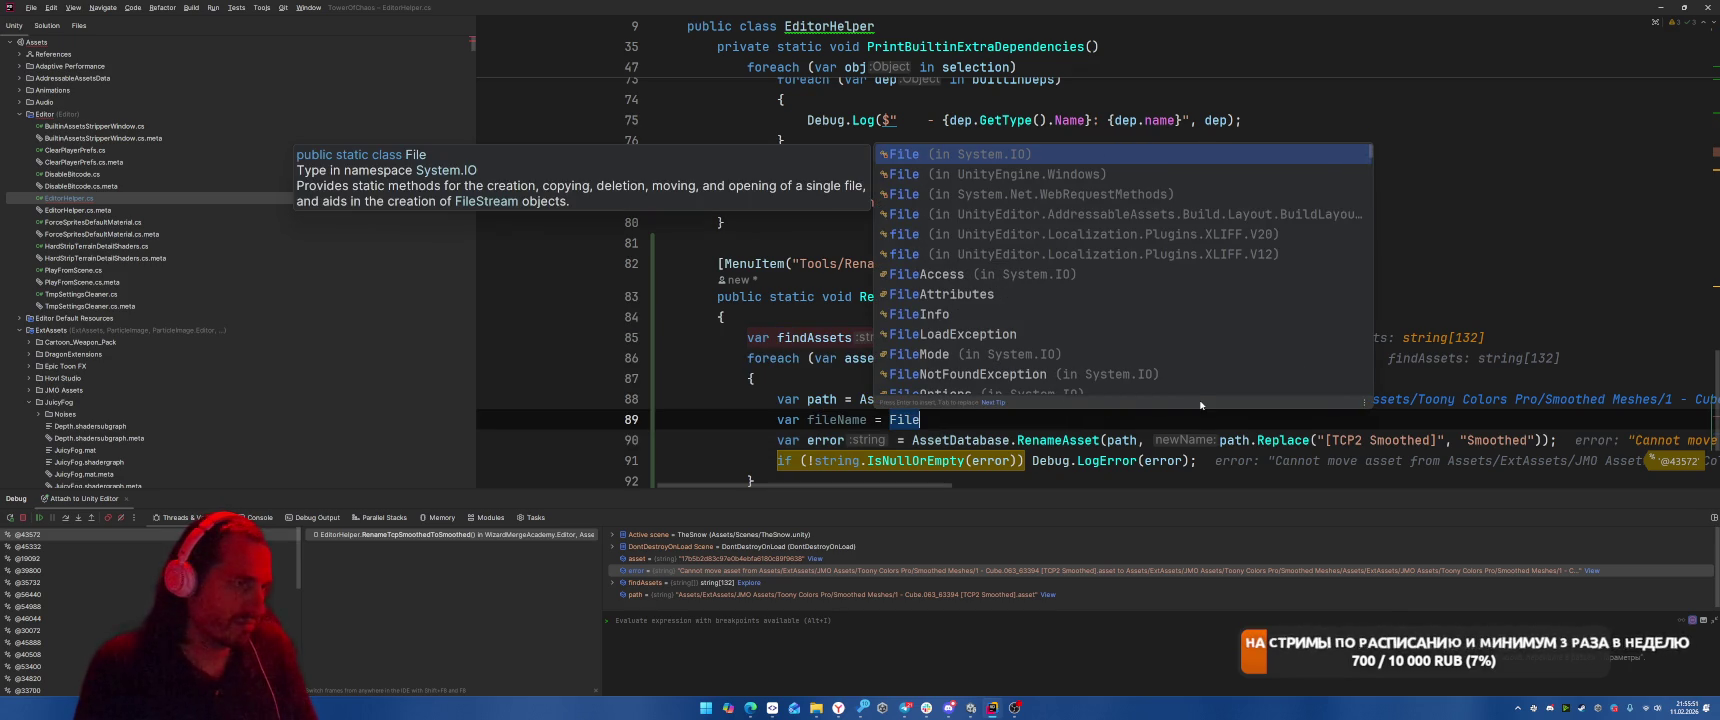
type(".Get")
key("Escape")
key("BackSpace")
key("BackSpace")
key("BackSpace")
type("path")
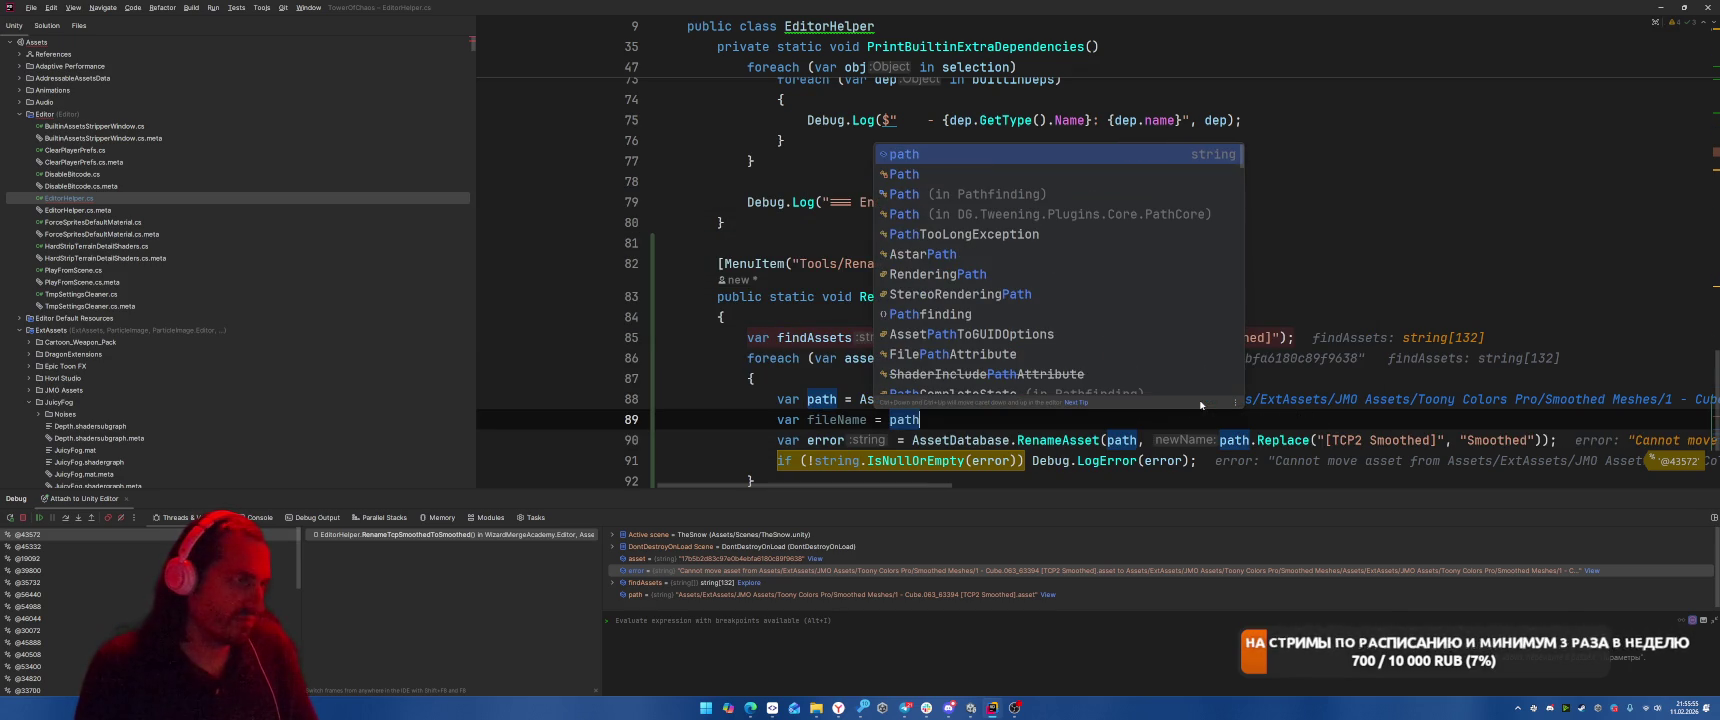
key("Down")
key("Return")
type(".G")
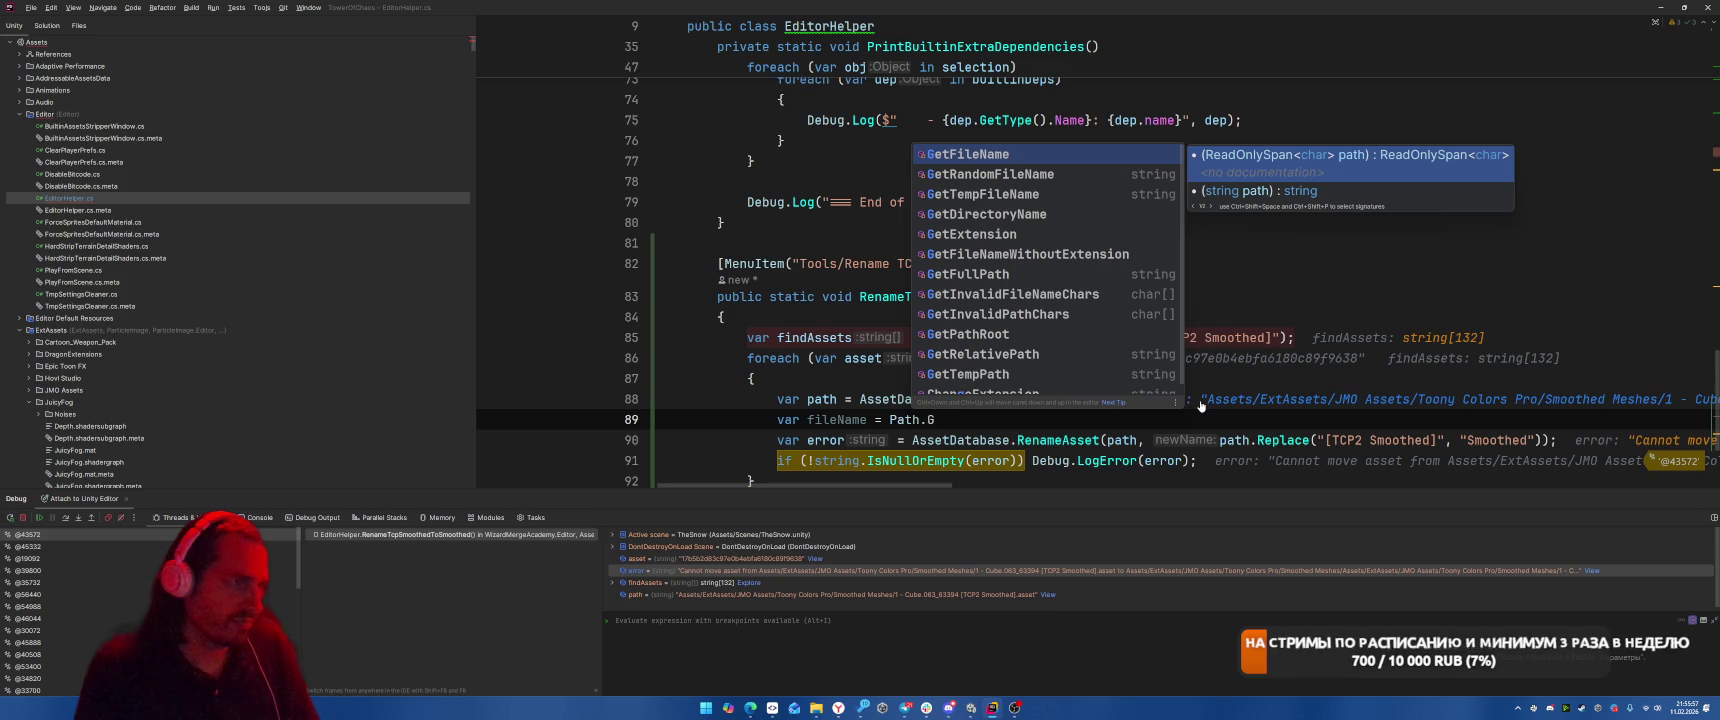
key("Return")
type("path);")
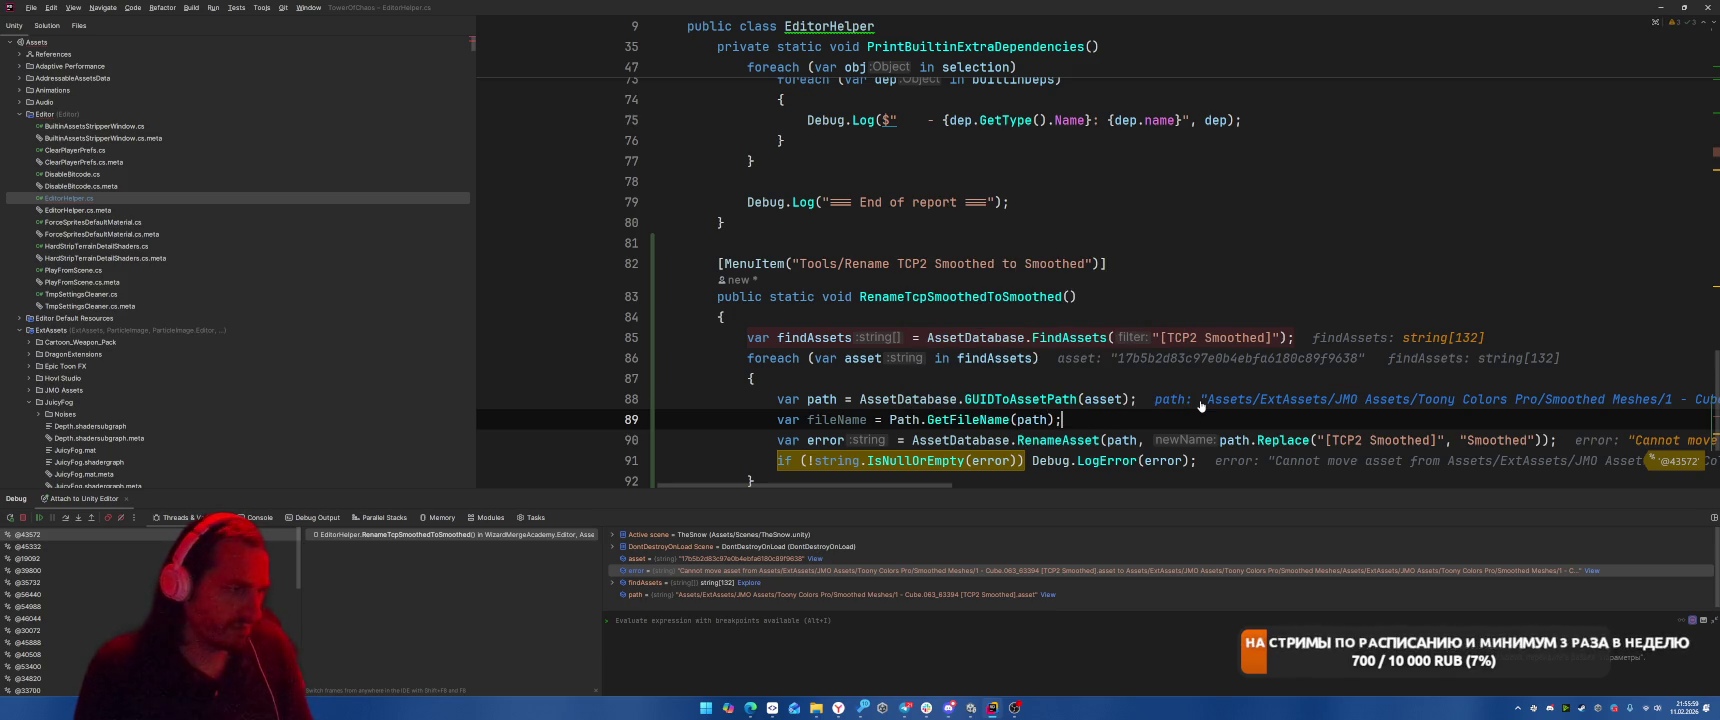
Pass fileName.Replace instead of path.Replace to RenameAsset, then stop the debugging session.
left_click(837, 419)
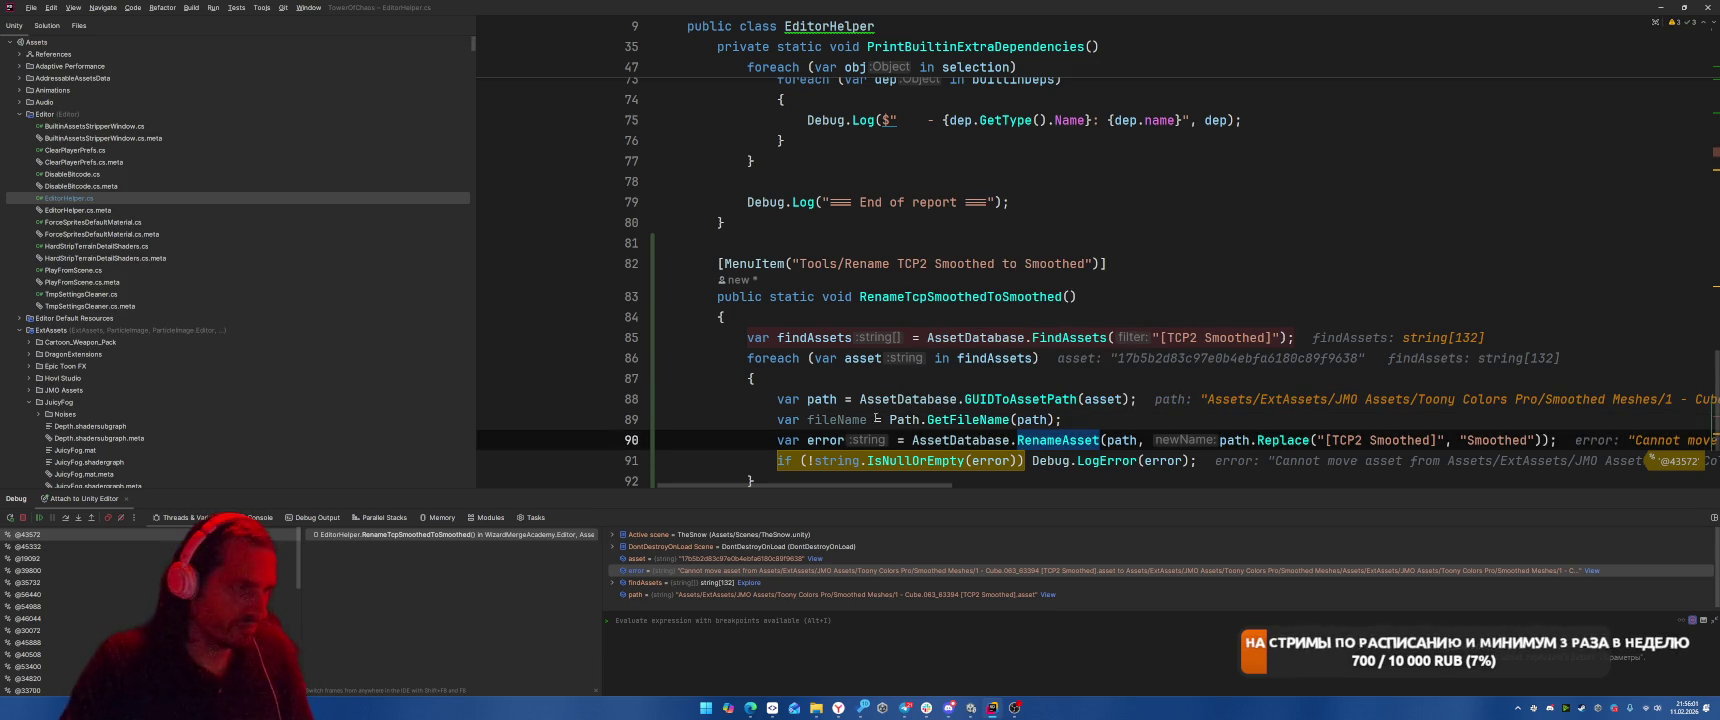
double_click(1233, 440)
key("ctrl+v")
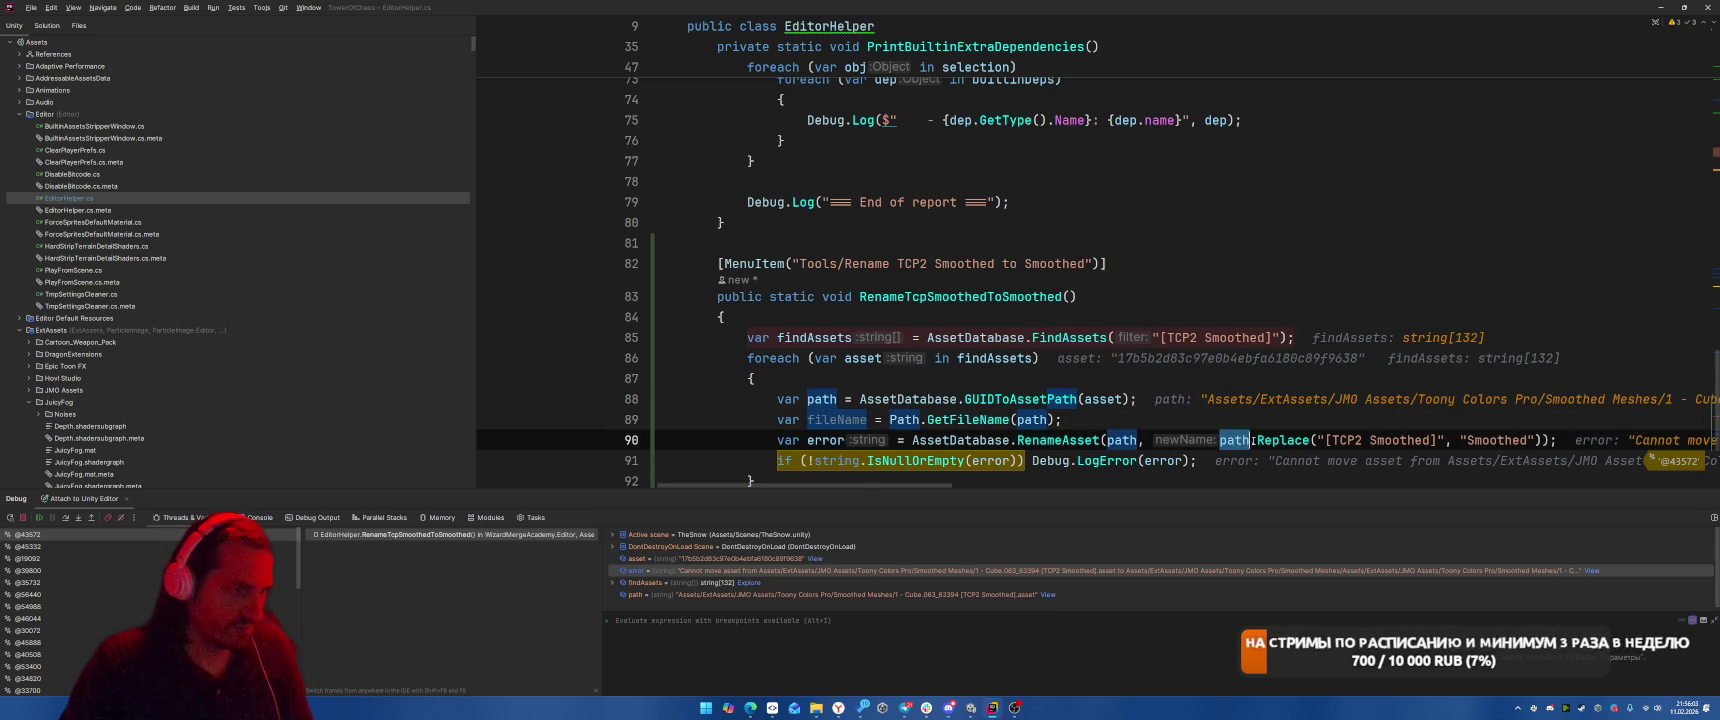
left_click(1242, 418)
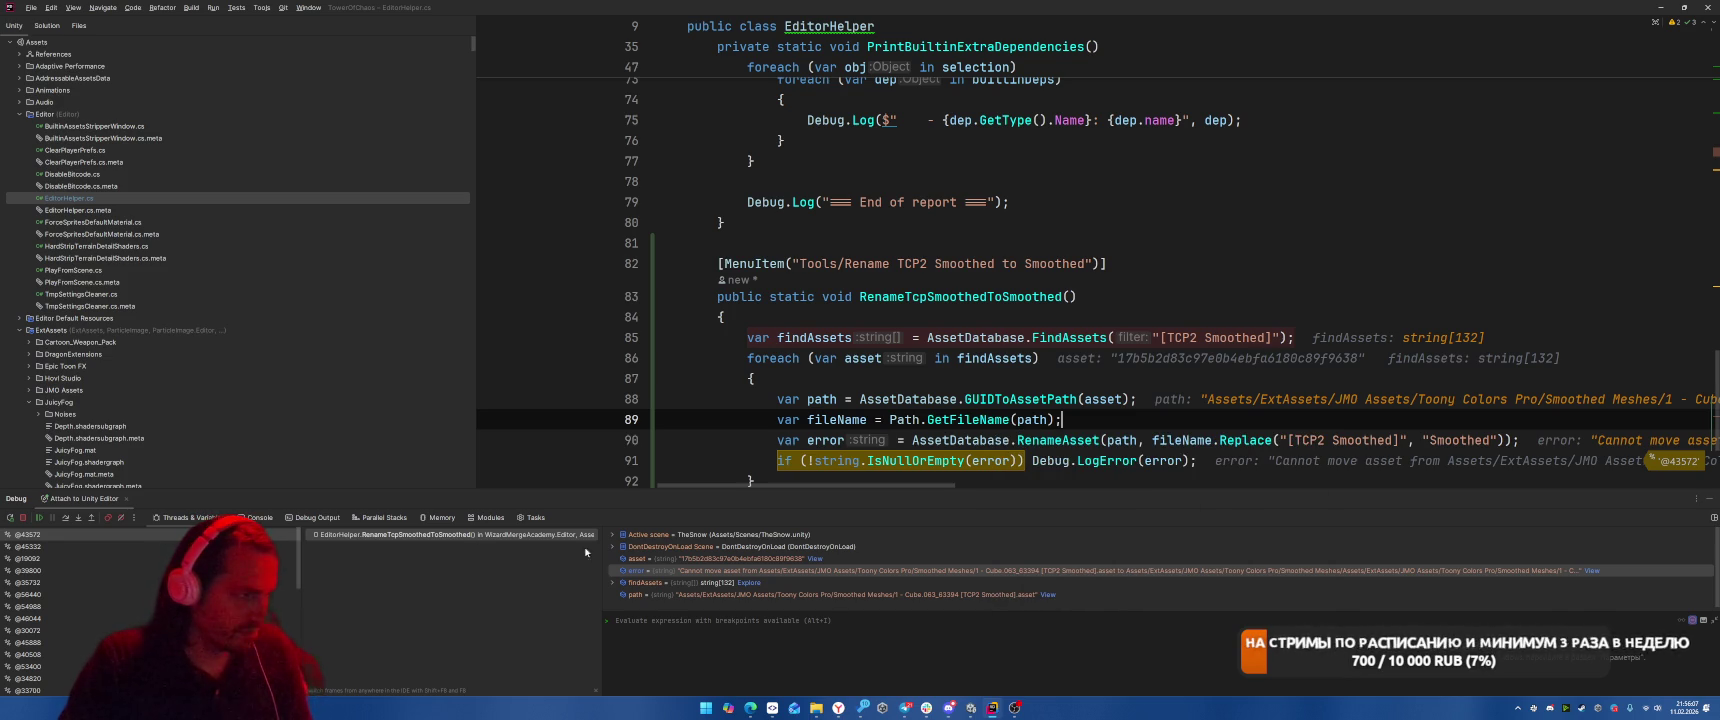
left_click(1350, 274)
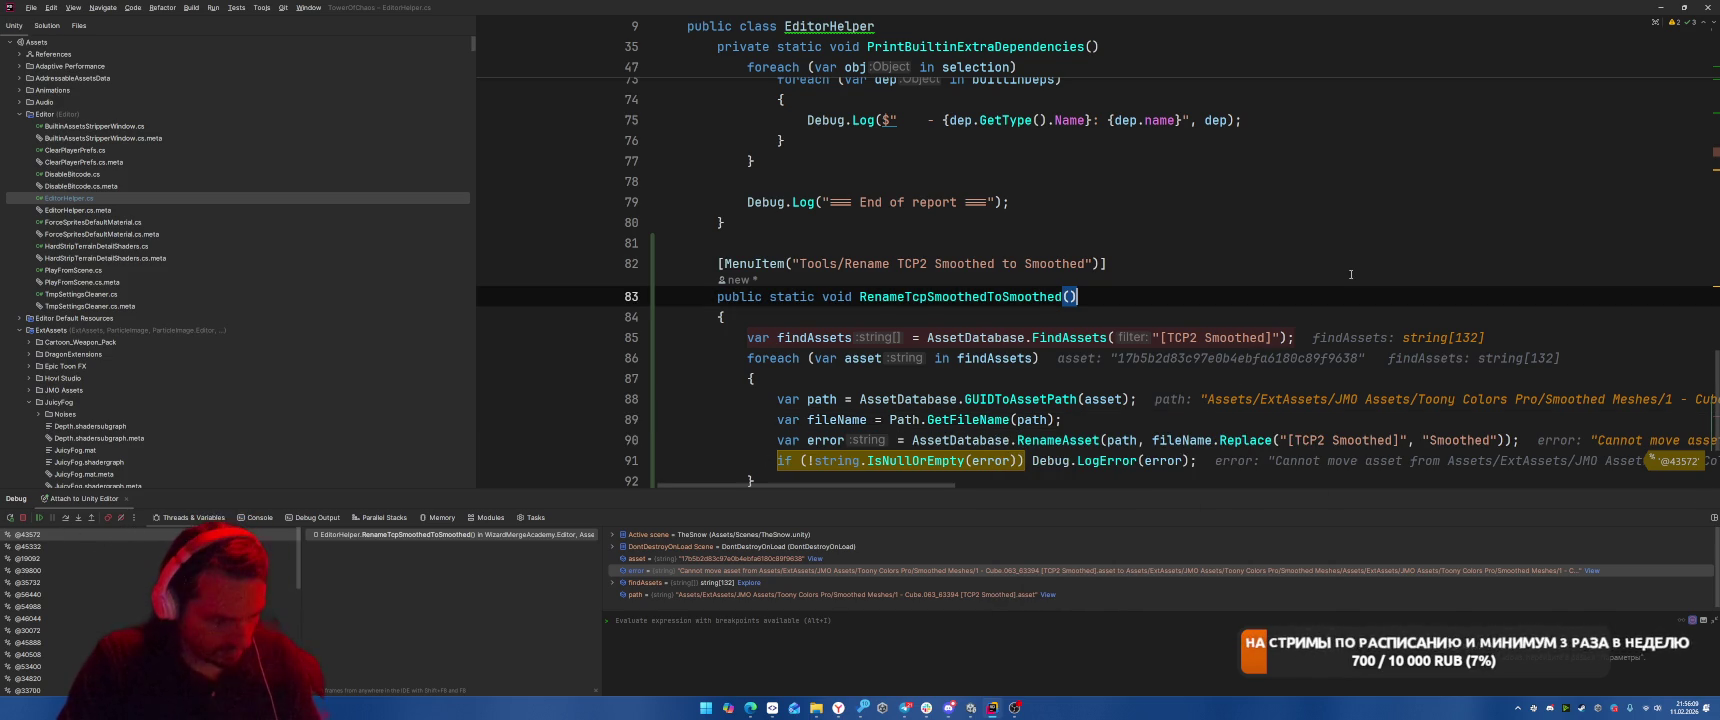
key("F5")
key("alt+Tab")
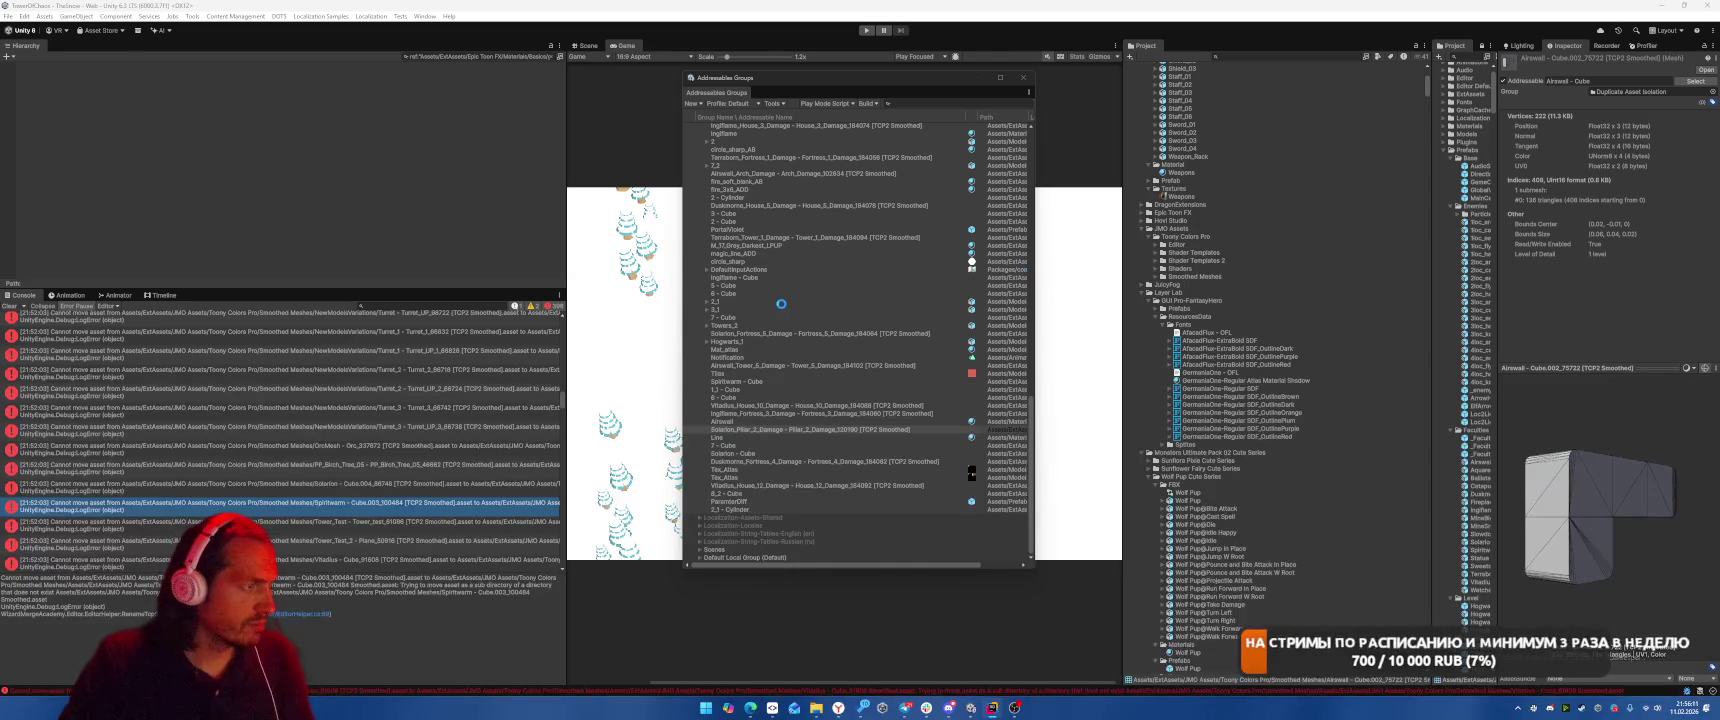
From Unity's Tools menu, run Rename TCP2 Smoothed to Smoothed on the project assets.
key("alt+Tab")
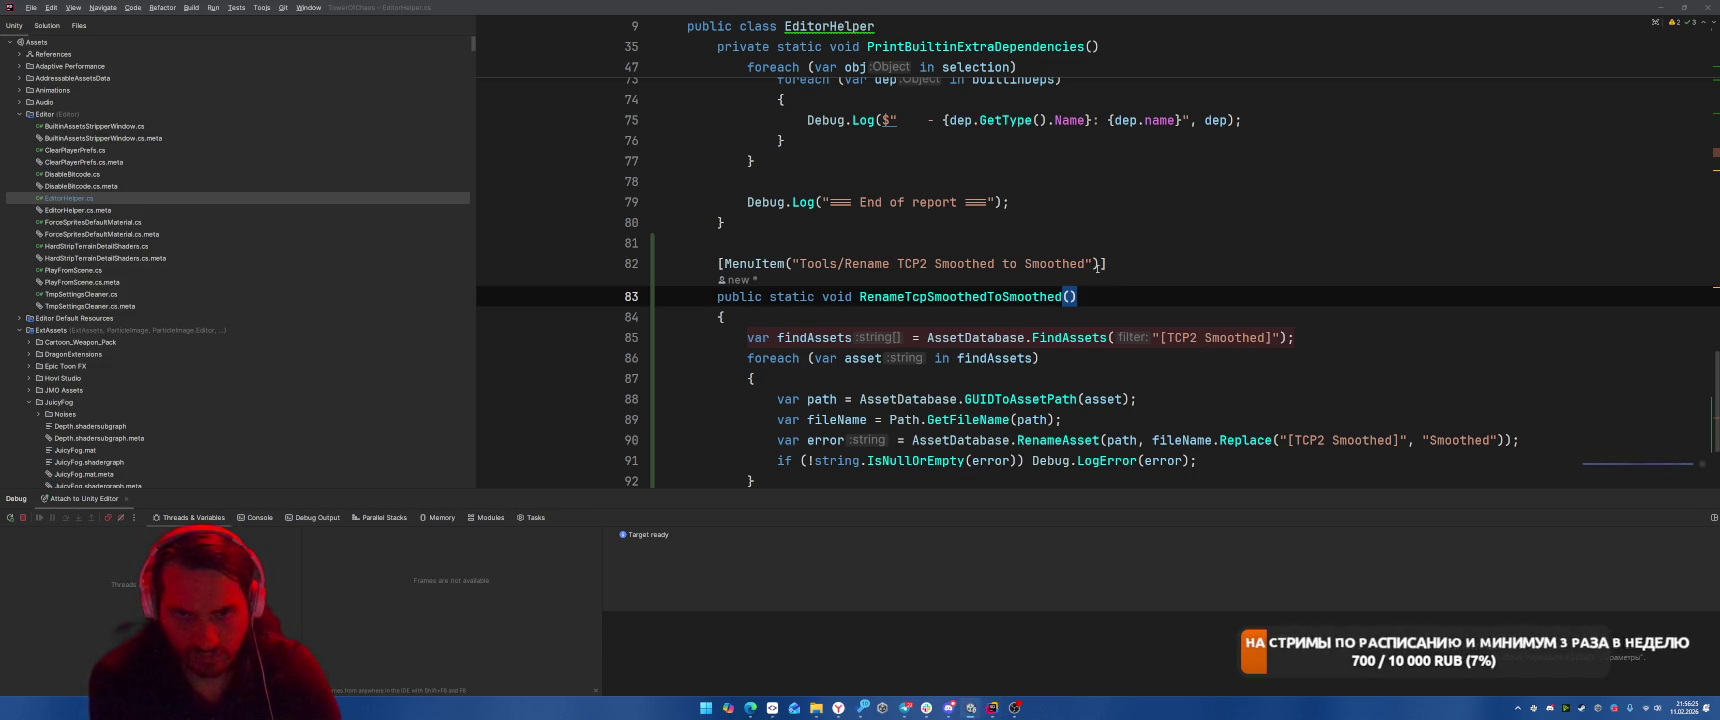
key("alt+Tab")
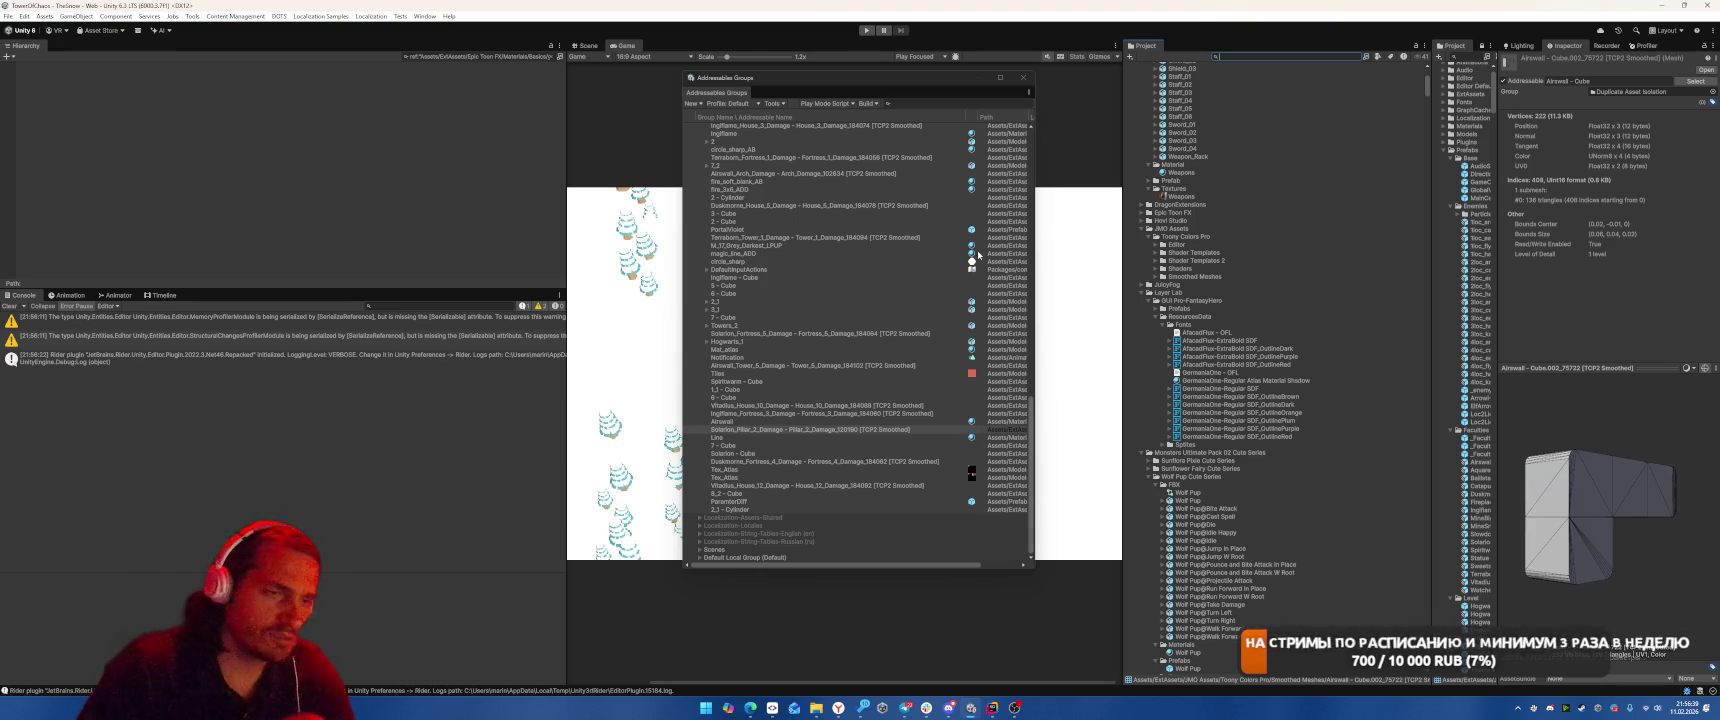
left_click(192, 16)
left_click(252, 164)
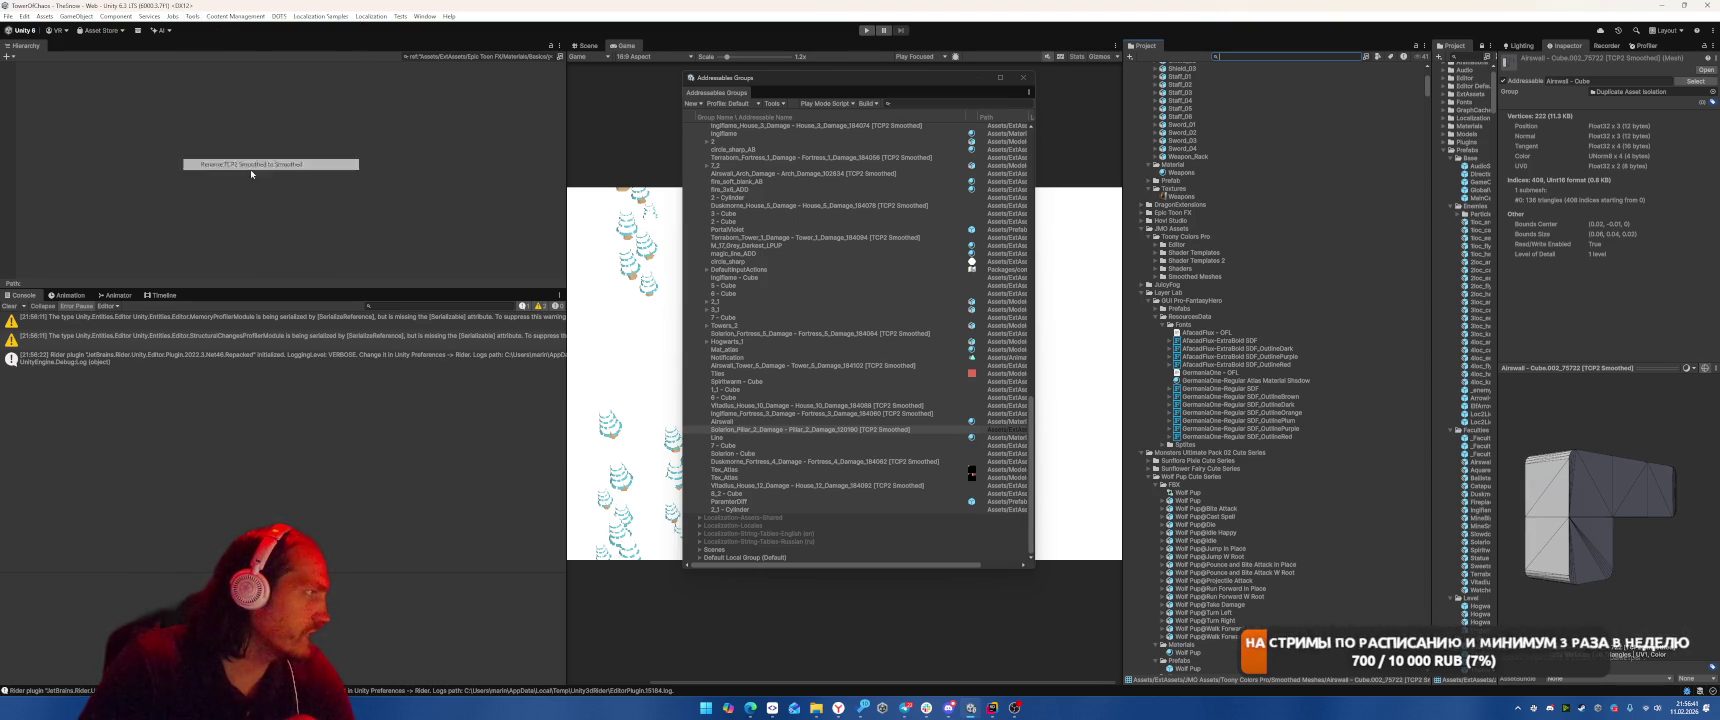
Step through the asset path lookup and rename call in Rider, checking the error value.
key("F10")
key("F10")
key("F10")
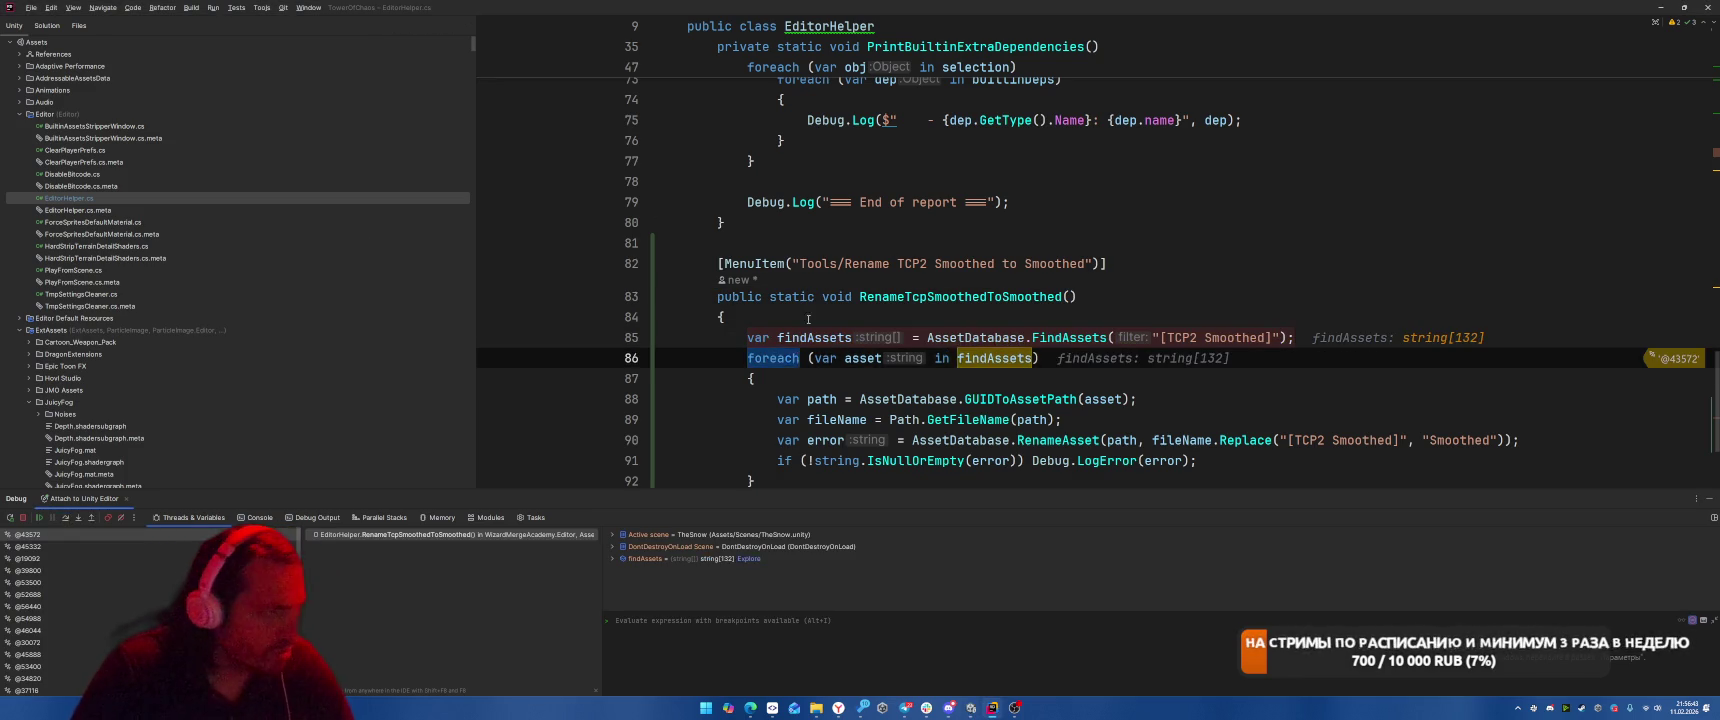
key("F10")
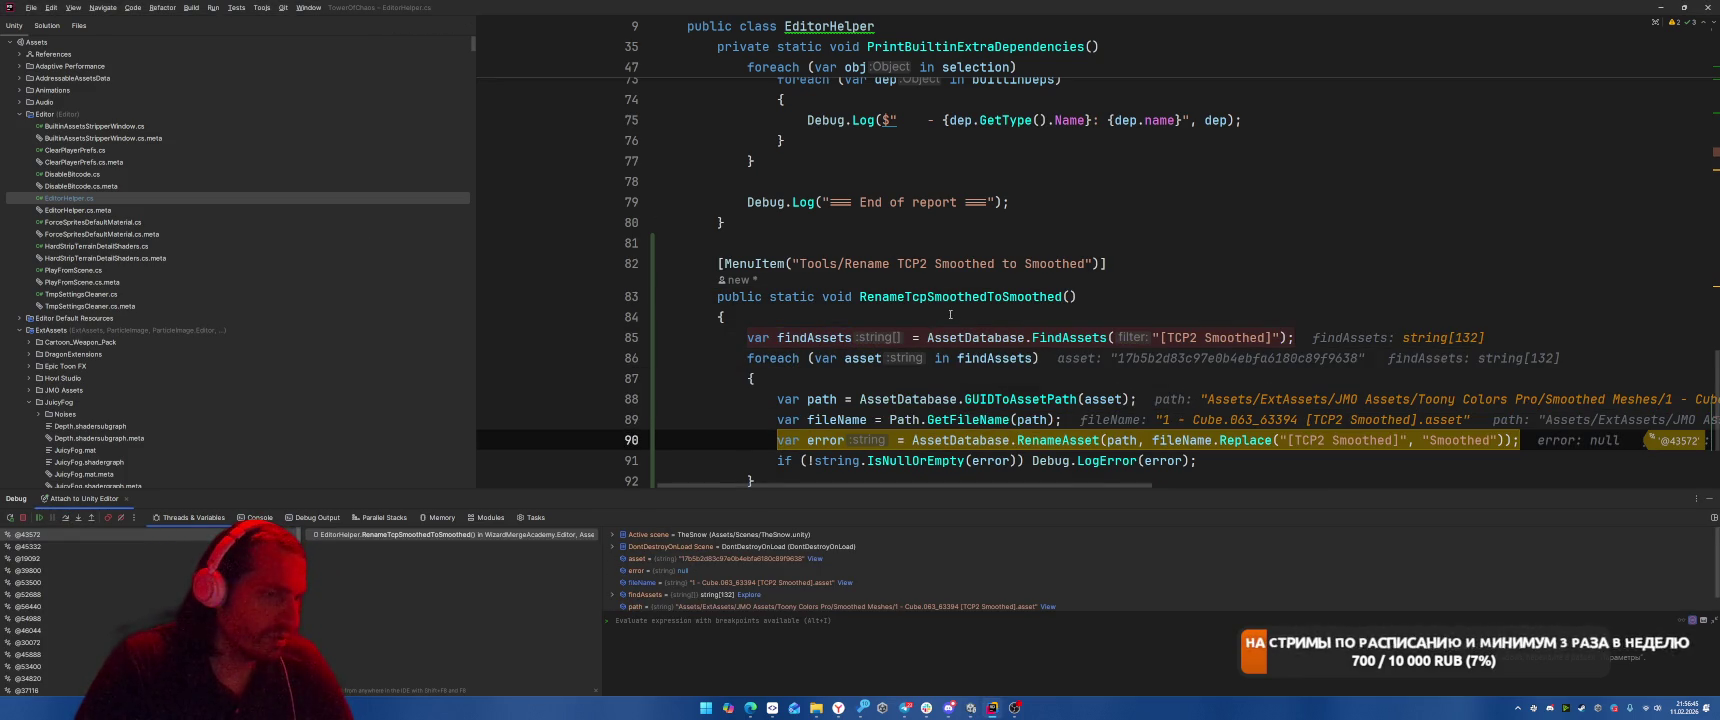
key("F10")
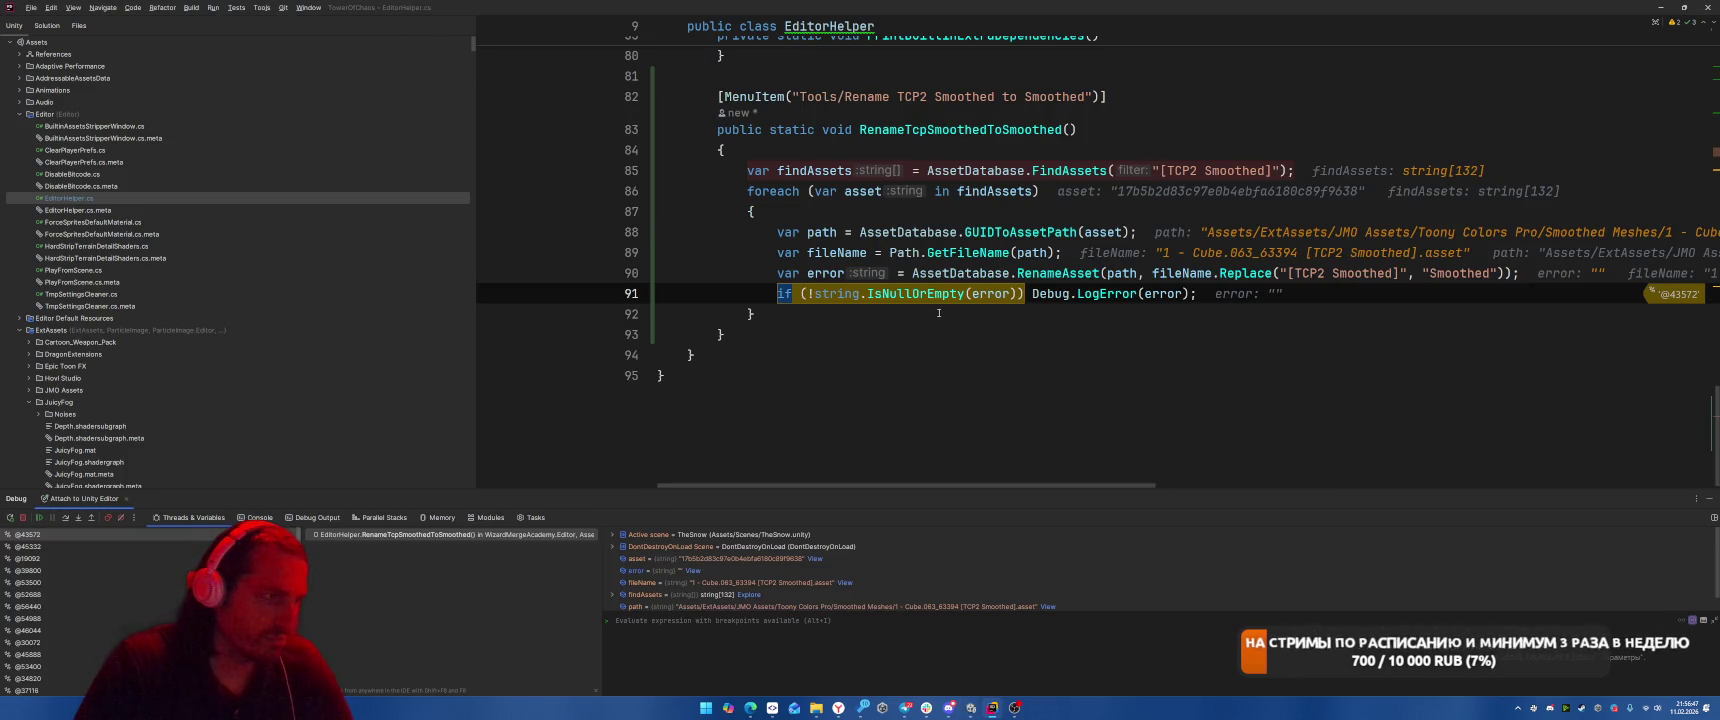
mouse_move(973, 294)
left_click(1203, 369)
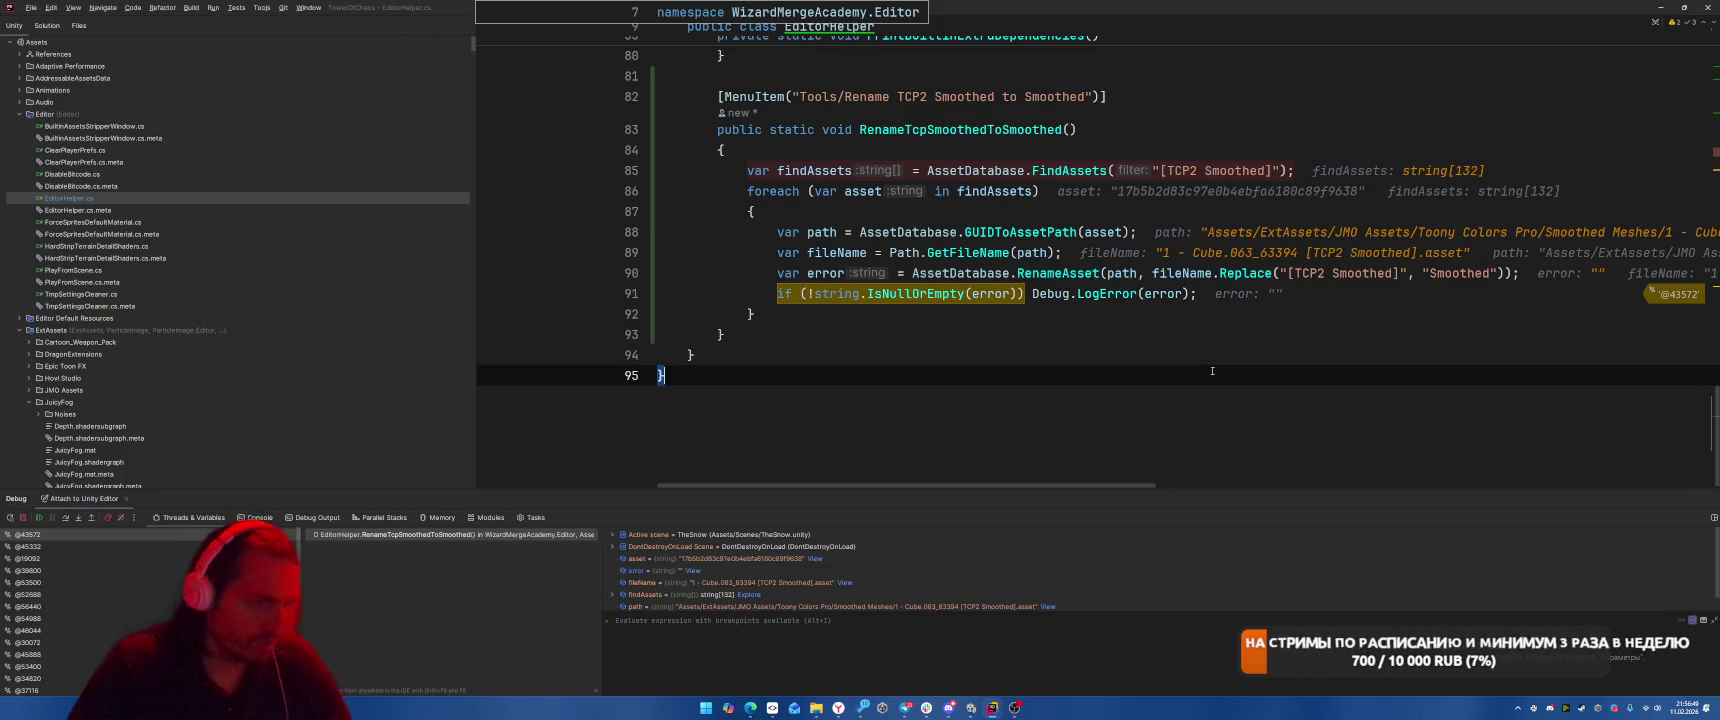
Let the rename method run to completion and minimize Rider to return to Unity.
key("F5")
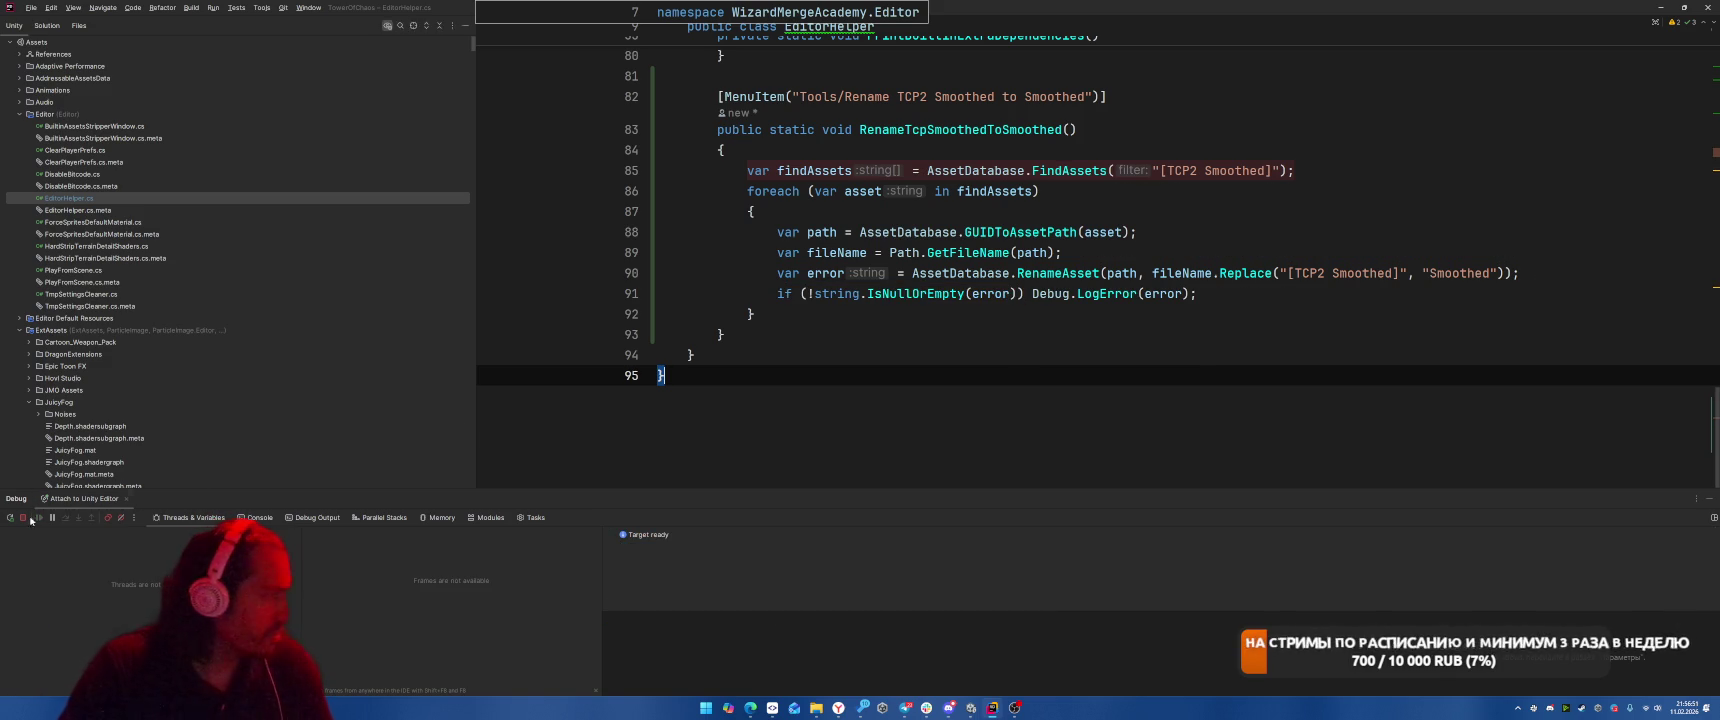
key("alt+Tab")
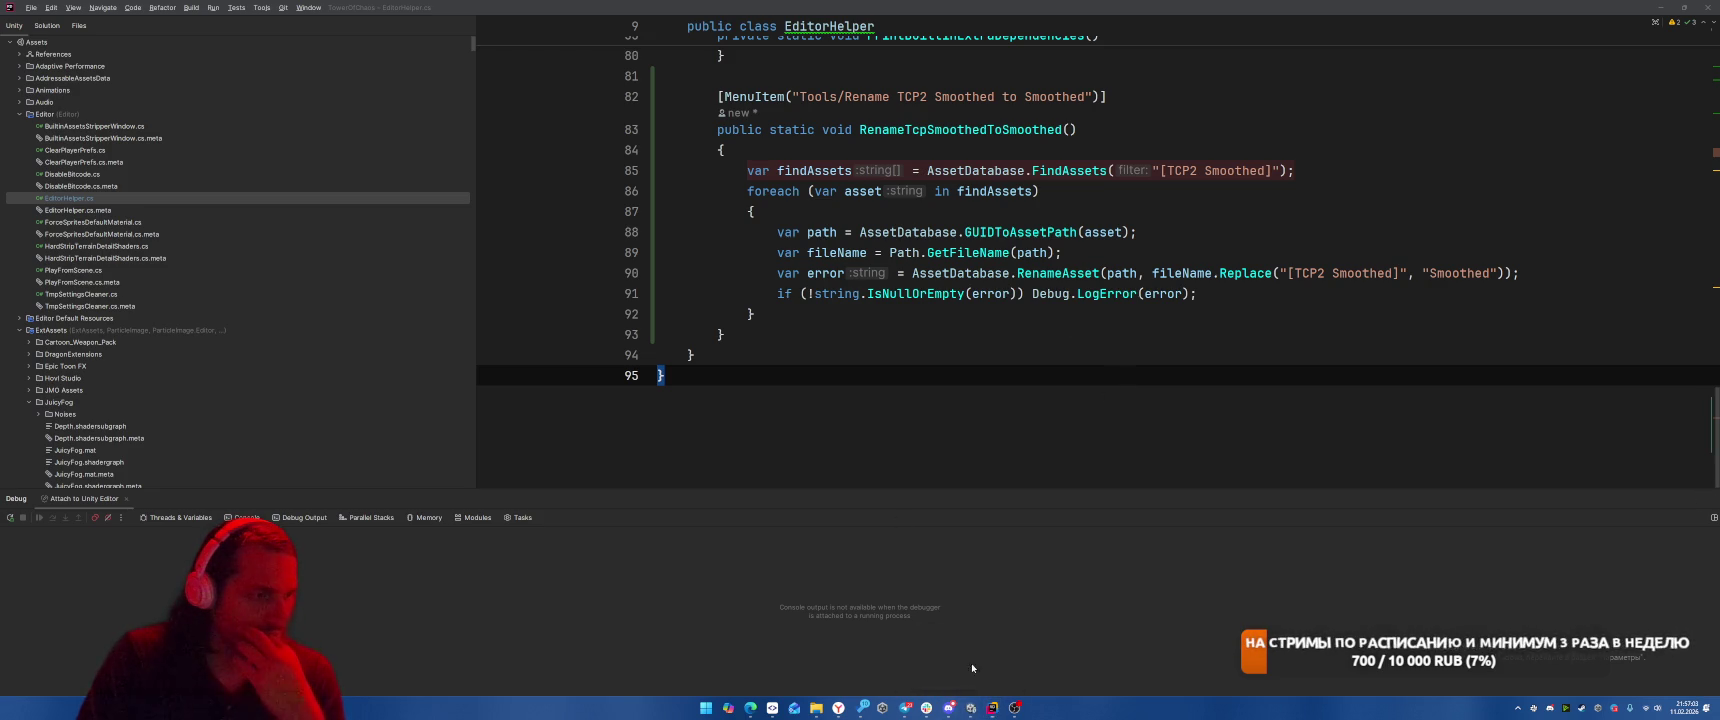
left_click(1662, 7)
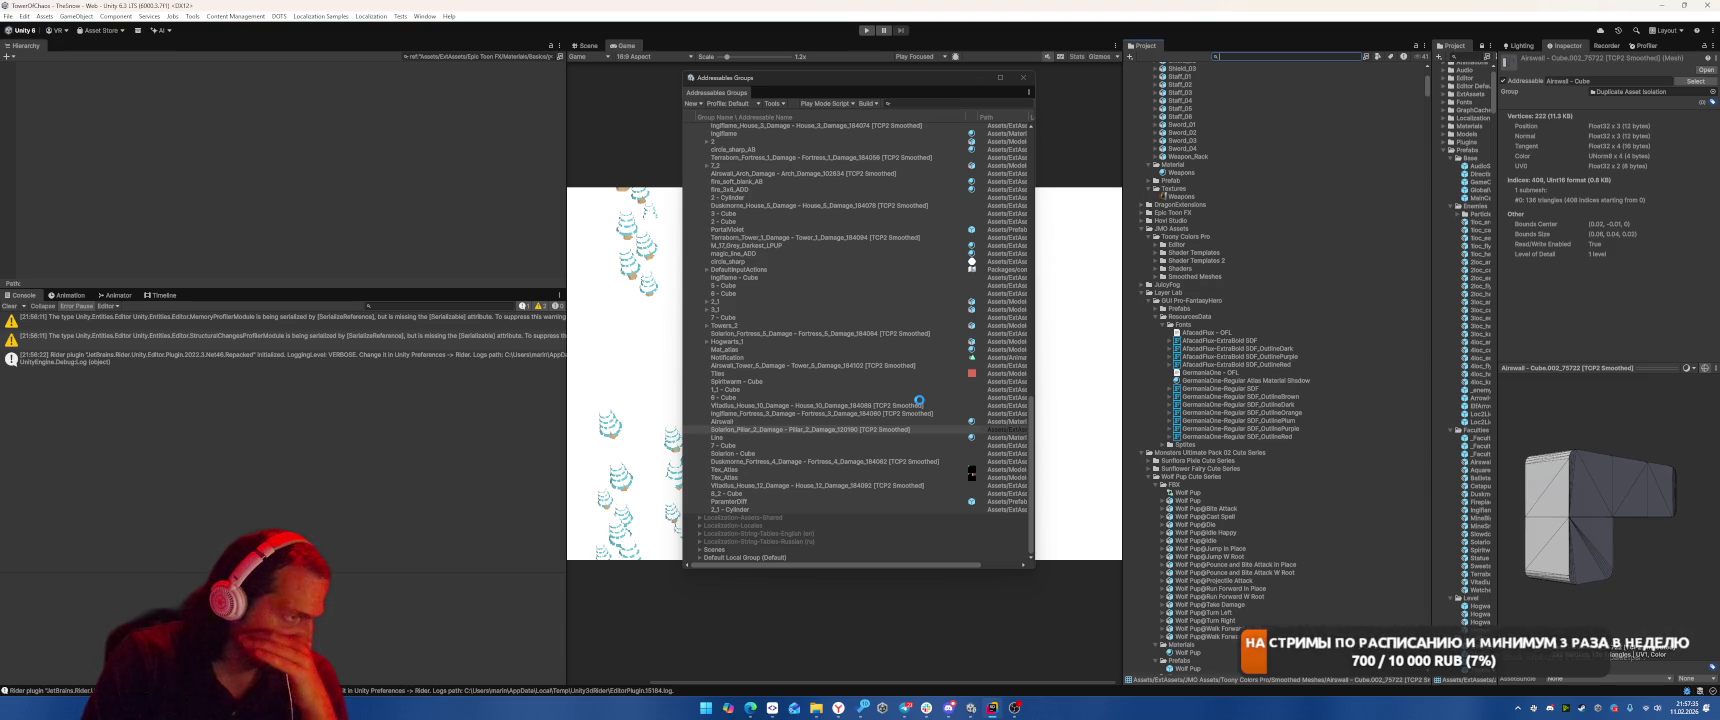
Select the Duplicate Asset Isolation group, delete it and confirm the prompt.
scroll(919, 399, "up", 15)
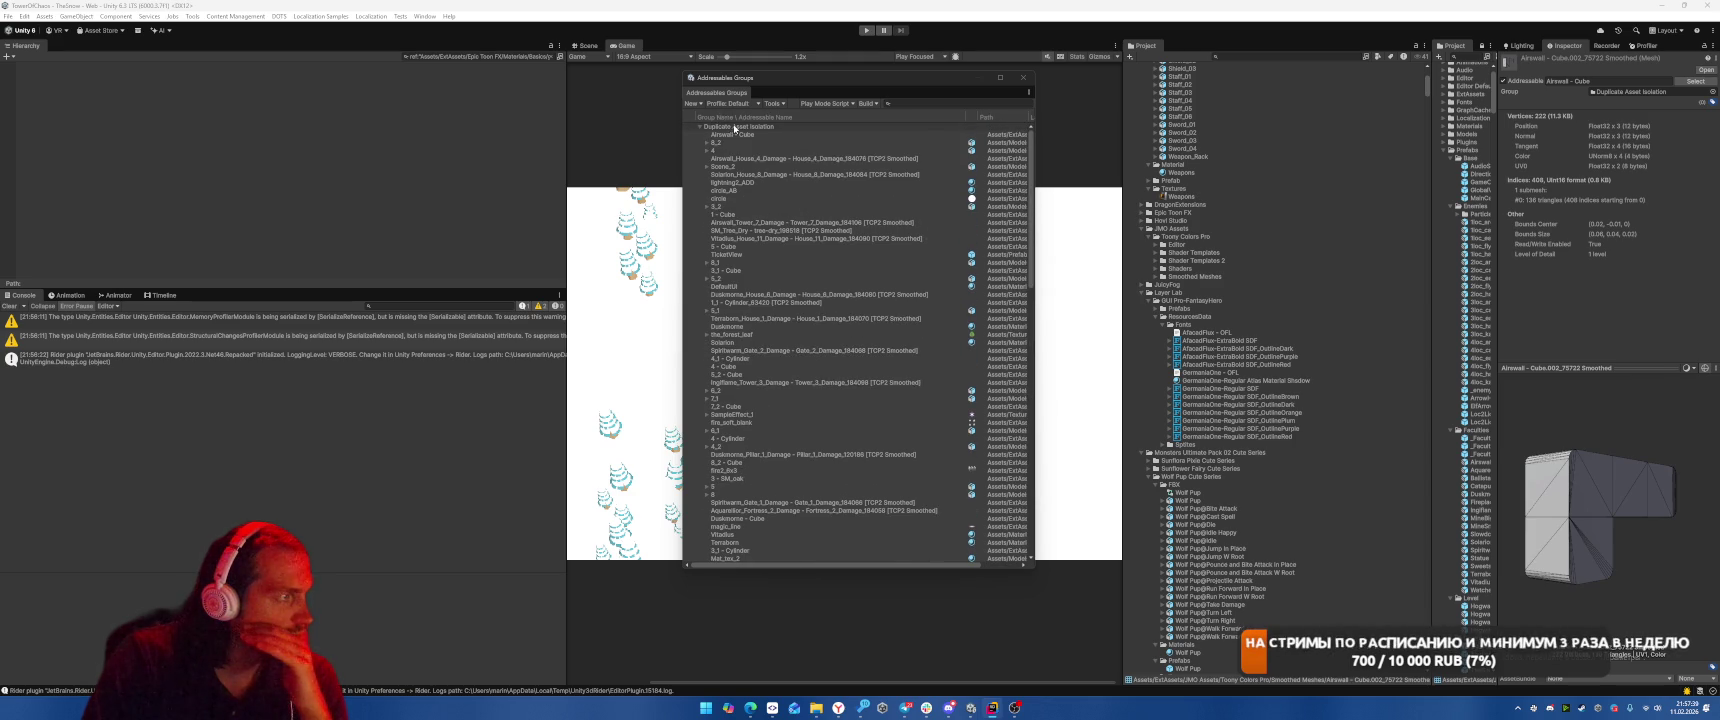
right_click(733, 126)
left_click(820, 165)
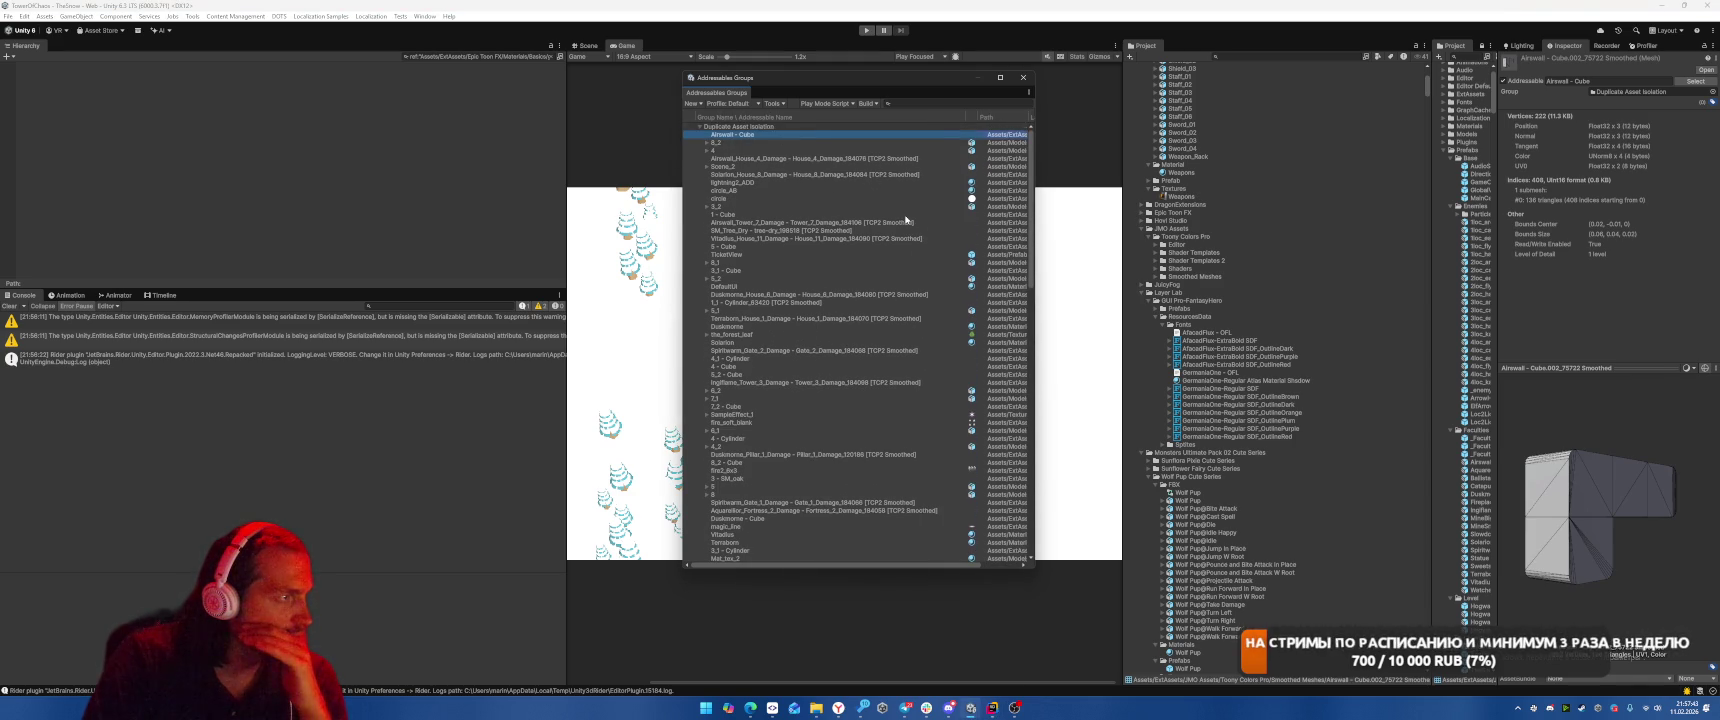
left_click(907, 128)
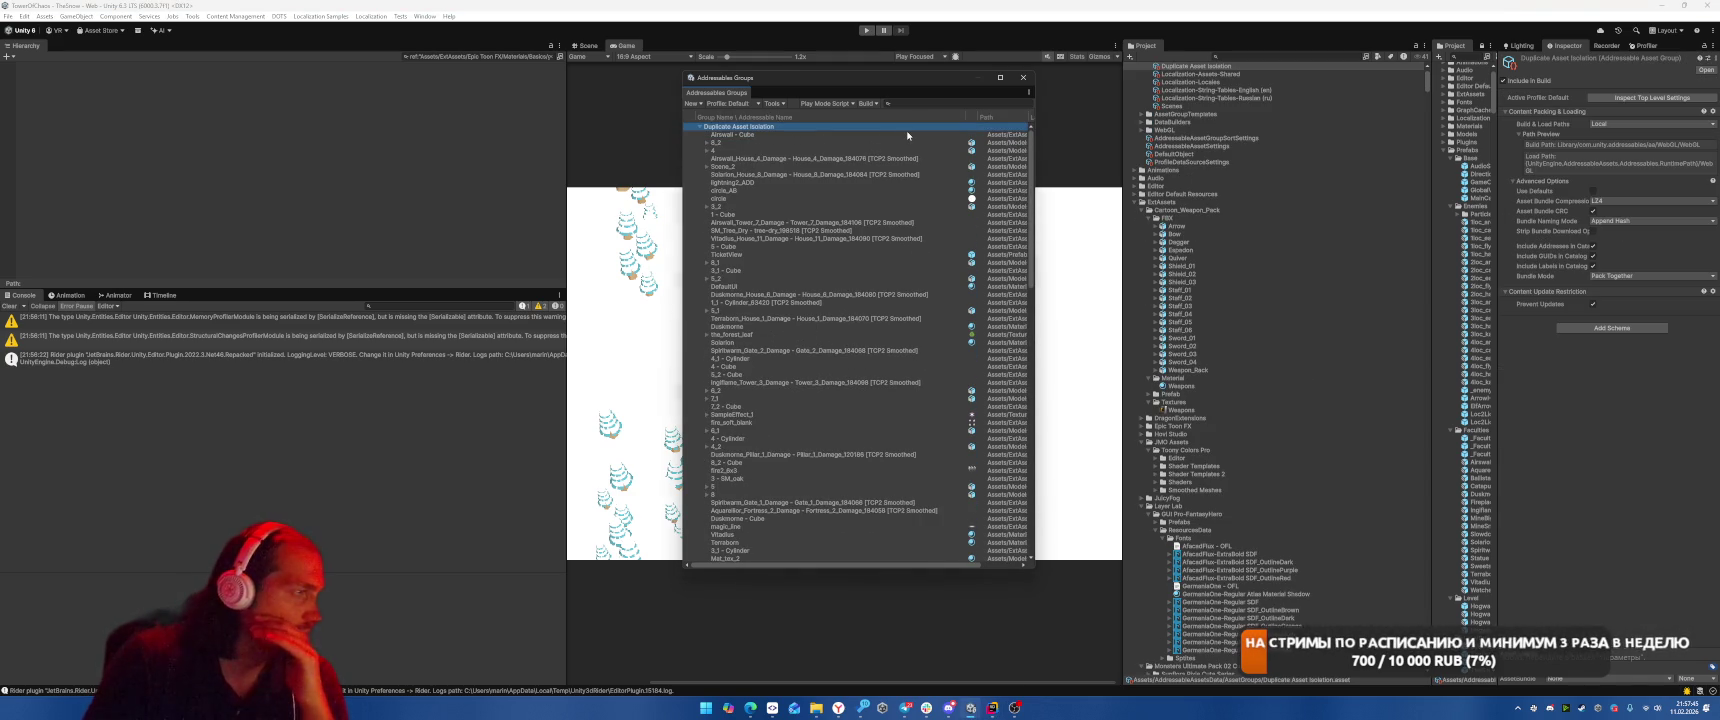
key("Delete")
key("Return")
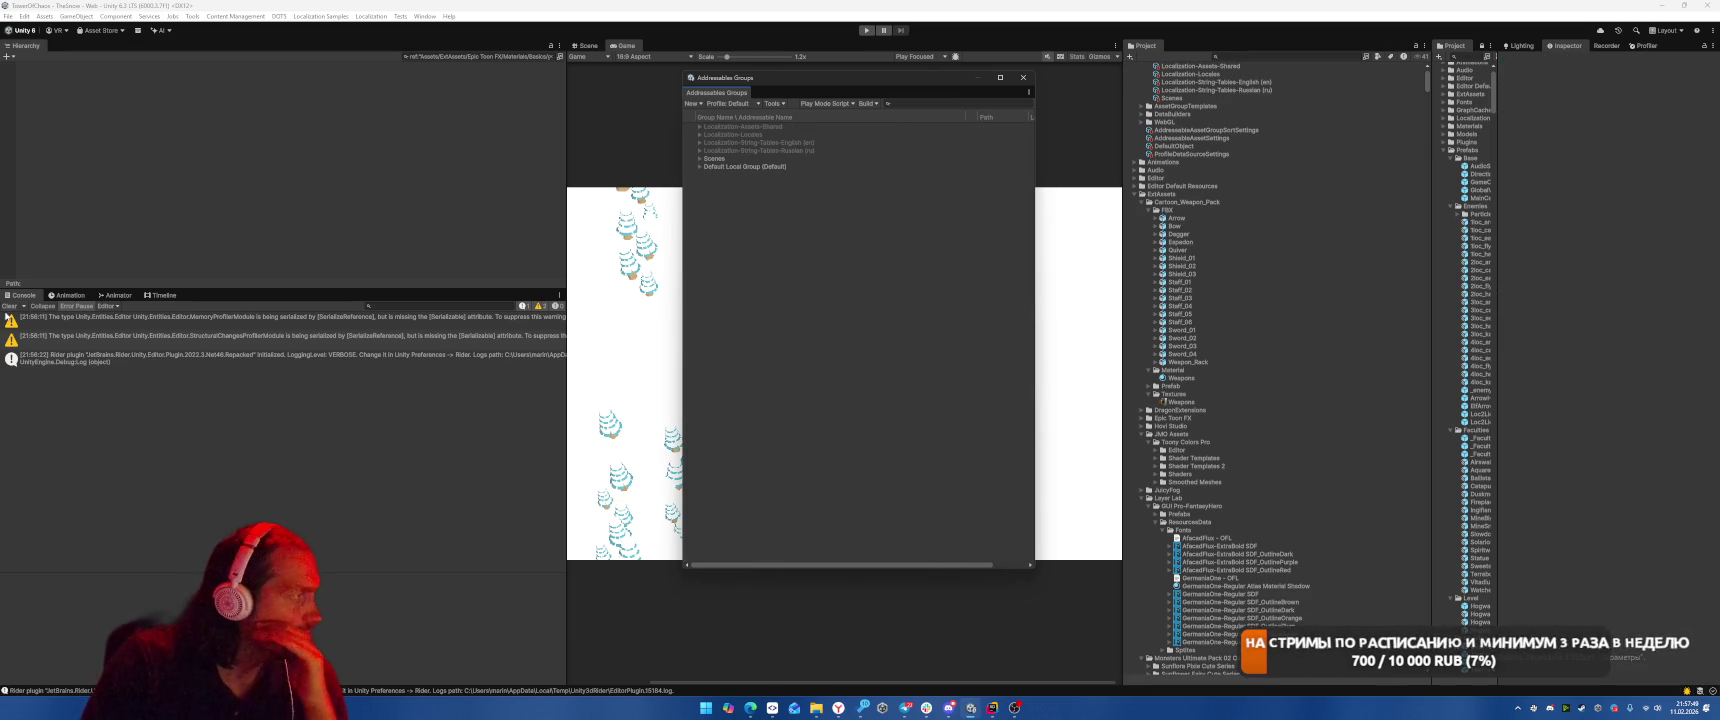
left_click(9, 306)
Build with the Default Build Script, close the build report and clear the Console.
left_click(866, 103)
mouse_move(930, 115)
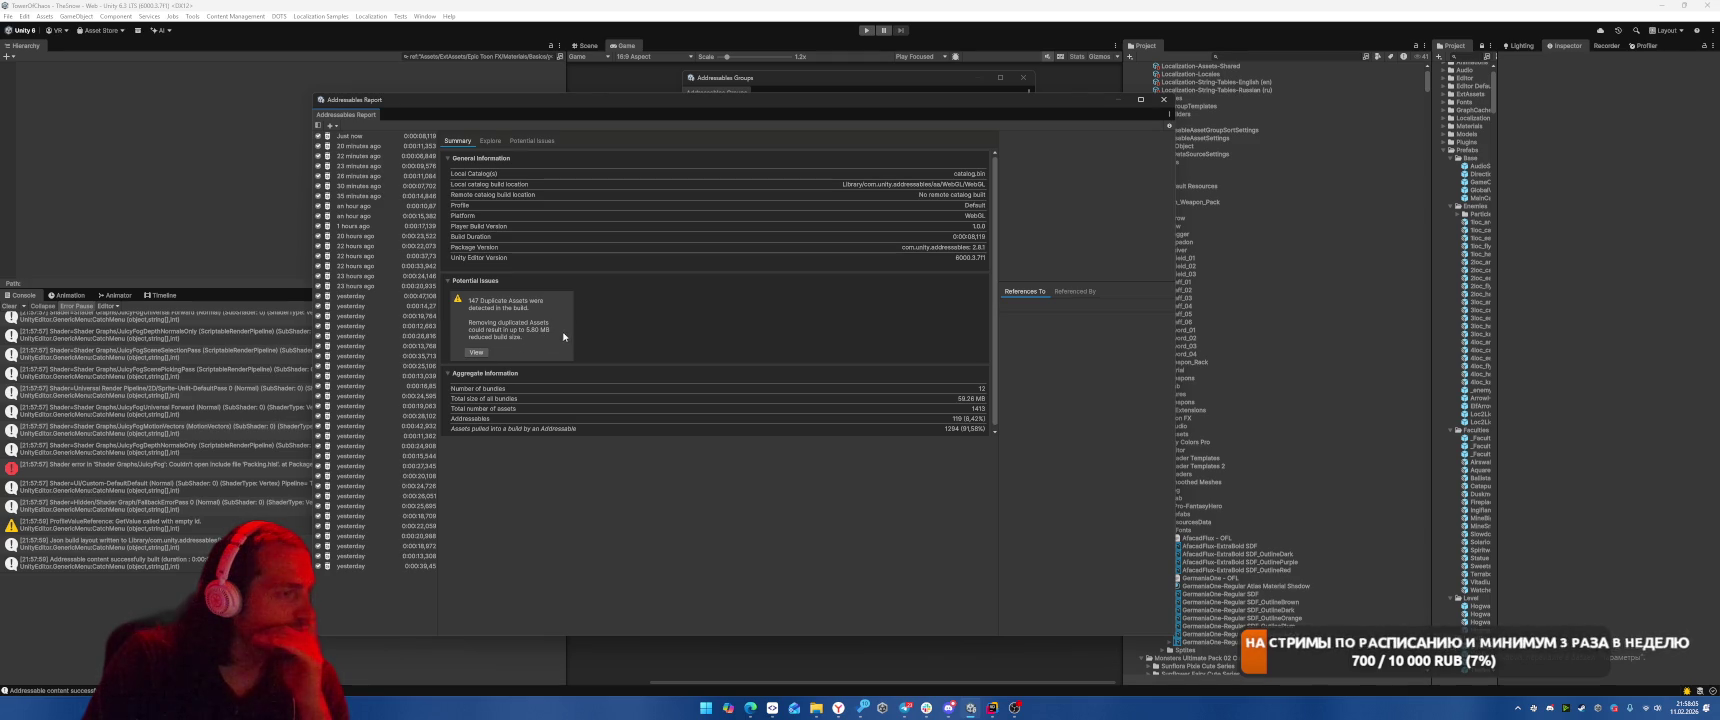
left_click(1163, 100)
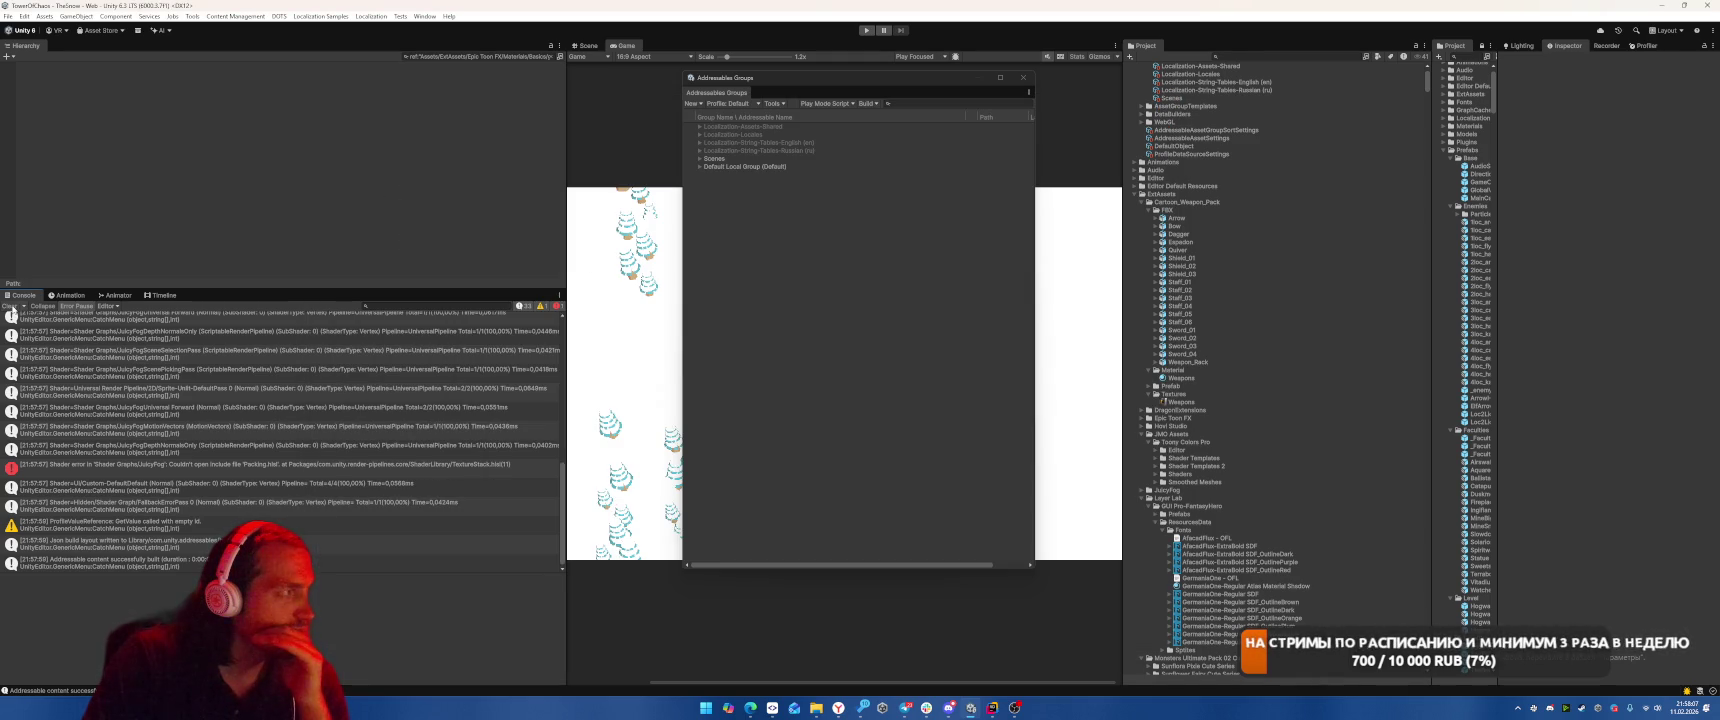
left_click(60, 465)
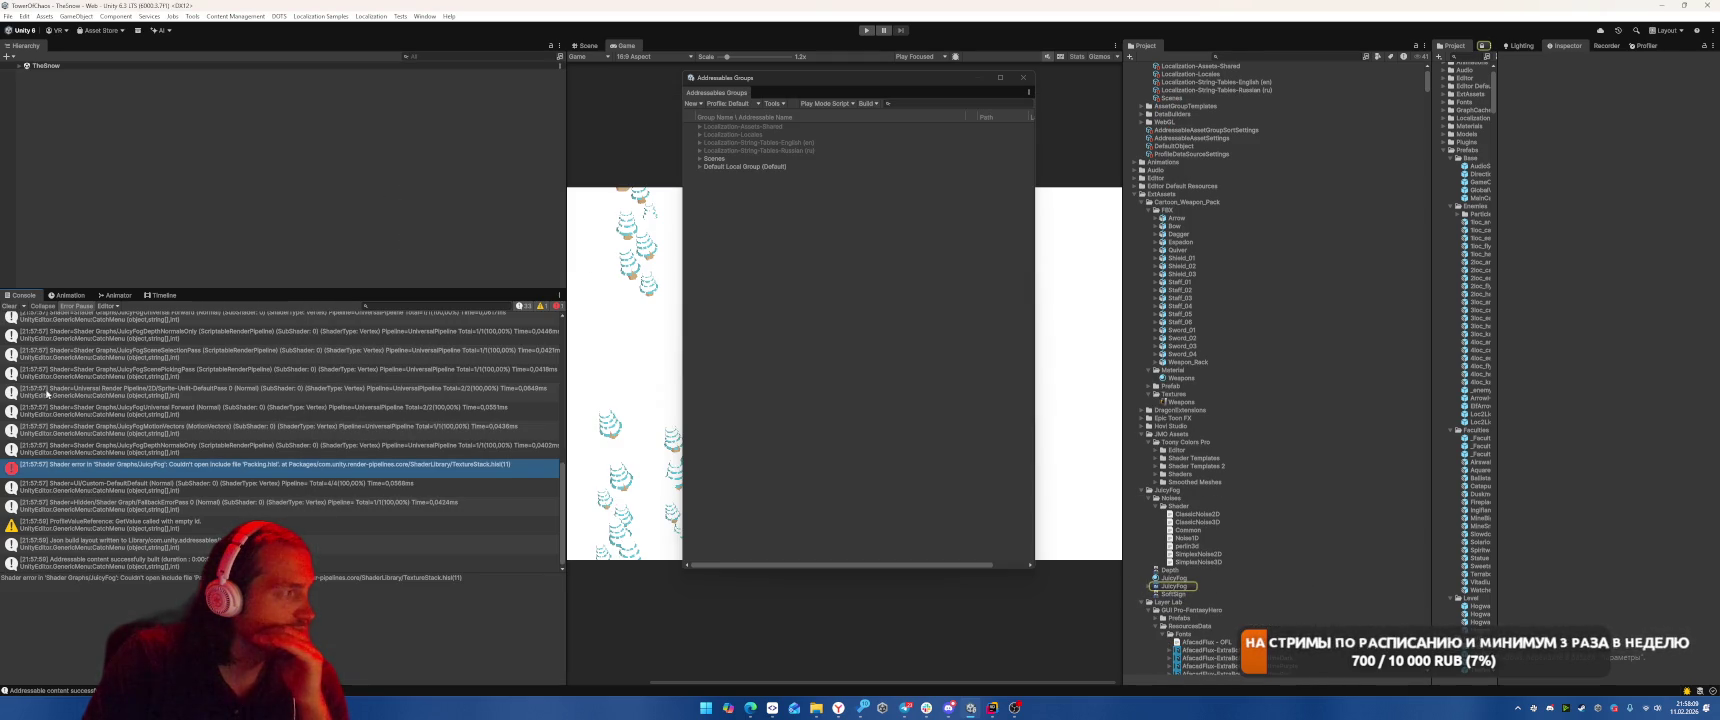
left_click(9, 306)
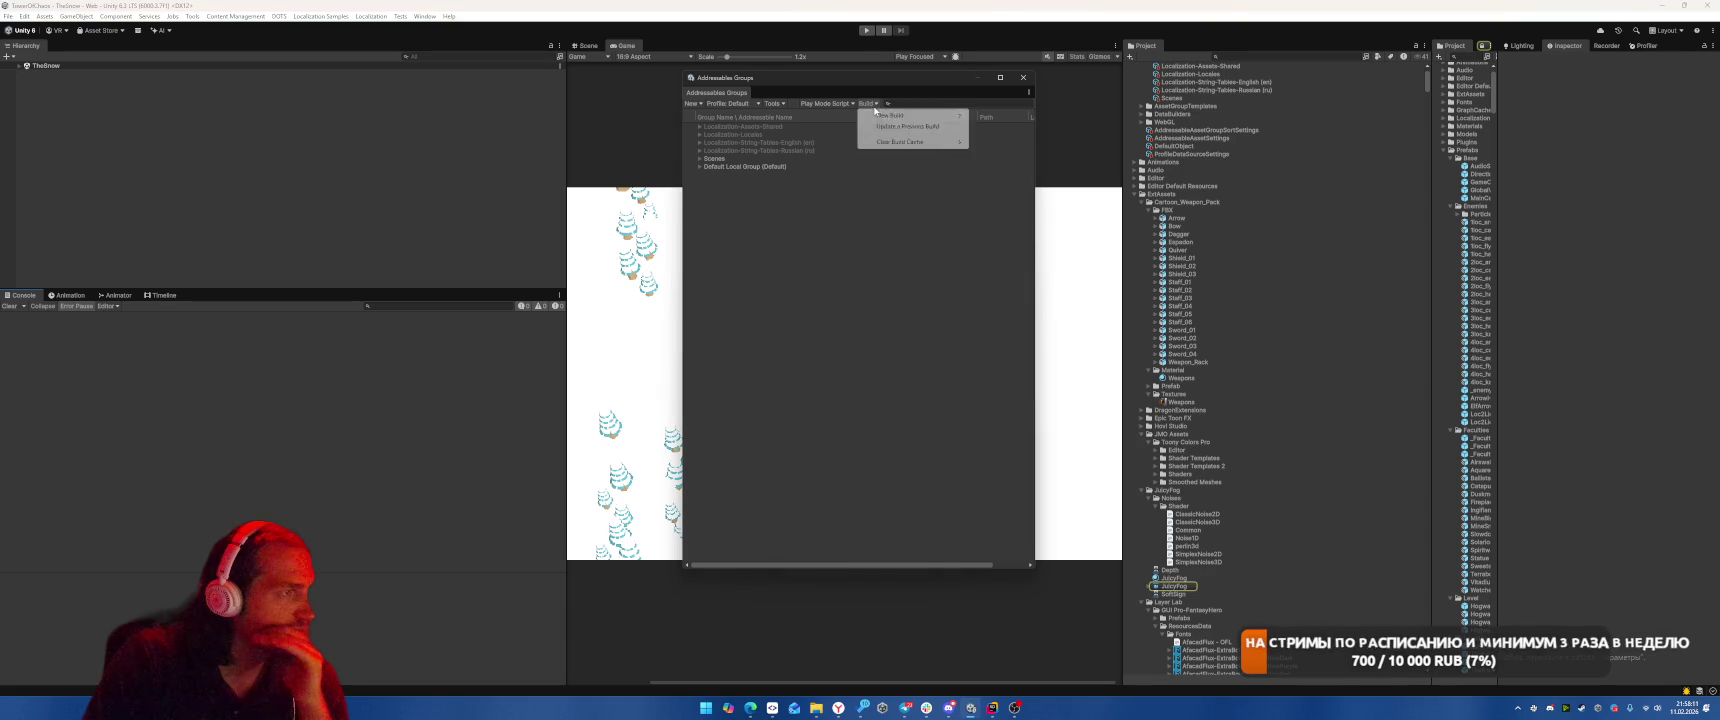
Open the Addressables Analyze window via Window > Asset Management > Addressables.
left_click(428, 17)
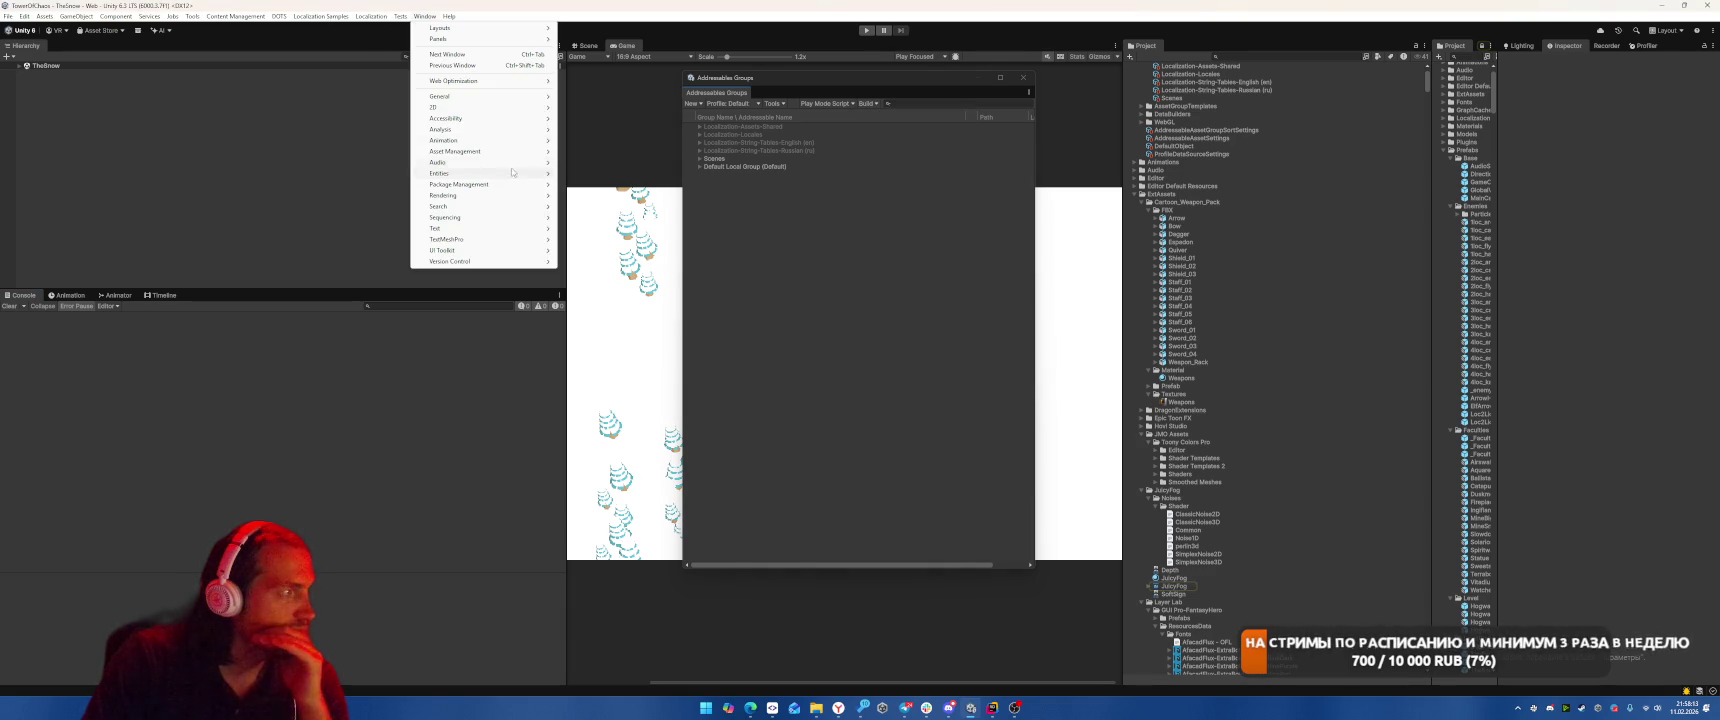
mouse_move(445, 130)
mouse_move(470, 151)
mouse_move(610, 178)
left_click(715, 244)
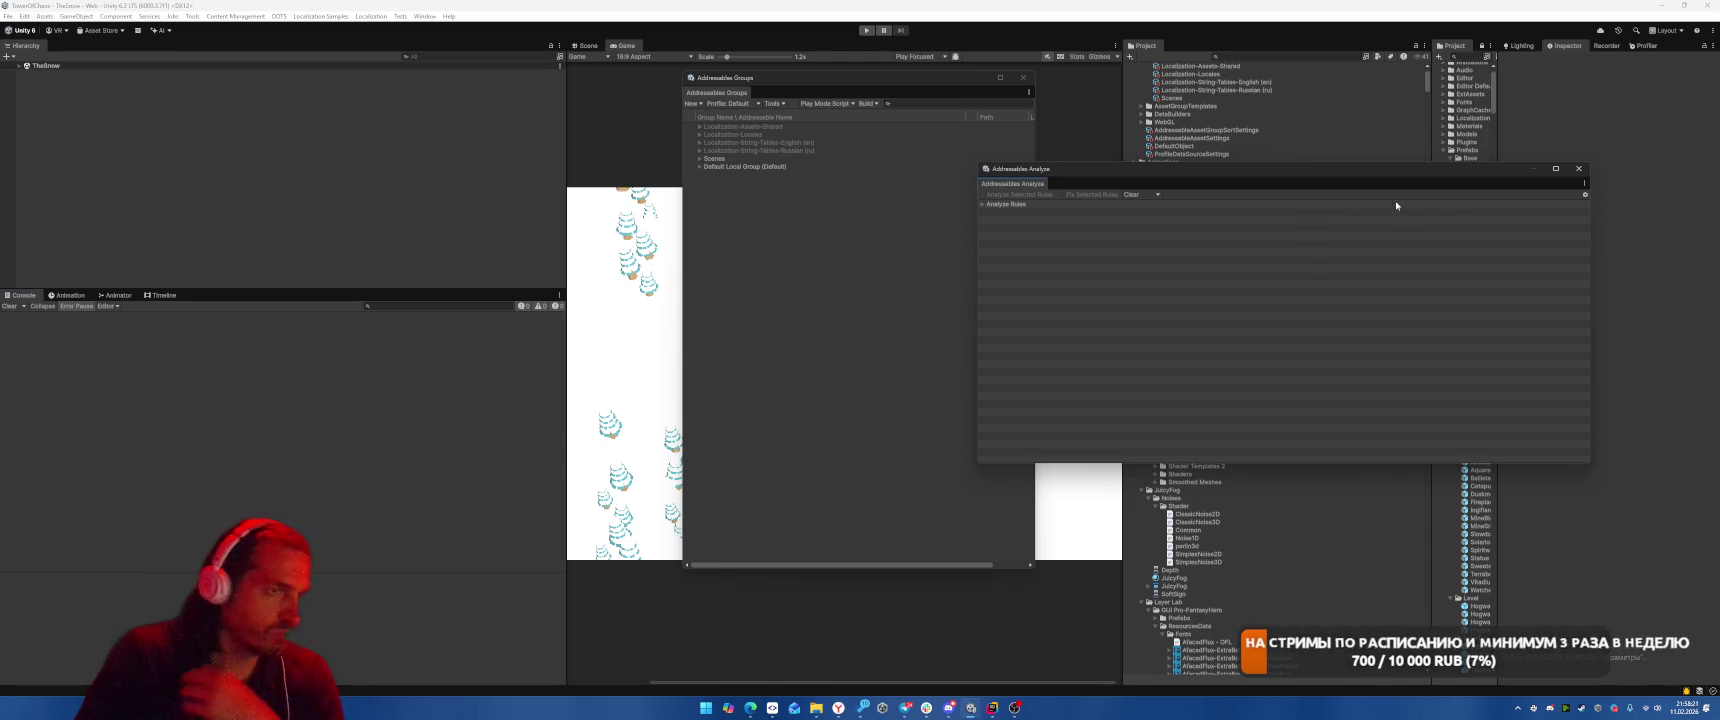
Run the Check Duplicate Bundle Dependencies rule and review the Default Local Group duplicates.
left_click(1064, 206)
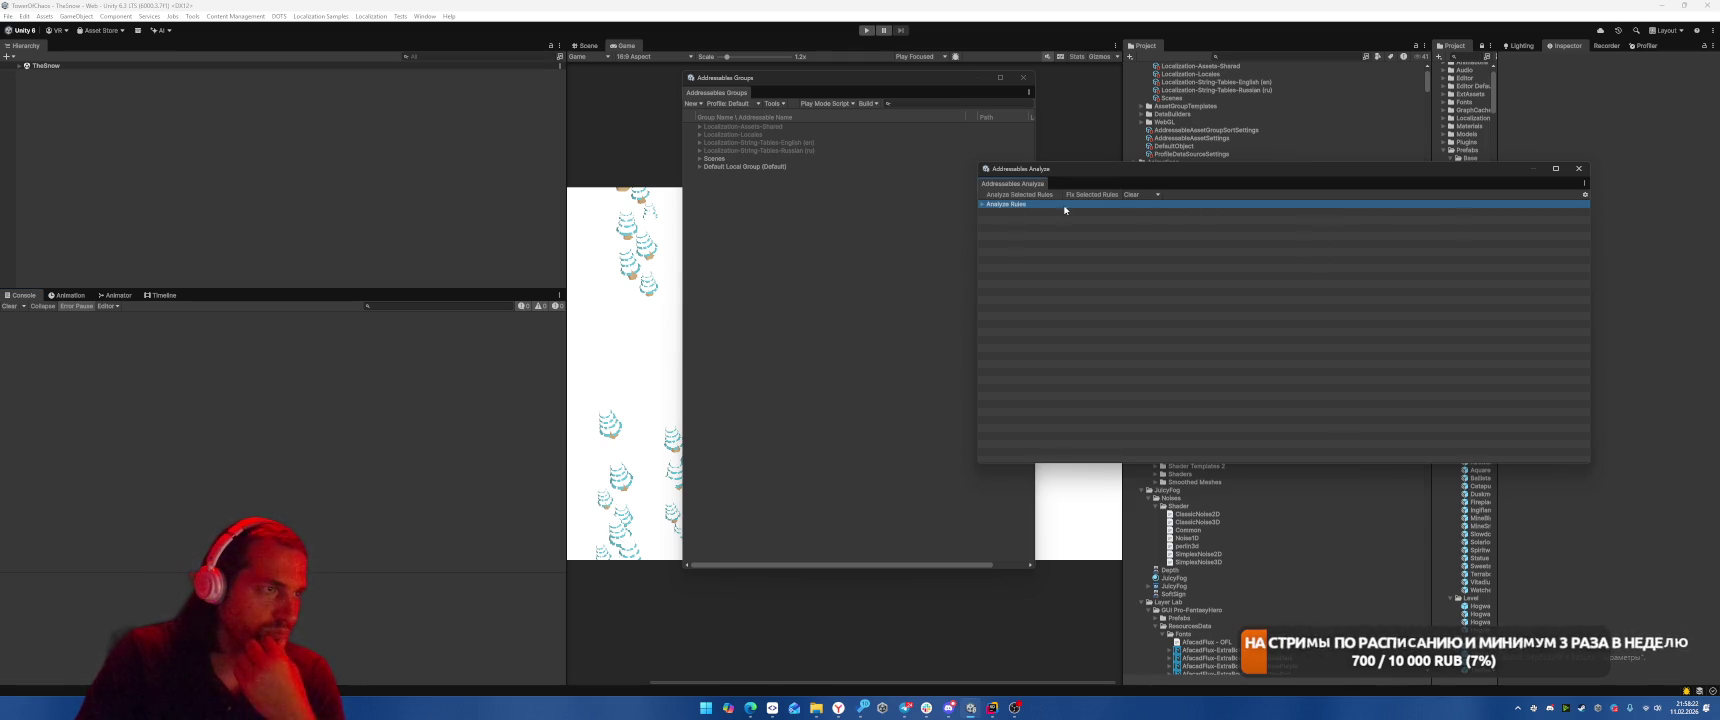
left_click(983, 205)
key("Down")
key("Right")
key("Down")
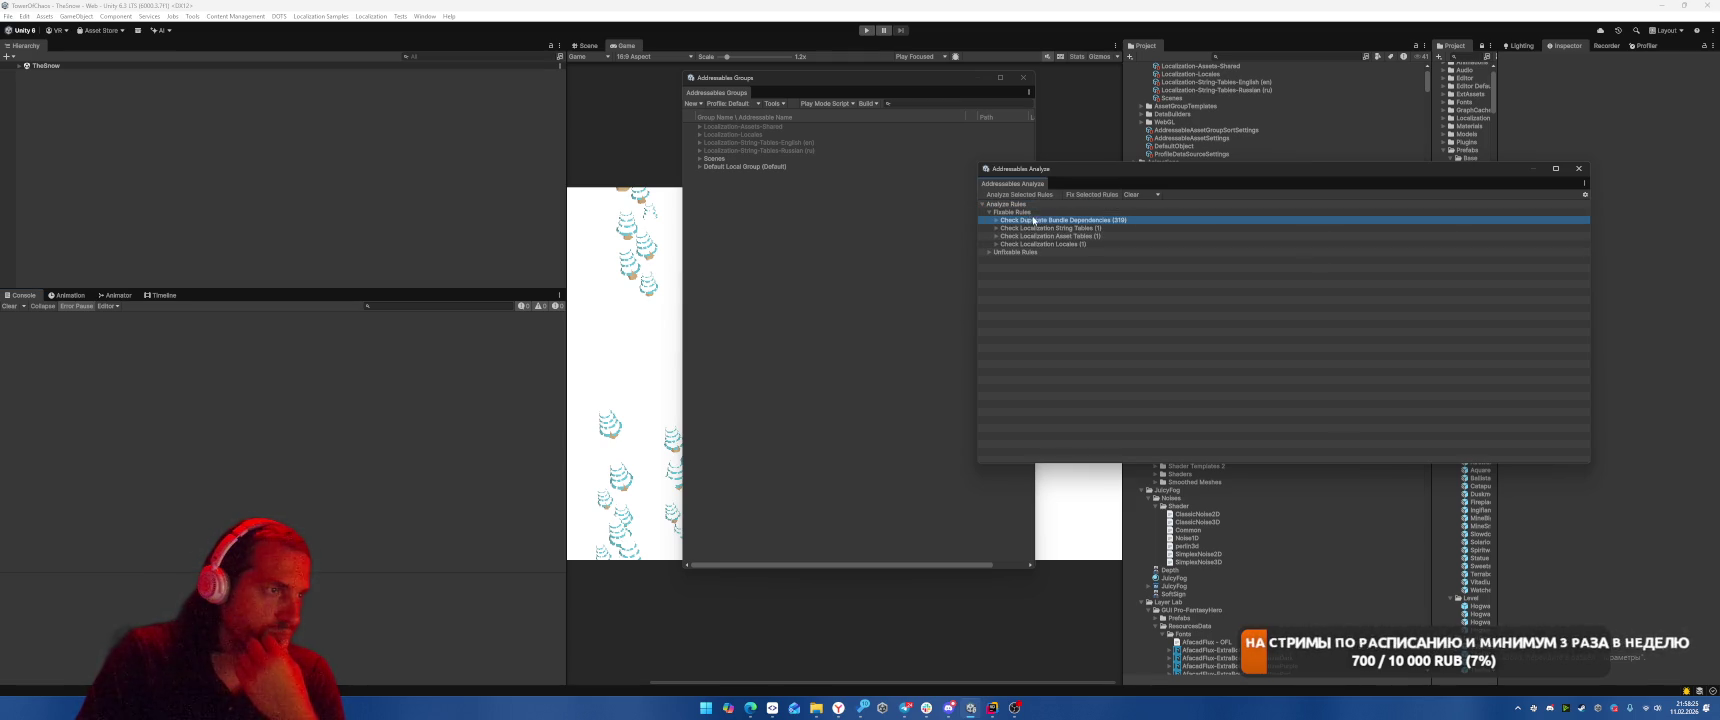
left_click(1019, 194)
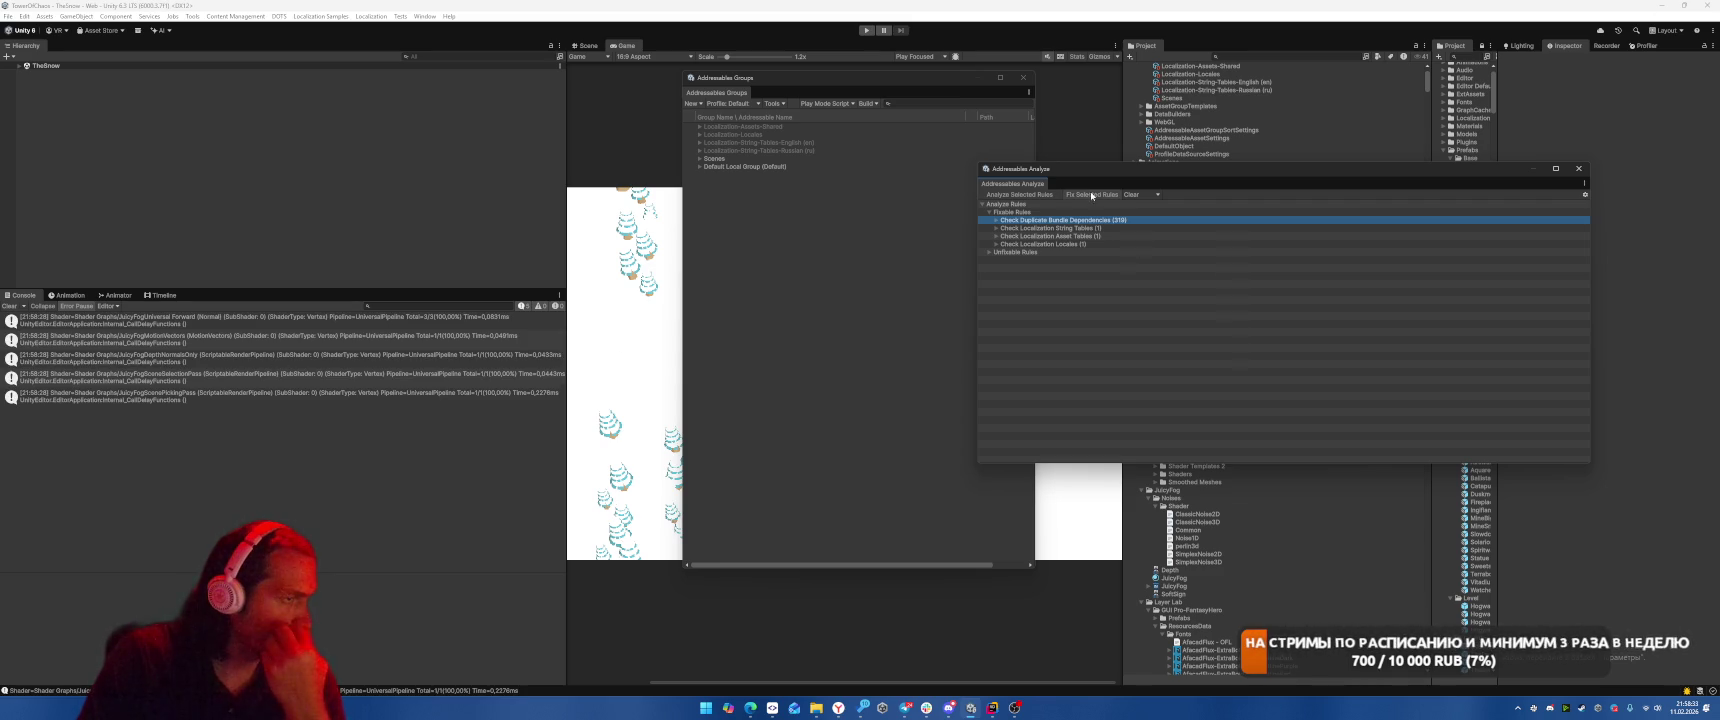
key("Right")
left_click(1003, 229)
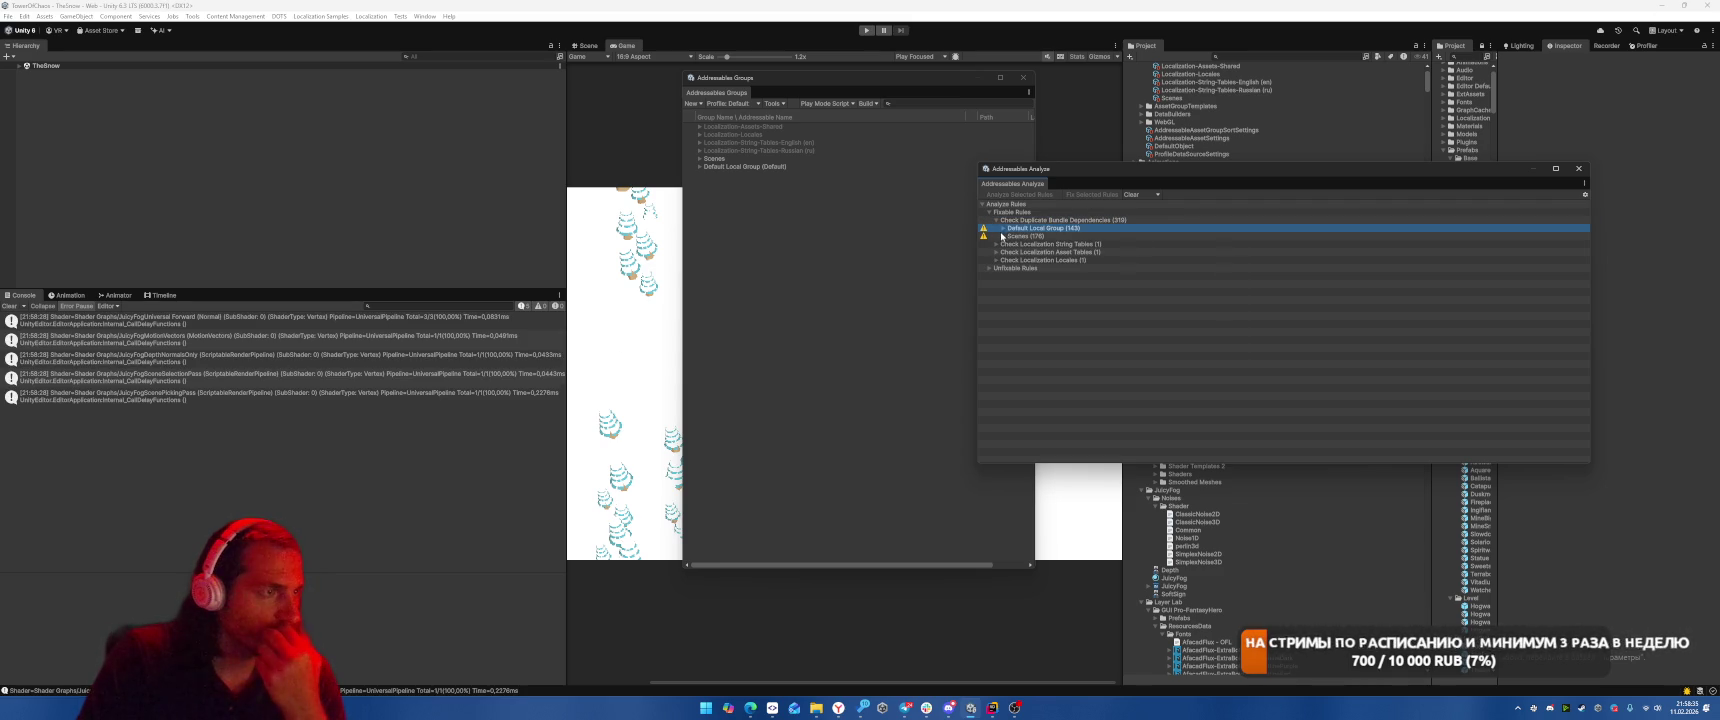
Fix the duplicate bundle dependencies and expand the new Duplicate Asset Isolation group.
left_click(1025, 220)
left_click(1092, 194)
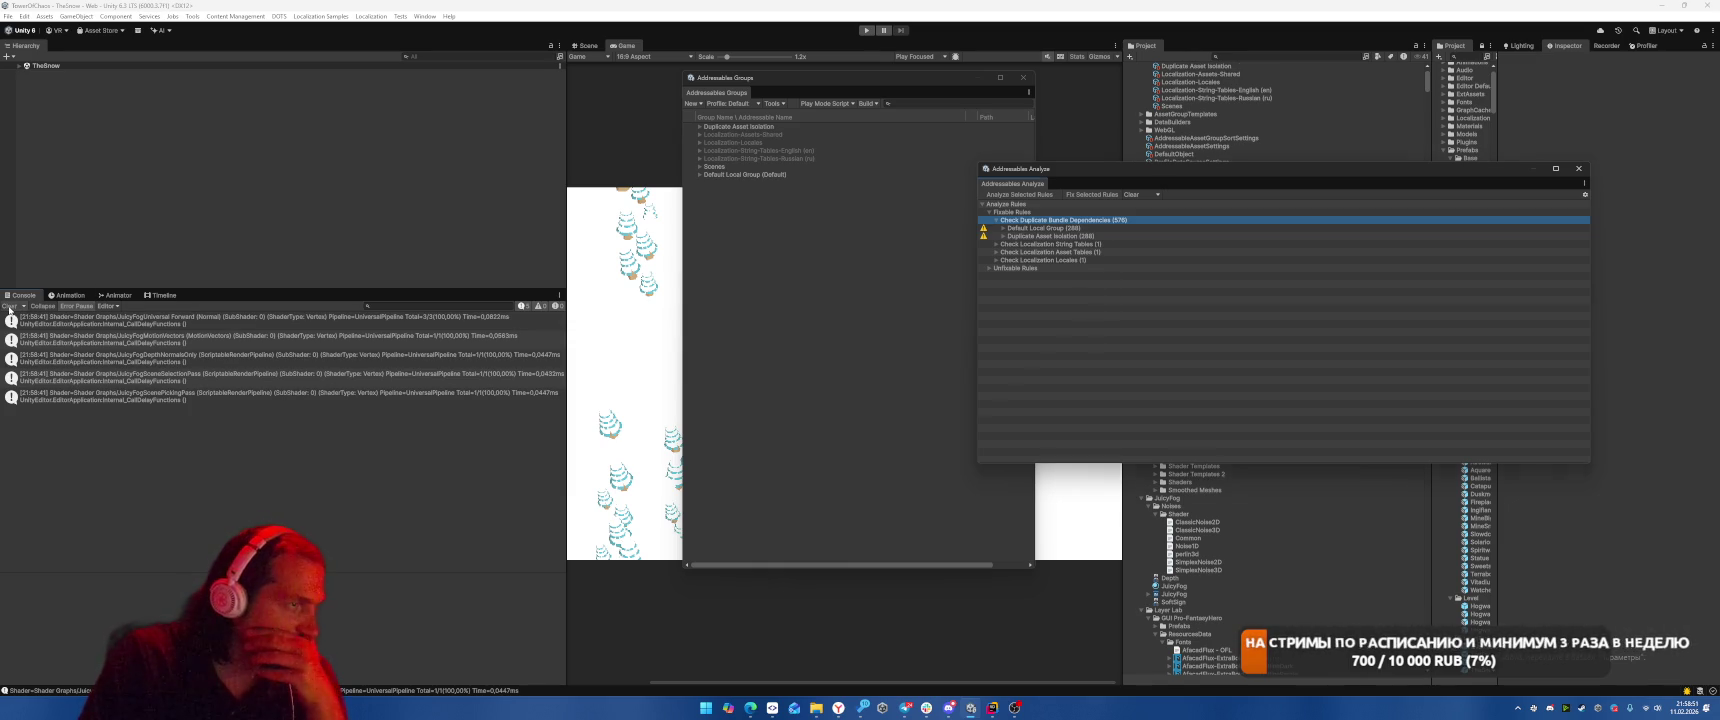
left_click(699, 126)
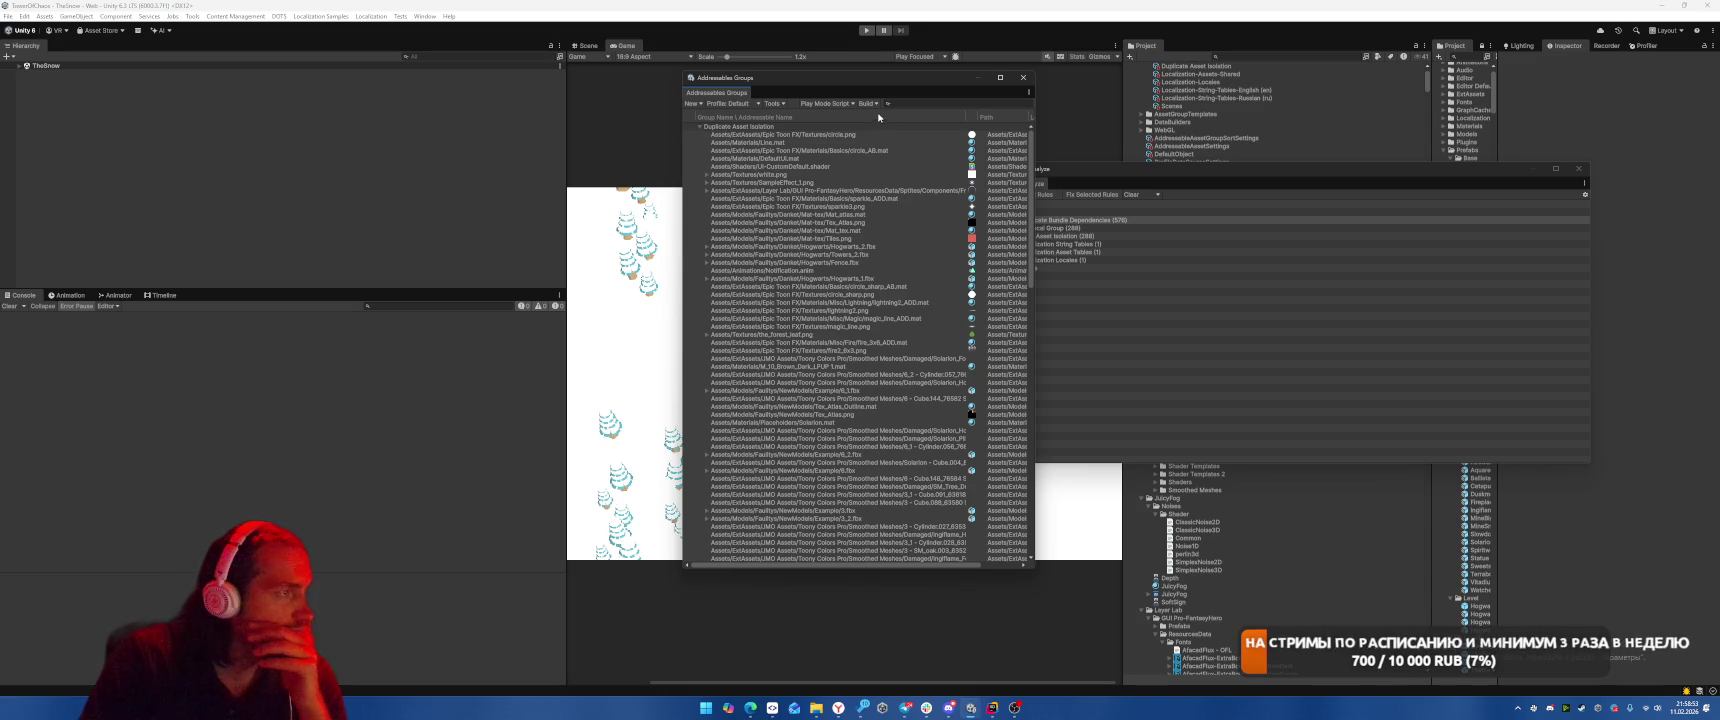
Apply Simplify Addressable Names to the Duplicate Asset Isolation group's entries.
scroll(864, 140, "down", 5)
scroll(858, 130, "down", 5)
scroll(858, 130, "up", 10)
left_click(740, 127)
right_click(765, 128)
left_click(830, 144)
Start a new Addressables build with the Default Build Script.
left_click(869, 104)
mouse_move(900, 117)
left_click(1010, 117)
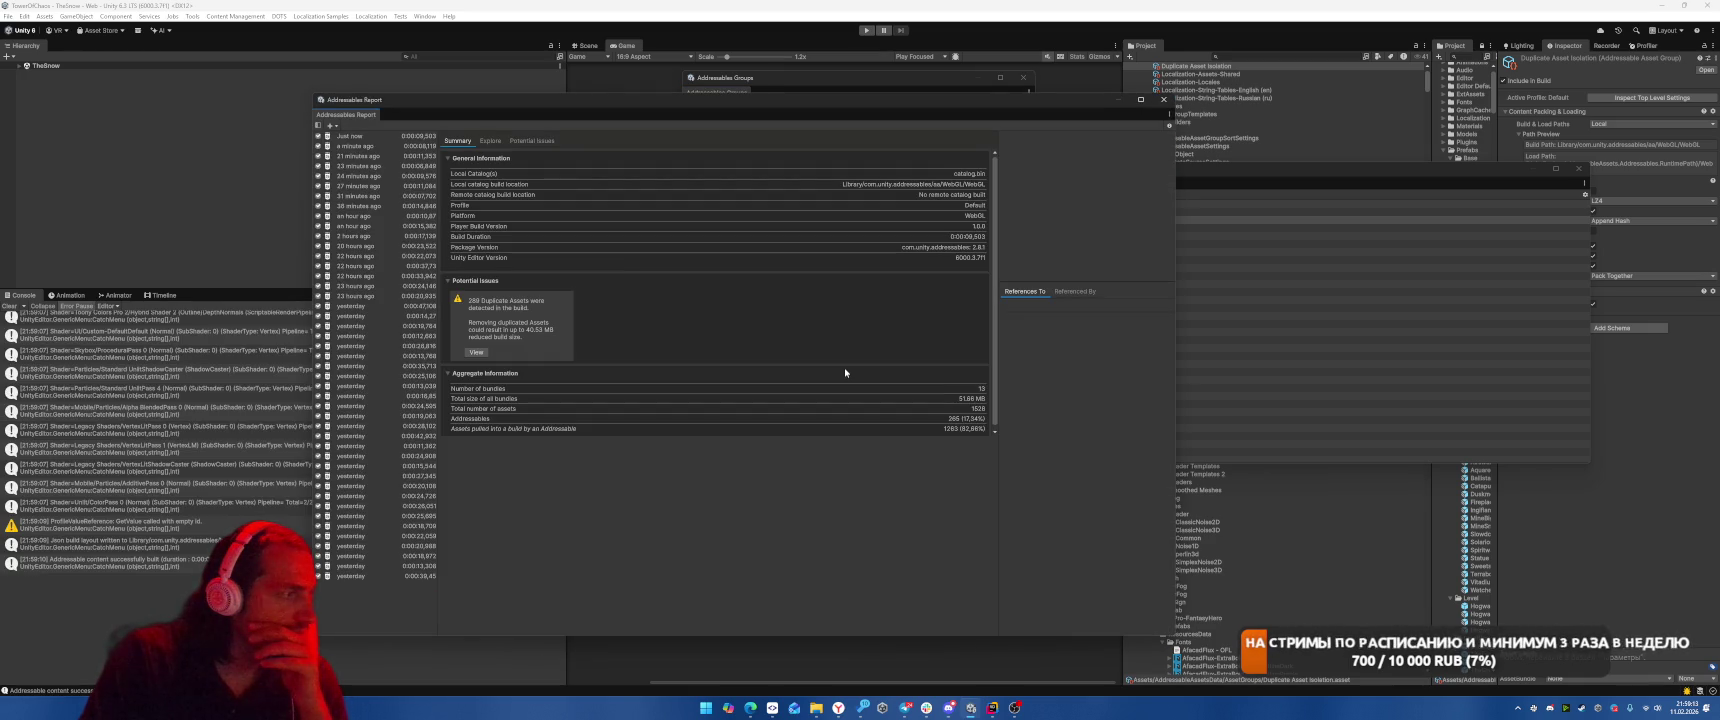
Compare the latest and earlier build reports and list the latest build's duplicated assets.
left_click(371, 137)
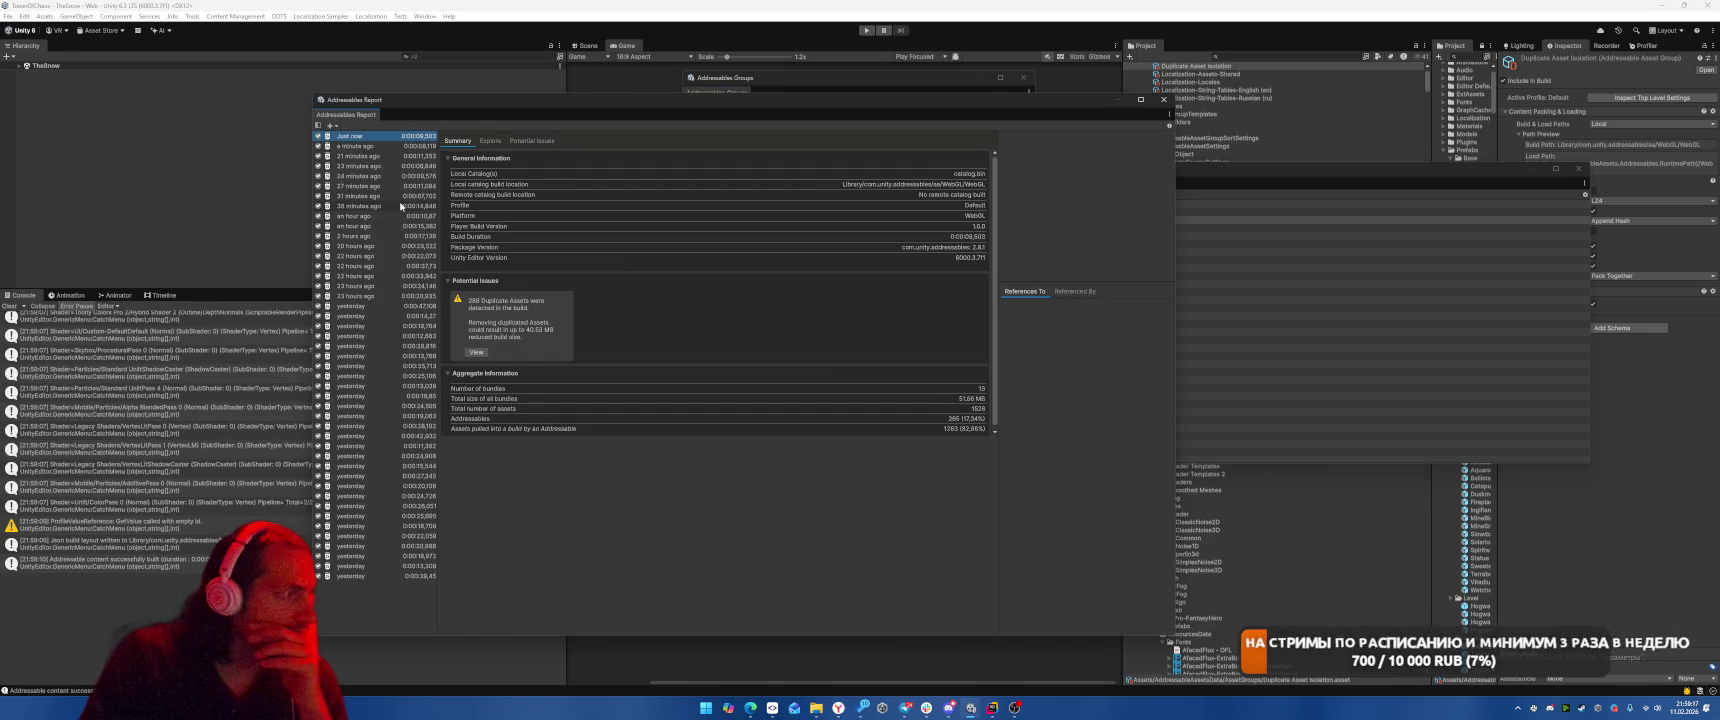
left_click(374, 148)
left_click(366, 138)
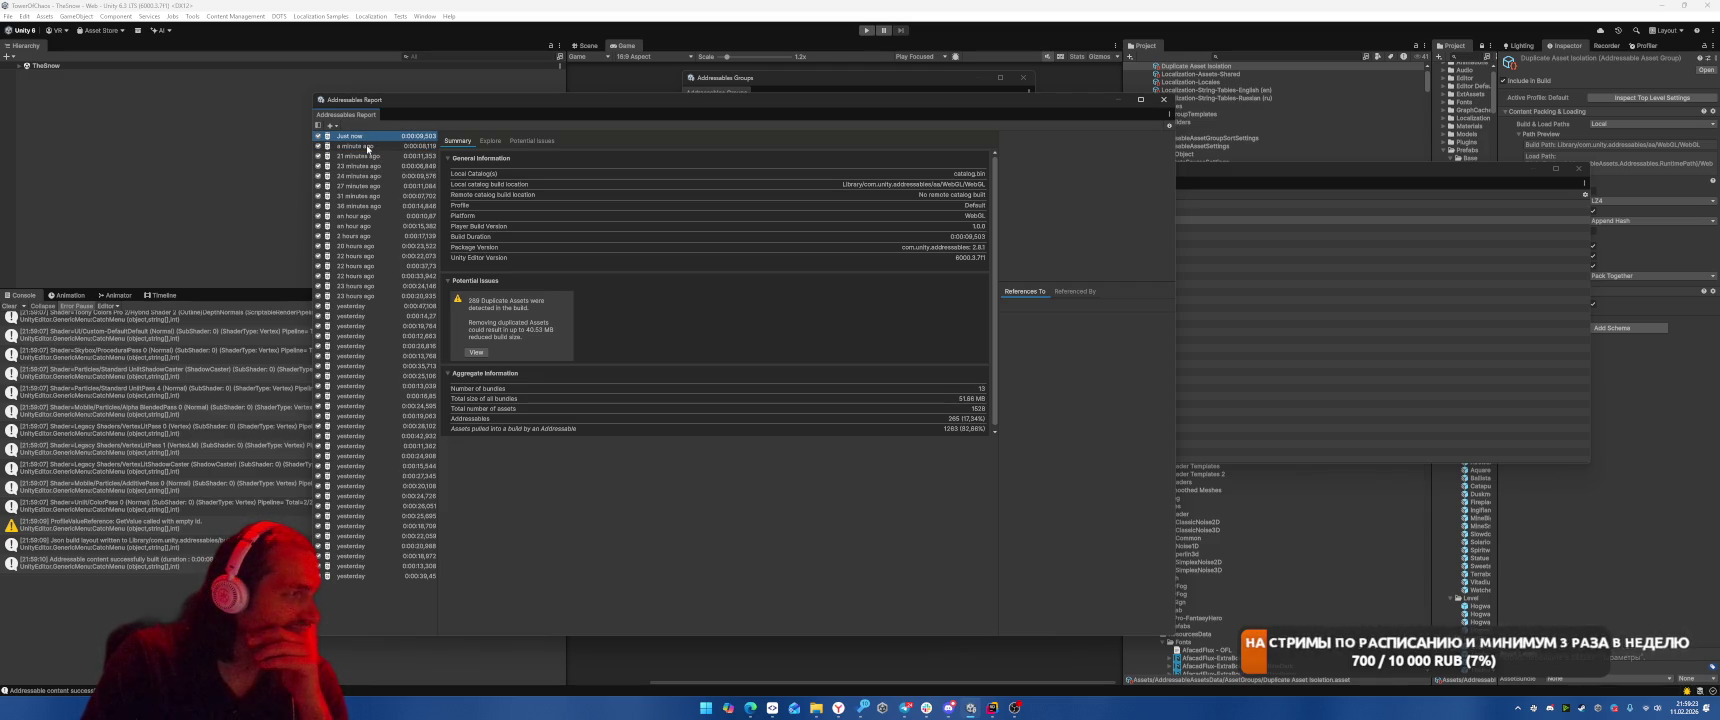
left_click(476, 352)
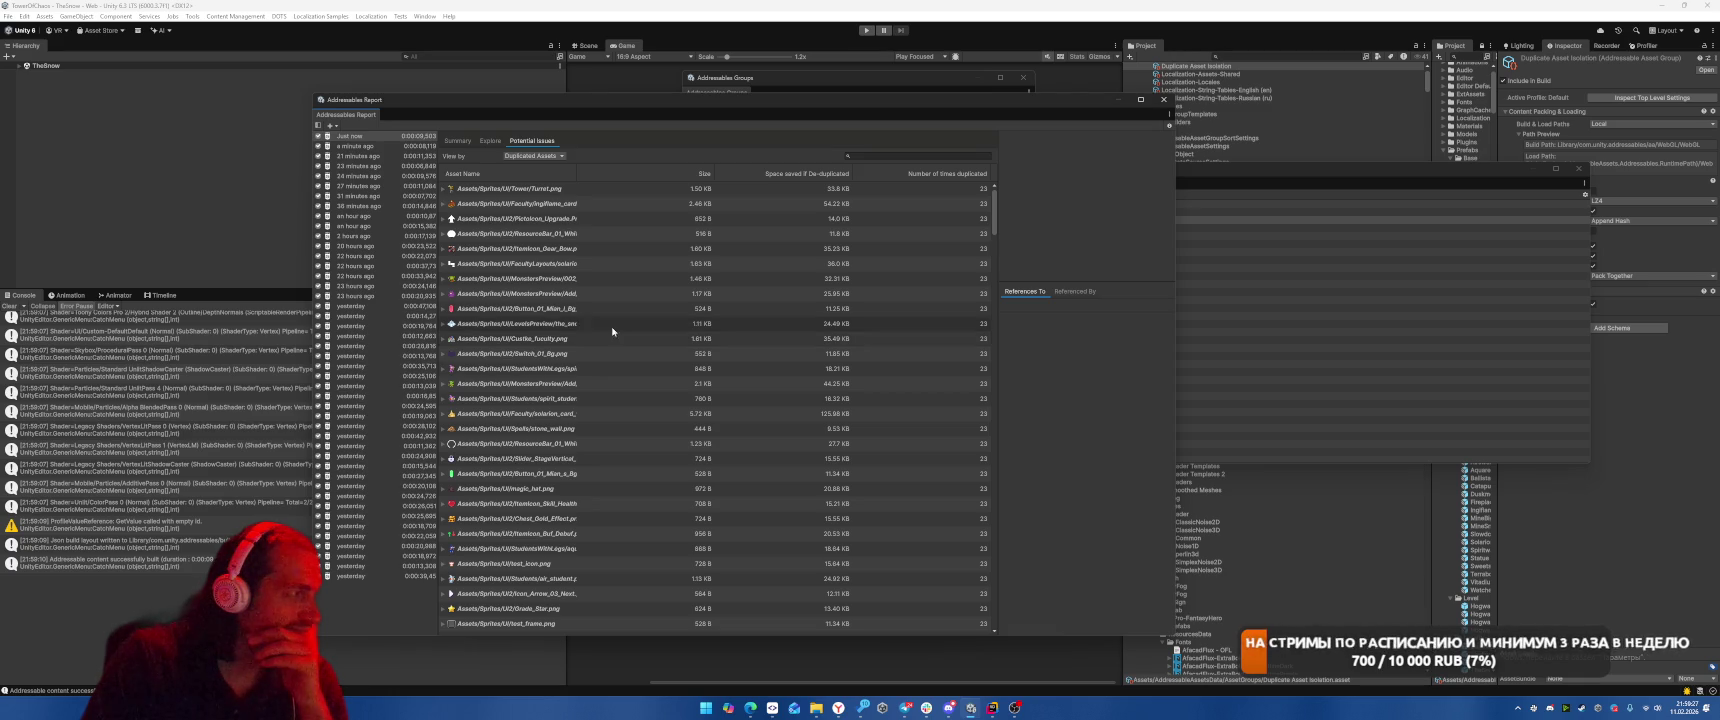
Clear all Analyze results, reselect Check Duplicate Bundle Dependencies, and return to Addressables Groups.
left_click(1045, 221)
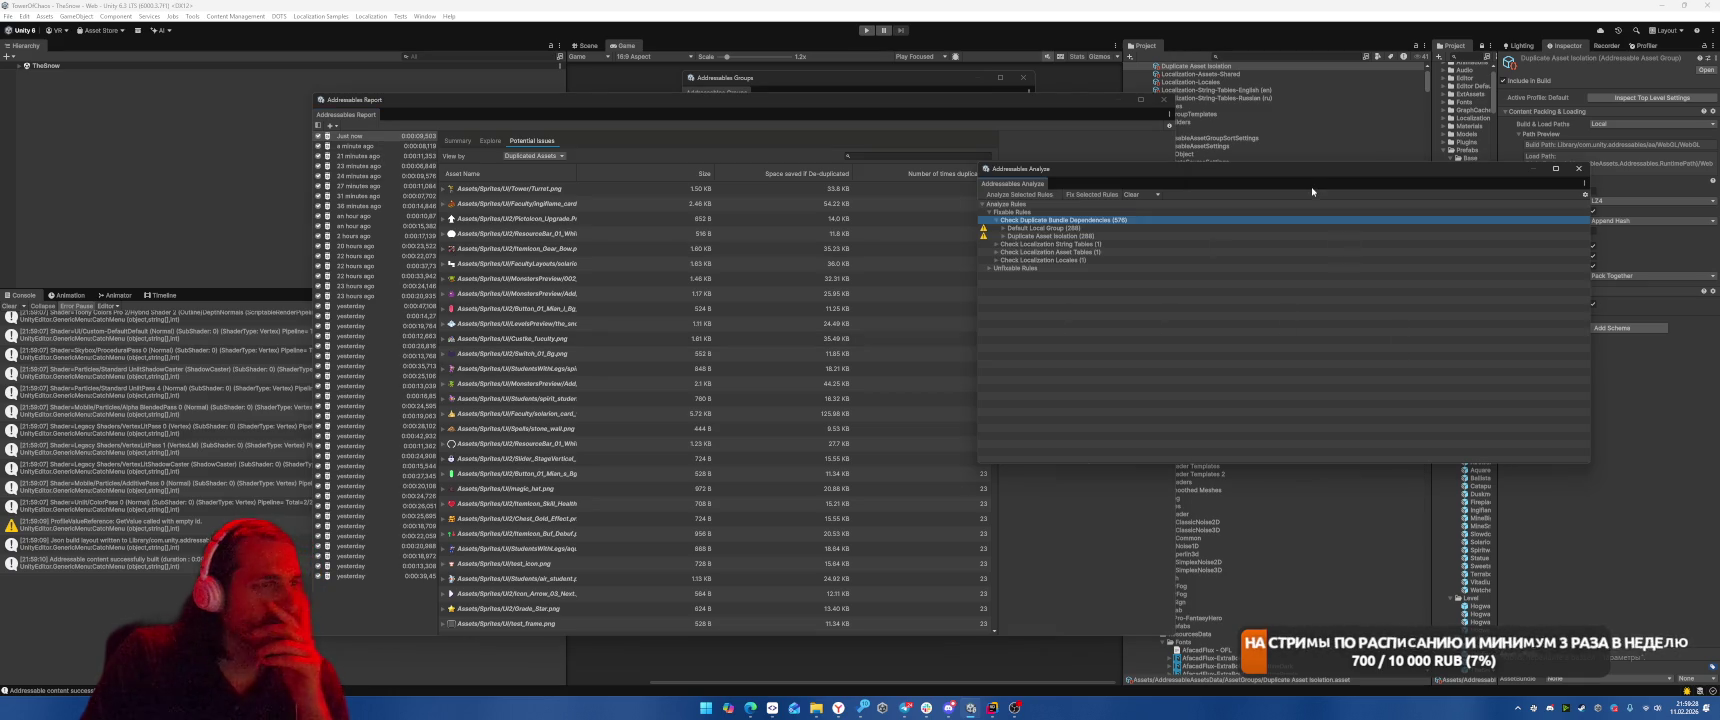
left_click(1040, 212)
left_click(1146, 195)
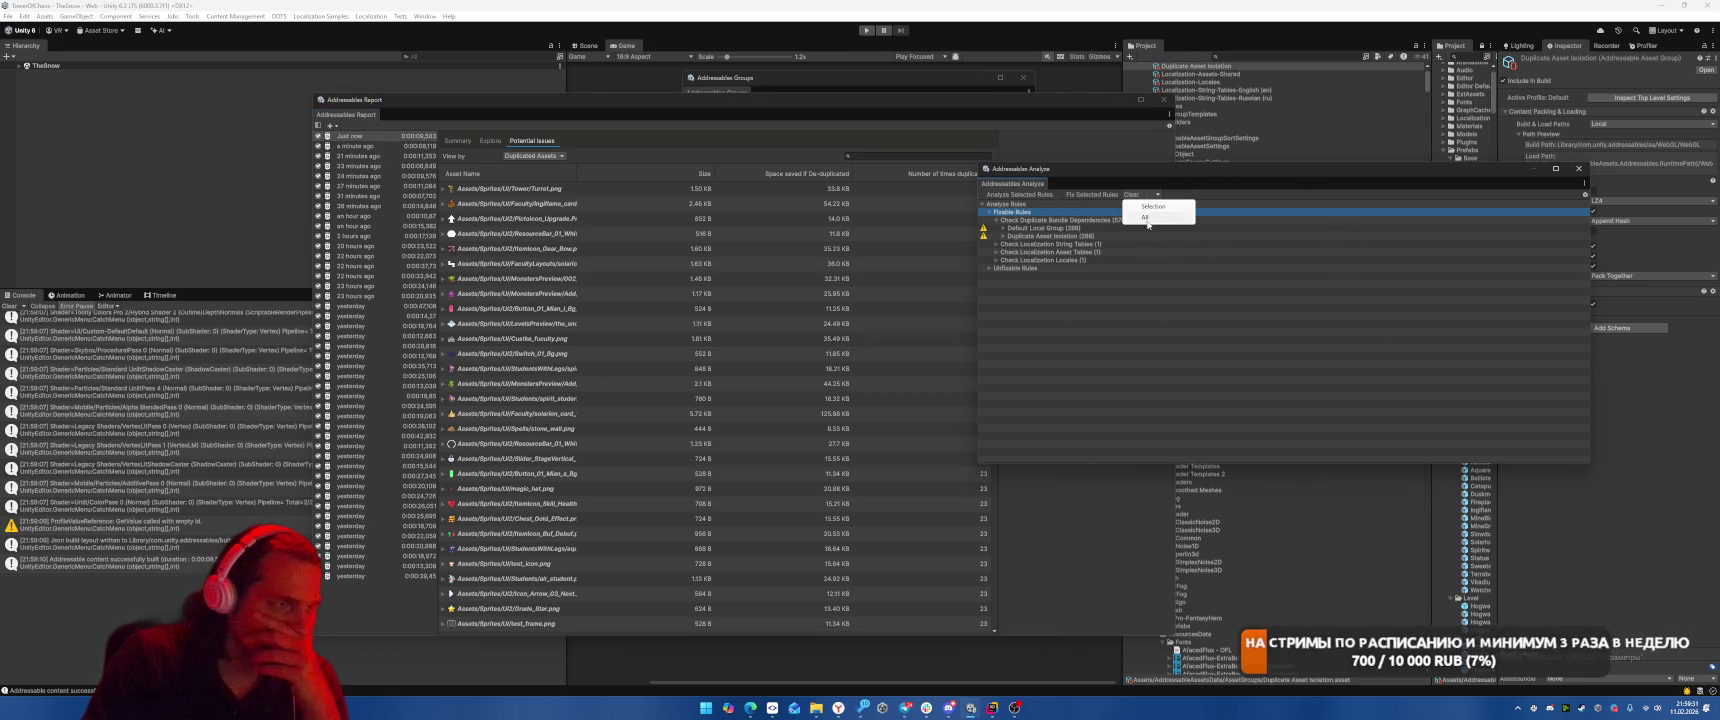
left_click(1146, 218)
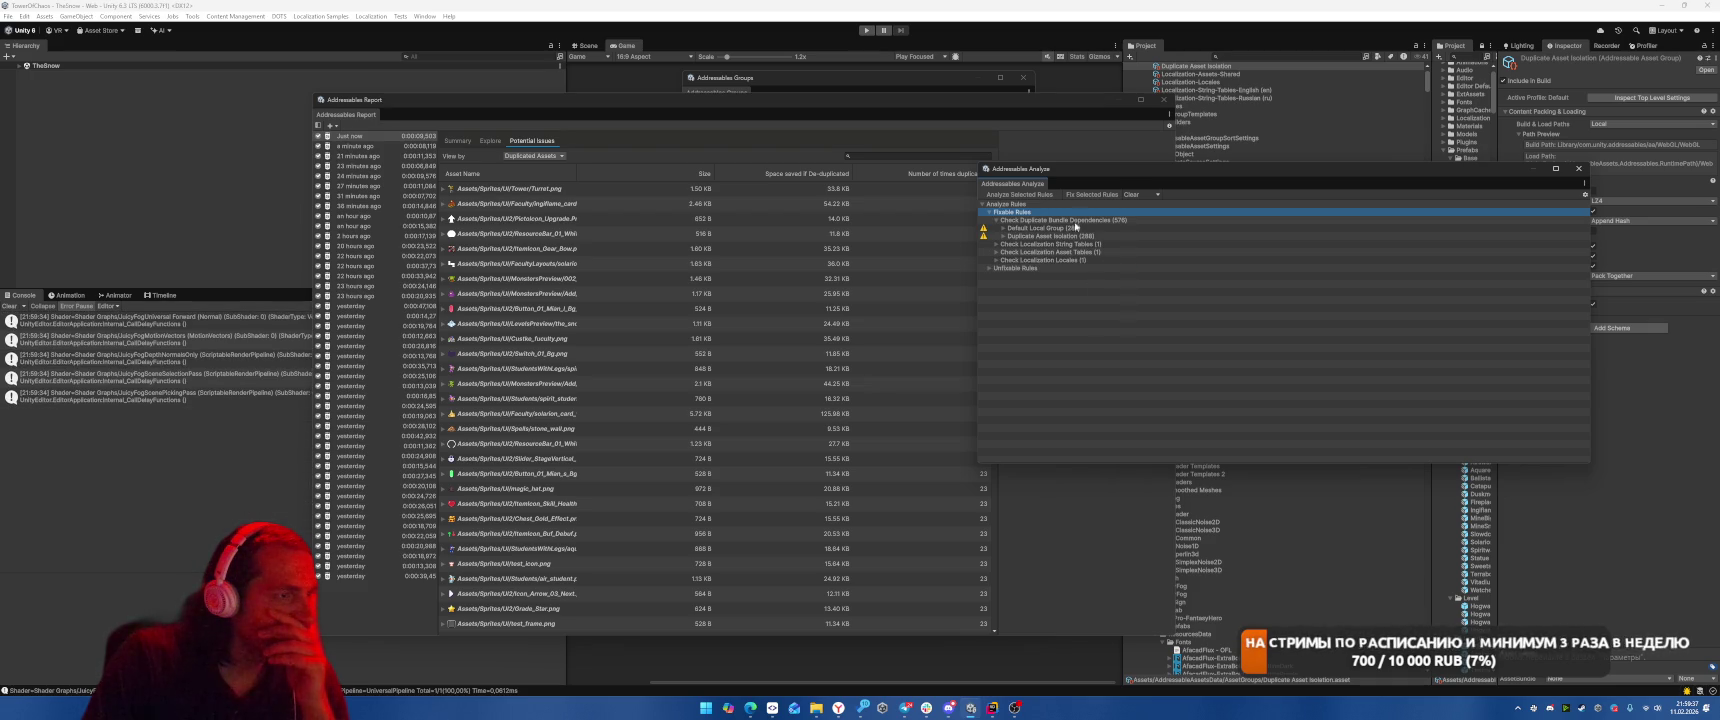
left_click(1074, 223)
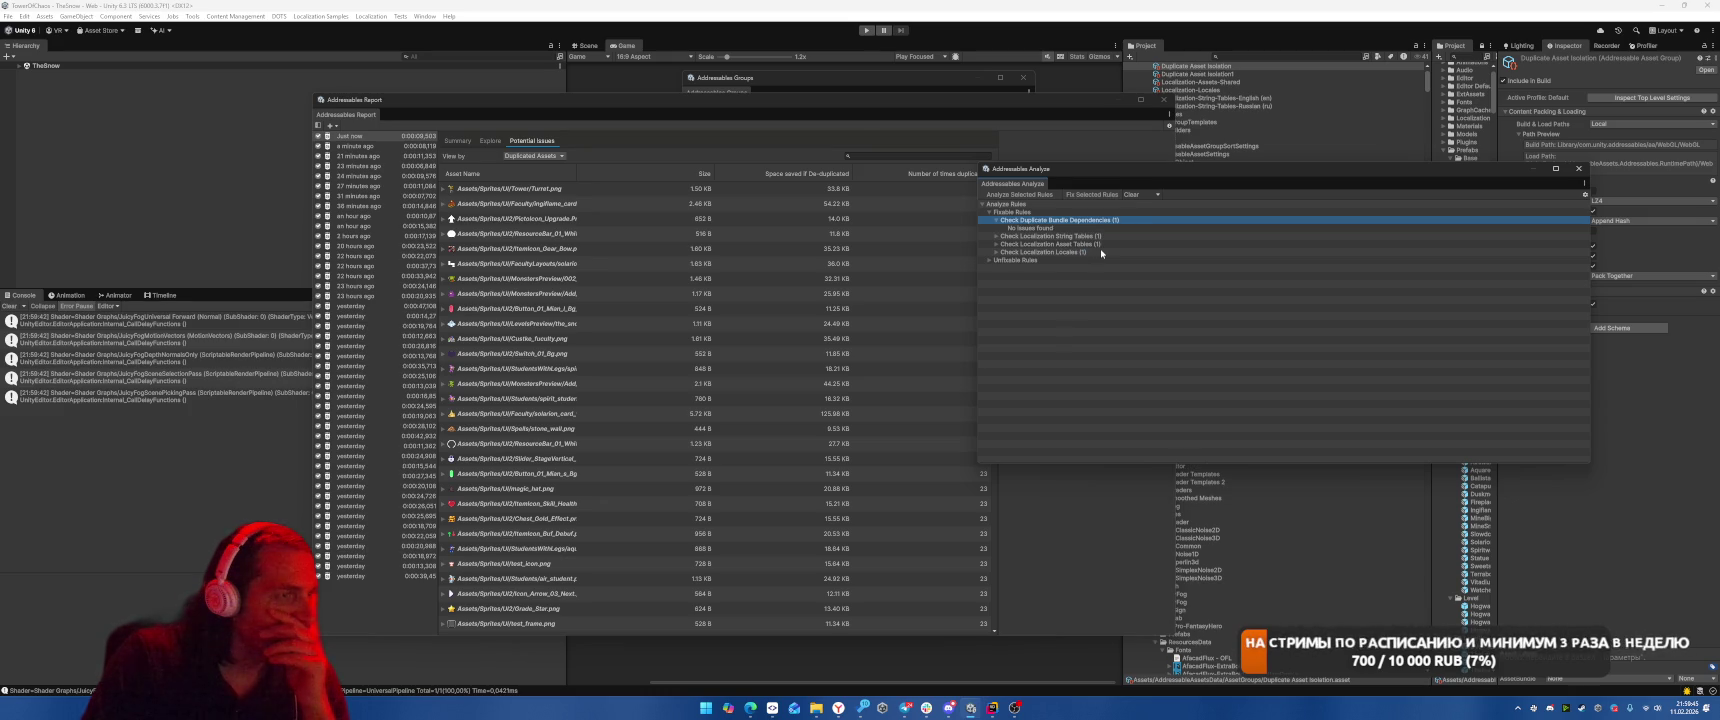
left_click(820, 83)
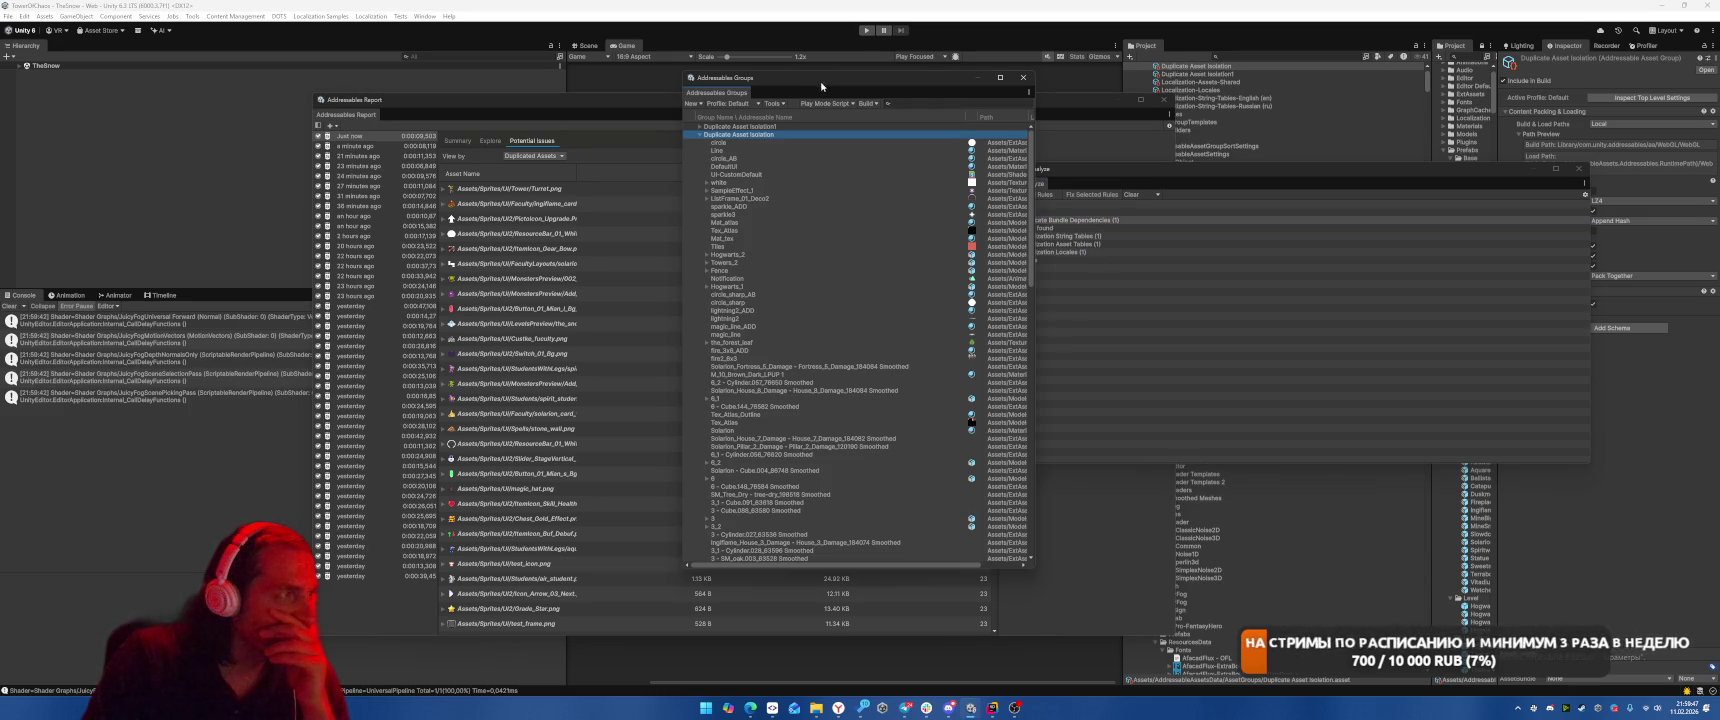
Make a new build and locate the duplicated FallbackError shader from the report's Potential Issues.
left_click(874, 103)
left_click(1015, 116)
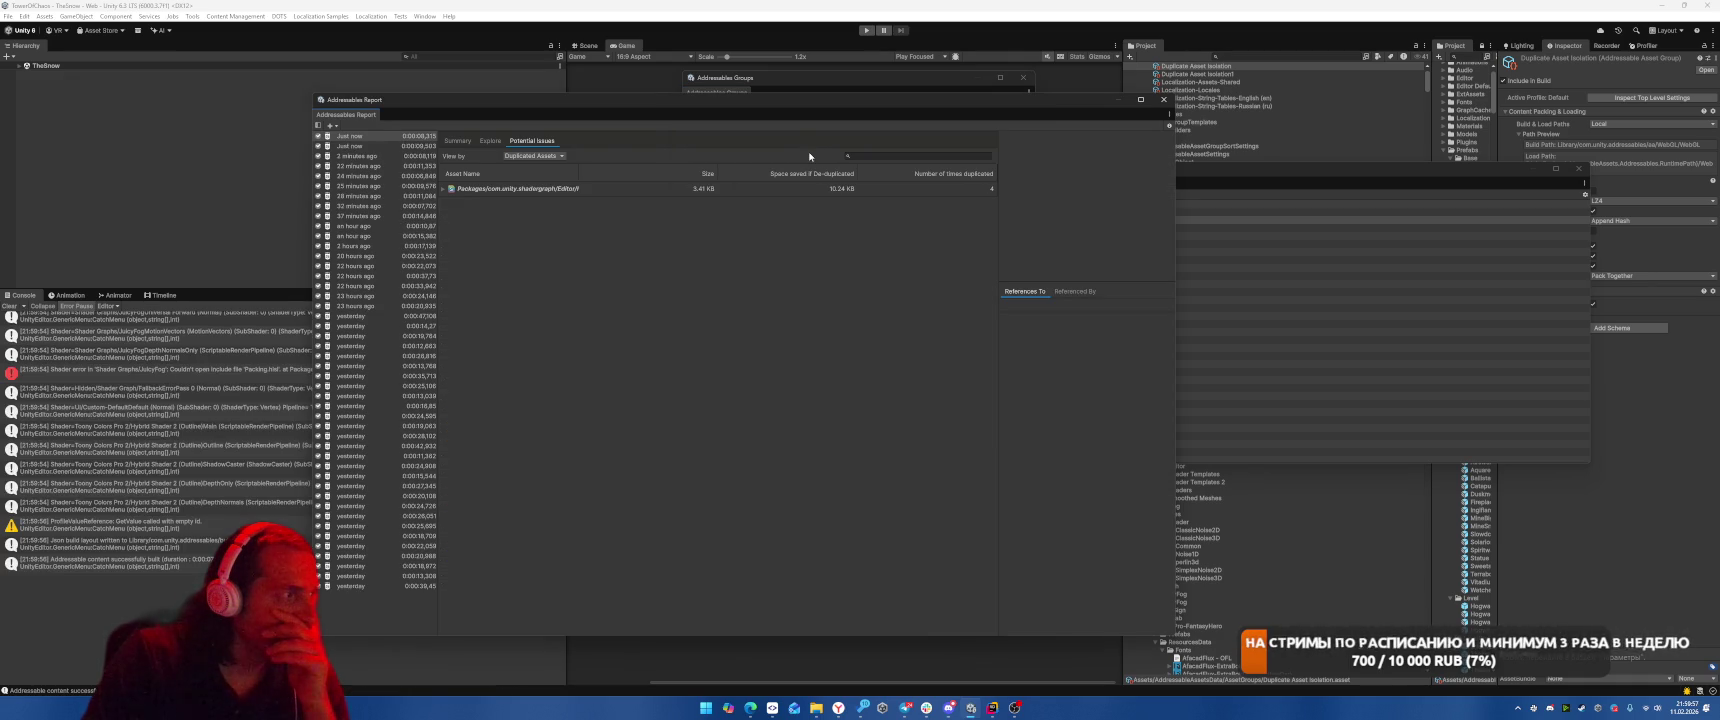
left_click(361, 140)
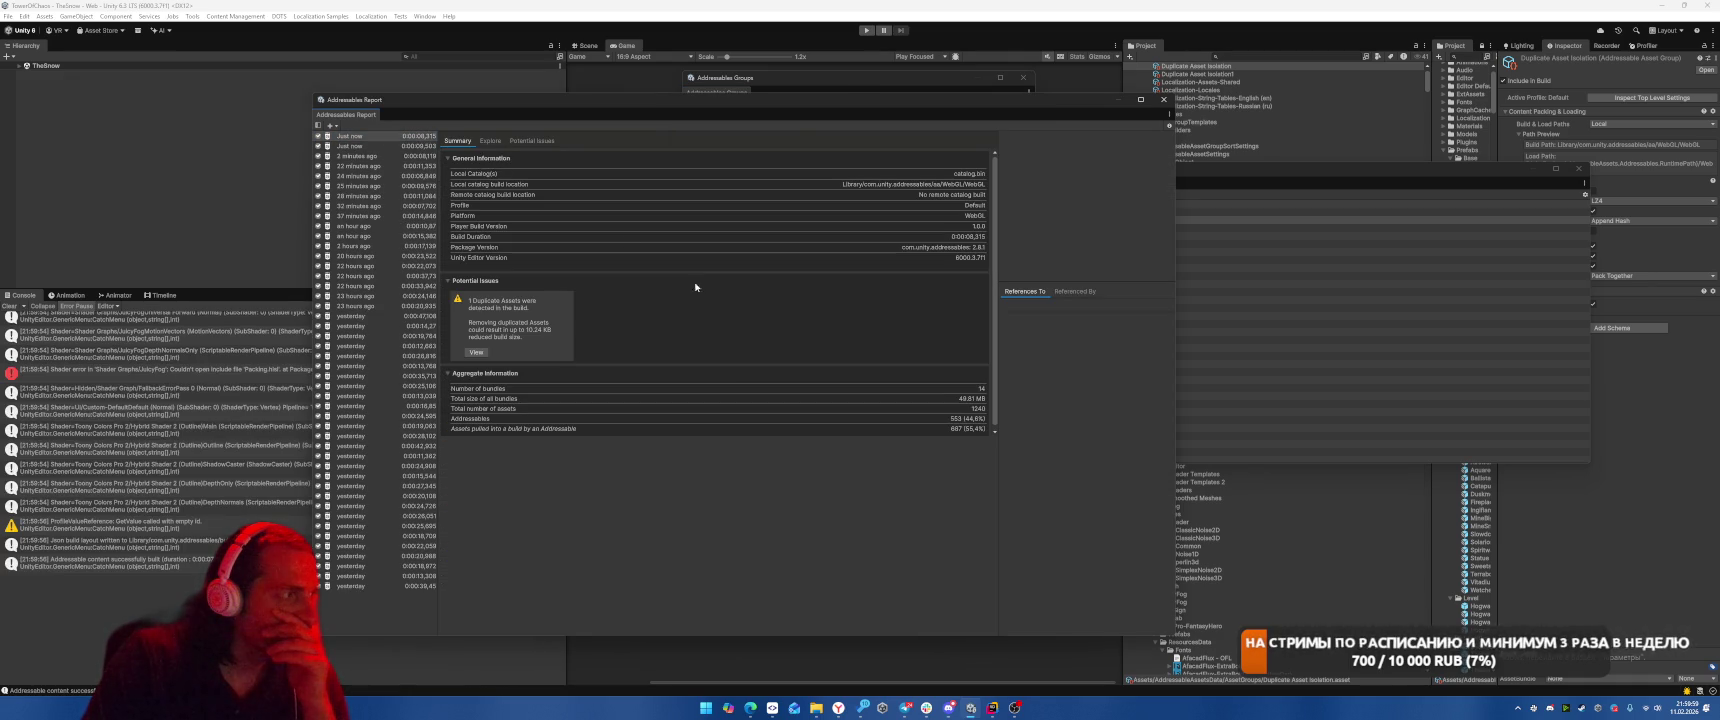
left_click(477, 352)
left_click(443, 189)
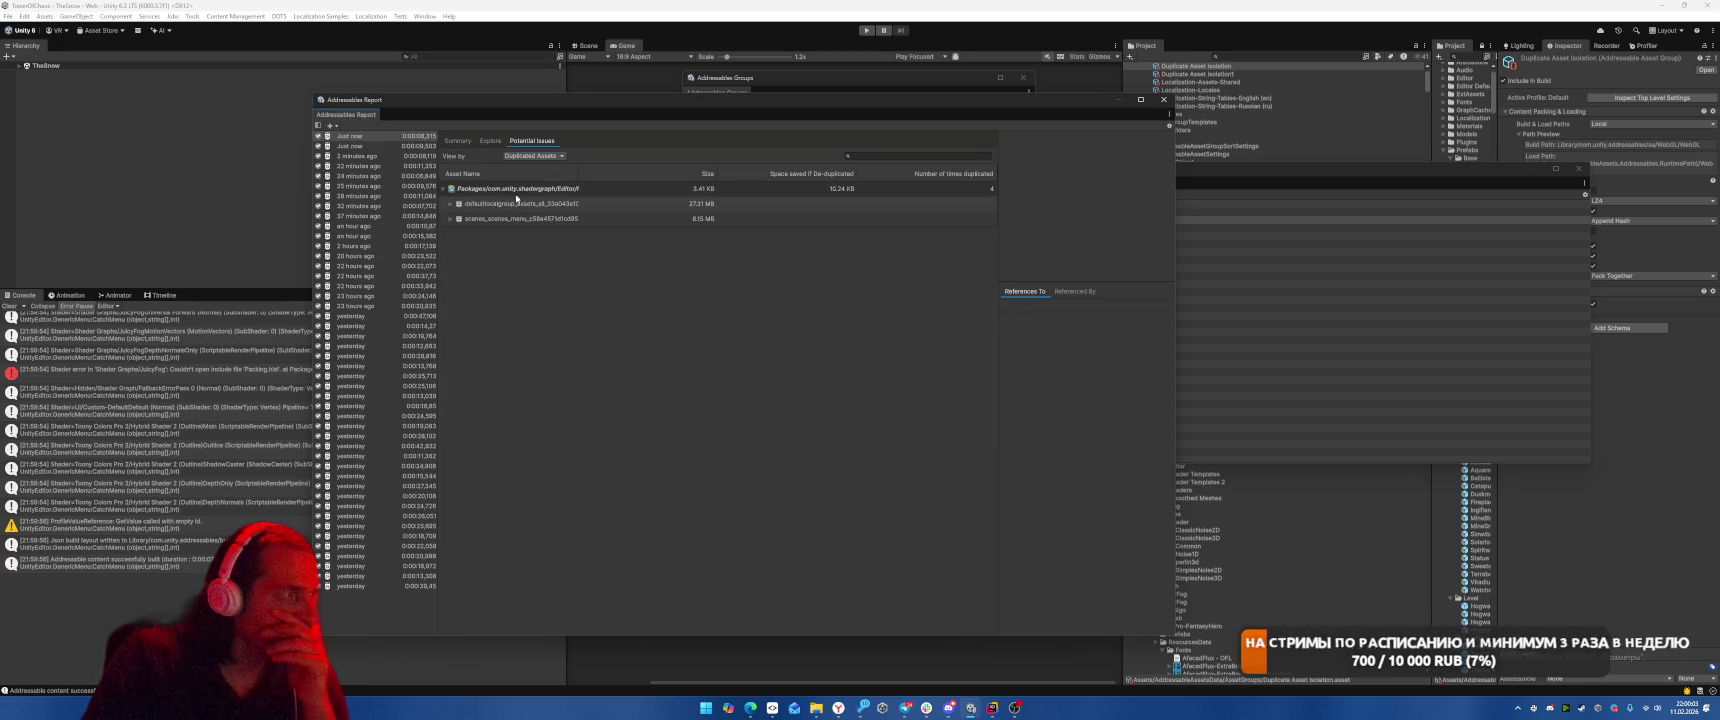
left_click(520, 188)
left_click_drag(632, 173, 731, 173)
left_click(1096, 194)
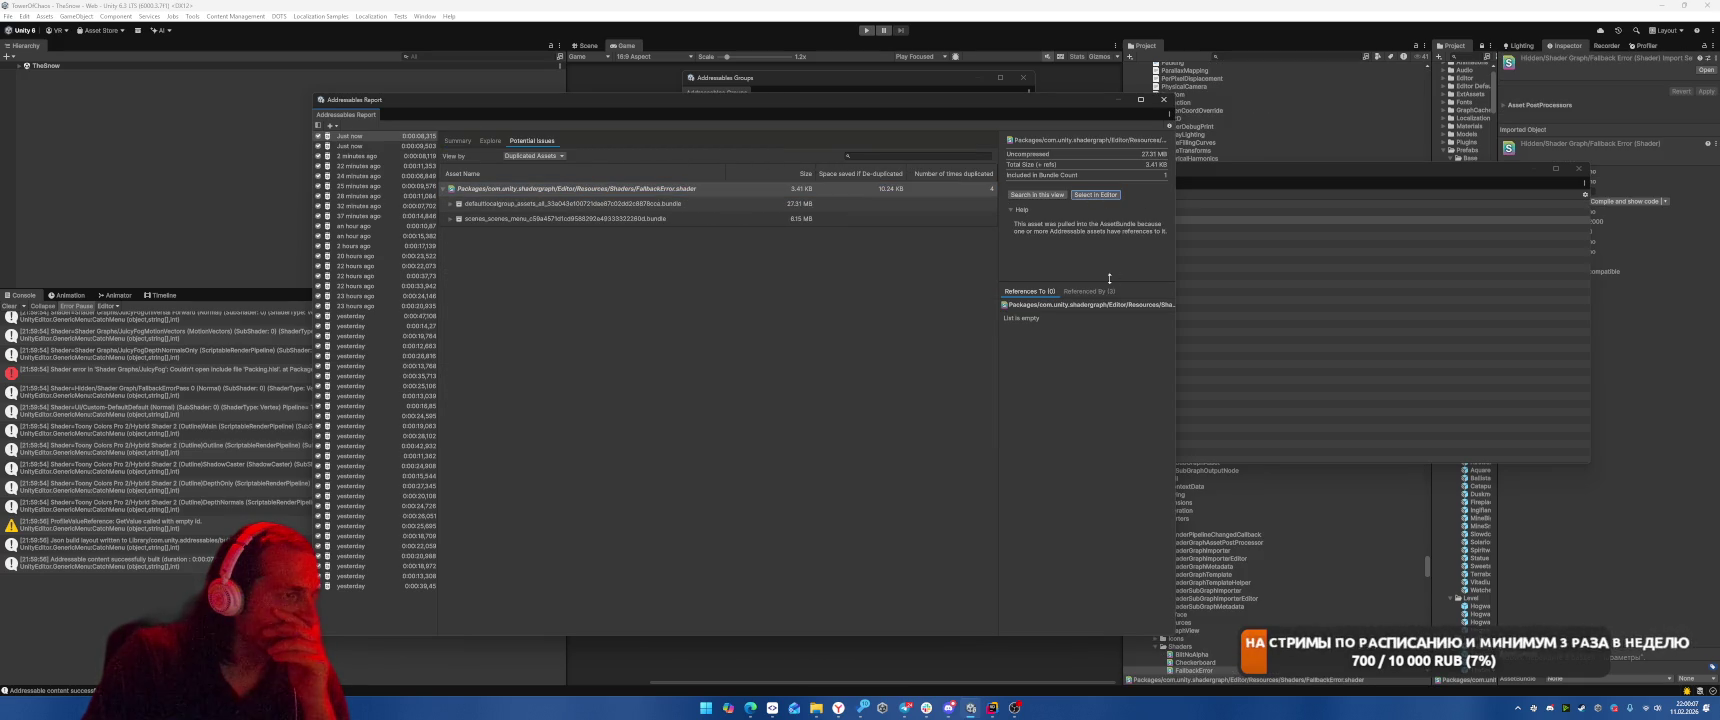
Place the Analyze window beside a narrower report and rerun the duplicate dependencies check.
mouse_move(1435, 175)
left_mouse_down()
mouse_move(1264, 415)
mouse_move(1034, 312)
mouse_move(669, 350)
mouse_move(1356, 252)
mouse_move(923, 169)
mouse_move(1380, 178)
mouse_move(1401, 198)
left_mouse_up()
left_click_drag(1176, 504, 1046, 504)
left_click_drag(1193, 204, 1247, 226)
left_click(1045, 273)
left_click(1055, 247)
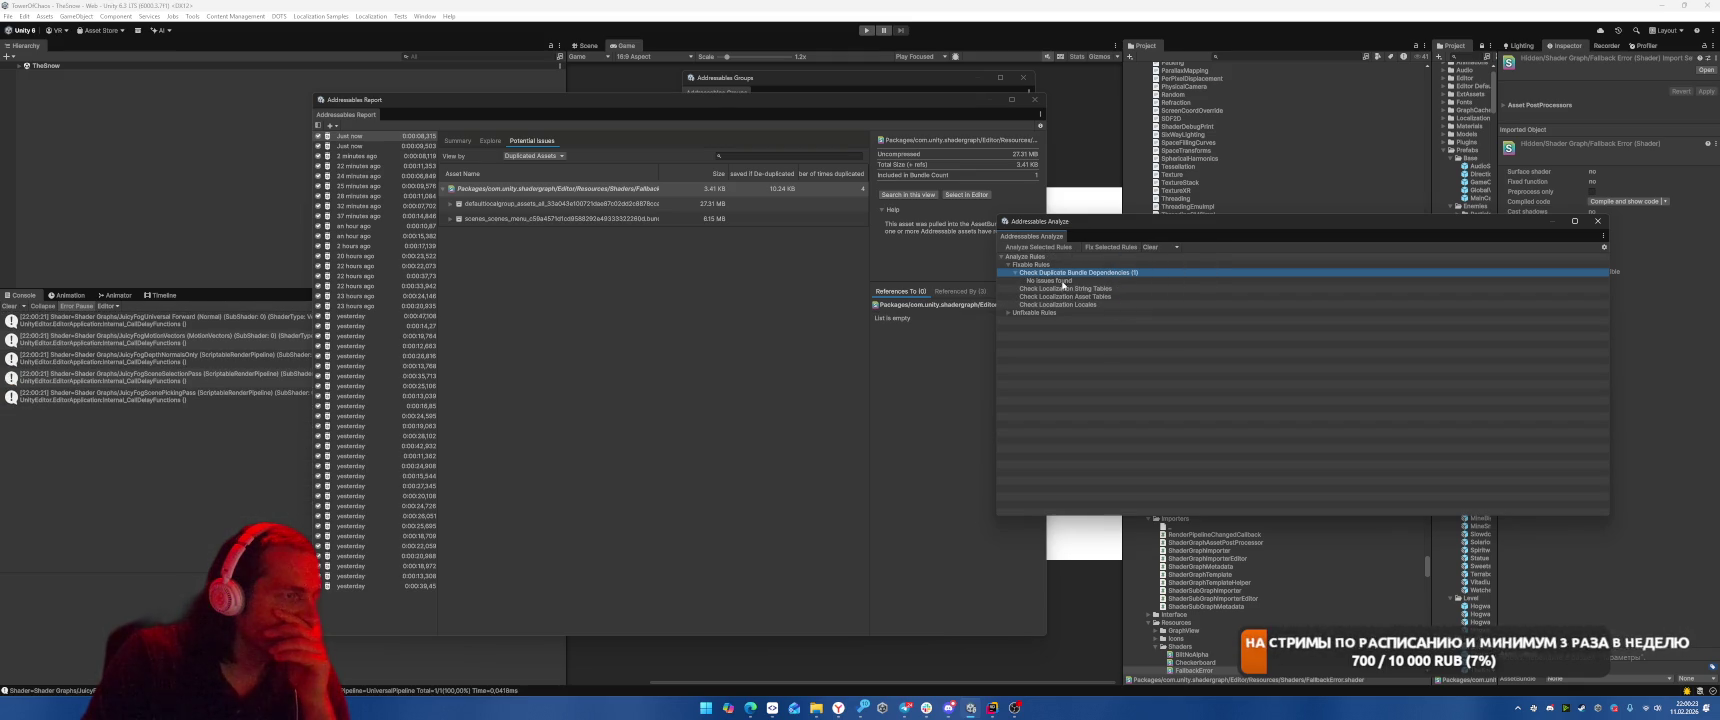
Inspect the default local group bundle's references, then browse the build's bundles in Explore.
left_click(542, 281)
left_click(500, 204)
left_click(465, 218)
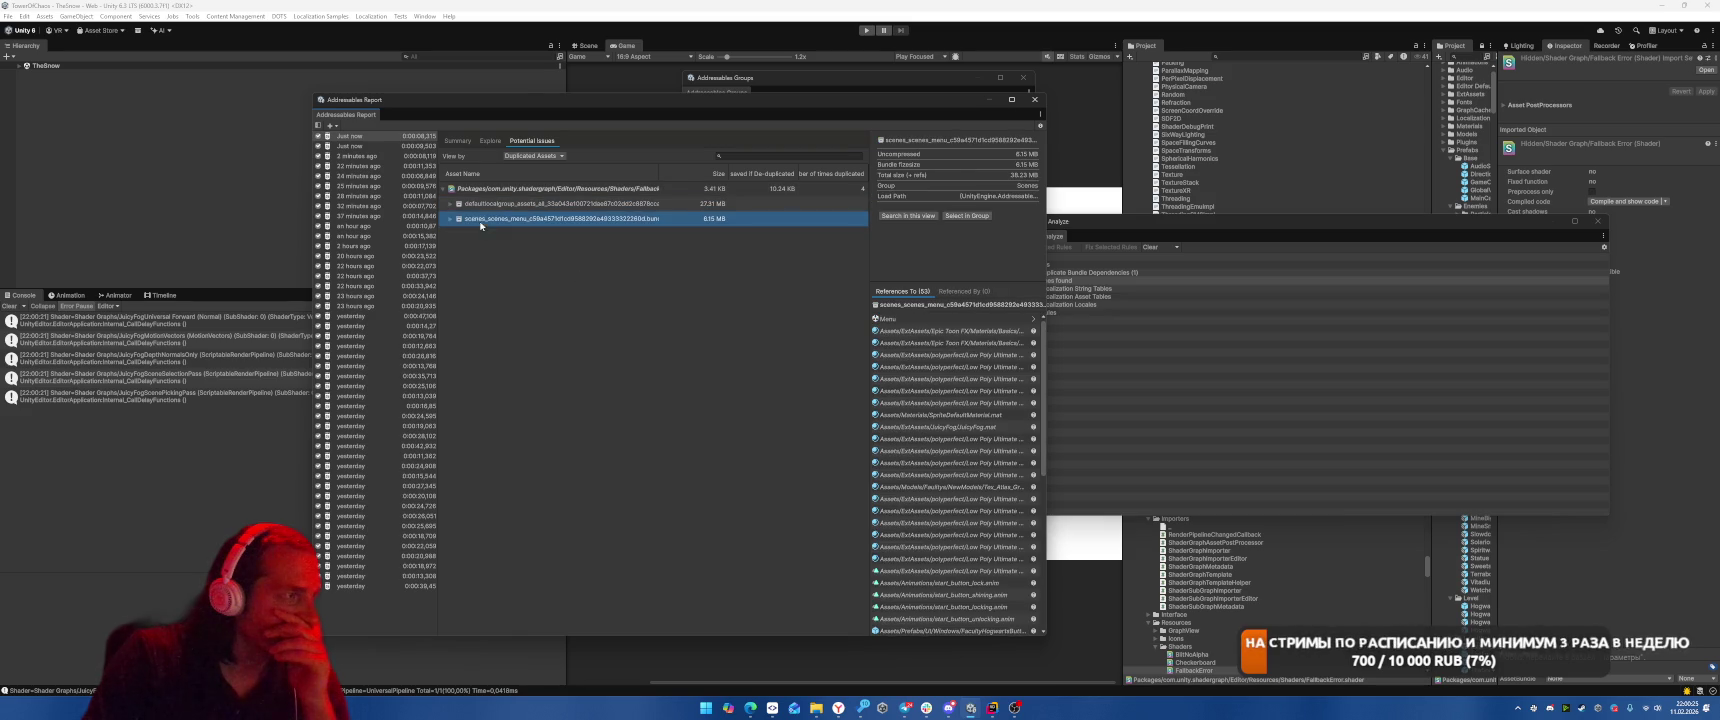
left_click(457, 205)
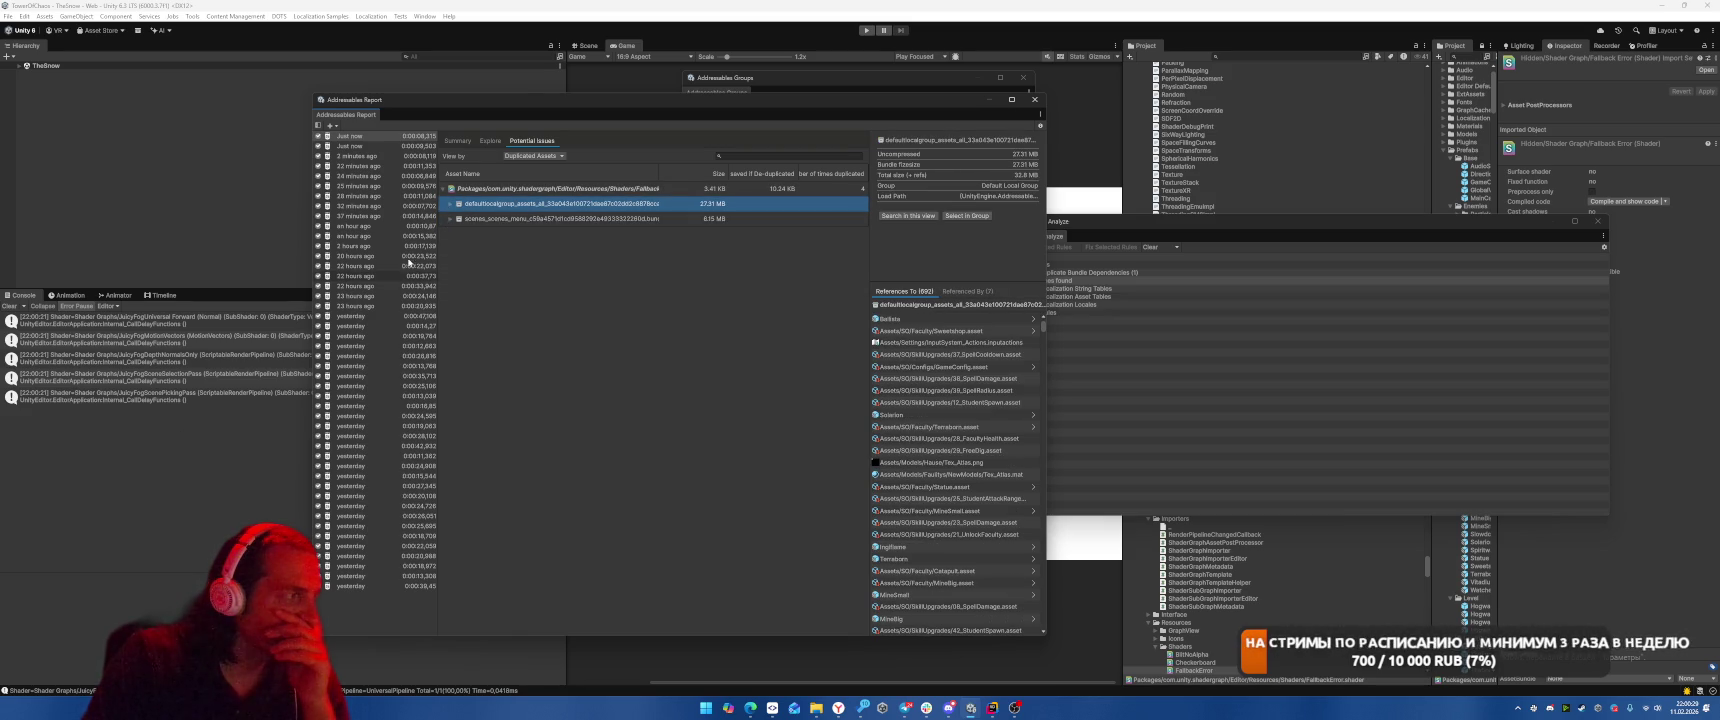
left_click(457, 140)
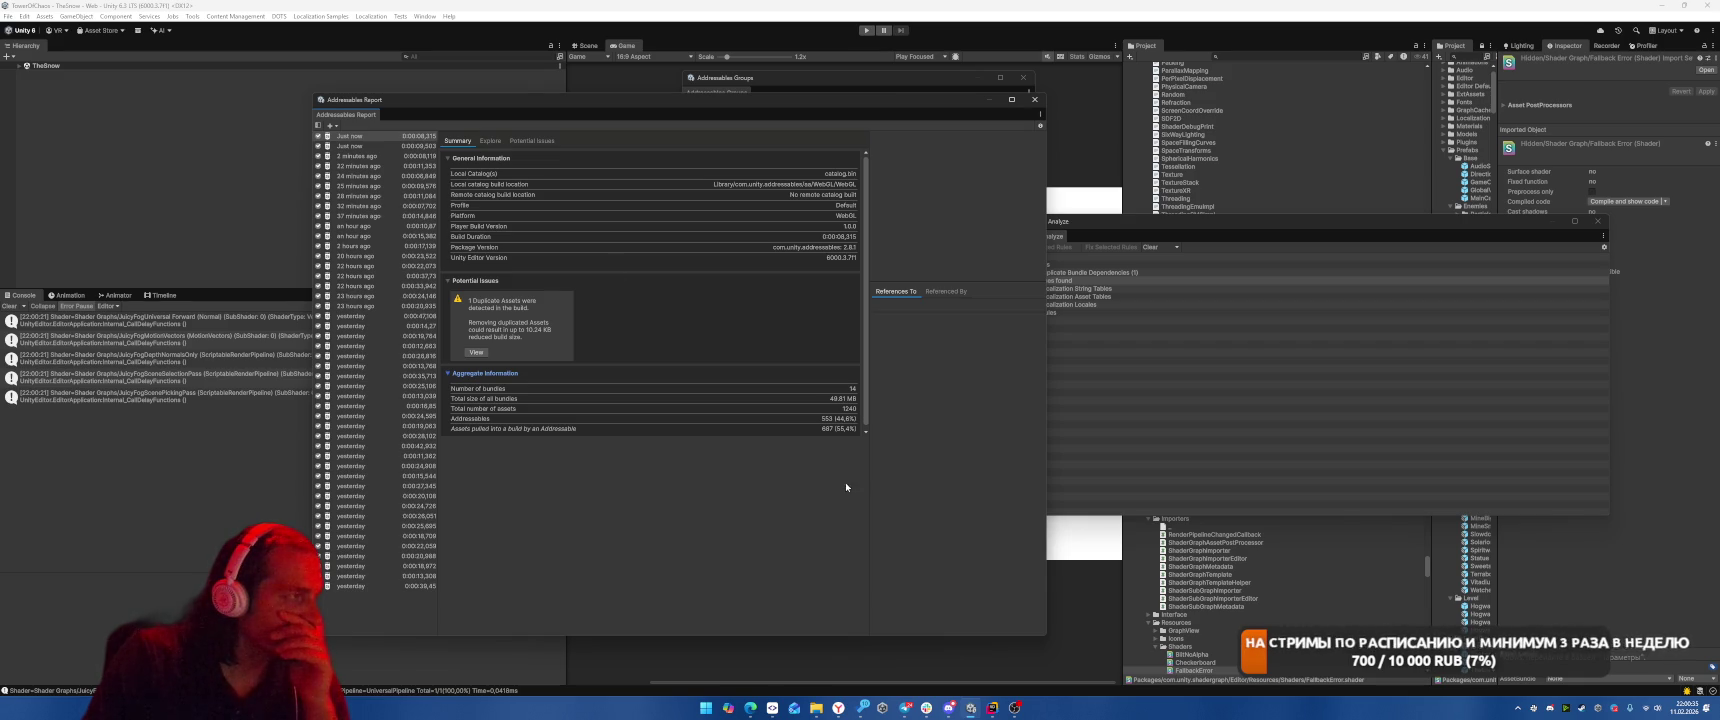
left_click(490, 141)
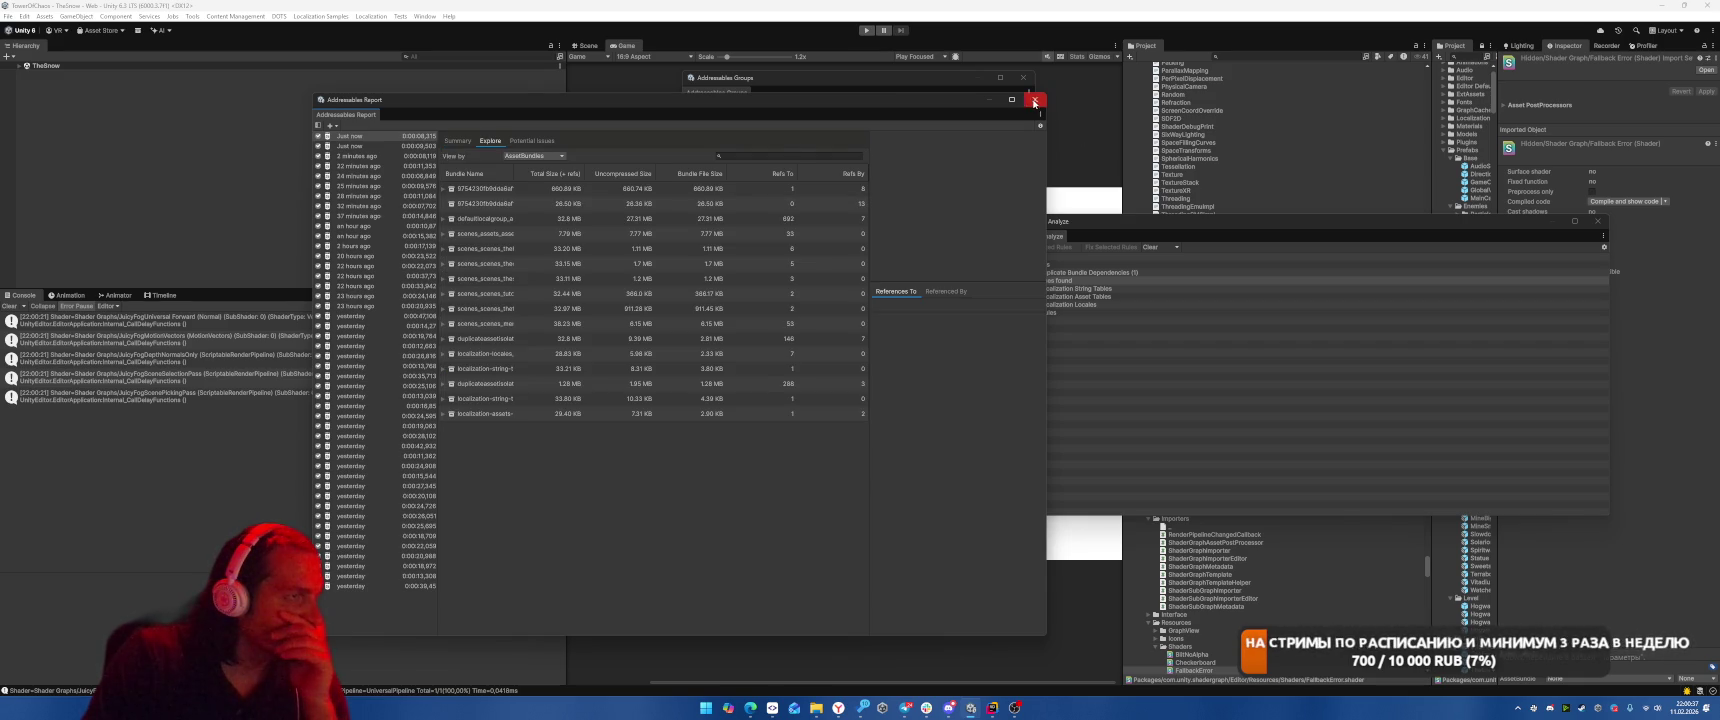
Close the report and remove all entries from both Duplicate Asset Isolation groups.
left_click(1035, 99)
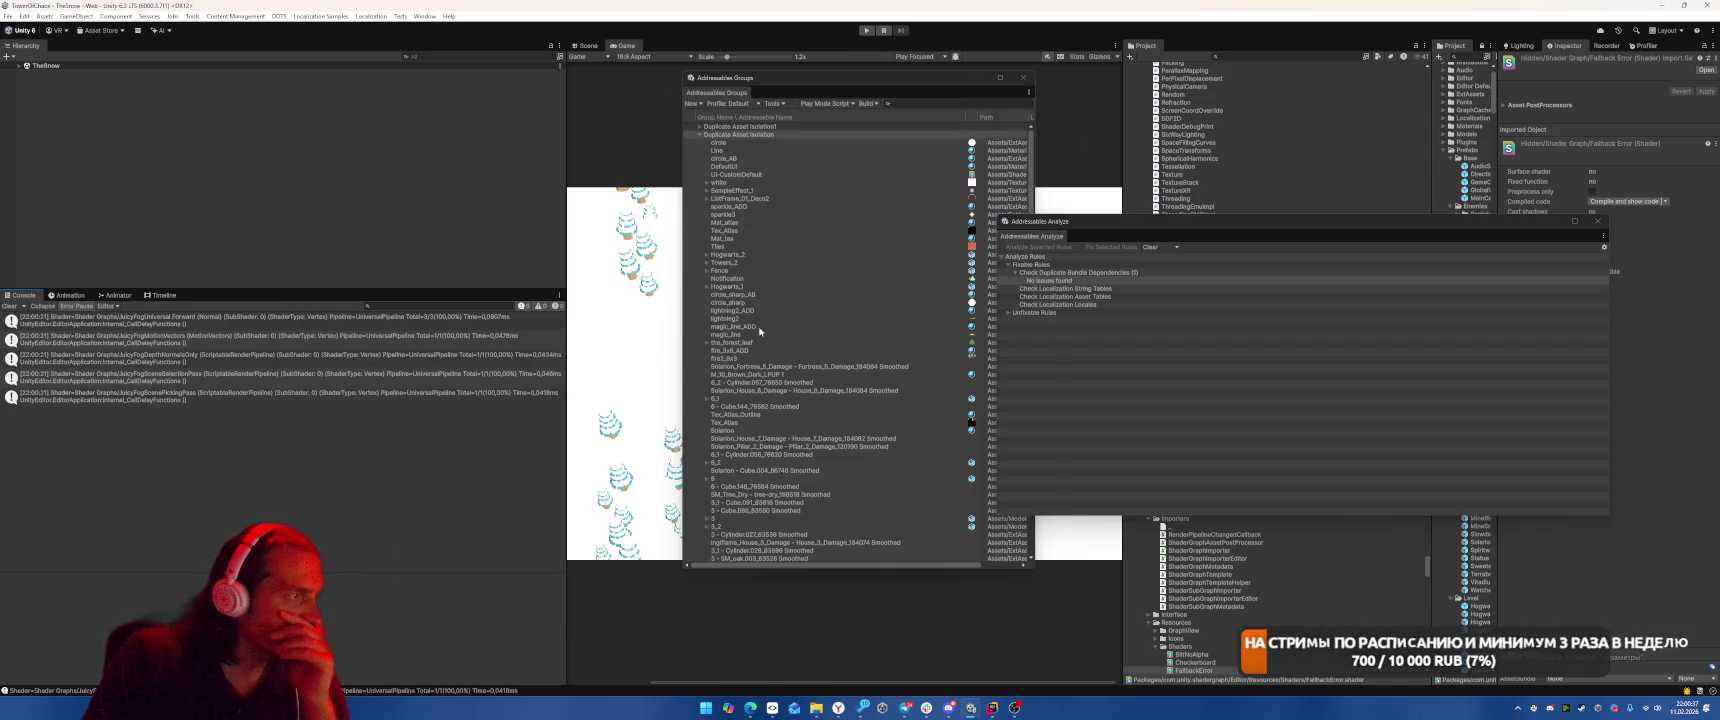
left_click(716, 142)
scroll(908, 286, "down", 15)
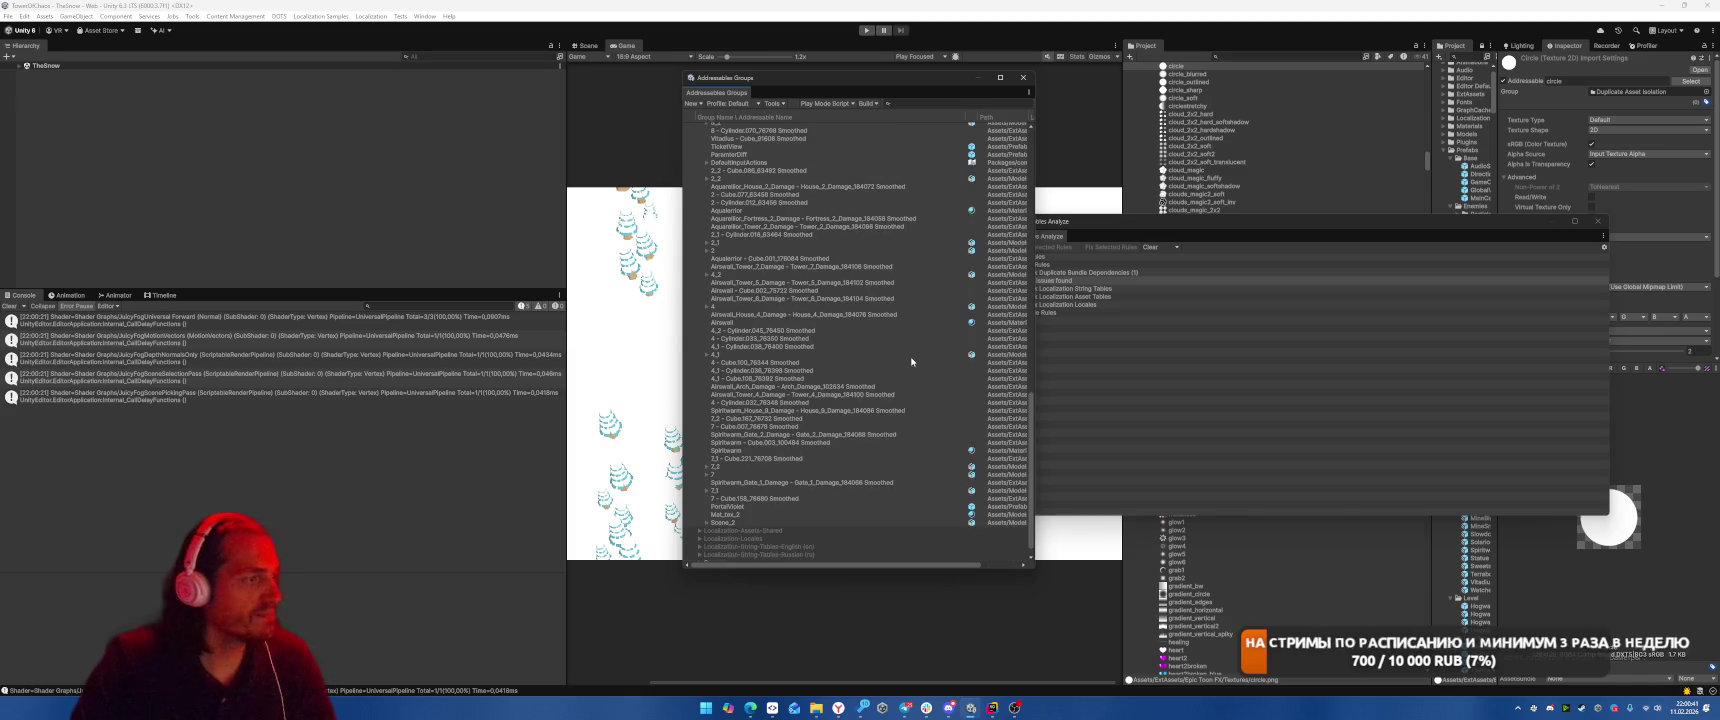
left_click(760, 509, "shift")
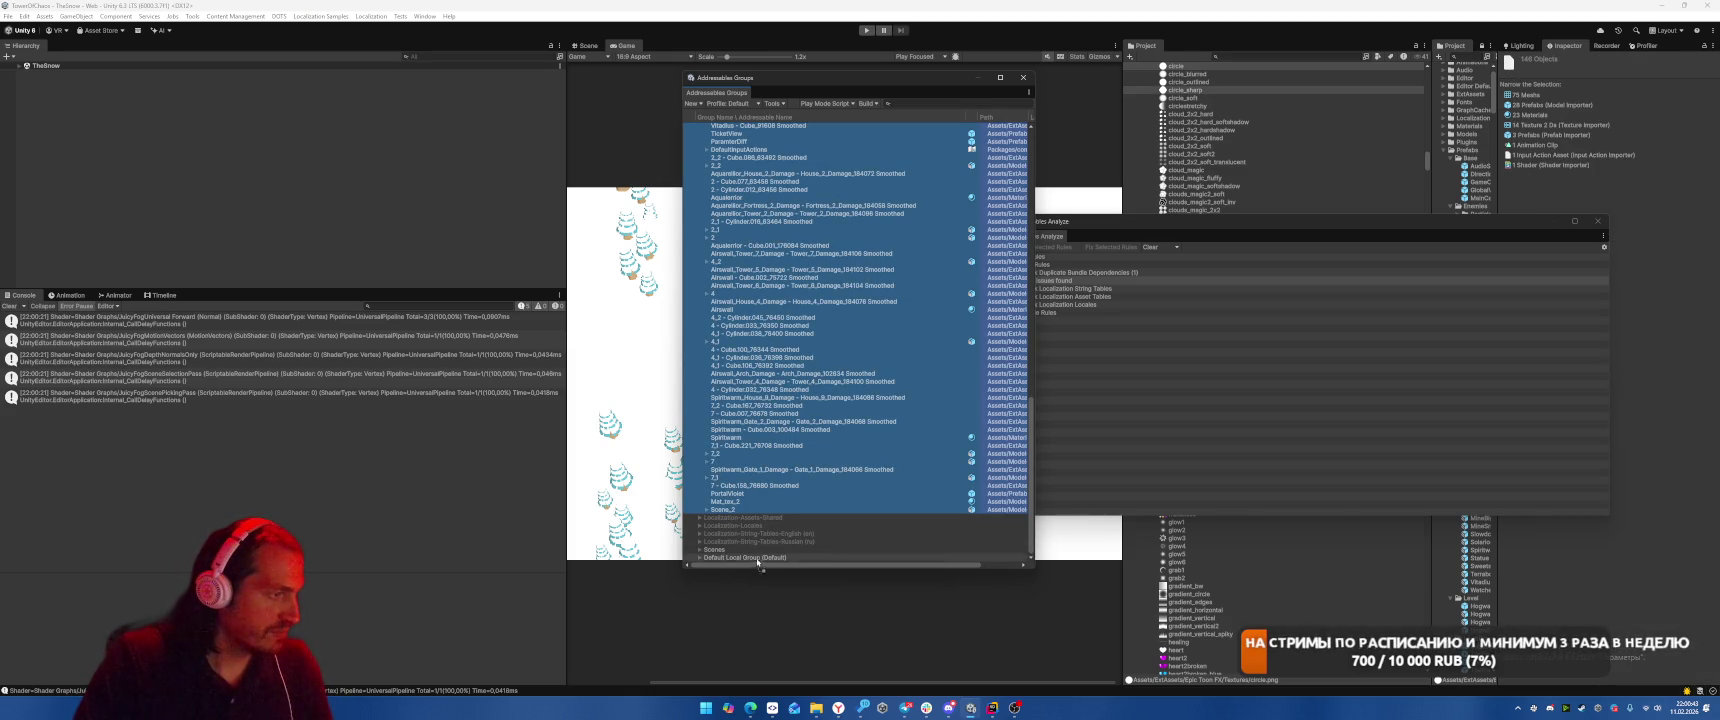
key("Delete")
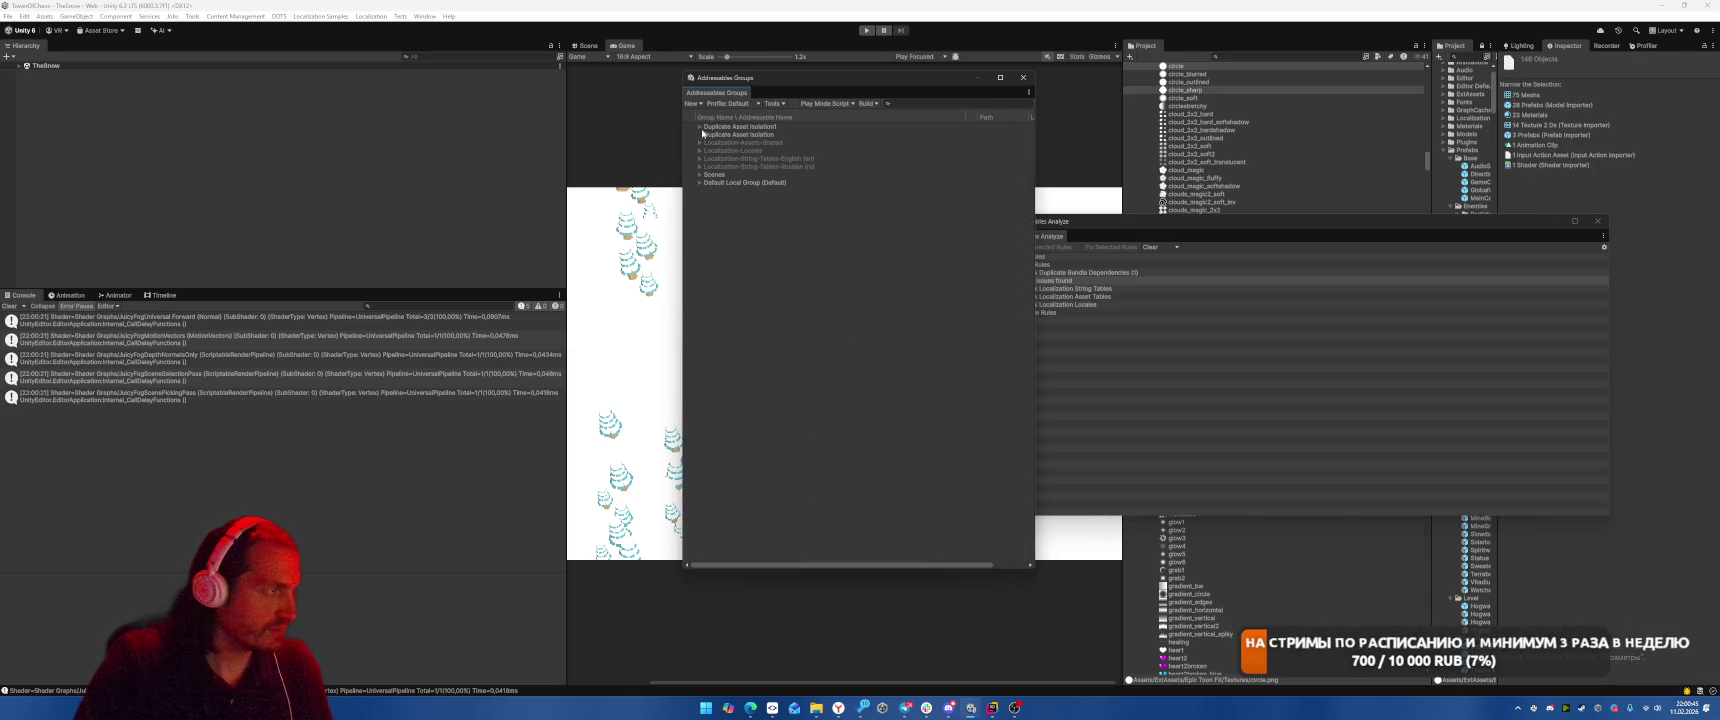
left_click(699, 134)
left_click(859, 299)
scroll(859, 299, "down", 5)
scroll(859, 299, "down", 10)
left_click(757, 502, "shift")
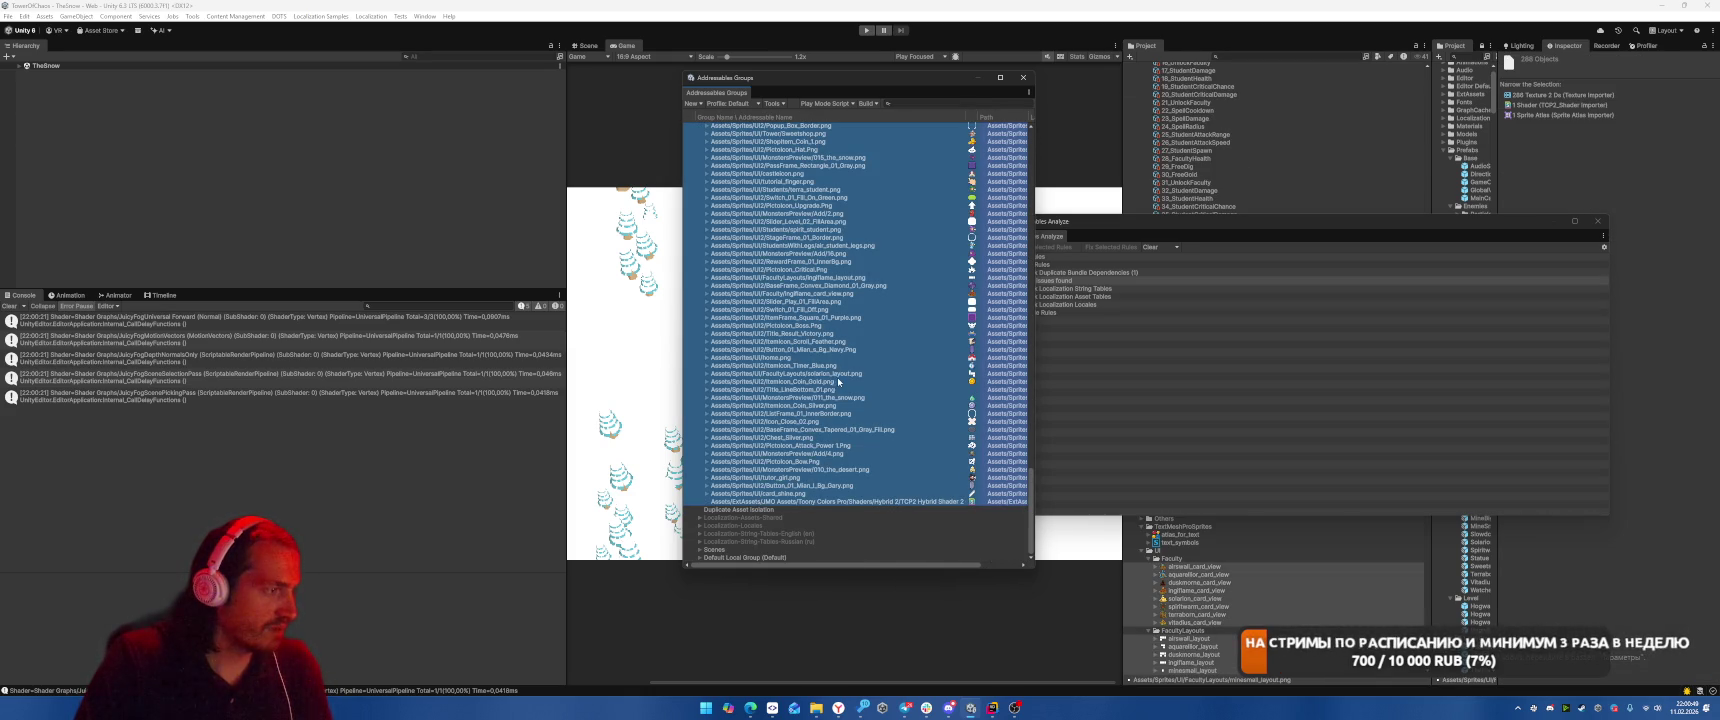
key("Delete")
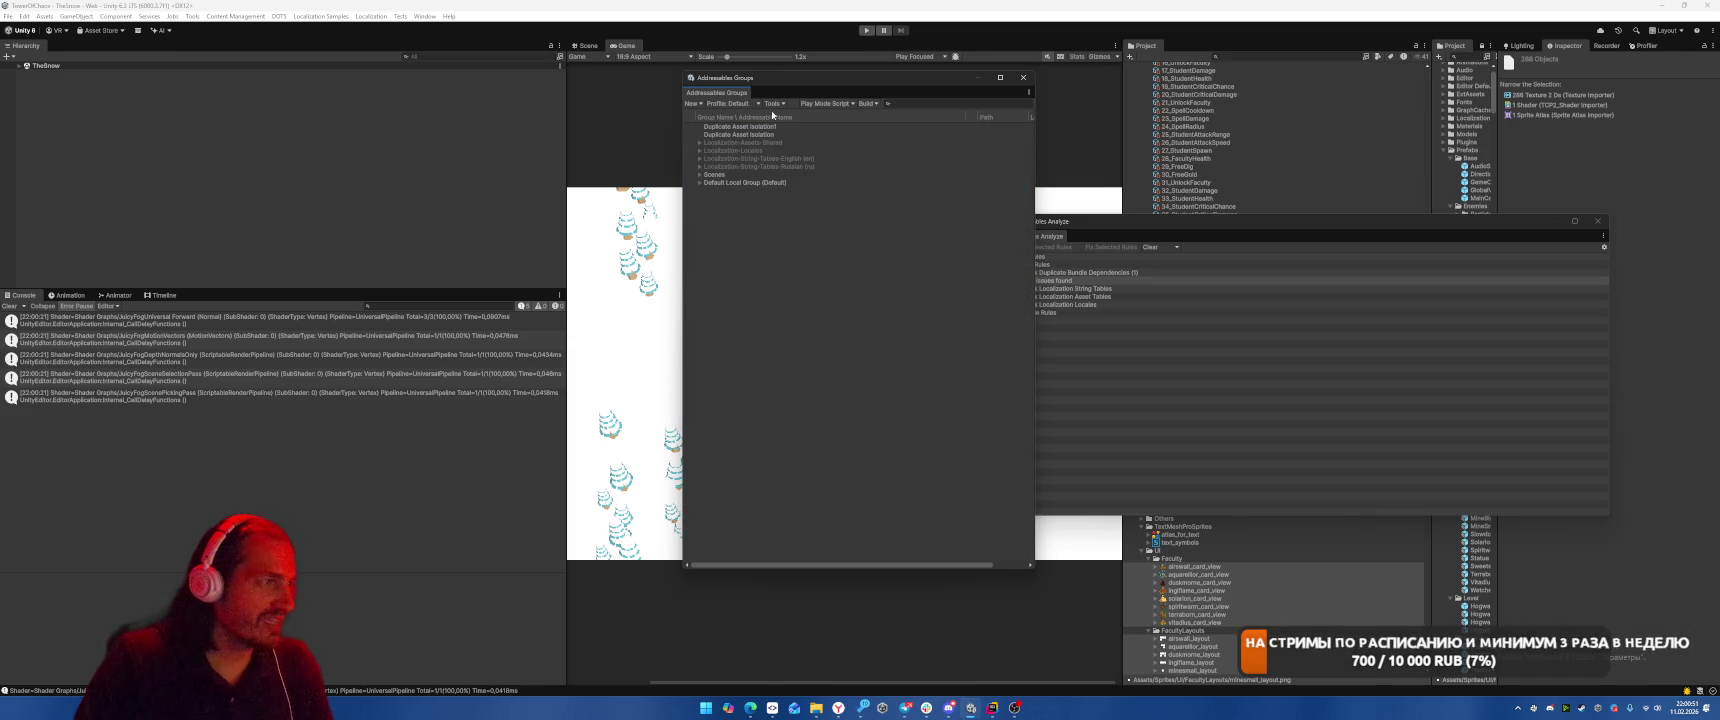
Delete the Duplicate Asset Isolation1 and Duplicate Asset Isolation groups, confirming each.
left_click(765, 126)
key("Delete")
key("Return")
left_click(772, 128)
key("Delete")
key("Return")
Start a new Addressables build with the Default Build Script.
left_click(868, 103)
mouse_move(910, 115)
left_click(990, 116)
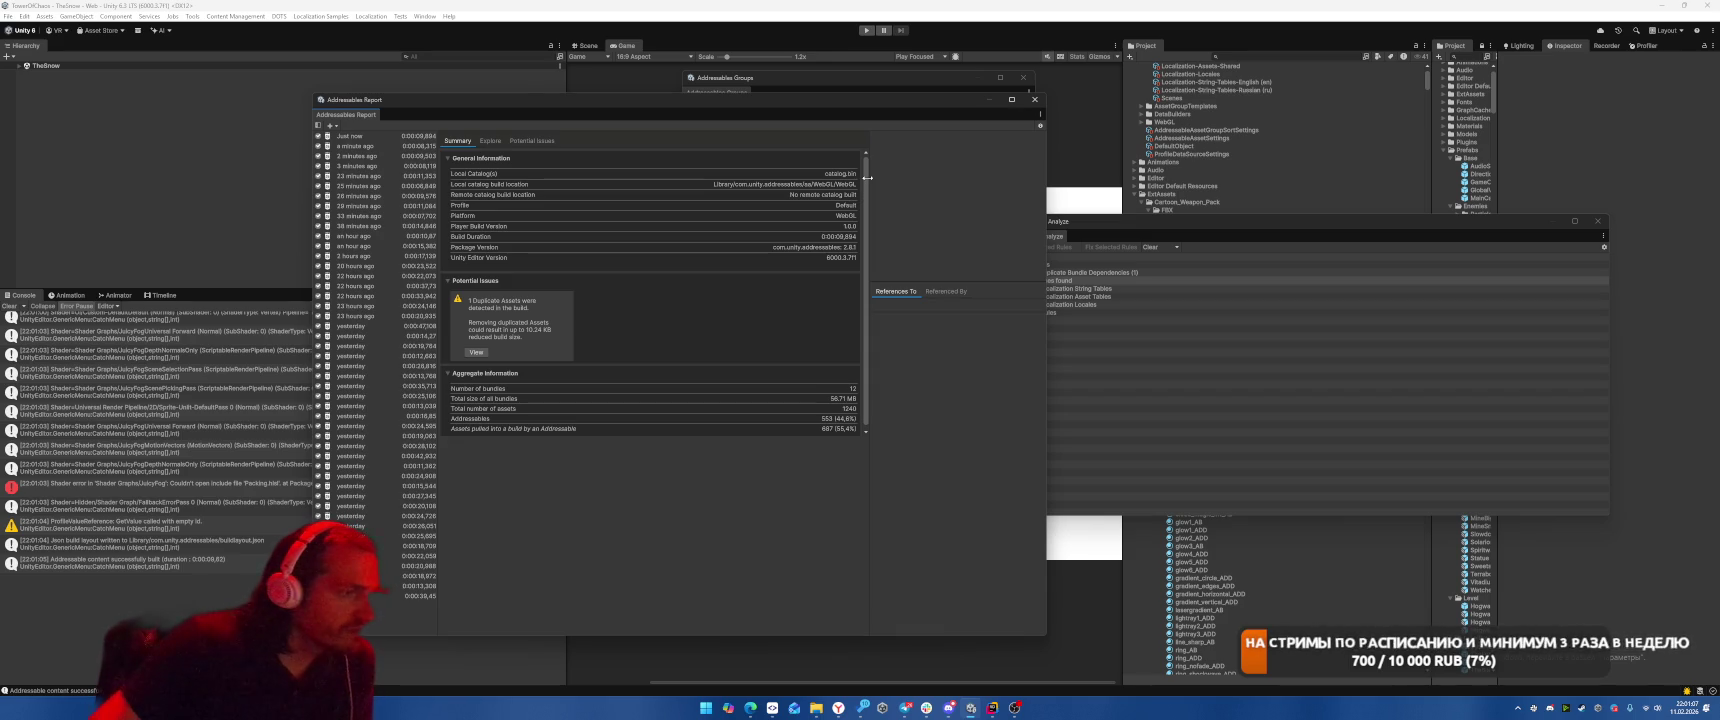
Toggle between the newest (12 bundles, 56.71 MB) and previous (14 bundles, 49.81 MB) build summaries.
left_click(370, 138)
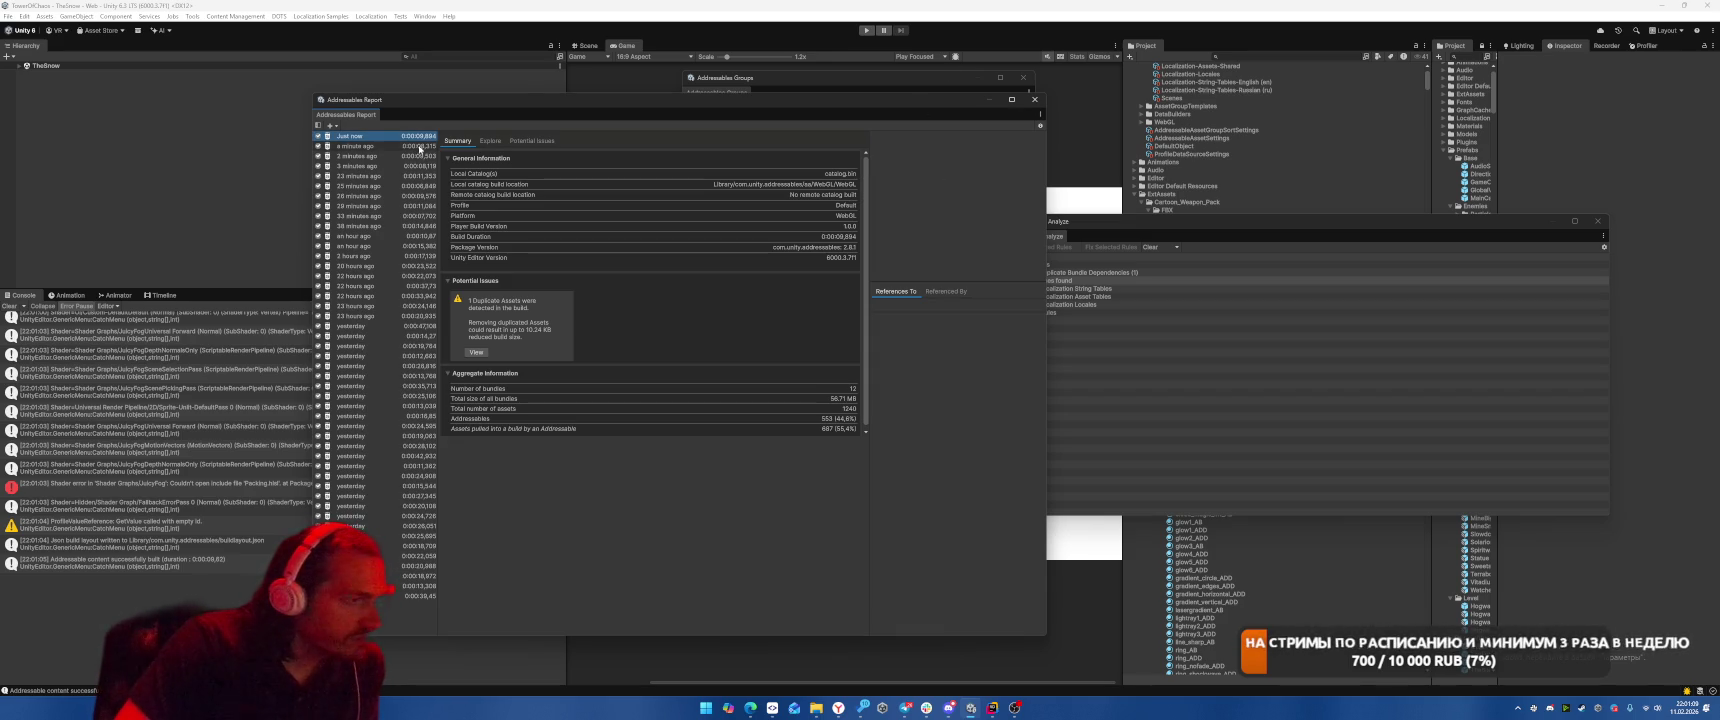
left_click(371, 148)
left_click(378, 137)
left_click(378, 147)
left_click(382, 138)
left_click(380, 146)
left_click(386, 134)
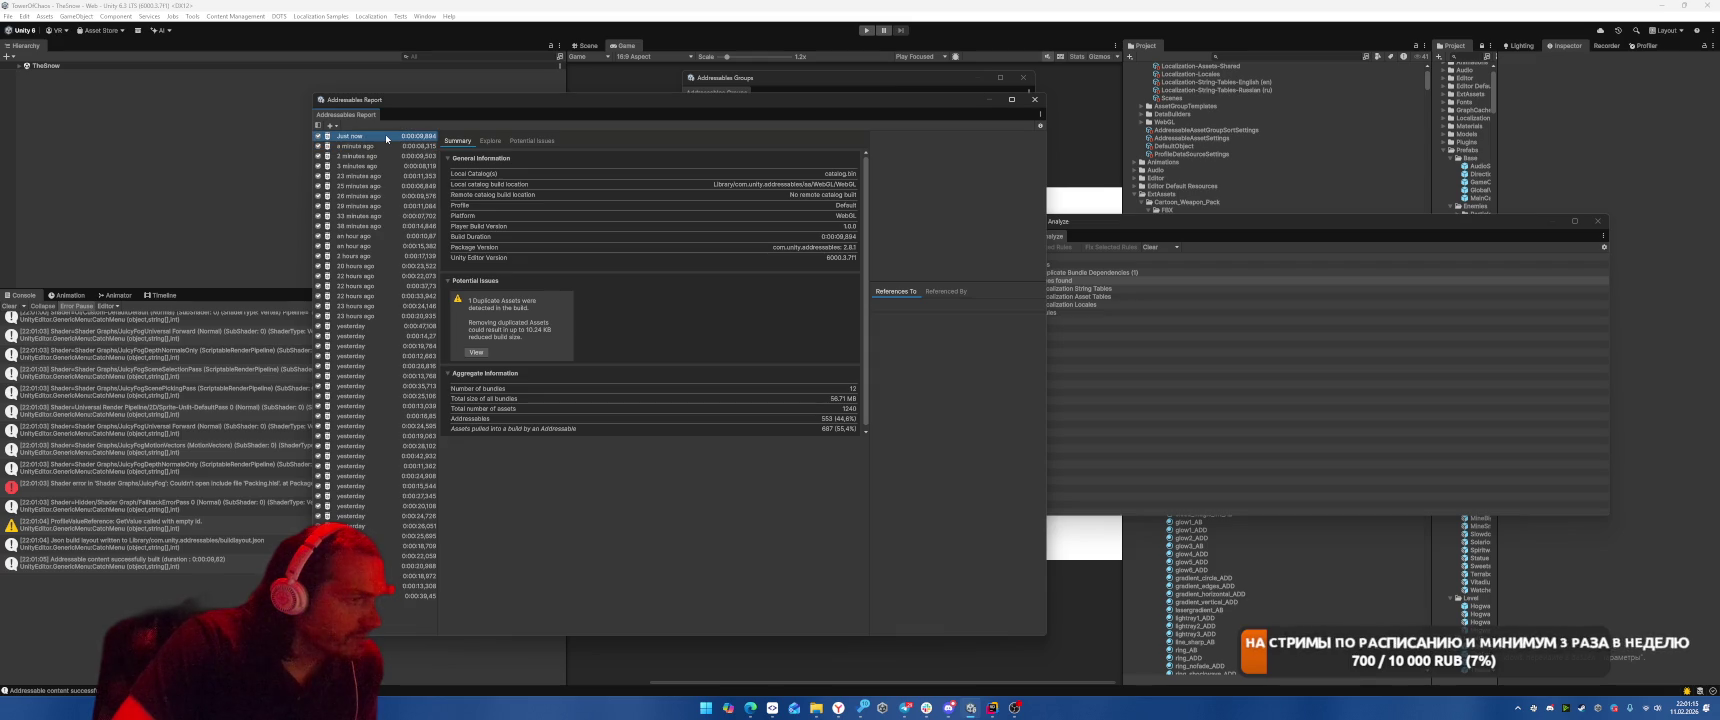
left_click(383, 147)
left_click(387, 138)
left_click(384, 146)
left_click(384, 136)
left_click(432, 146)
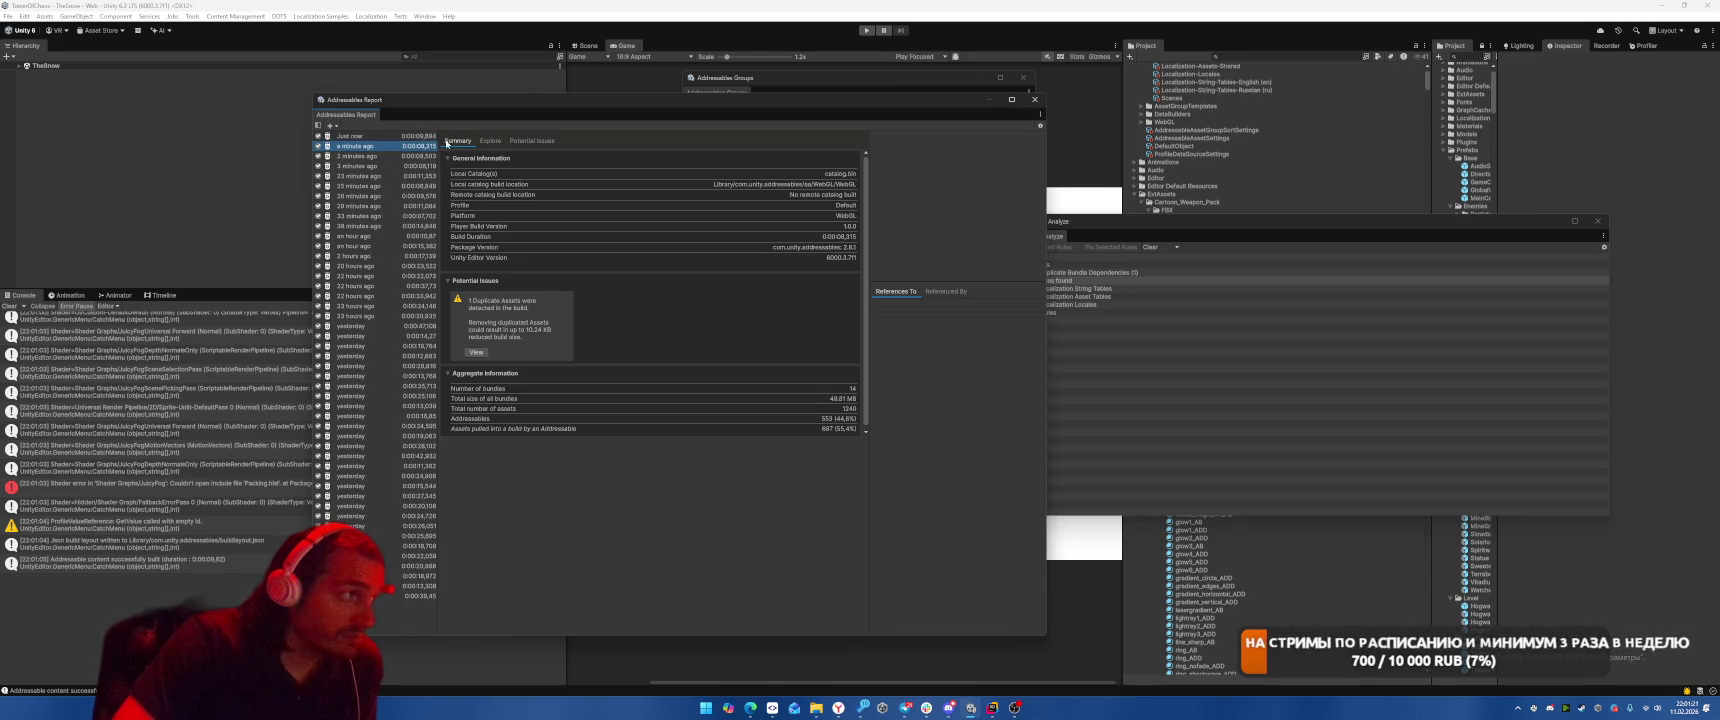
left_click(490, 140)
Widen the bundle names and inspect the unity_builtin_extra bundle's references.
left_click(528, 140)
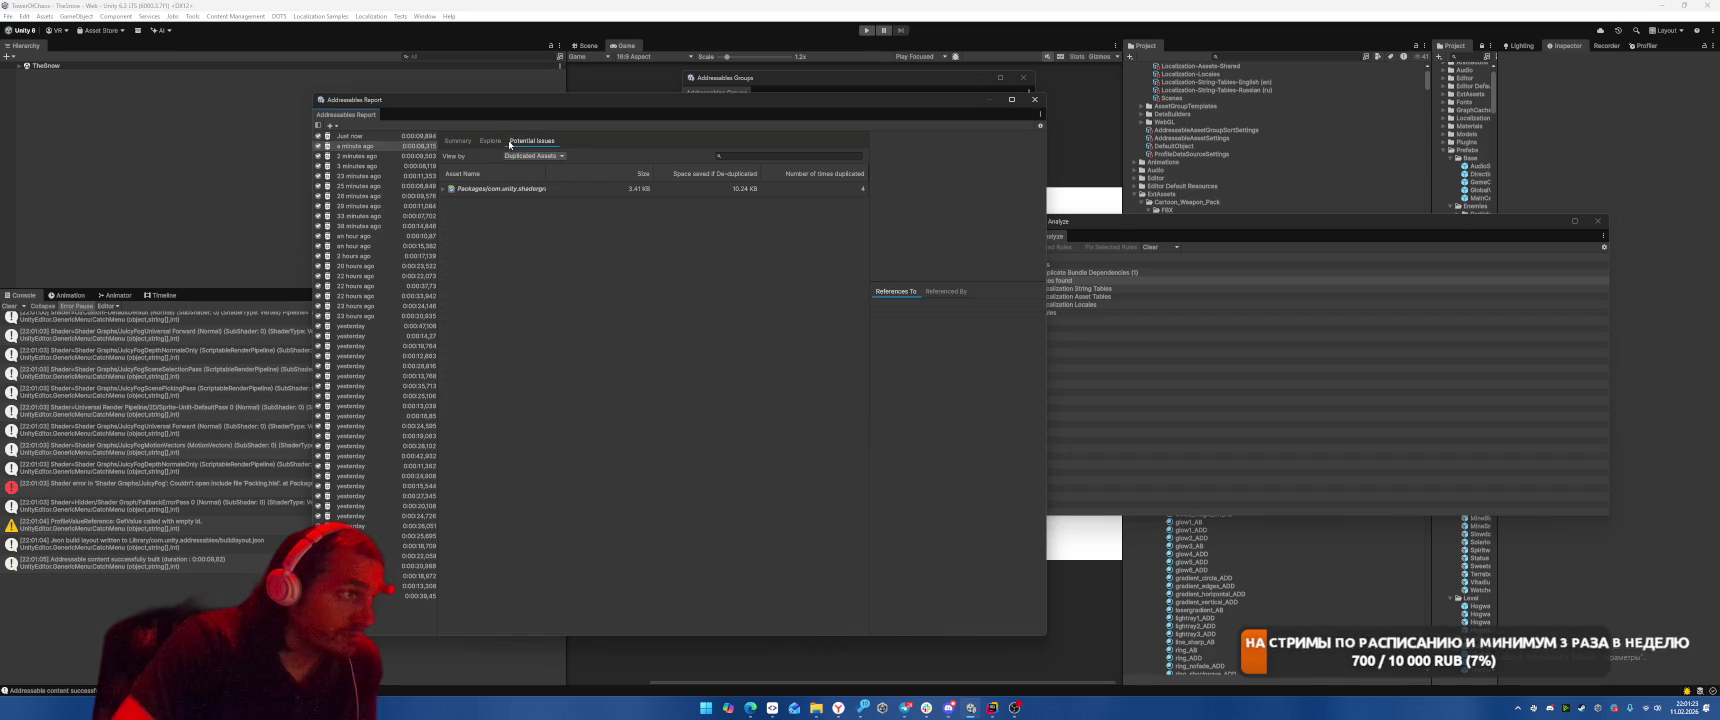
left_click(490, 140)
mouse_move(517, 173)
left_mouse_down()
mouse_move(766, 207)
mouse_move(548, 203)
left_mouse_up()
left_click(444, 189)
left_click(452, 203)
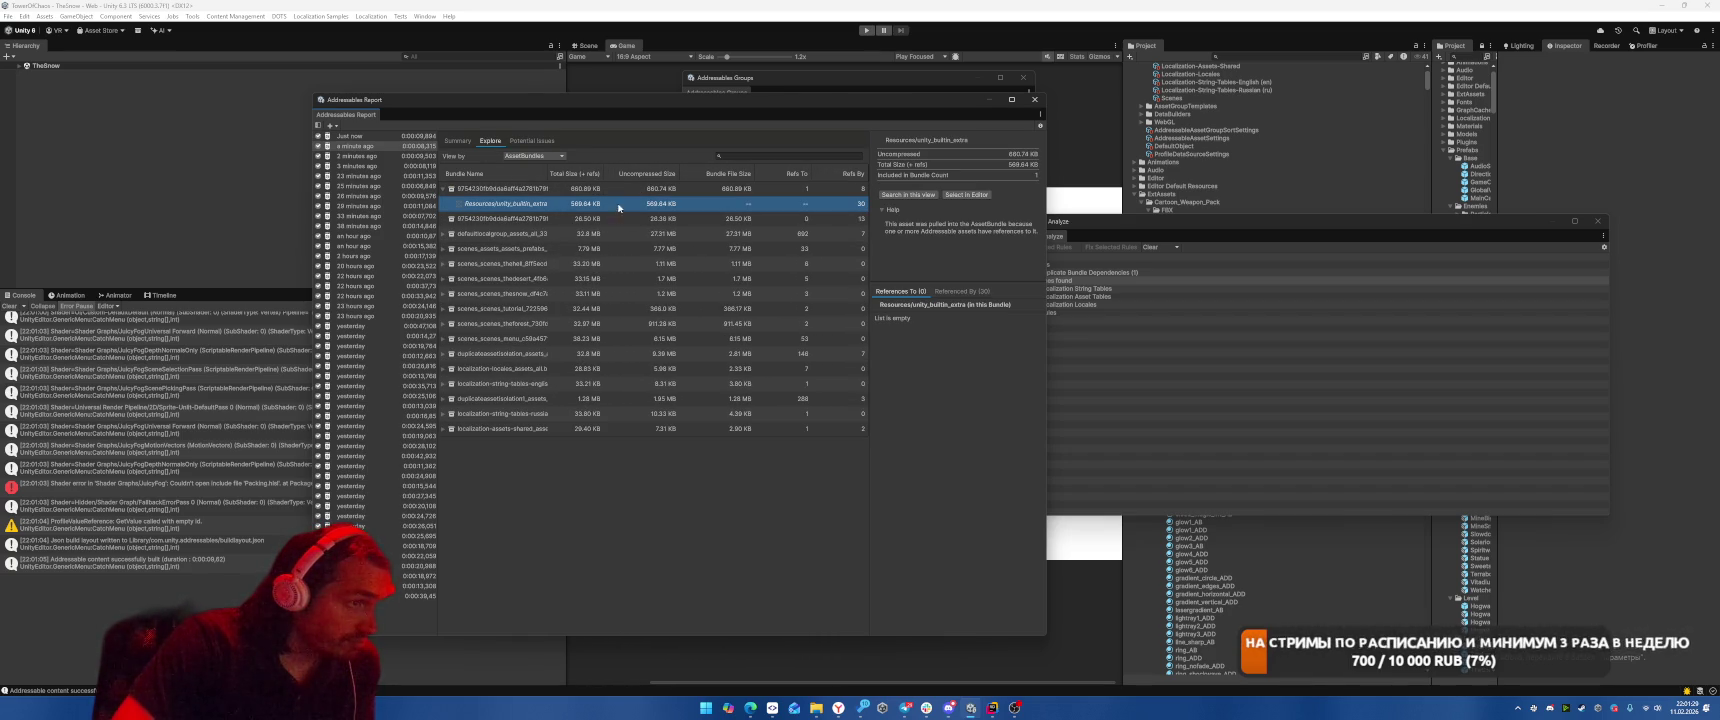
left_click(958, 292)
left_click(902, 292)
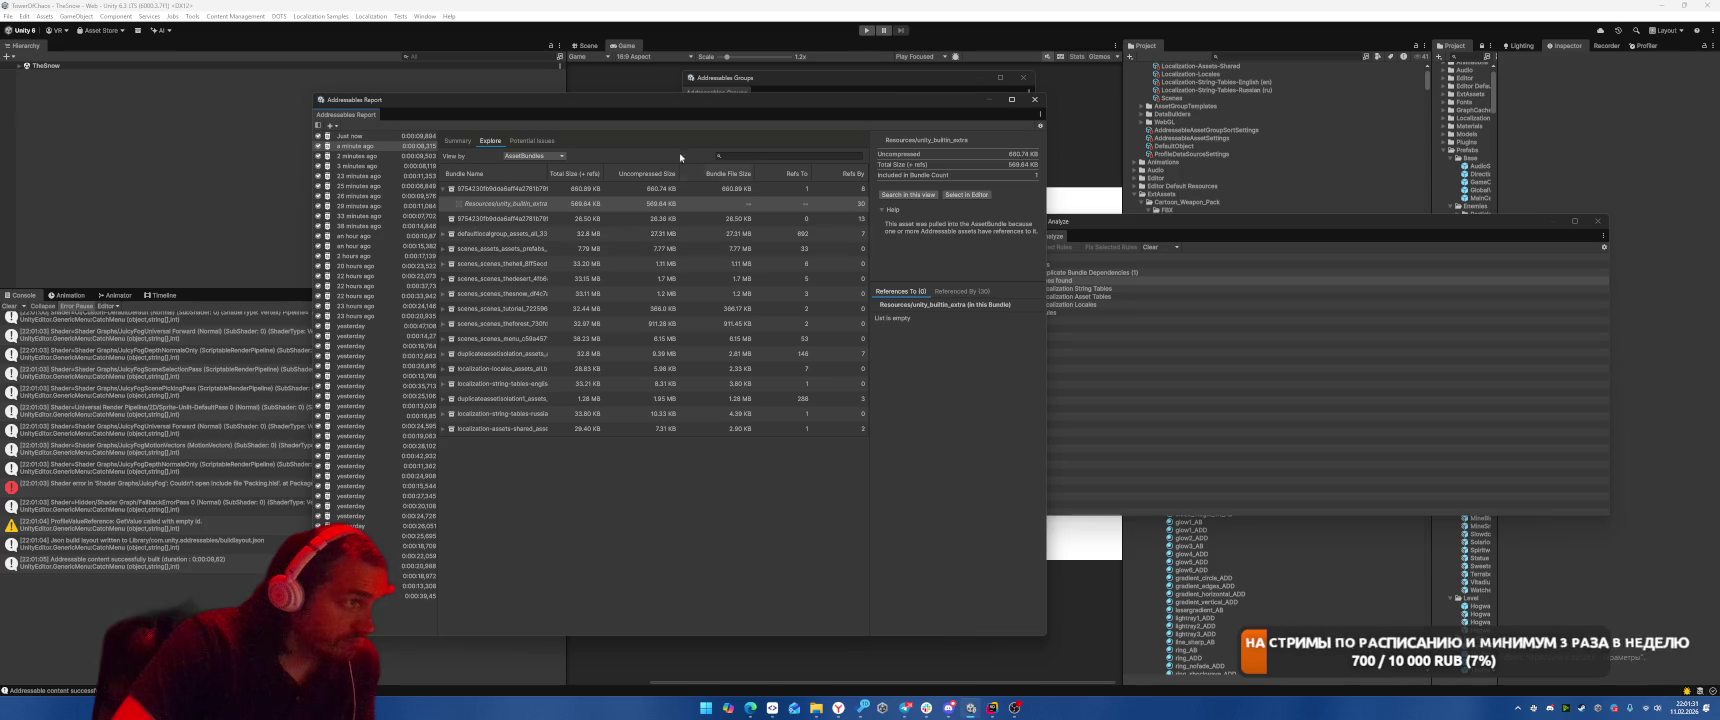
left_click(500, 204)
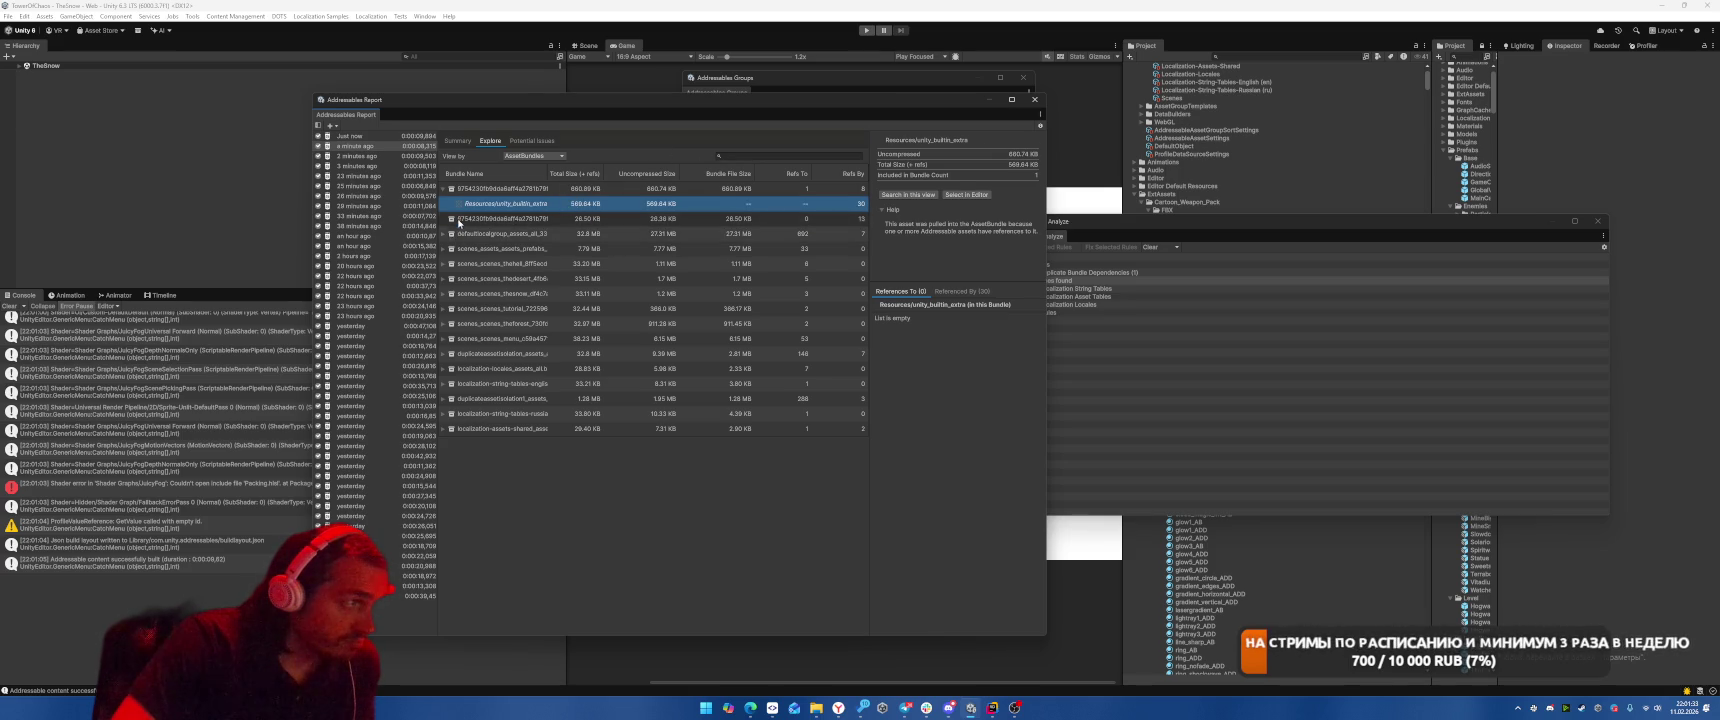
Examine the default local group bundle's 692 referenced assets with full bundle names shown.
left_click(480, 219)
left_click(445, 234)
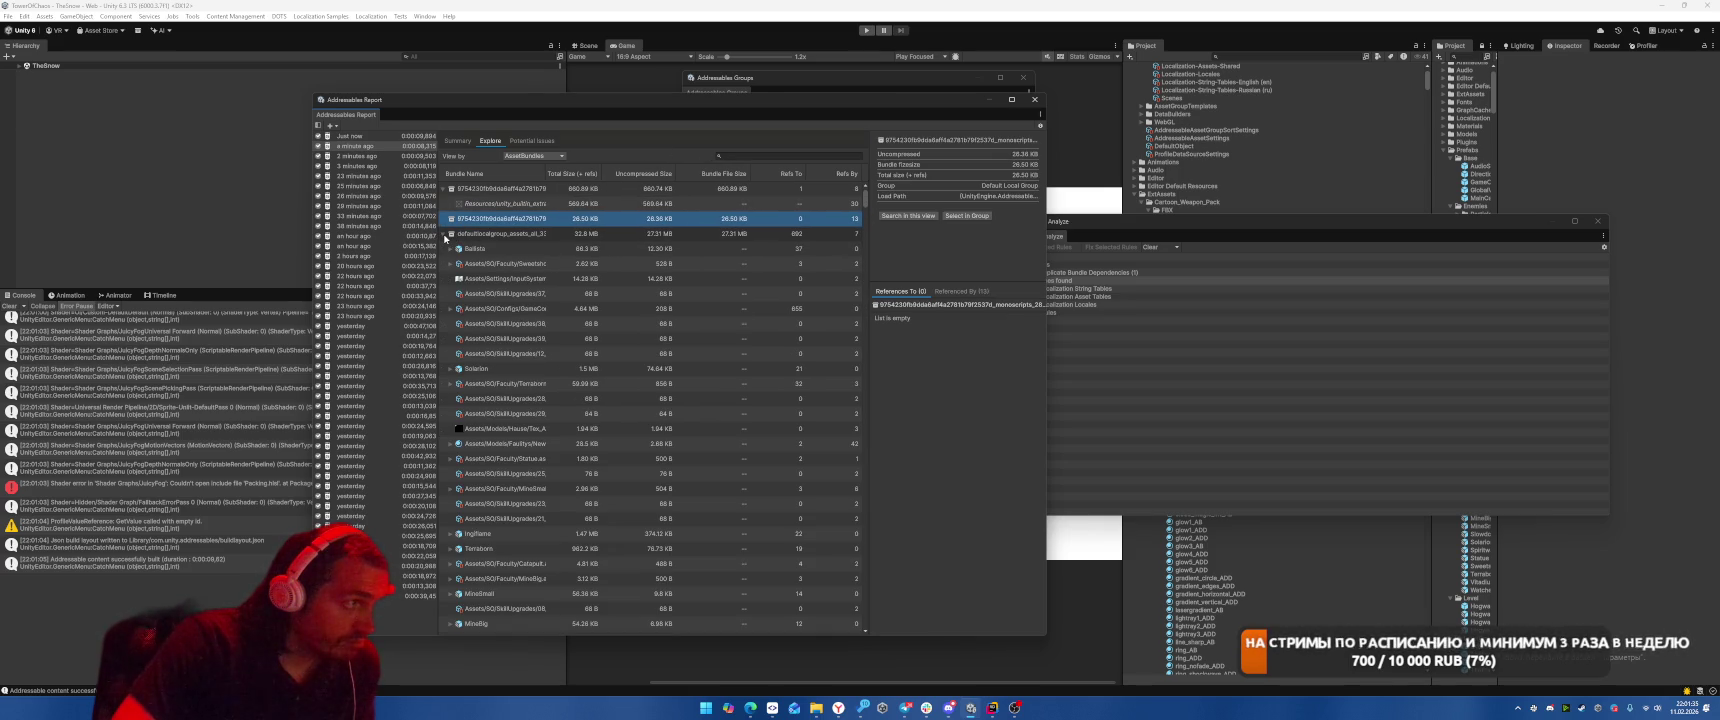
left_click(445, 234)
left_click(490, 234)
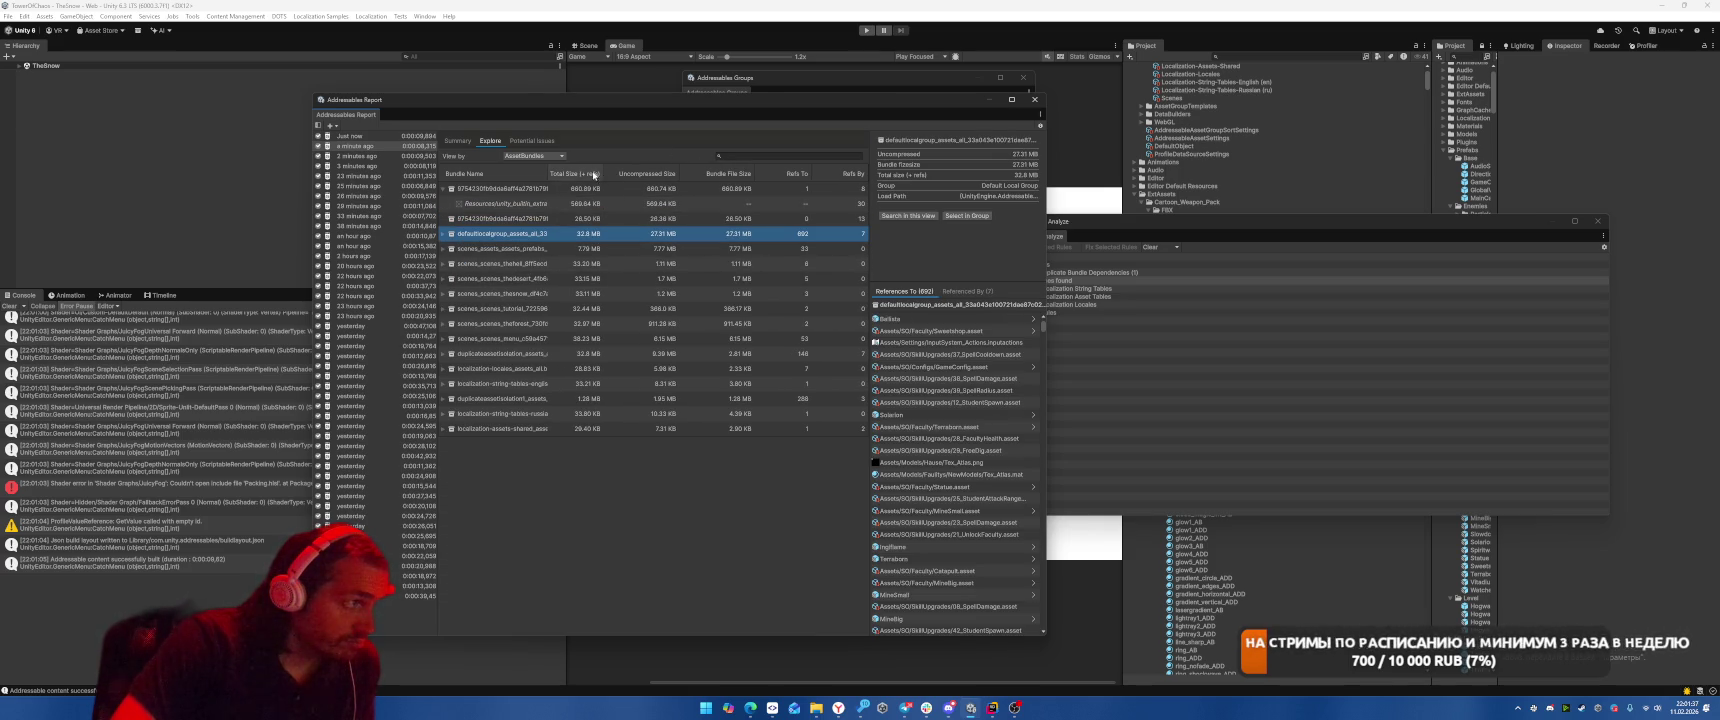
mouse_move(546, 174)
left_mouse_down()
mouse_move(600, 178)
mouse_move(585, 201)
left_mouse_up()
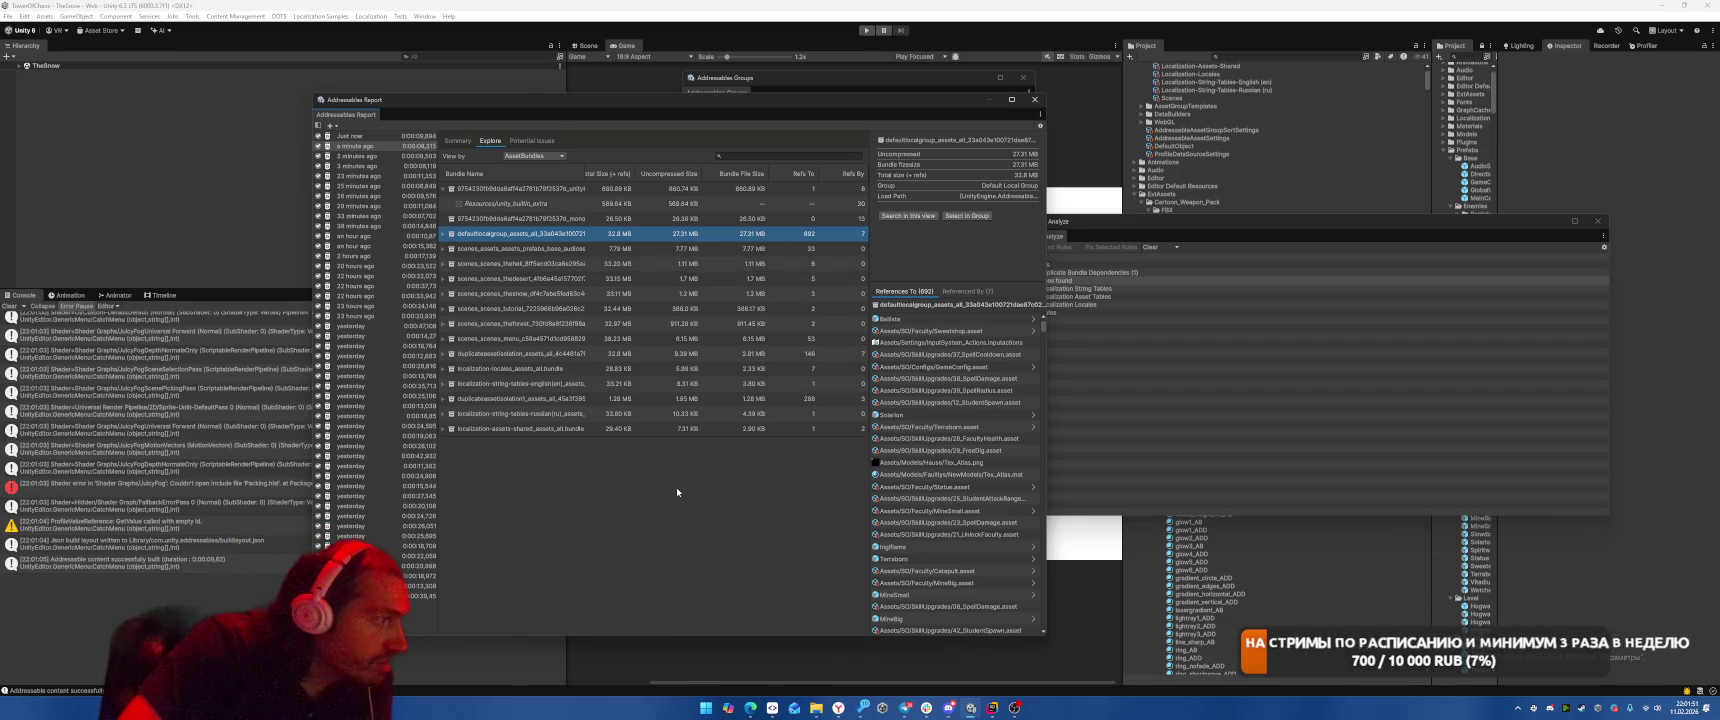
Compare the duplicateassetisolation bundle between the latest and previous reports, then close the report.
left_click(443, 354)
left_click(538, 355)
left_click(370, 140)
left_click(365, 146)
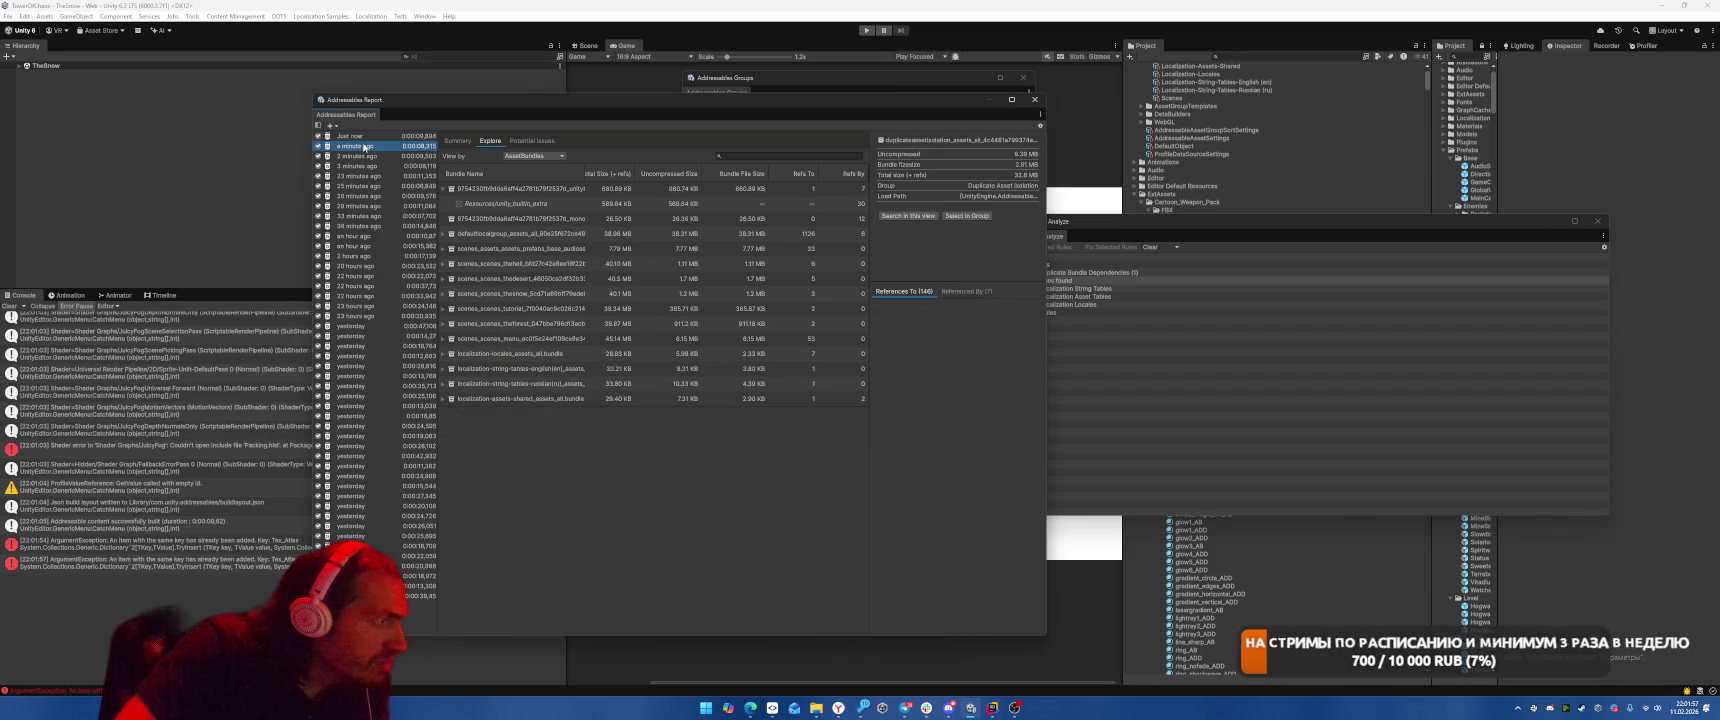
left_click(368, 146)
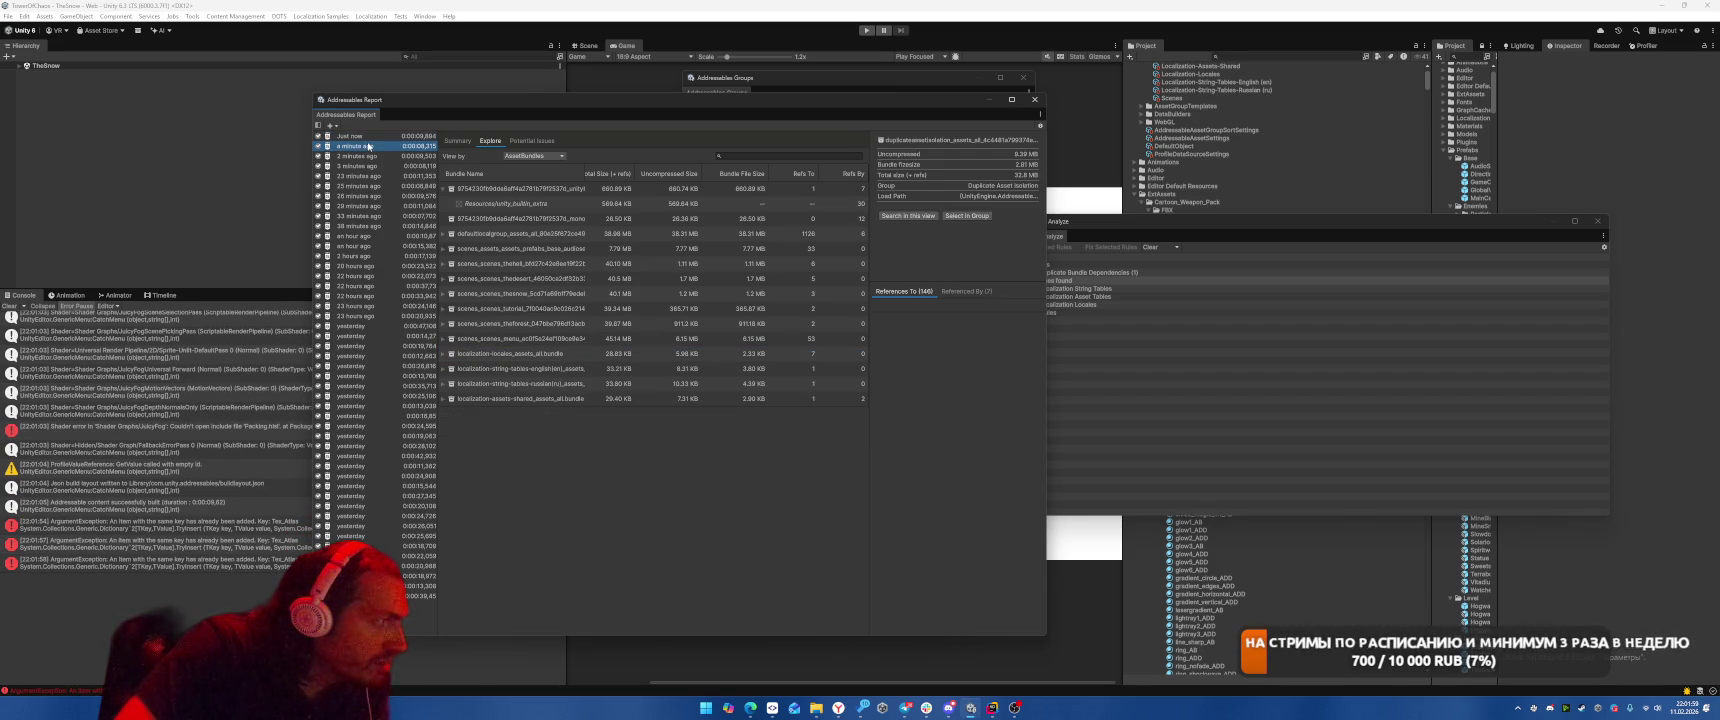
left_click(369, 137)
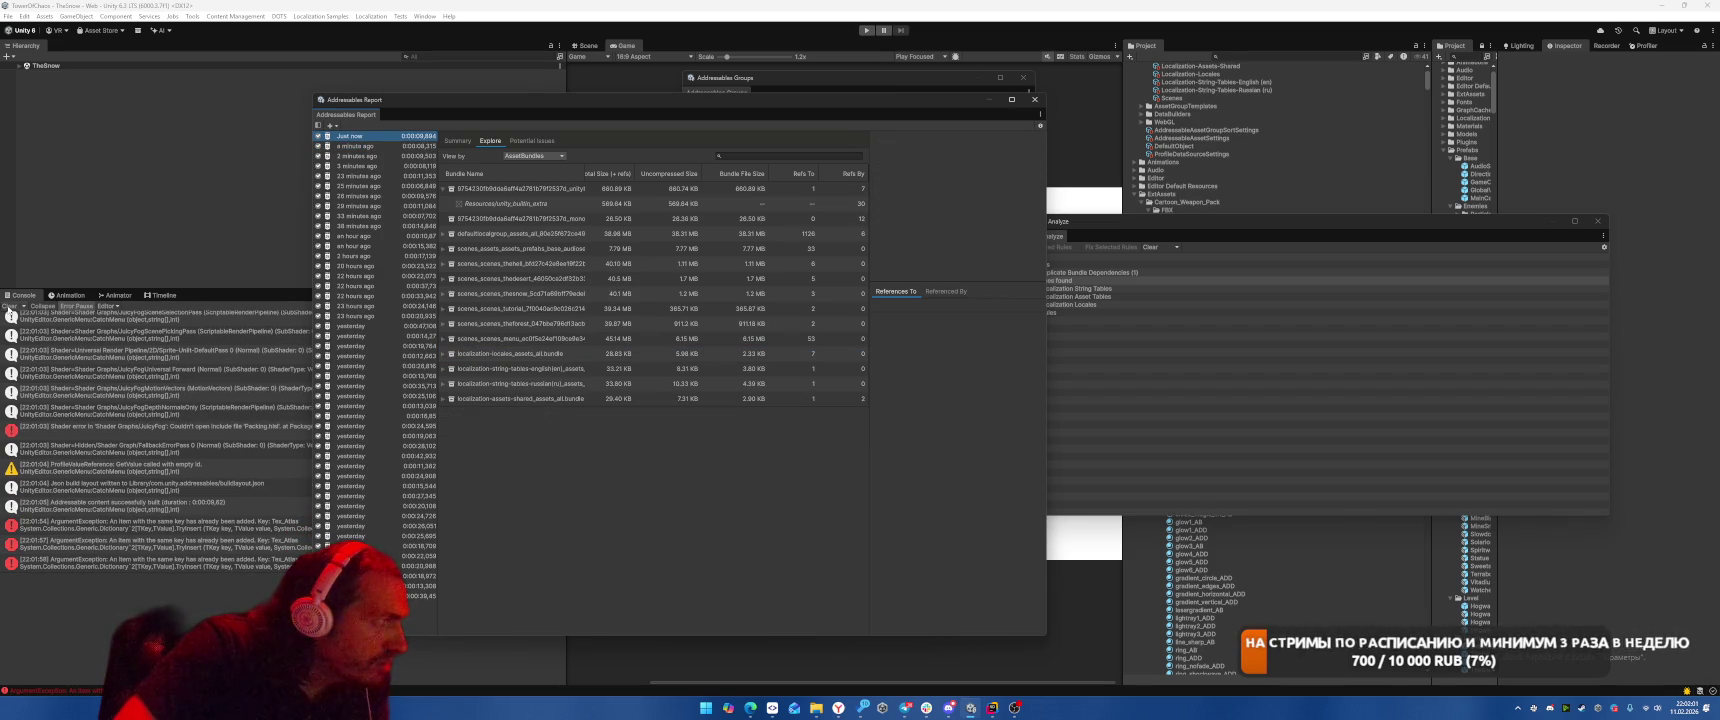
left_click(1034, 99)
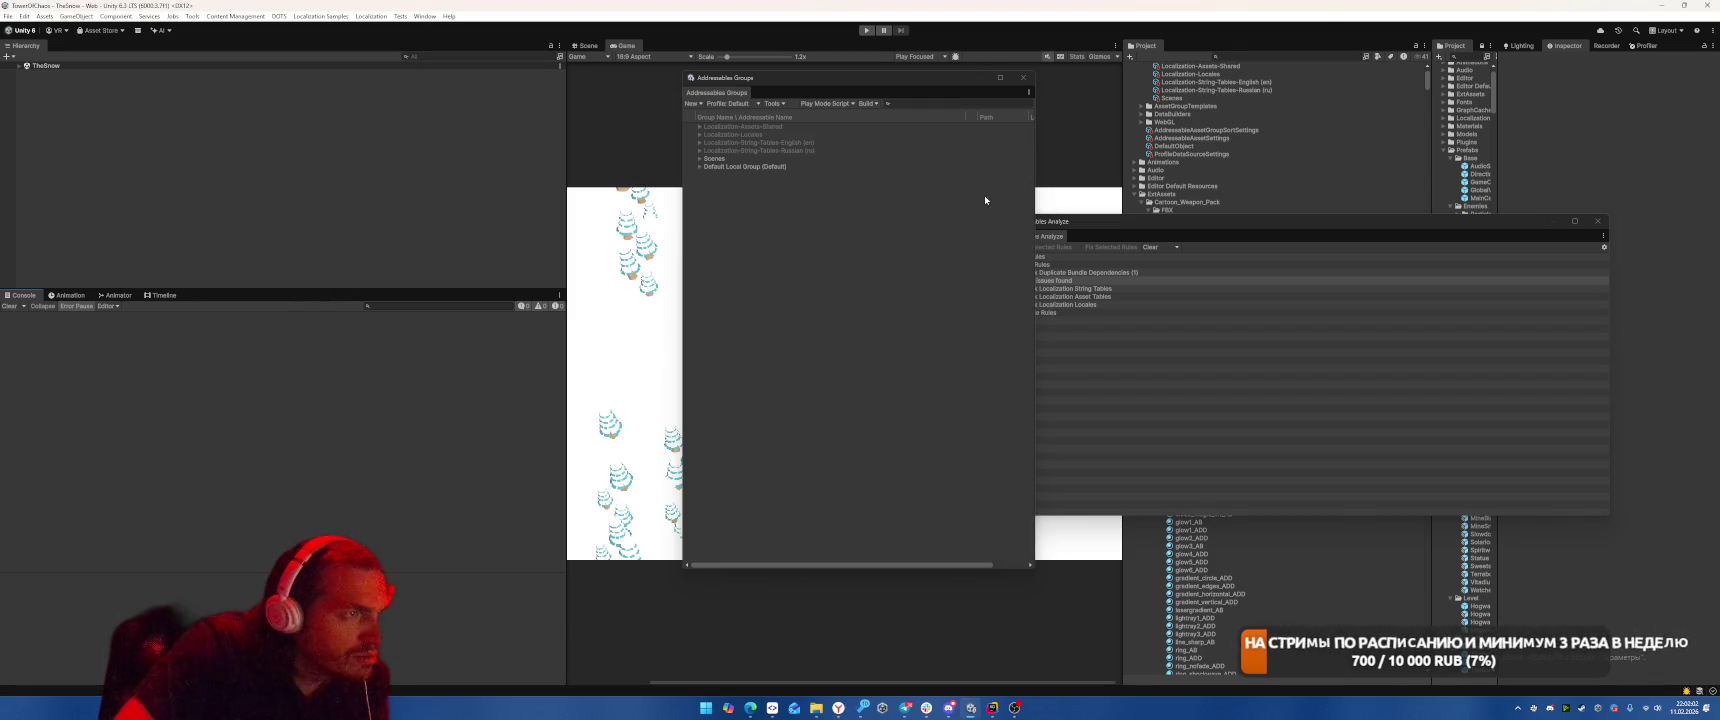
Run an Addressables Default Build Script build and close the resulting build report.
left_click(867, 103)
mouse_move(900, 114)
left_click(1005, 114)
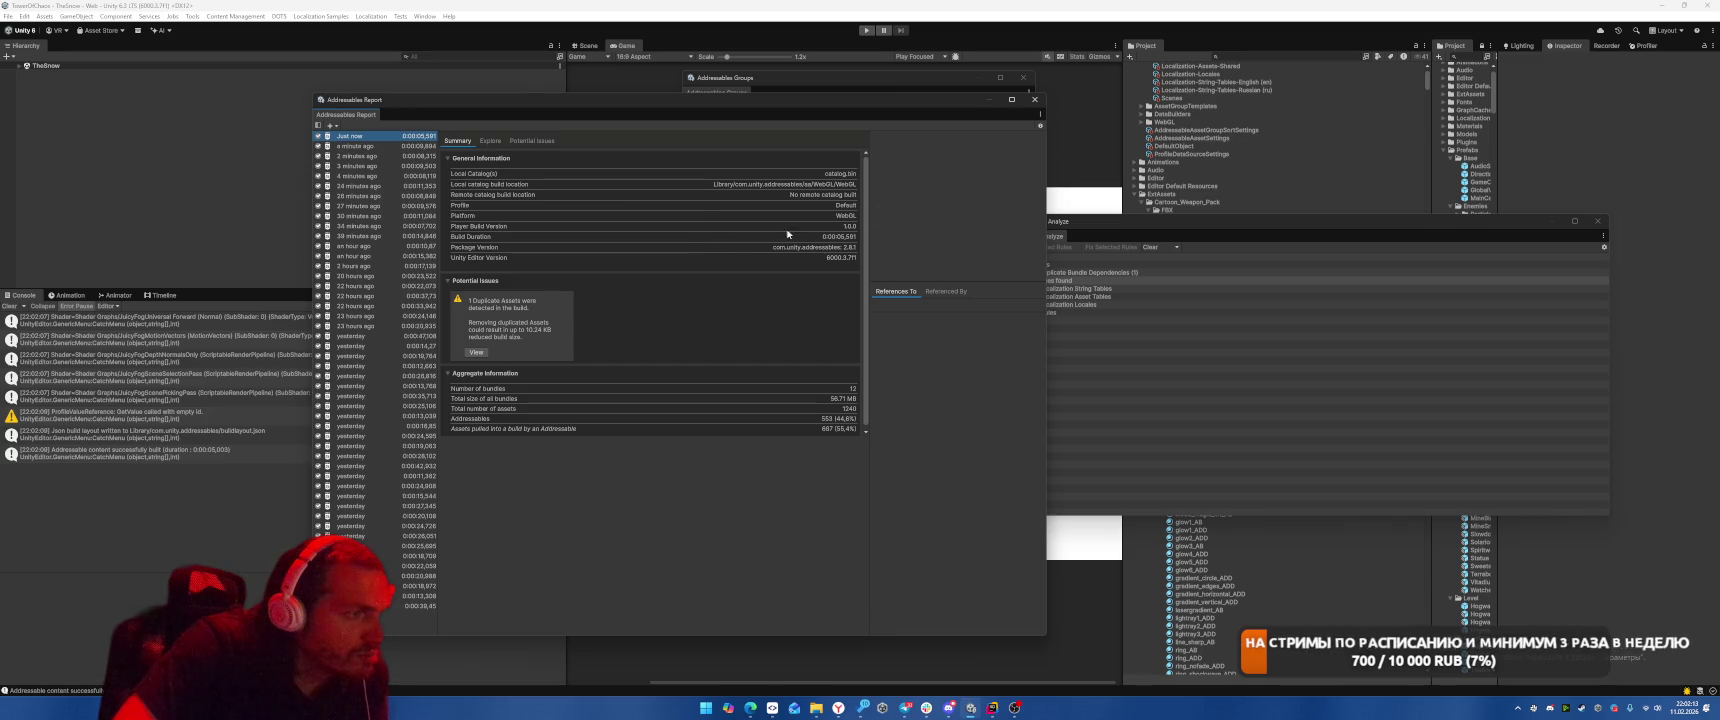
left_click(1034, 100)
Move AudioService.prefab from the Scenes group into the Default Local Group.
left_click(920, 158)
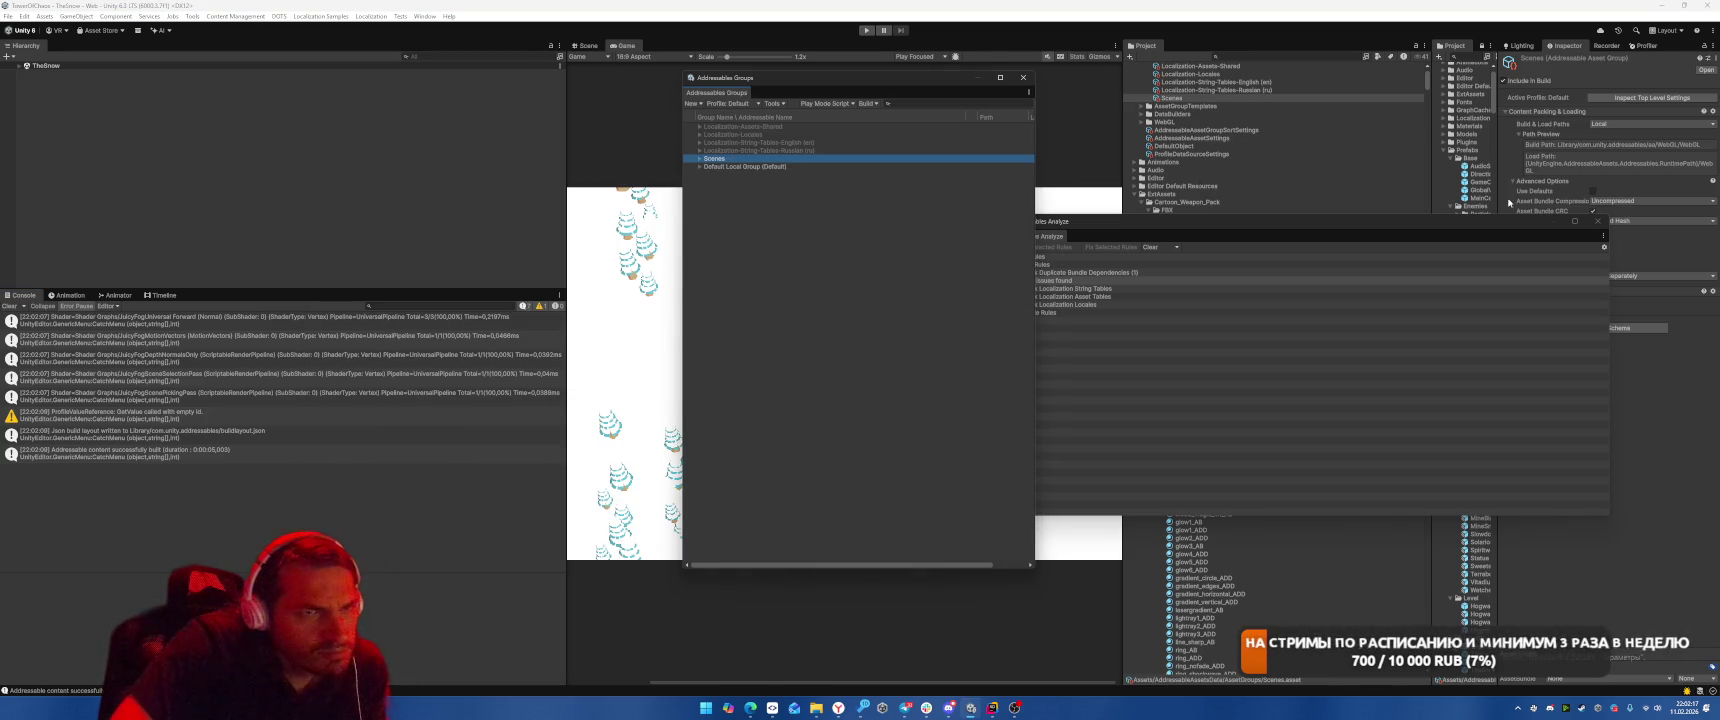
left_click_drag(1364, 222, 1319, 404)
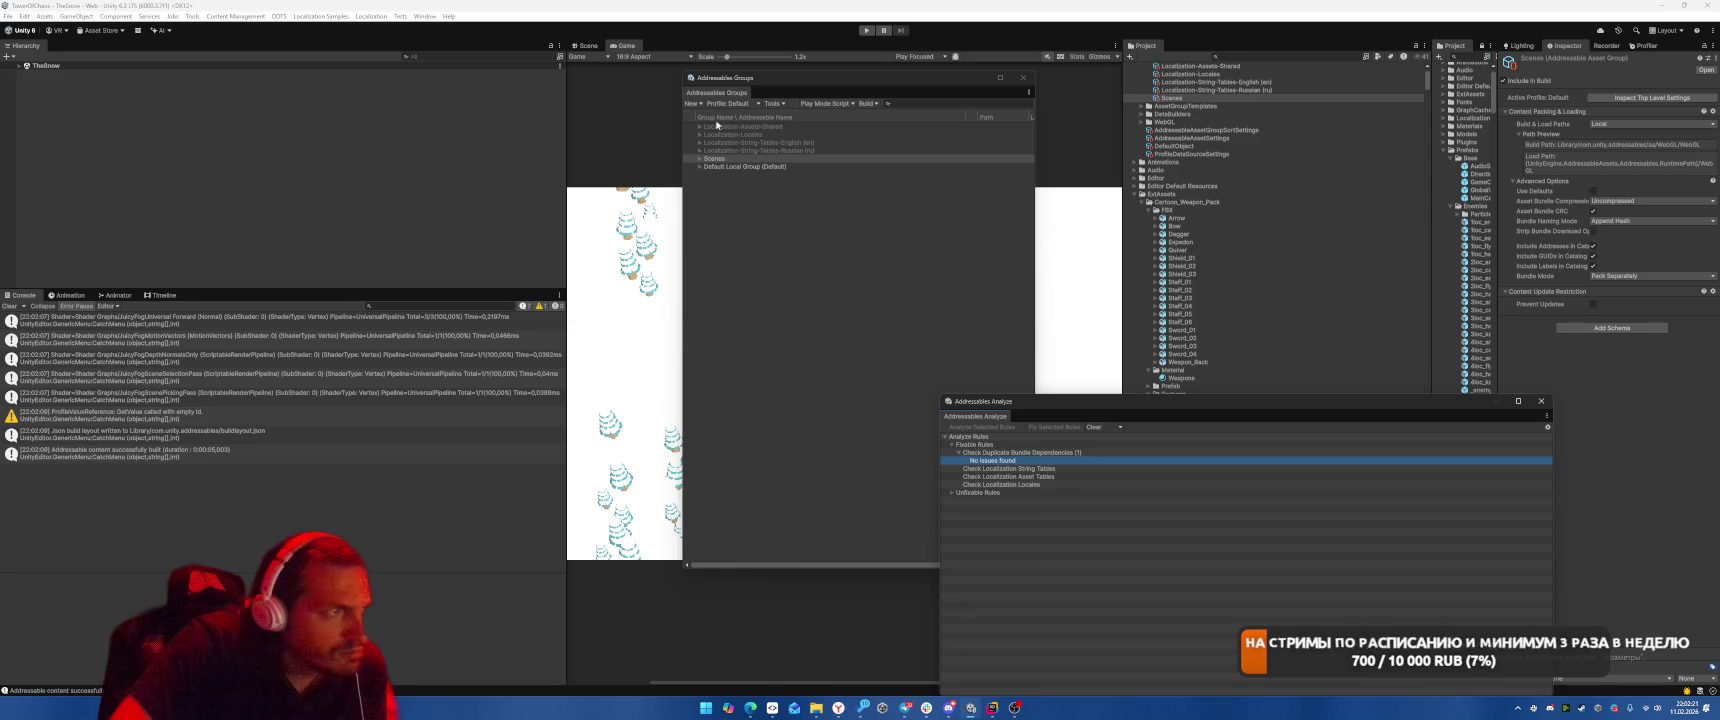
left_click(699, 158)
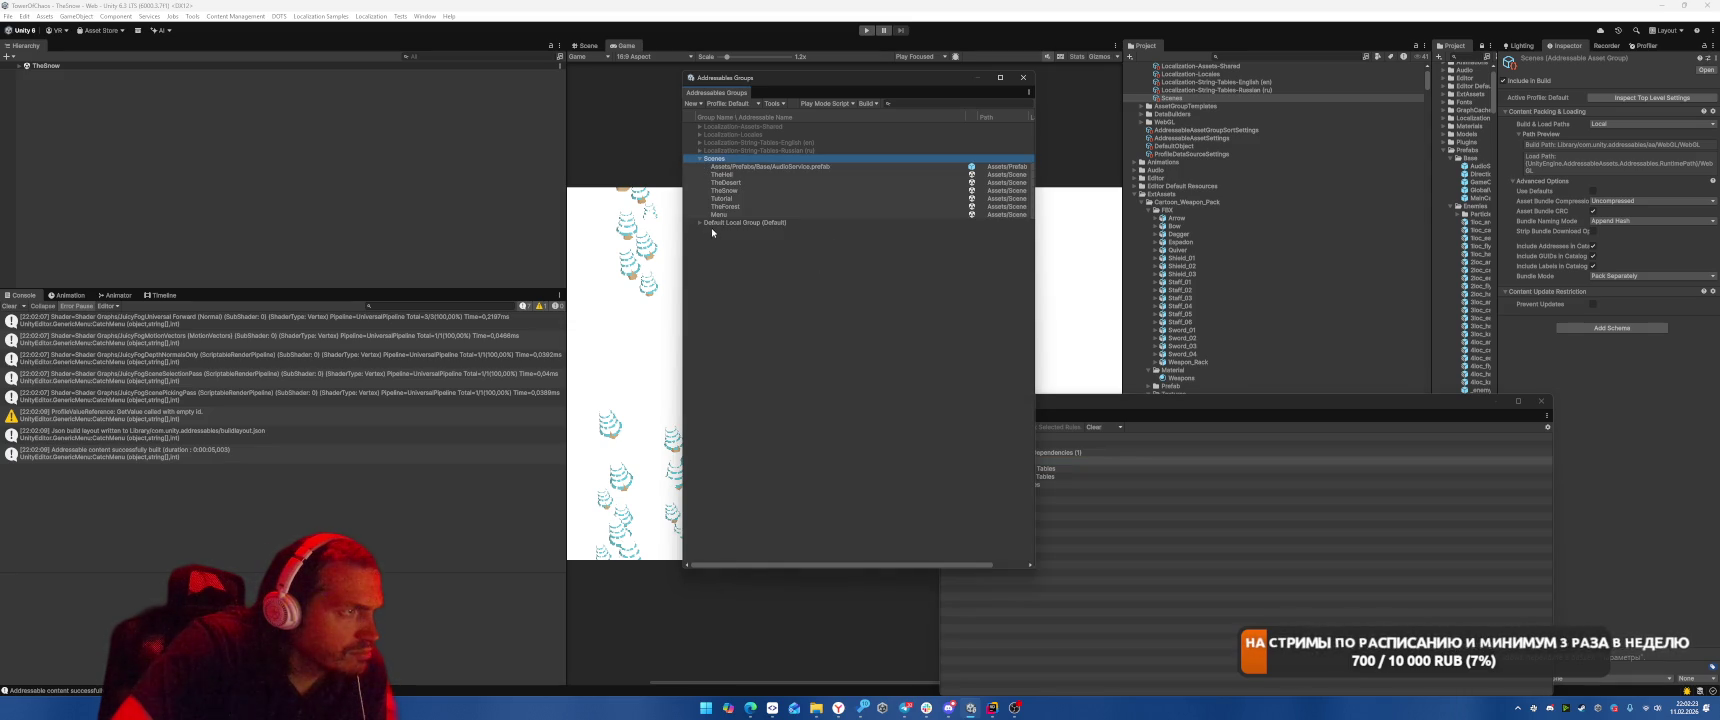
left_click(699, 223)
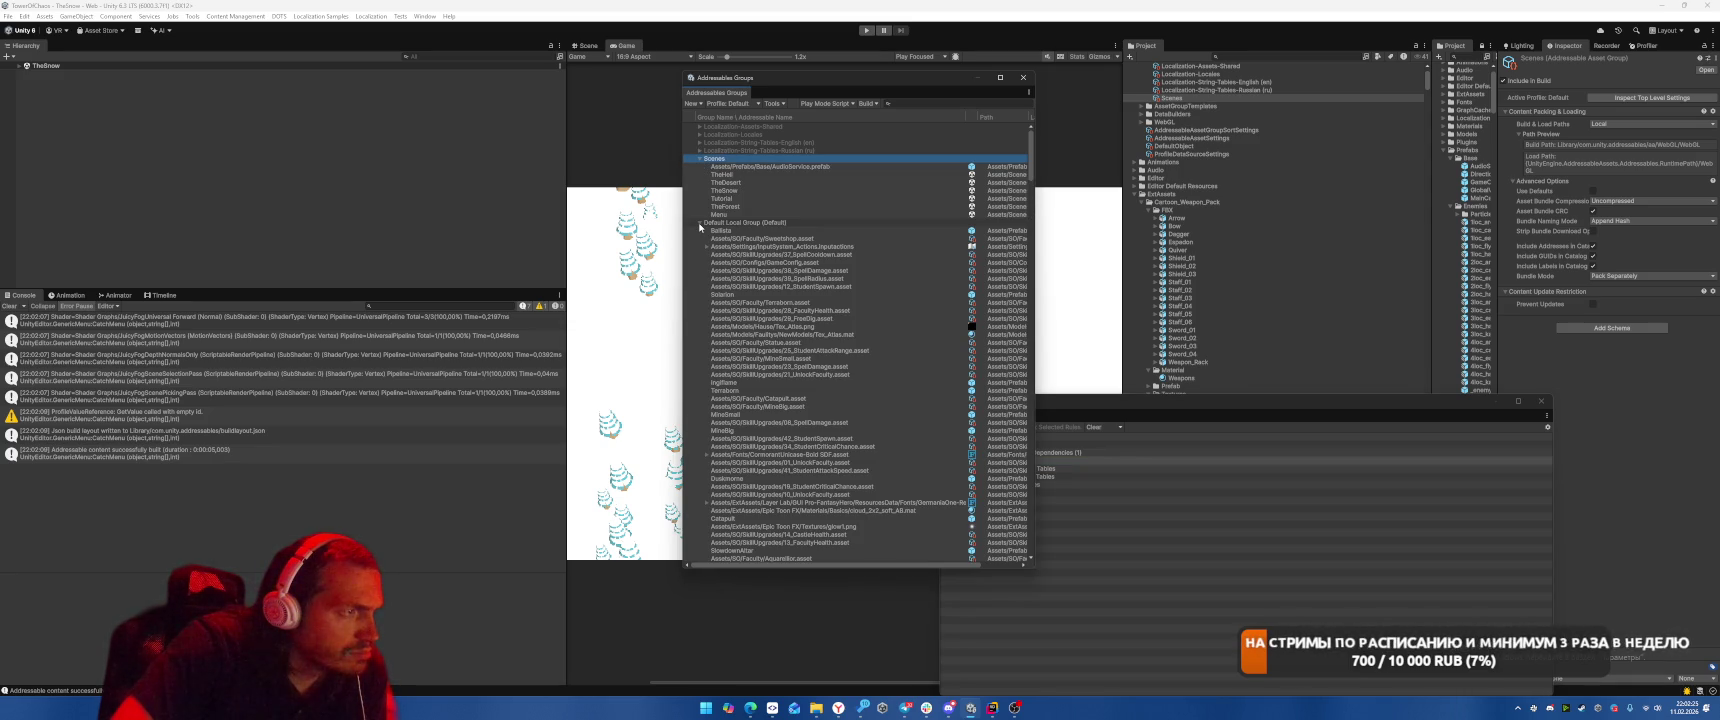
left_click(699, 223)
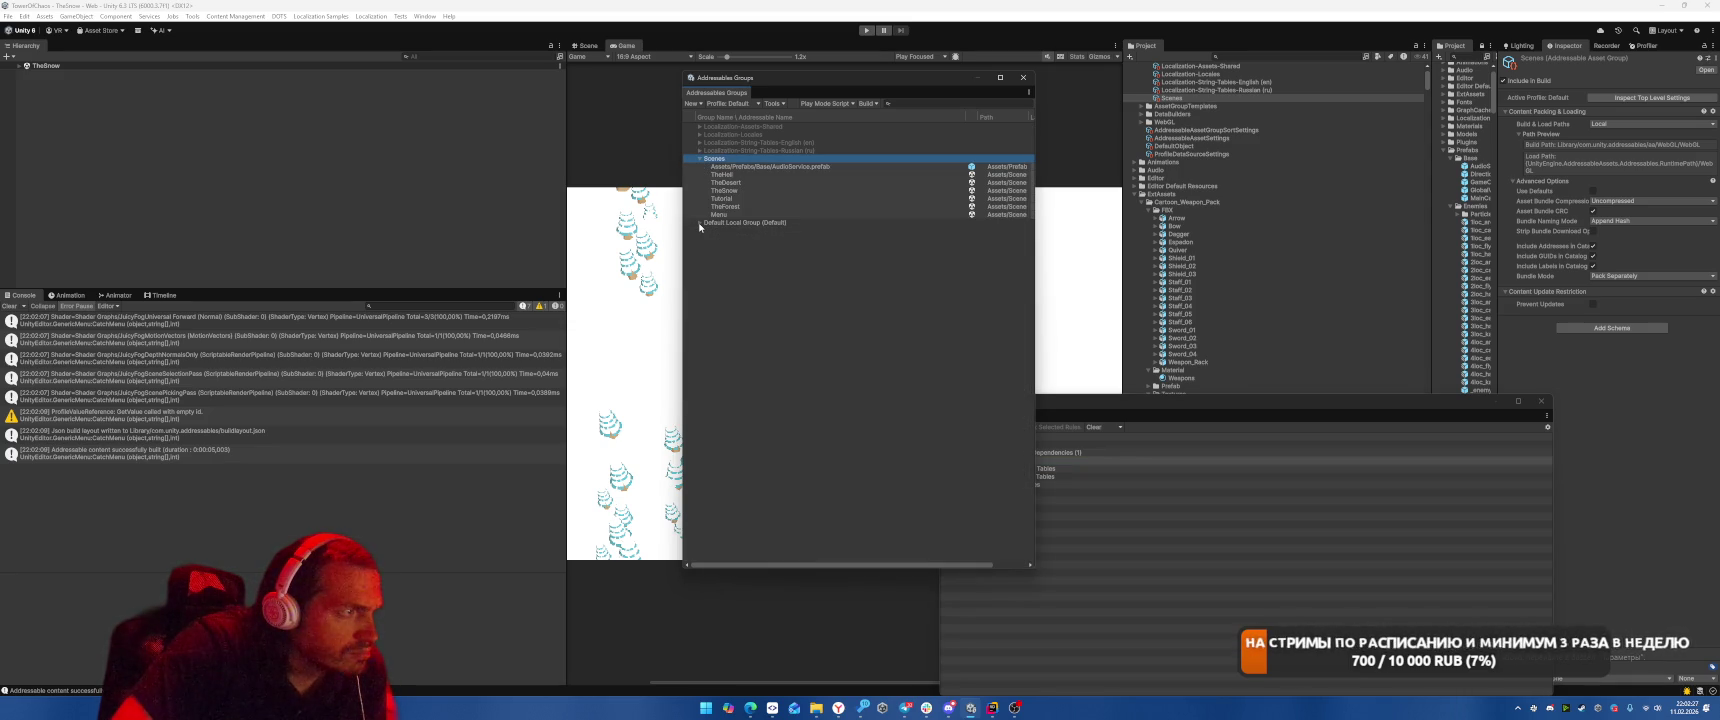
left_click_drag(761, 169, 741, 223)
Rebuild Addressables content with the Default Build Script.
left_click(865, 104)
mouse_move(900, 115)
left_click(1010, 116)
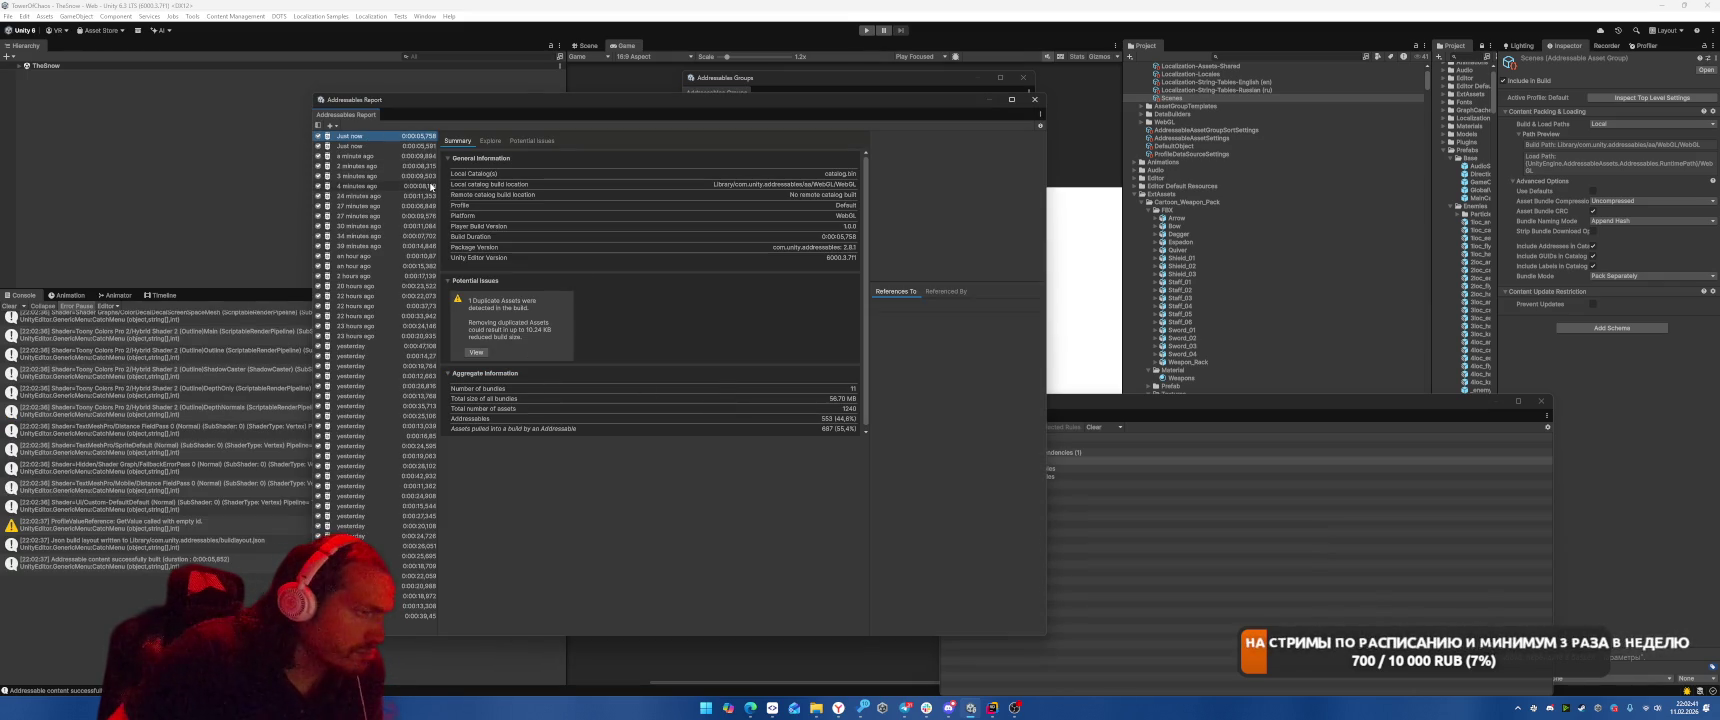
Show the latest 'Just now' build report in the Explore view.
left_click(366, 146)
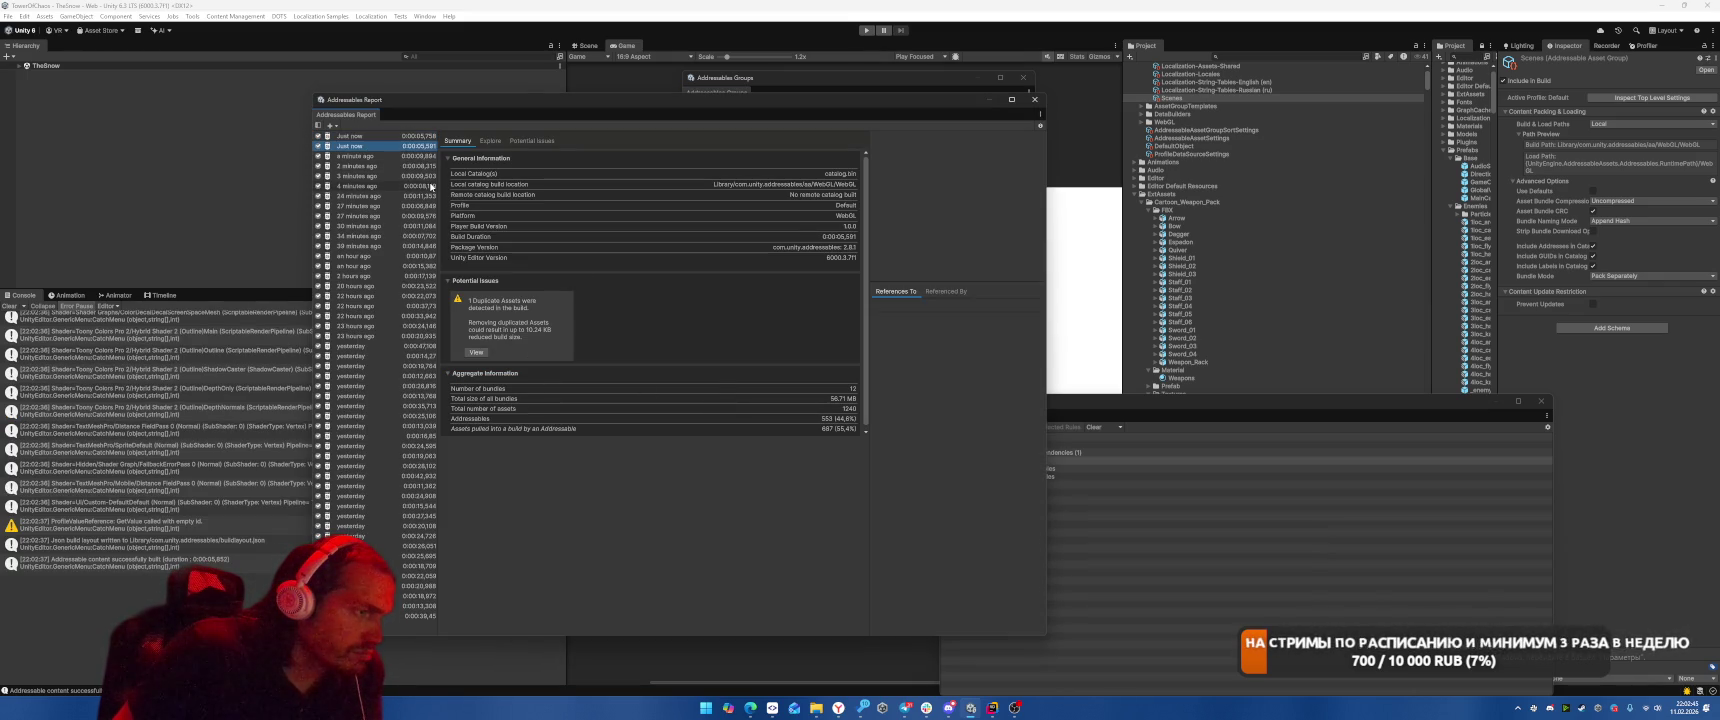
key("Up")
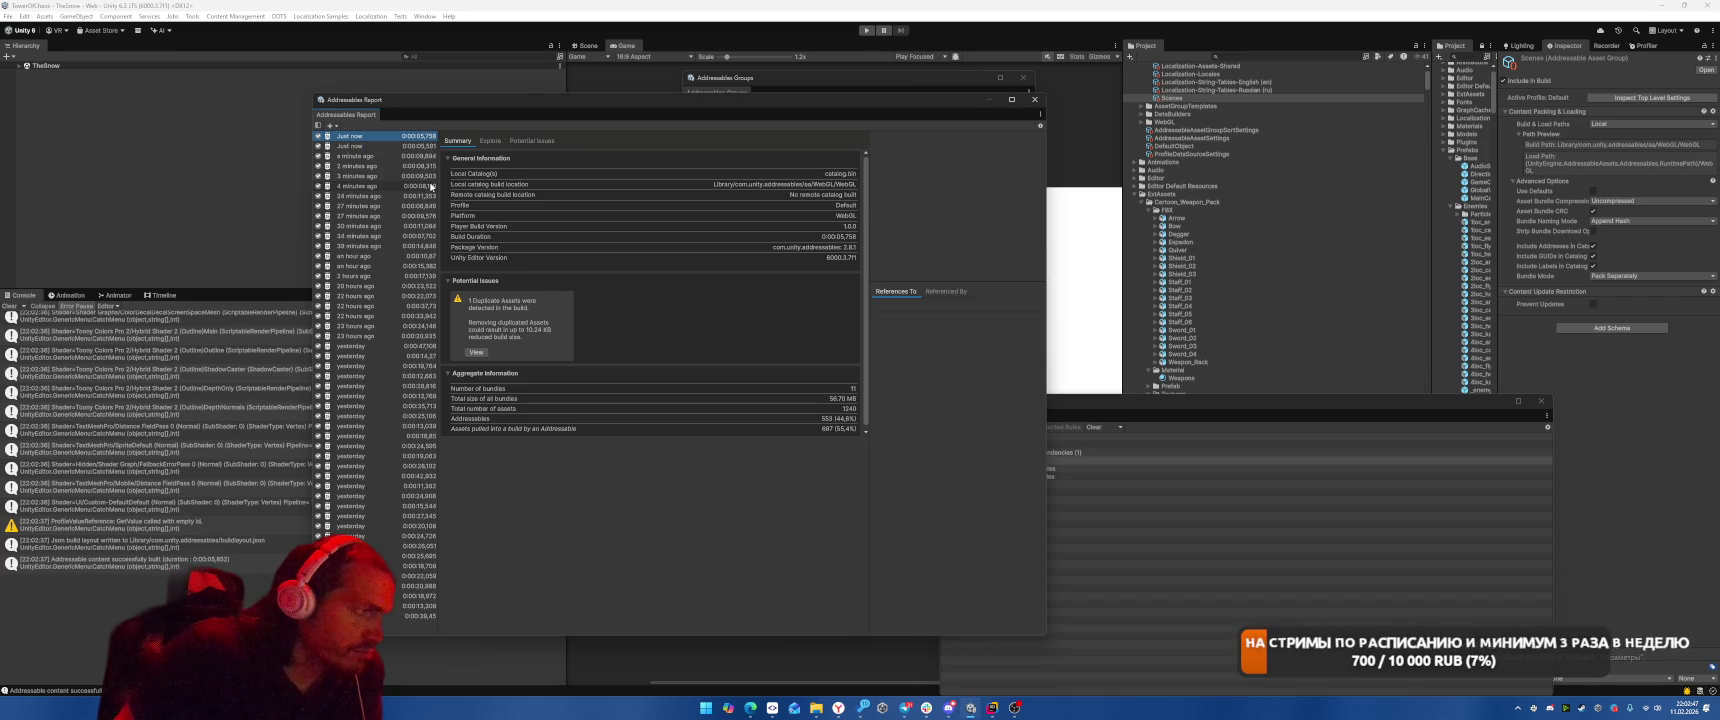
left_click(495, 142)
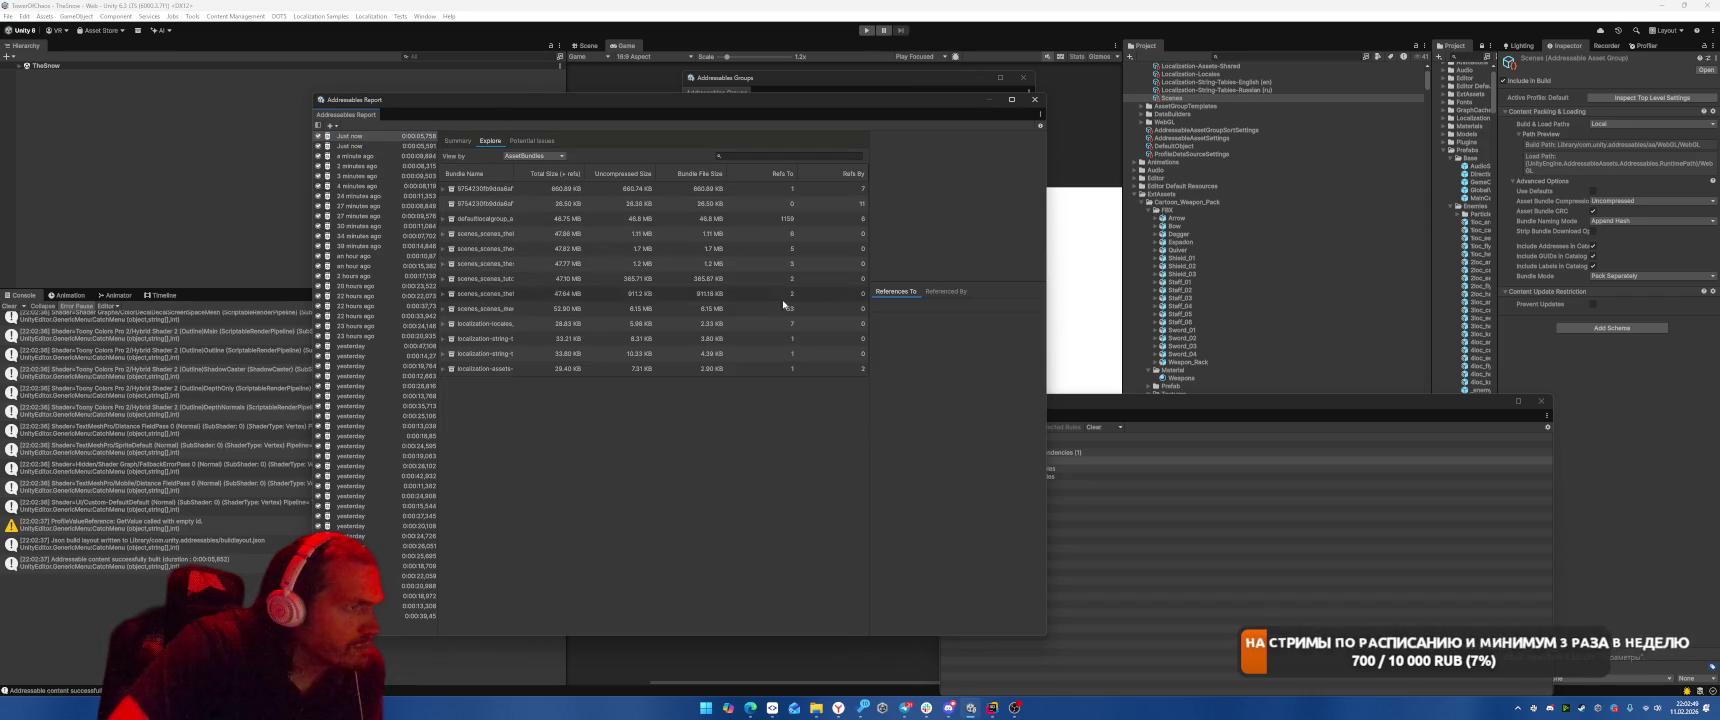
Inspect the defaultlocalgroup bundle and widen the Bundle Name column to show full names.
left_click(762, 220)
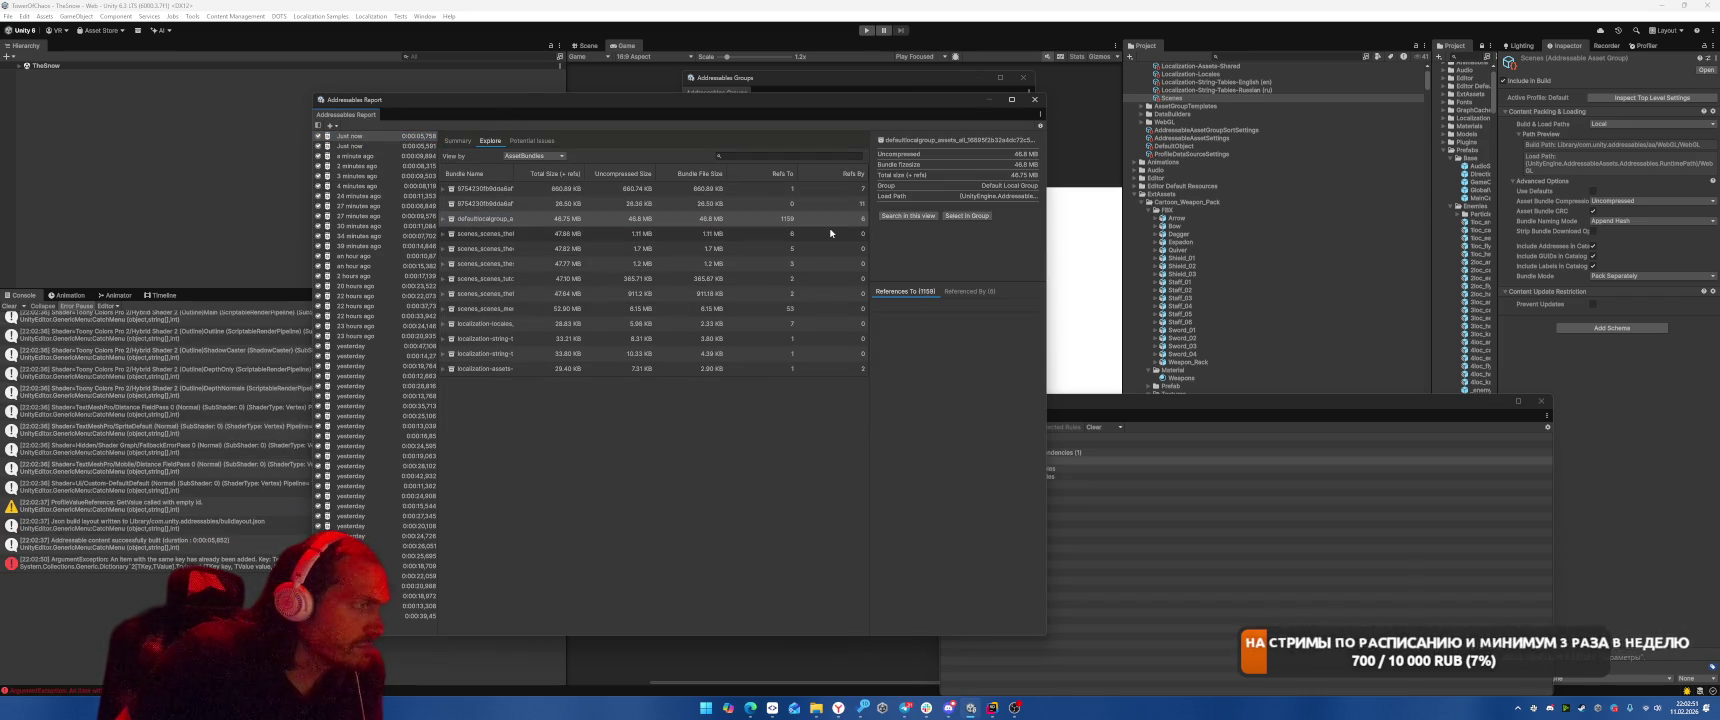
left_click(720, 218)
left_click(444, 219)
left_click(444, 219)
mouse_move(519, 173)
left_mouse_down()
mouse_move(729, 195)
mouse_move(687, 218)
mouse_move(703, 233)
left_mouse_up()
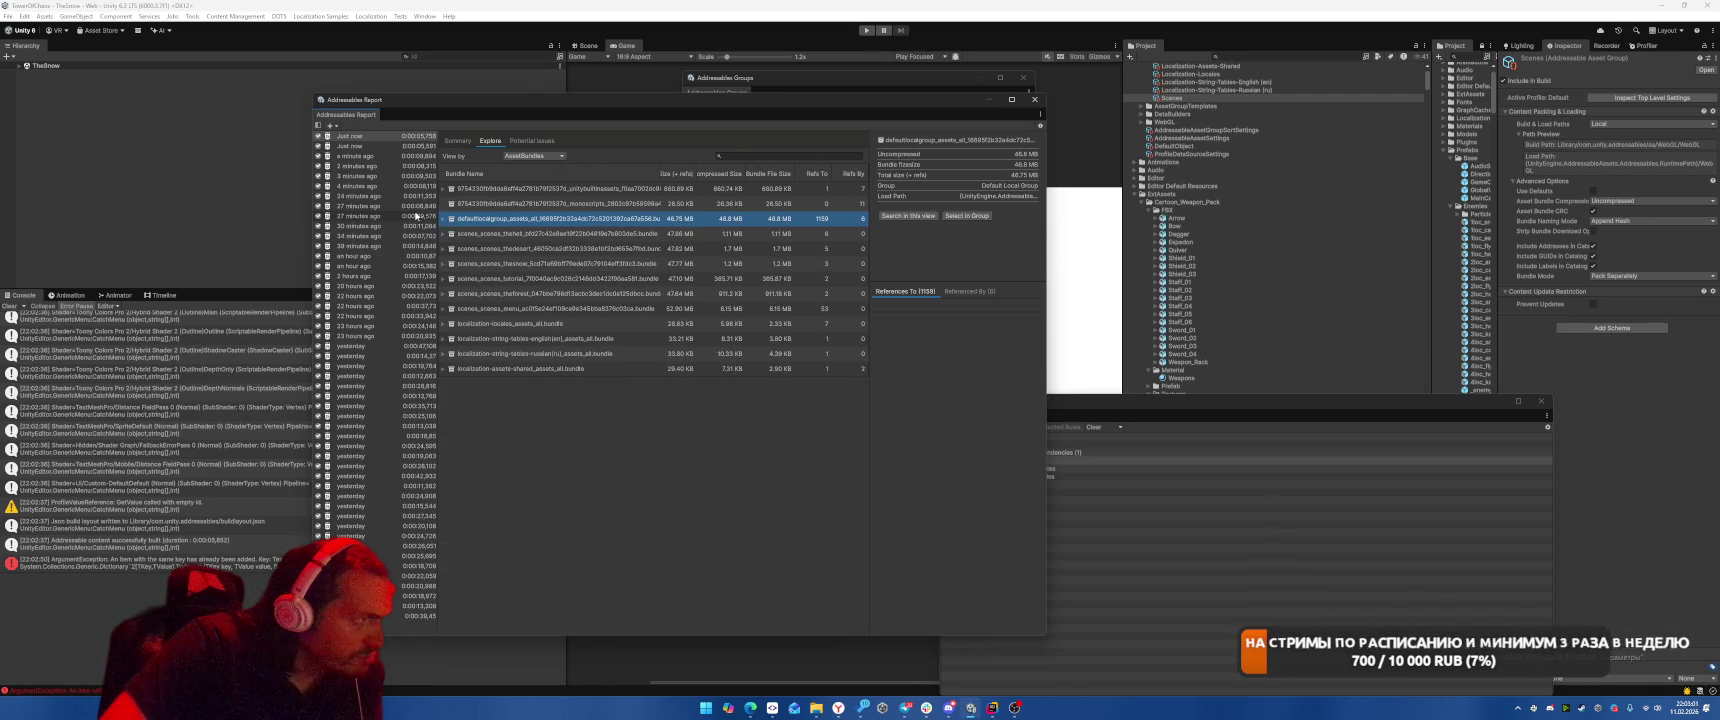
left_click(447, 190)
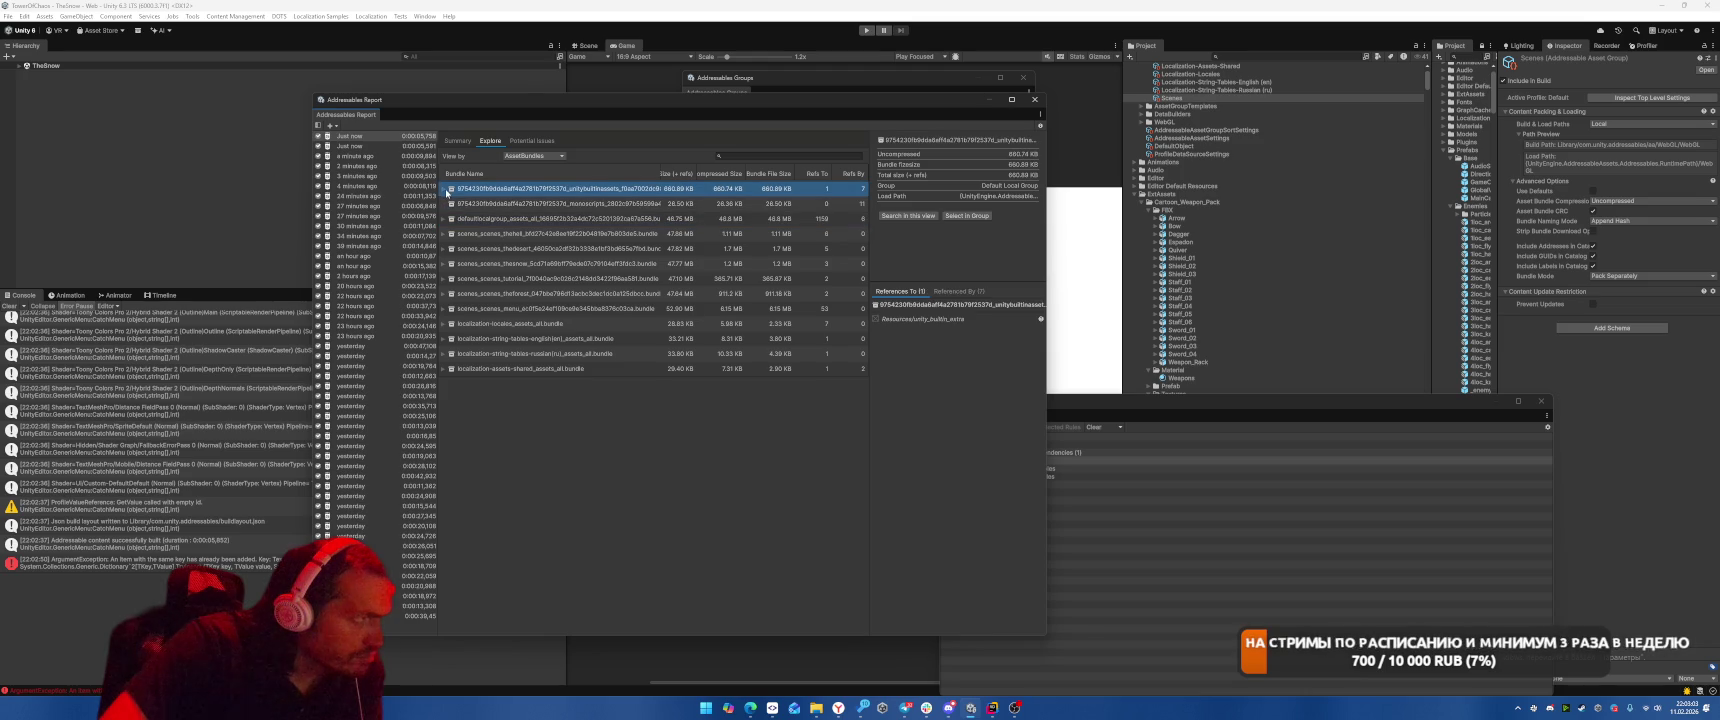
Expand scenes_scenes_thehell's default local group dependencies and inspect the Line and Toony Colors shader assets.
left_click(446, 233)
left_click(451, 248)
left_click(452, 263)
left_click(490, 279)
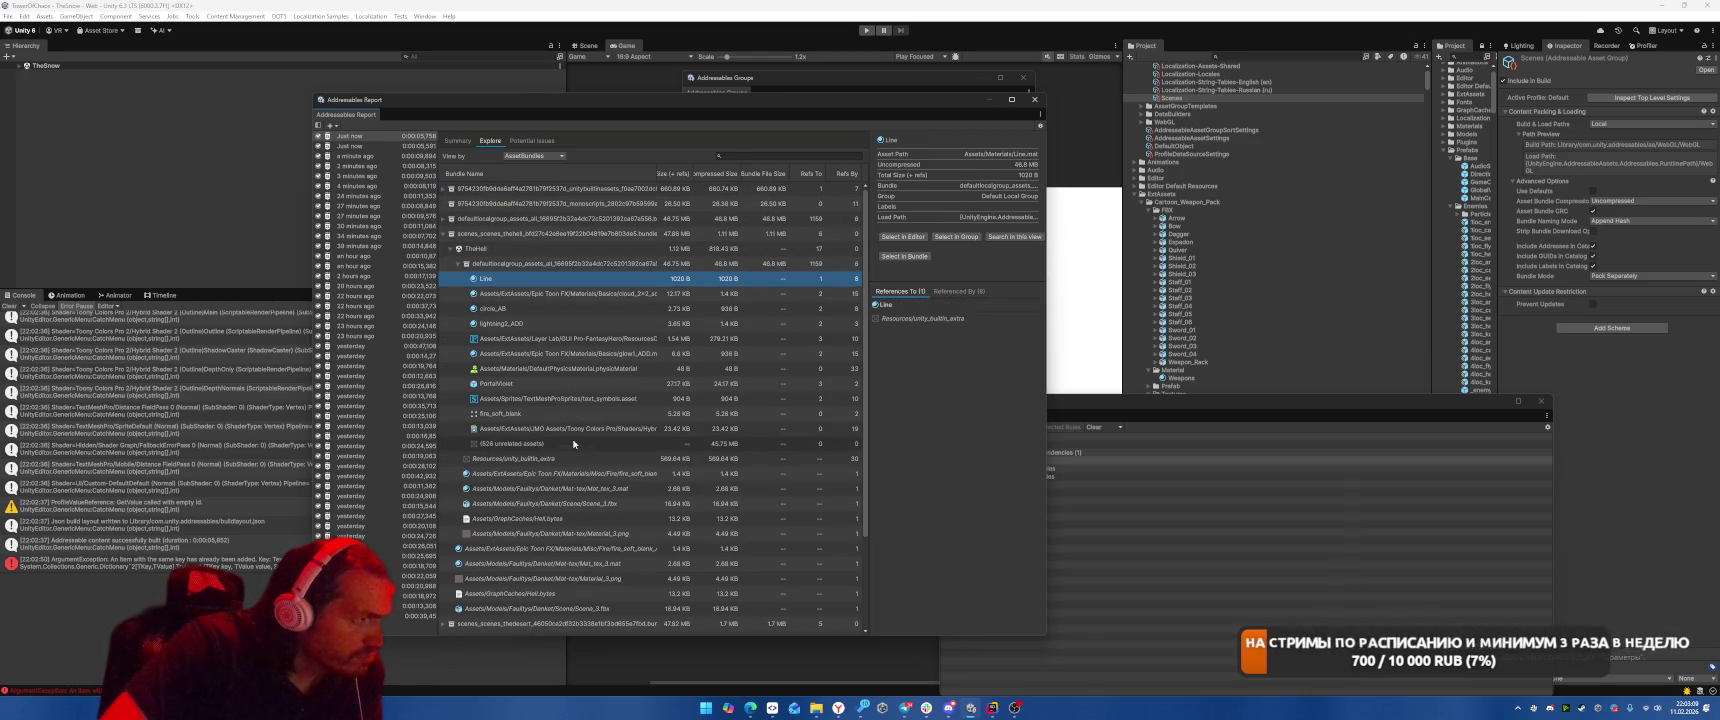
left_click(540, 428)
left_click_drag(656, 173, 707, 174)
left_click(515, 279)
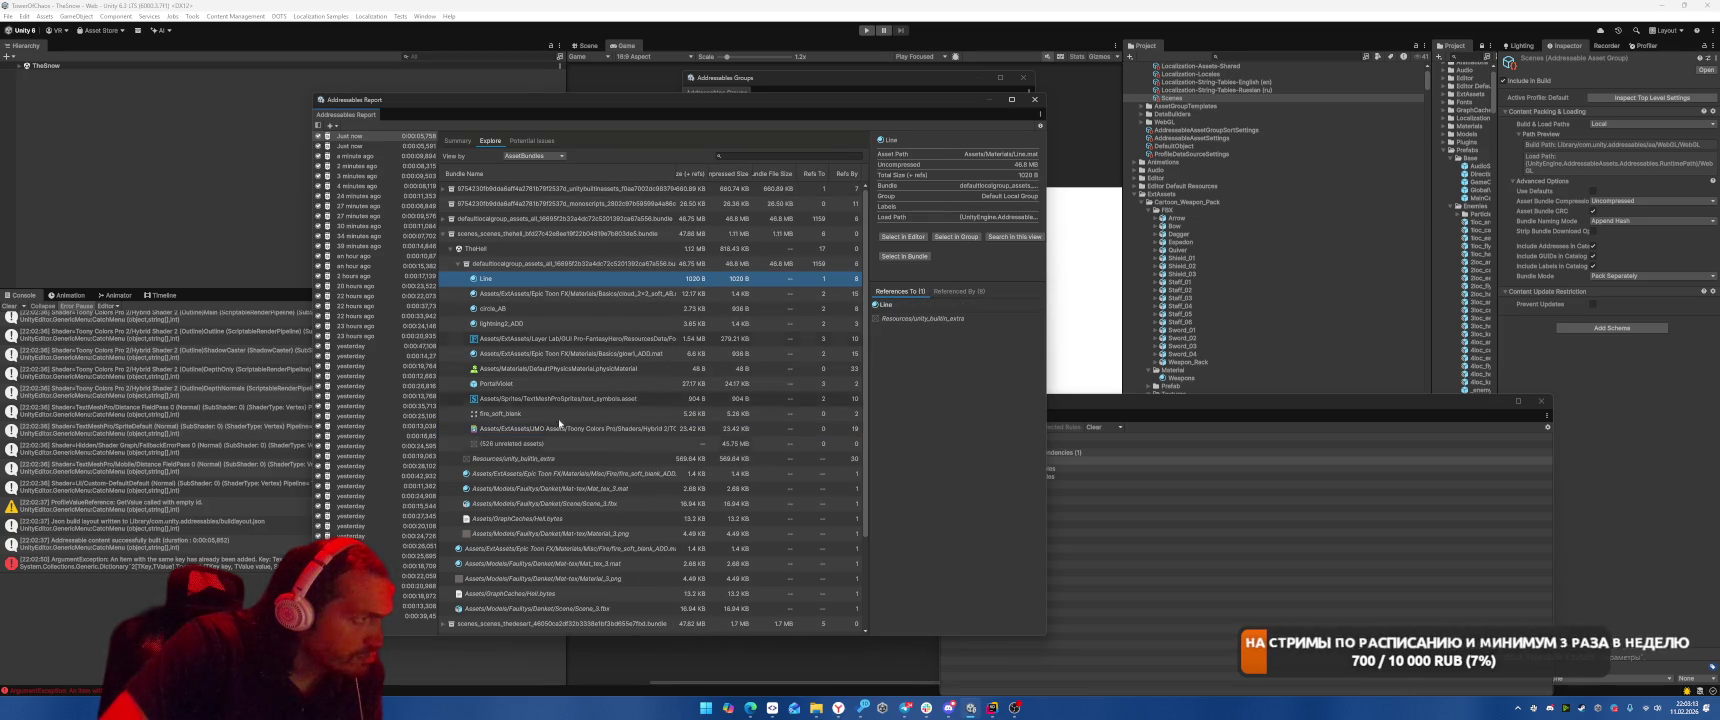
left_click(513, 429)
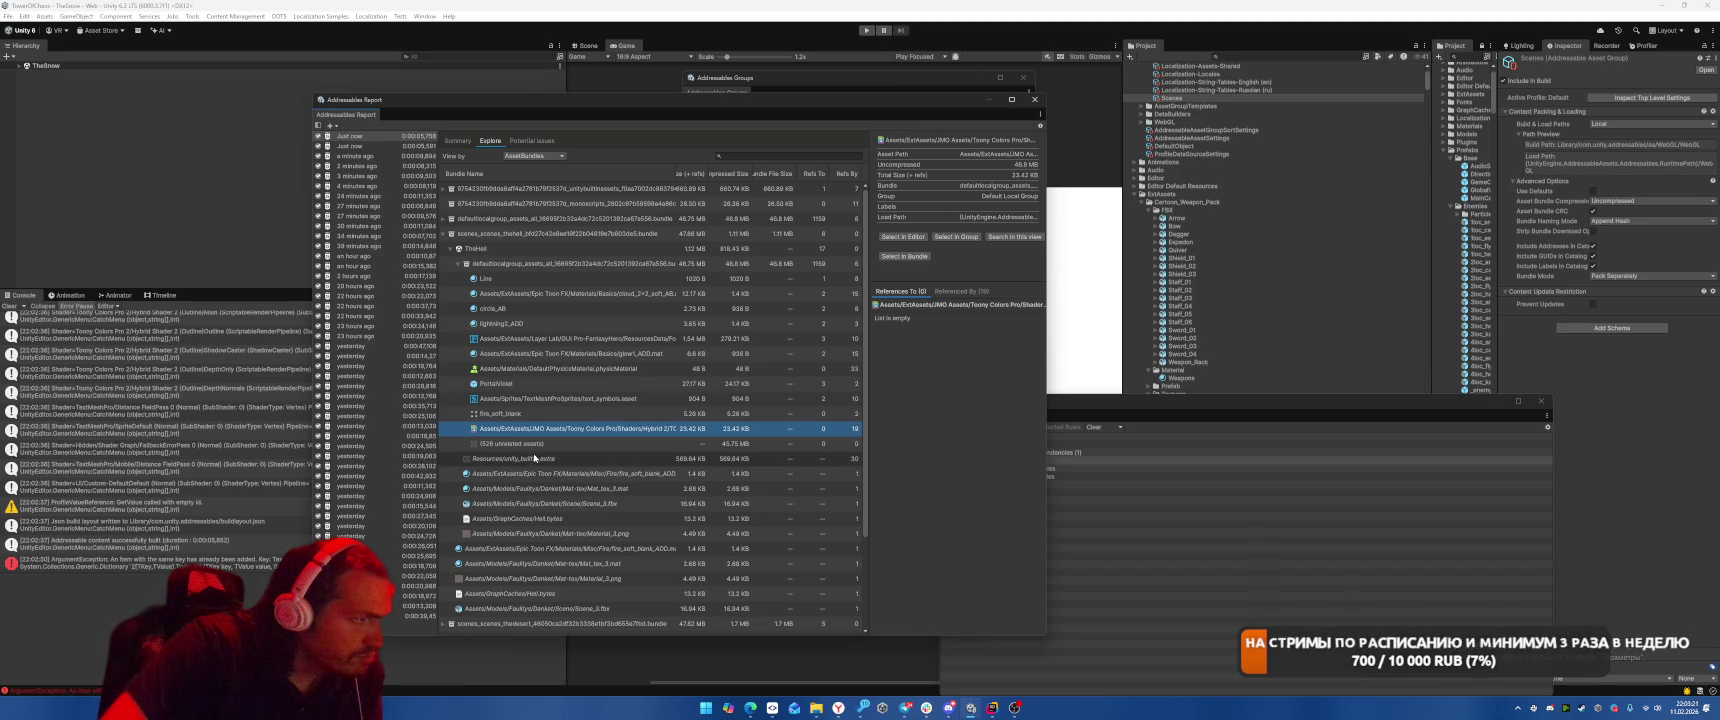
Locate the Line material and Hell.bytes in the Project window.
left_click(532, 457)
left_click(903, 236)
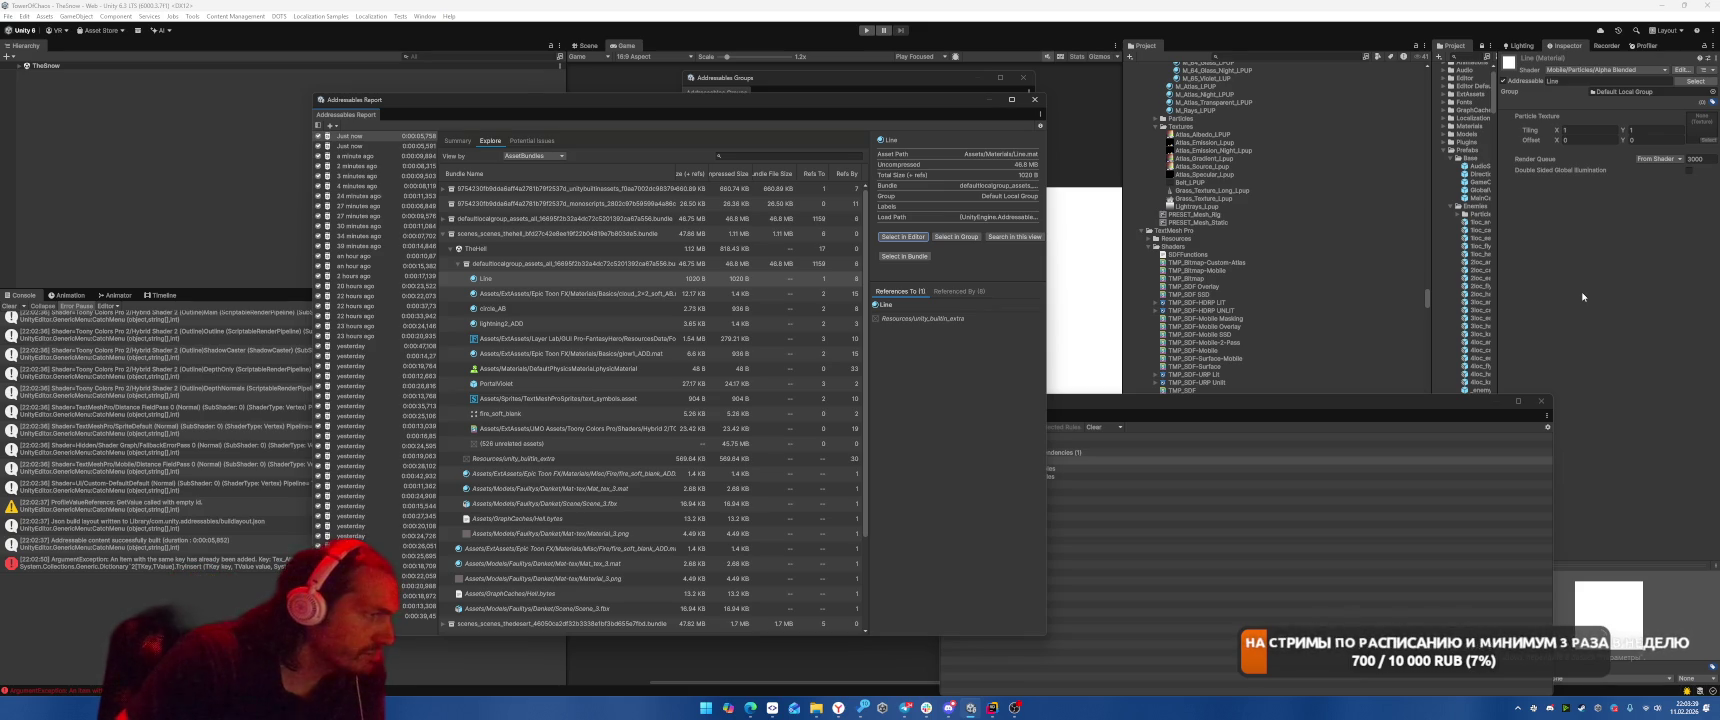
left_click(705, 519)
left_click(966, 194)
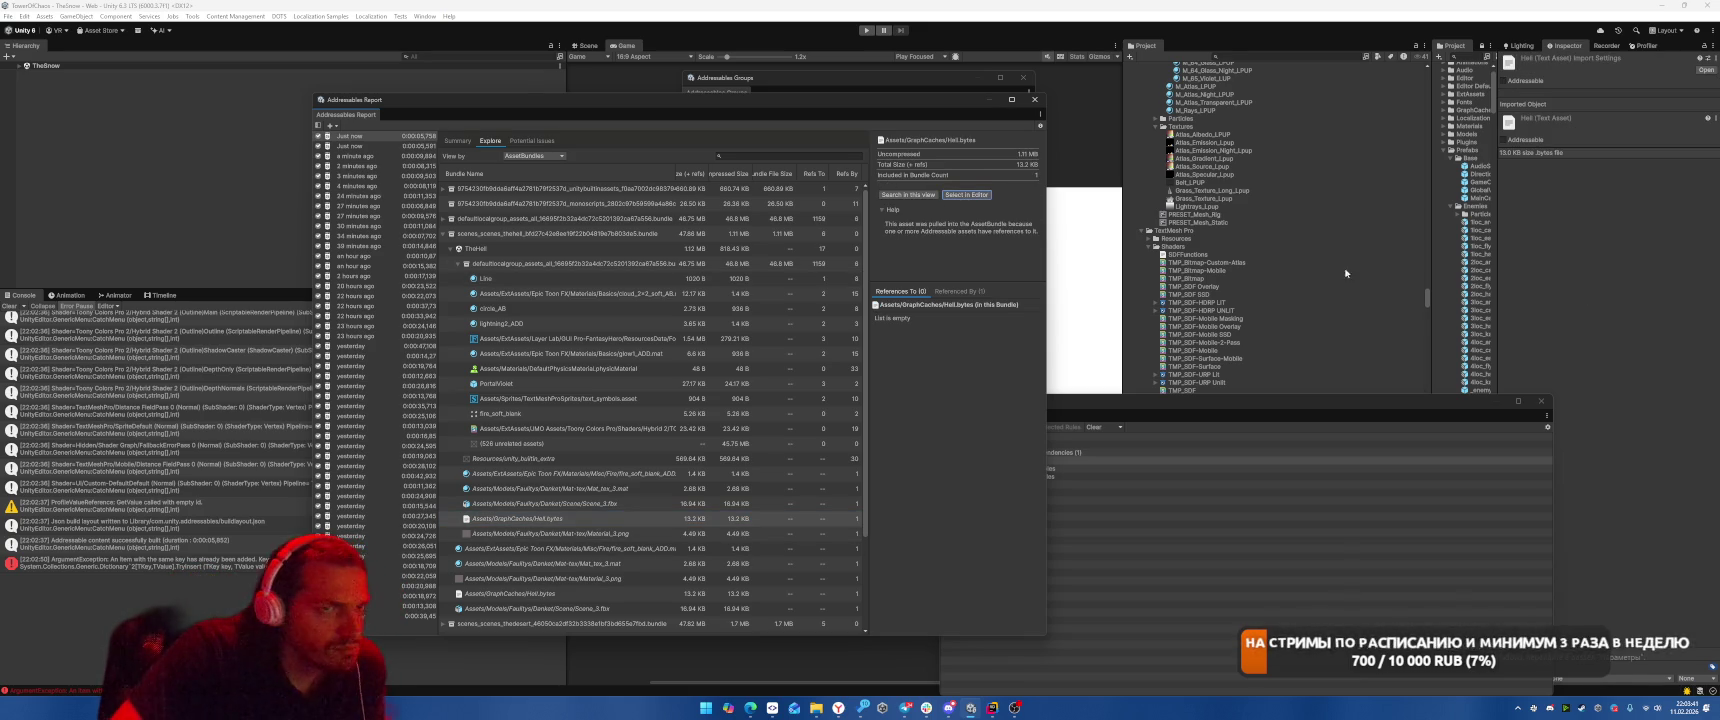
Locate the Toony Colors Pro Hybrid shader and fire_soft_blank texture in the Project window.
left_click(576, 263)
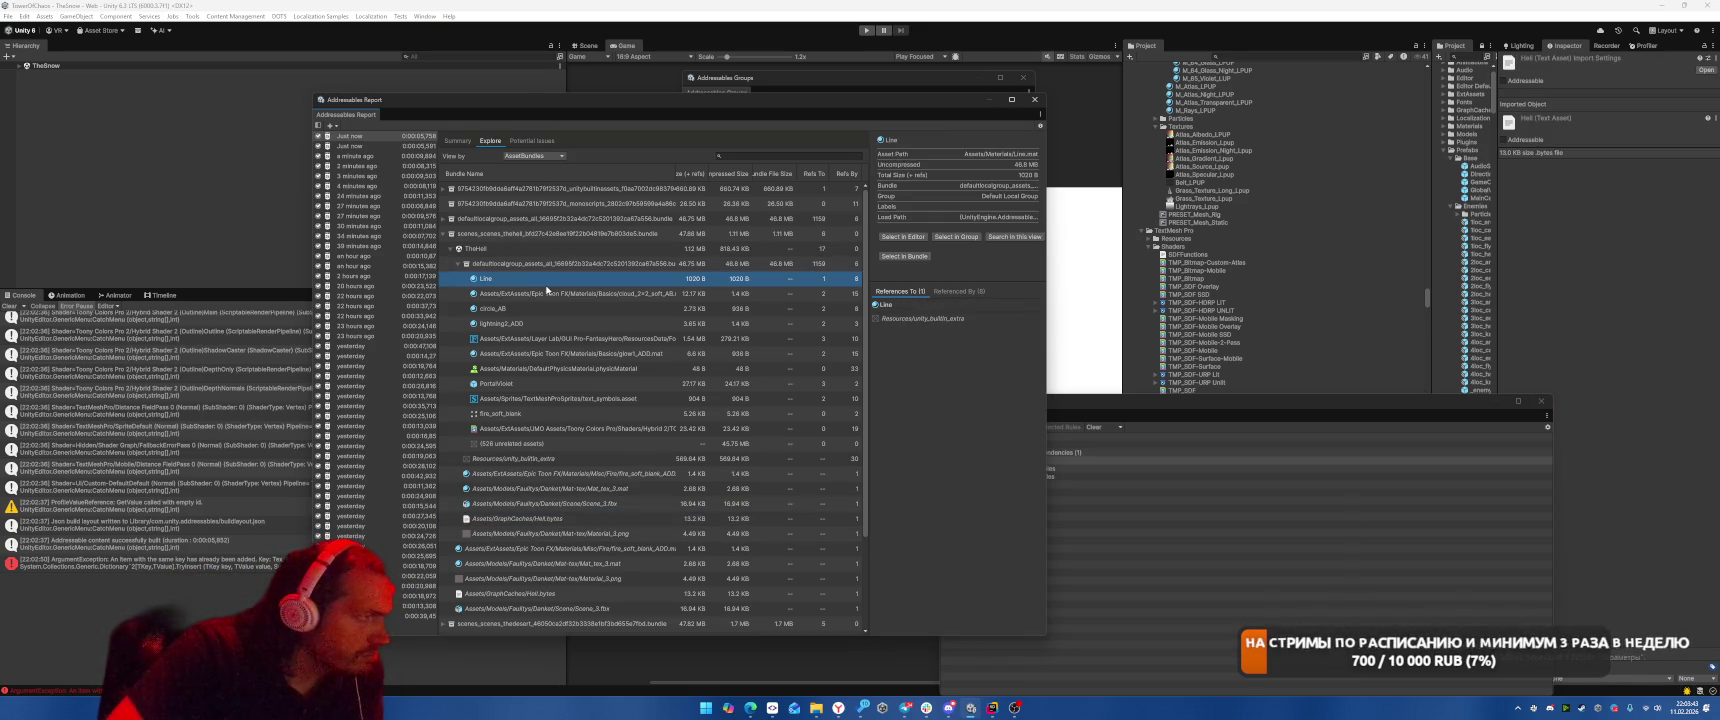
left_click(584, 429)
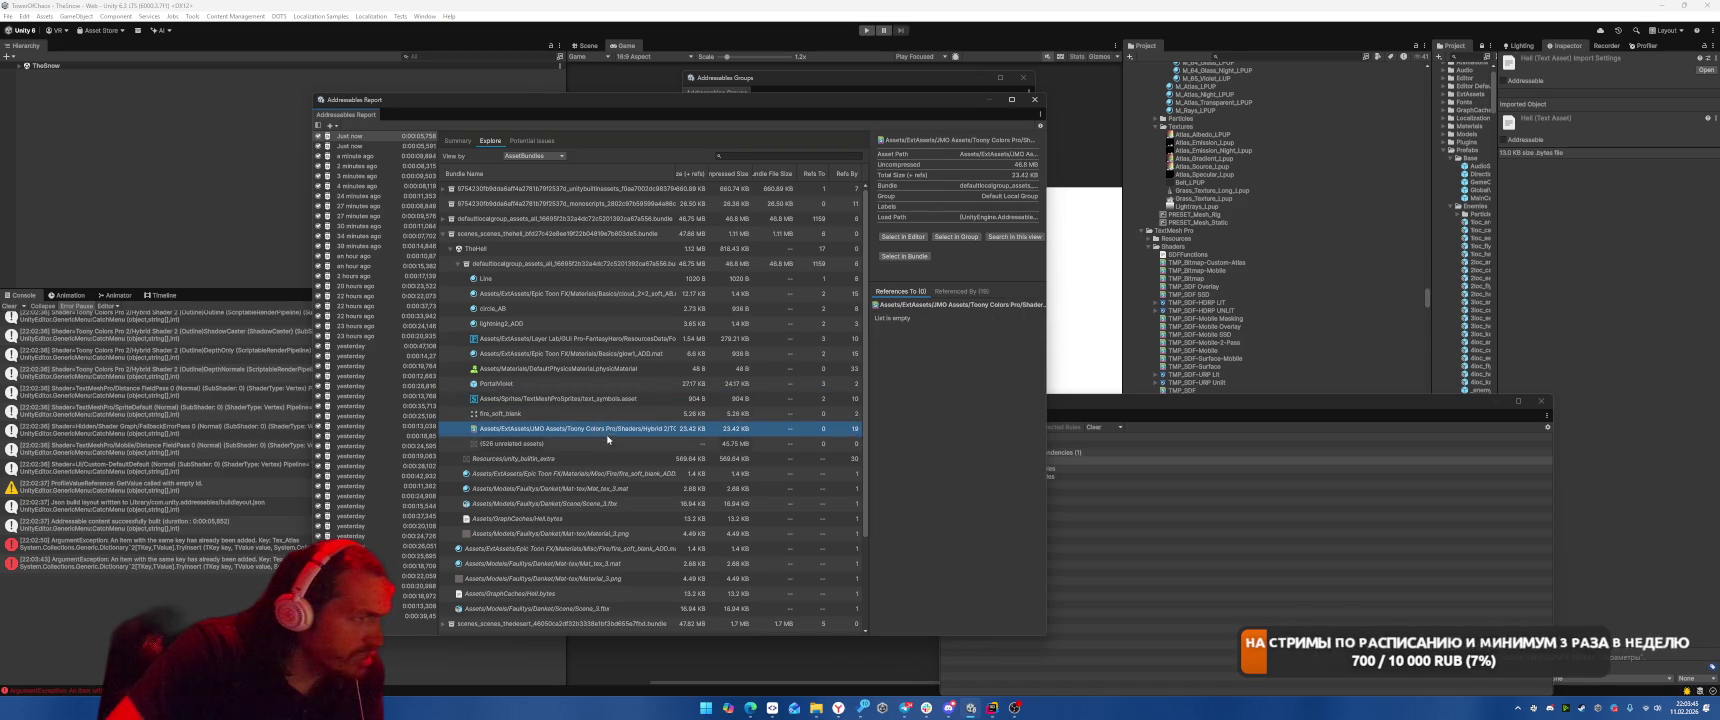
left_click(908, 236)
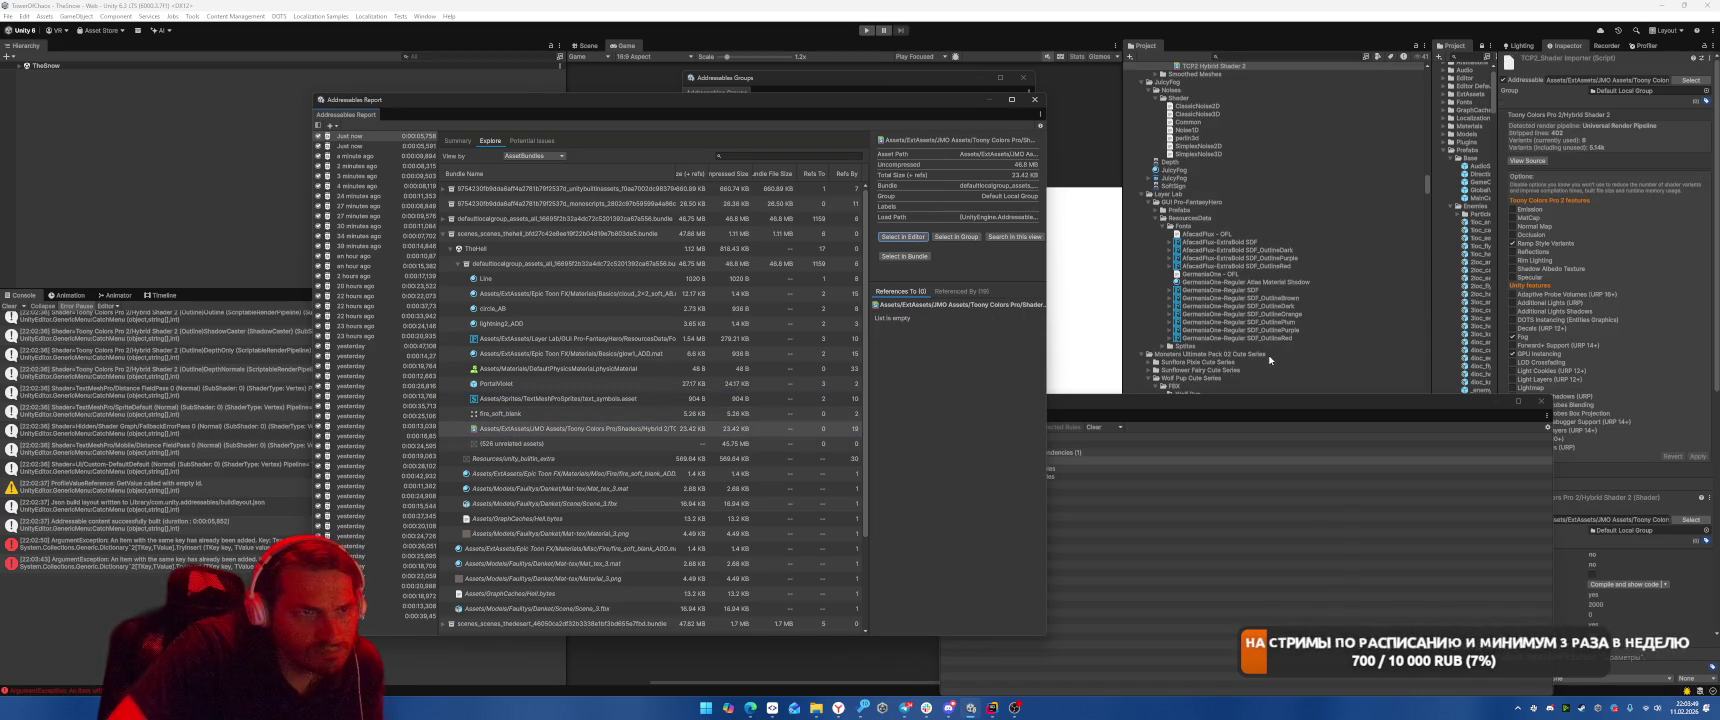
left_click(568, 412)
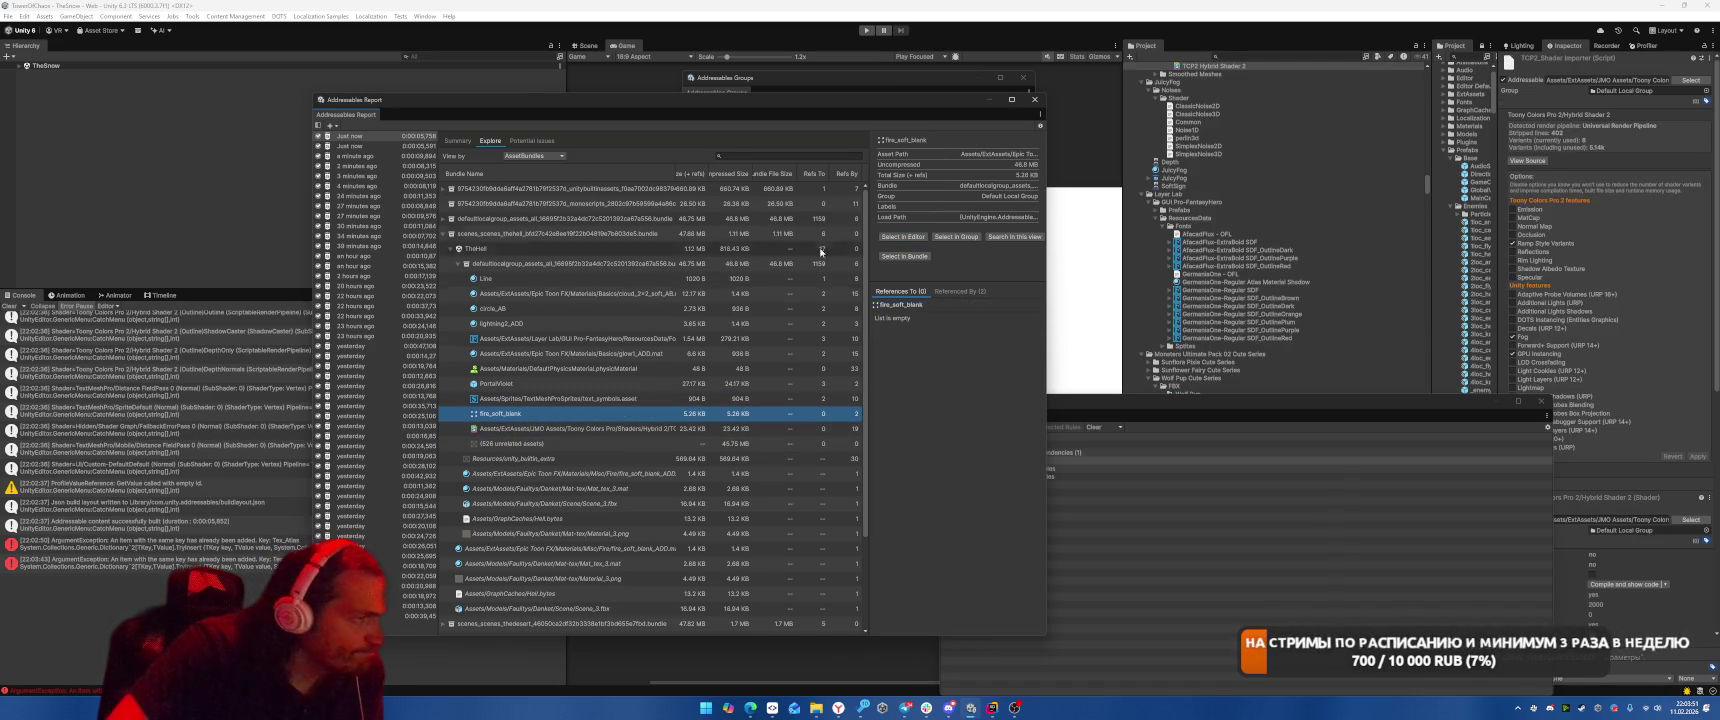
left_click(896, 237)
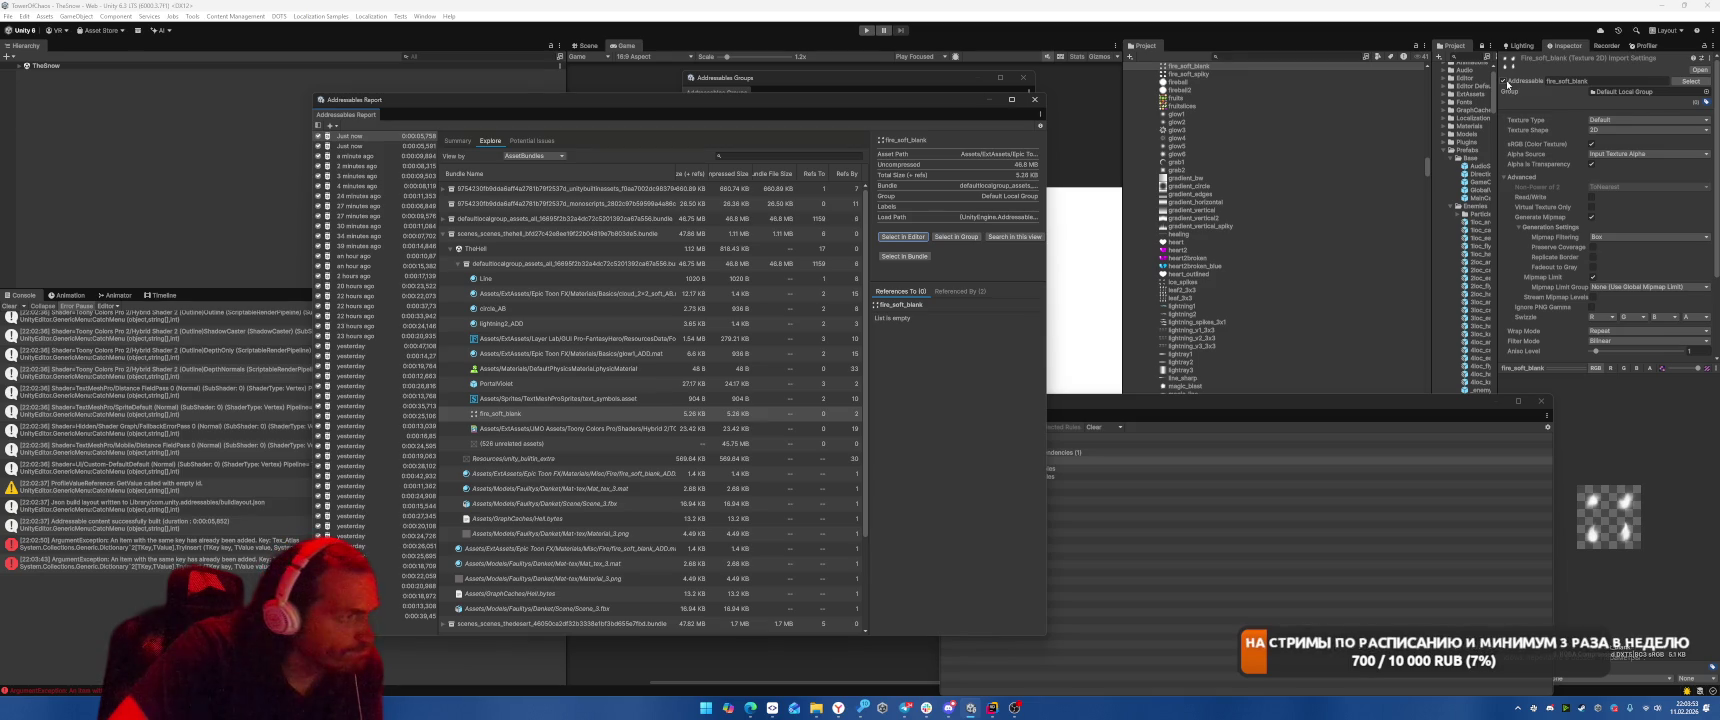
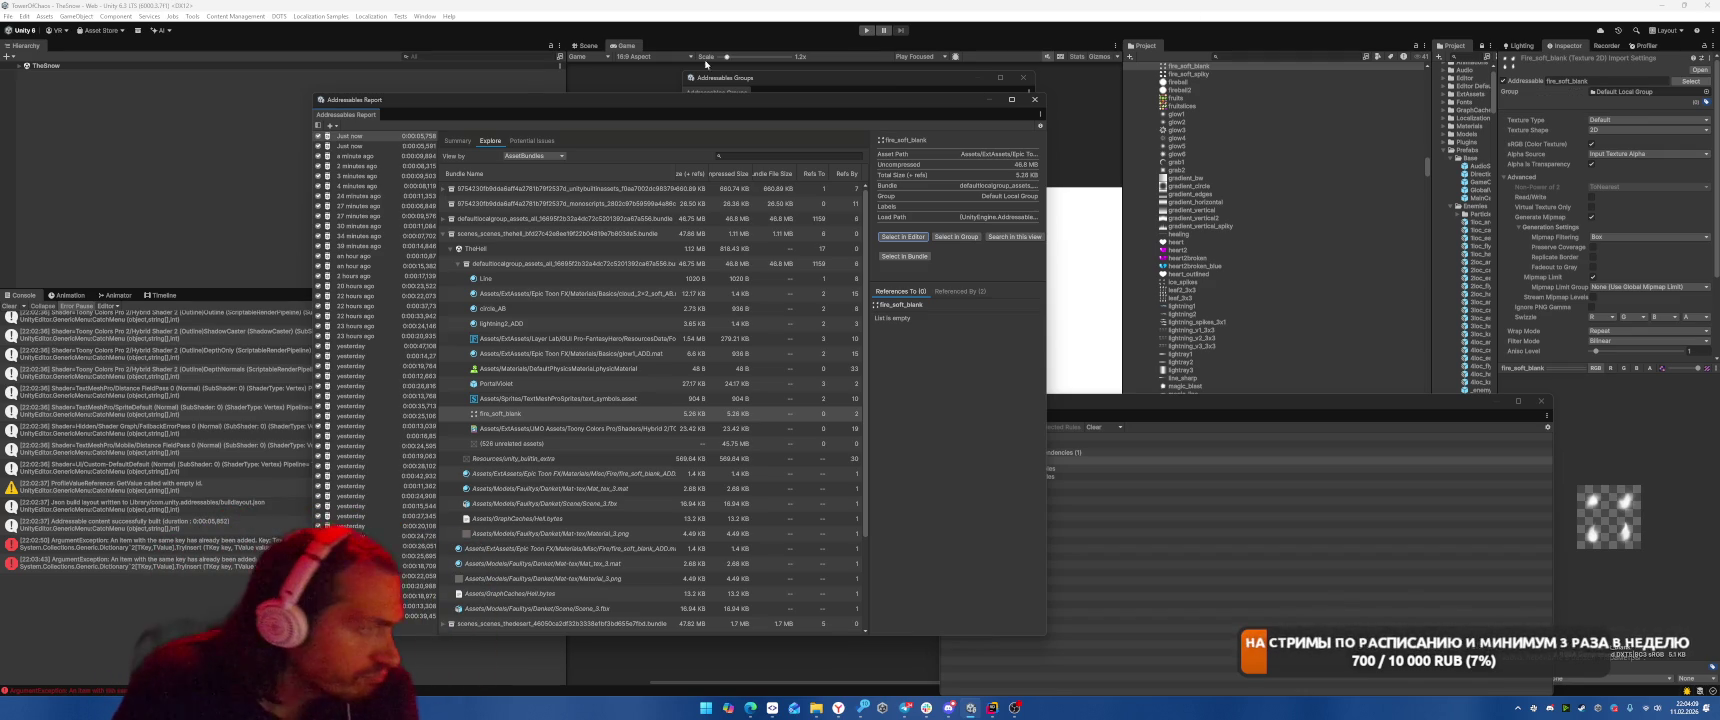
Reassign the Toony Colors Pro Hybrid shader from the default group to the Scenes group.
left_click(680, 428)
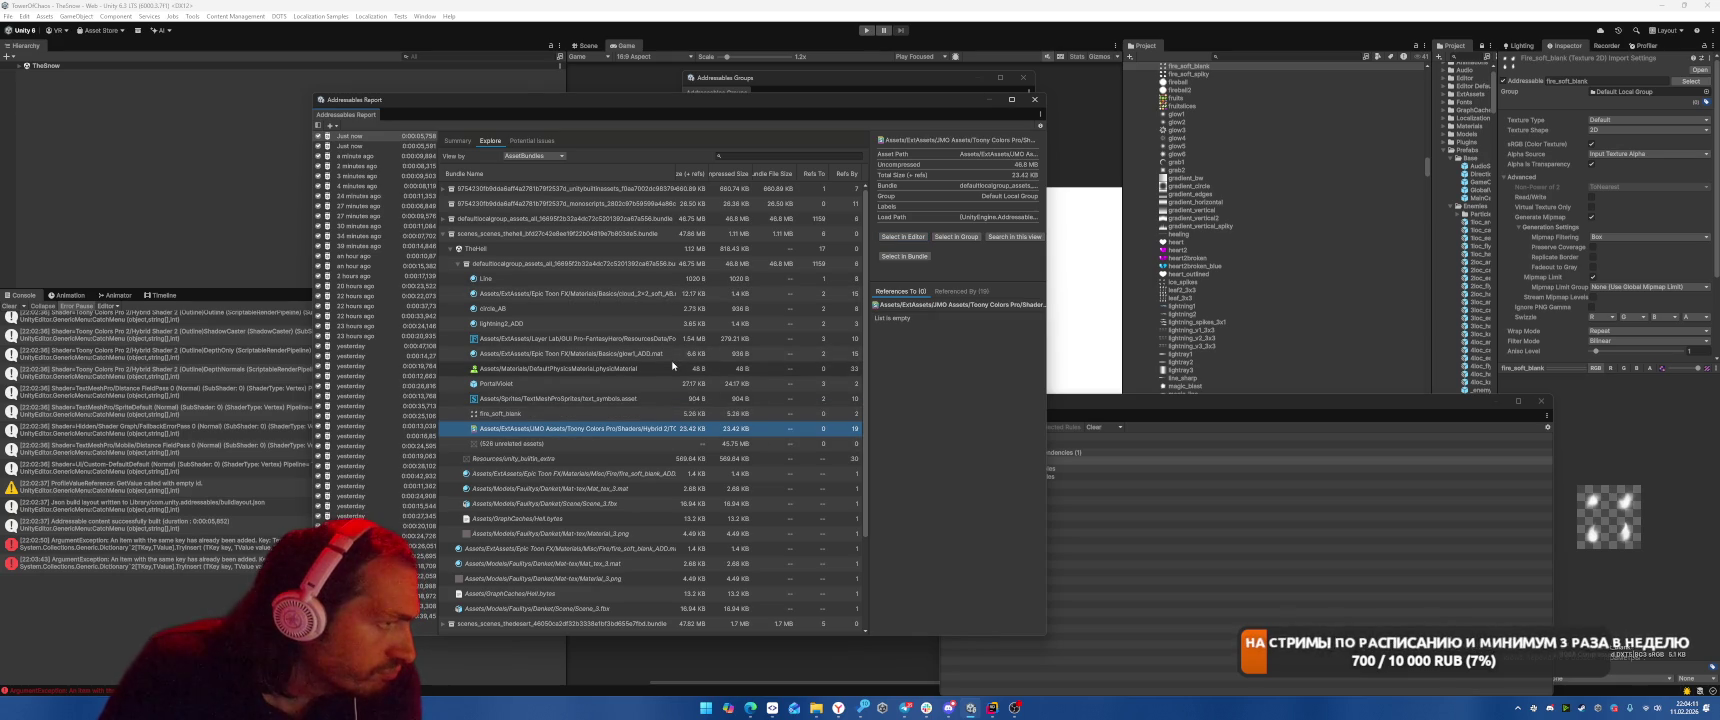
left_click(956, 237)
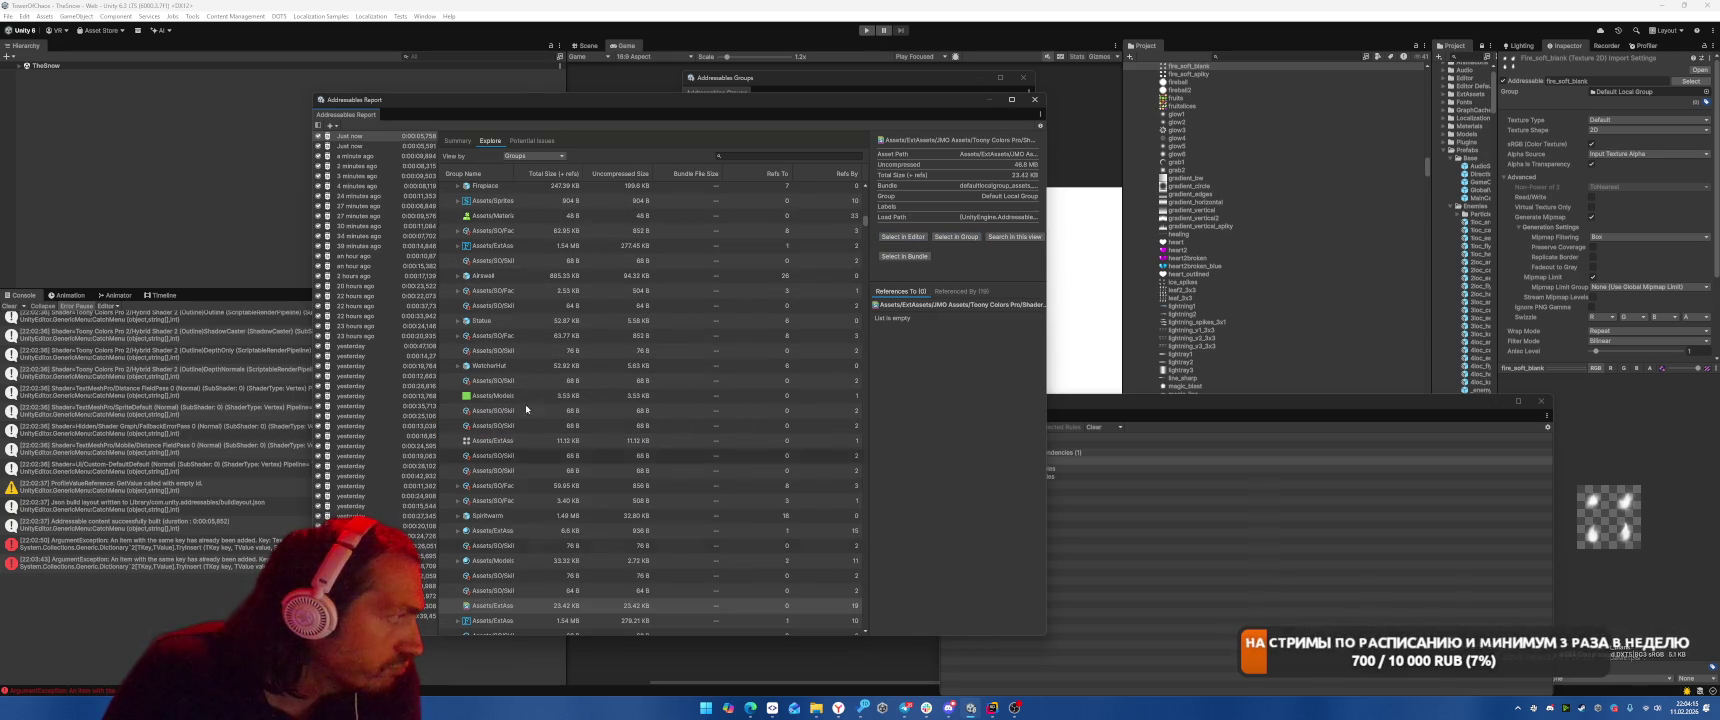
left_click(903, 237)
mouse_move(650, 99)
left_mouse_down()
mouse_move(874, 325)
mouse_move(515, 174)
left_mouse_up()
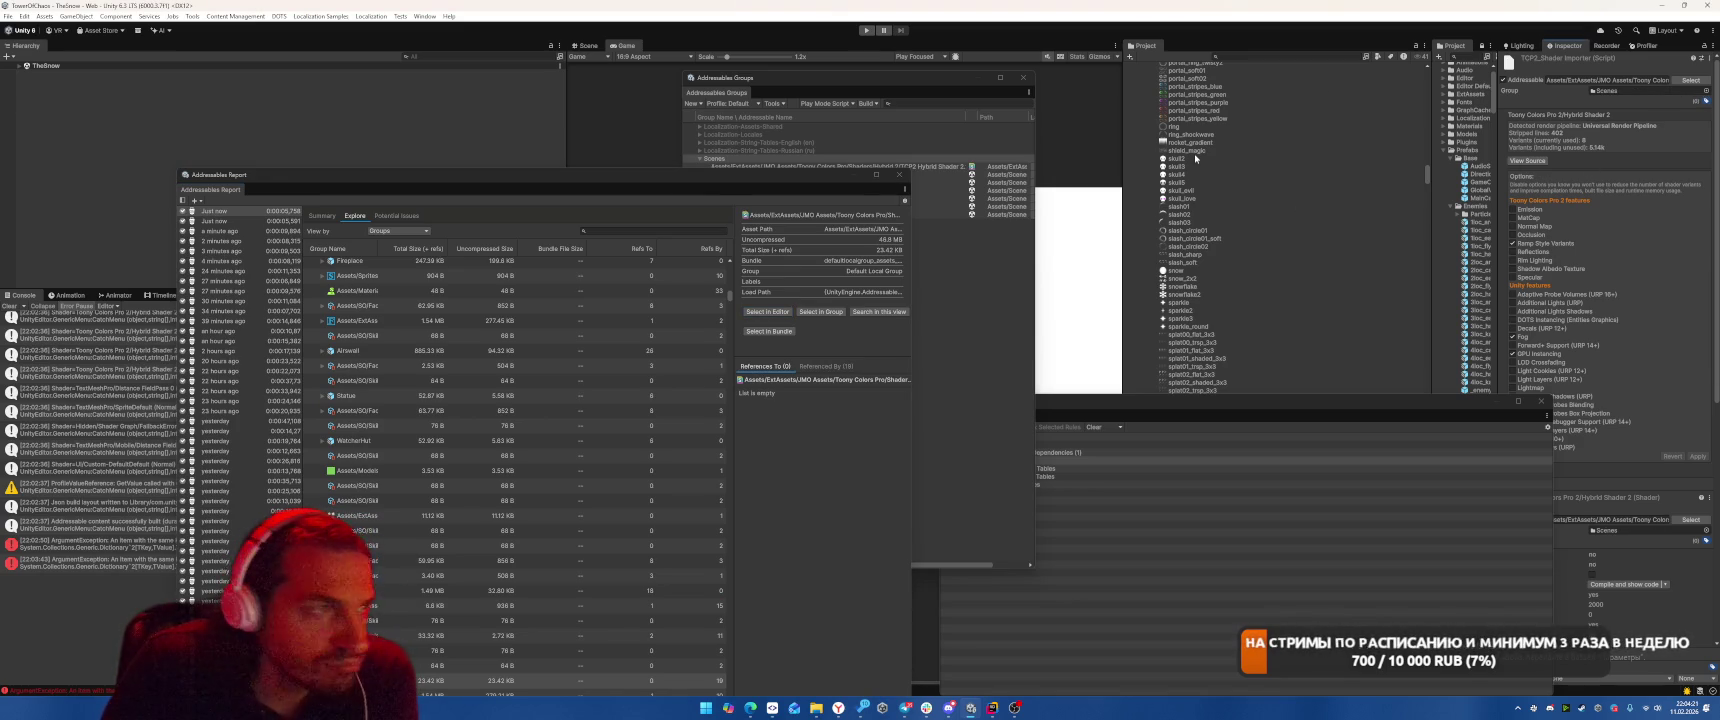
mouse_move(686, 180)
left_mouse_down()
mouse_move(654, 234)
mouse_move(732, 327)
mouse_move(1044, 302)
mouse_move(1317, 252)
left_mouse_up()
left_click_drag(930, 341, 928, 347)
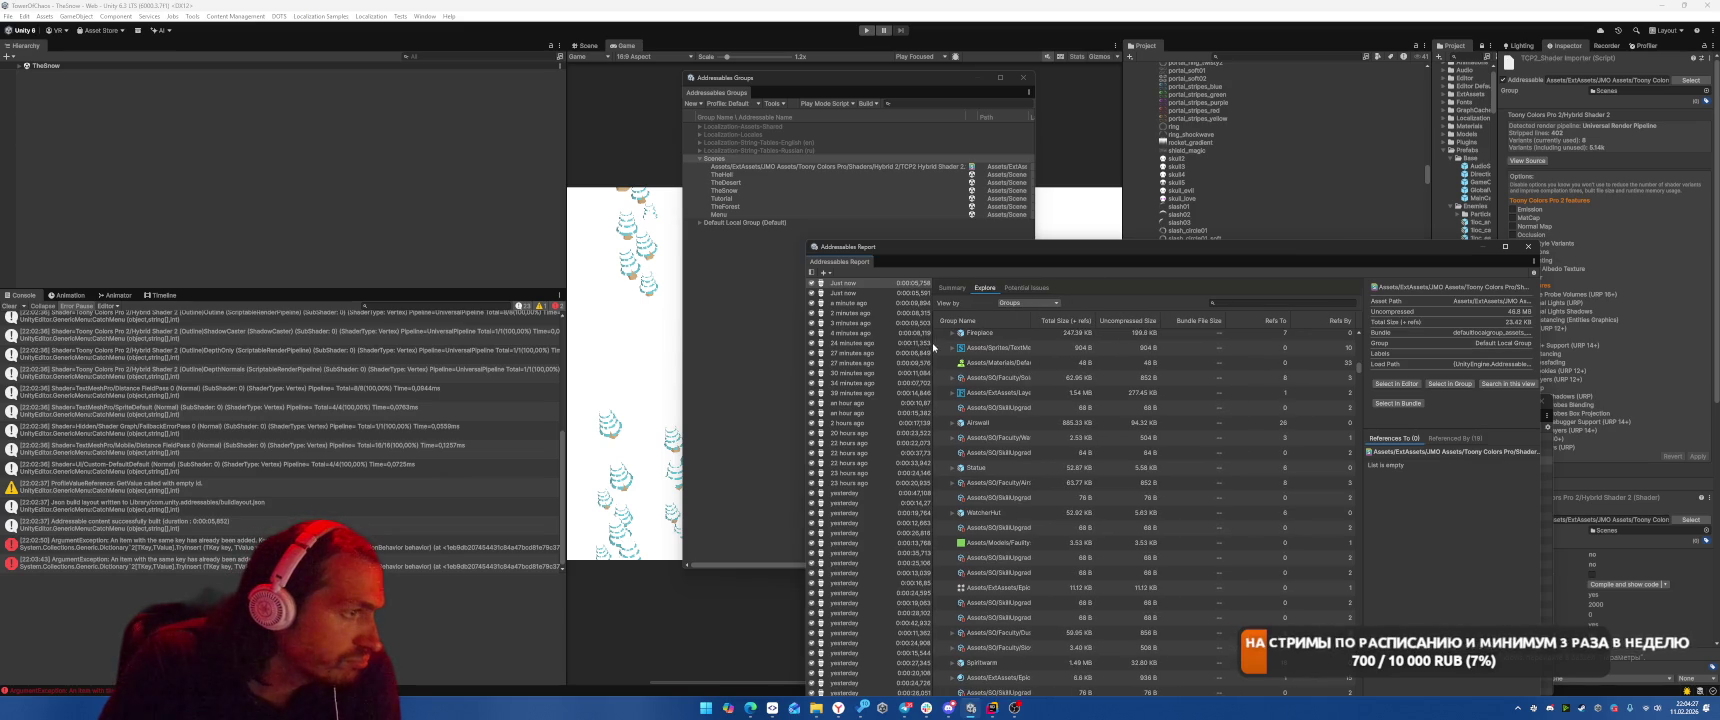
left_click(699, 224)
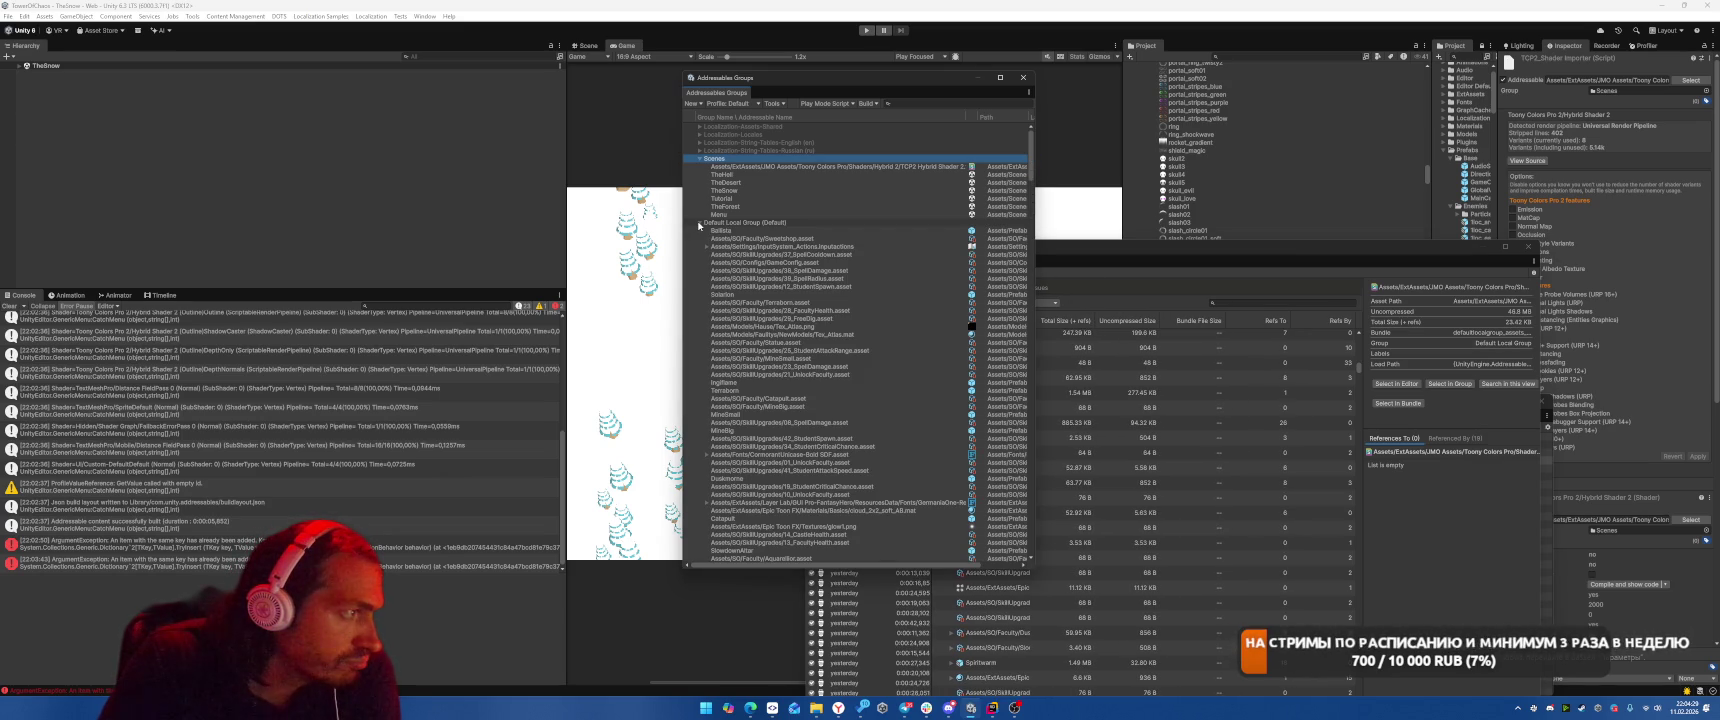
Rearrange the Groups and Report windows and view the report by AssetBundles.
left_click(699, 224)
left_click(699, 224)
left_click_drag(900, 77, 573, 86)
left_click_drag(1016, 249, 962, 134)
left_click(972, 168)
left_click(930, 168)
left_click(890, 226)
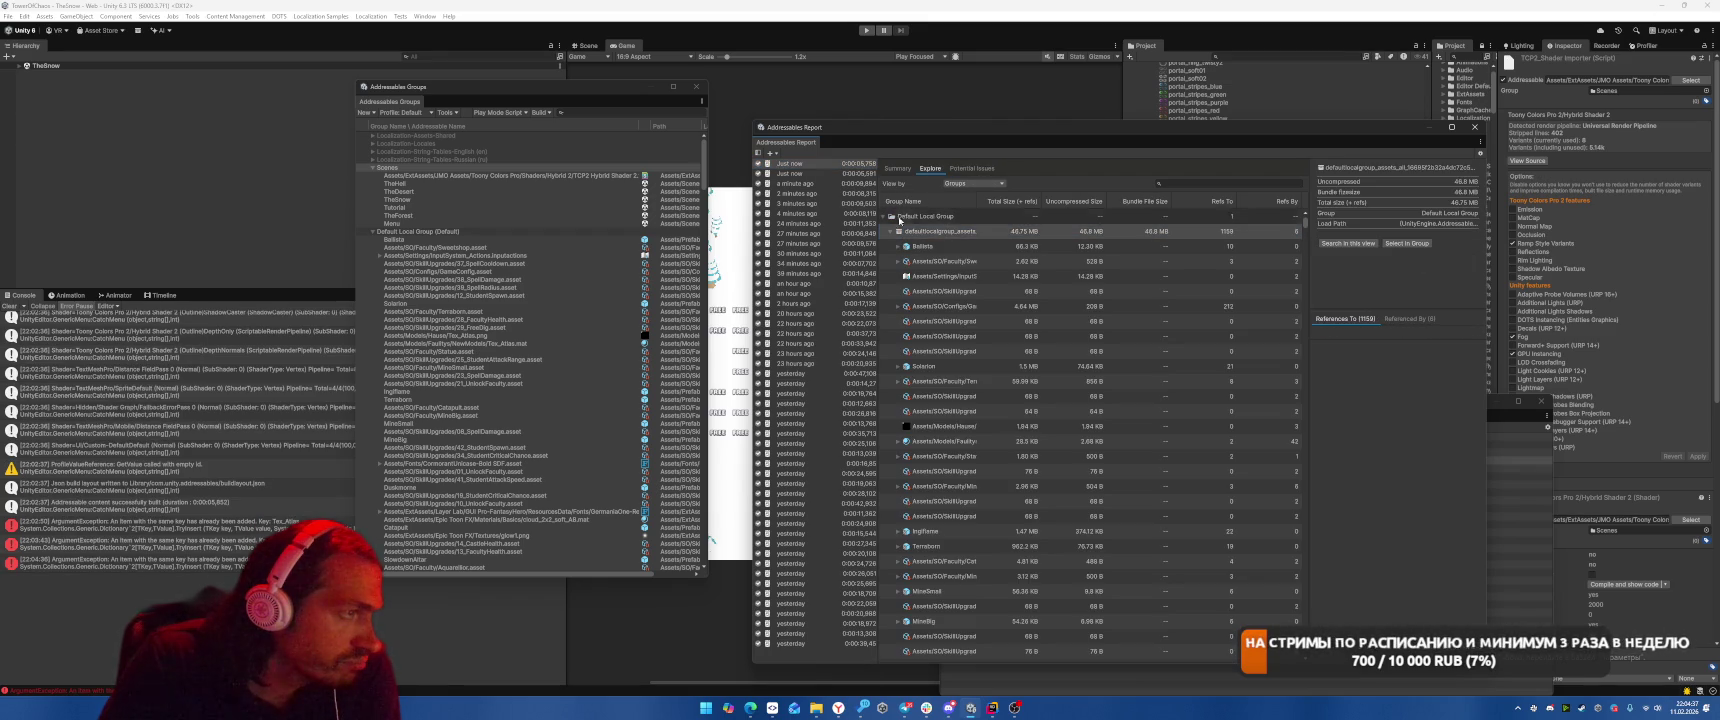
left_click(990, 184)
left_click(973, 195)
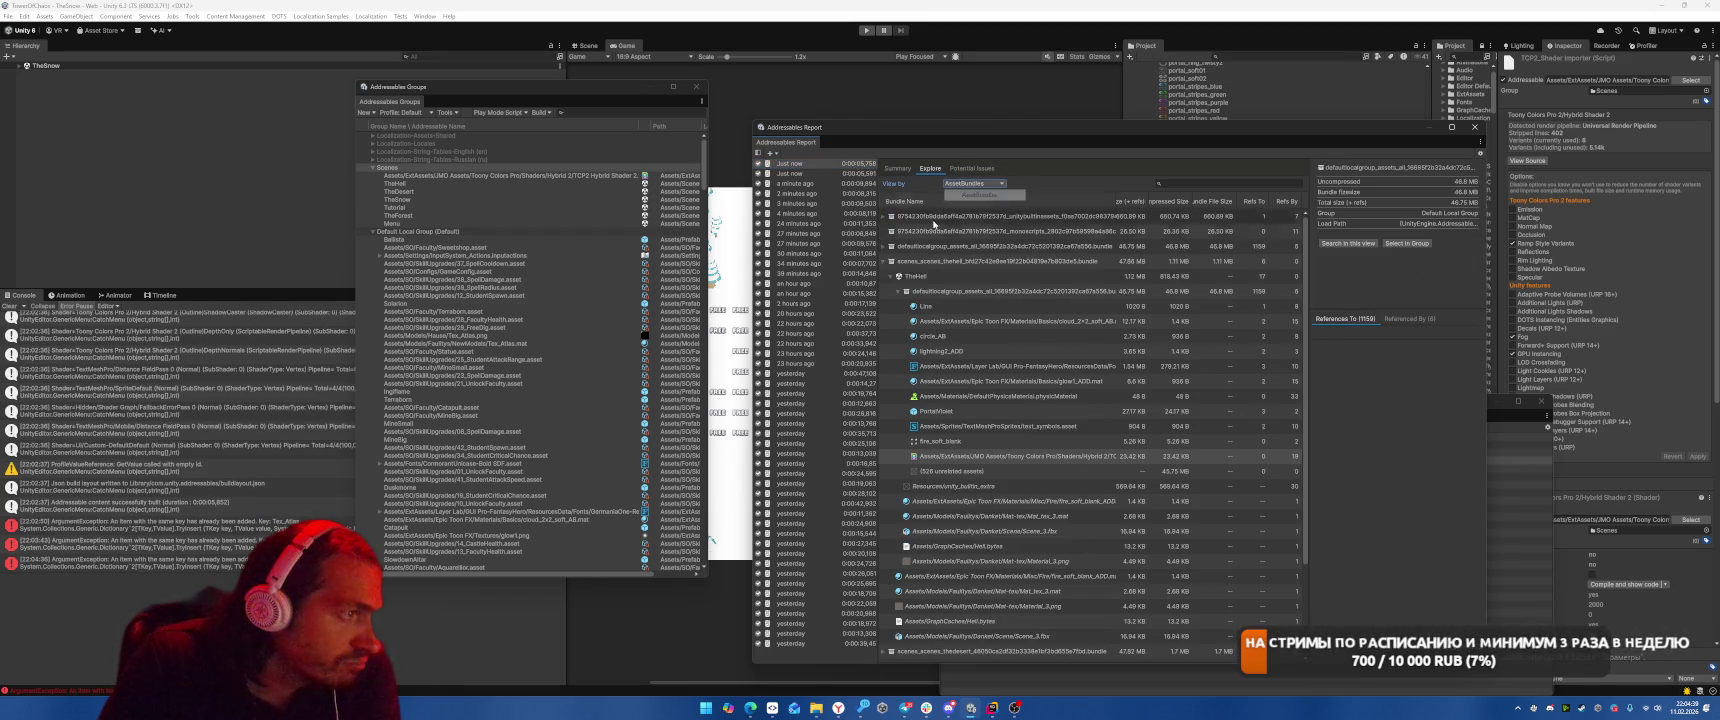
Show Line, cloud_2x2_soft_AB, circle_AB, lightning2_ADD, the Afacad Flux font and glow1_ADD in the Inspector.
left_click(1195, 306)
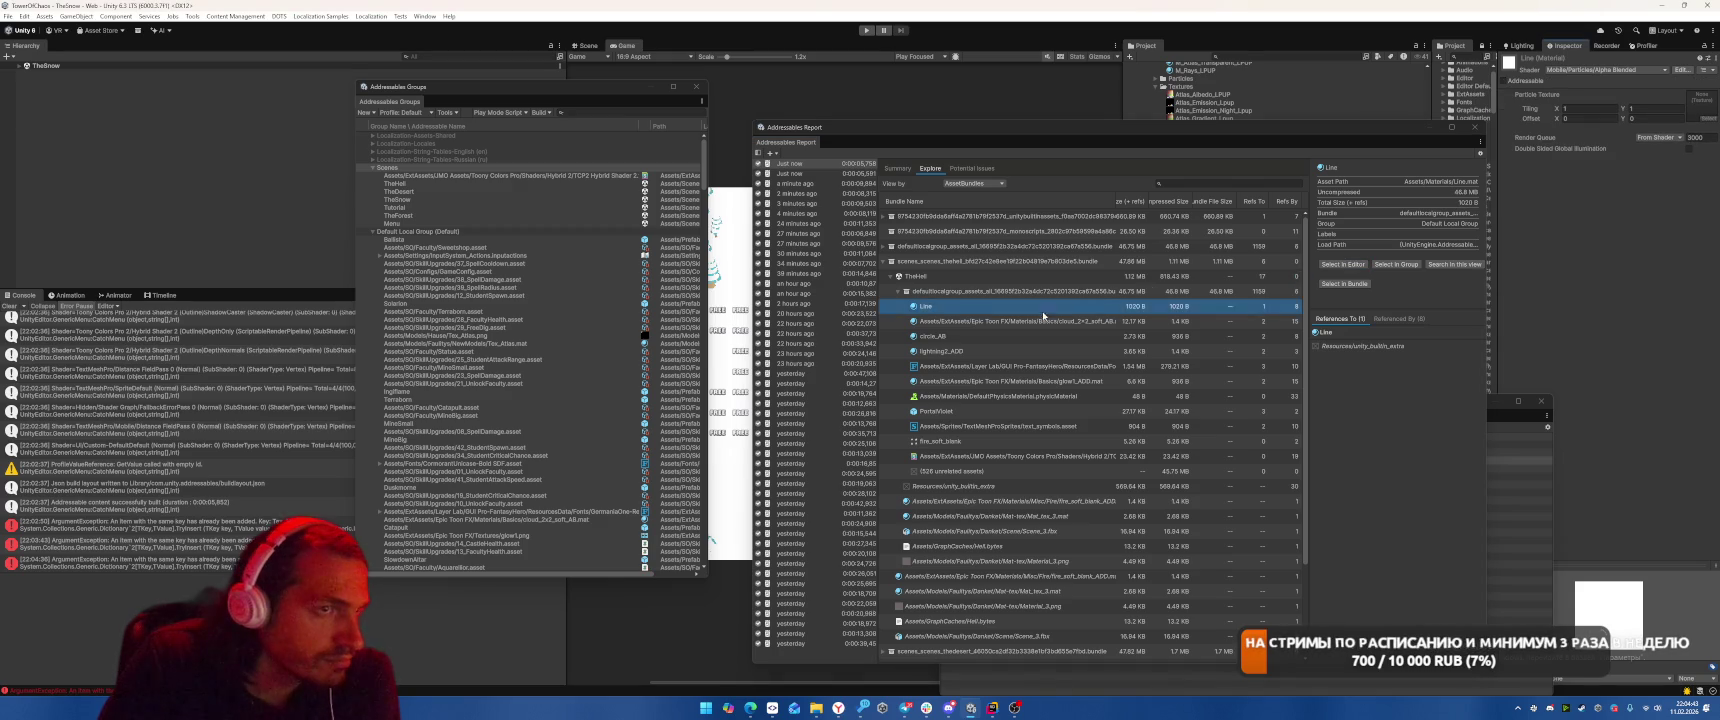
left_click(1230, 321)
left_click(1352, 263)
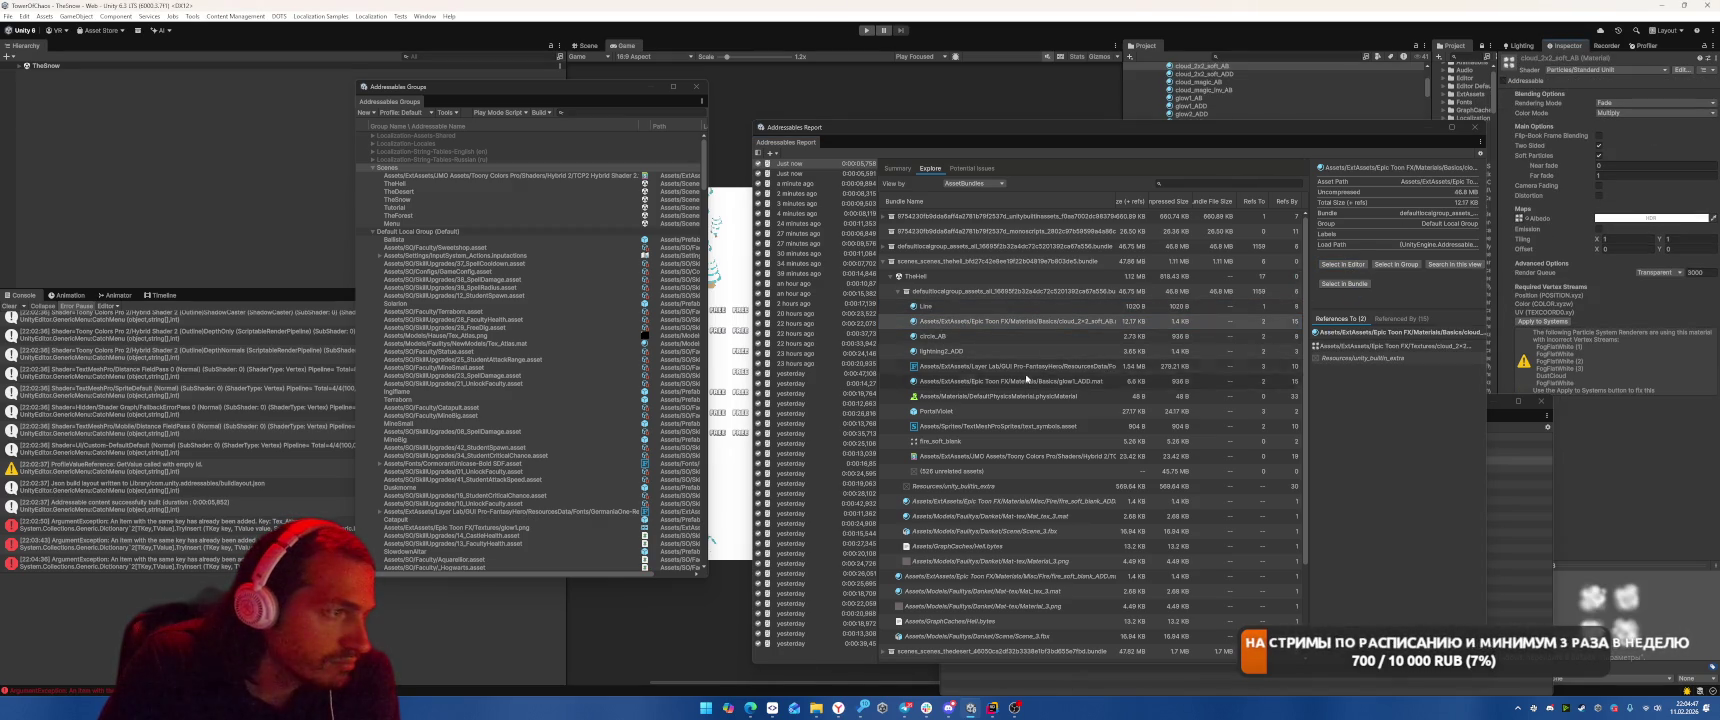
left_click(946, 339)
left_click(1340, 264)
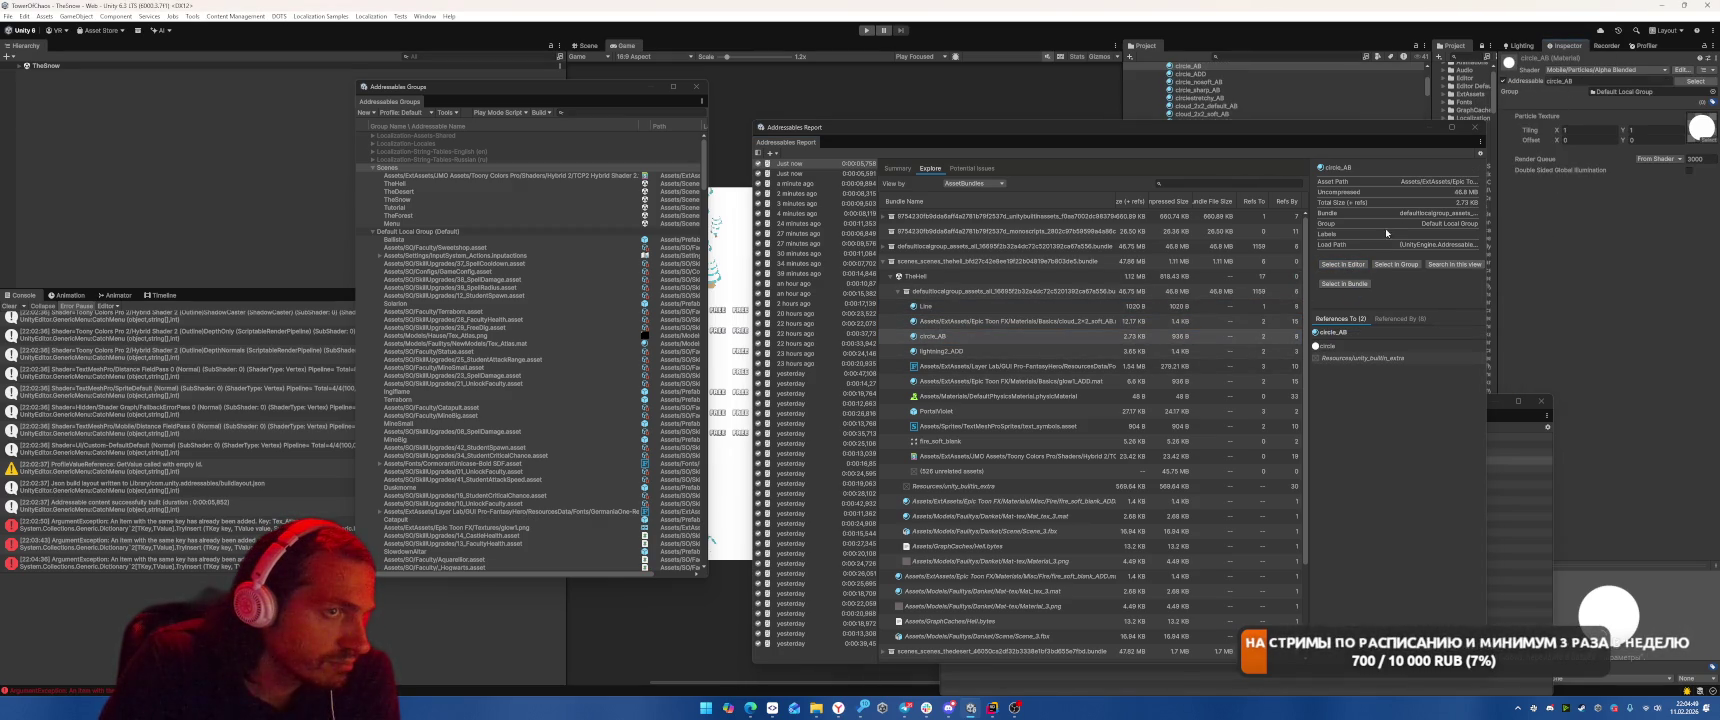
key("Down")
left_click(1344, 266)
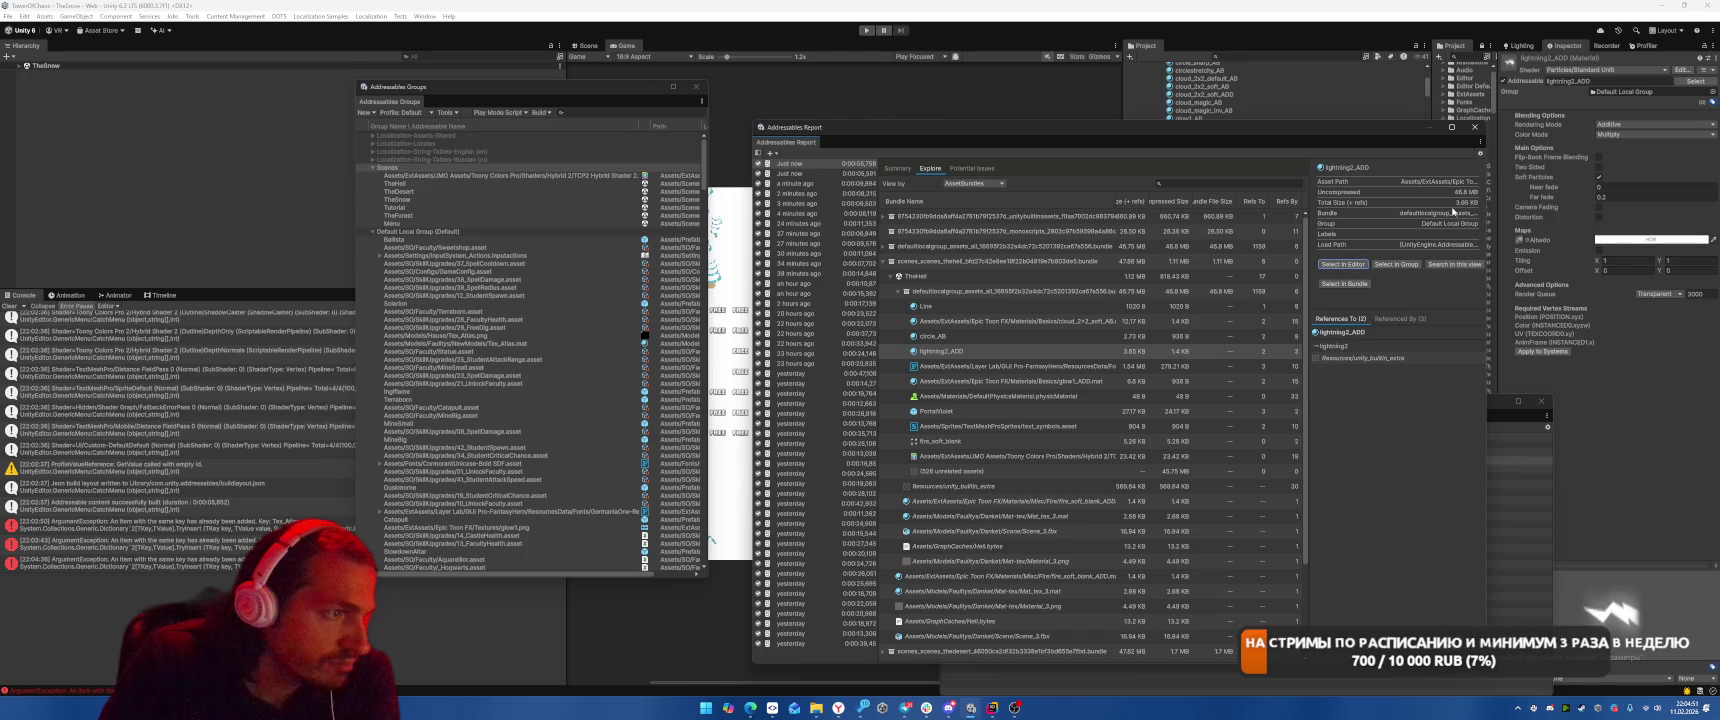
left_click(1282, 366)
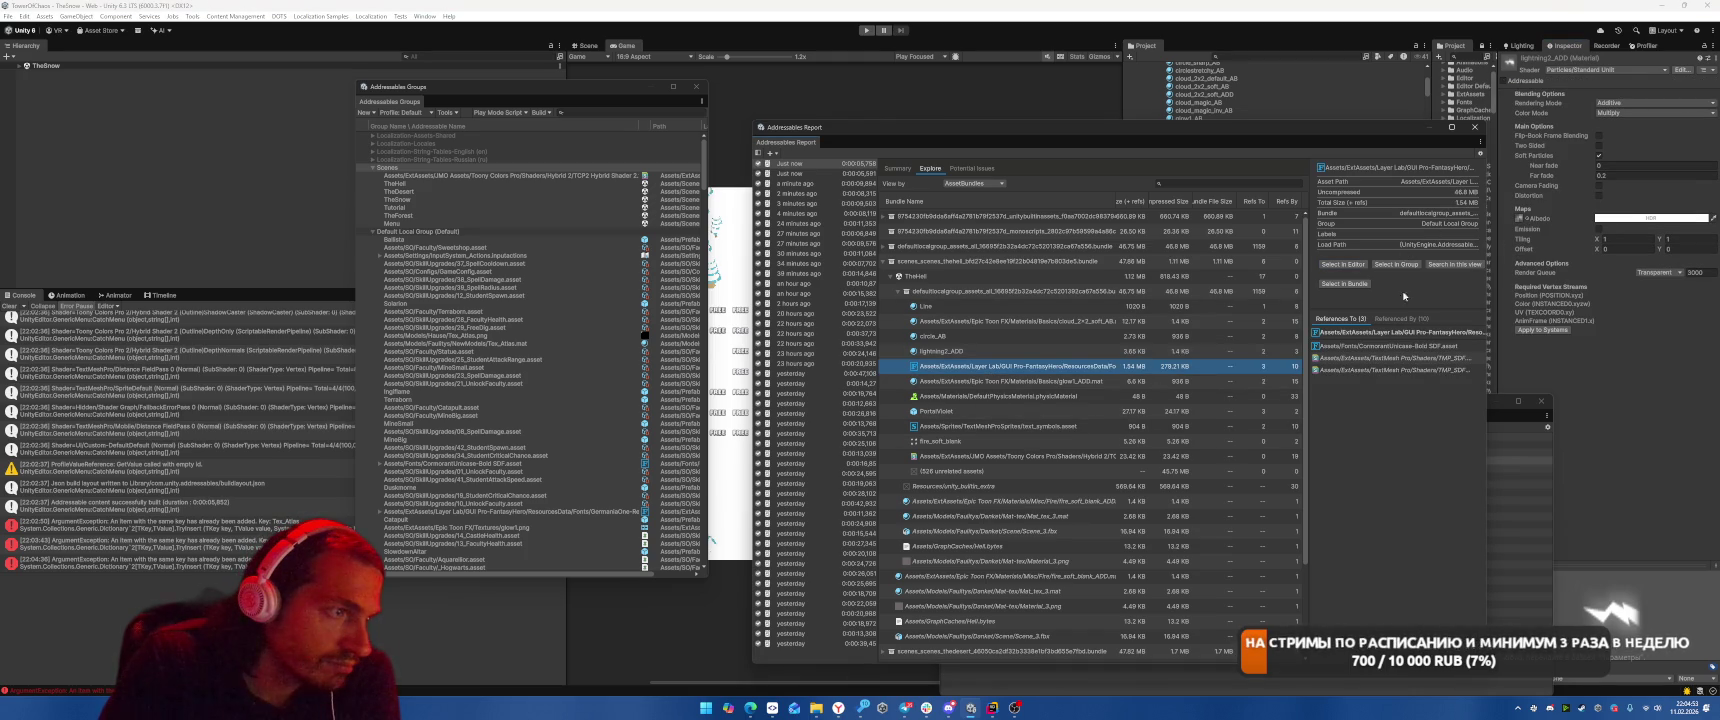
left_click(1342, 264)
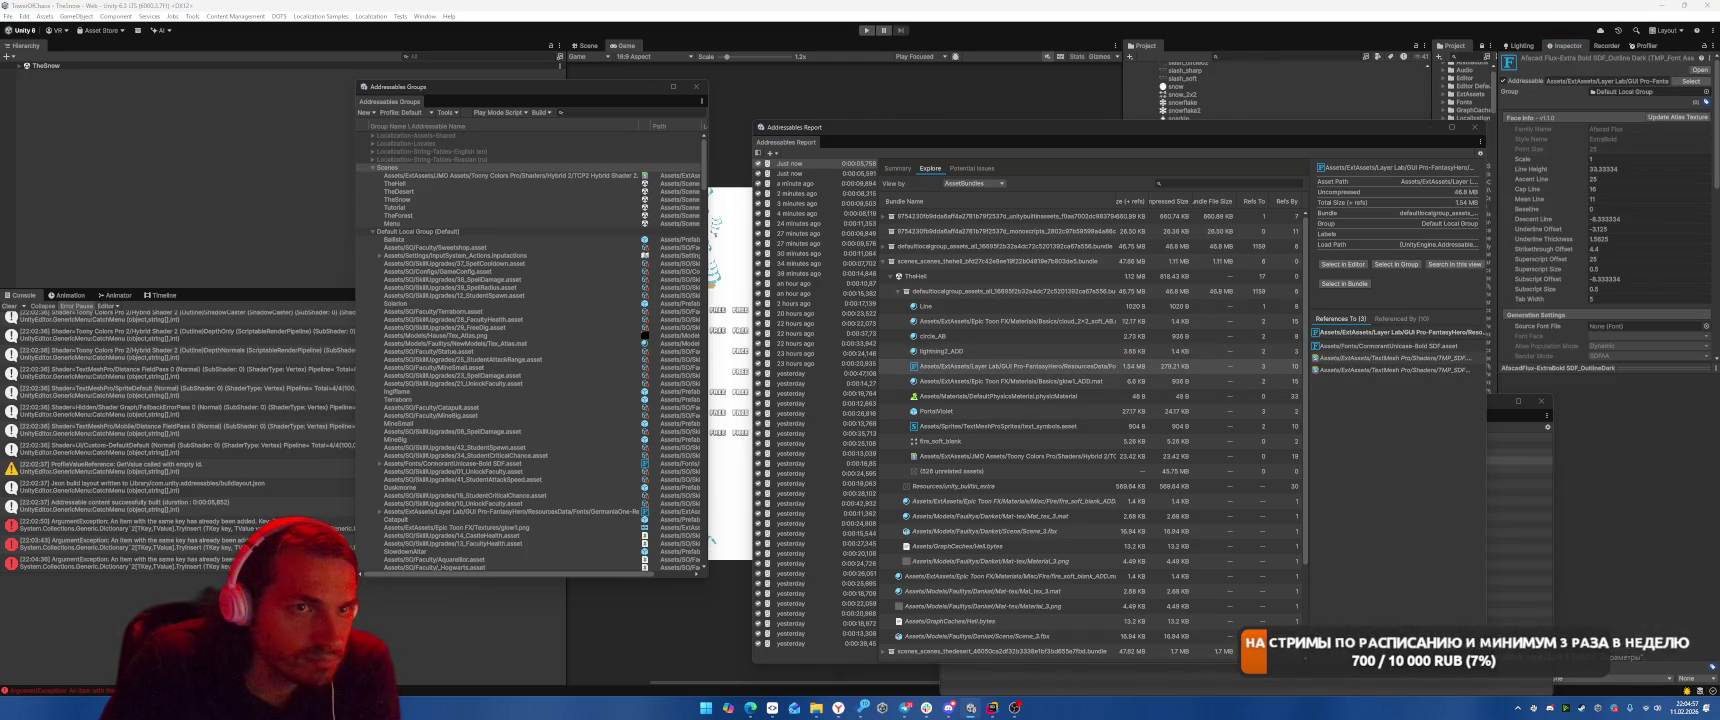
left_click(1260, 381)
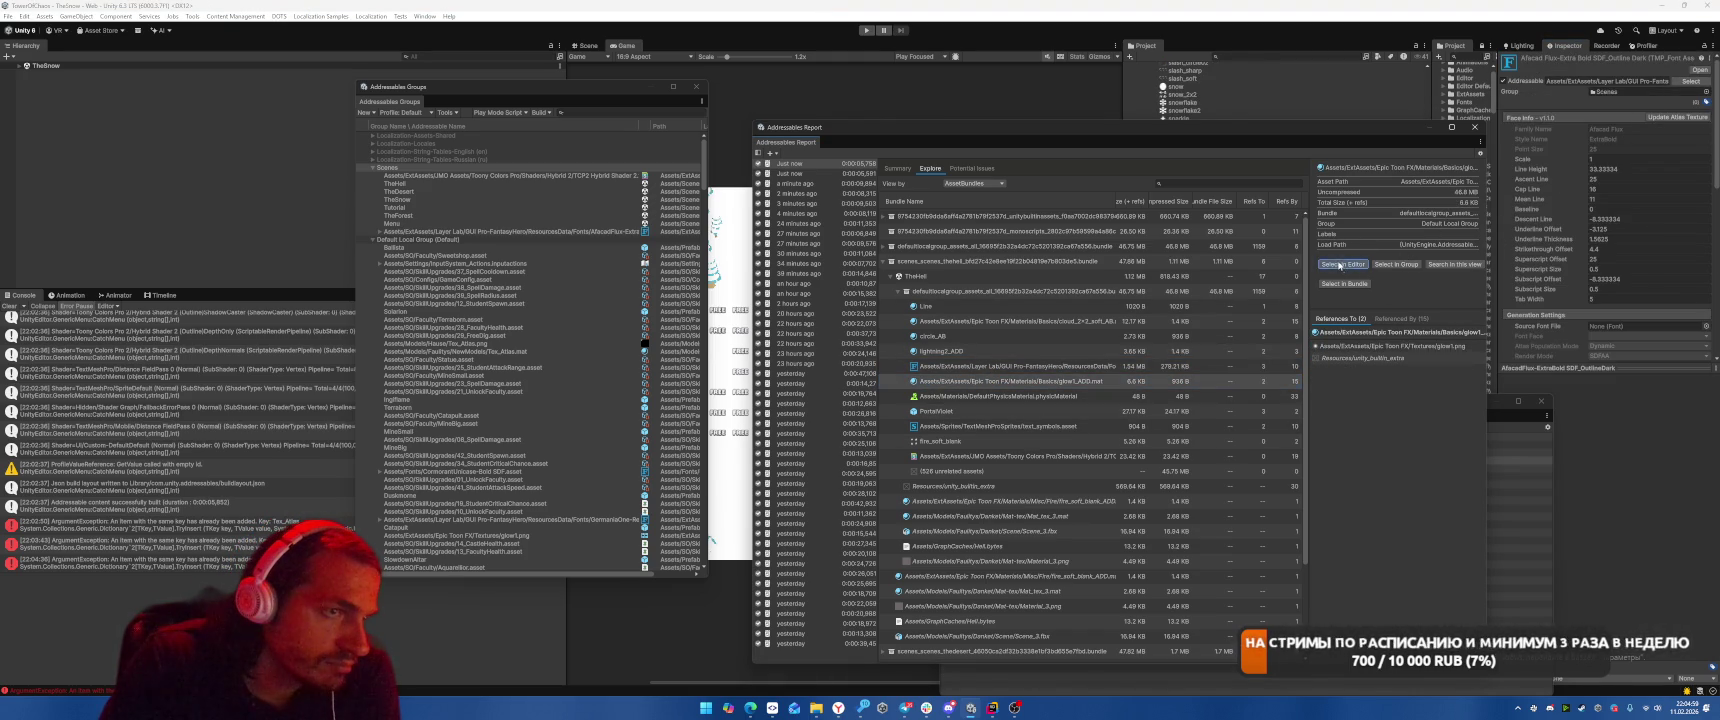
left_click(1339, 264)
Check DefaultPhysicsMaterial and PortalViolet, then assign the text_symbols sprite asset to the Scenes group.
left_click(972, 402)
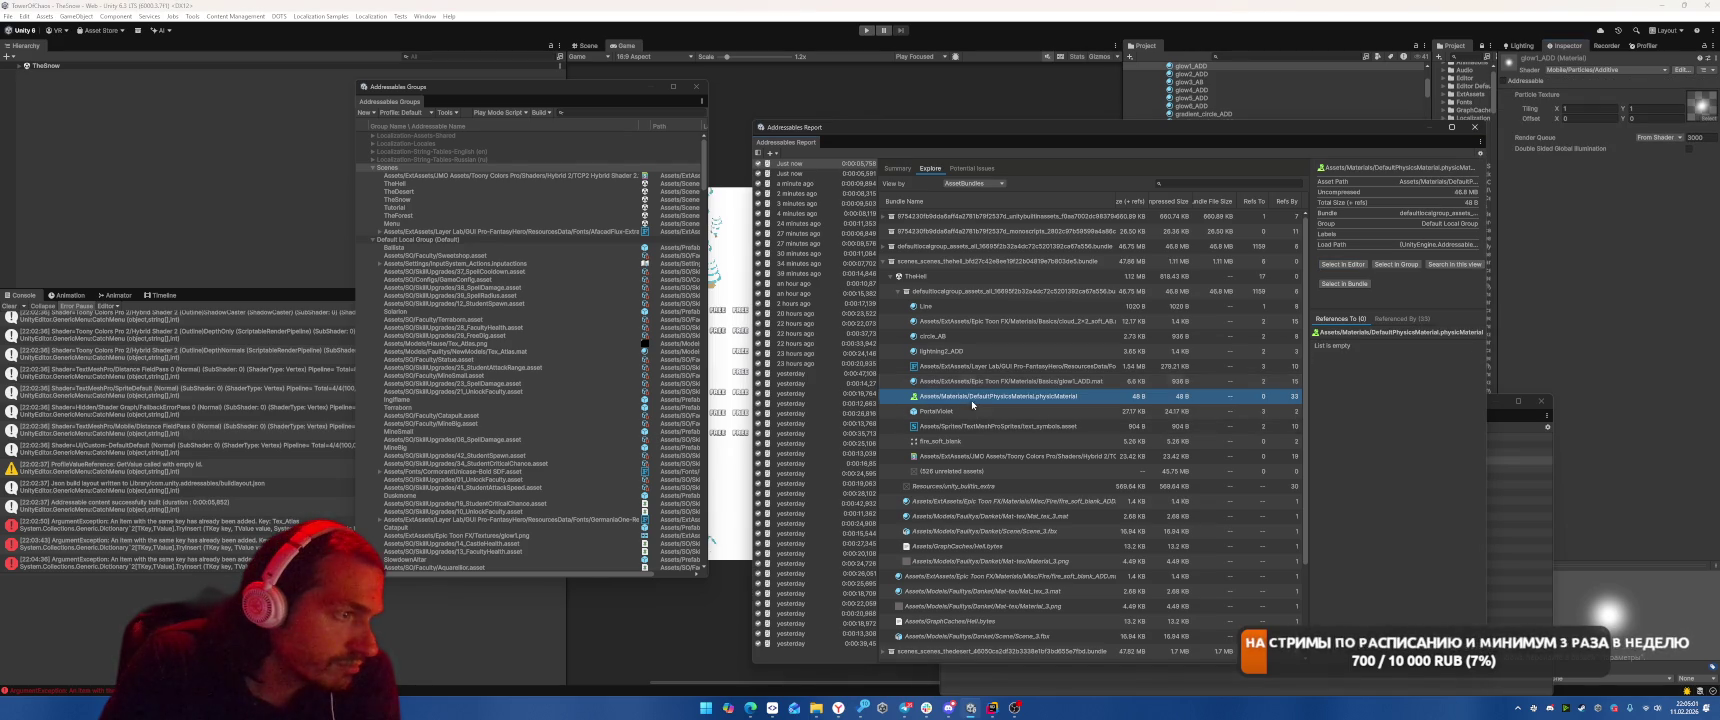
left_click(1343, 264)
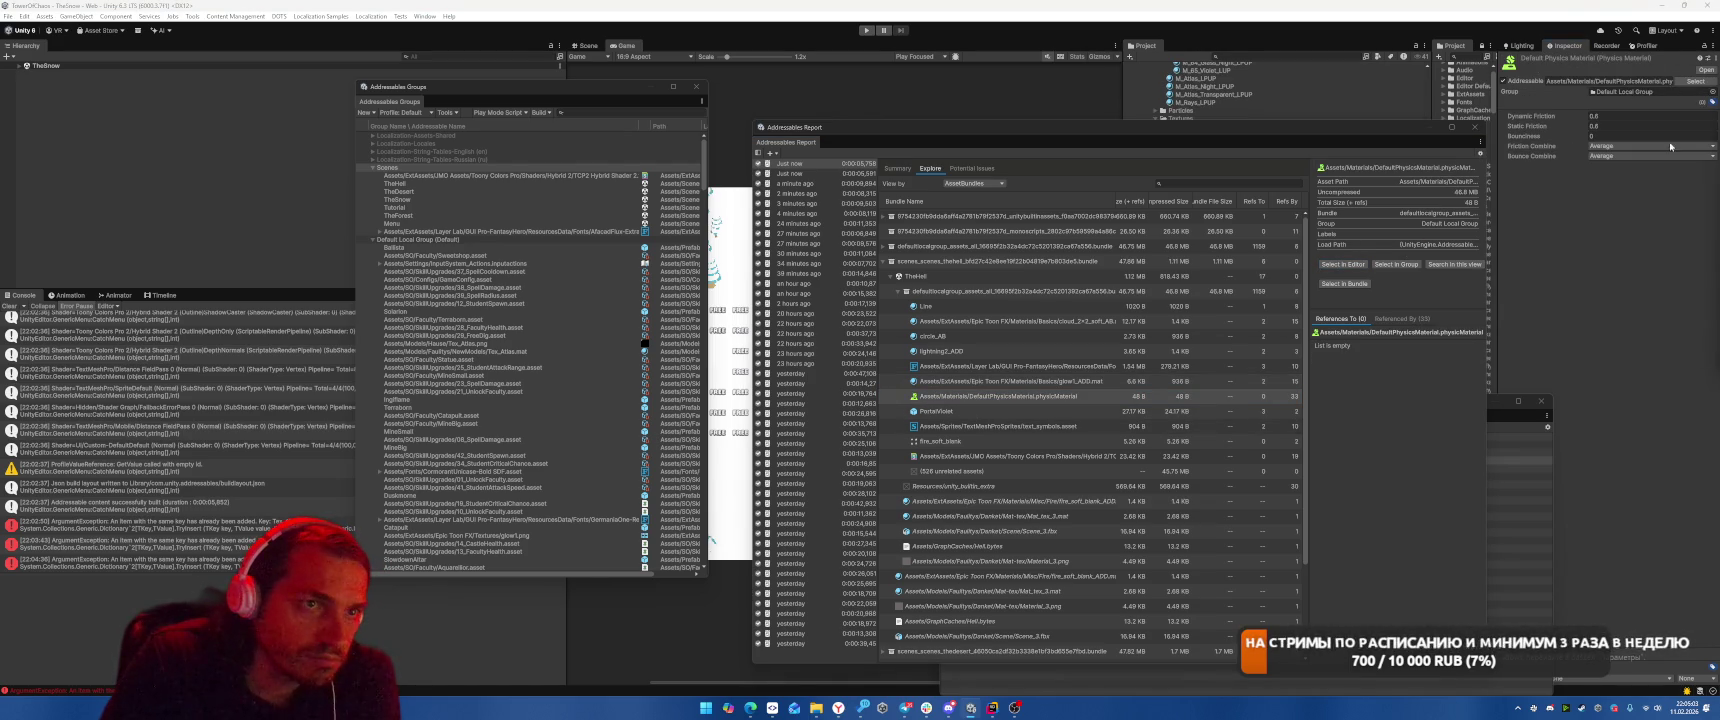
left_click(988, 412)
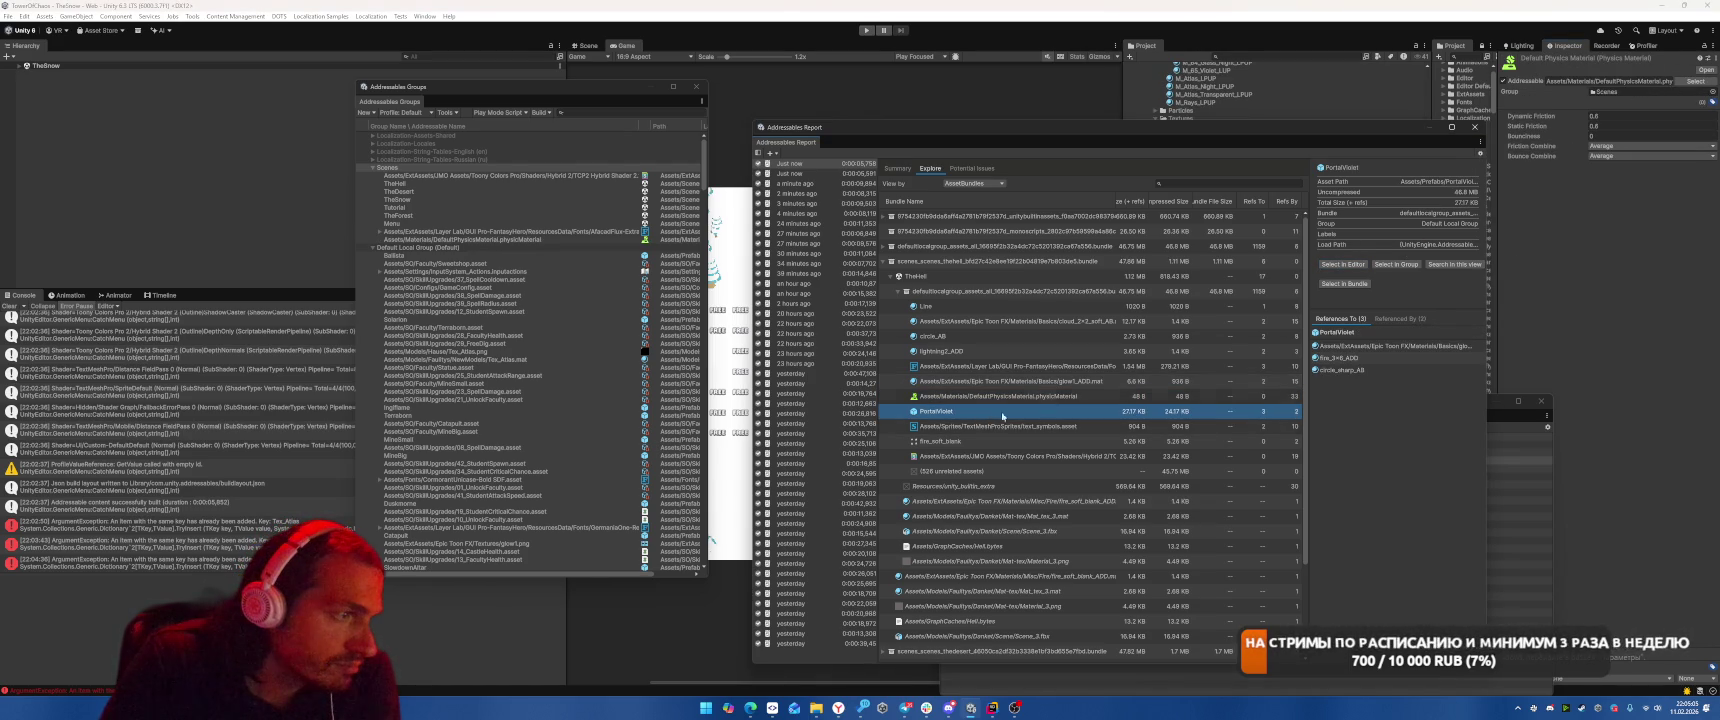
left_click(1341, 264)
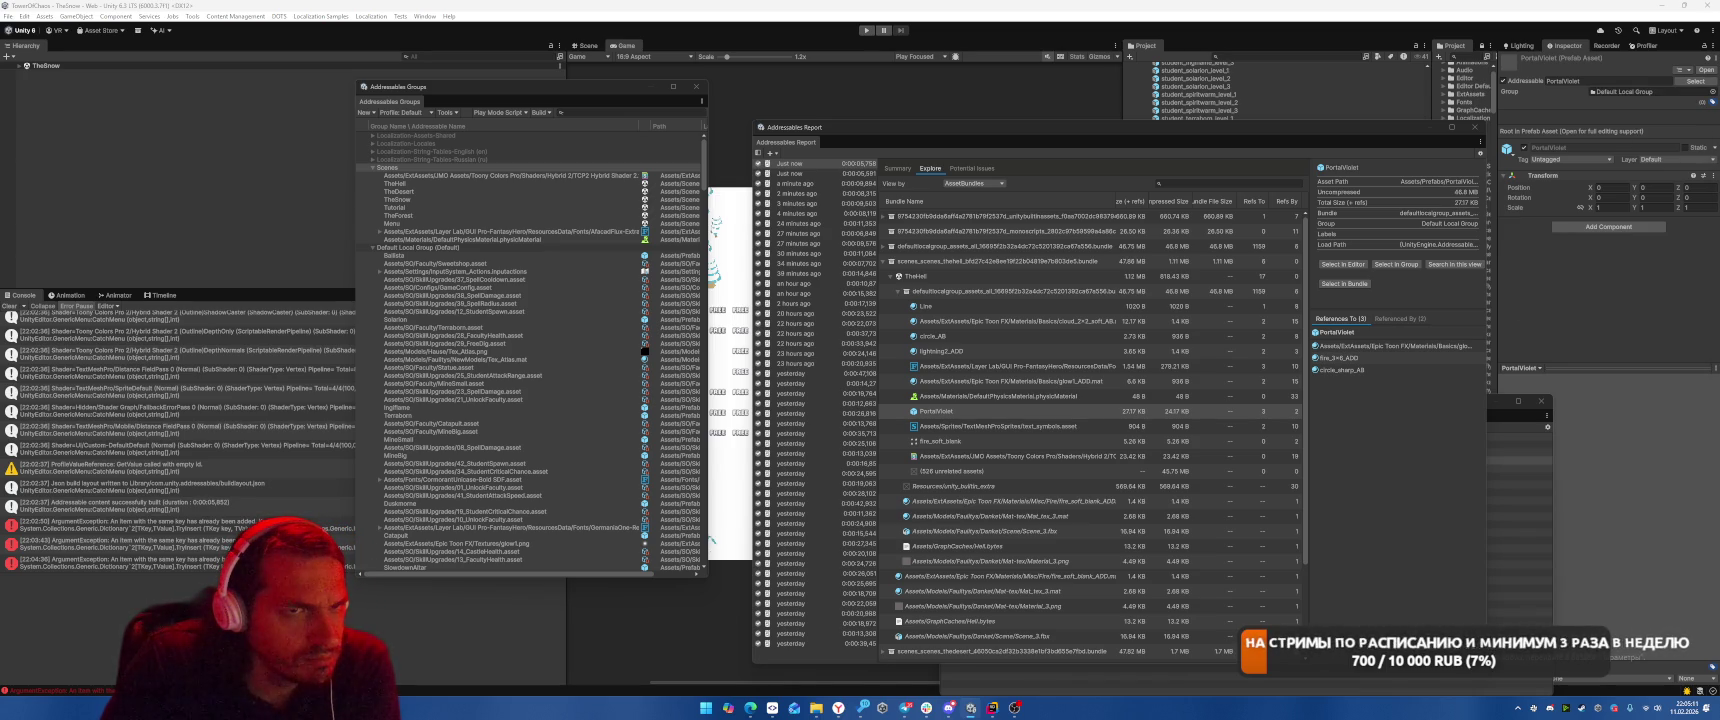
left_click(1043, 427)
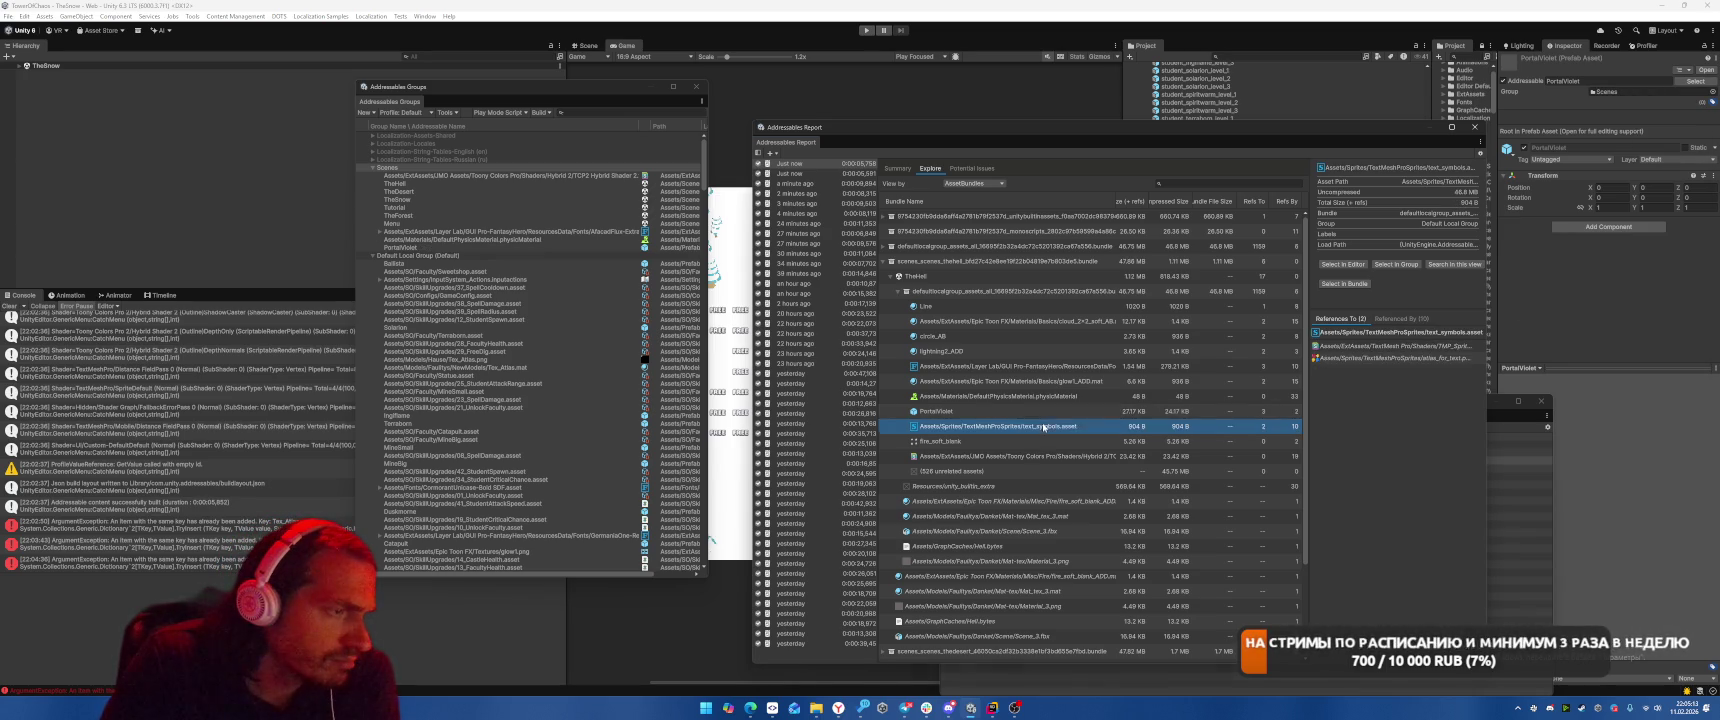
left_click(1344, 265)
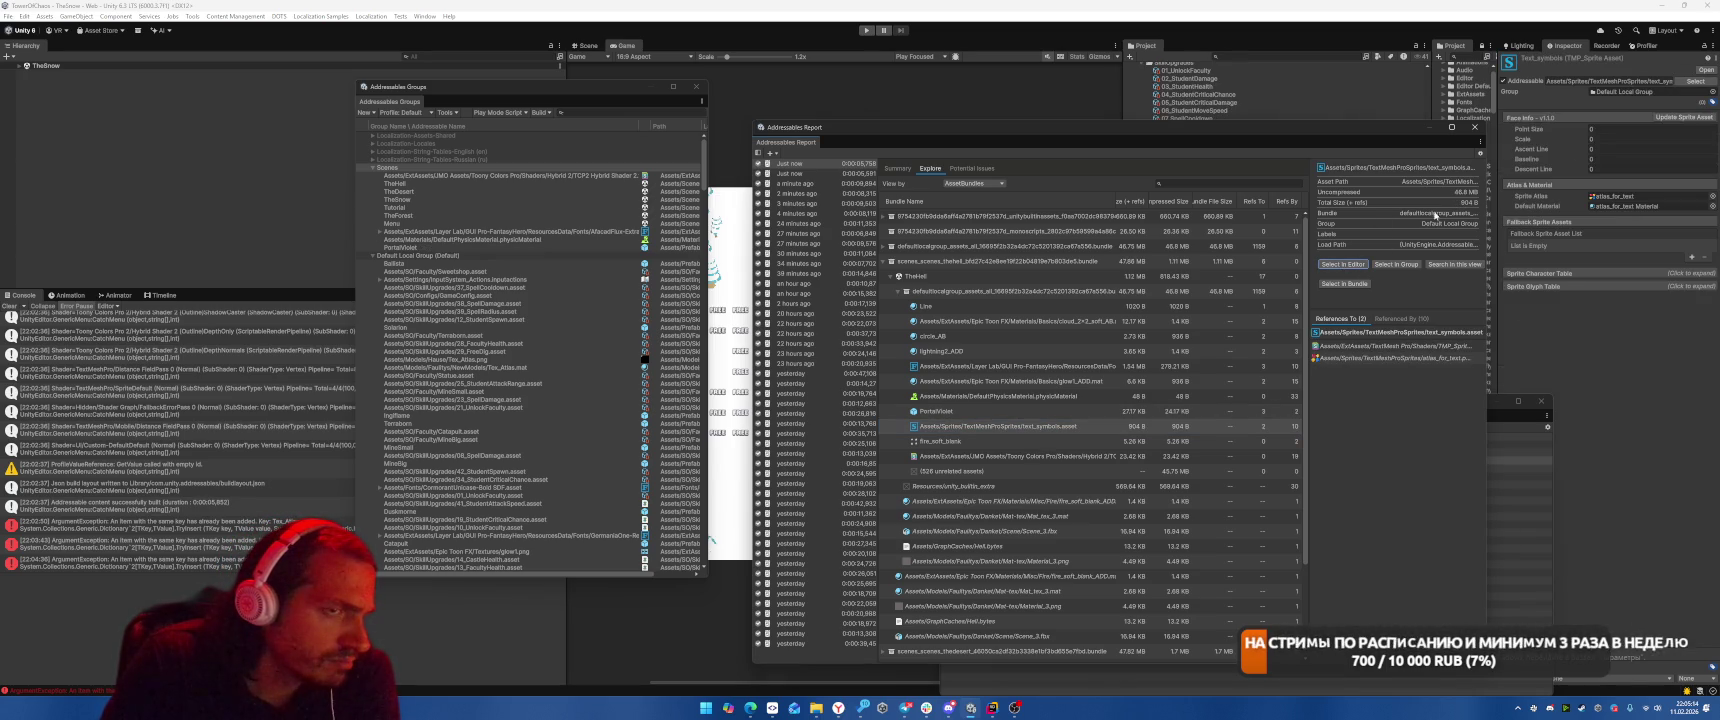
left_click(1640, 92)
left_click(1650, 138)
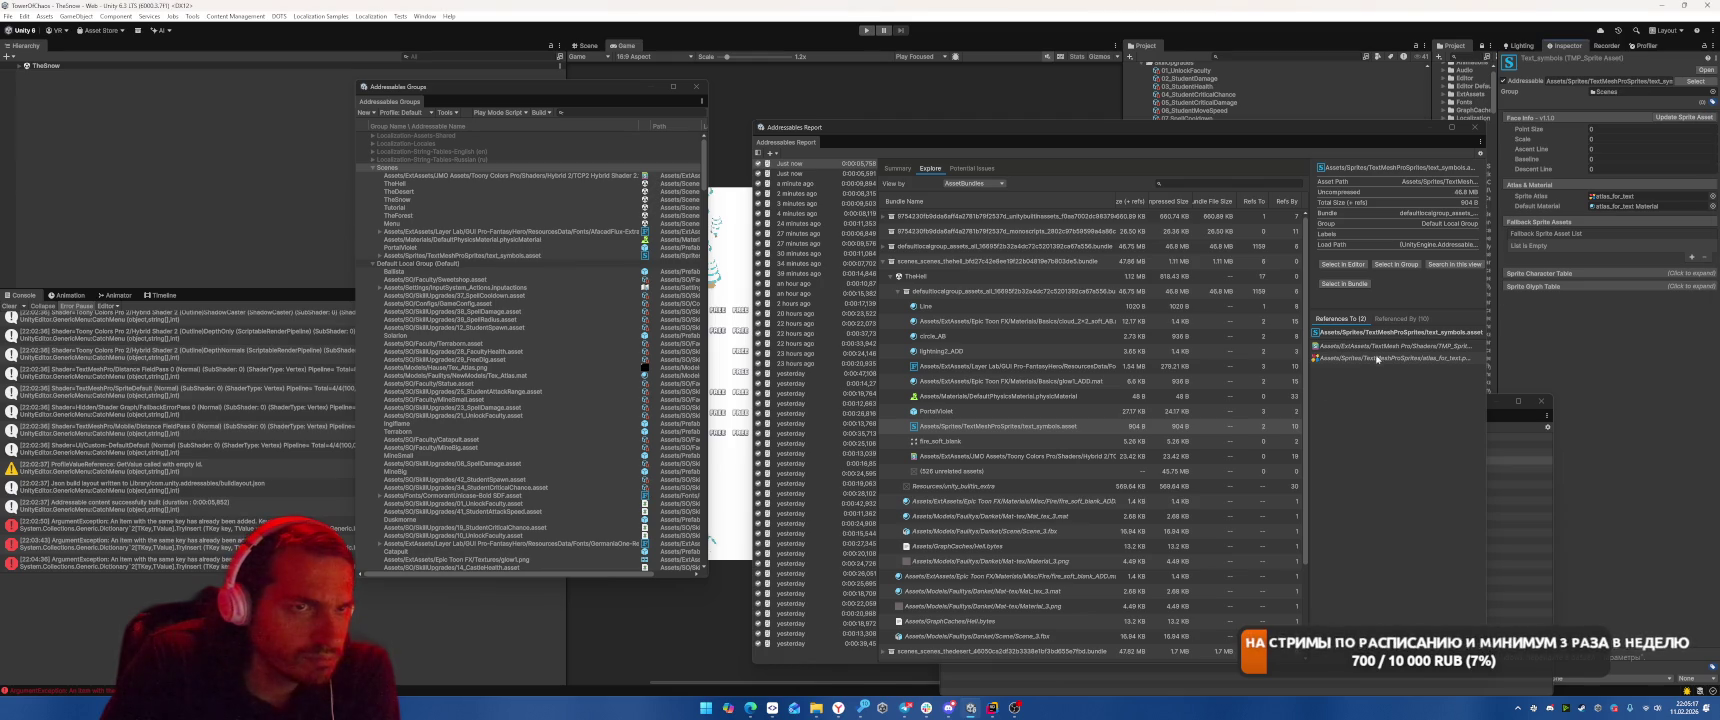
Show the fire_soft_blank texture and Toony Colors shader in the Inspector.
left_click(944, 442)
left_click(1345, 265)
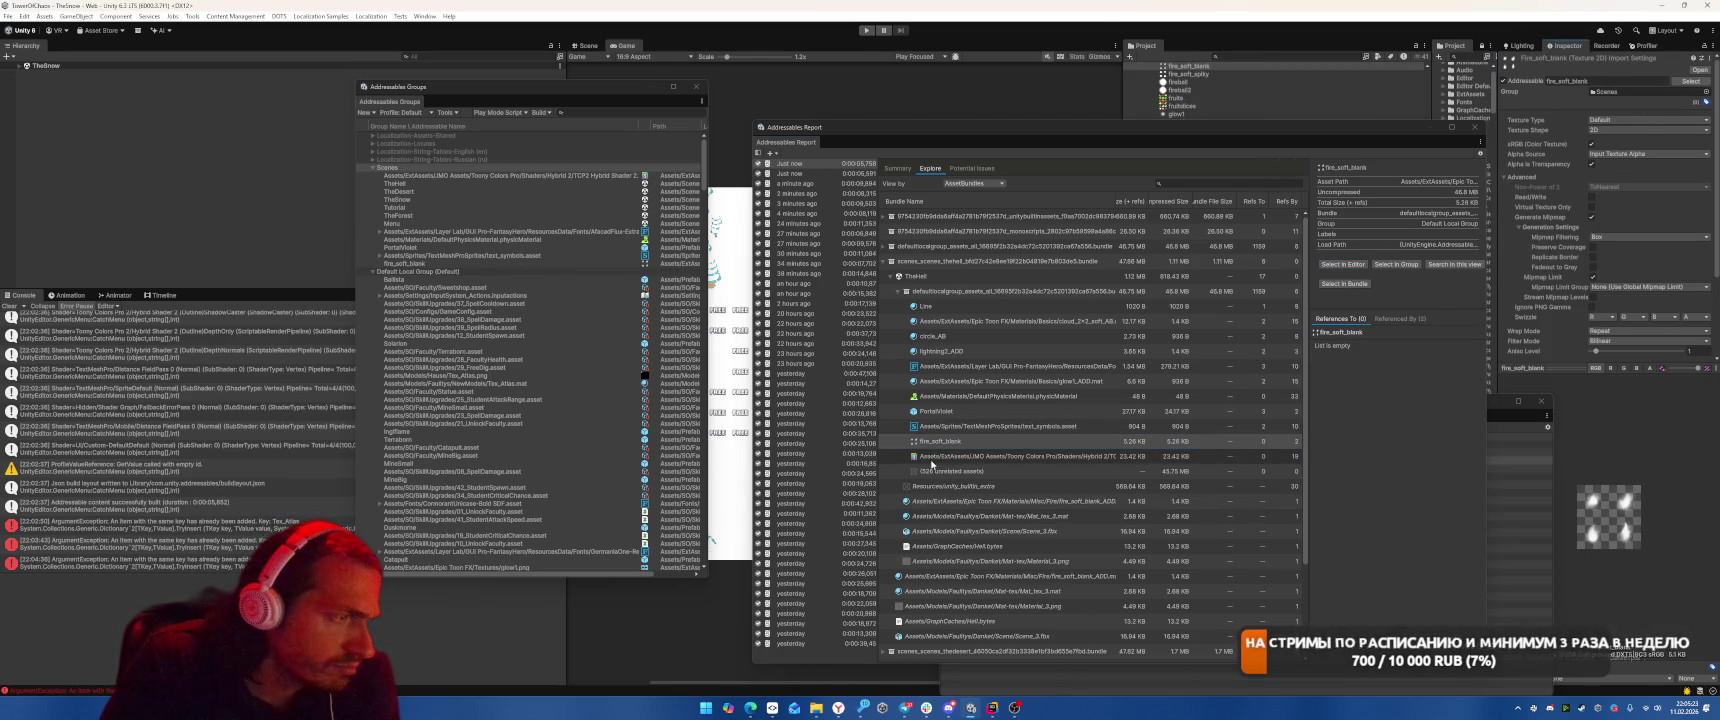
left_click(1000, 456)
left_click(1343, 264)
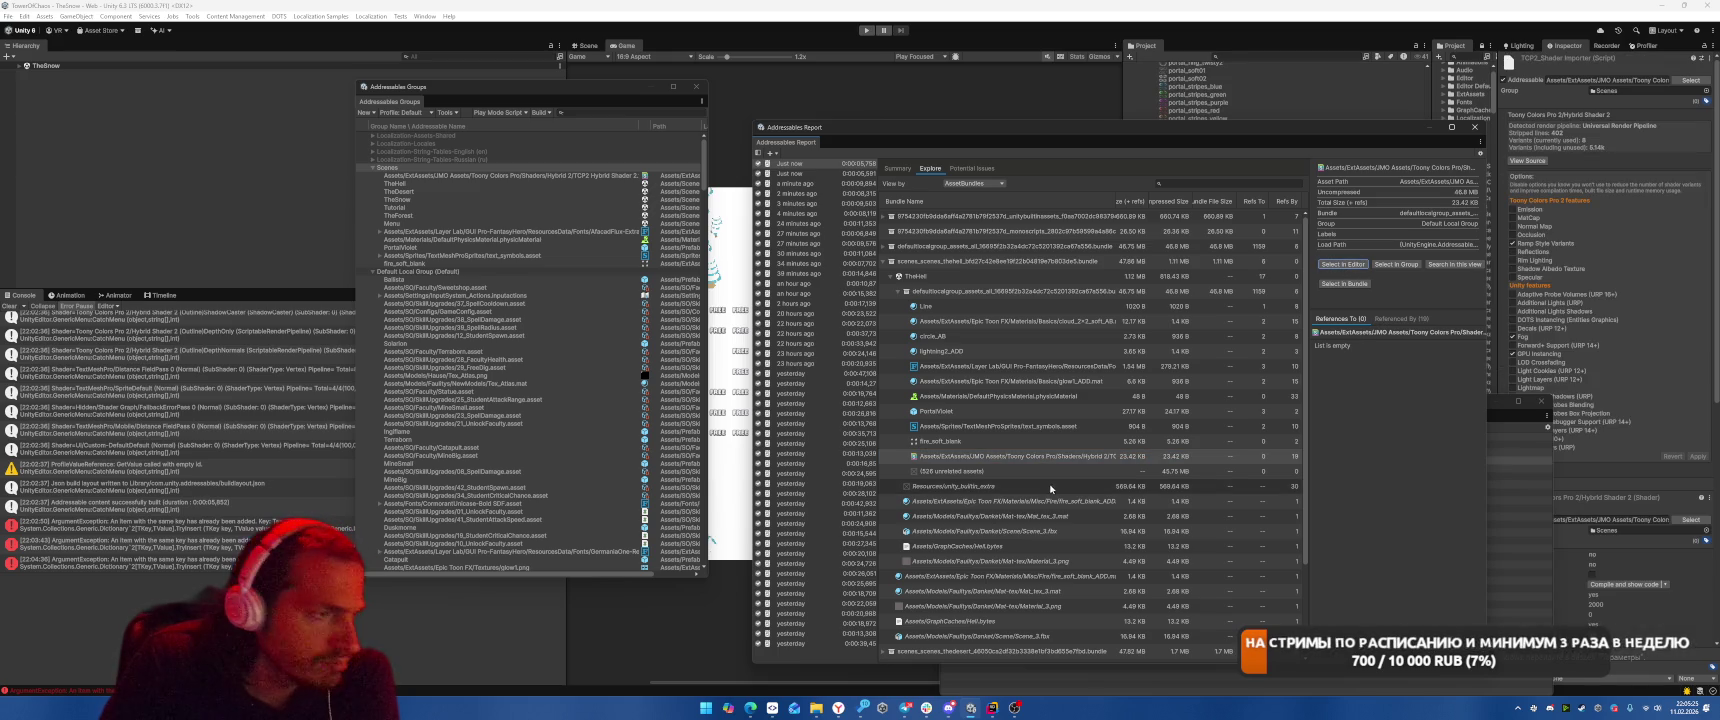
Build the Addressables content with the Default Build Script.
left_click(541, 112)
left_click(671, 127)
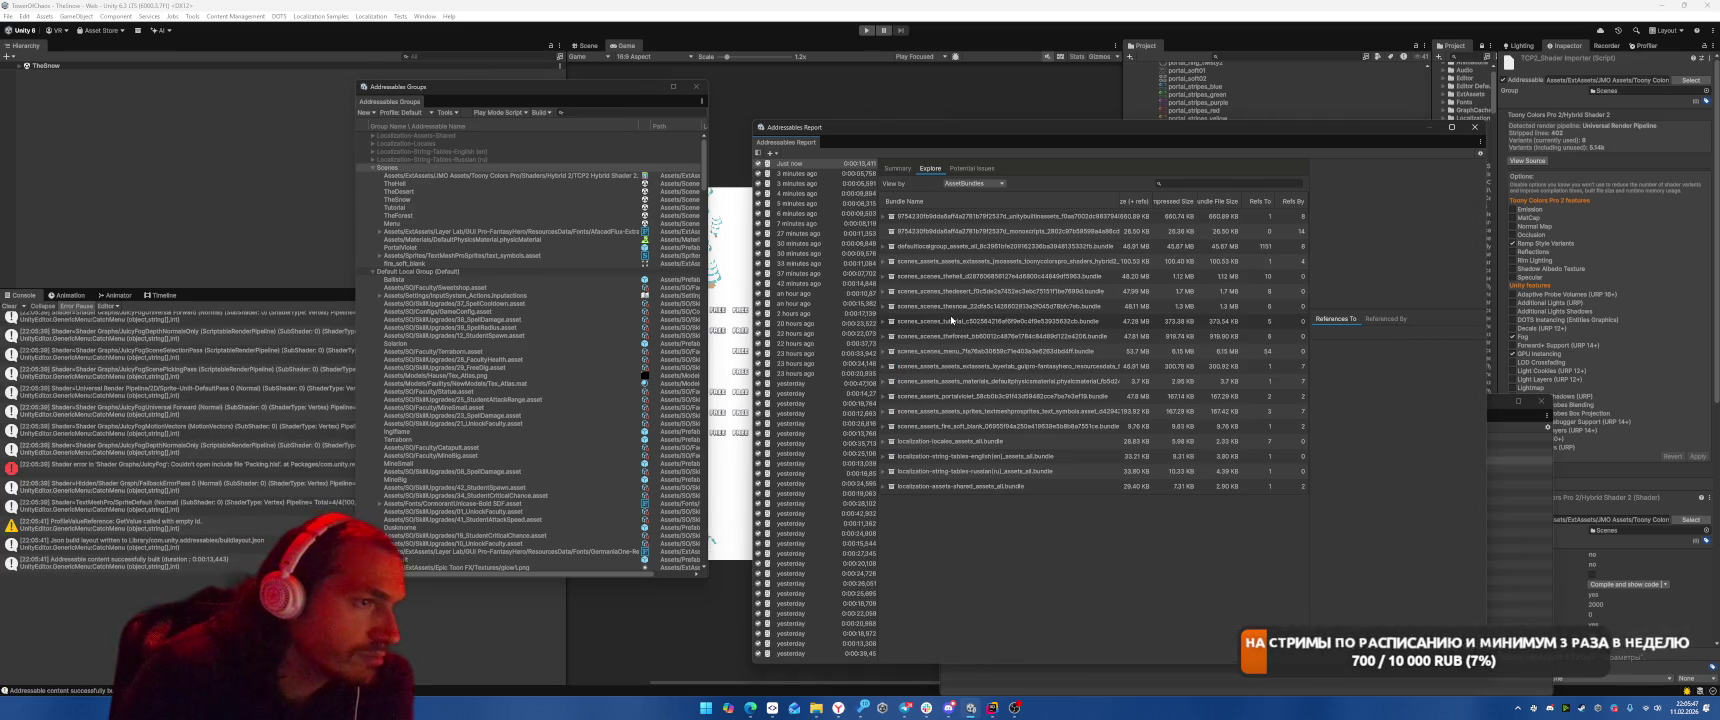
Expand TheHell's defaultlocalgroup bundle and show glow1 and lightning2 in the Inspector.
left_click(885, 277)
left_click(890, 291)
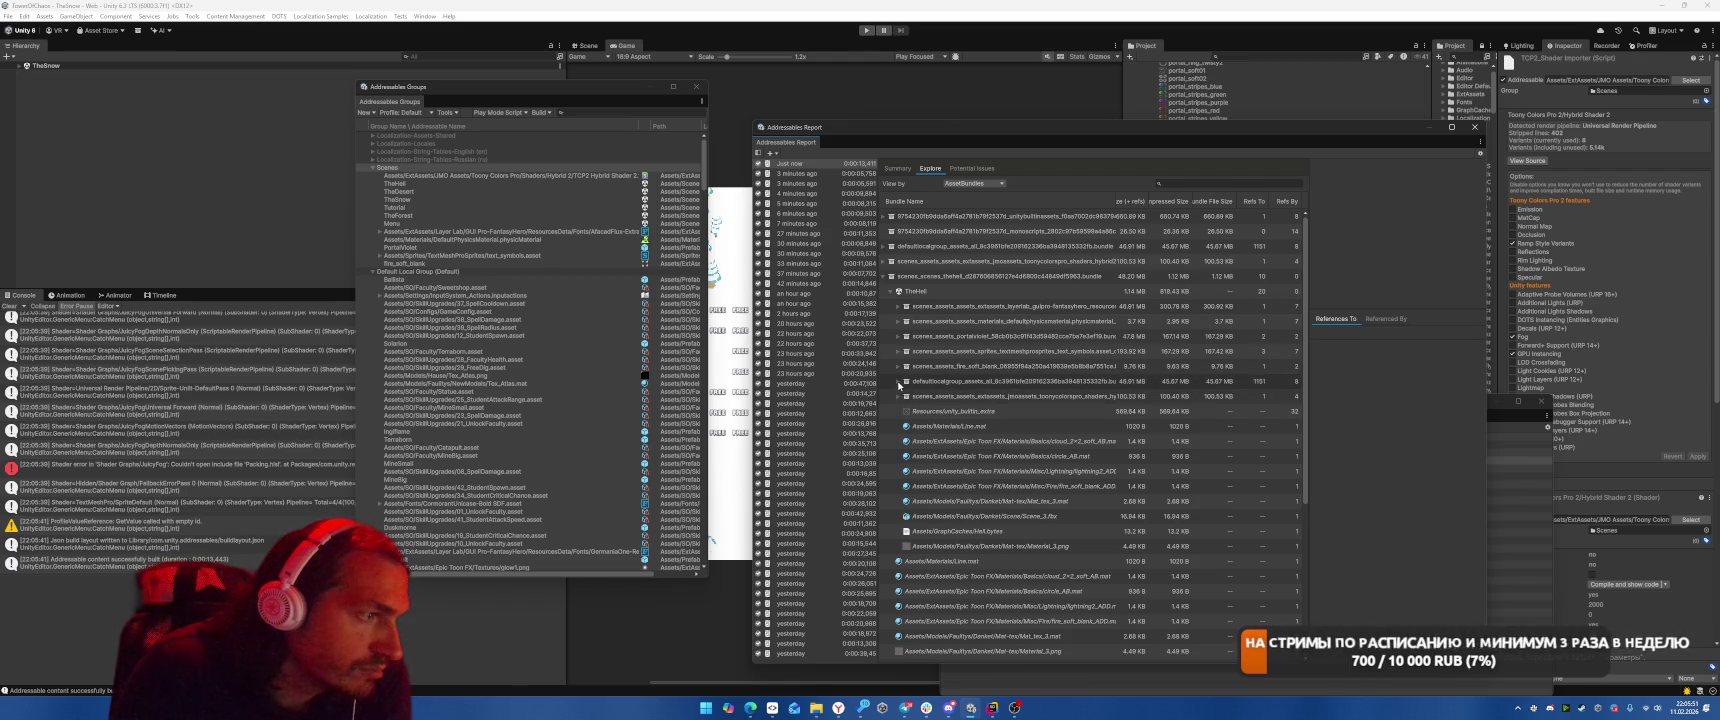
left_click(901, 384)
left_click(905, 396)
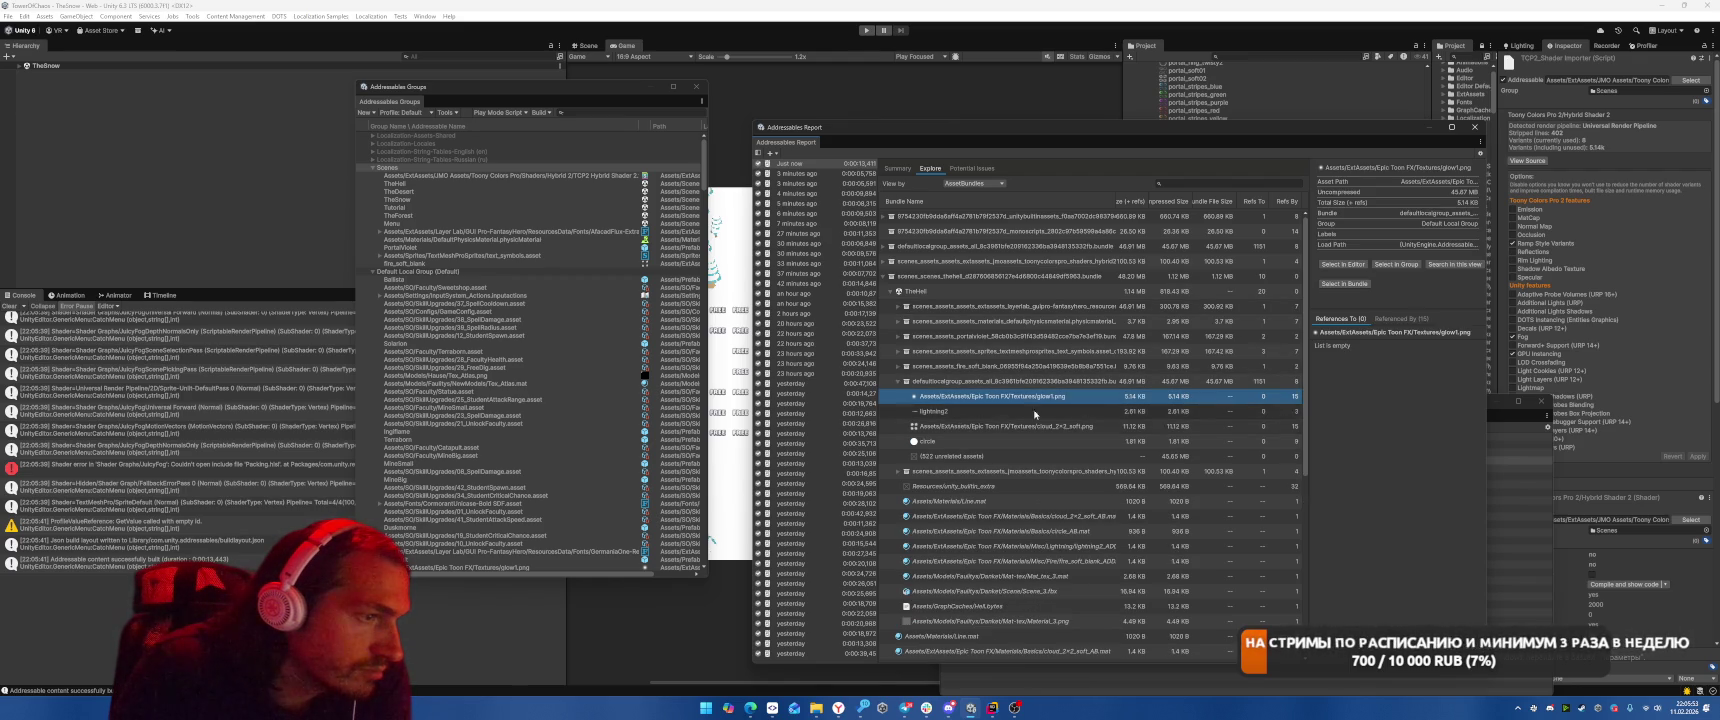
left_click(1343, 264)
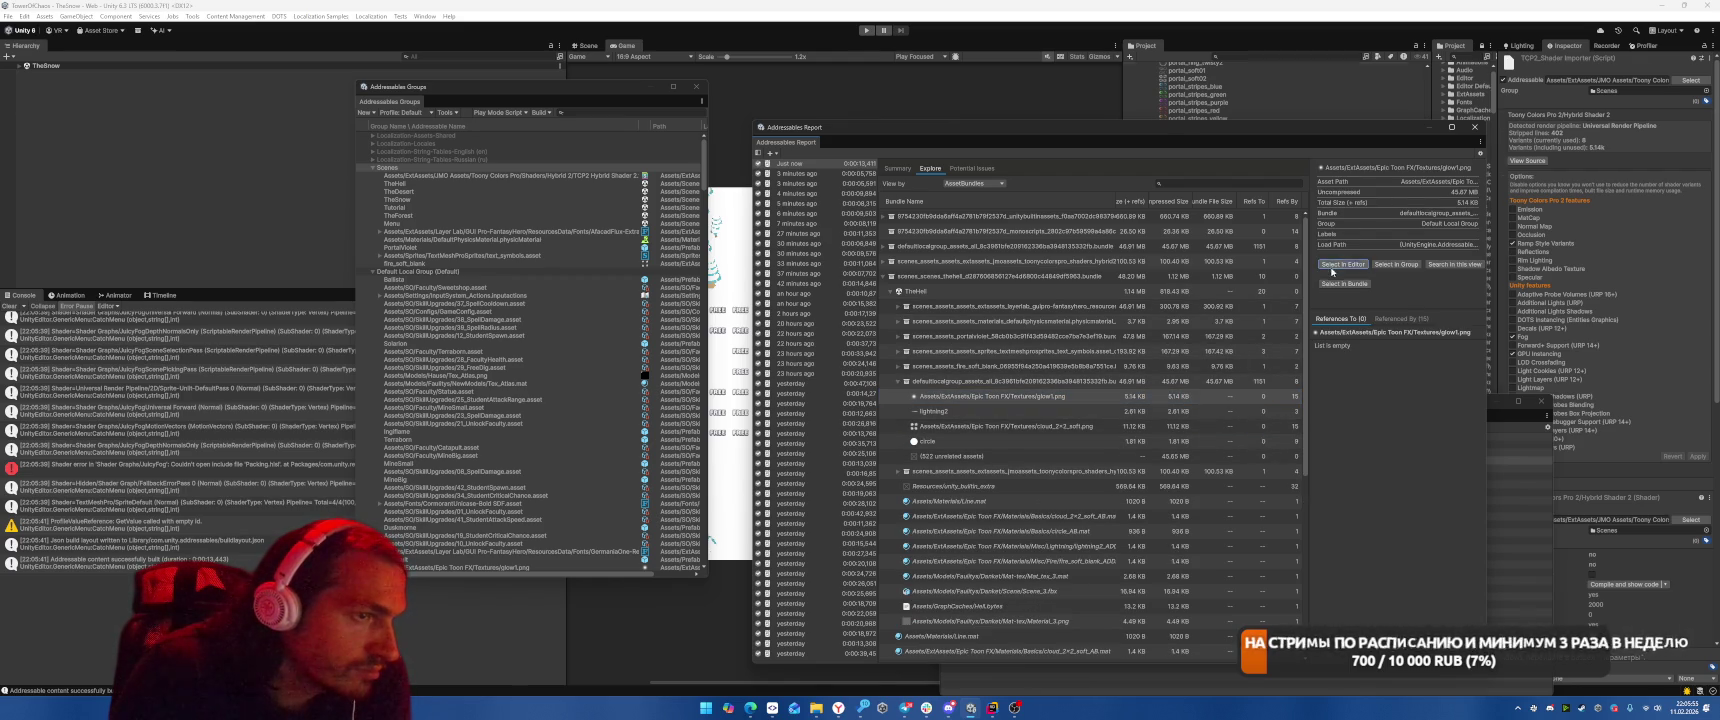
left_click(1041, 411)
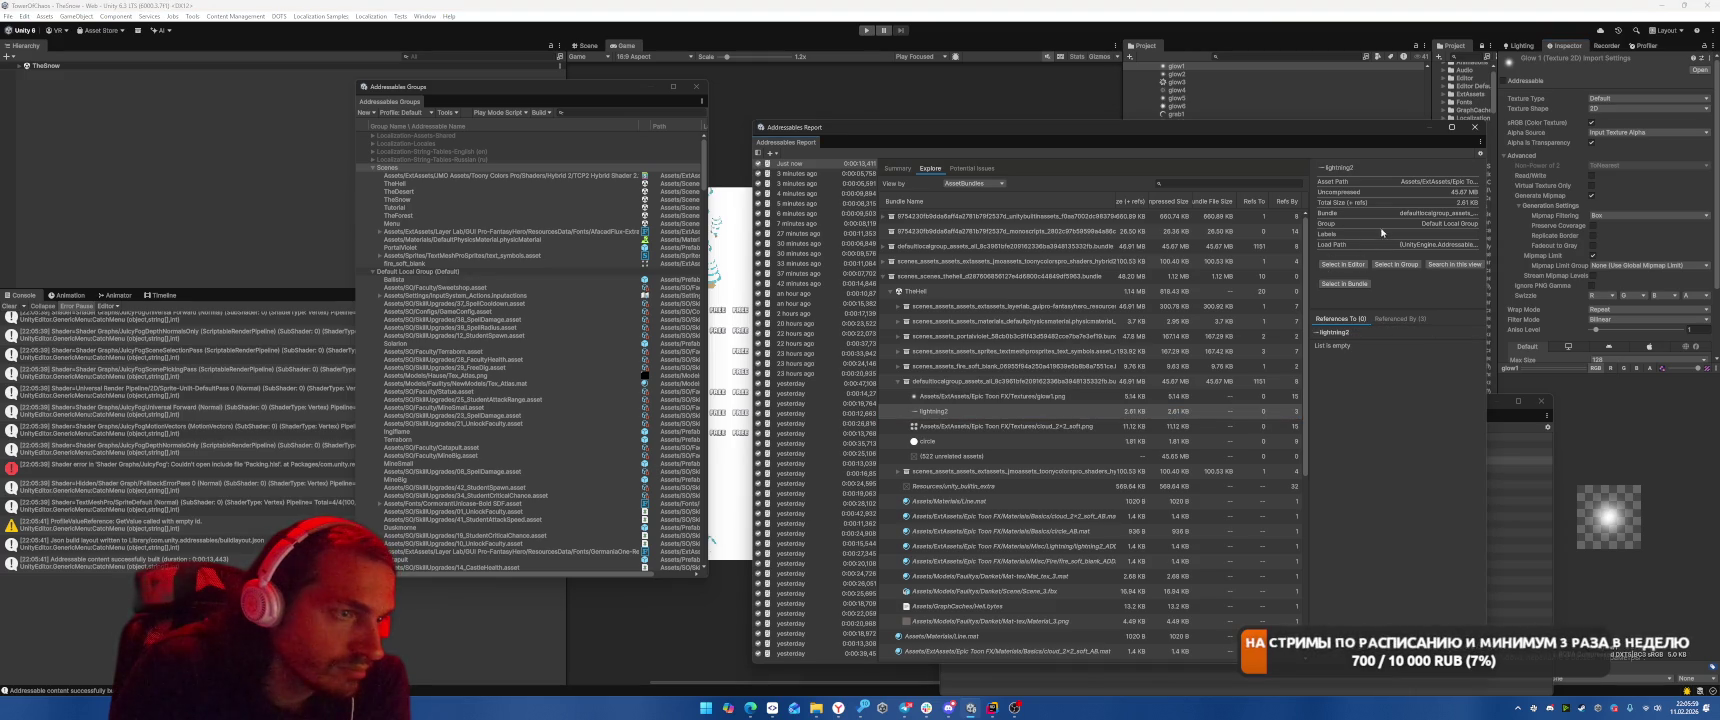
left_click(1343, 264)
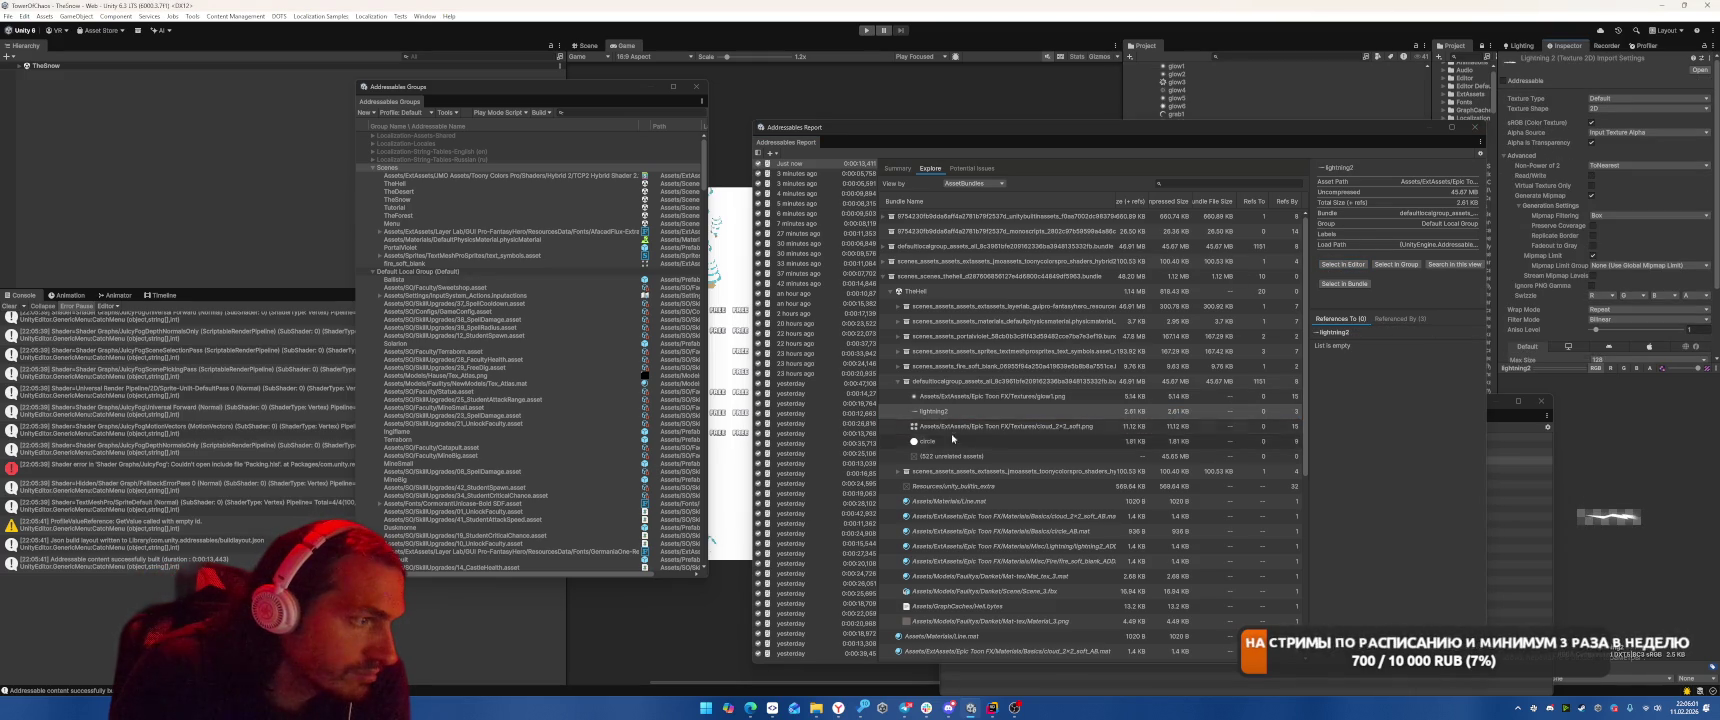
Show the cloud_2x2_soft and circle textures in the Inspector, then rebuild the content.
left_click(1060, 426)
left_click(1334, 265)
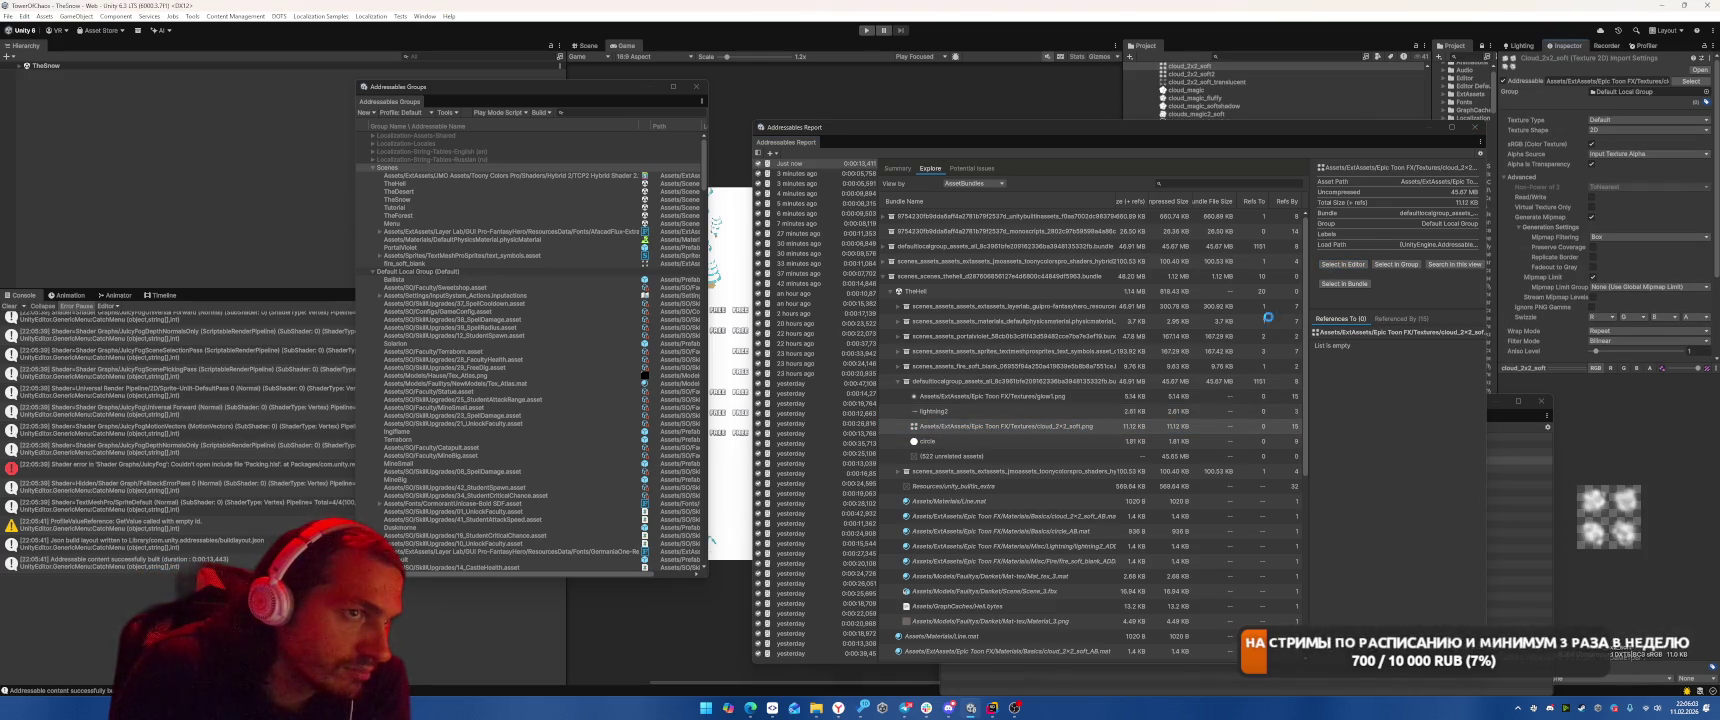
left_click(930, 441)
left_click(1343, 264)
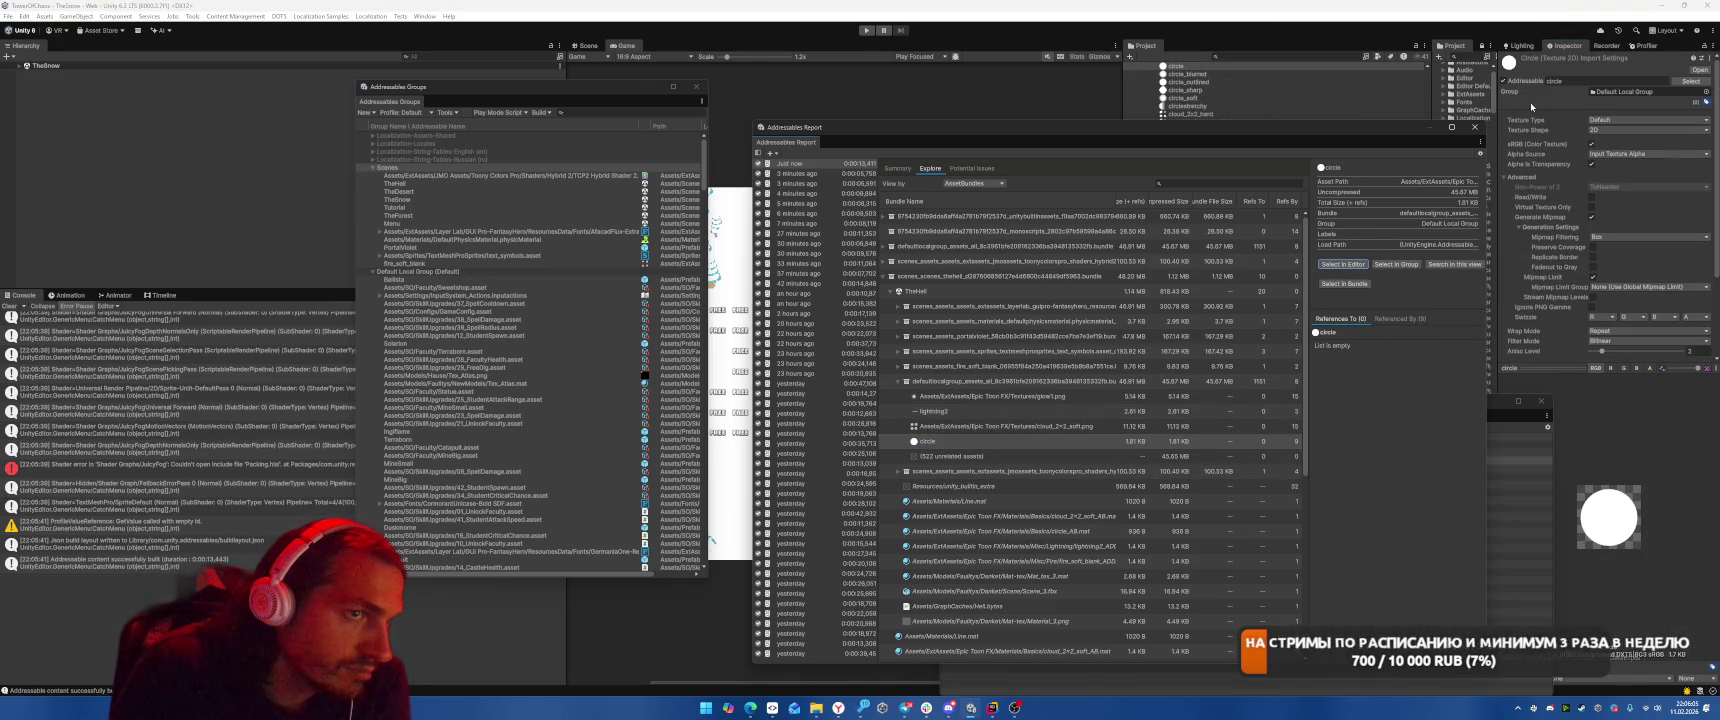
left_click(541, 112)
key("Escape")
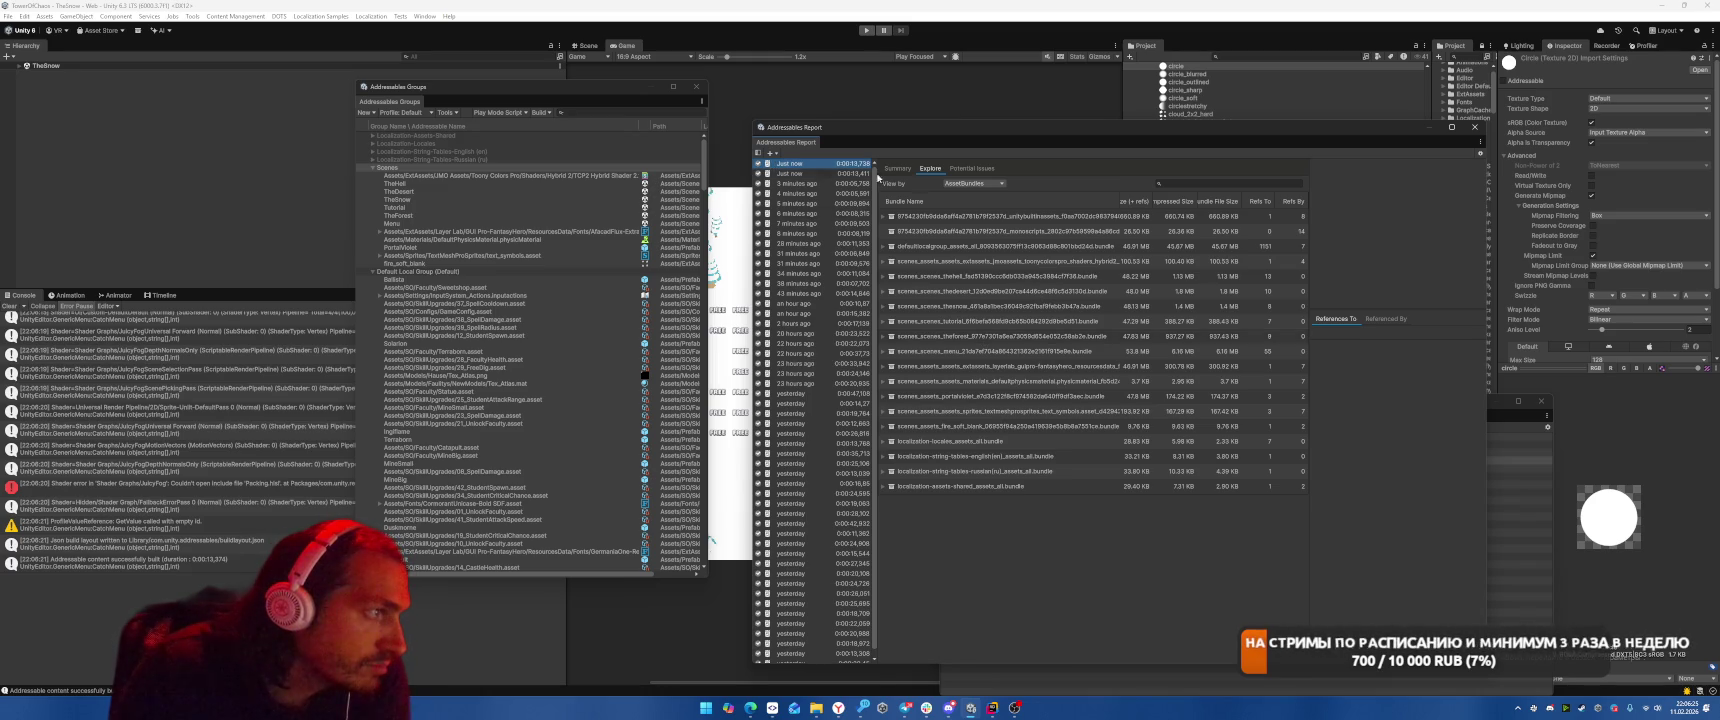
Widen the bundle name column and expand TheHell's dependency bundles, including physics material, portalviolet and layerlab.
left_click(898, 168)
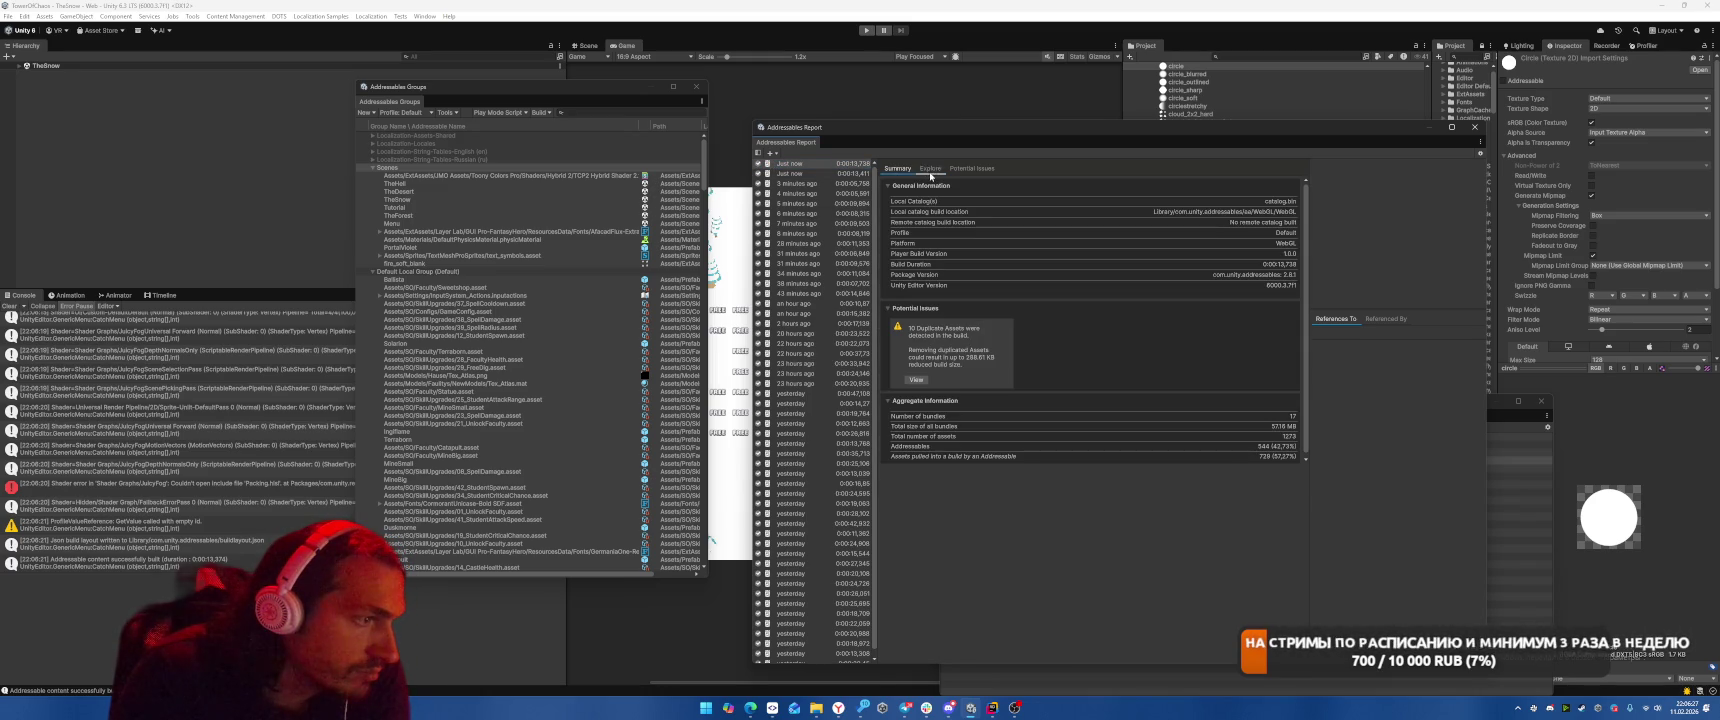
left_click(930, 168)
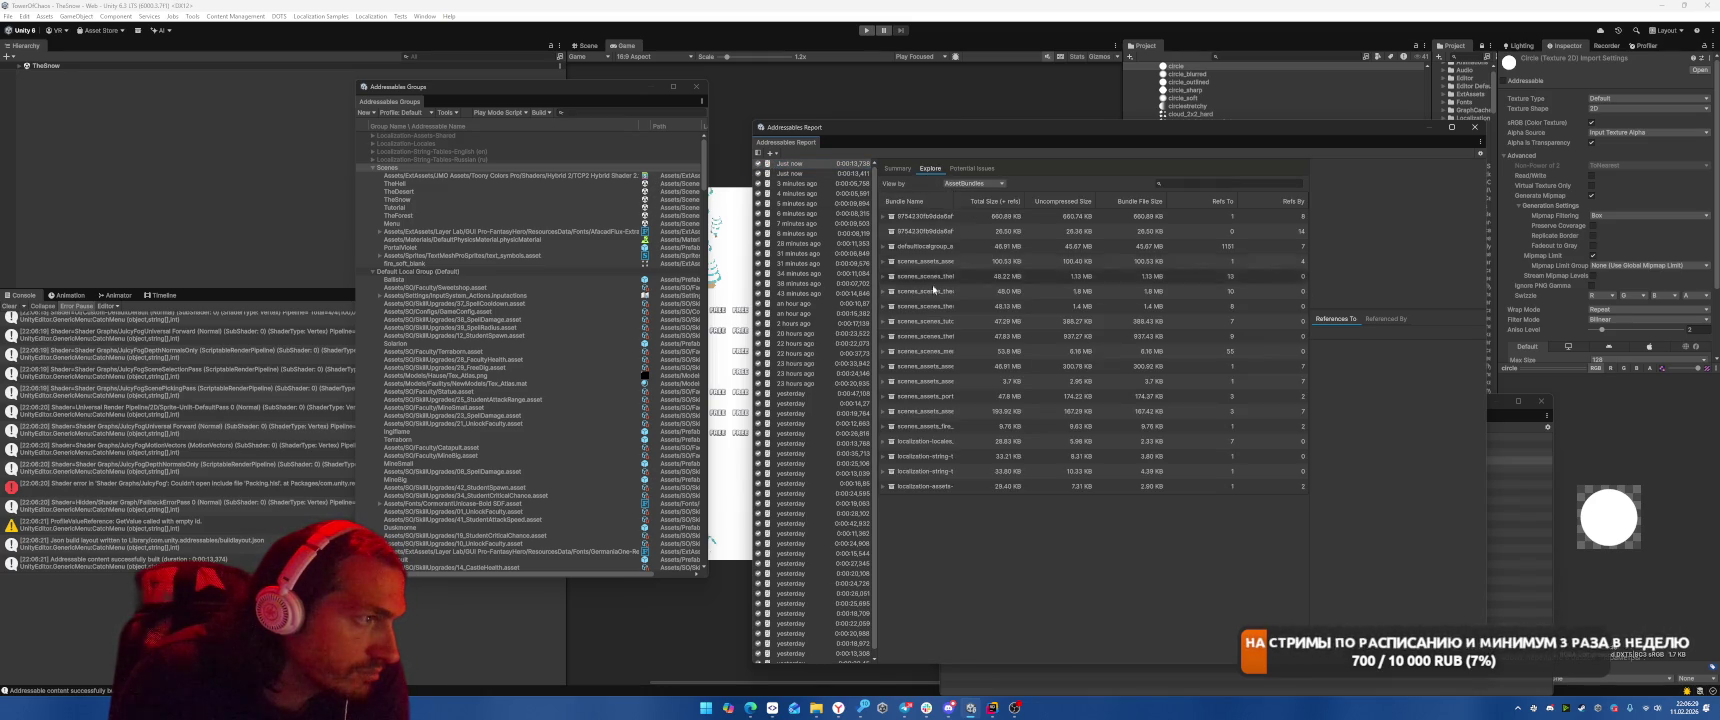
left_click_drag(960, 195, 1064, 198)
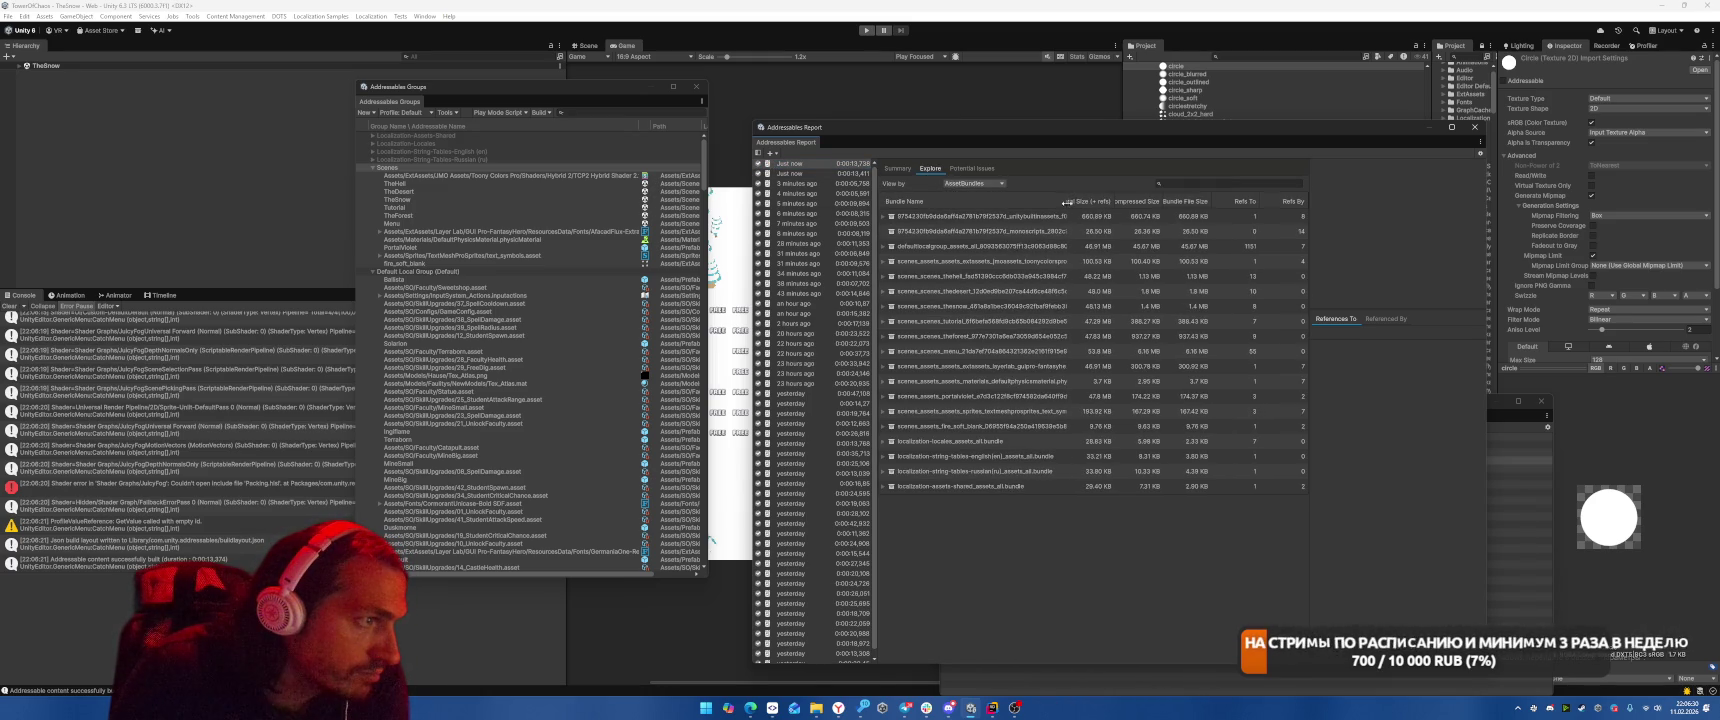
left_click(883, 277)
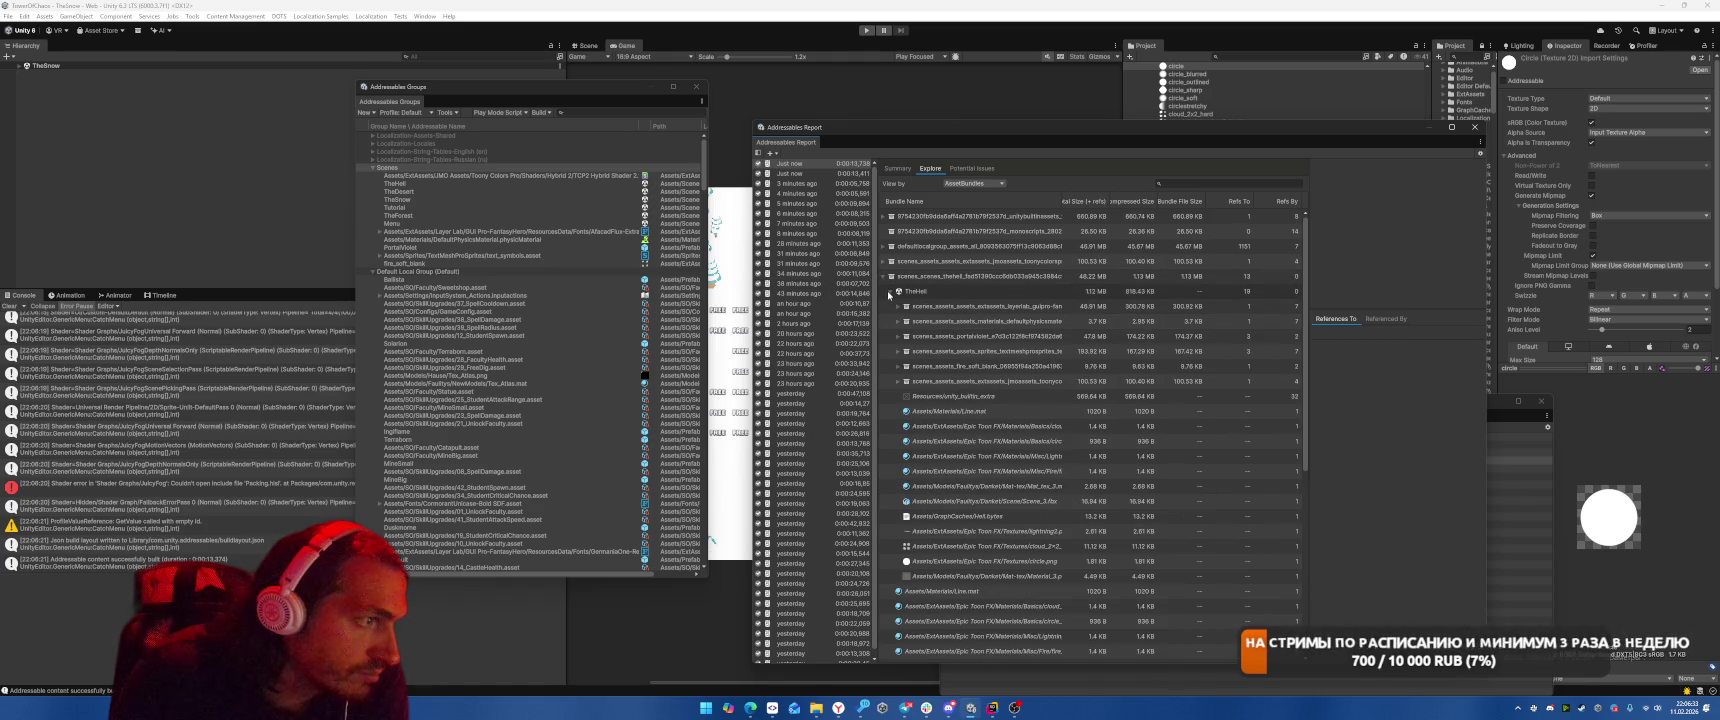
left_click(900, 366)
left_click(898, 396)
left_click(899, 351)
left_click(898, 321)
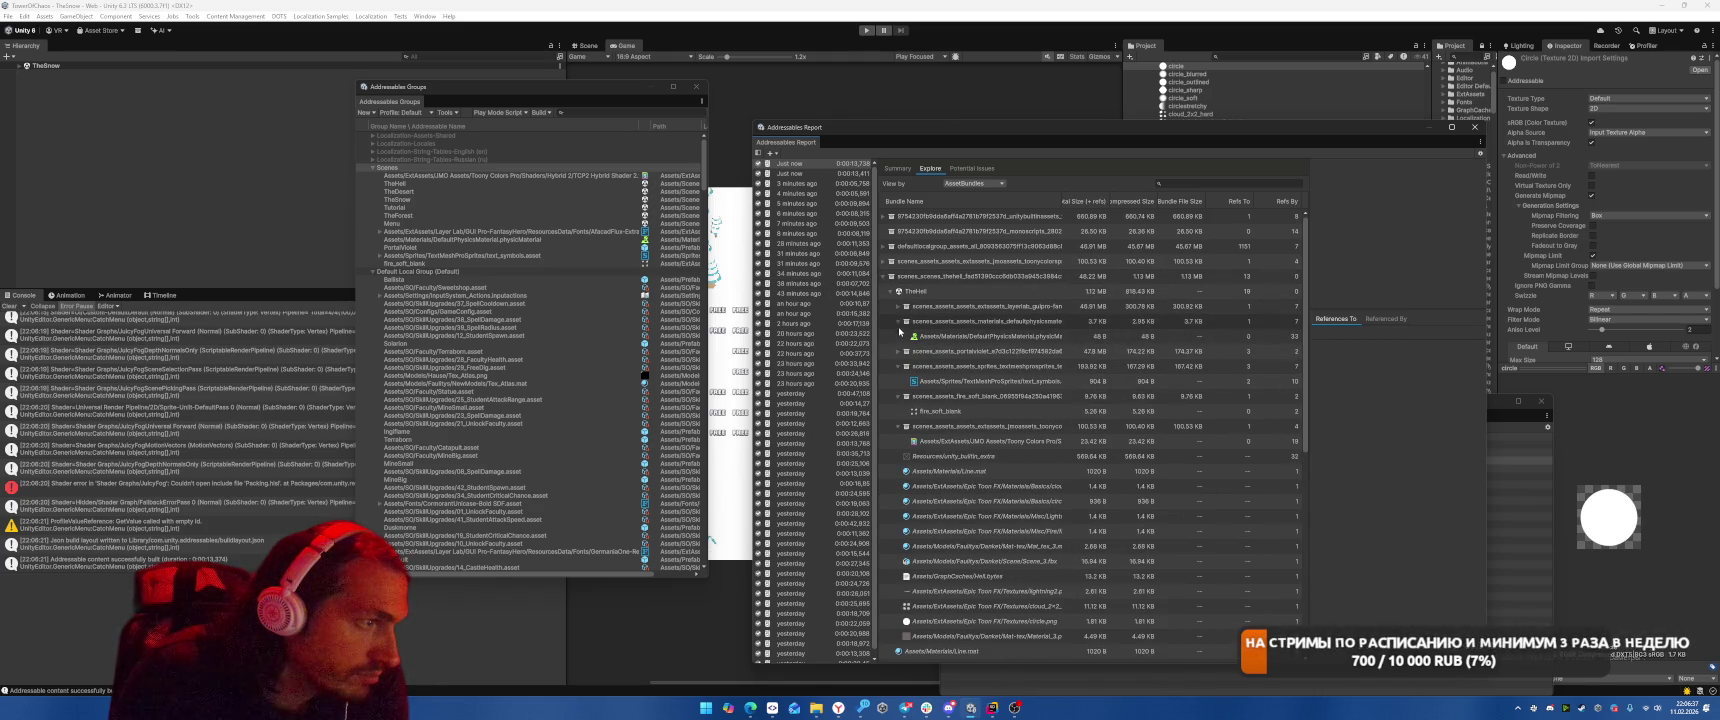
left_click(899, 351)
left_click(898, 306)
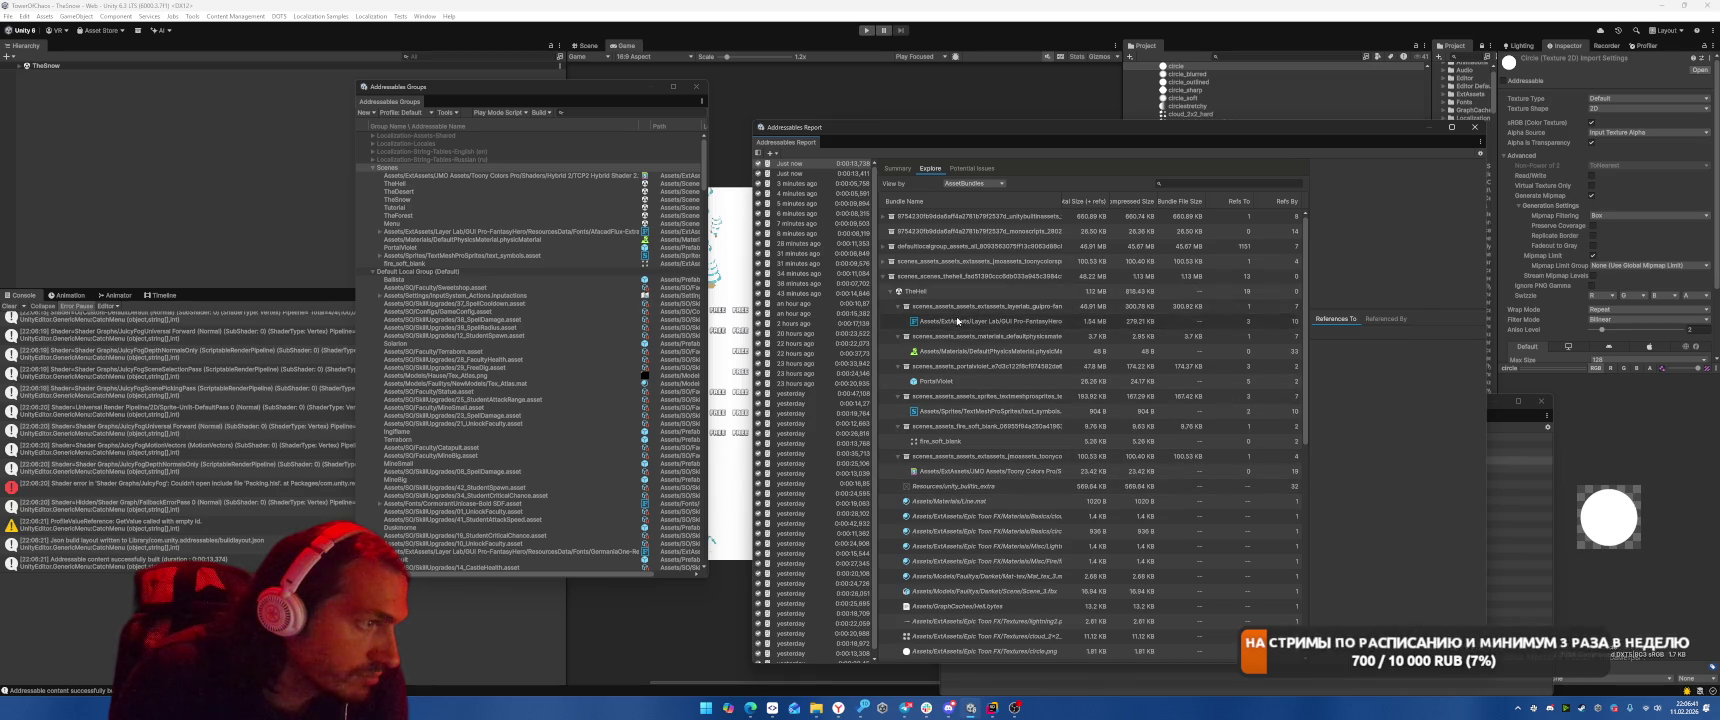
Trace the Layer Lab FantasyHero references to the Cormorant Unicase-Bold SDF font in the Inspector.
left_click(1100, 321)
left_click_drag(1063, 201, 1143, 210)
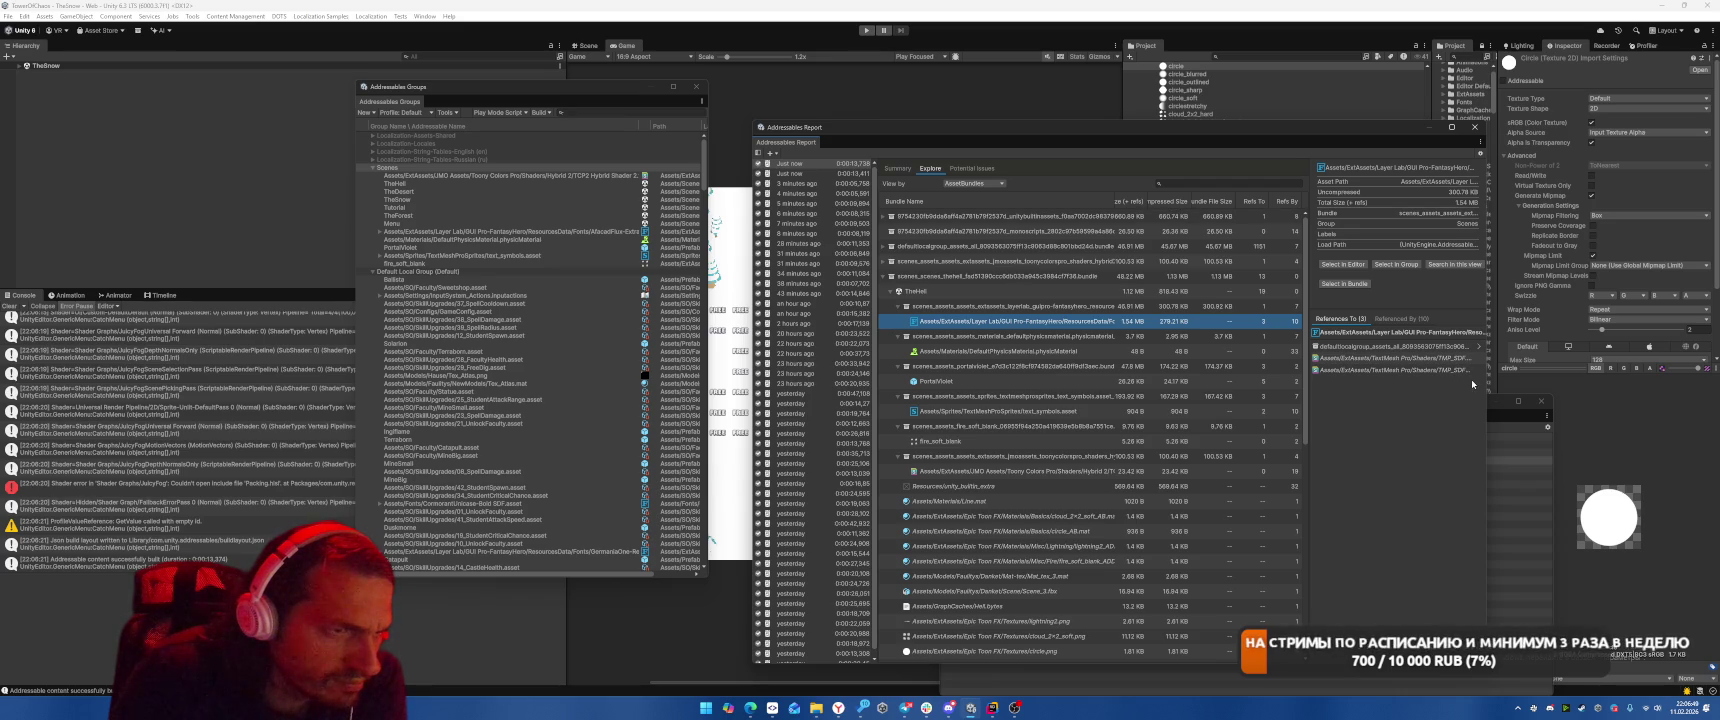
left_click(1479, 347)
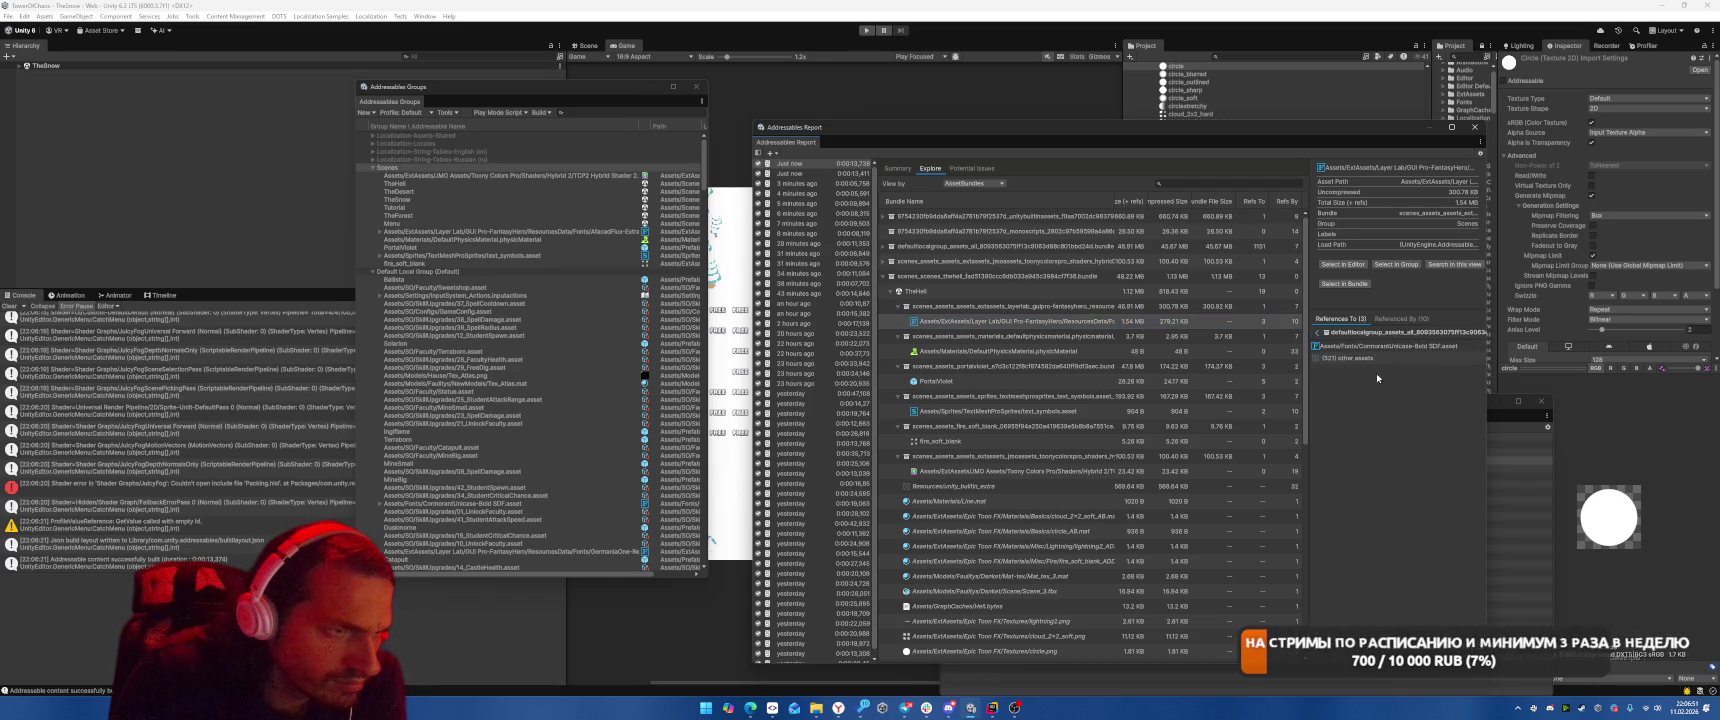
left_click(1385, 346)
left_click(1343, 265)
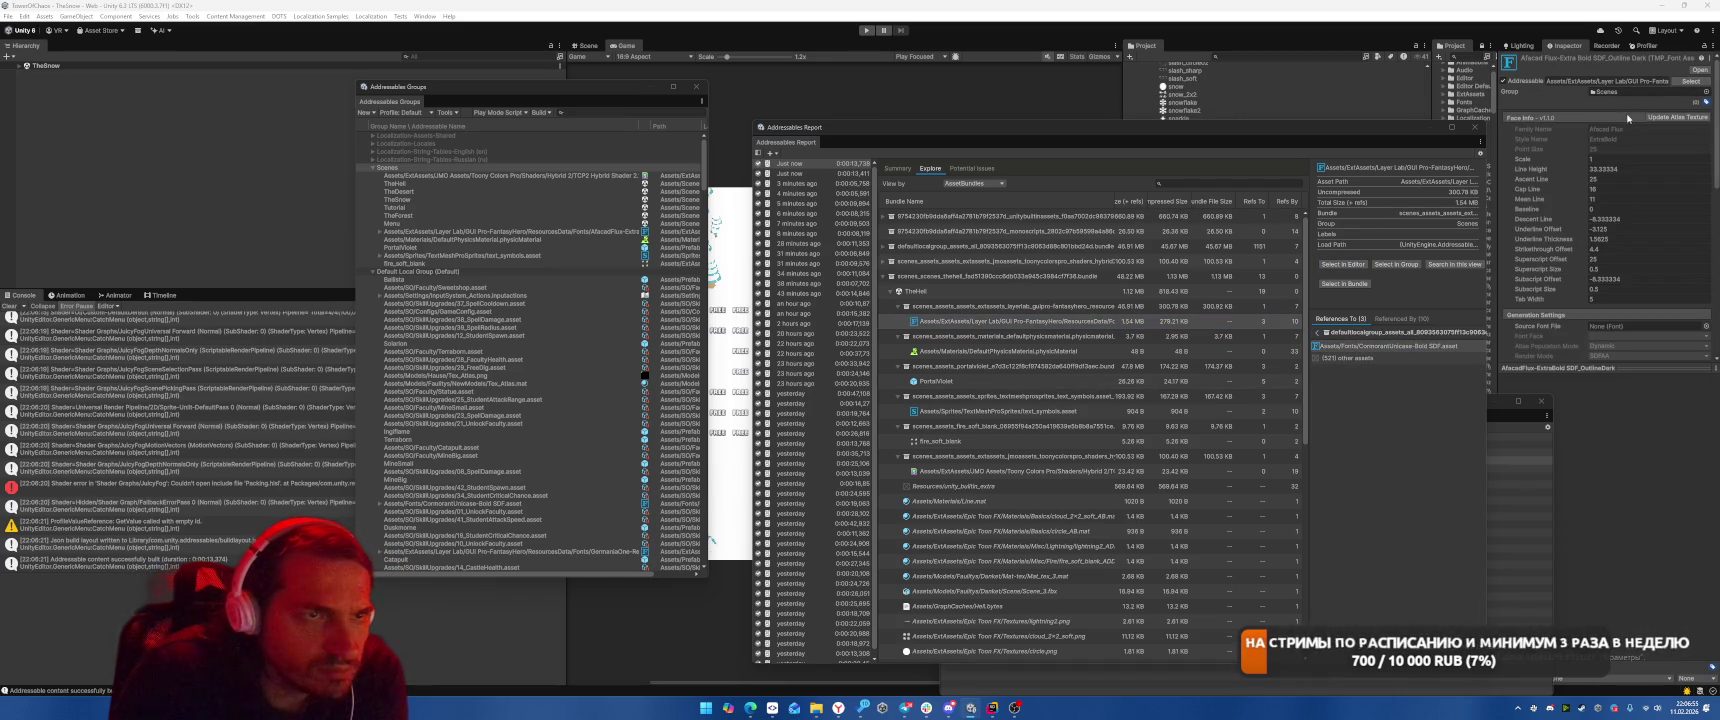
left_click(890, 276)
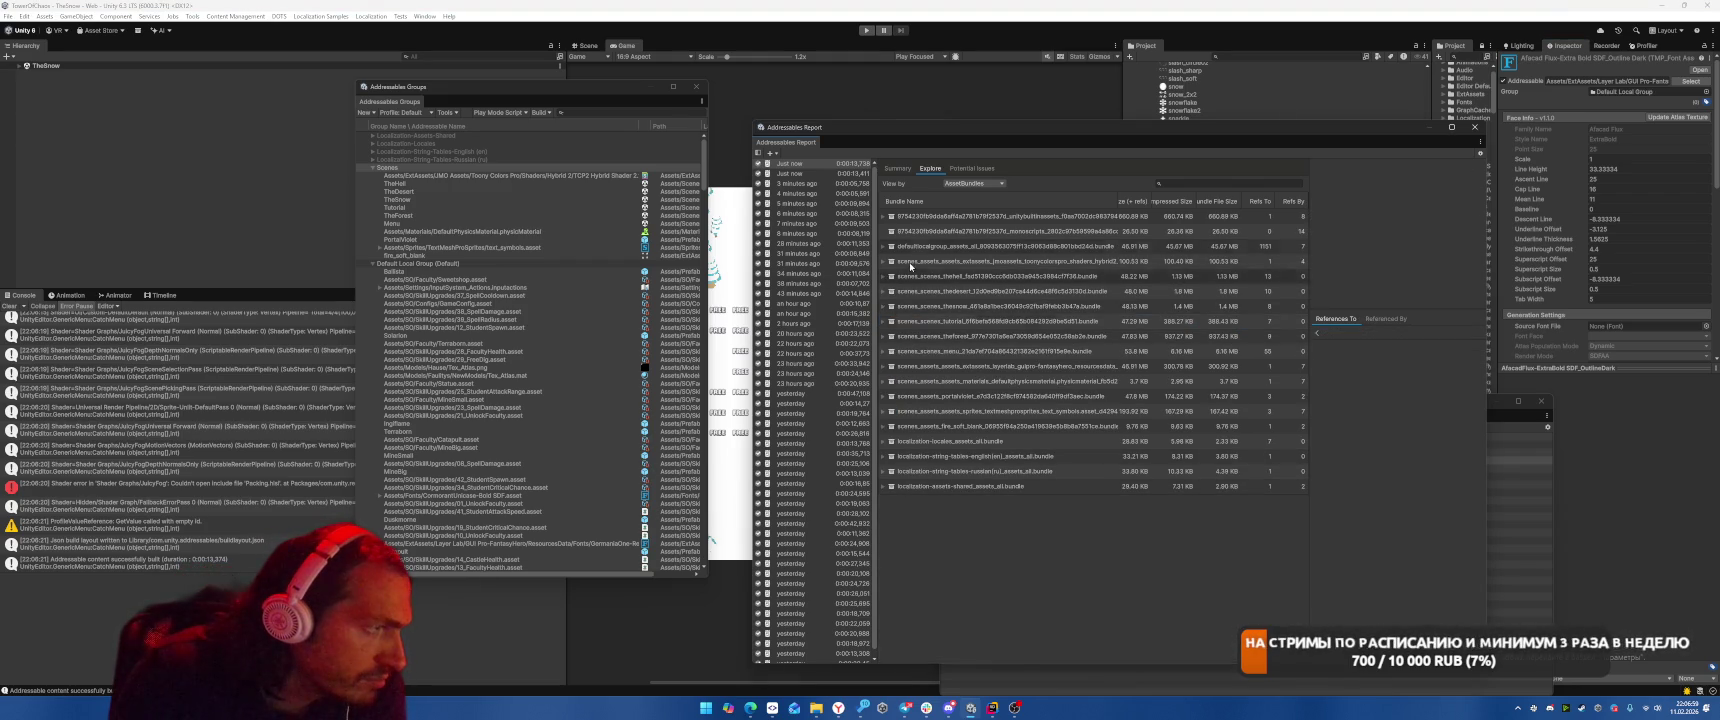
Show the 2.29 MB and 1.54 MB FantasyHero font entries, including Germania One, in the Inspector.
left_click(885, 246)
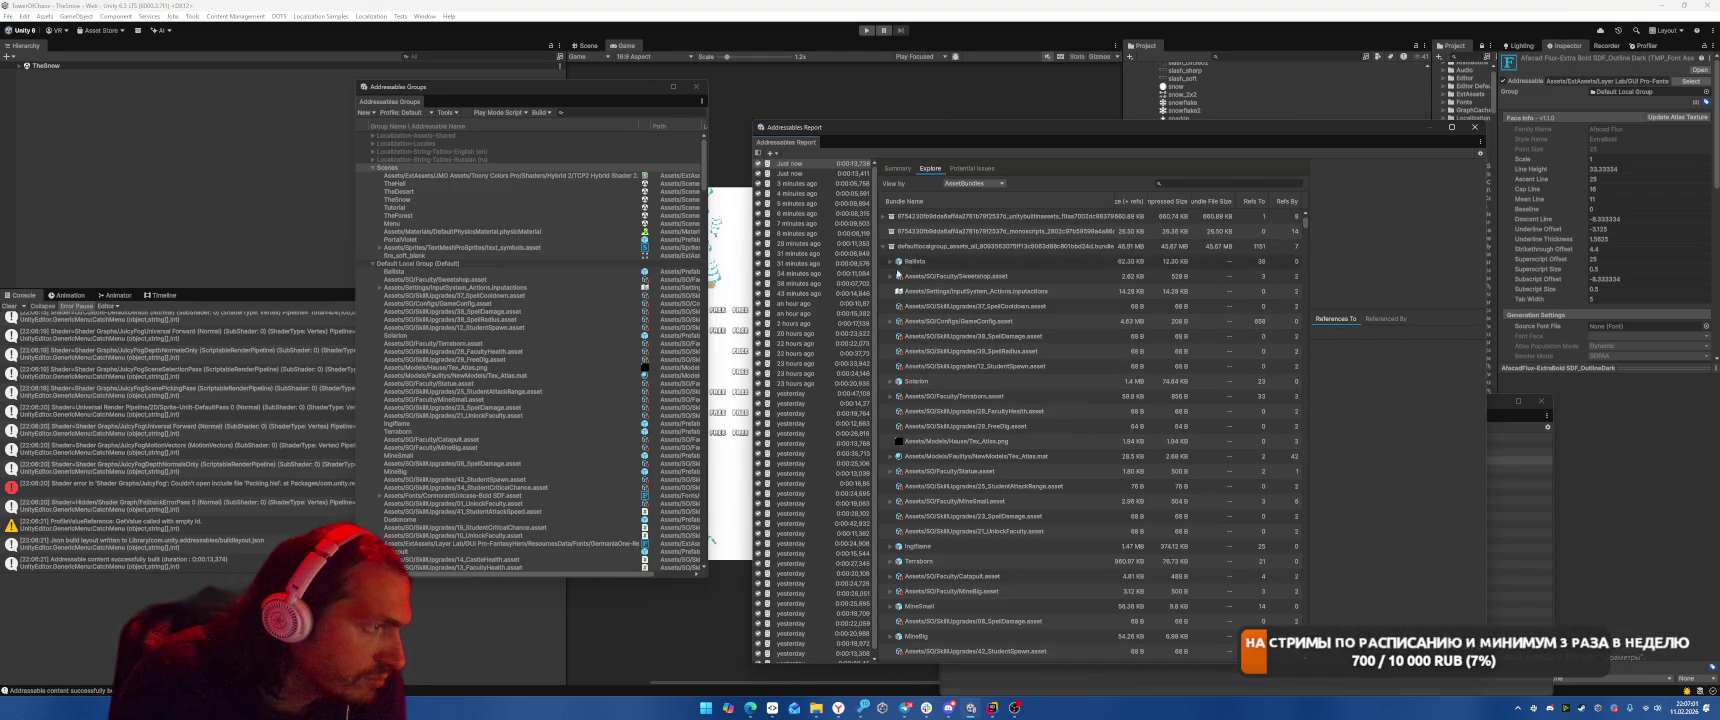
scroll(920, 330, "down", 8)
left_click(941, 379)
left_click(940, 393)
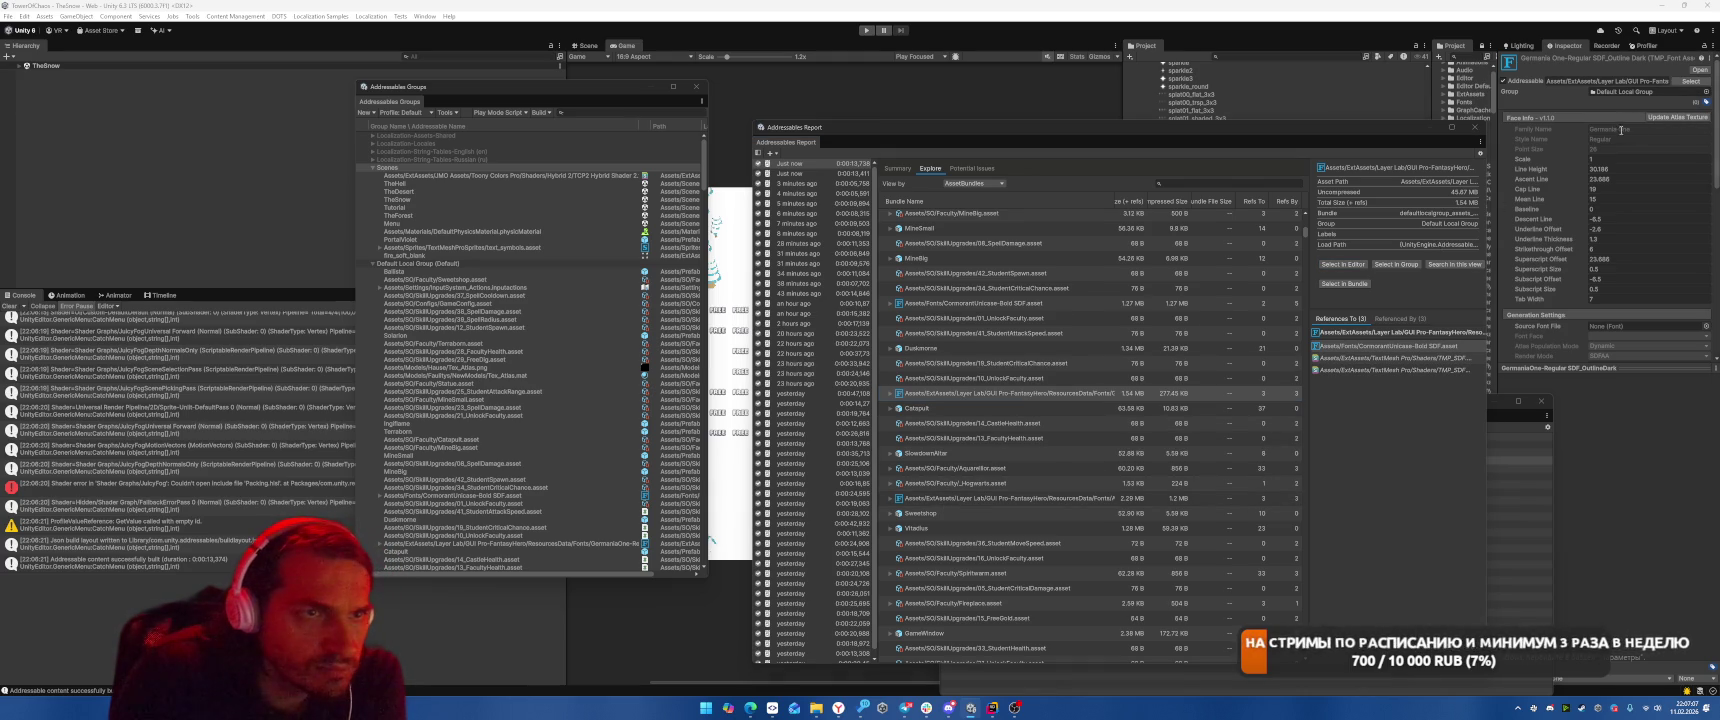
left_click(1345, 265)
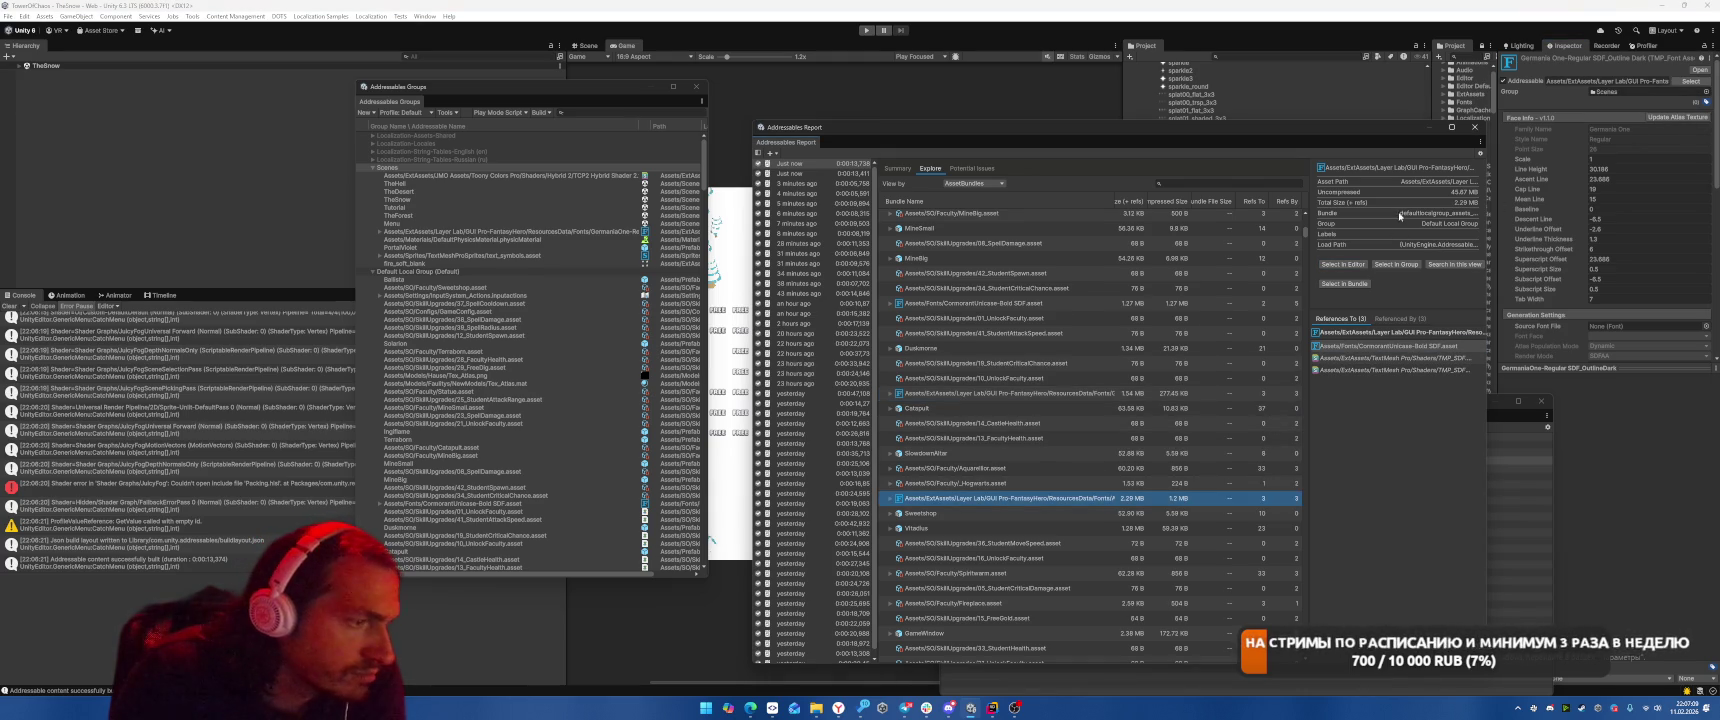
left_click(1345, 265)
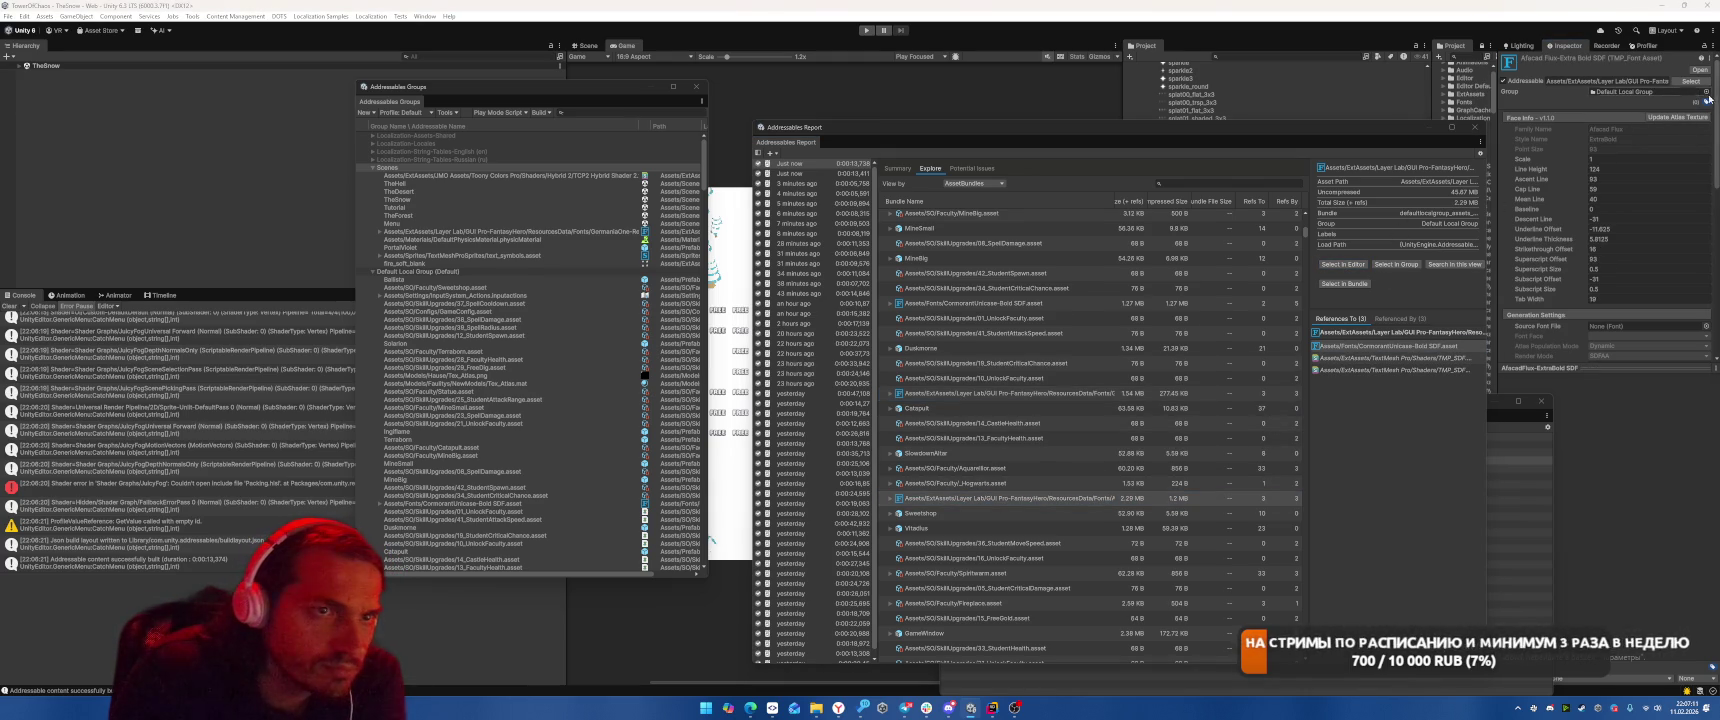
scroll(1052, 404, "down", 3)
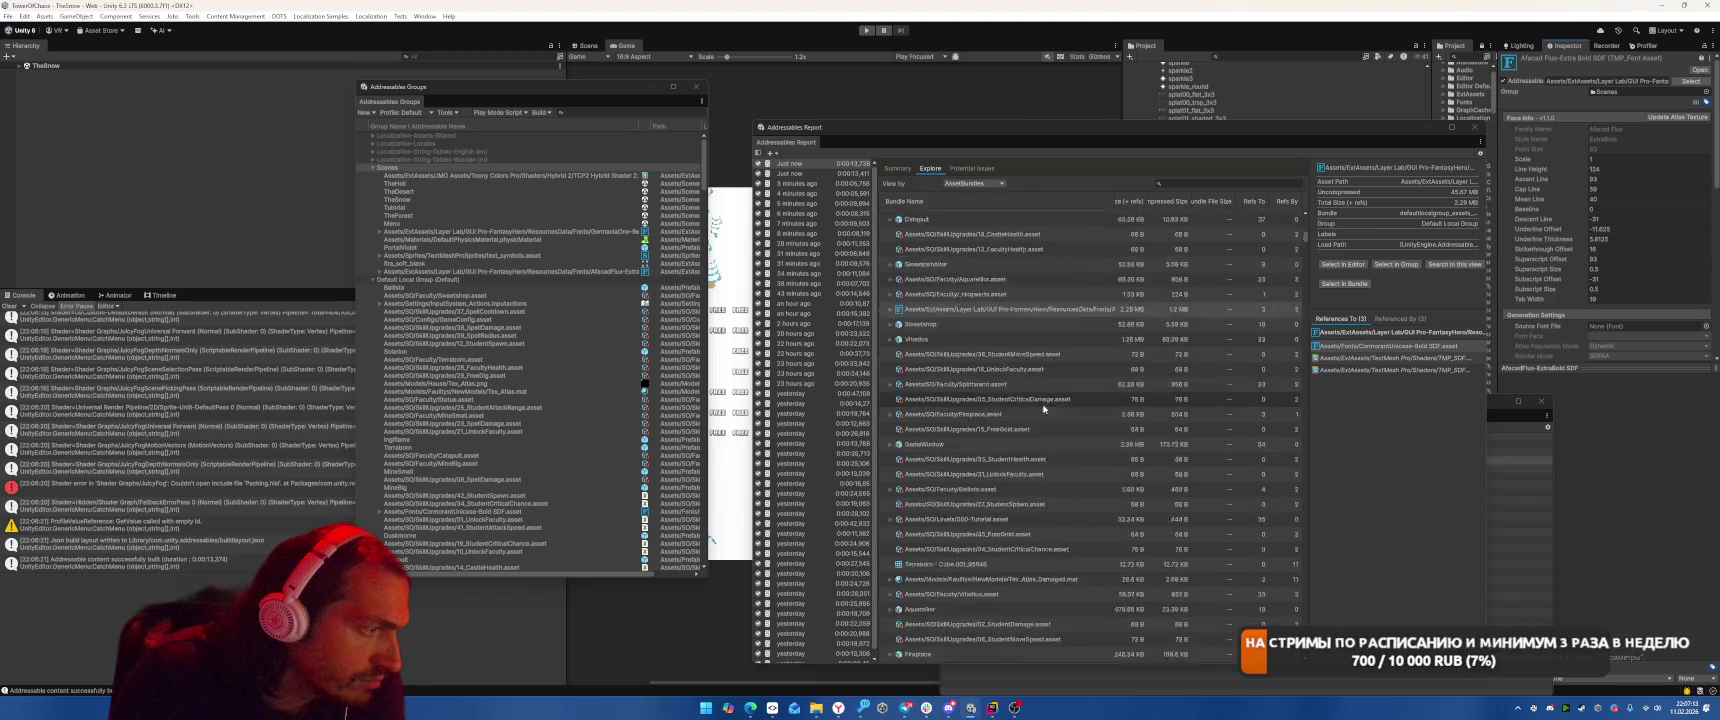
scroll(1052, 404, "down", 3)
left_click(1000, 495)
left_click(1345, 265)
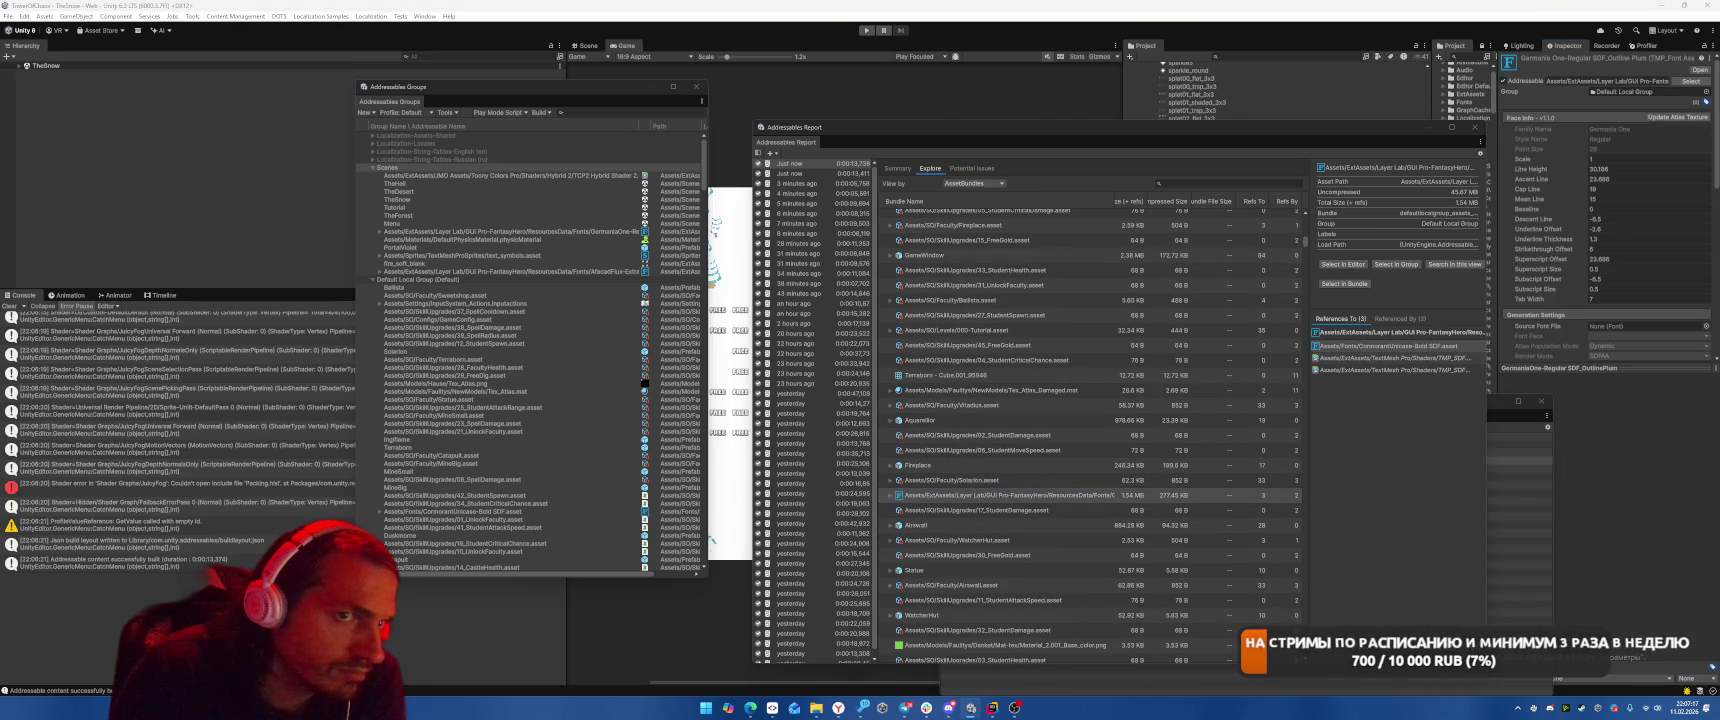
Scroll through the remaining defaultlocalgroup assets and bring up the Addressables Build menu.
scroll(1038, 418, "down", 10)
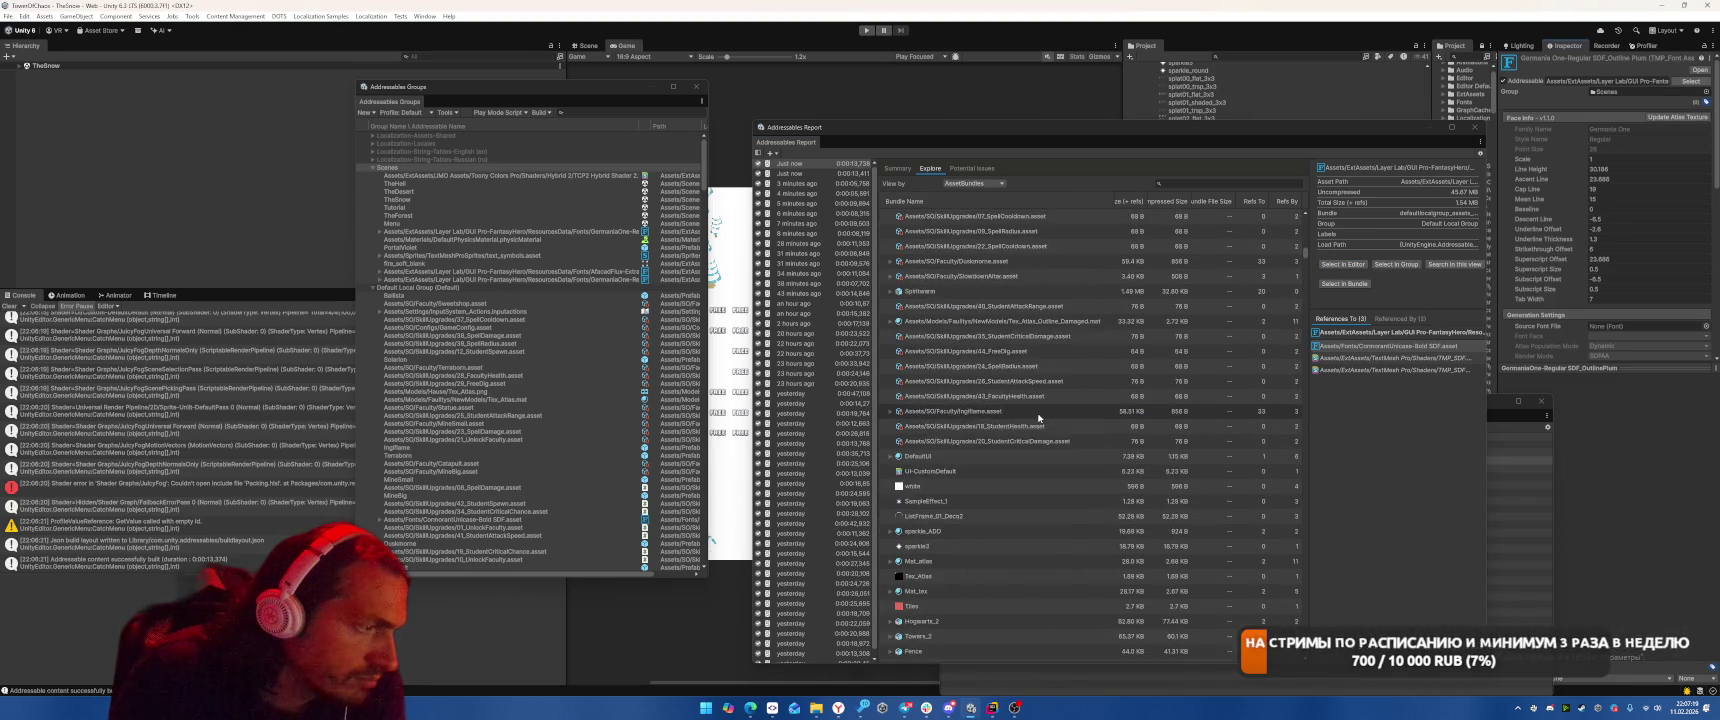
scroll(1045, 410, "down", 10)
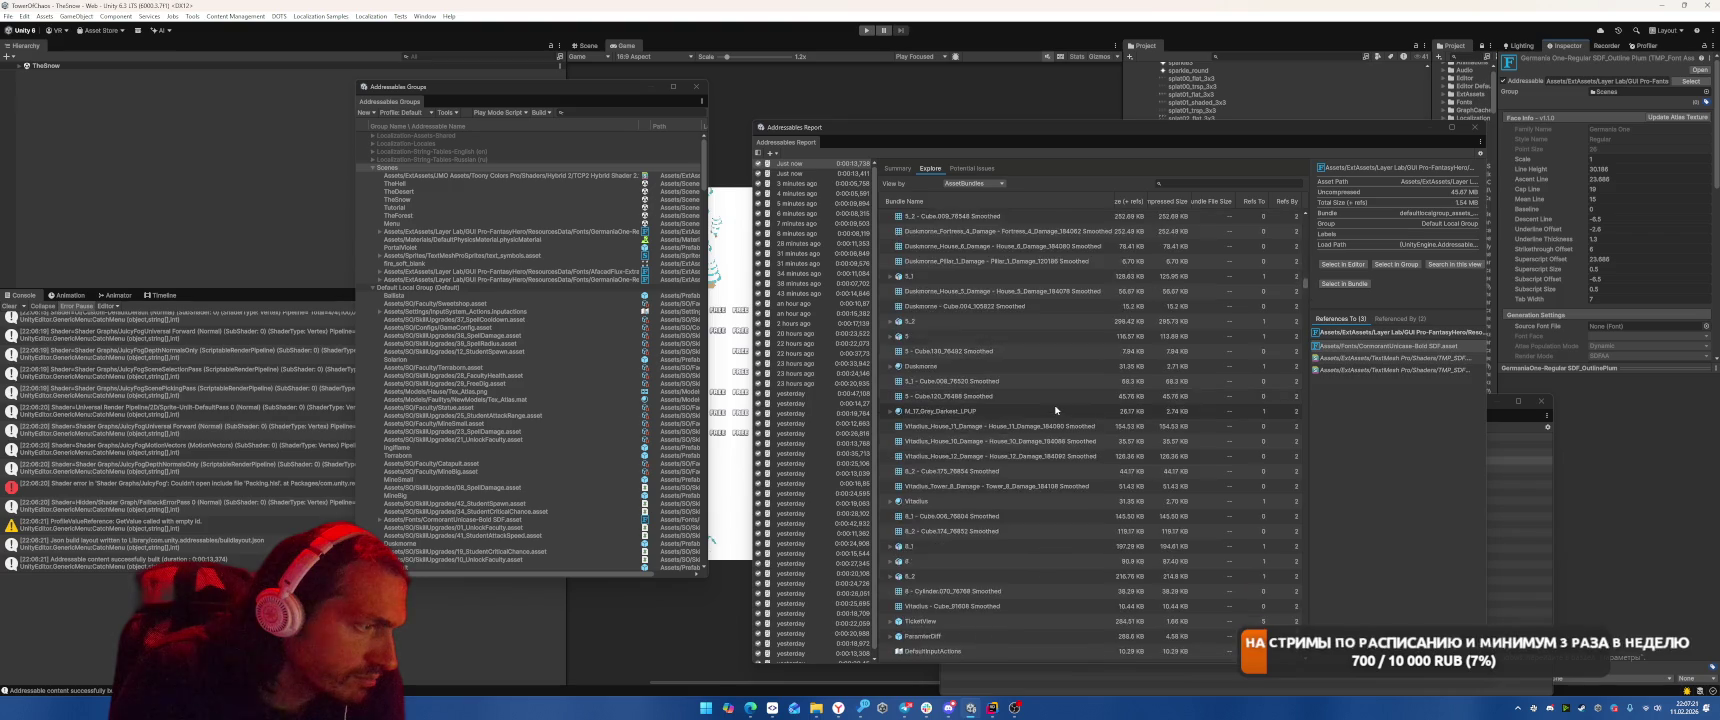
scroll(1055, 410, "down", 15)
scroll(1060, 402, "down", 15)
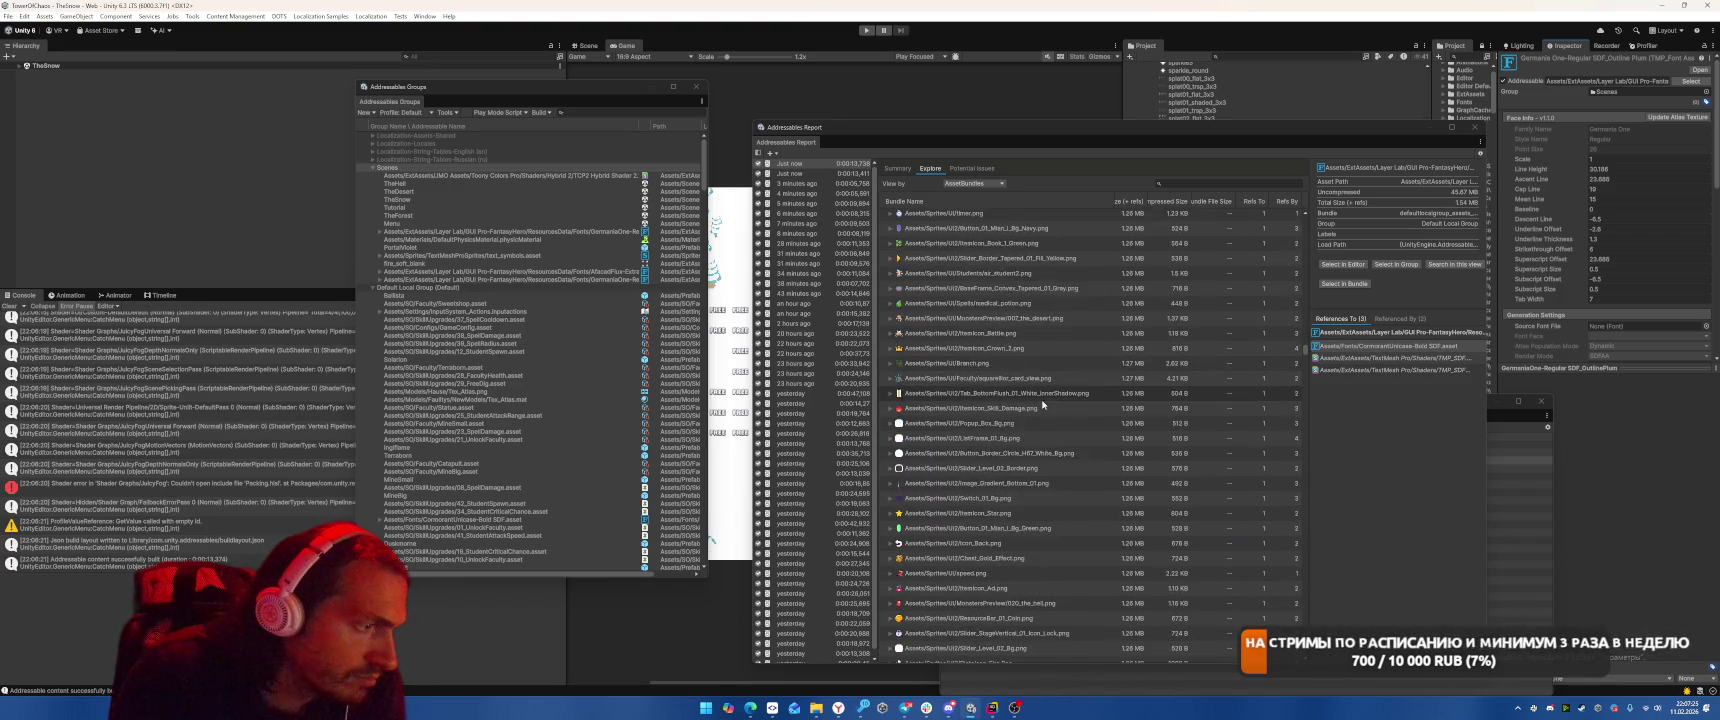
scroll(1042, 404, "down", 6)
left_click(540, 112)
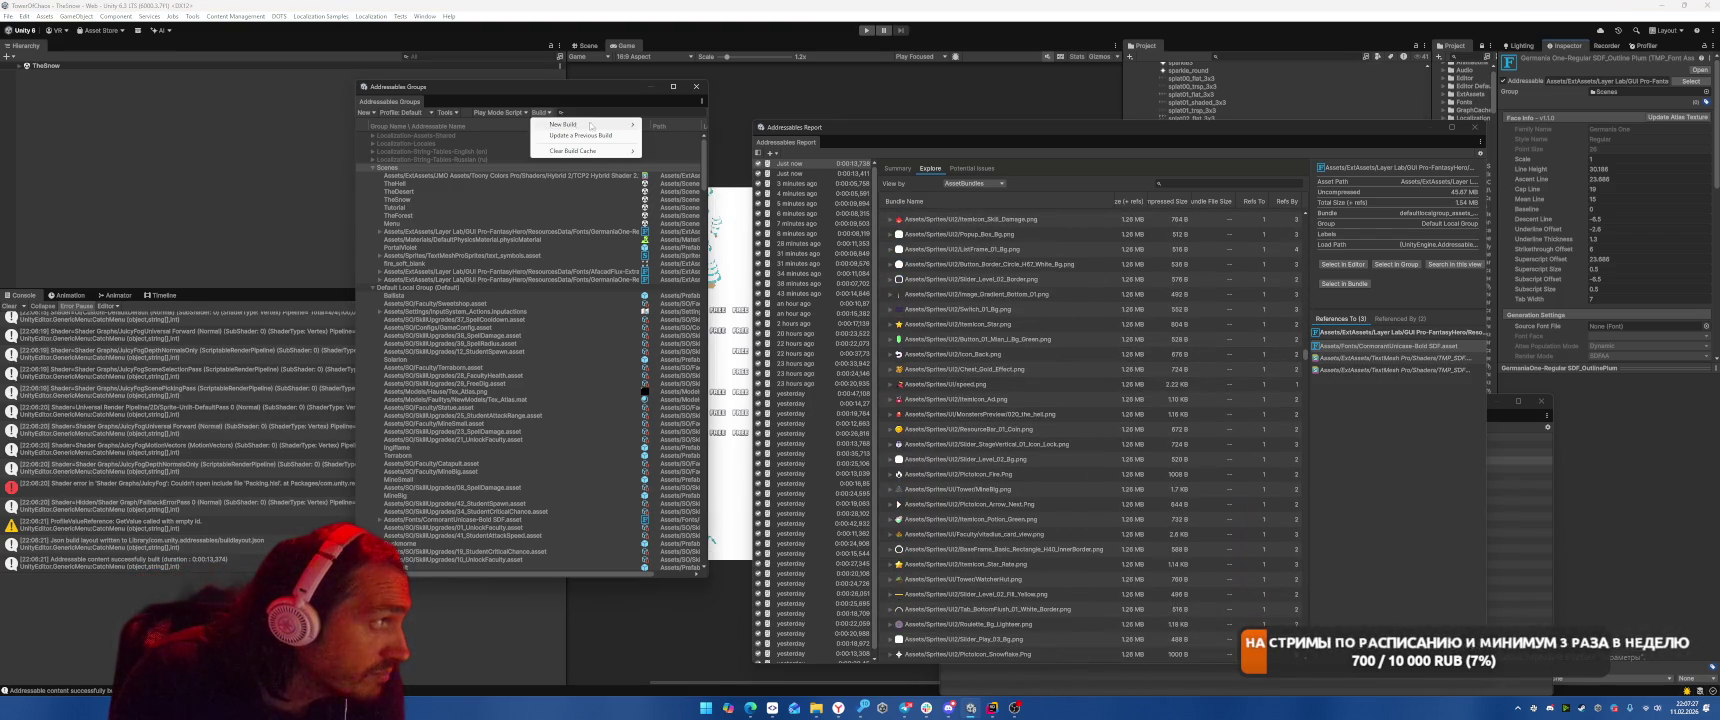
Run a new Addressables content build with the Default Build Script.
mouse_move(600, 126)
left_click(540, 112)
left_click(540, 112)
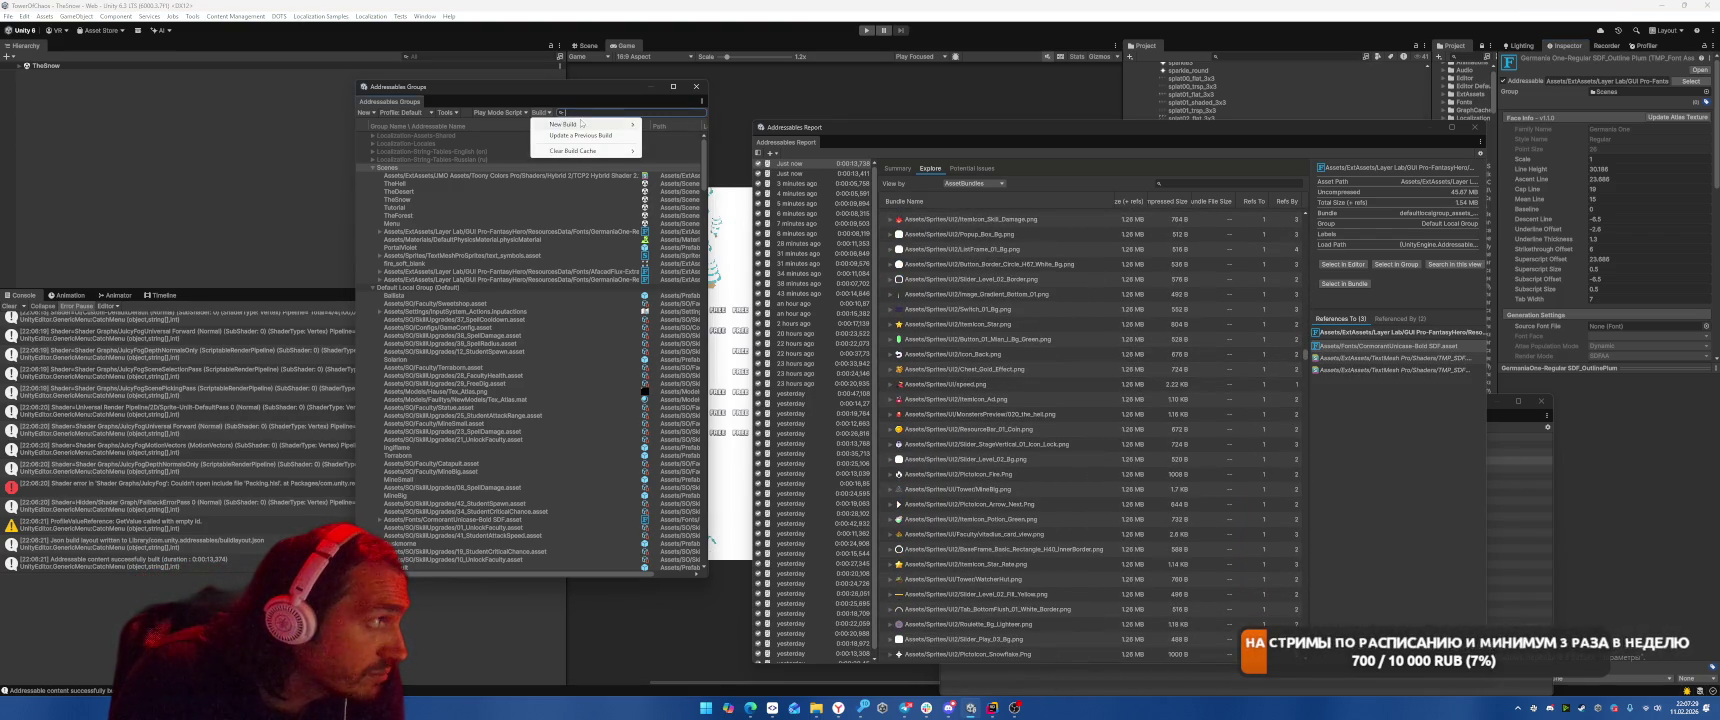
left_click(680, 124)
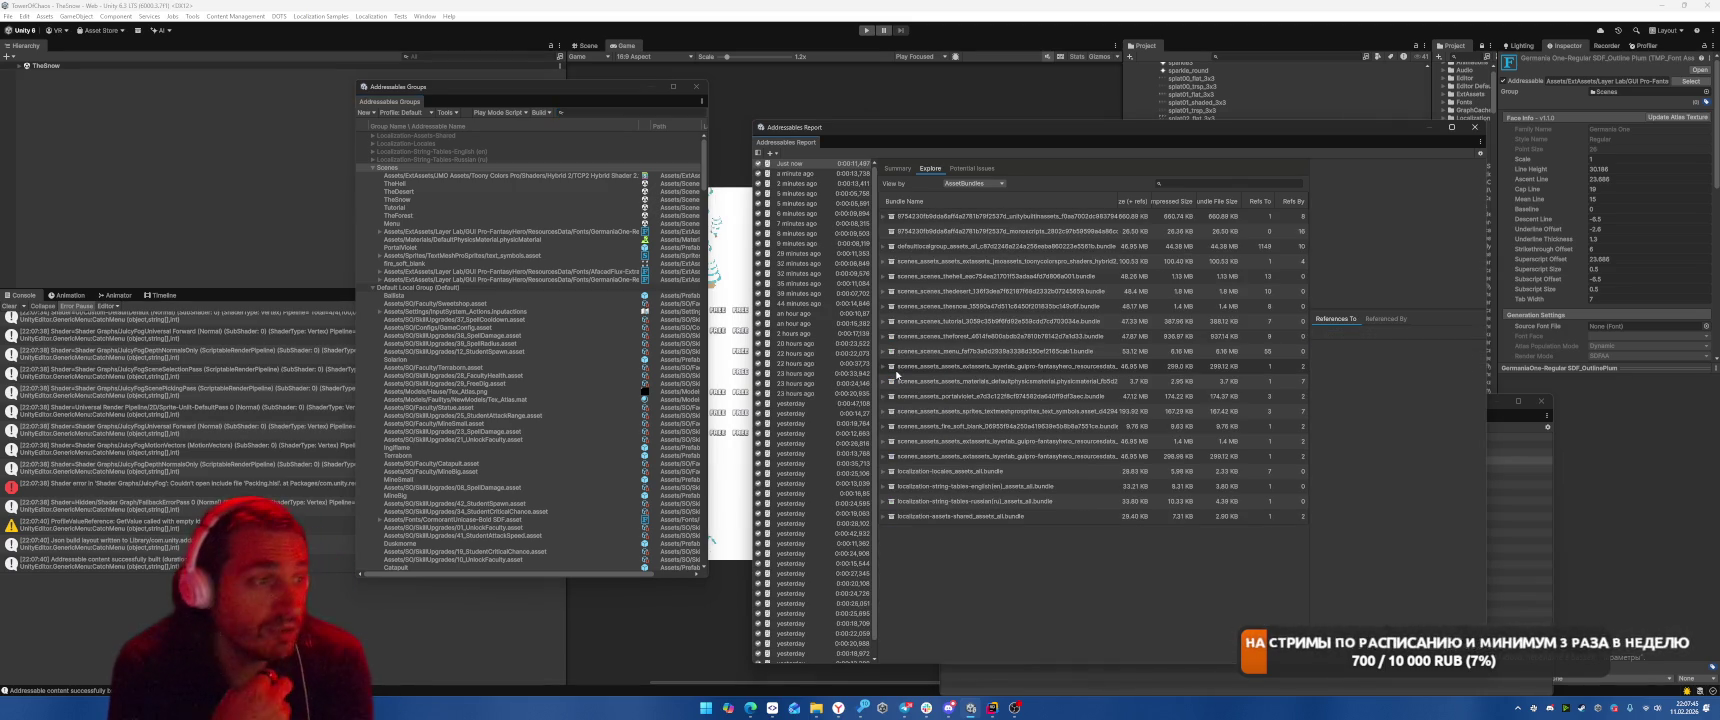
Check the font TheHell's defaultlocalgroup dependency references, then run another Default Build Script build.
left_click(990, 276)
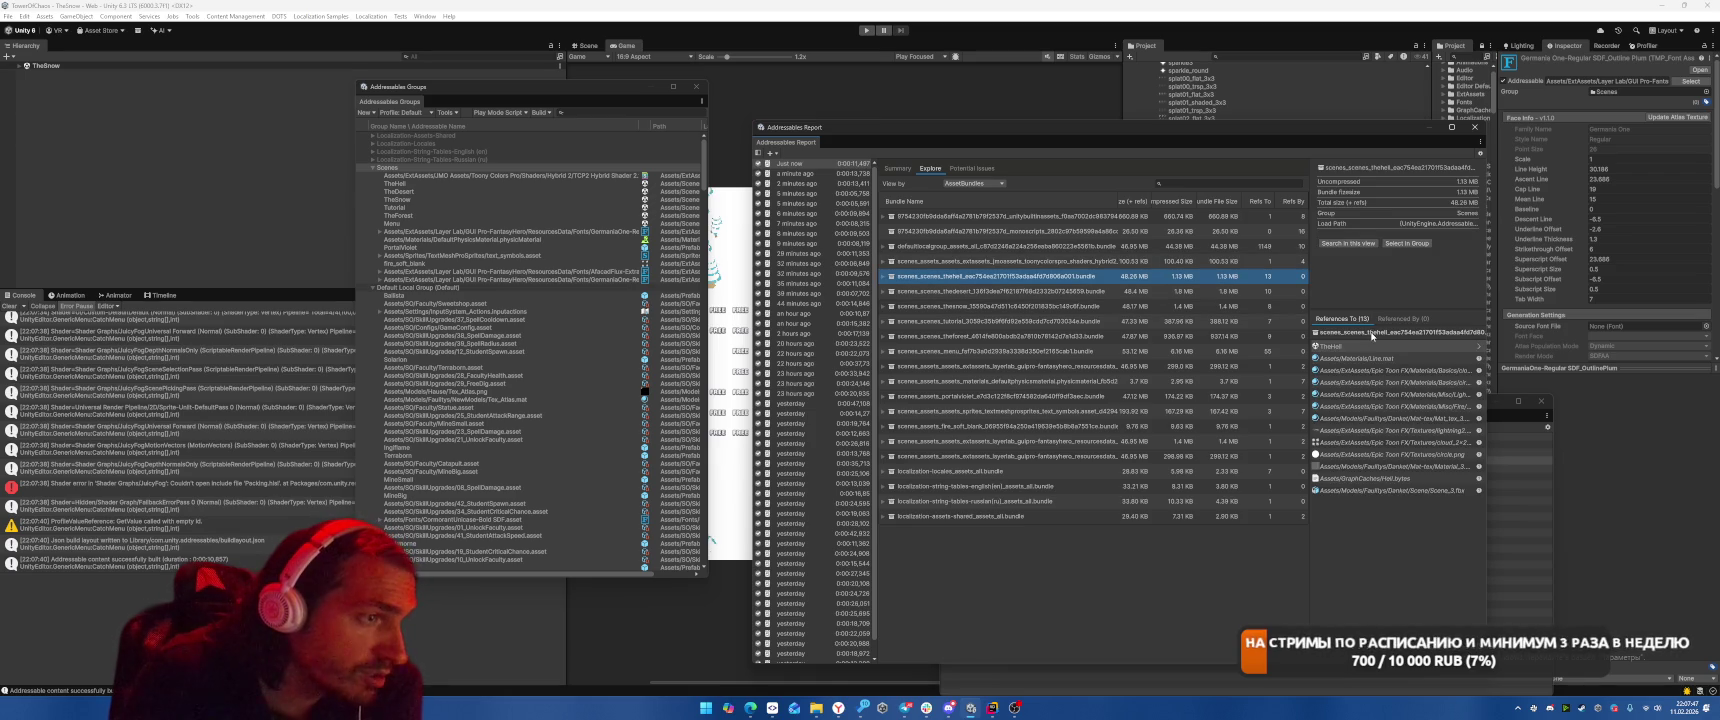
left_click(1372, 337)
left_click(1372, 337)
left_click(1372, 337)
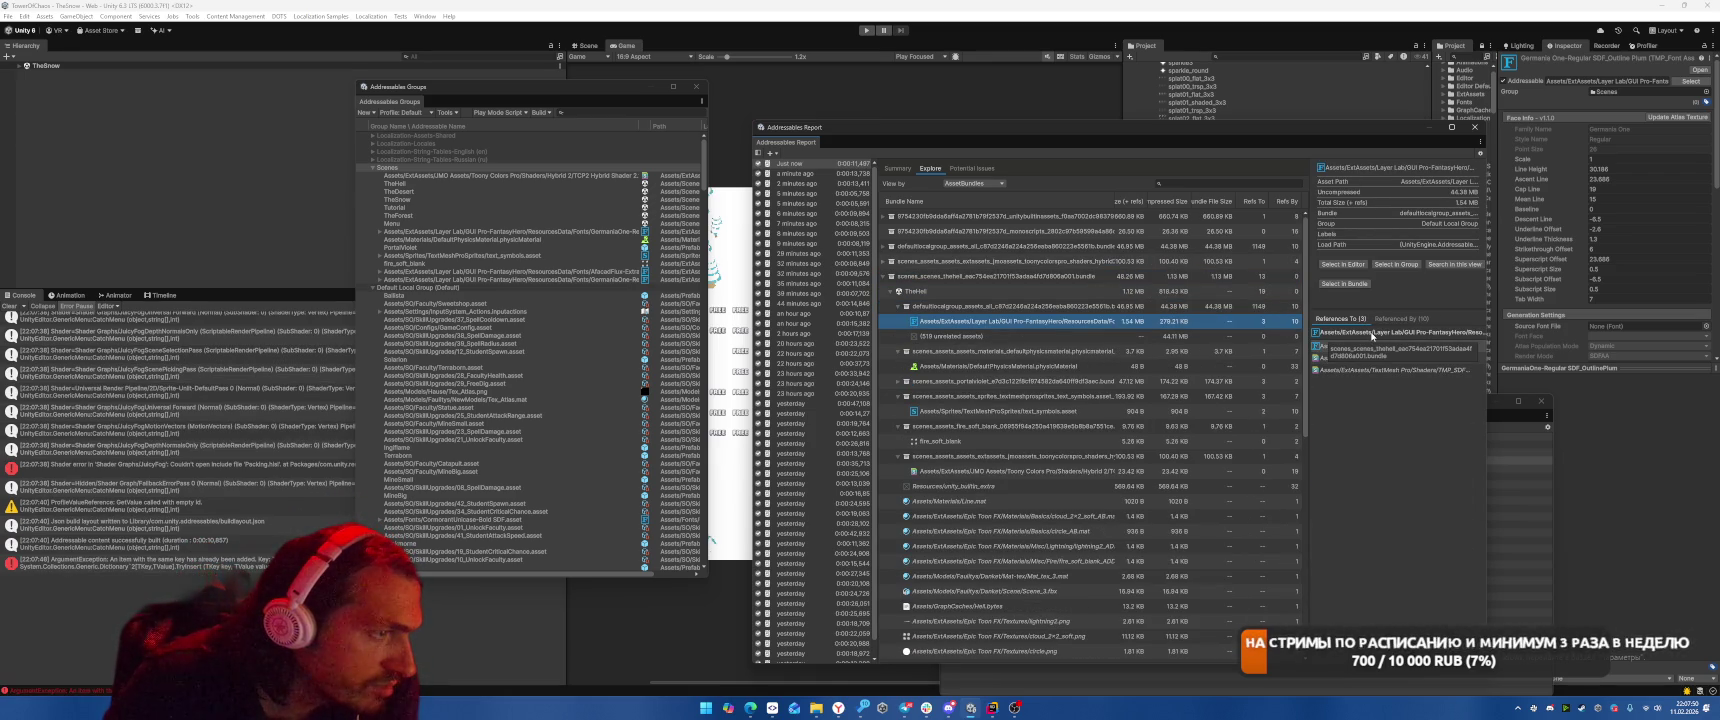
left_click(1343, 264)
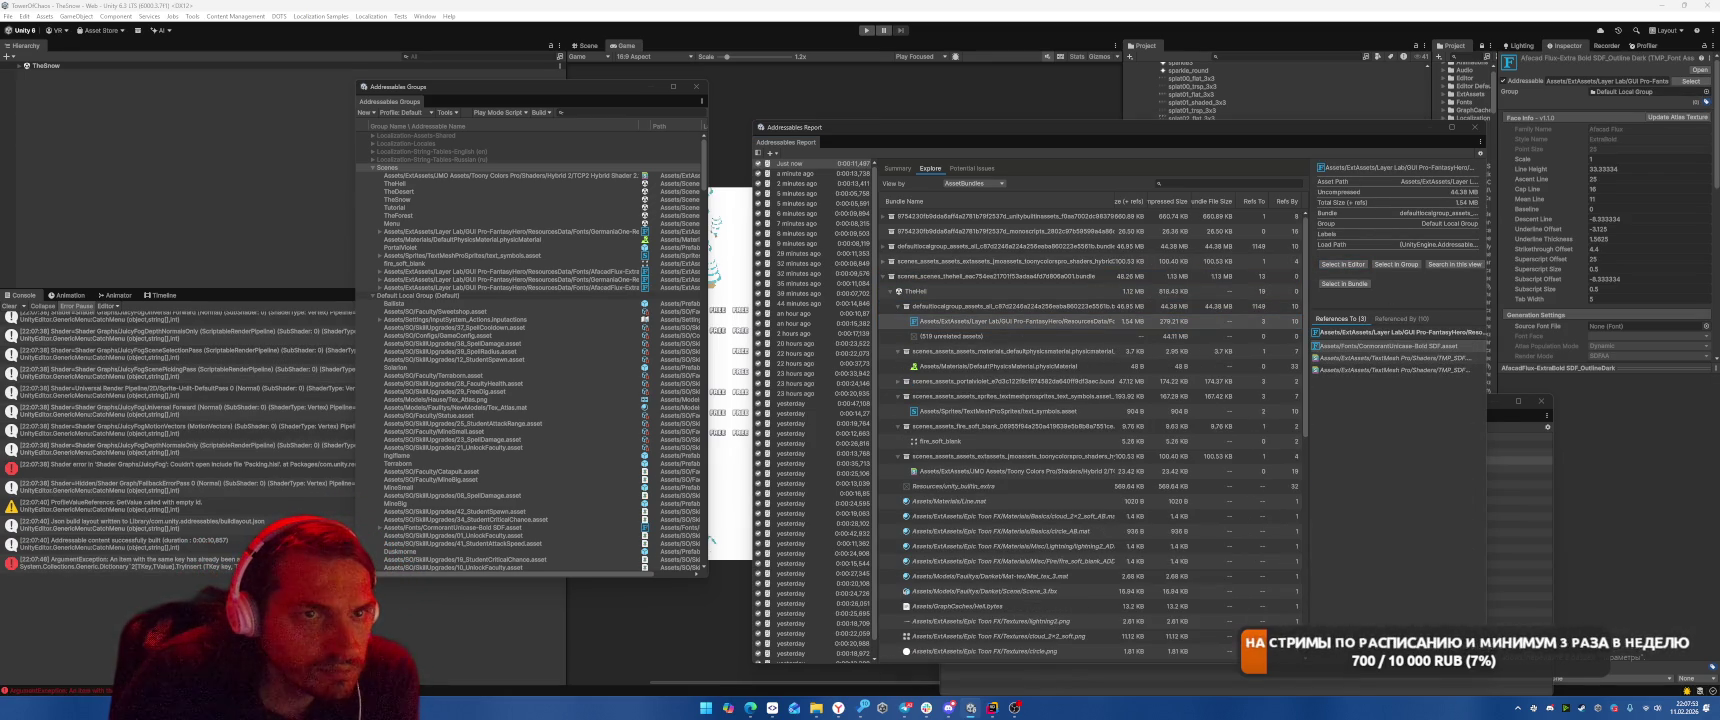
left_click(541, 112)
mouse_move(570, 121)
left_click(660, 121)
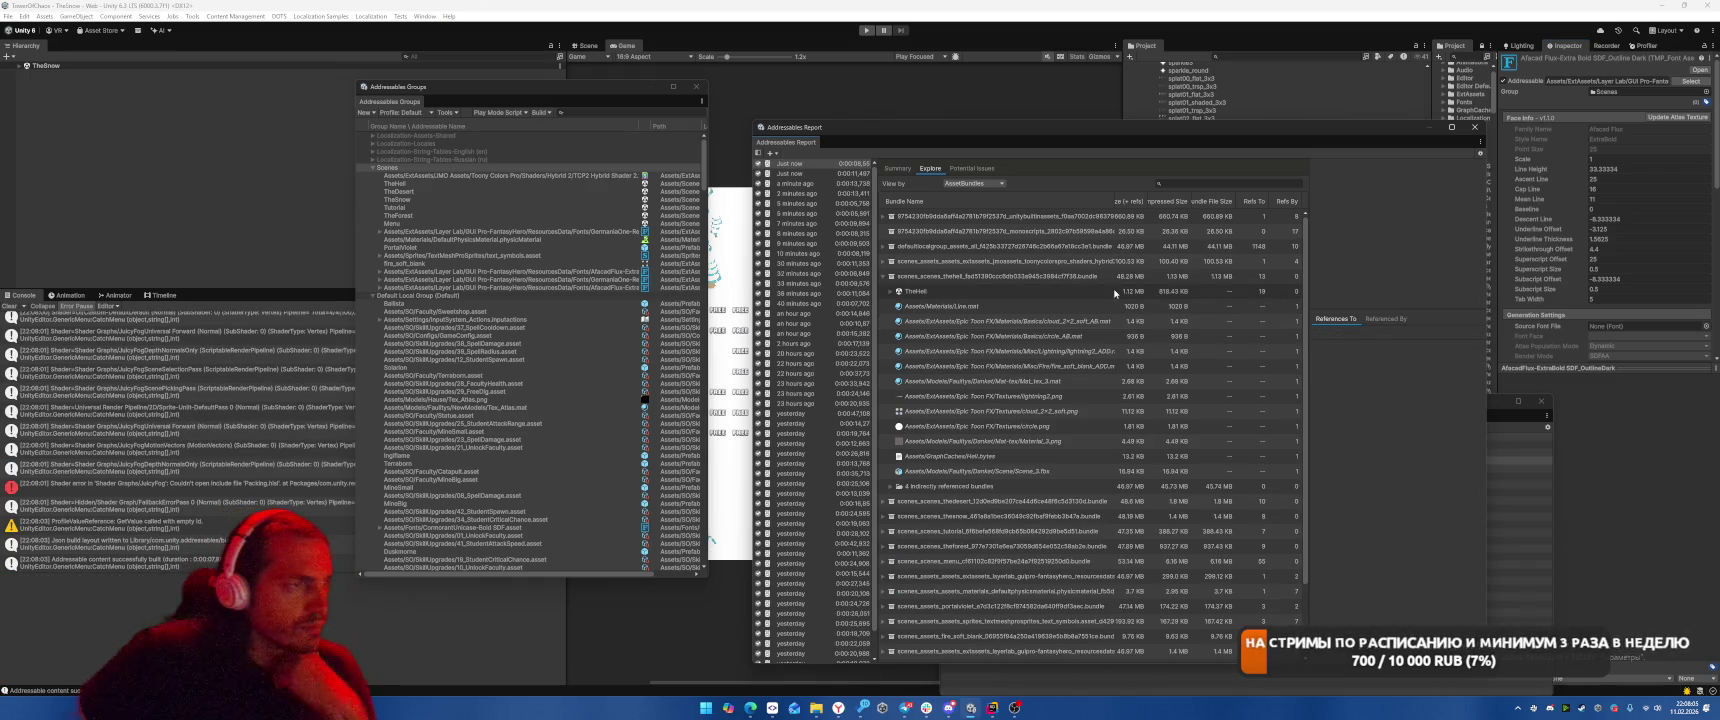
Browse TheHell's entry in the new report and open its Summary with duplicate-asset warnings.
left_click(1115, 292)
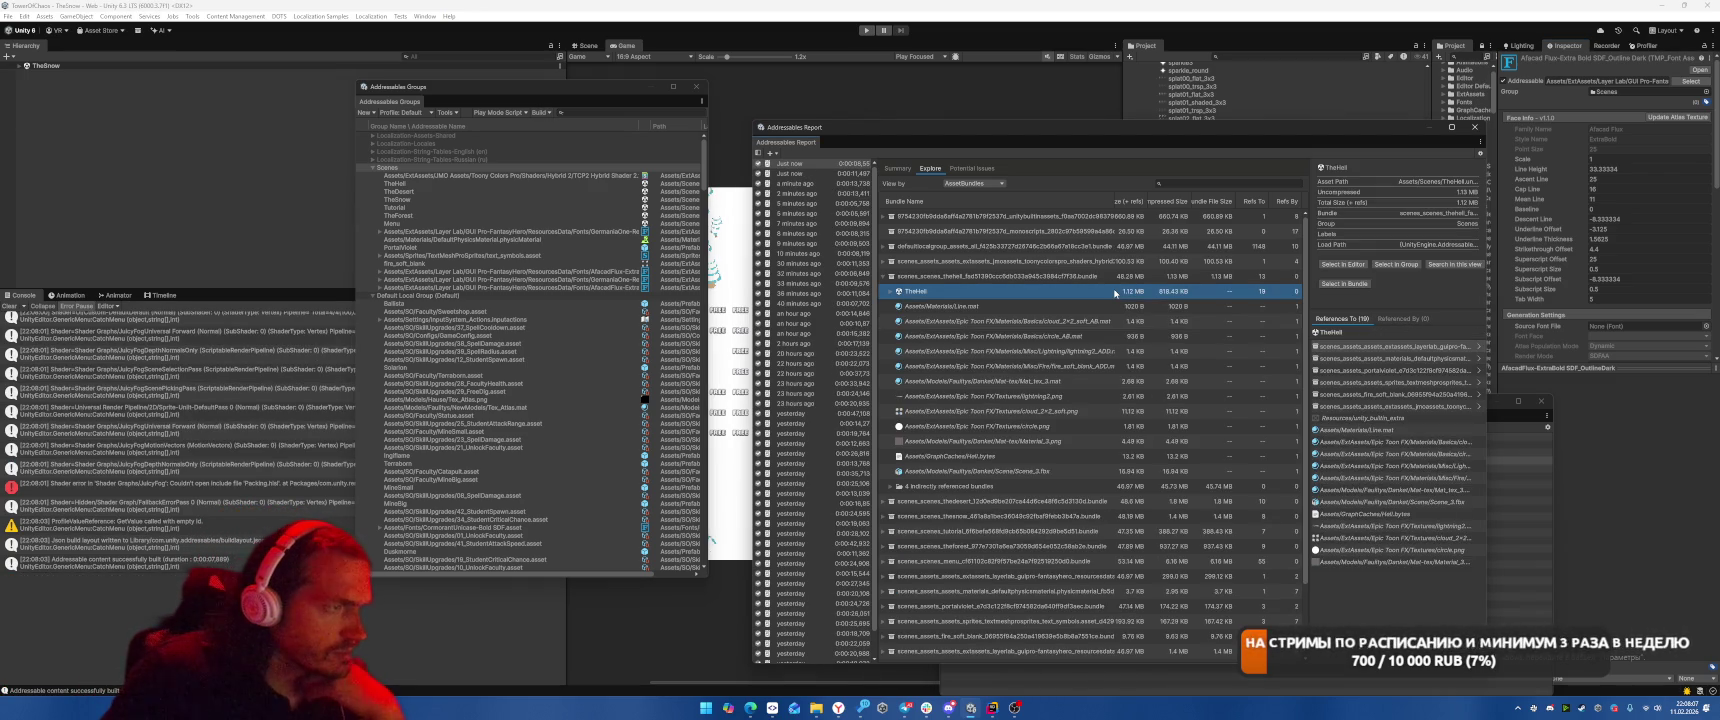
key("Down")
key("Down")
key("Down")
key("Down")
key("Down")
key("Down")
key("Down")
key("Down")
key("Down")
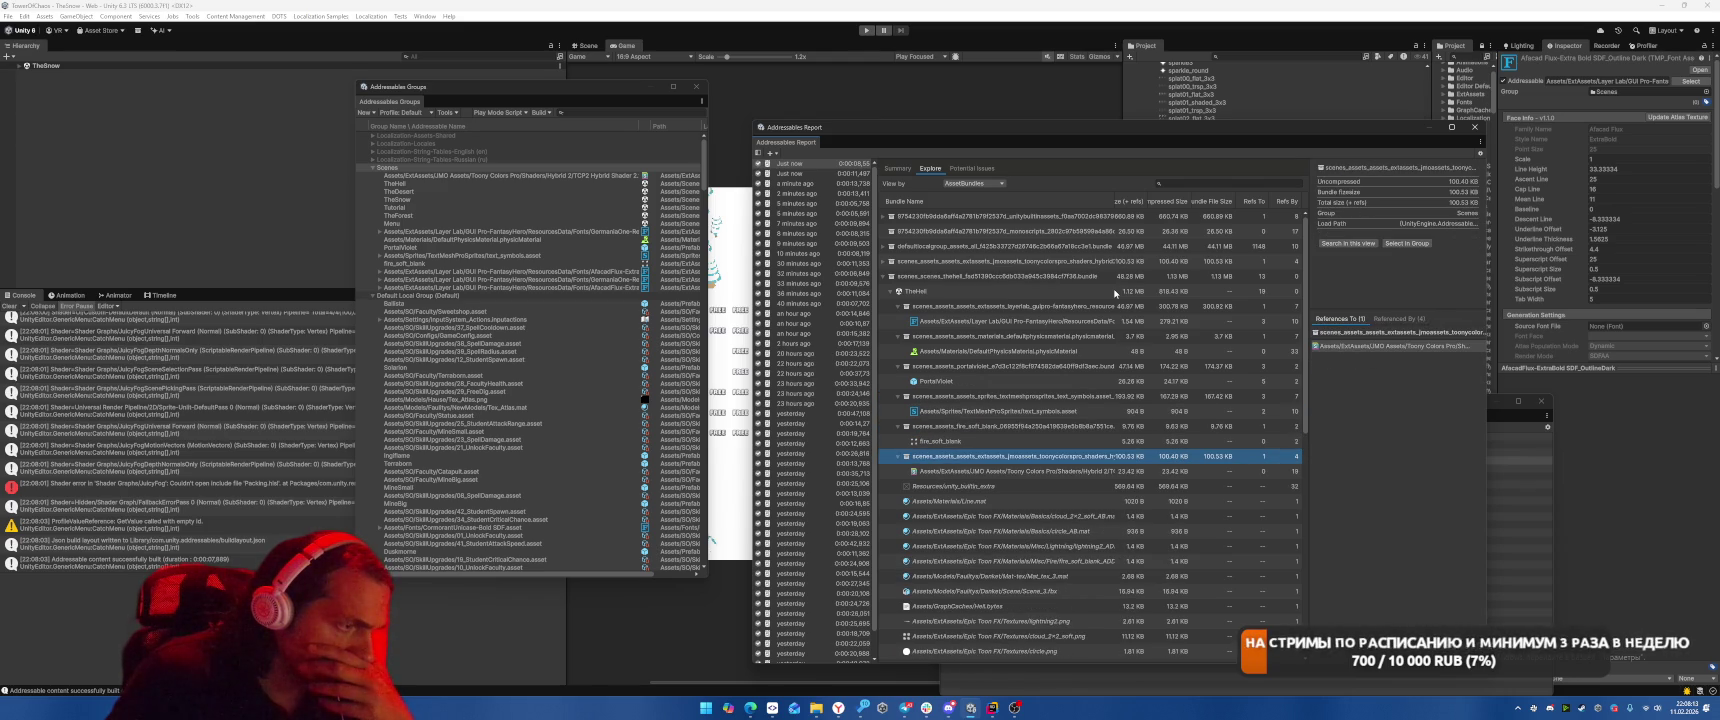
scroll(1076, 438, "down", 5)
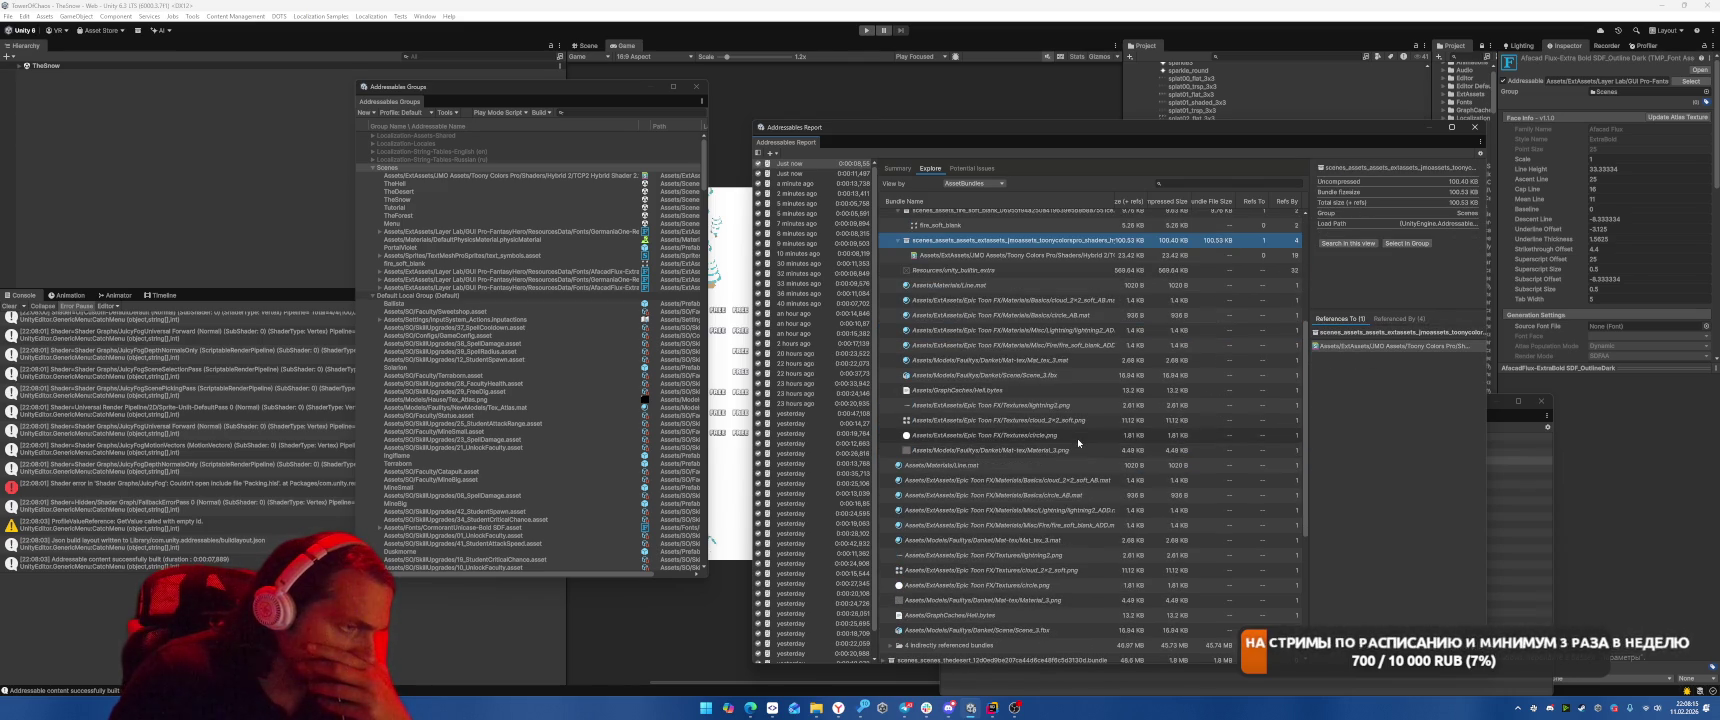
scroll(1024, 459, "up", 5)
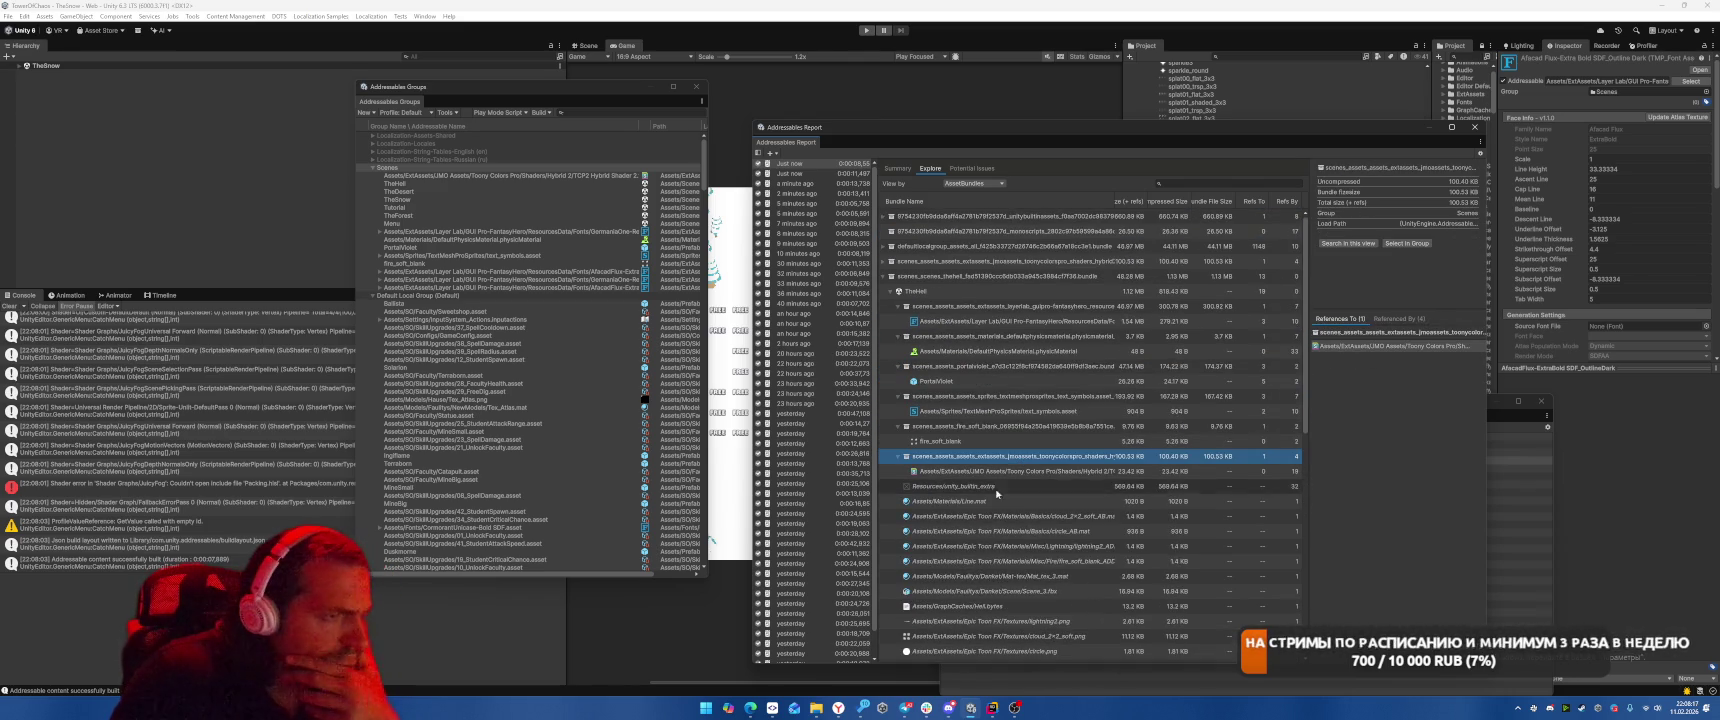
left_click(899, 170)
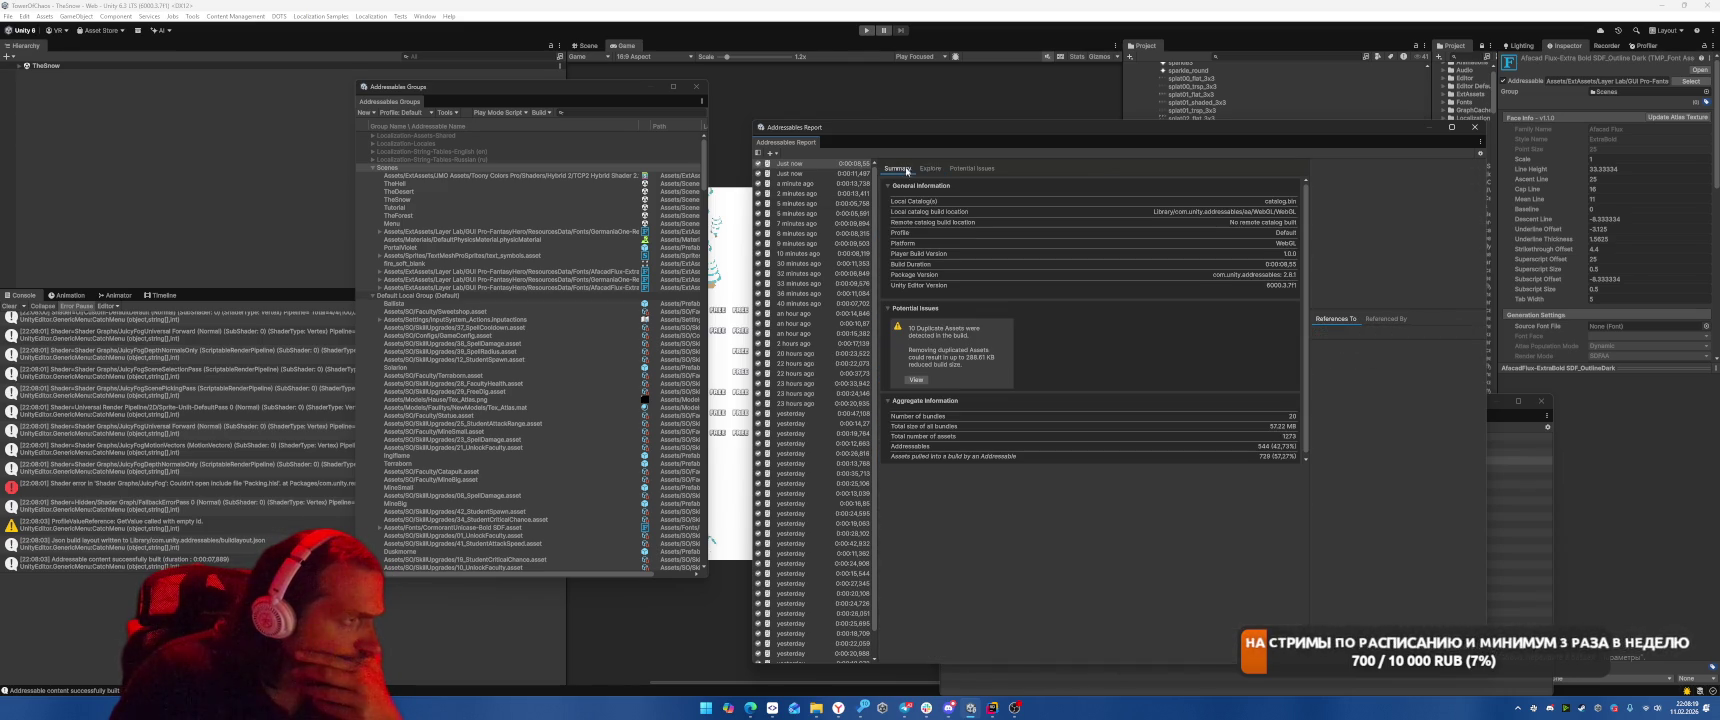
Compare the 2- and 5-minute-old builds, return to the latest, and widen Bundle Name.
left_click(817, 181)
left_click(810, 194)
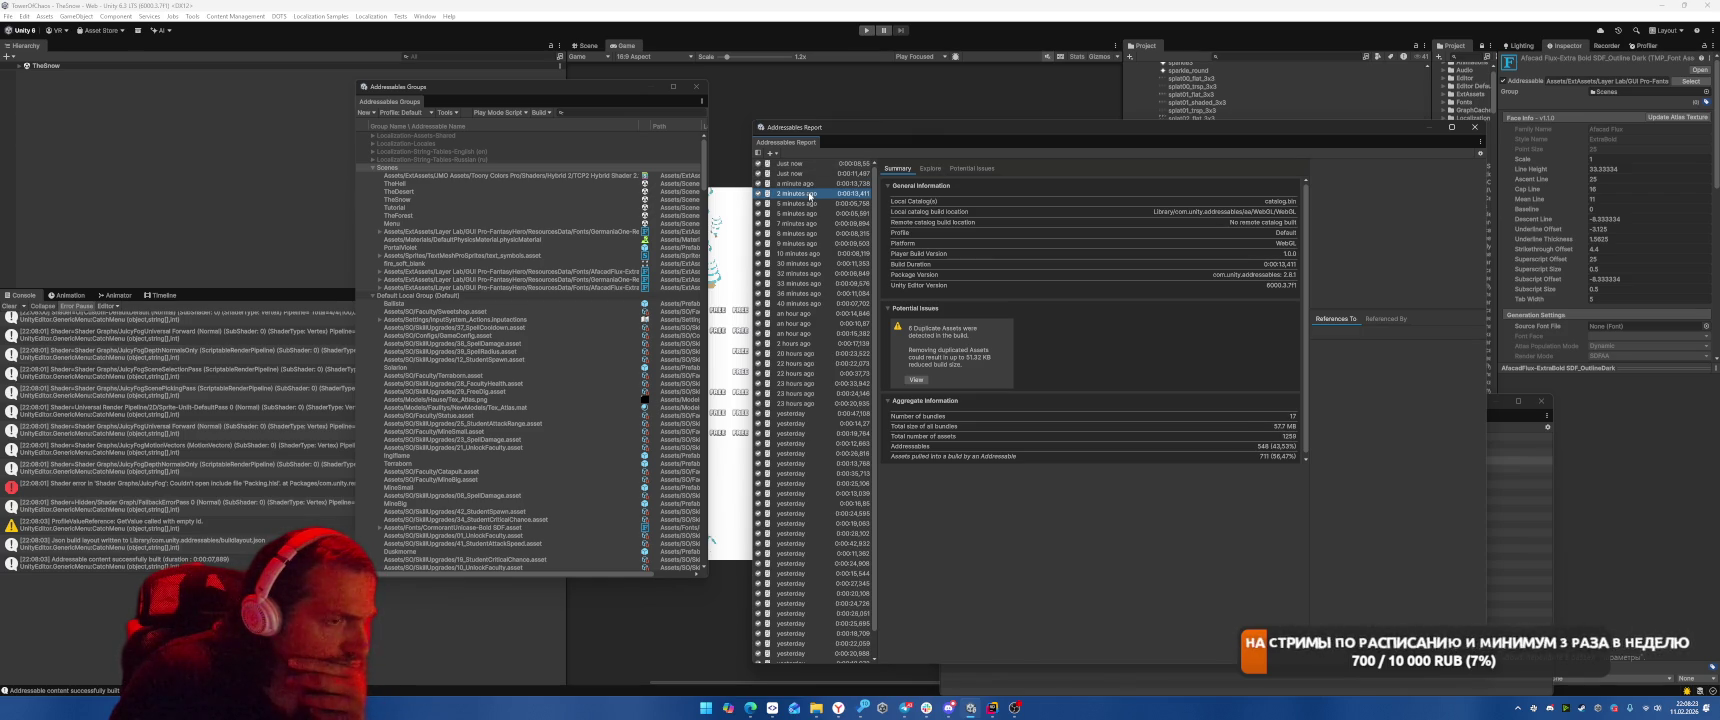
left_click(811, 204)
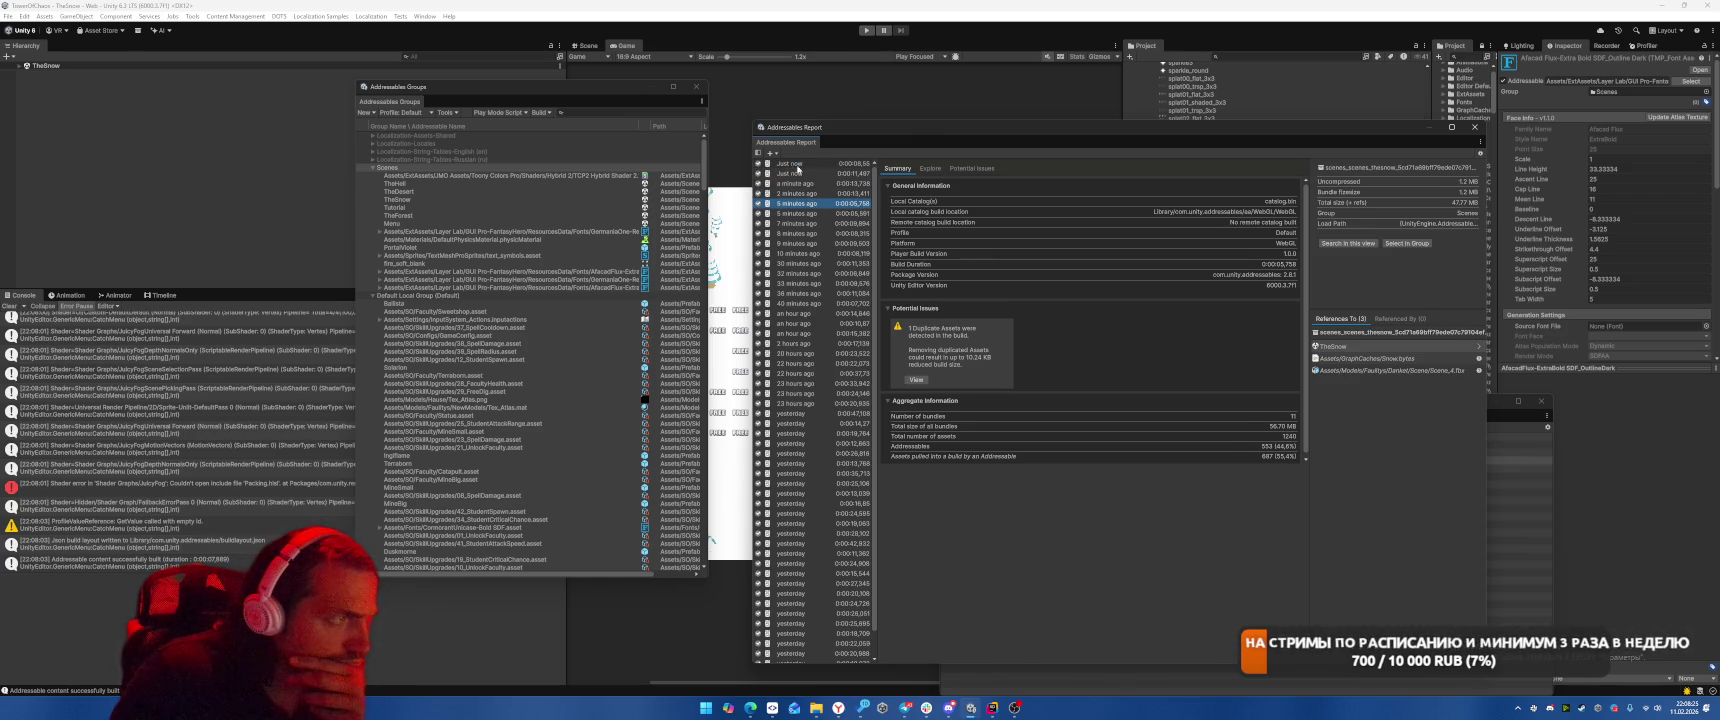
left_click(790, 165)
left_click(930, 169)
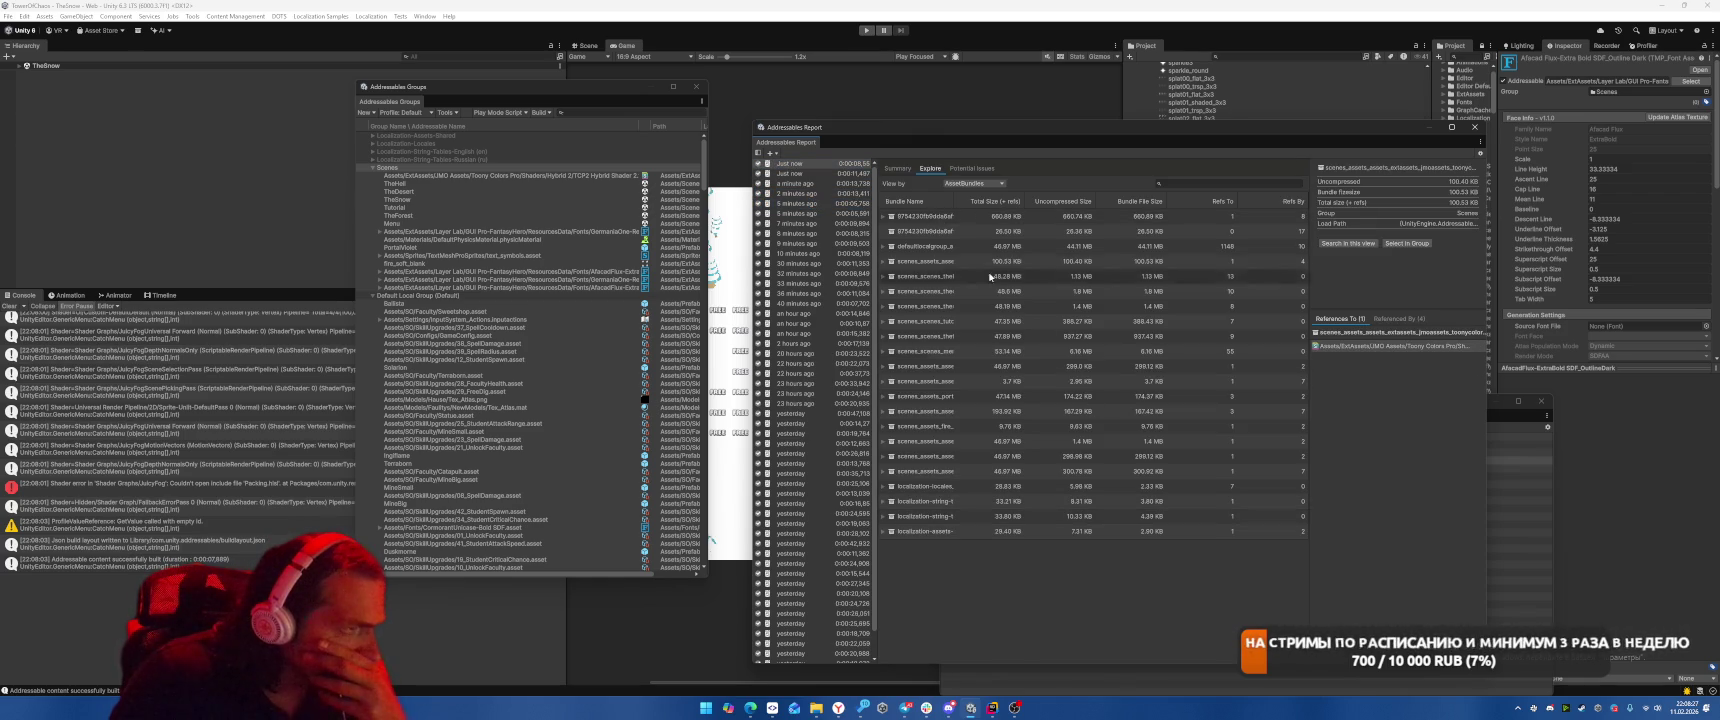
left_click_drag(965, 202, 1041, 208)
Expand scenes_scenes_thehell to list its assets and indirectly referenced bundles, selecting defaultlocalgroup.
left_click(1110, 276)
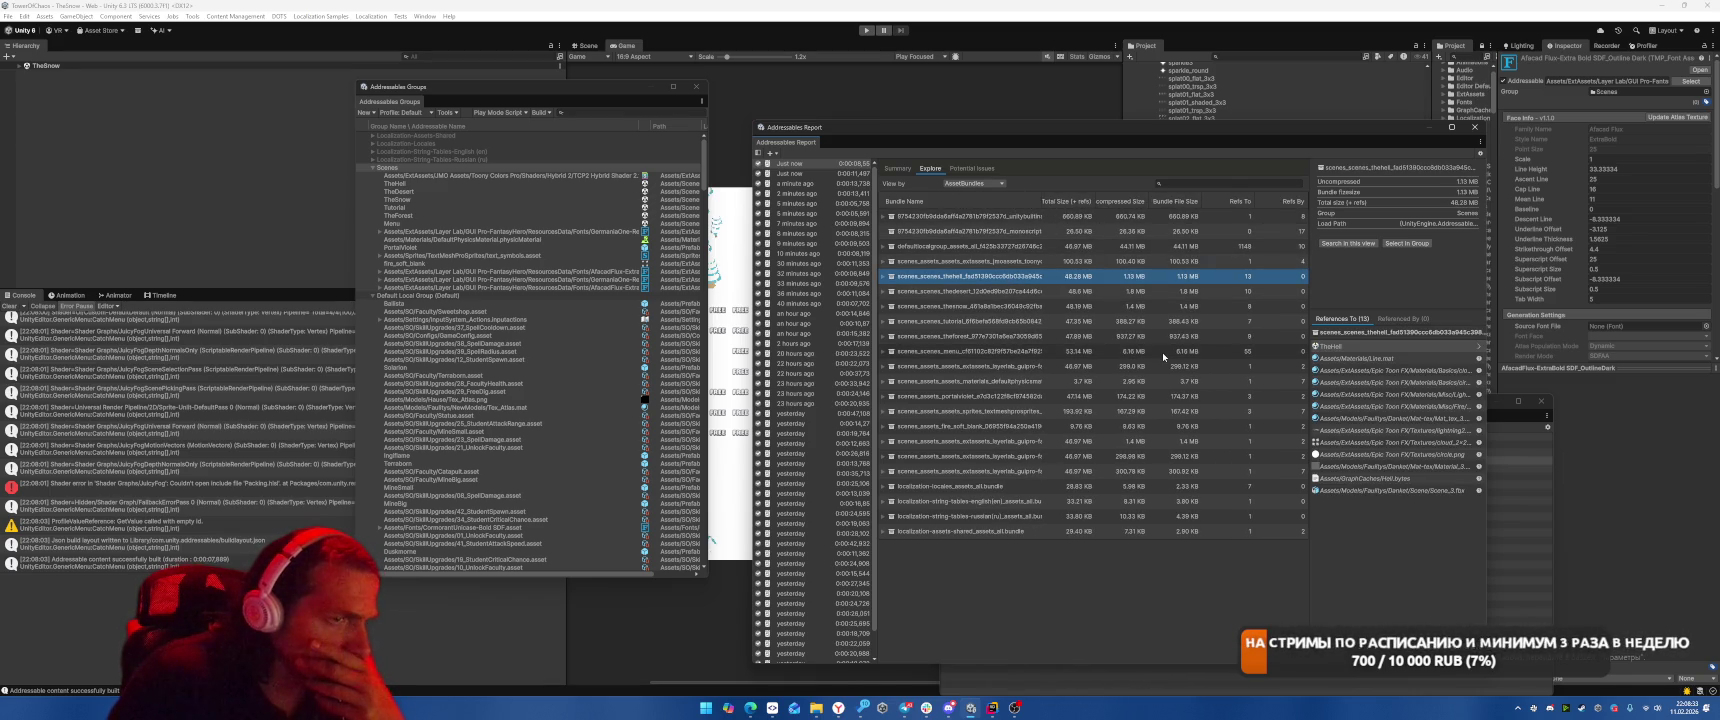
key("Right")
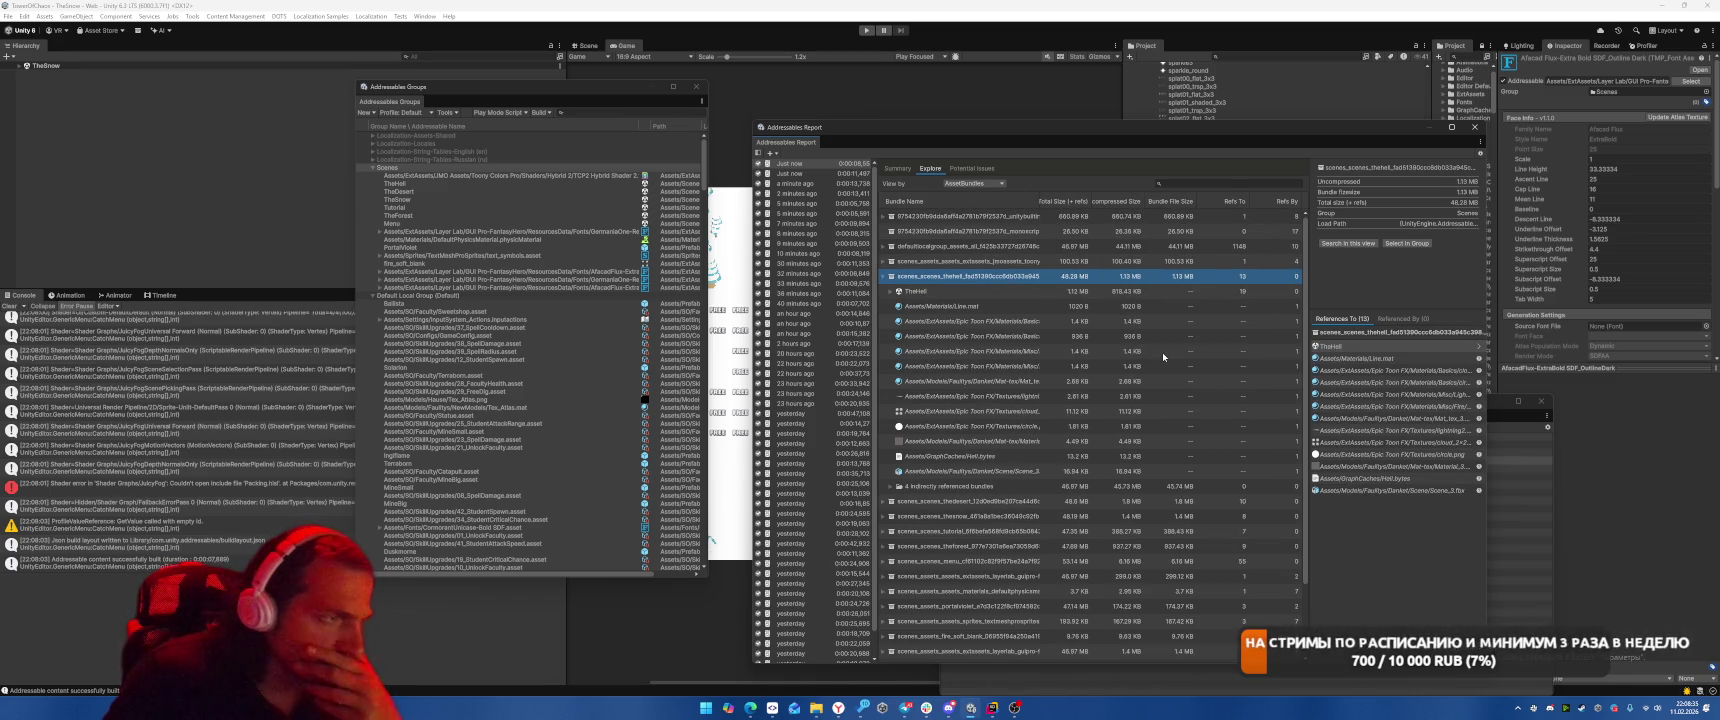
key("Down")
key("Up")
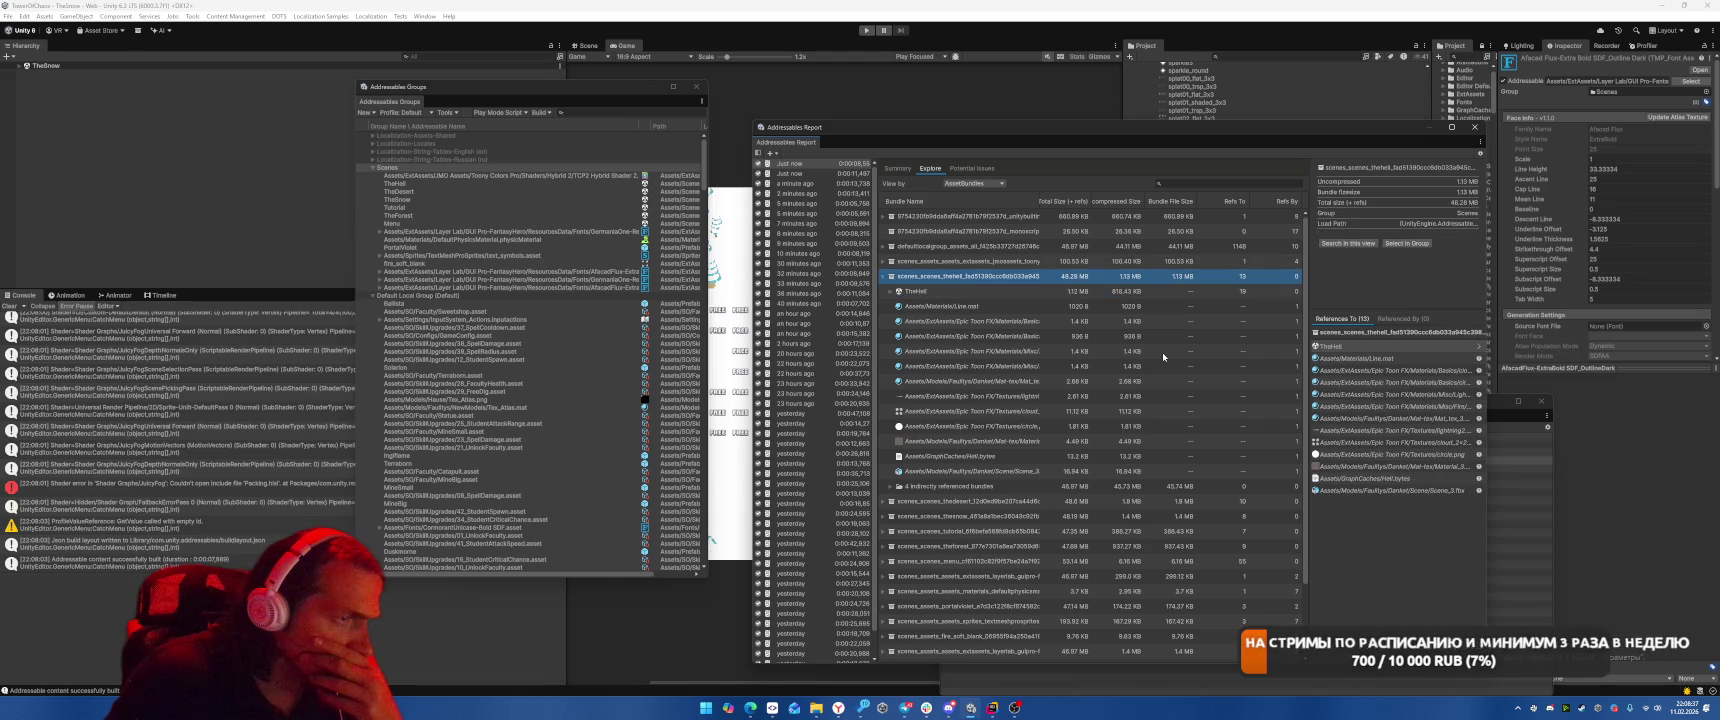
key("Down")
key("Down")
key("Down")
key("Down")
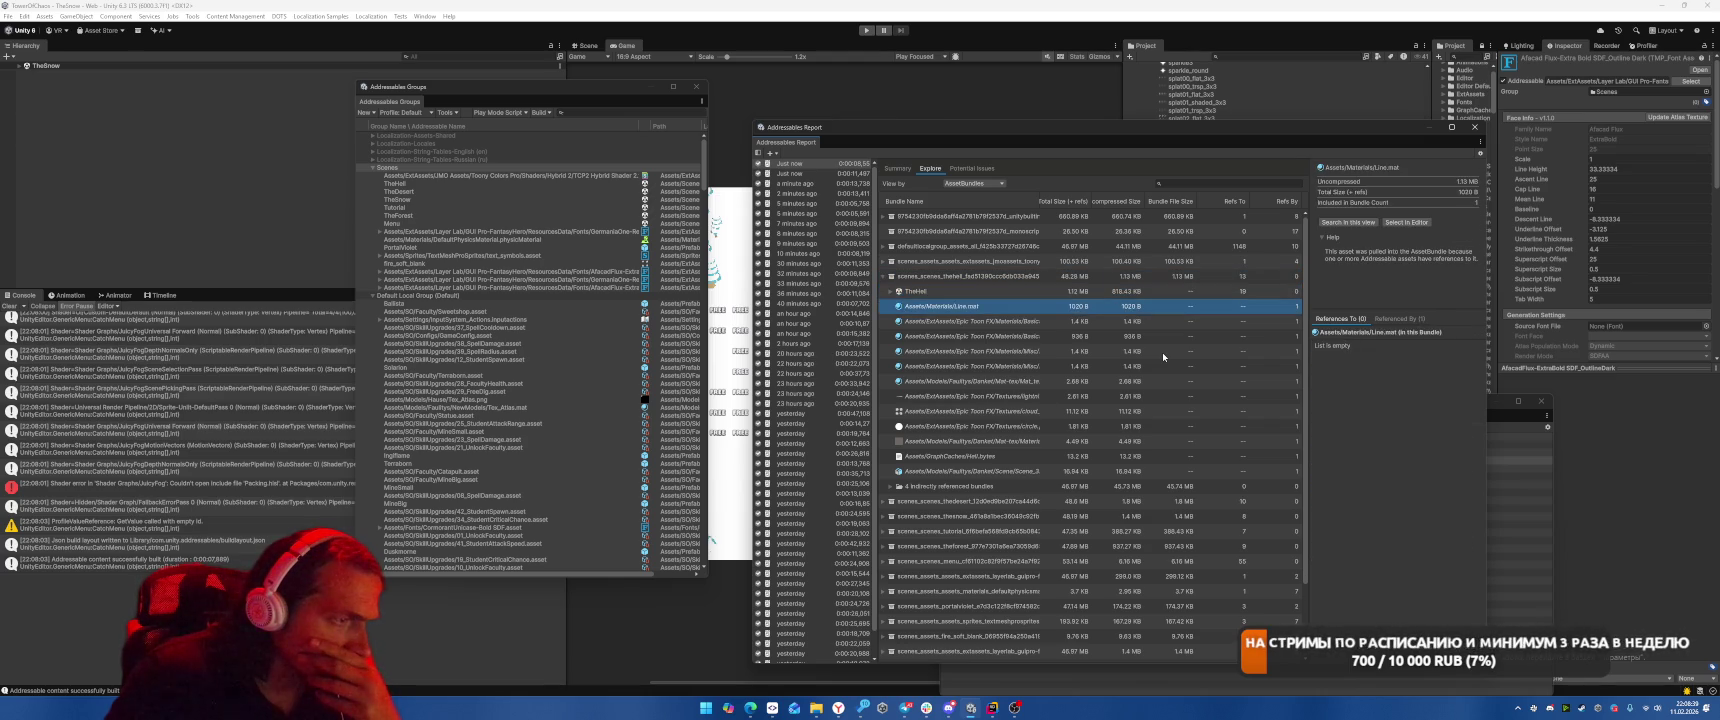
key("Up")
key("Up")
key("Right")
key("Down")
key("Down")
key("Down")
key("Up")
key("Up")
key("Up")
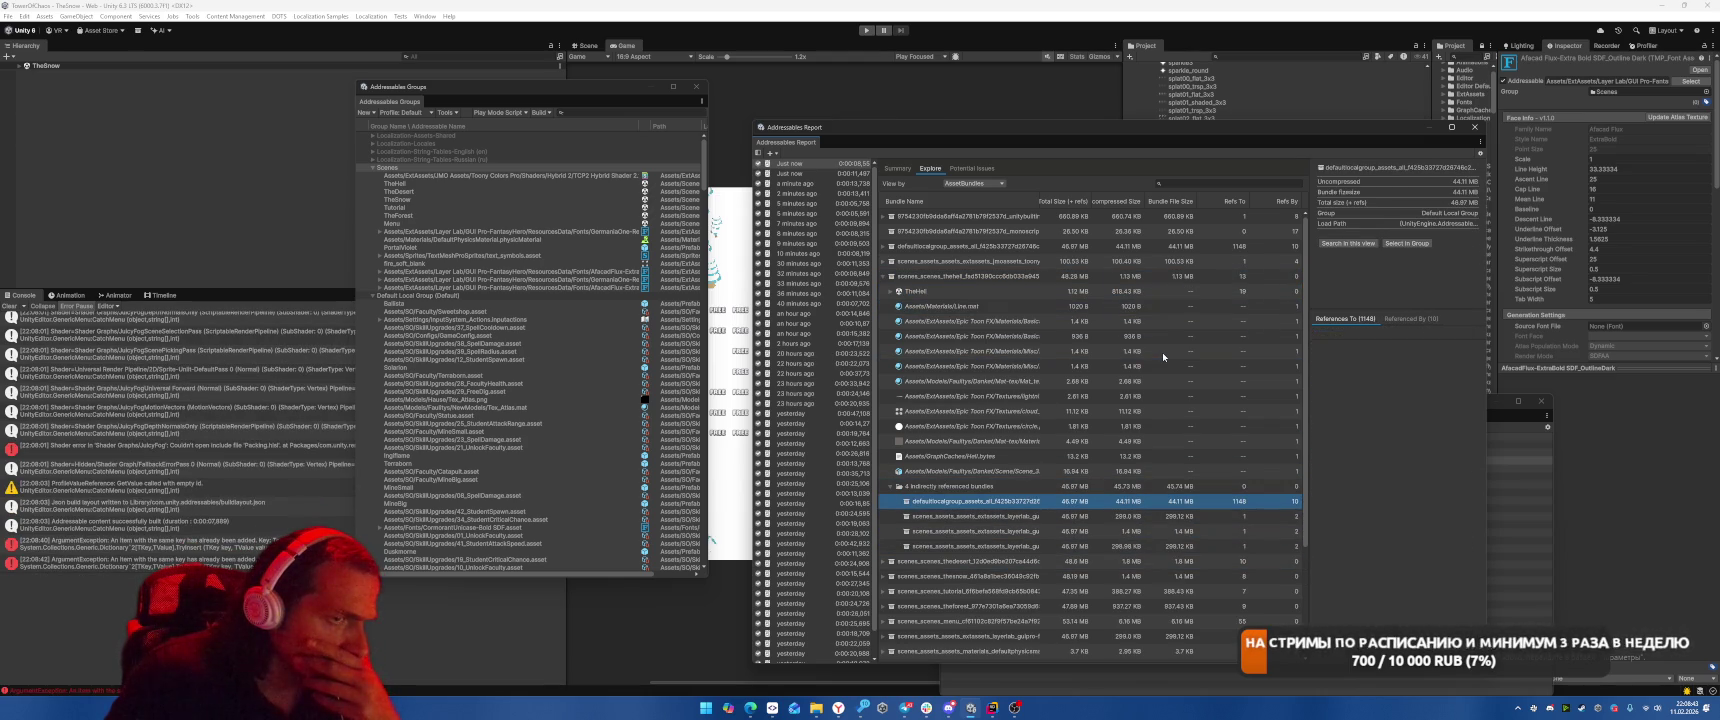
Enlarge the report and check which bundles reference defaultlocalgroup.
left_click(1405, 318)
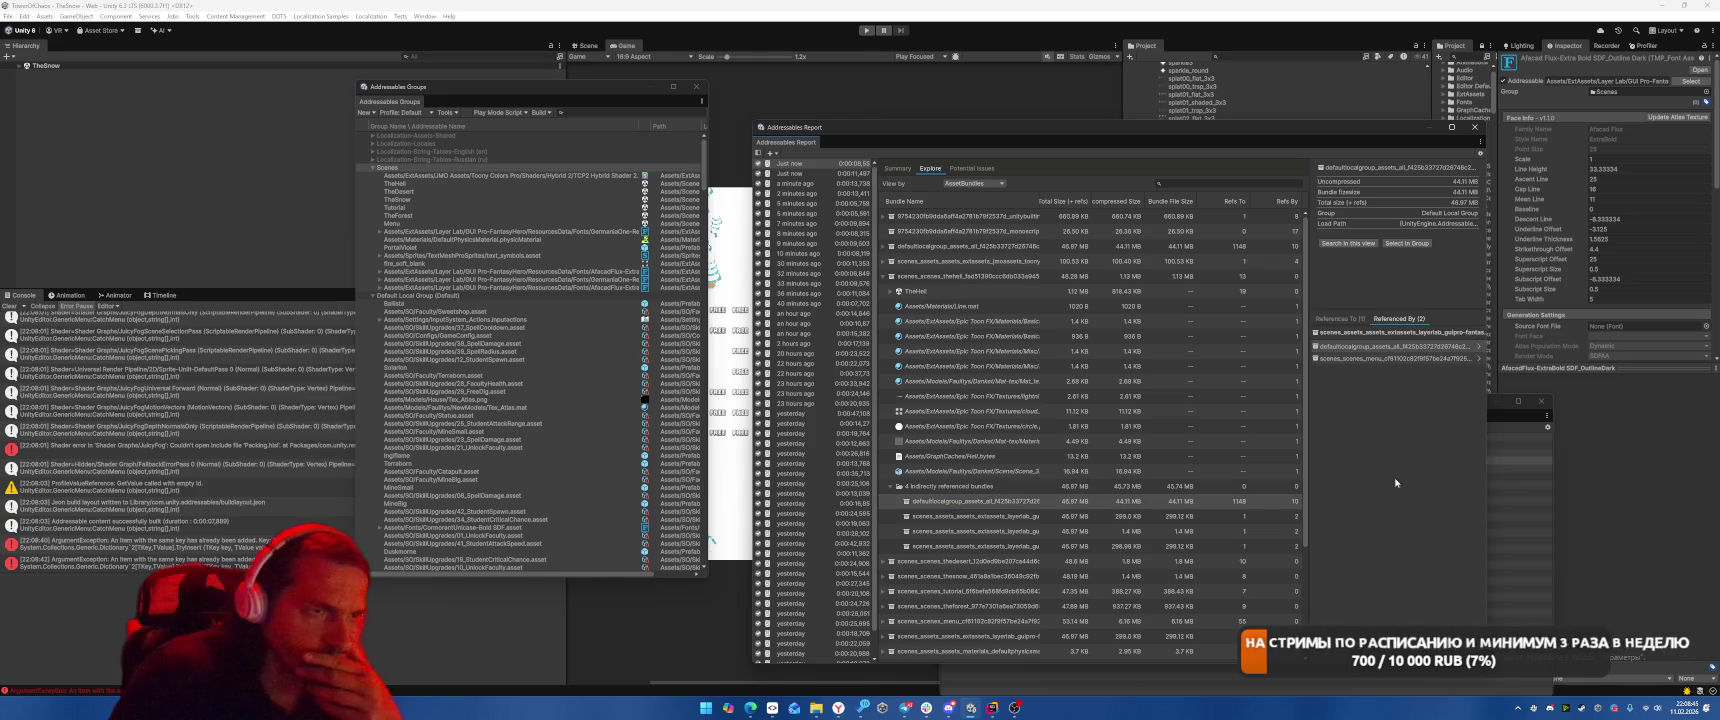
left_click_drag(1486, 388, 1597, 388)
mouse_move(1310, 388)
left_mouse_down()
mouse_move(1221, 384)
mouse_move(1469, 378)
mouse_move(1375, 384)
mouse_move(1390, 386)
left_mouse_up()
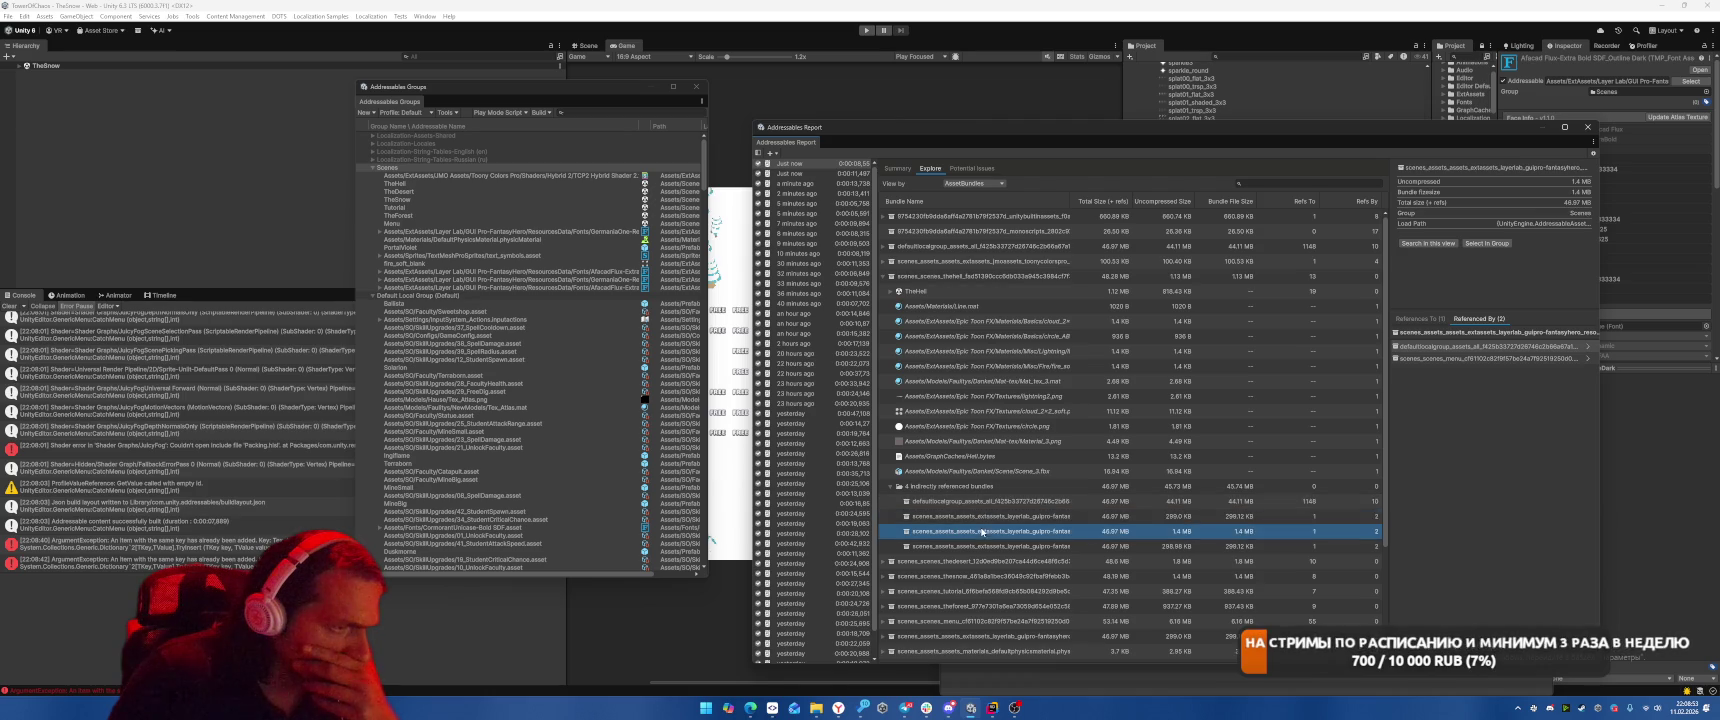
left_click(985, 503)
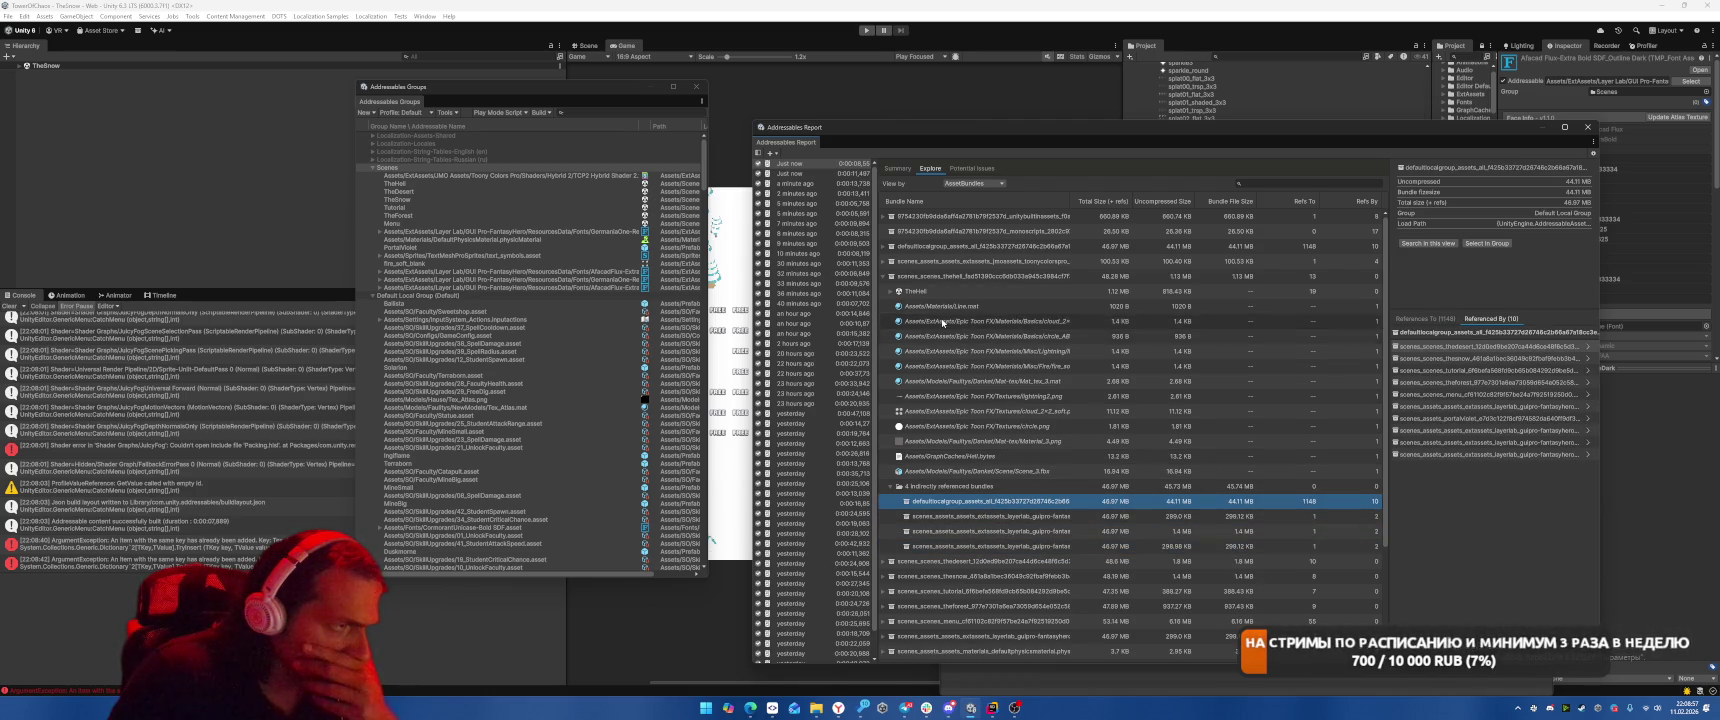
Expand TheHell and all six of its dependency bundles, then inspect text_symbols.asset.
left_click(890, 292)
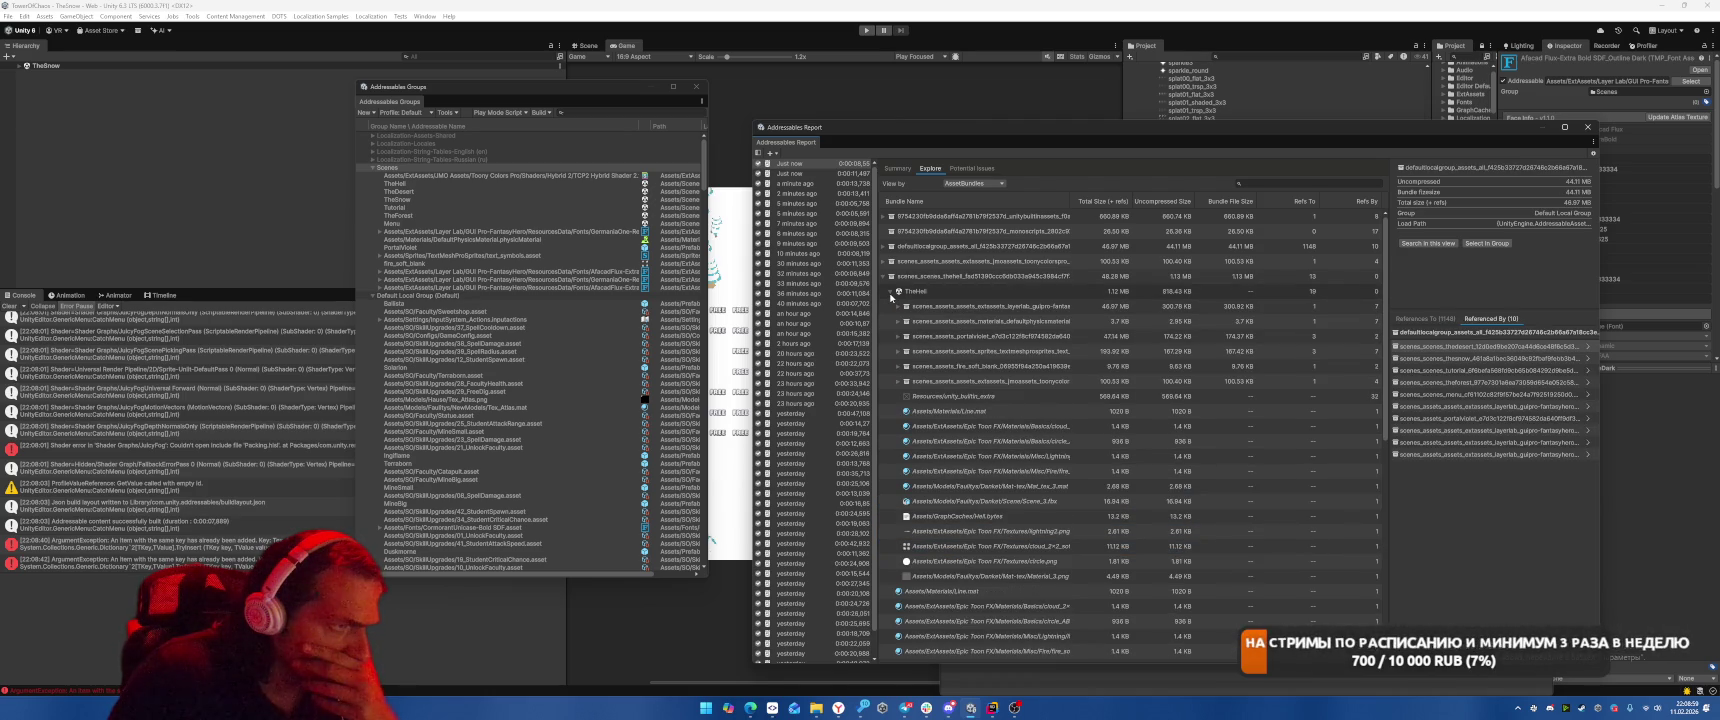
left_click(898, 381)
left_click(898, 366)
left_click(898, 351)
left_click(898, 336)
left_click(898, 322)
left_click(897, 307)
left_click(985, 411)
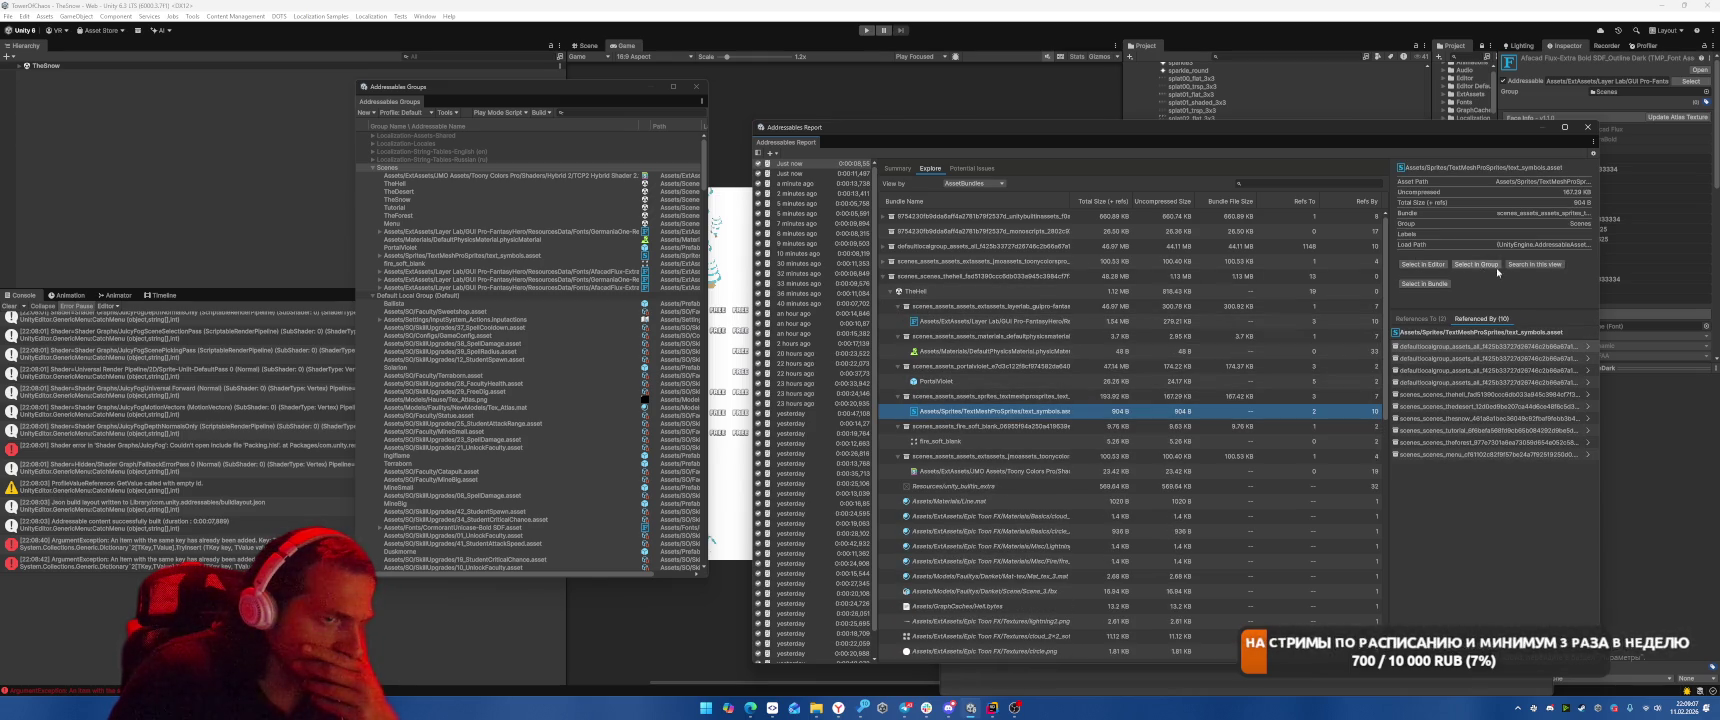
Filter the report to text_symbols.asset and expand defaultlocalgroup > GameConfig.asset down to its sprites bundle.
left_click(1534, 264)
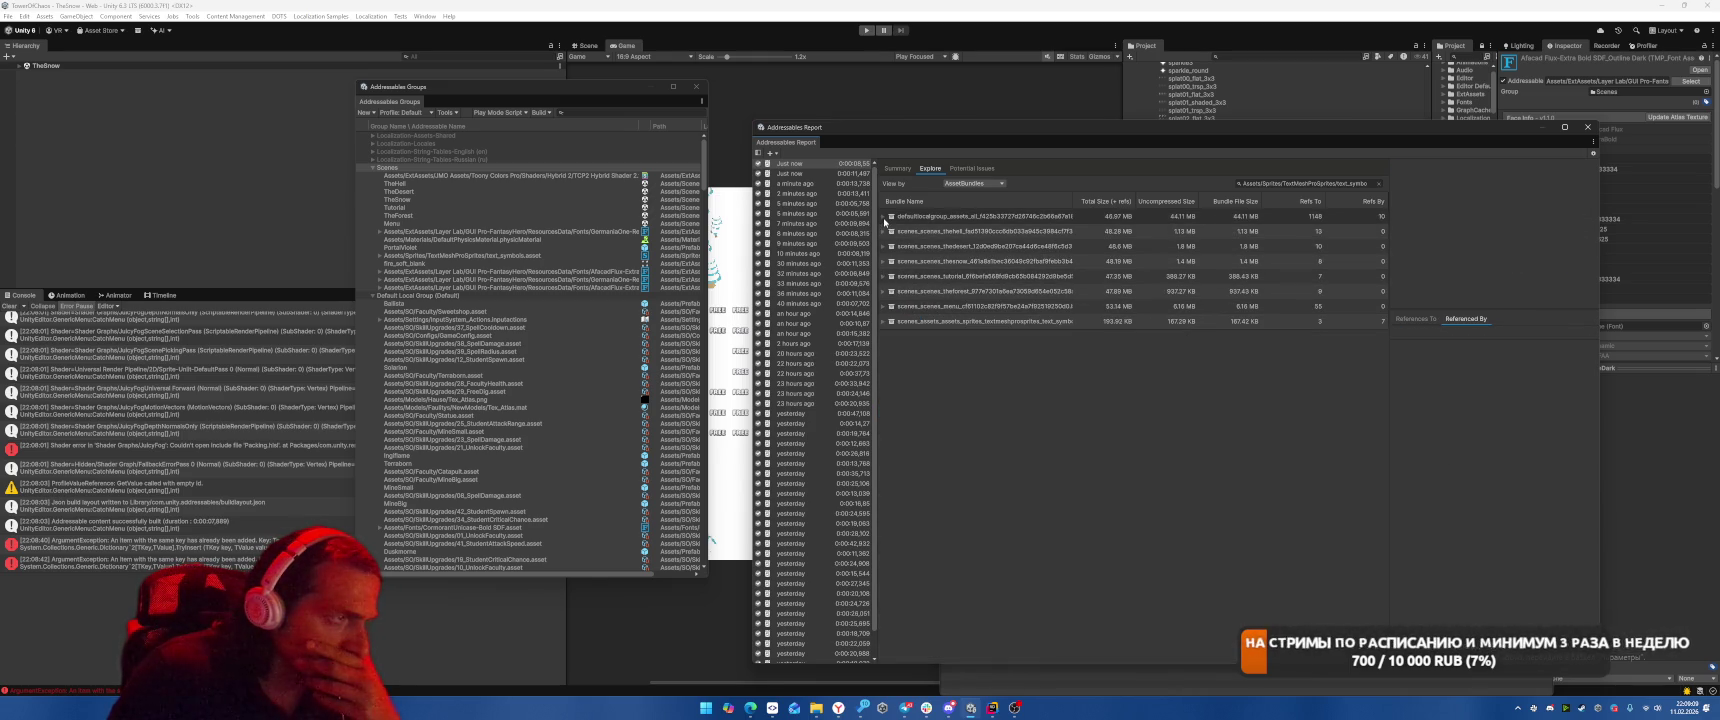
left_click(884, 217)
left_click(891, 231)
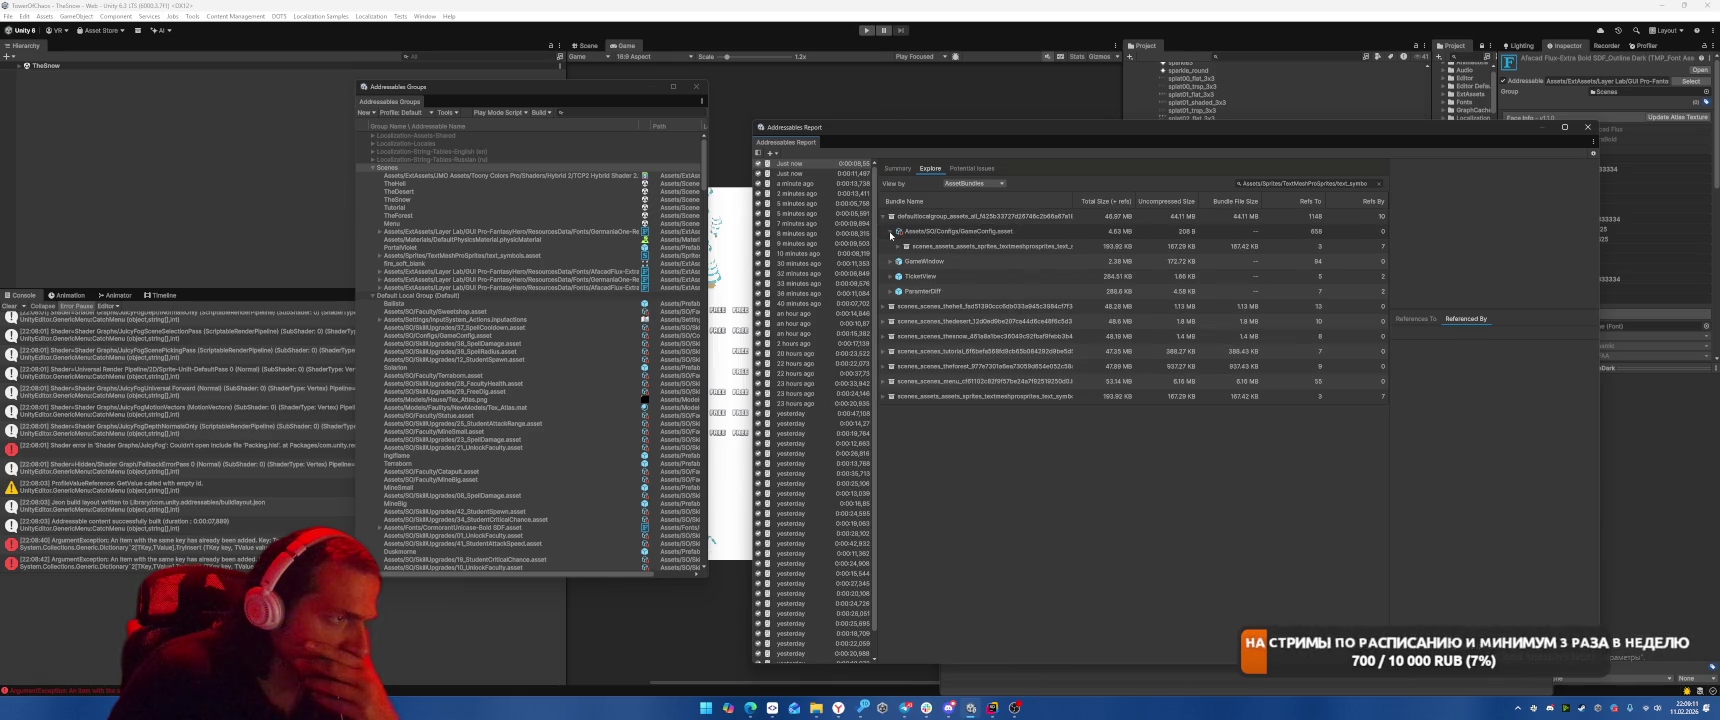
left_click(897, 247)
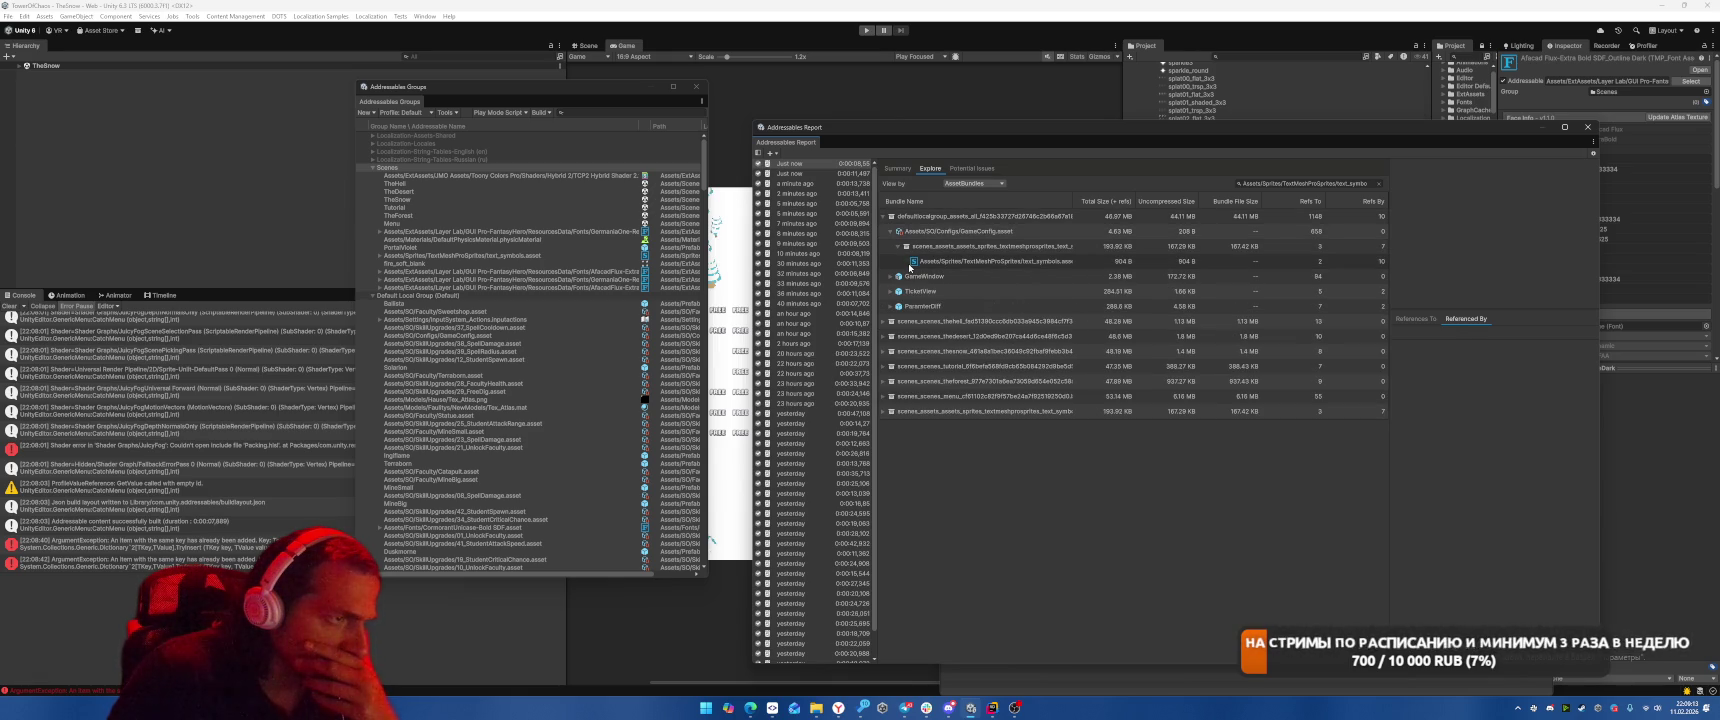
left_click(884, 411)
left_click(900, 426)
left_click(891, 426)
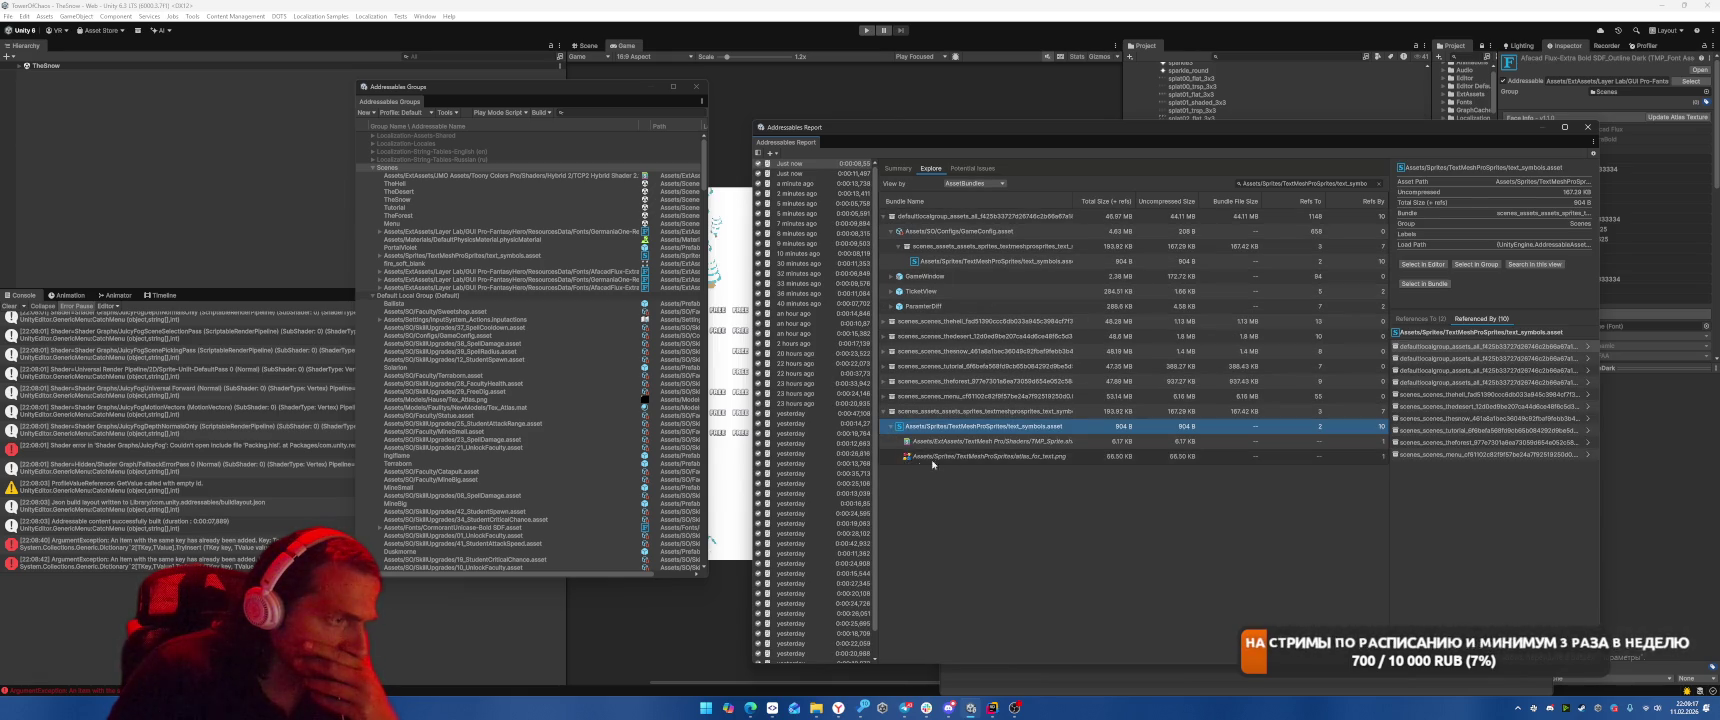
left_click(975, 411)
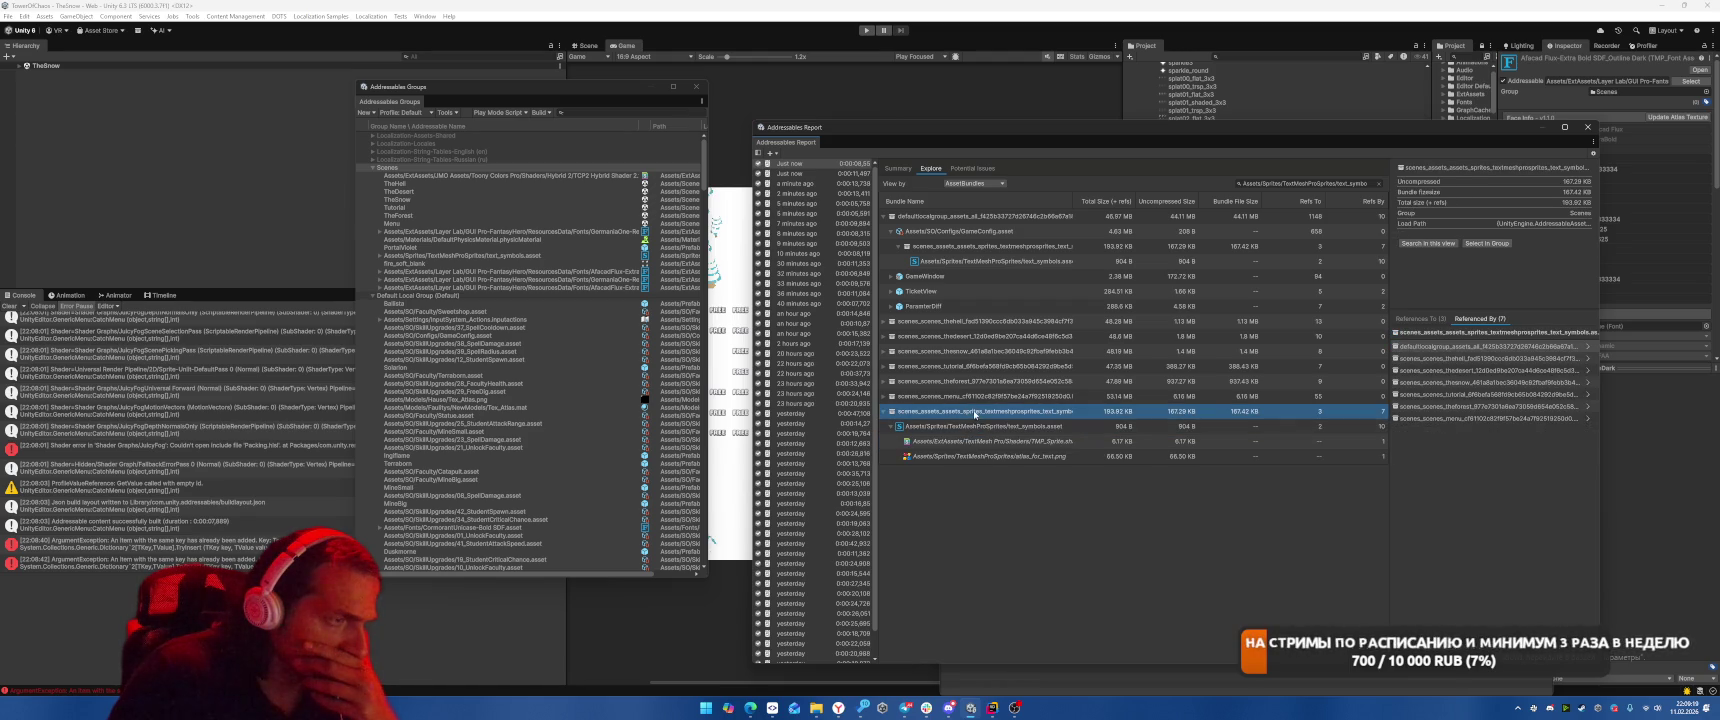
Expand the thehell bundle's nested dependency and check which bundles reference GameConfig.asset.
left_click(884, 323)
left_click(893, 337)
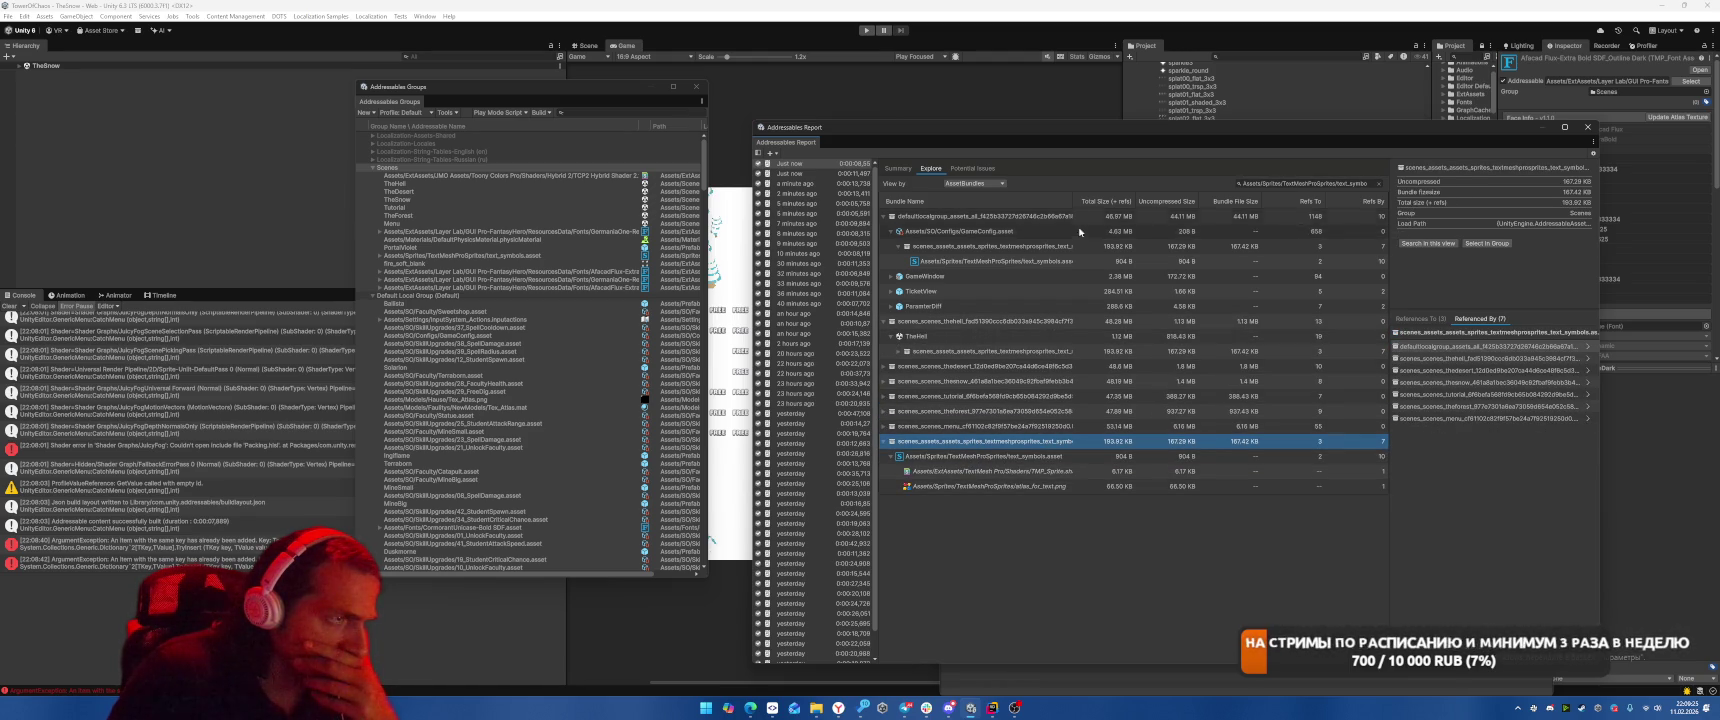
left_click(971, 258)
left_click(973, 231)
left_click(972, 259)
left_click(975, 232)
key("Up")
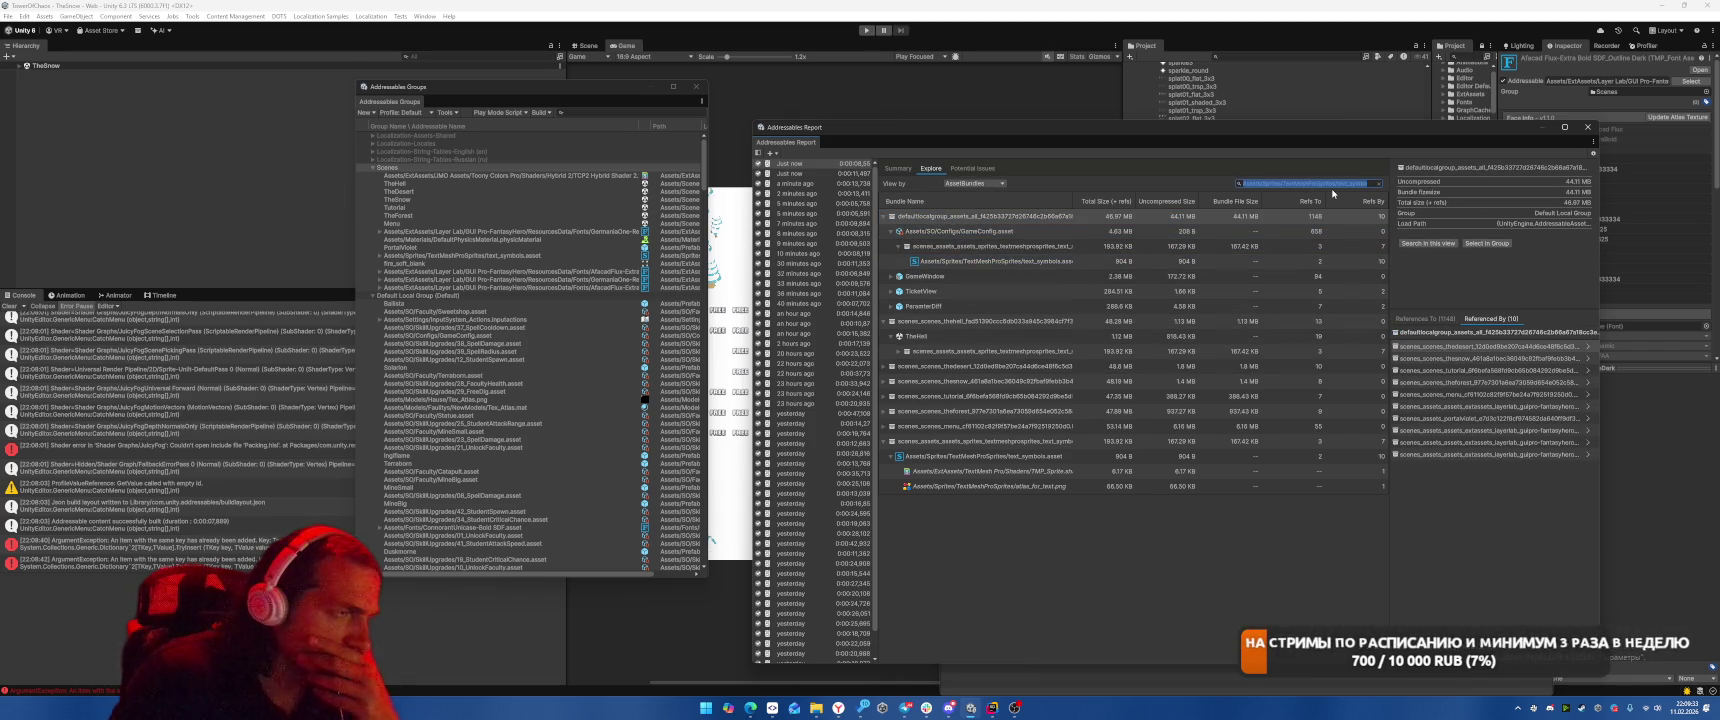
Clear the search filter and browse, then collapse, TheHell bundle's dependency bundles.
key("BackSpace")
left_click(1169, 306)
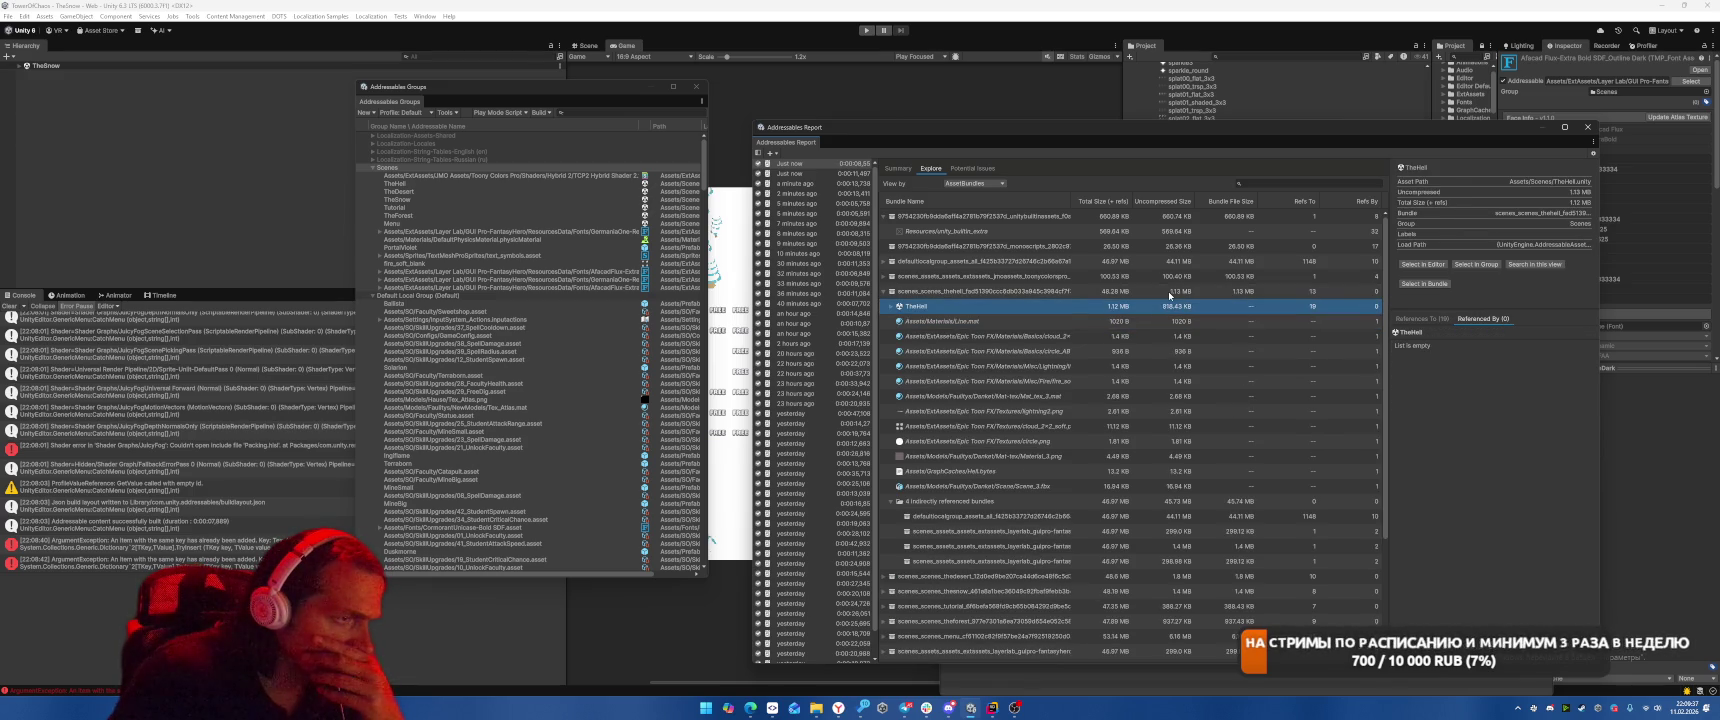
key("Down")
key("Down")
key("Down")
key("Down")
key("Down")
key("Down")
key("Left")
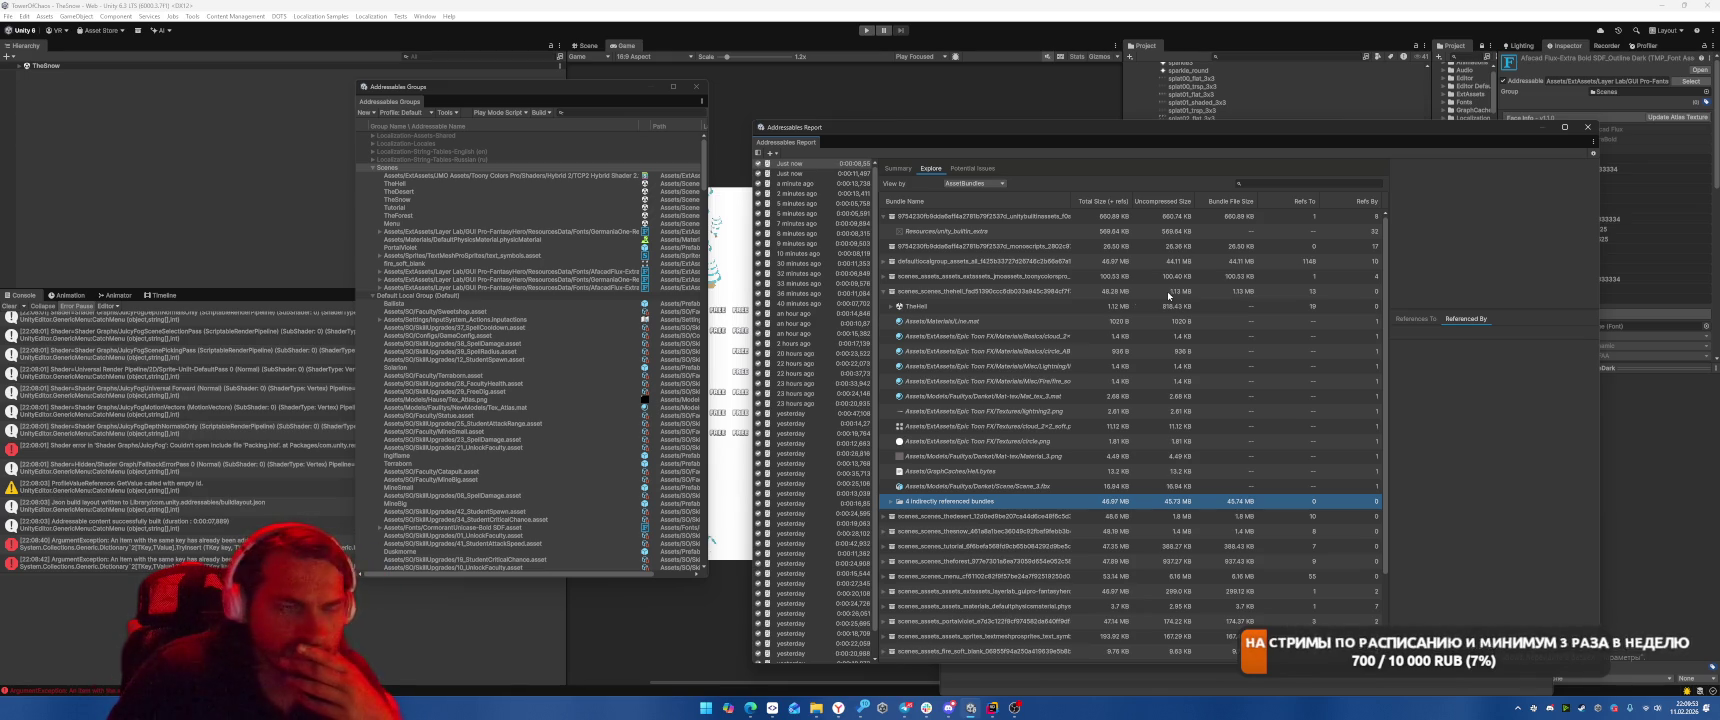
left_click(890, 309)
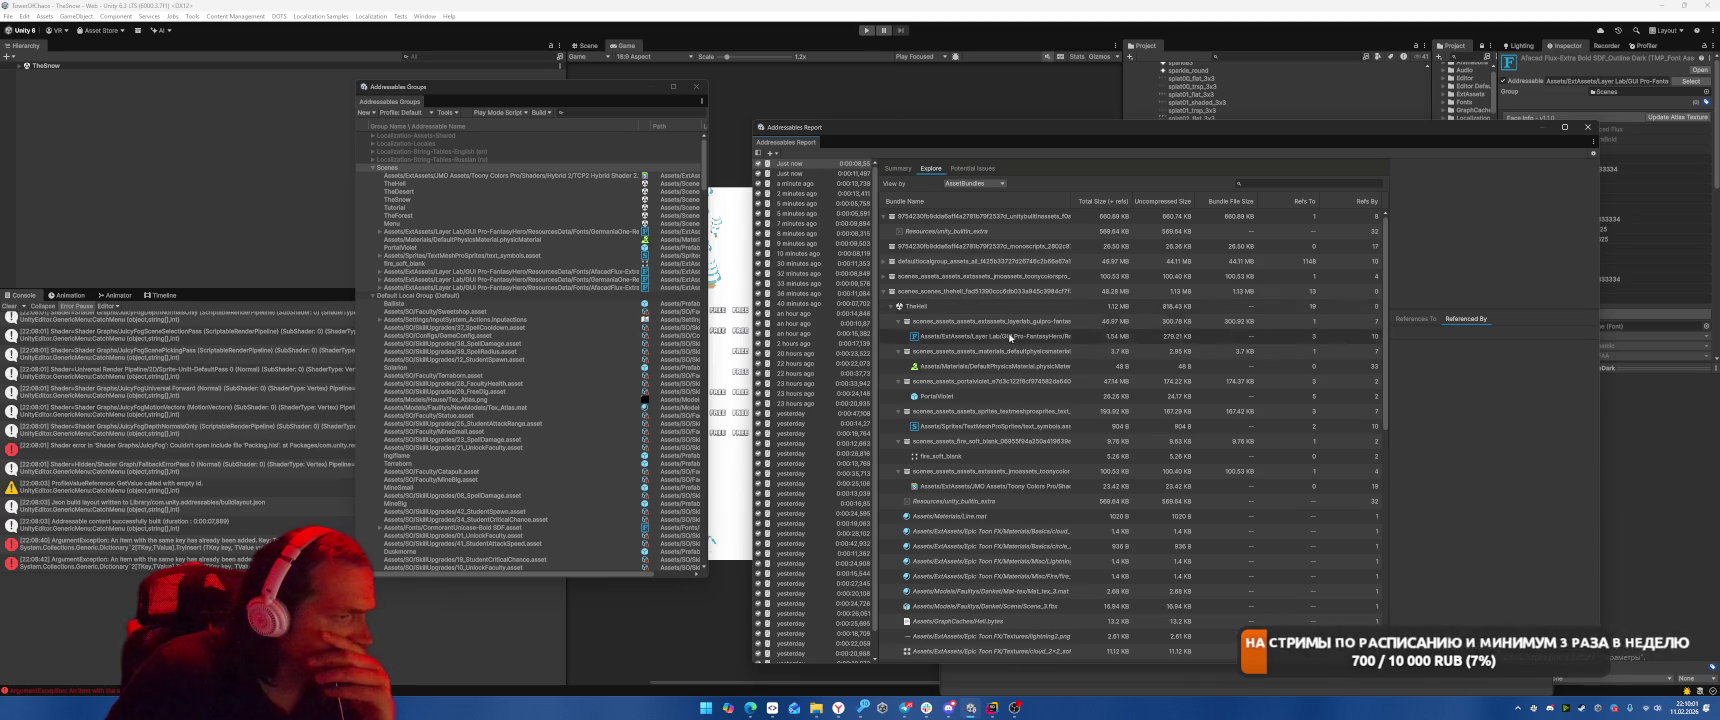
scroll(1008, 289, "down", 3)
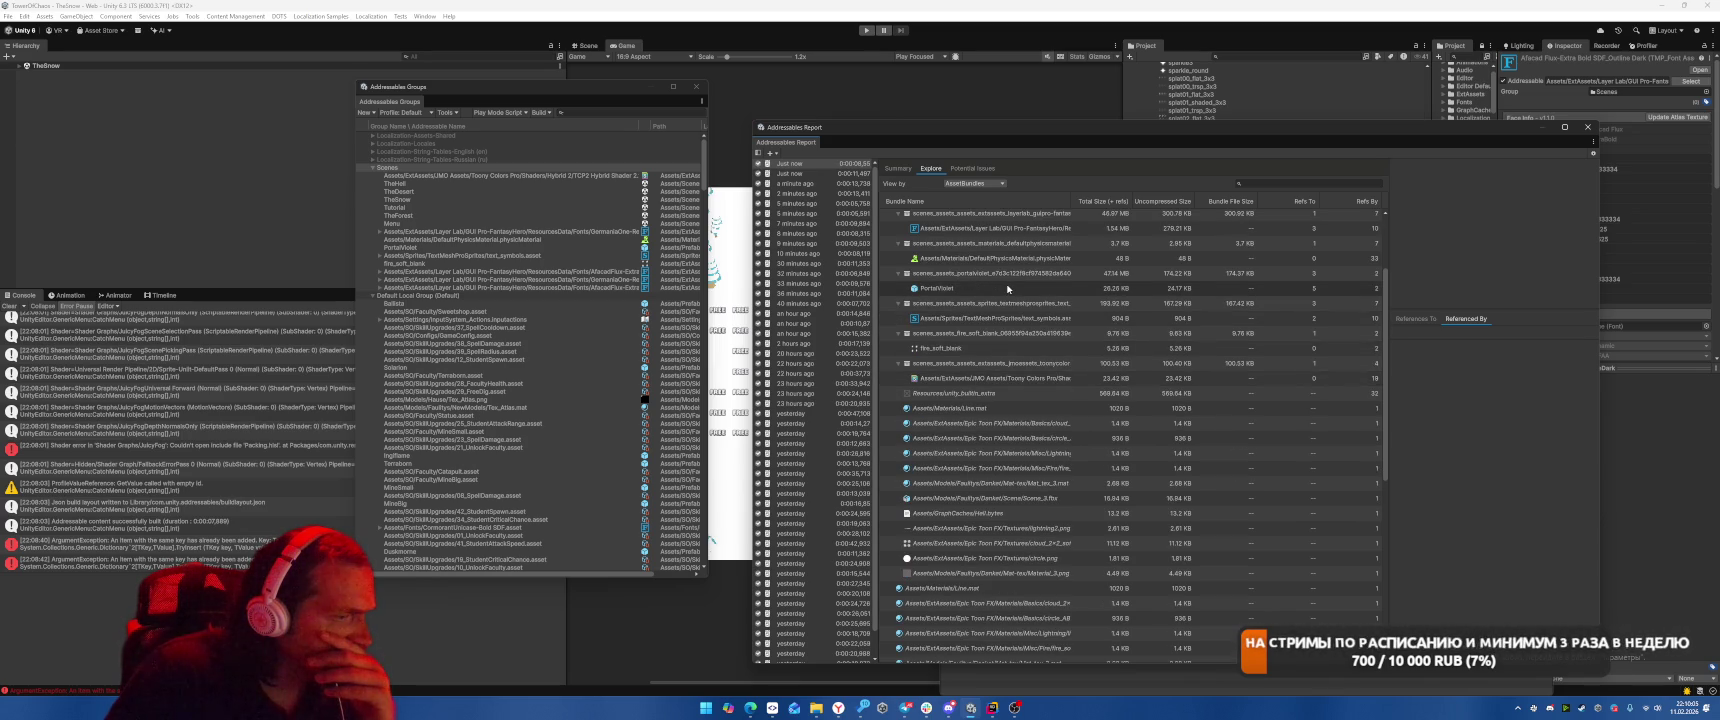
left_click(897, 303)
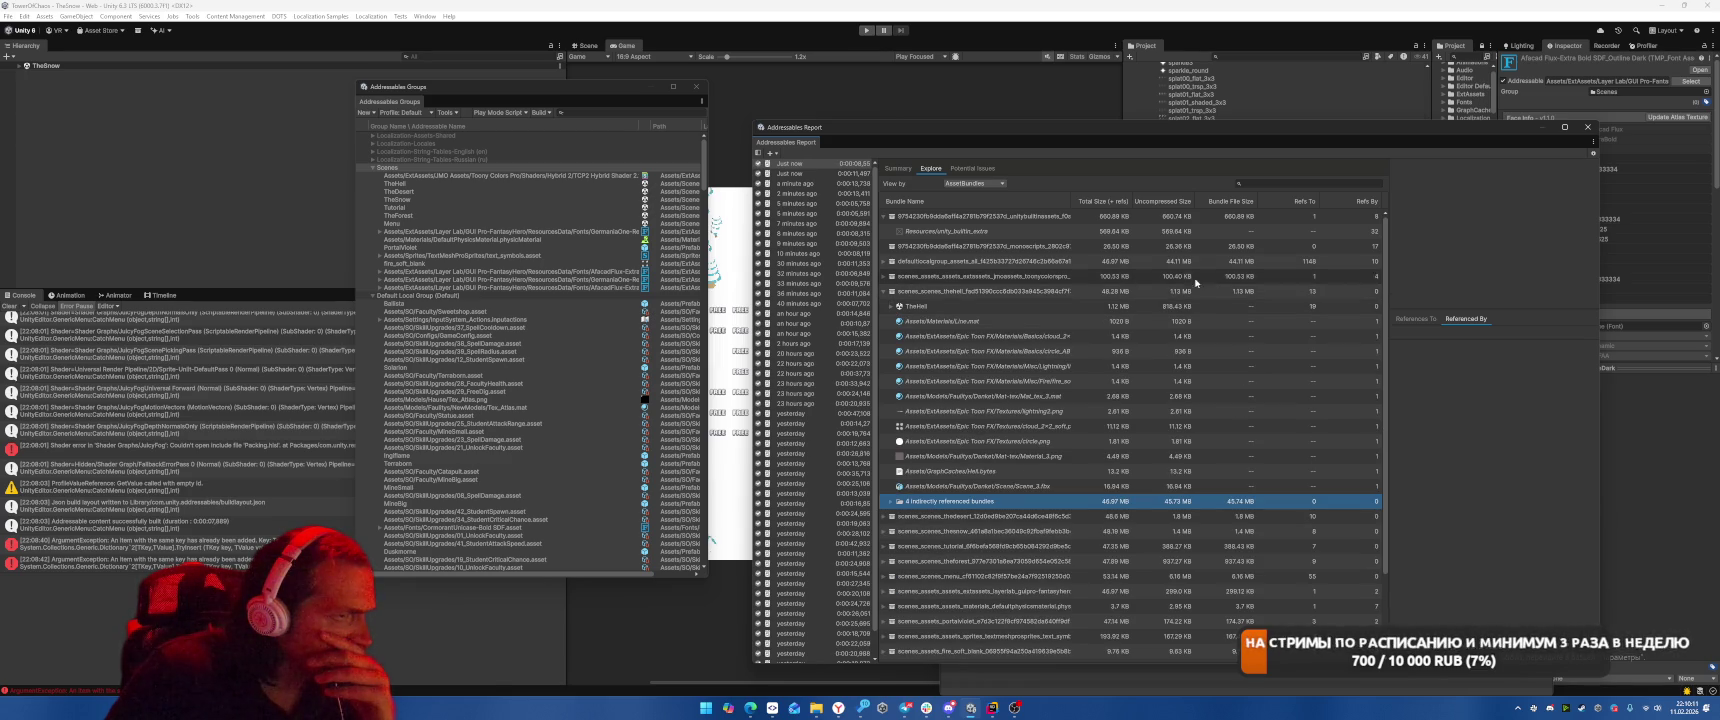
left_click(893, 291)
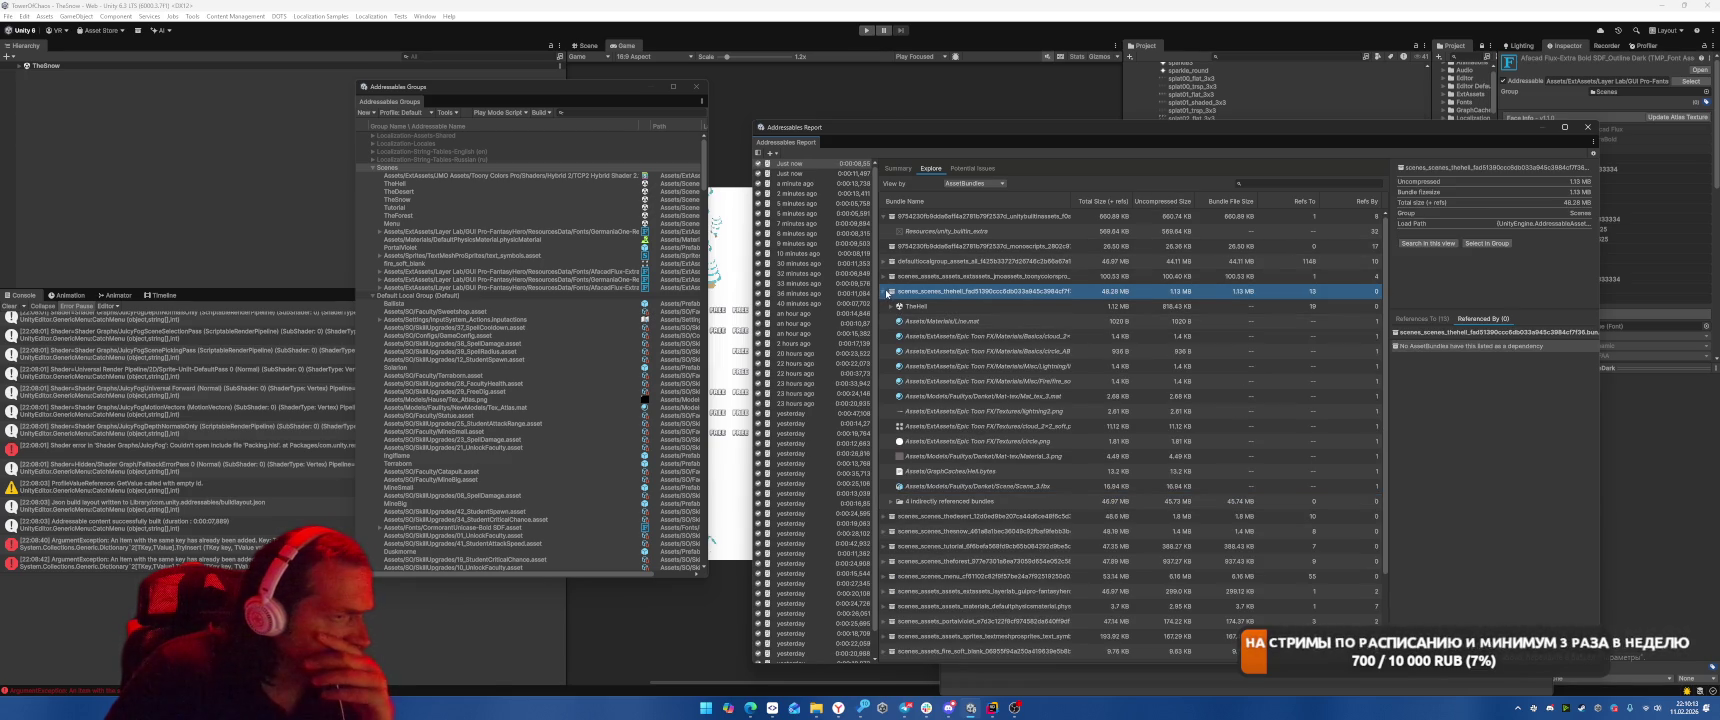
Sort bundles by Uncompressed Size, then Total Size, and expand scenes_scenes_menu's dependencies.
left_click(1184, 202)
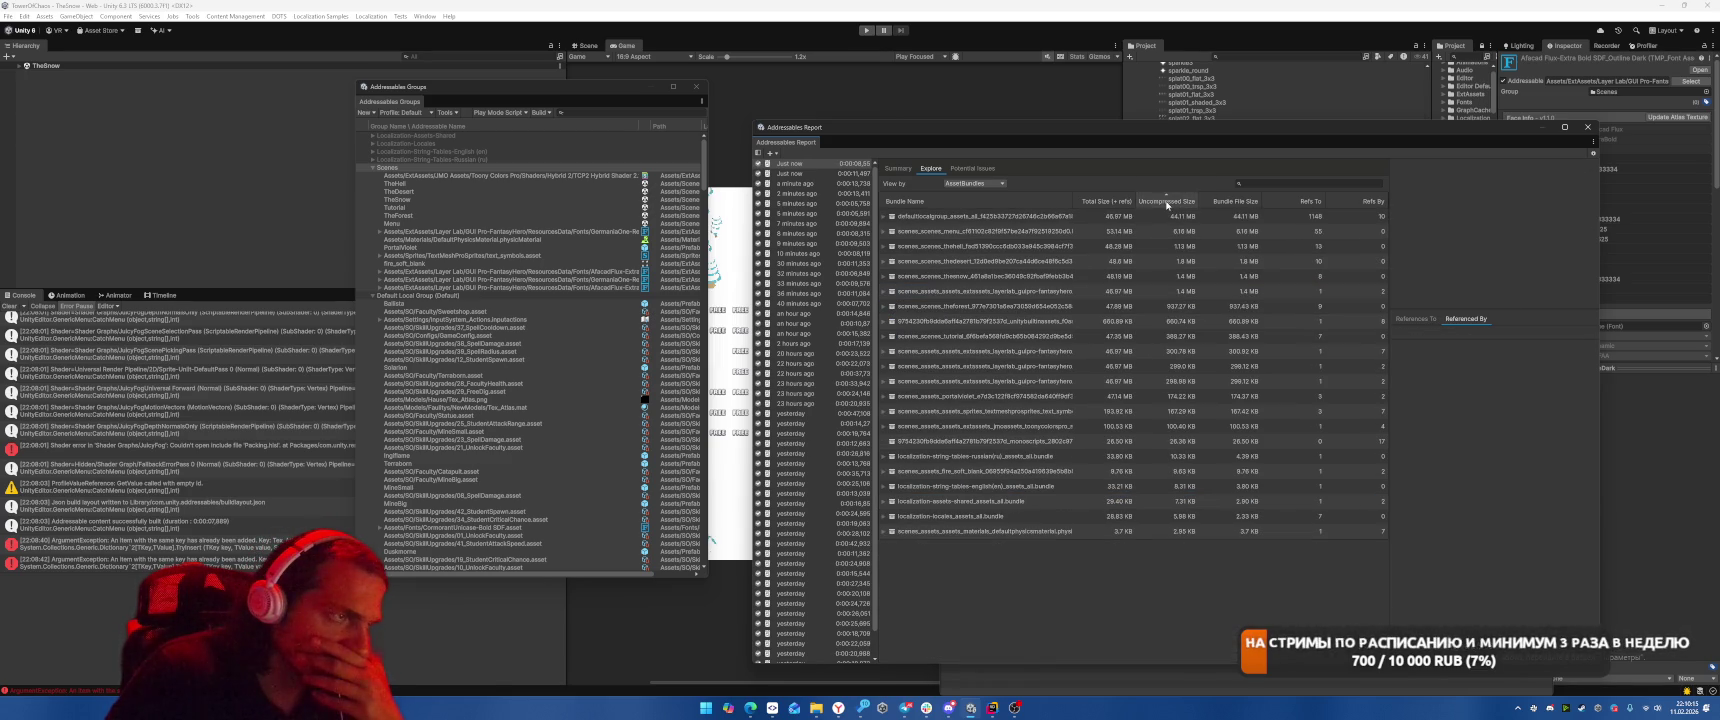
key("Right")
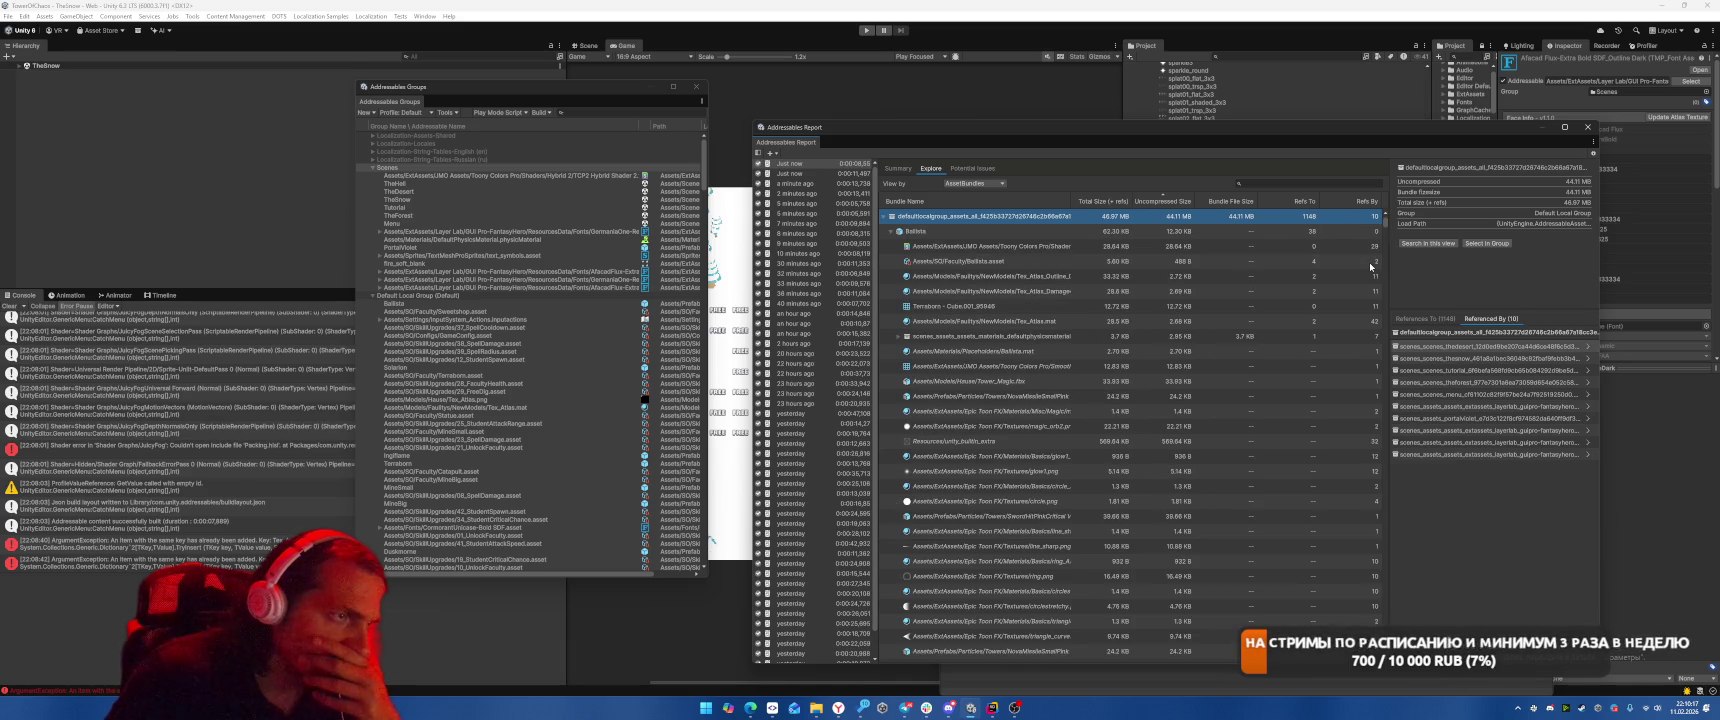
key("Down")
key("Left")
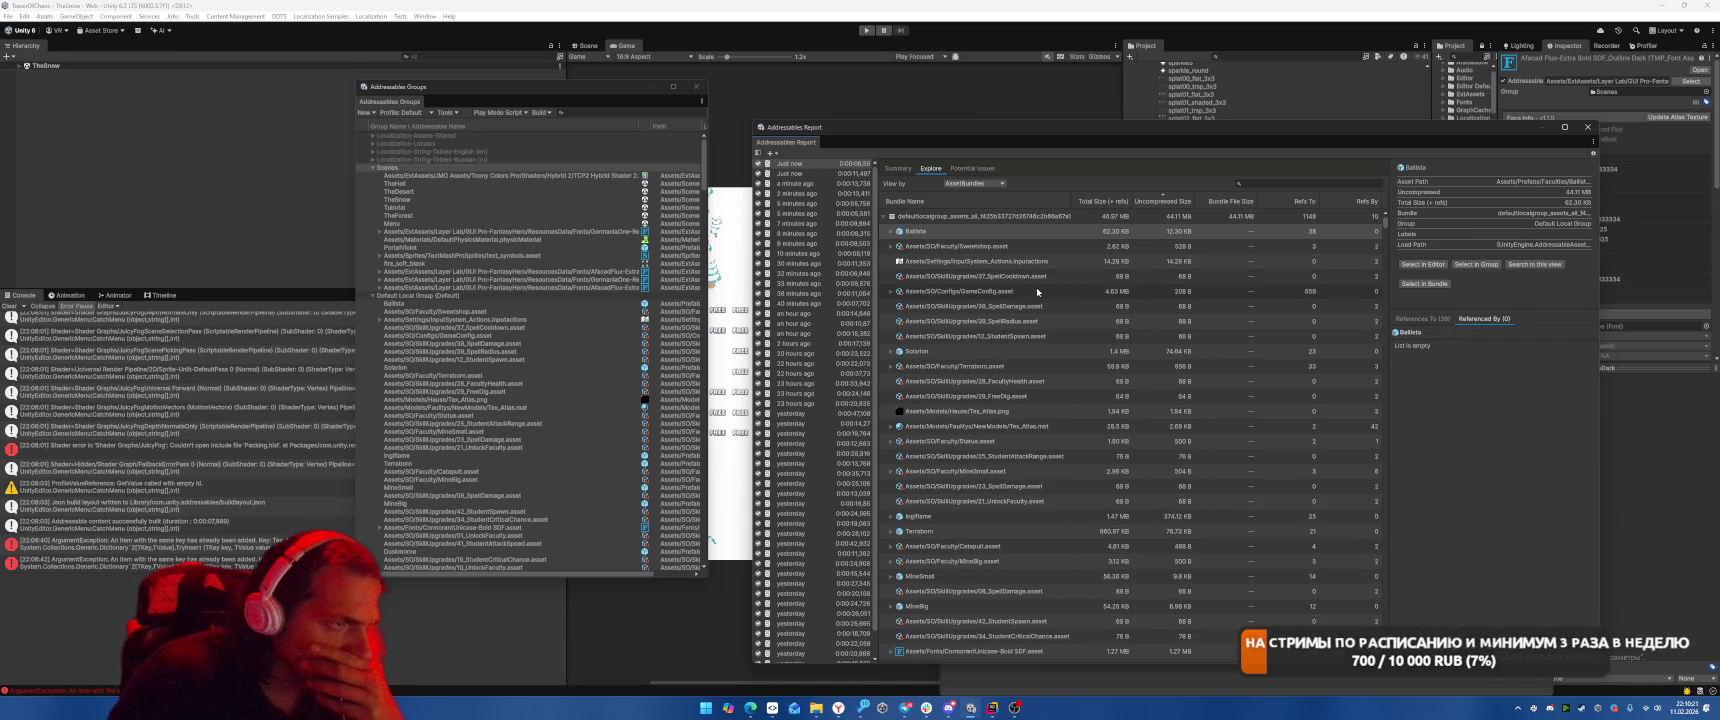
left_click(1080, 203)
left_click(1148, 217)
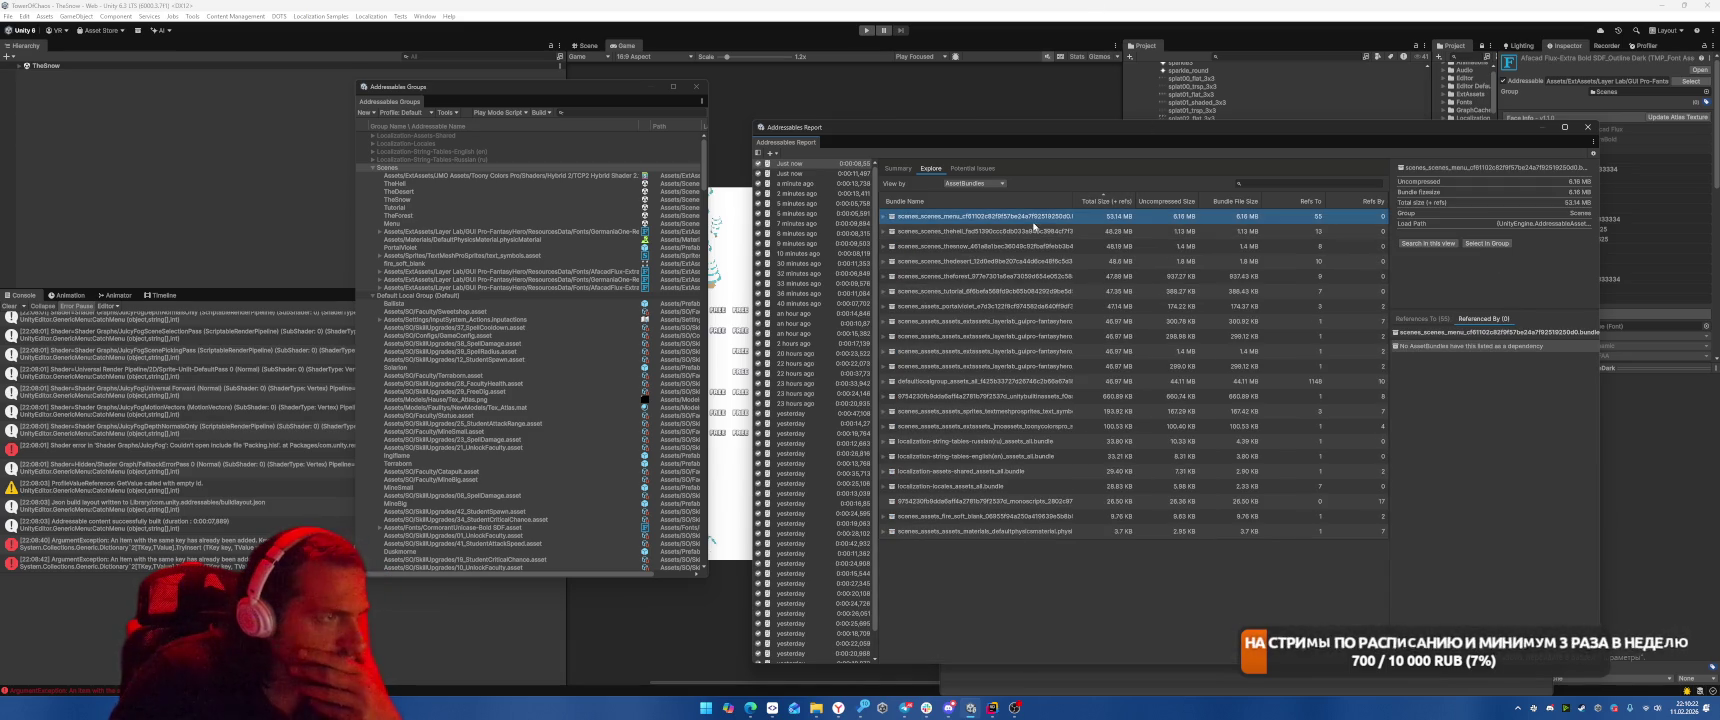
left_click(1148, 231)
key("Right")
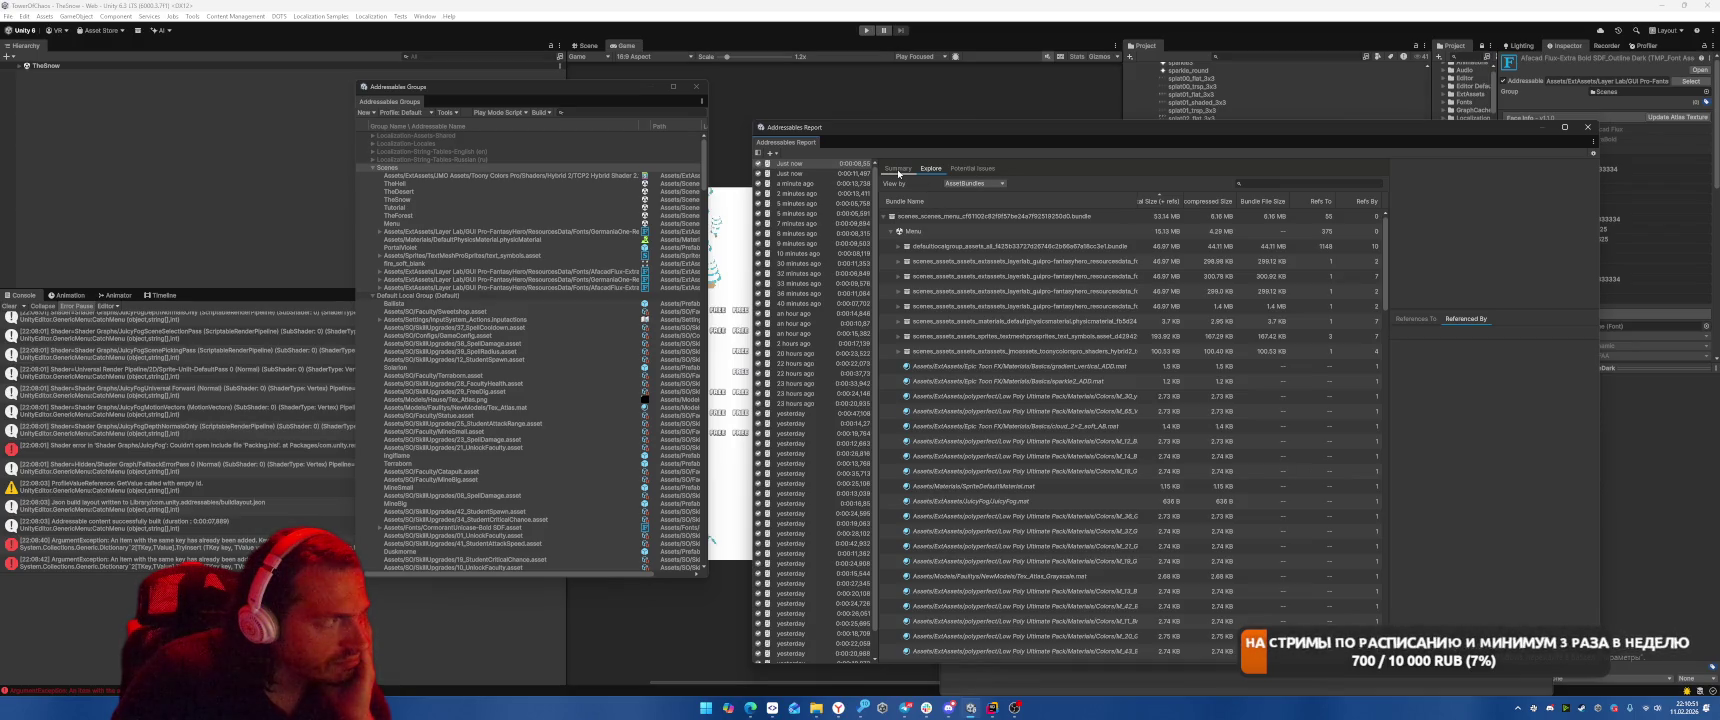
mouse_move(708, 188)
left_mouse_down()
mouse_move(1228, 188)
mouse_move(1187, 188)
left_mouse_up()
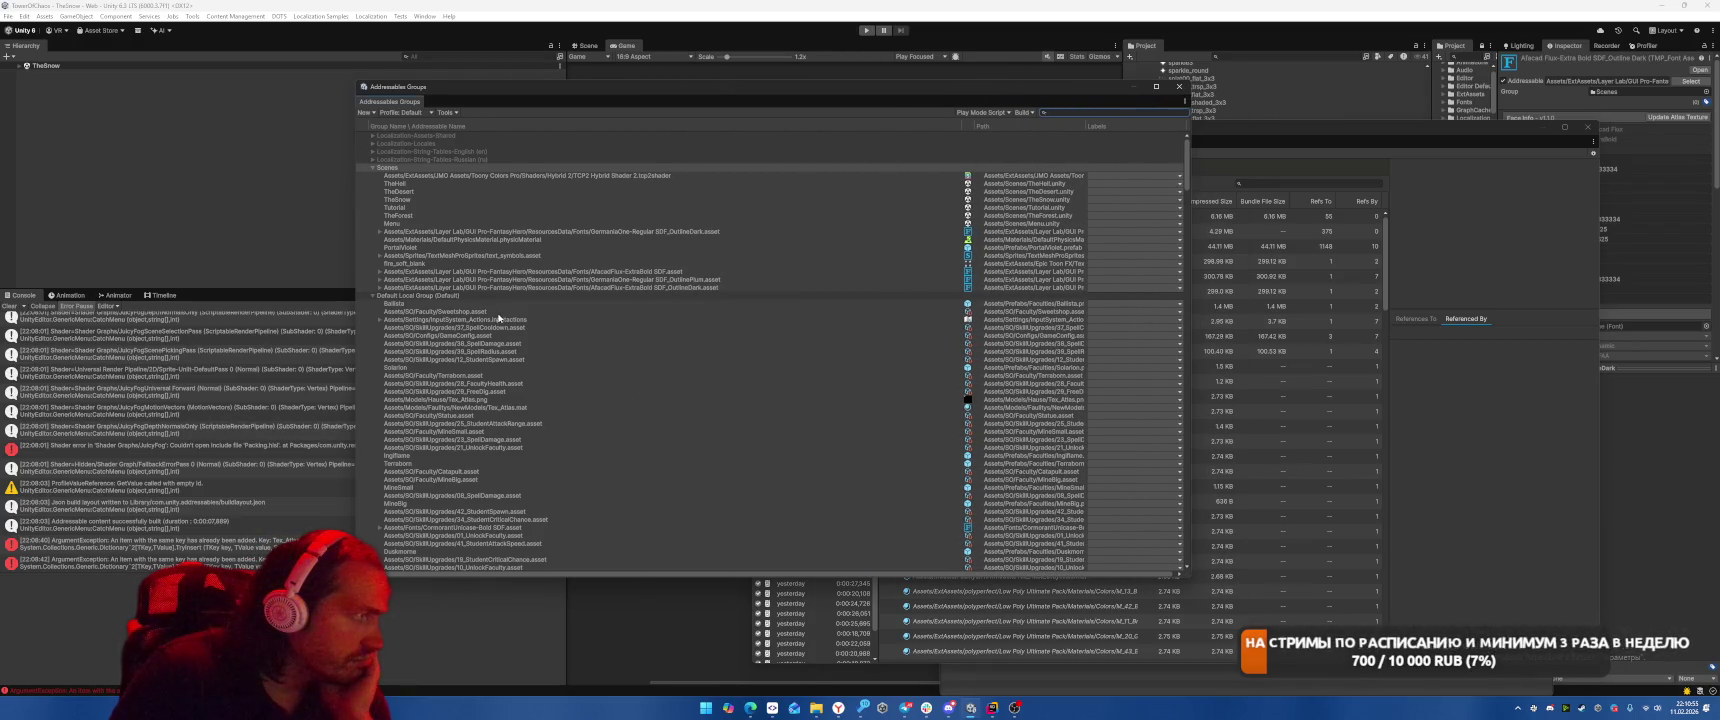
Select the UI sprite entries from card_shine.png through minesmall_layout.png.
left_click(496, 314)
scroll(660, 437, "down", 15)
scroll(668, 437, "down", 15)
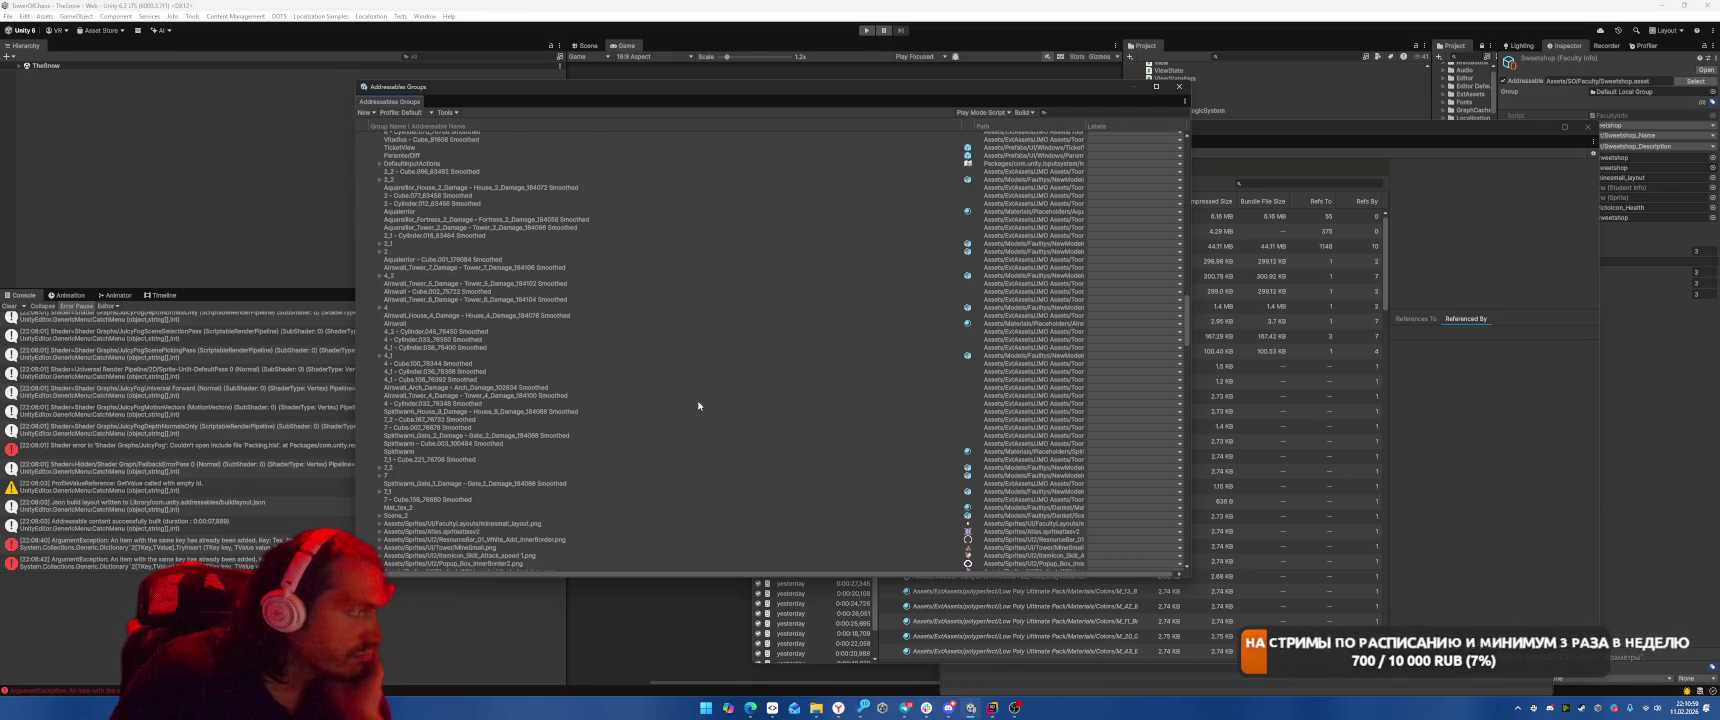
scroll(700, 408, "down", 20)
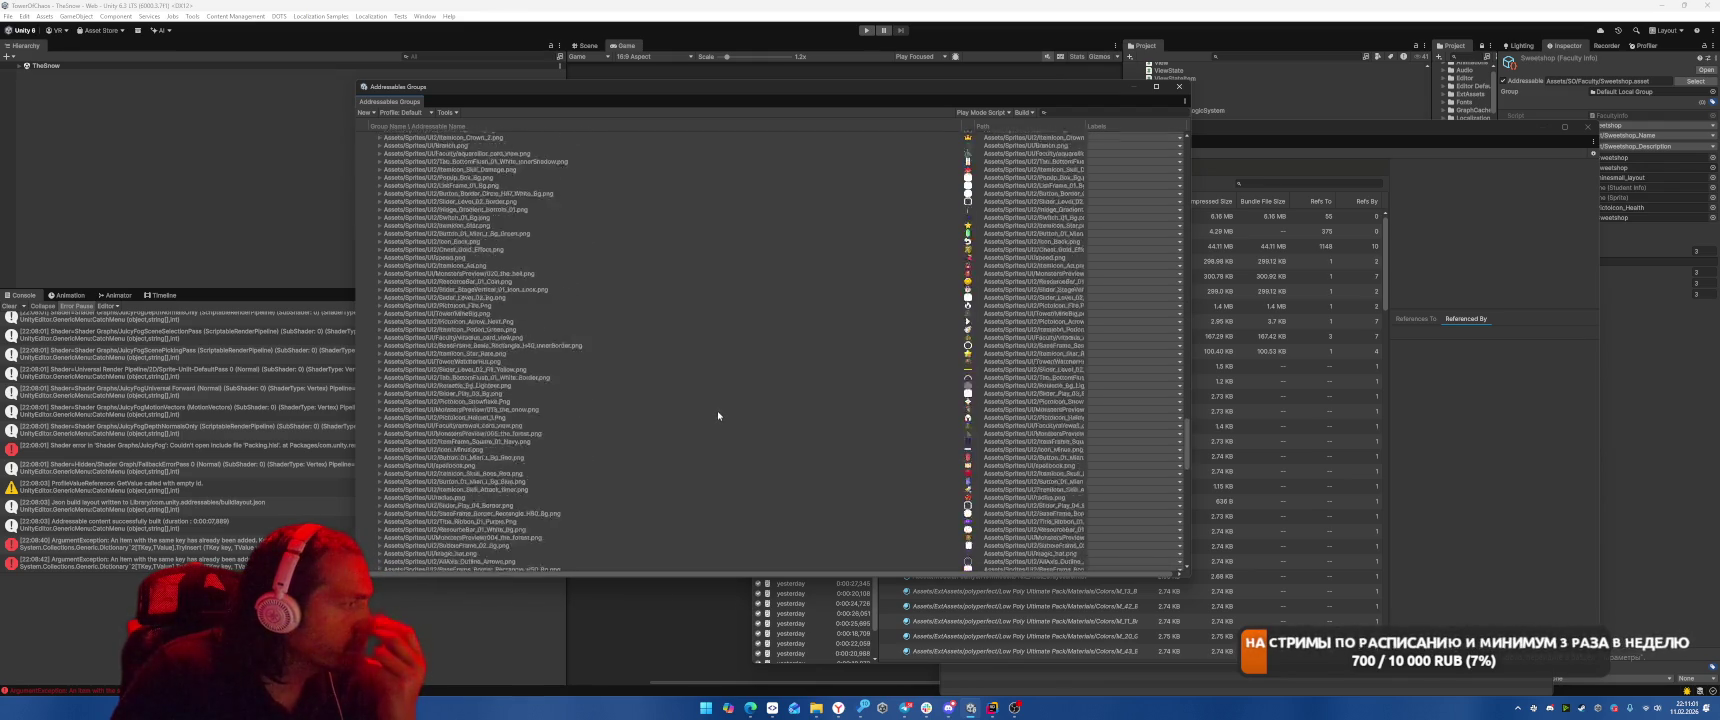
scroll(718, 410, "down", 20)
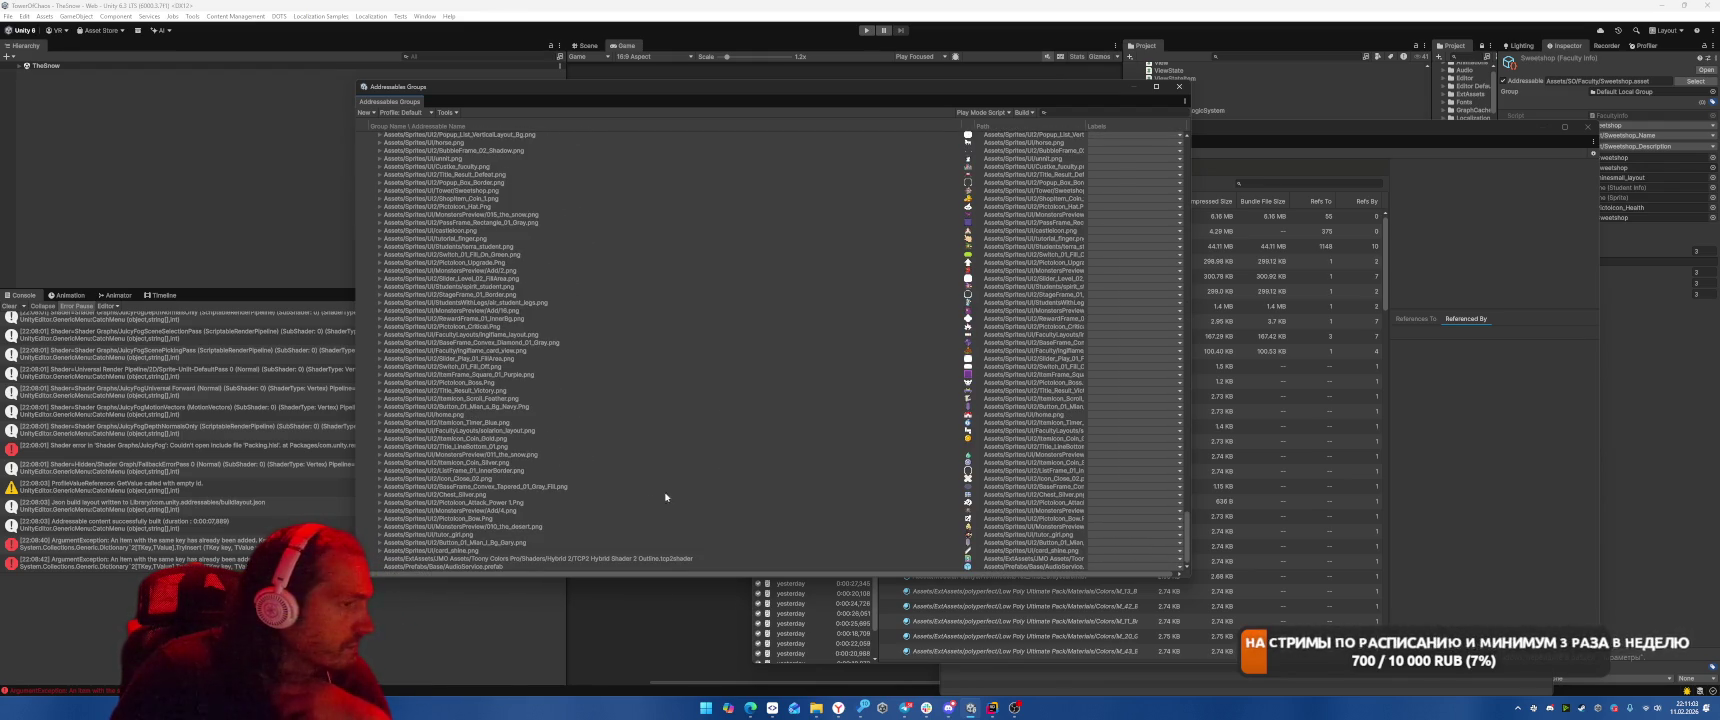
left_click(600, 550)
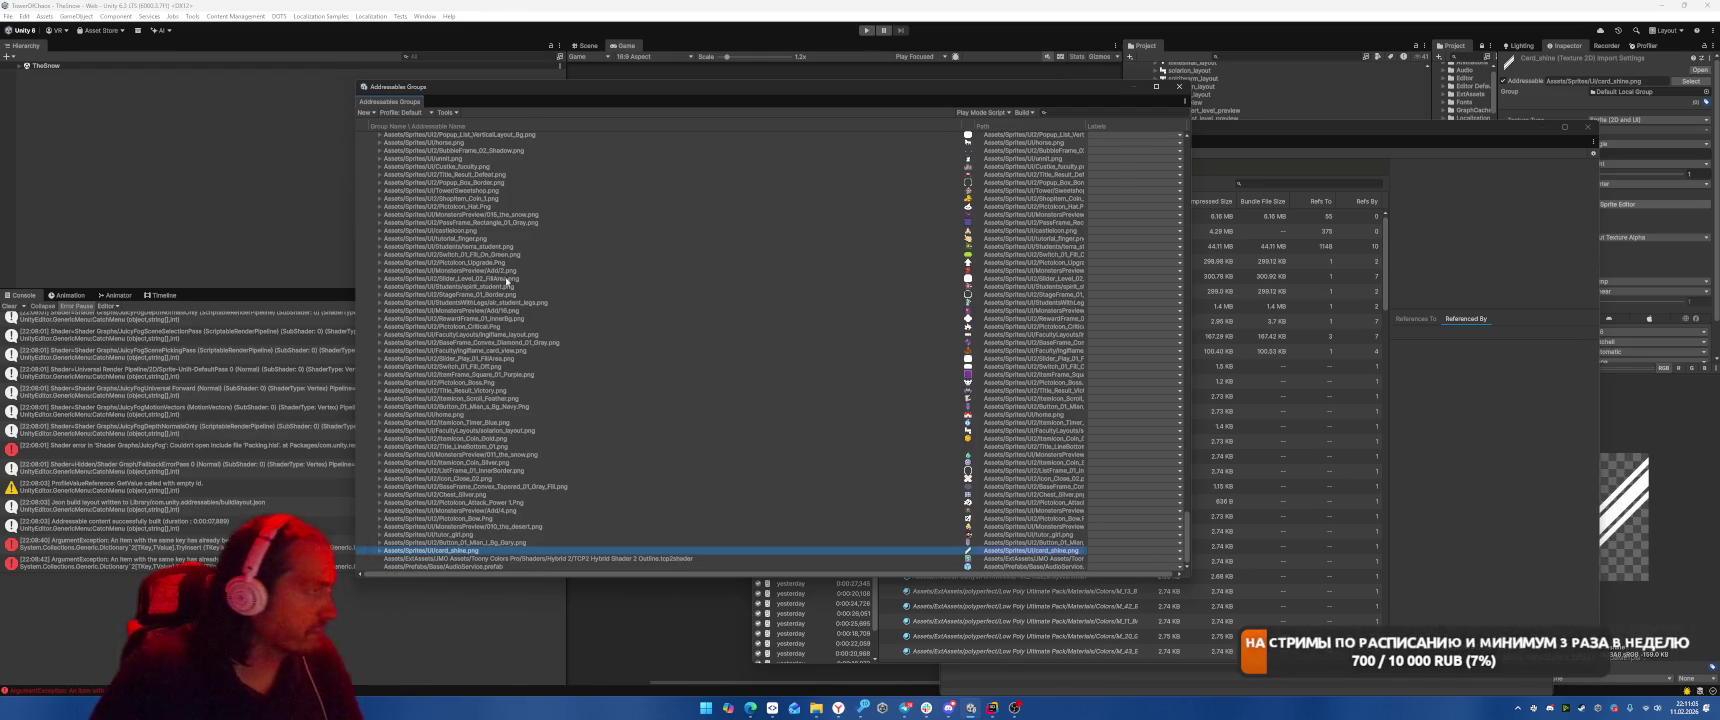
scroll(507, 283, "up", 15)
scroll(502, 282, "up", 15)
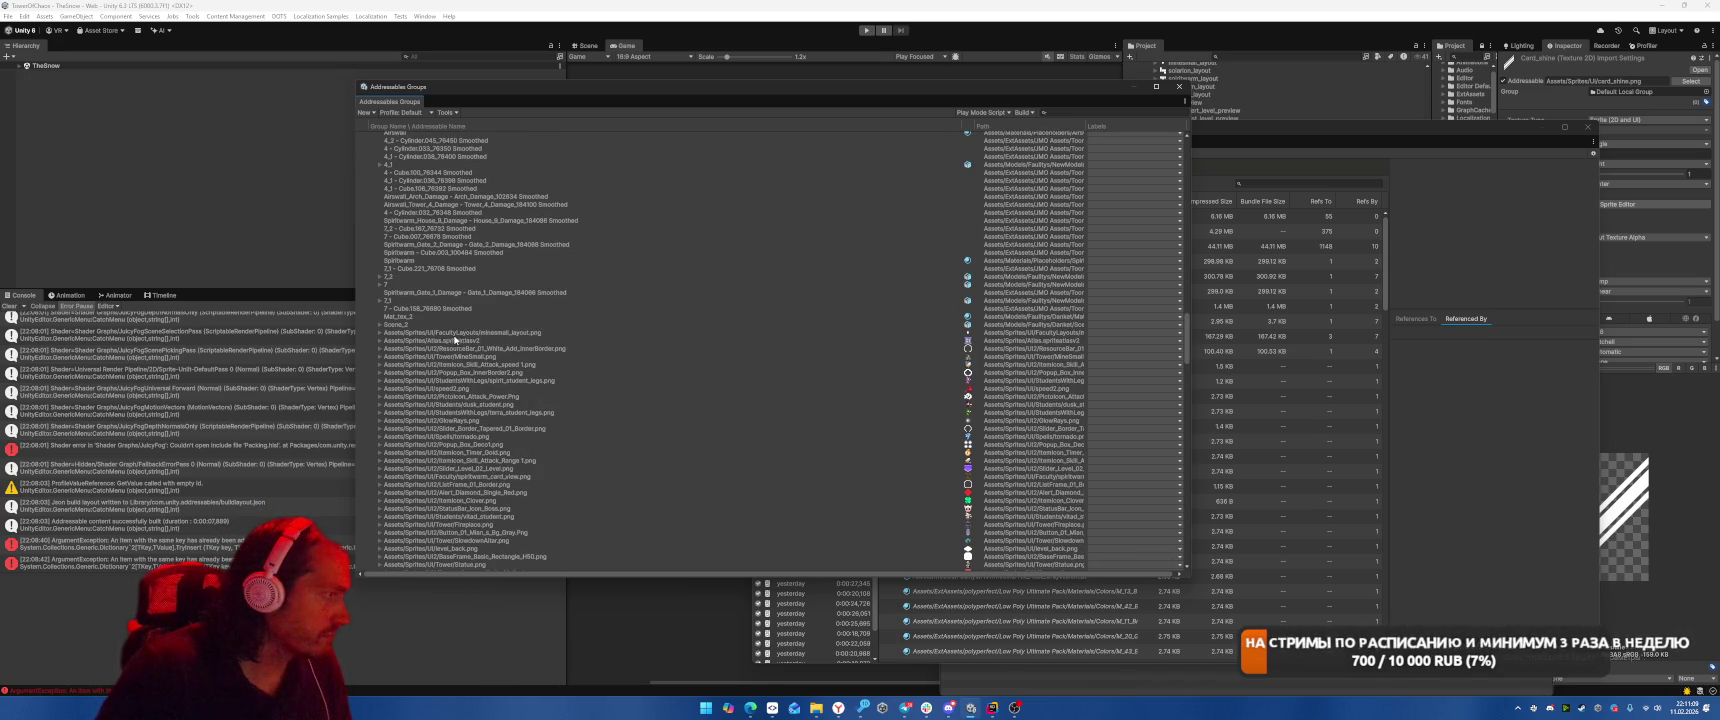
left_click(452, 333, "shift")
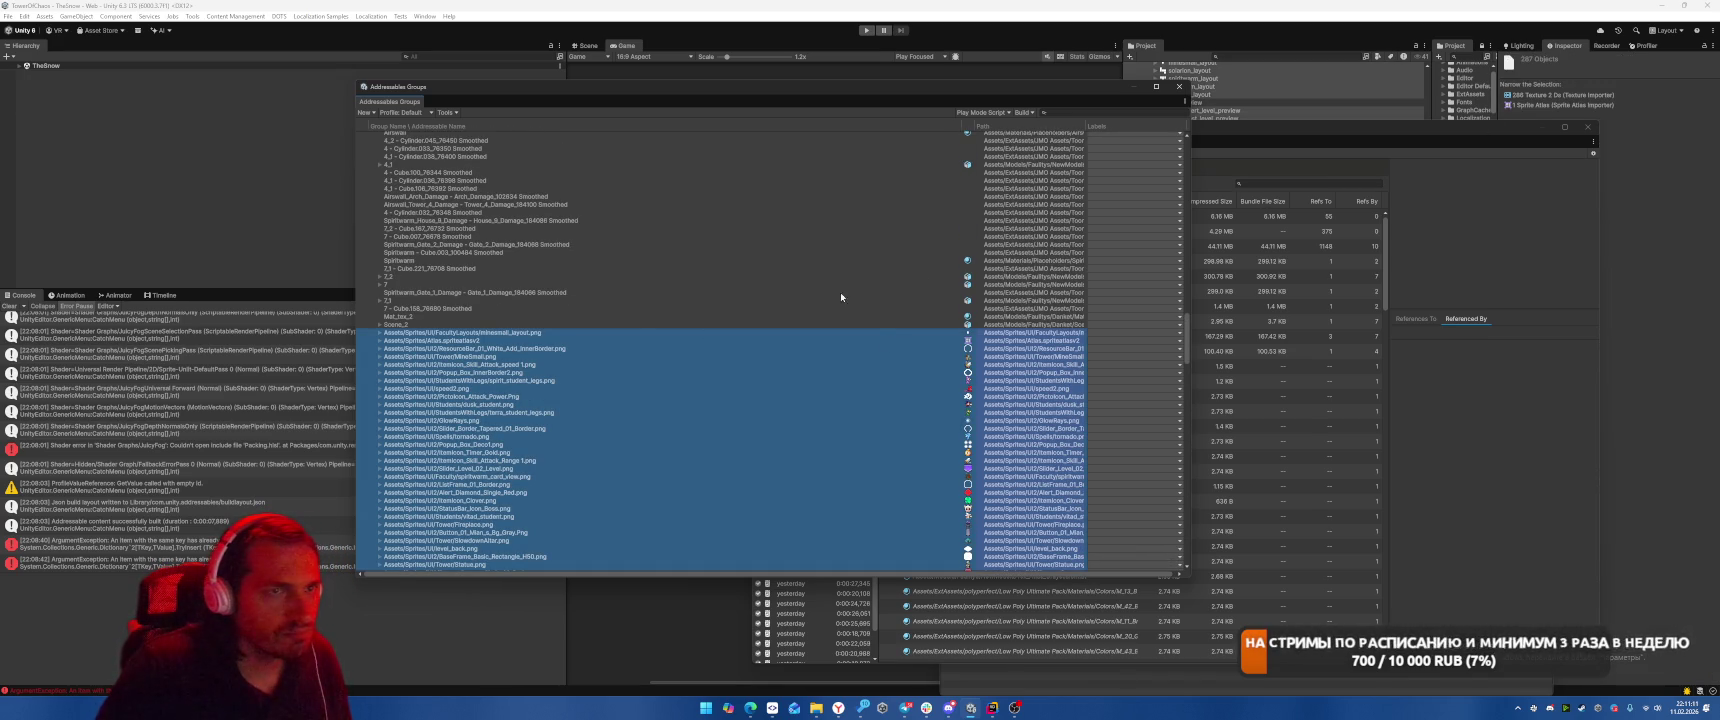
Deselect ResourceBar_01_White_Add_InnerBorder.png and view the selected sprites' shared texture settings in the Inspector.
scroll(630, 350, "down", 10)
scroll(645, 350, "down", 10)
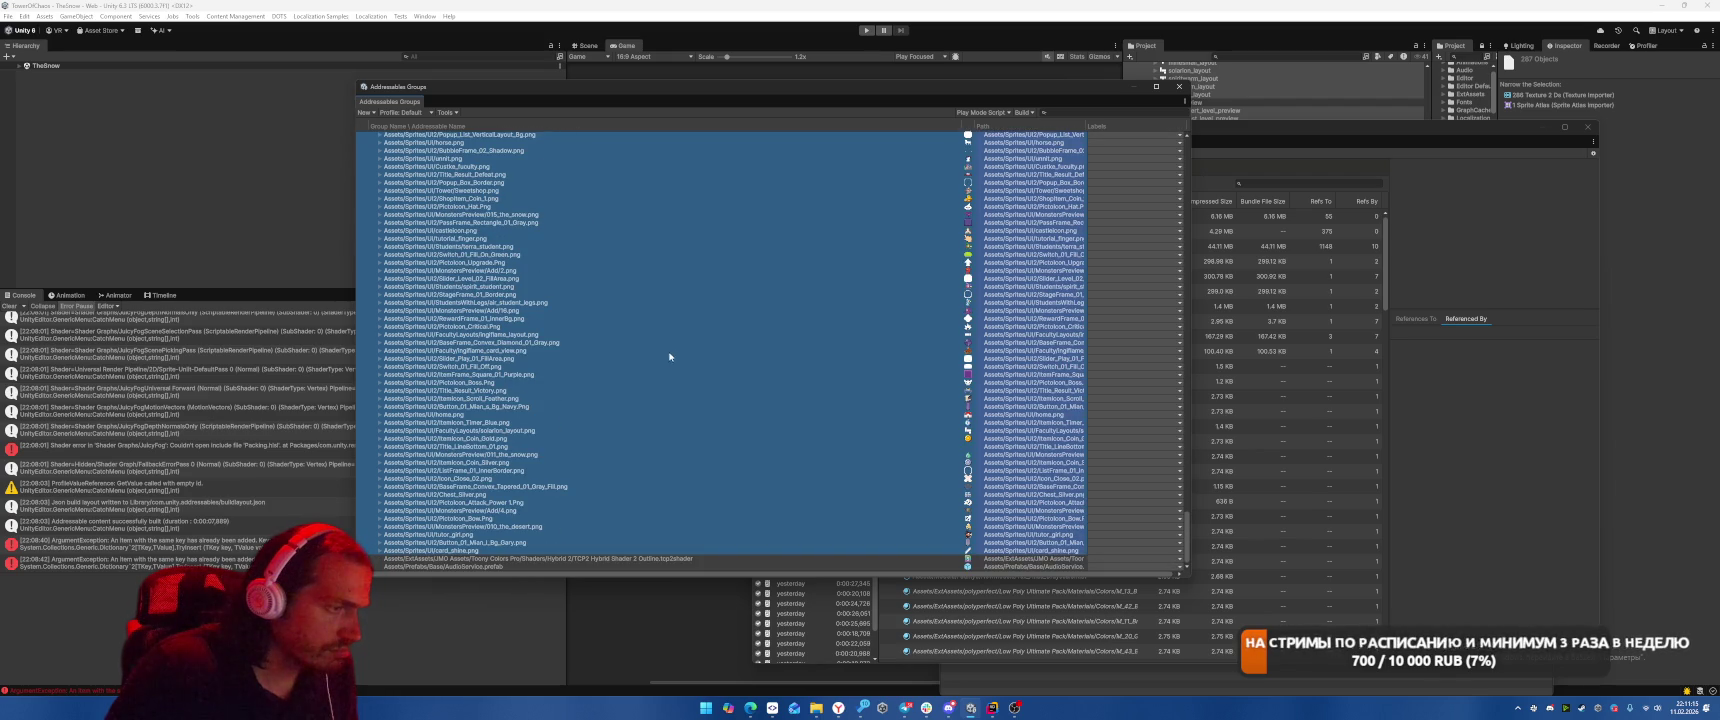
scroll(658, 354, "up", 5)
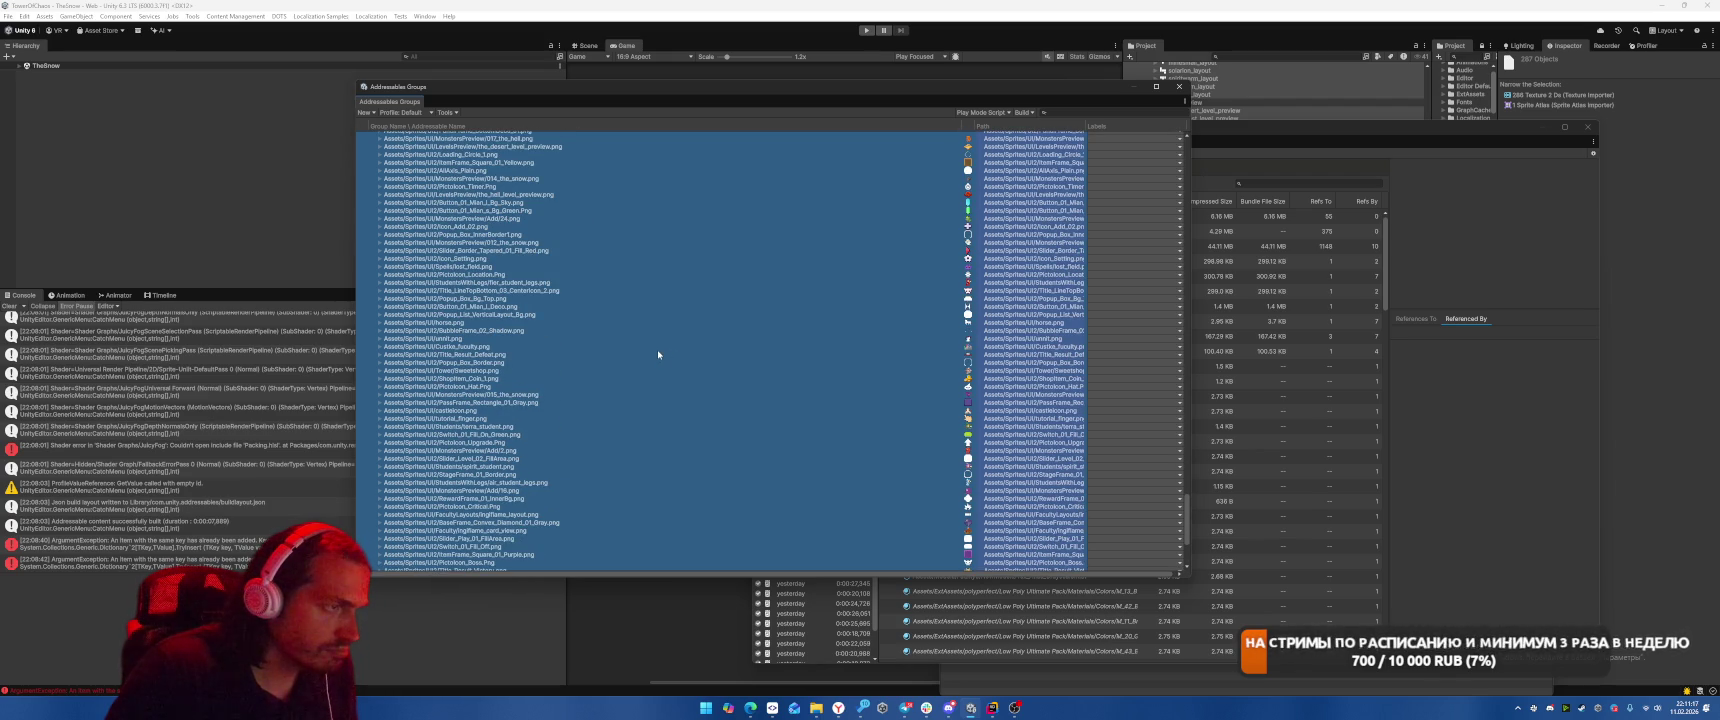
scroll(657, 349, "up", 10)
scroll(657, 349, "up", 5)
scroll(657, 349, "up", 4)
scroll(658, 353, "up", 10)
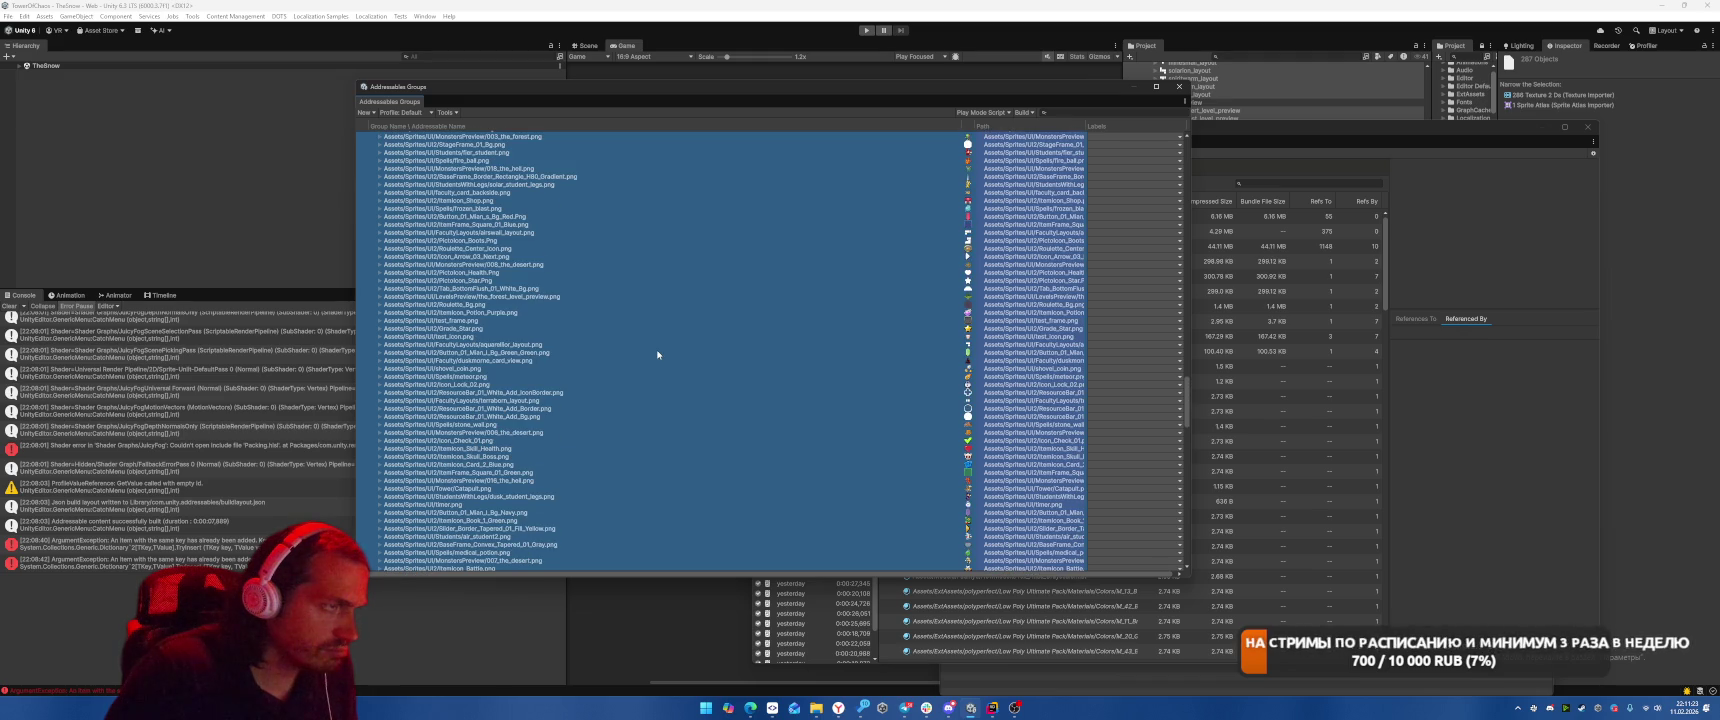
scroll(657, 354, "up", 5)
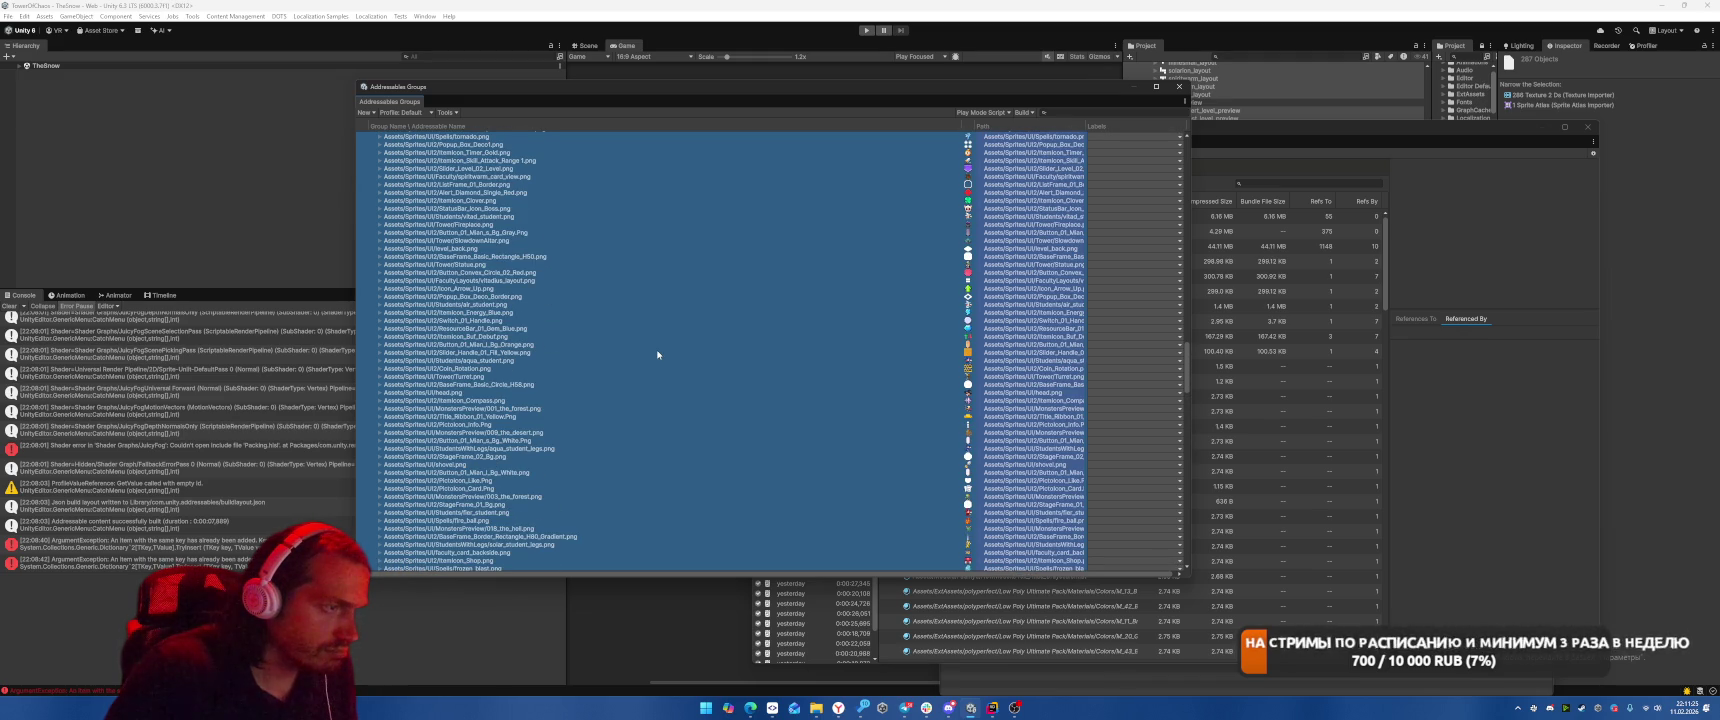
scroll(657, 354, "up", 3)
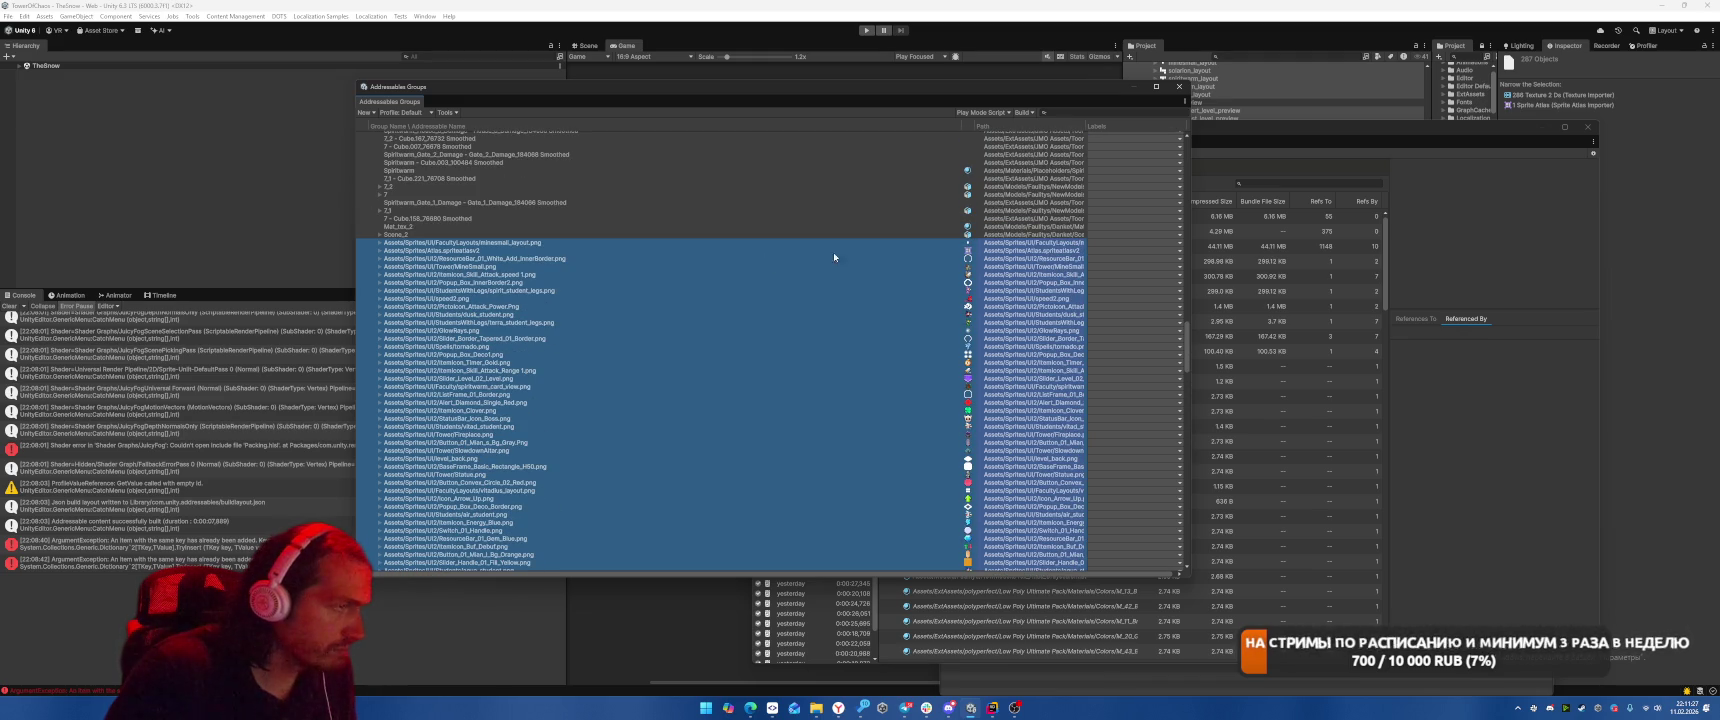
left_click(934, 257, "ctrl")
left_click(1506, 94)
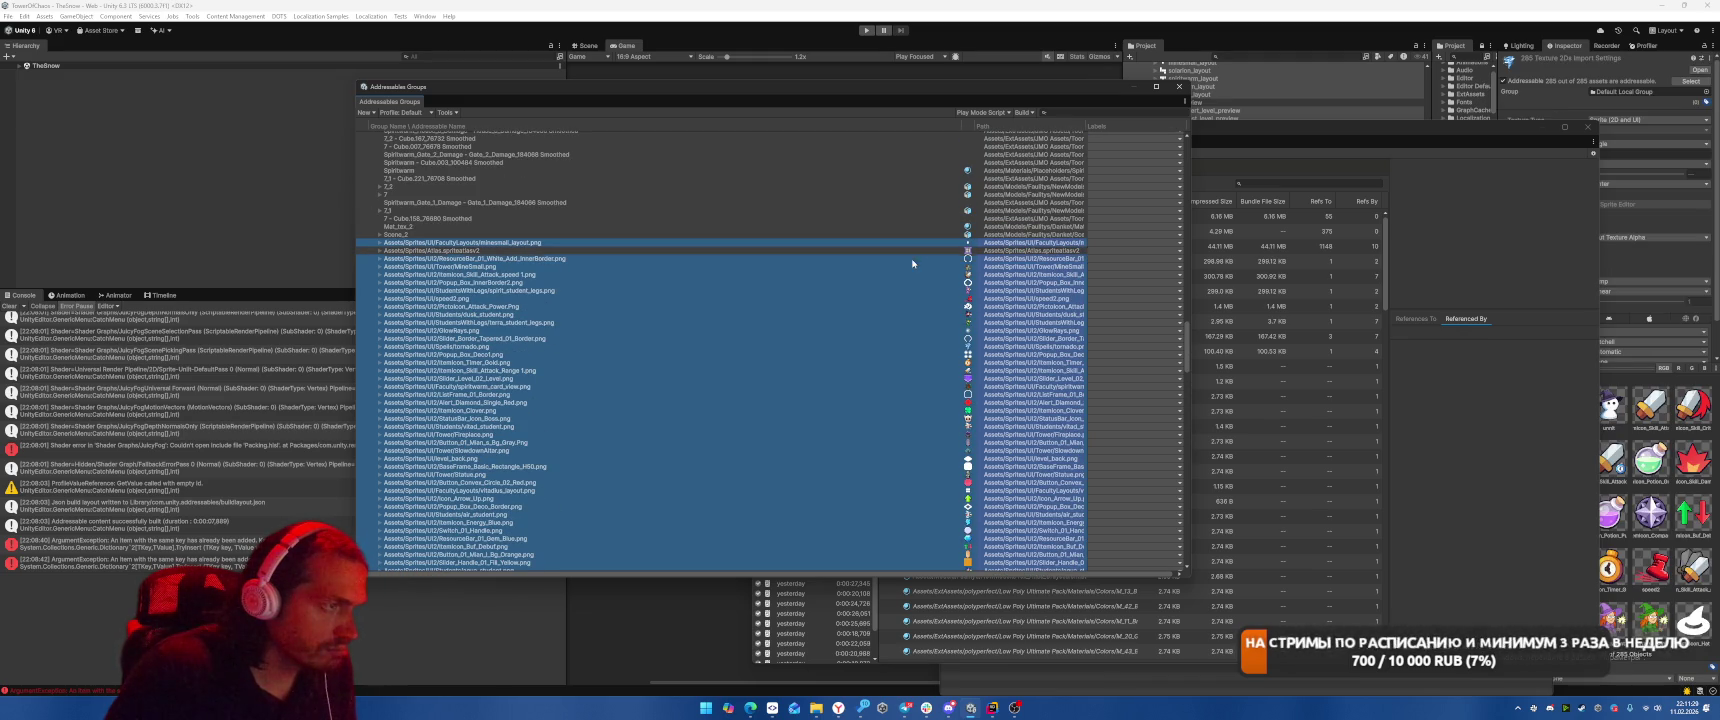
scroll(614, 322, "up", 5)
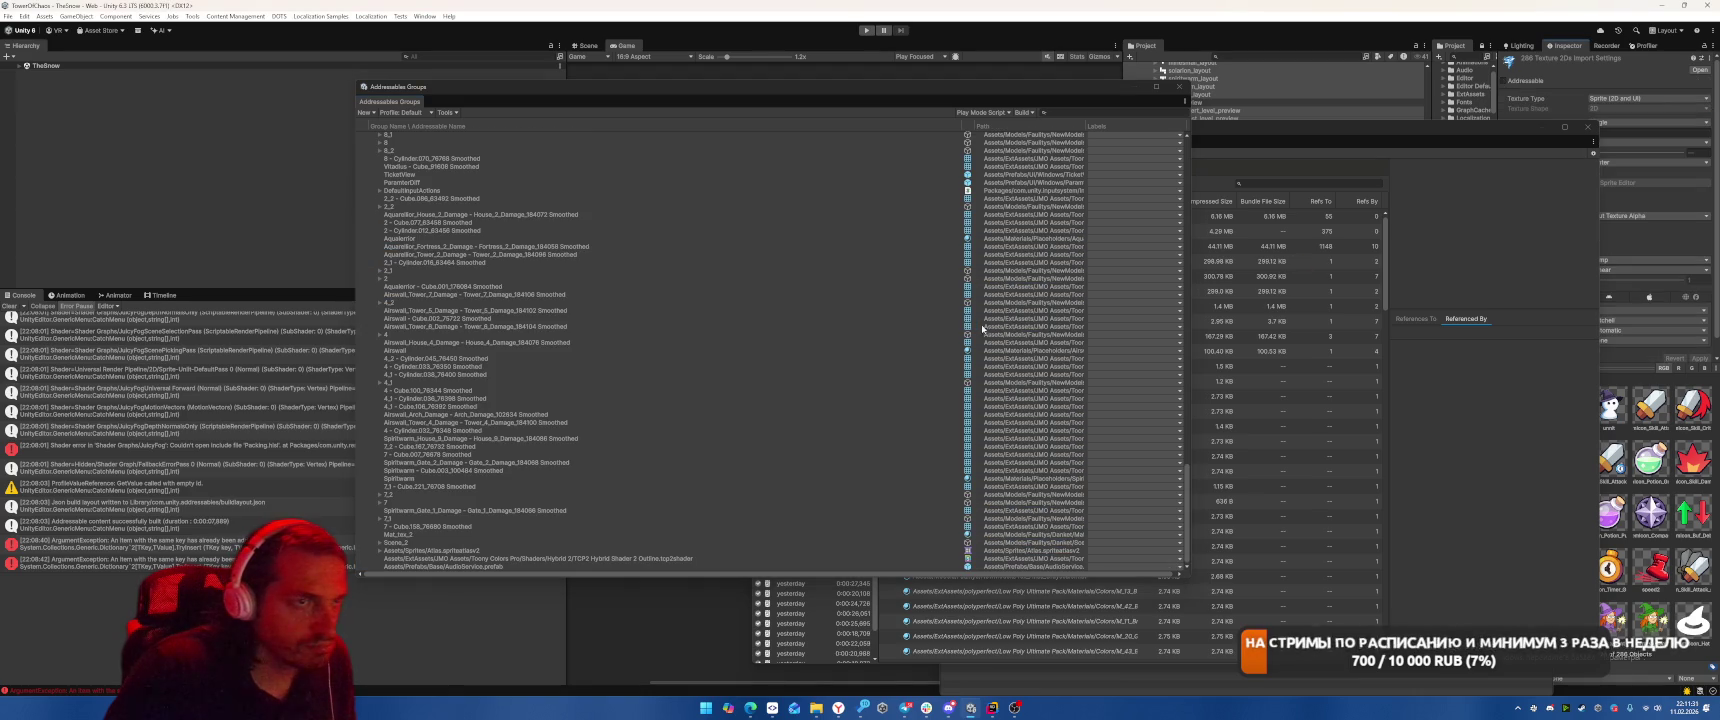
left_click(459, 117)
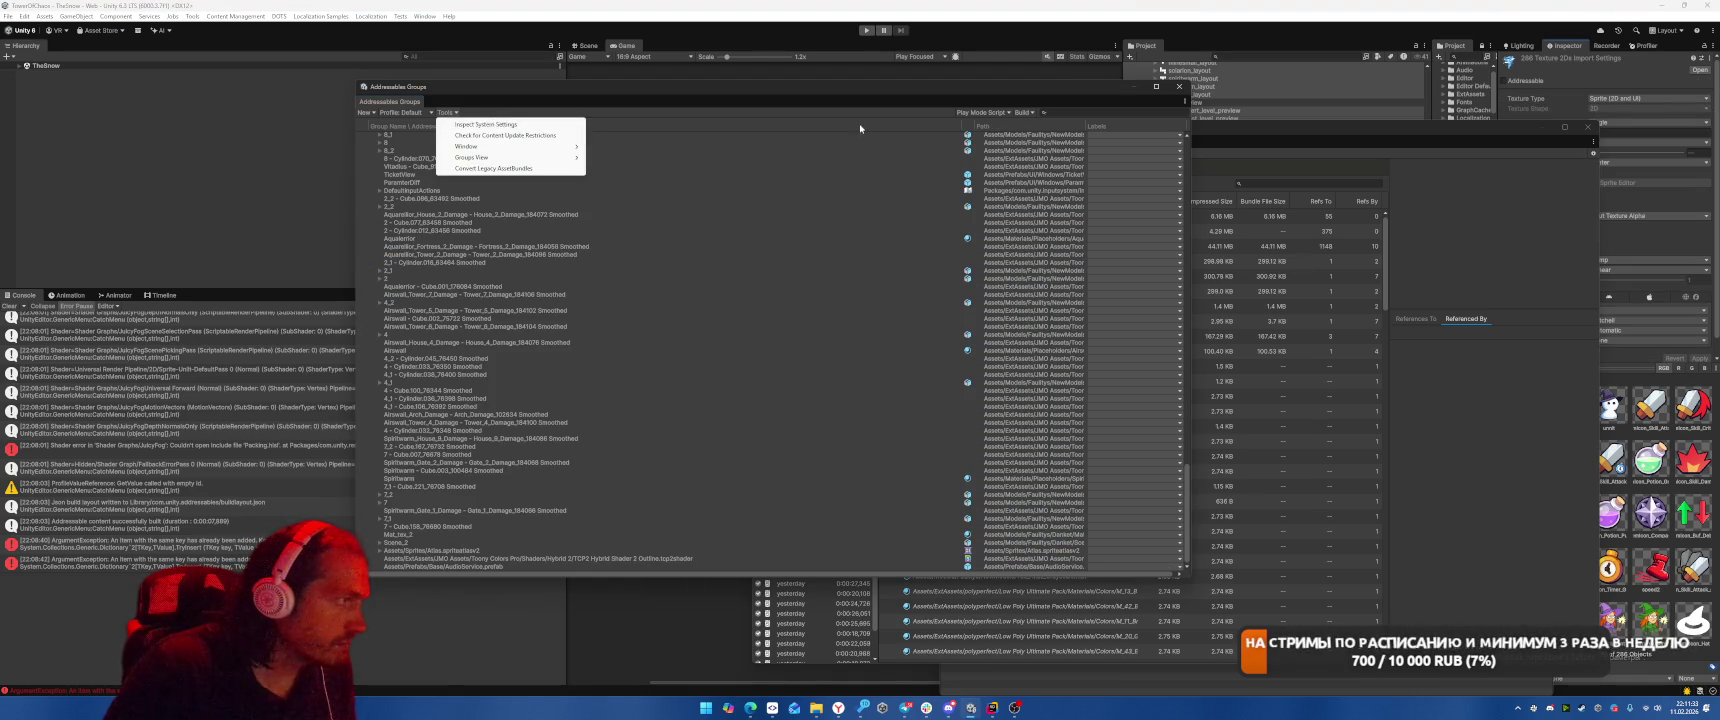
Open the Addressables Report for the latest build and widen Potential Issues' Asset Name column.
left_click(1068, 147)
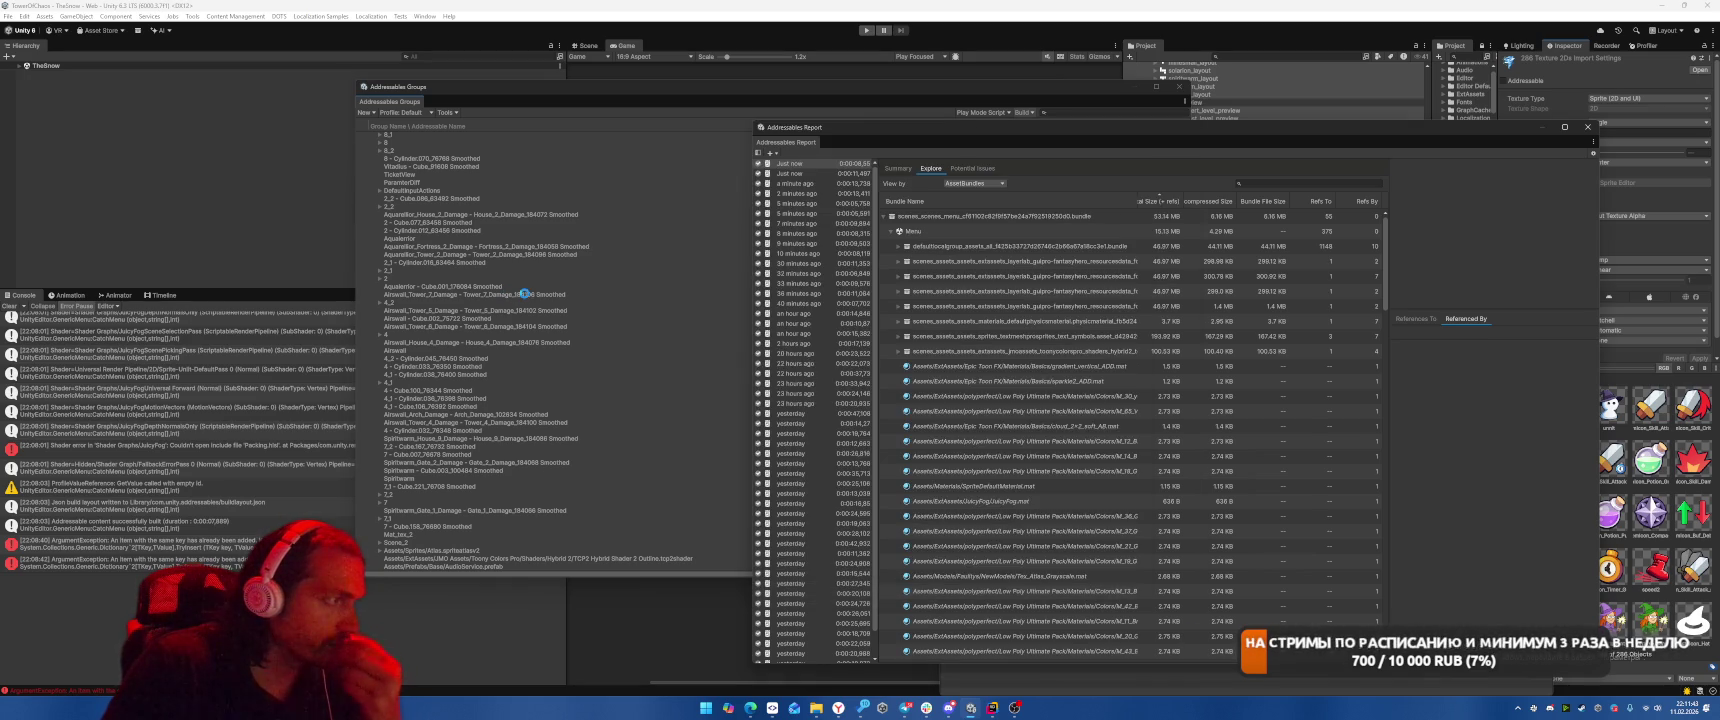
left_click(897, 169)
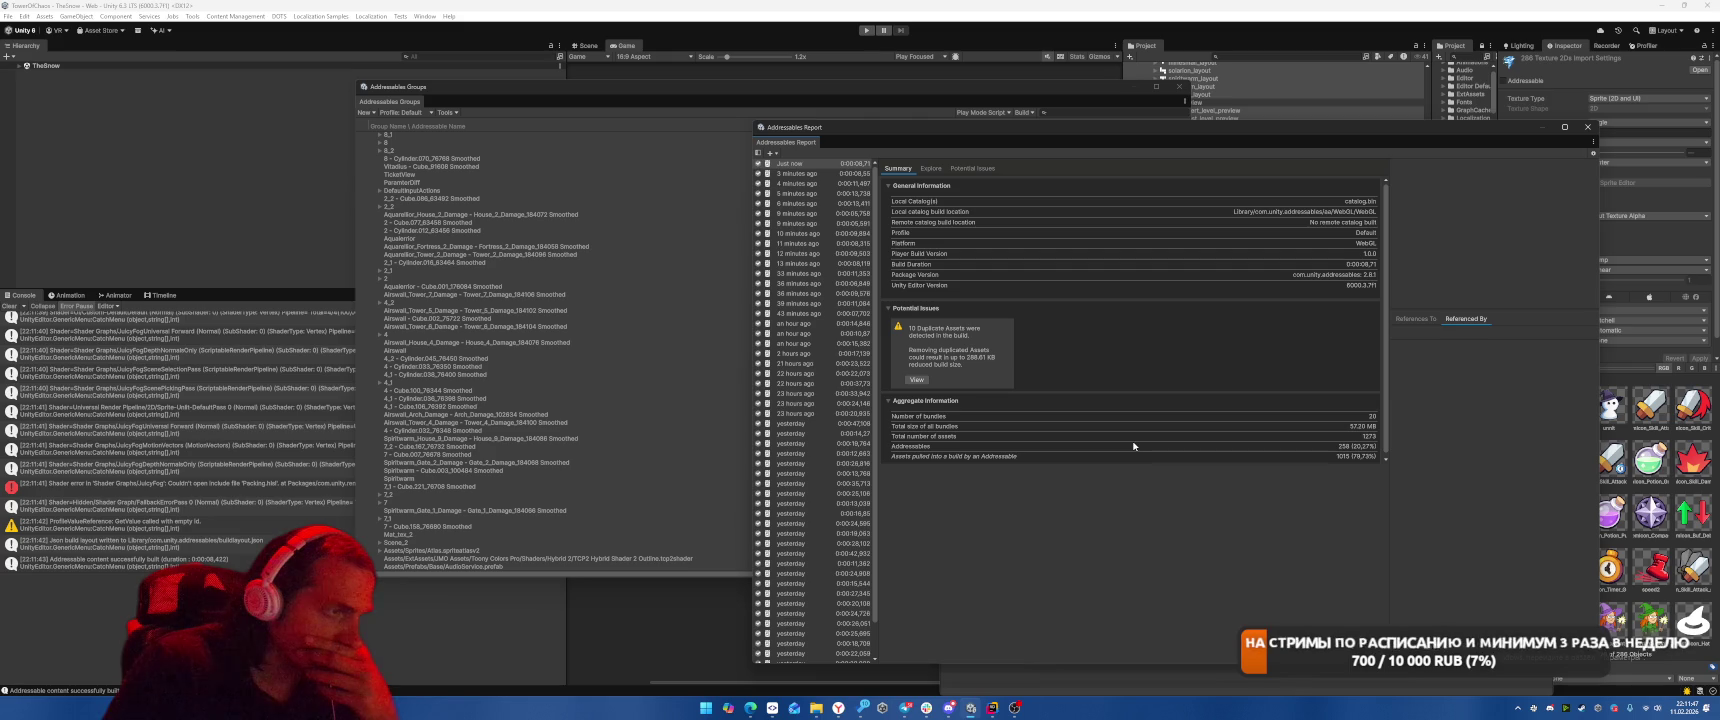
left_click(806, 164)
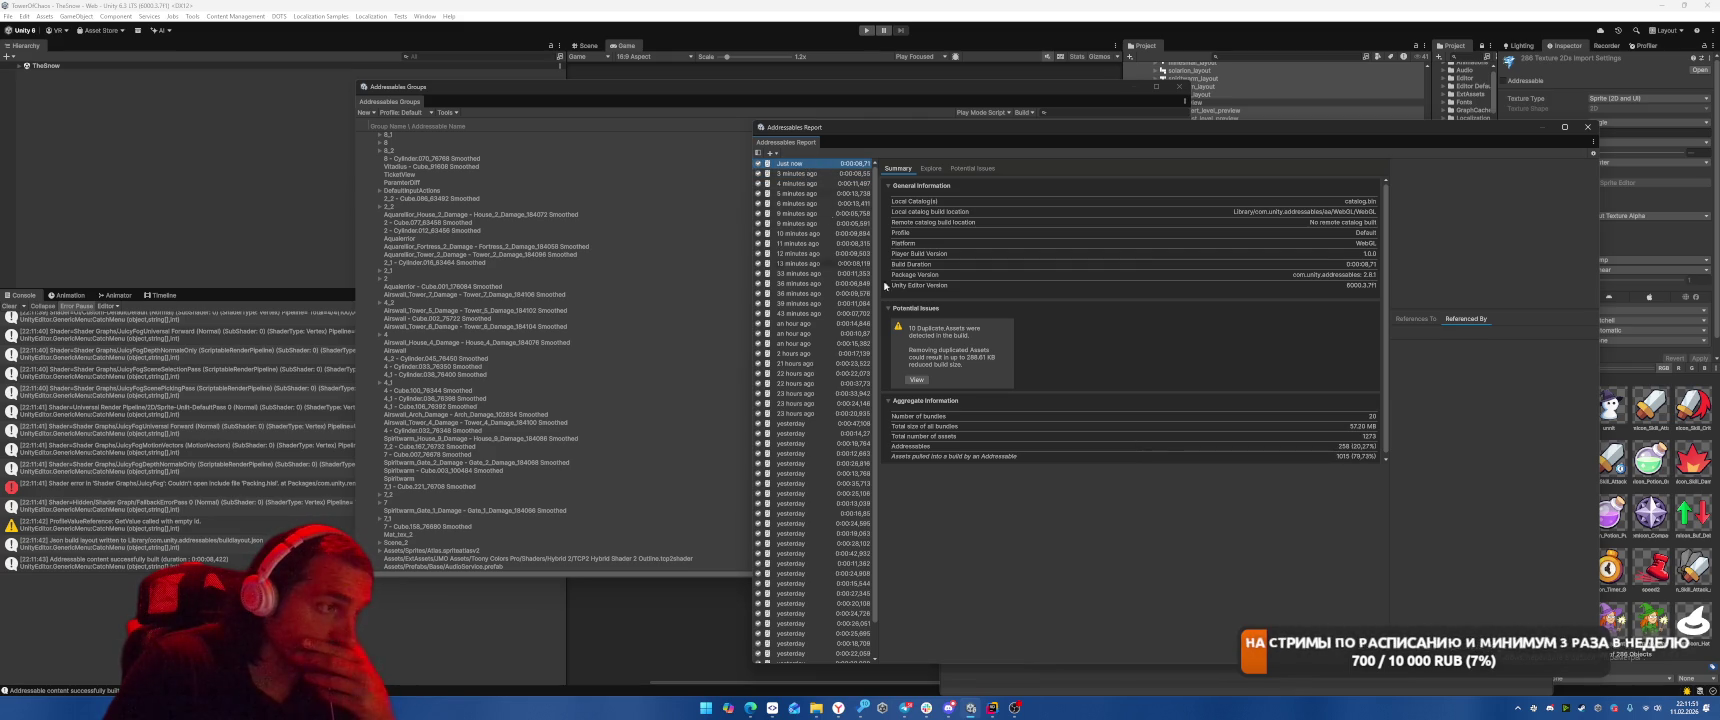
left_click_drag(1062, 136, 867, 119)
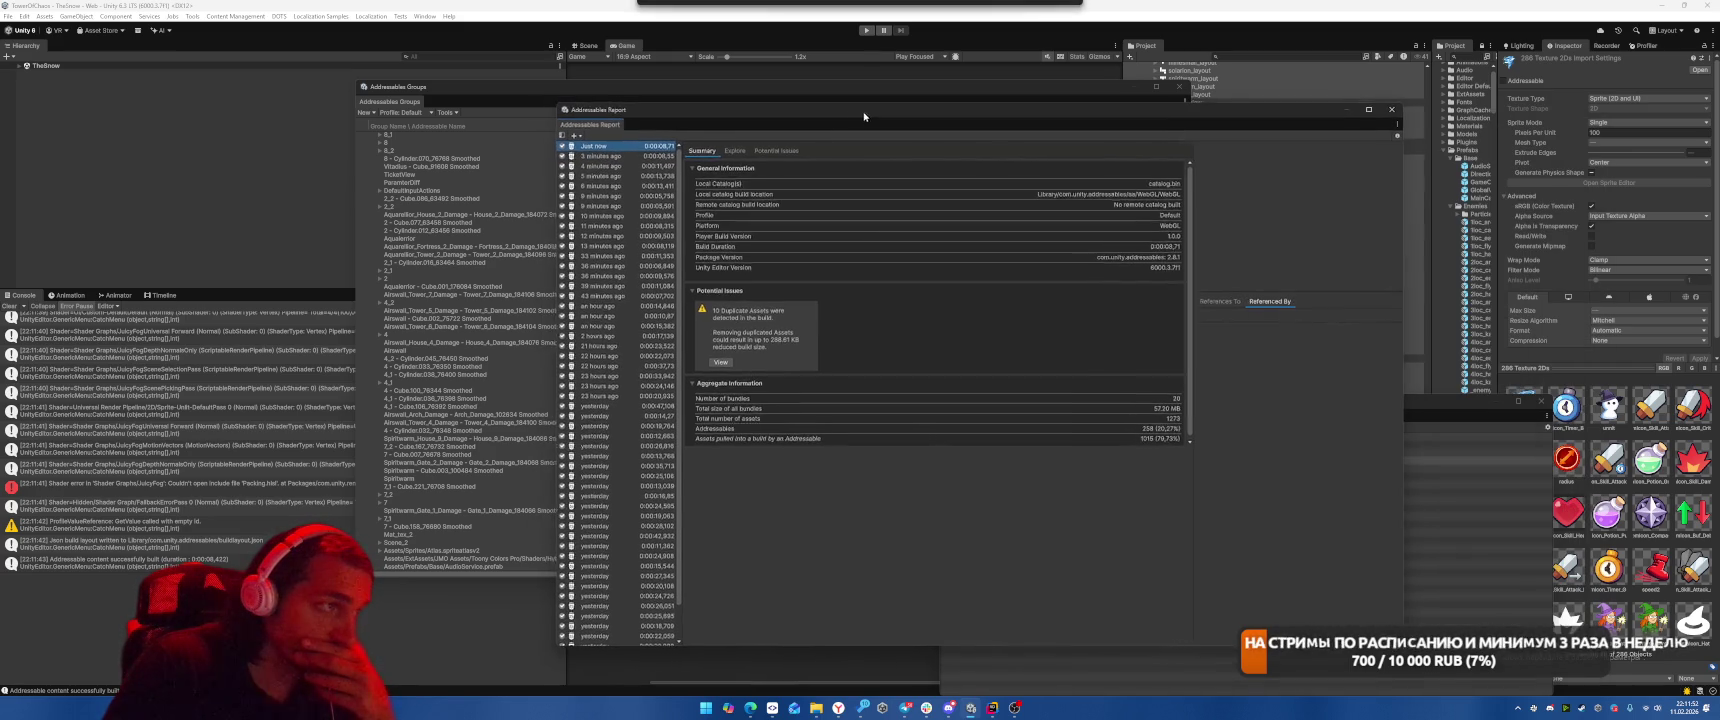
left_click(770, 151)
left_click_drag(815, 184, 997, 188)
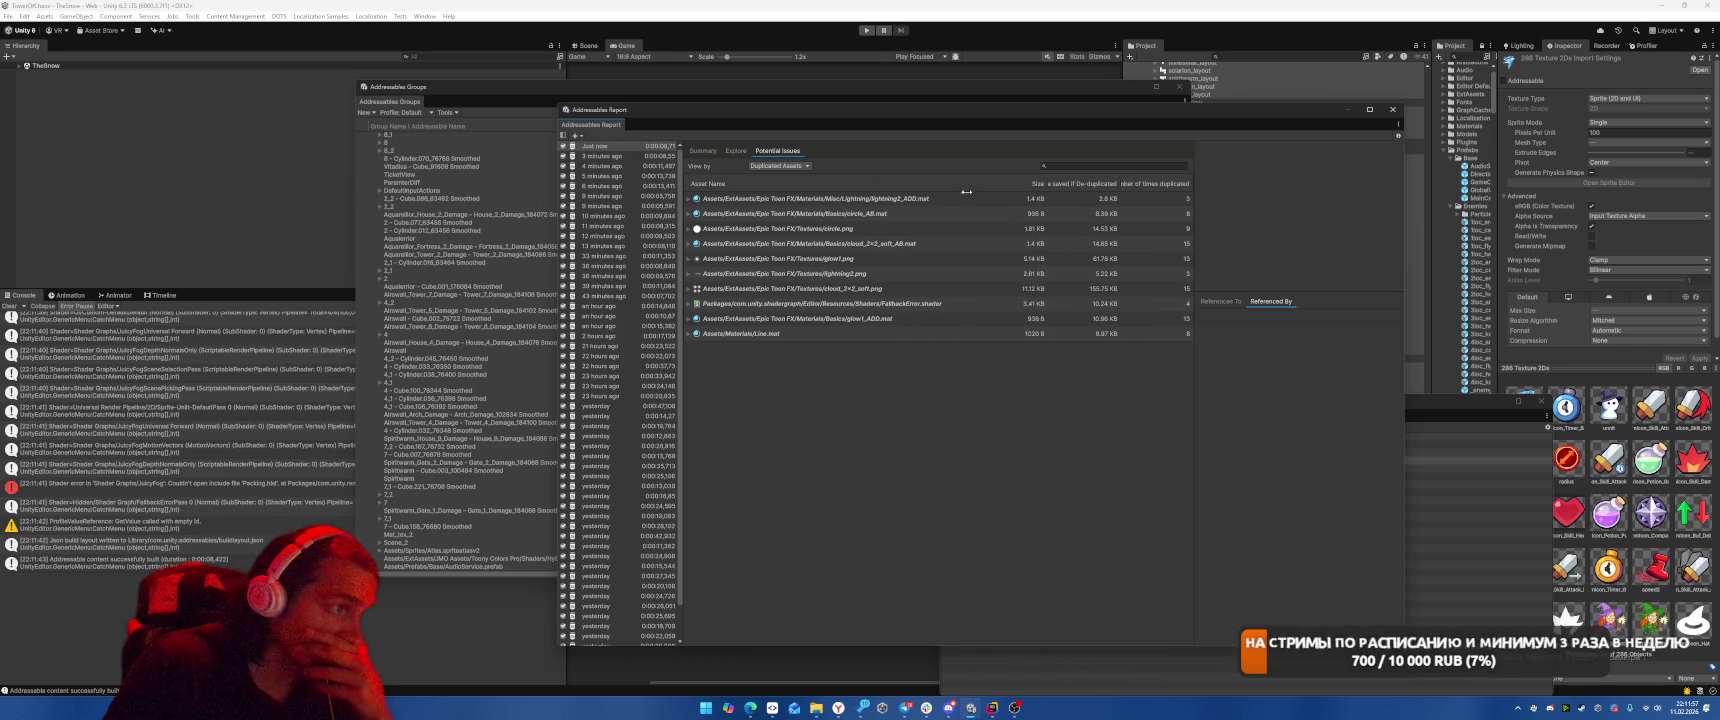
Return the report to Summary and bring back Addressables Groups with its search field focused.
left_click(703, 151)
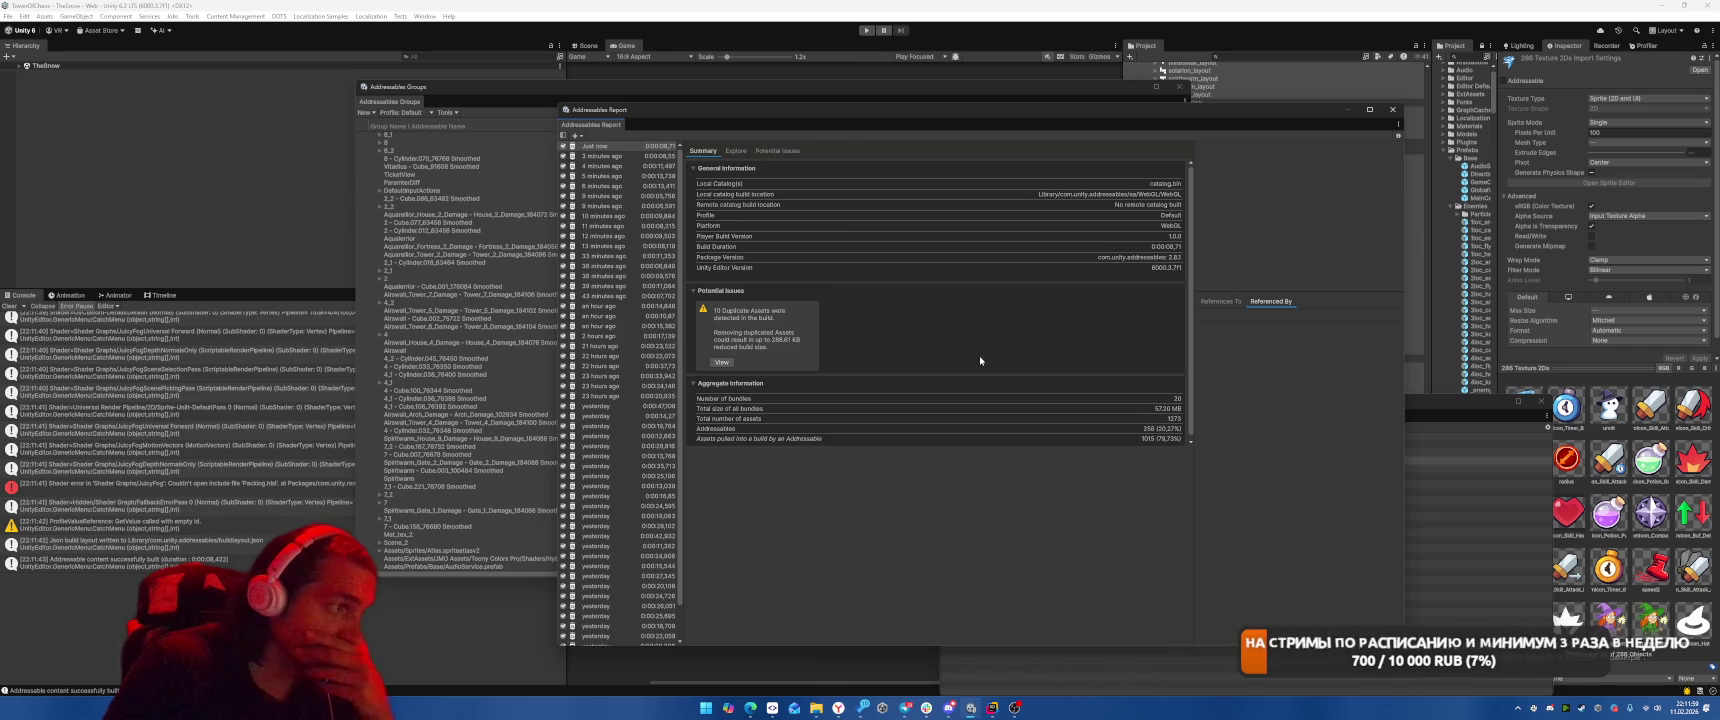
left_click_drag(800, 109, 835, 127)
left_click(829, 90)
left_click(1107, 110)
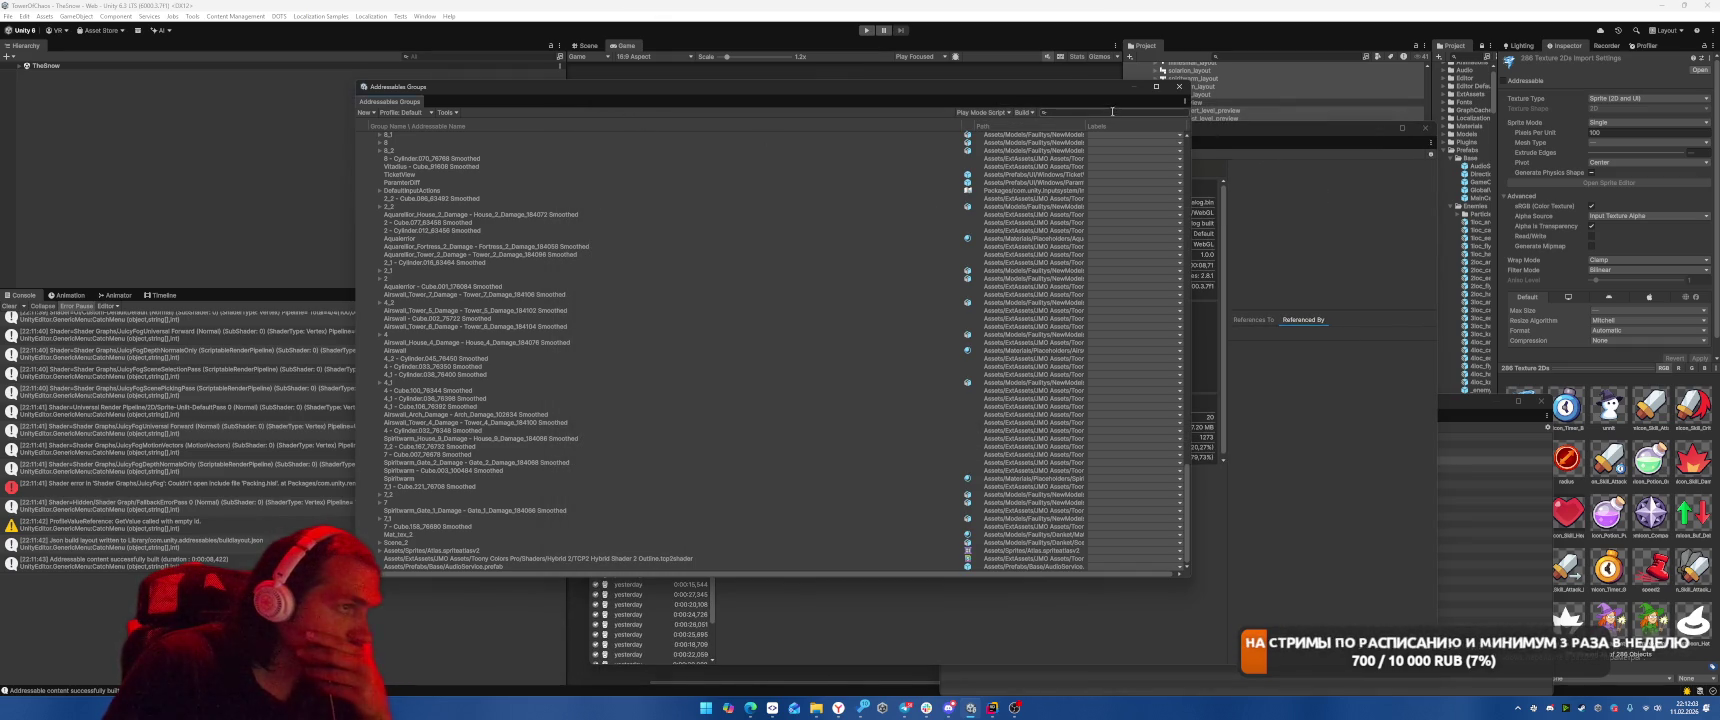
Search 'atlas', simplify Atlas.spriteatlasv2's address to Atlas, and move it into the Scenes group.
type("atlas")
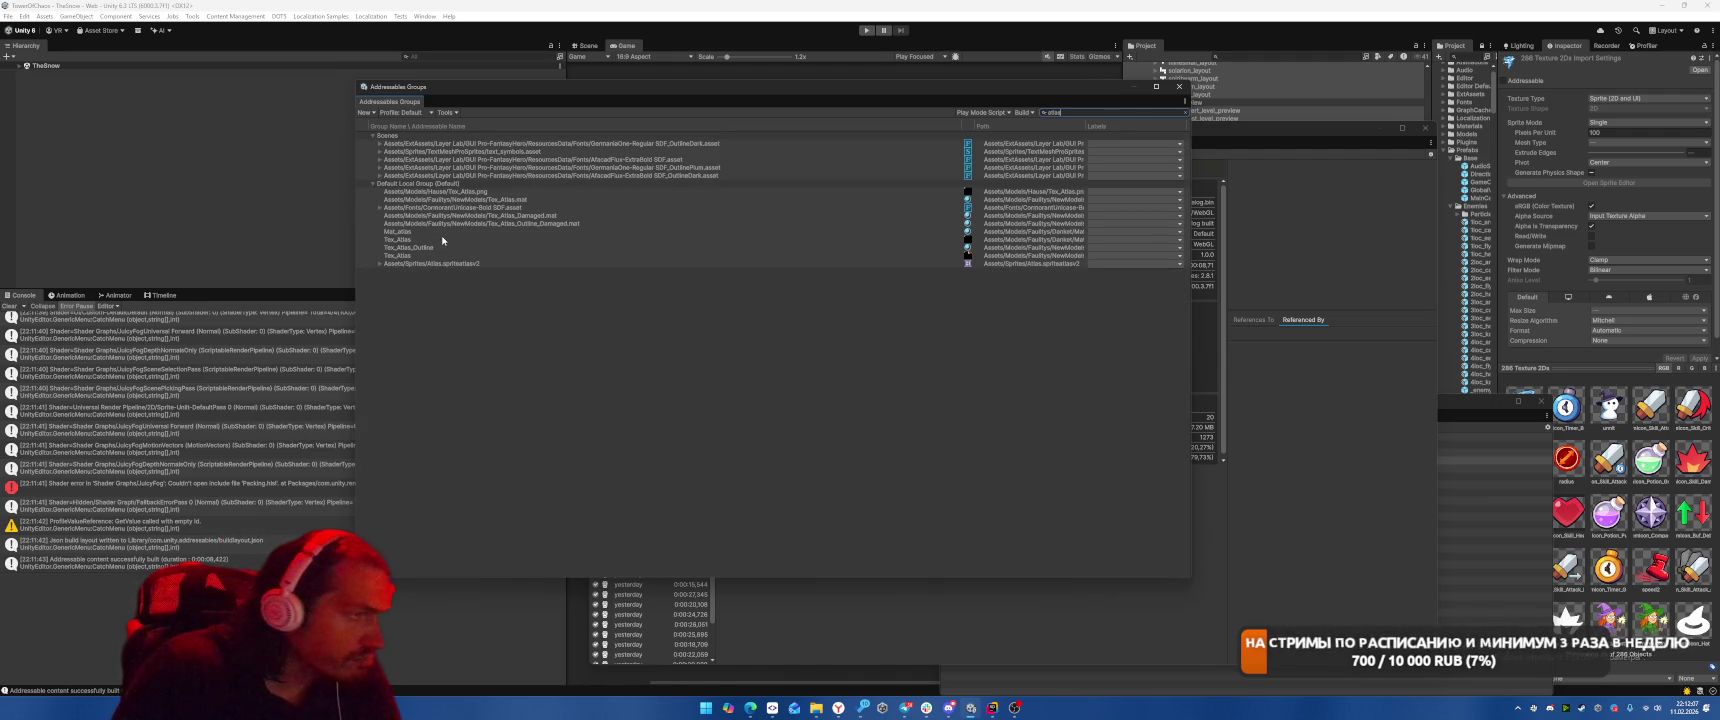
left_click(456, 265)
right_click(458, 267)
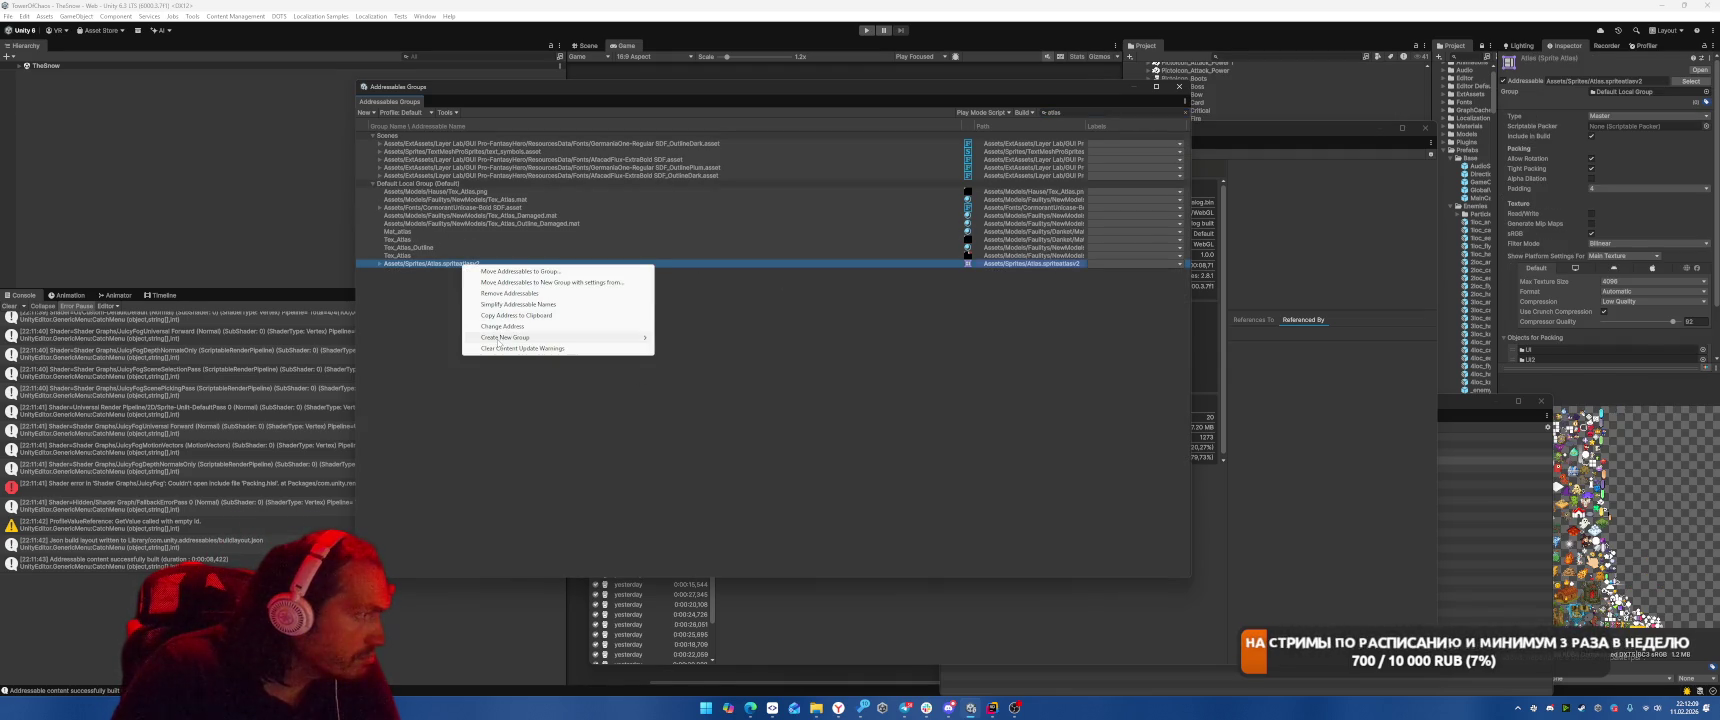
left_click(512, 305)
mouse_move(440, 264)
left_mouse_down()
mouse_move(480, 252)
mouse_move(540, 180)
mouse_move(559, 186)
left_mouse_up()
Run a new Default Build Script build and compare its summary with the previous build.
left_click(1027, 112)
mouse_move(1030, 120)
left_click(1165, 123)
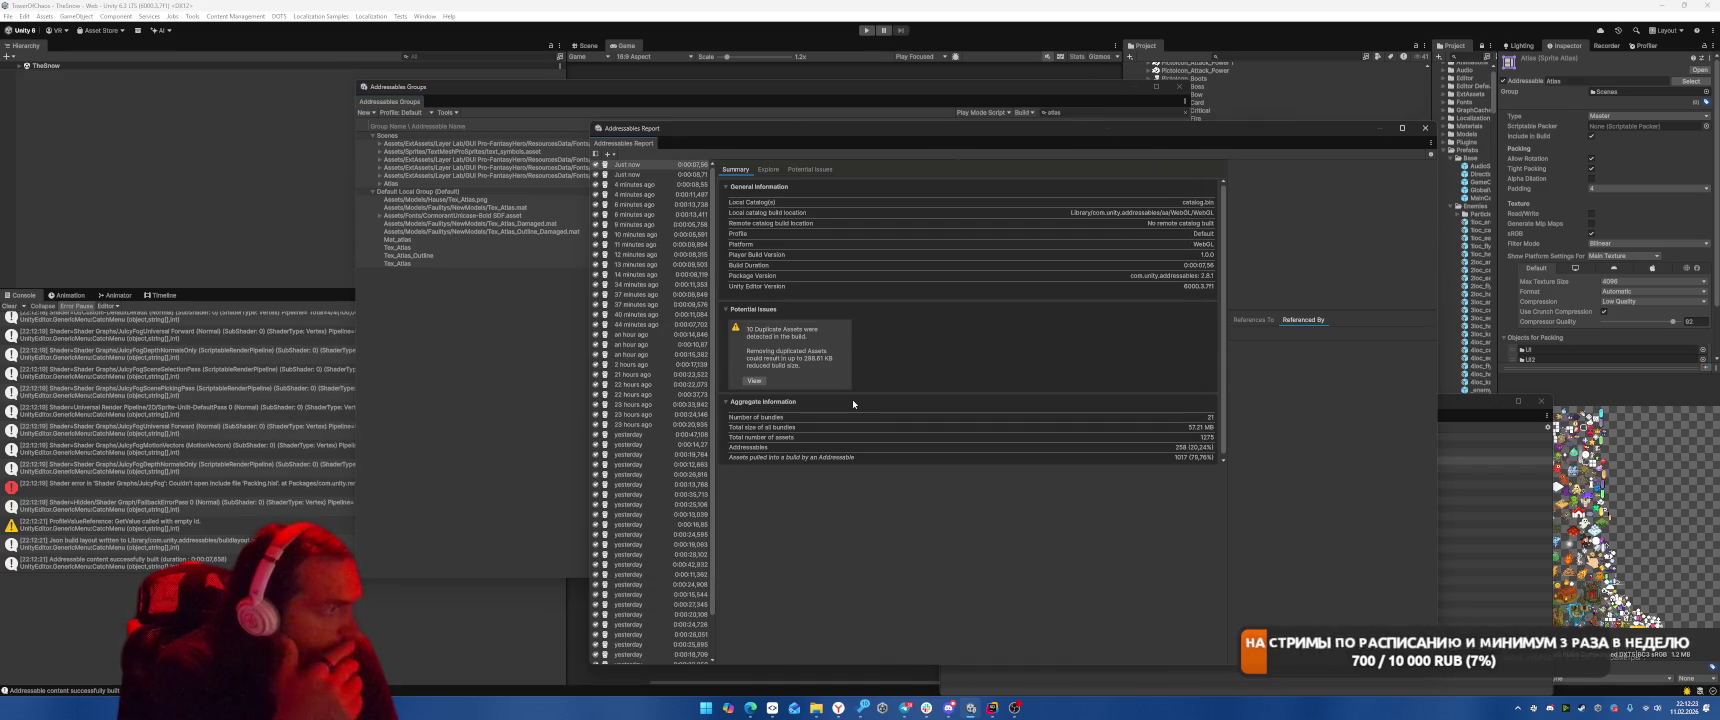
left_click(643, 166)
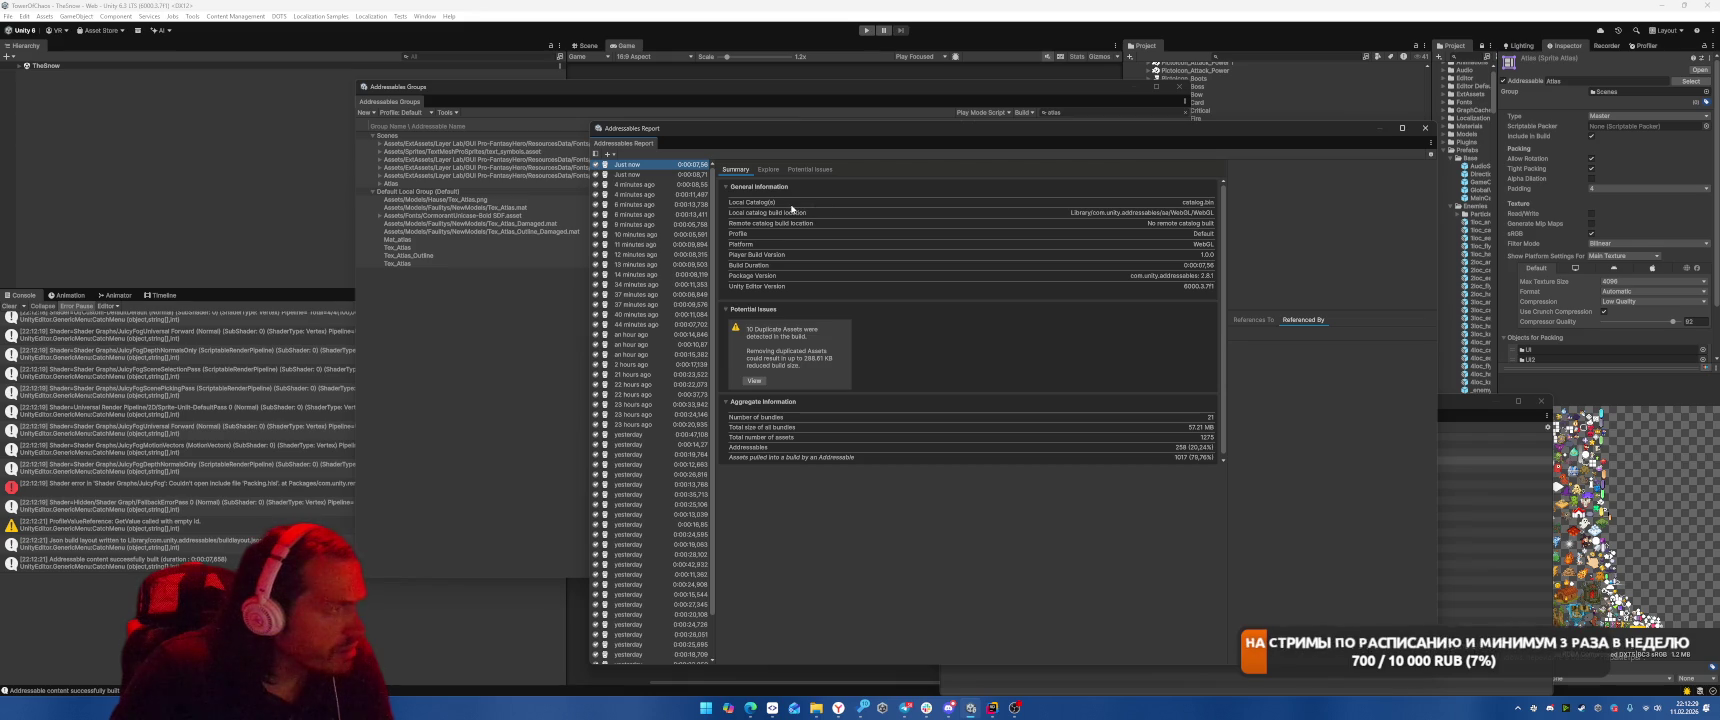
left_click(636, 176)
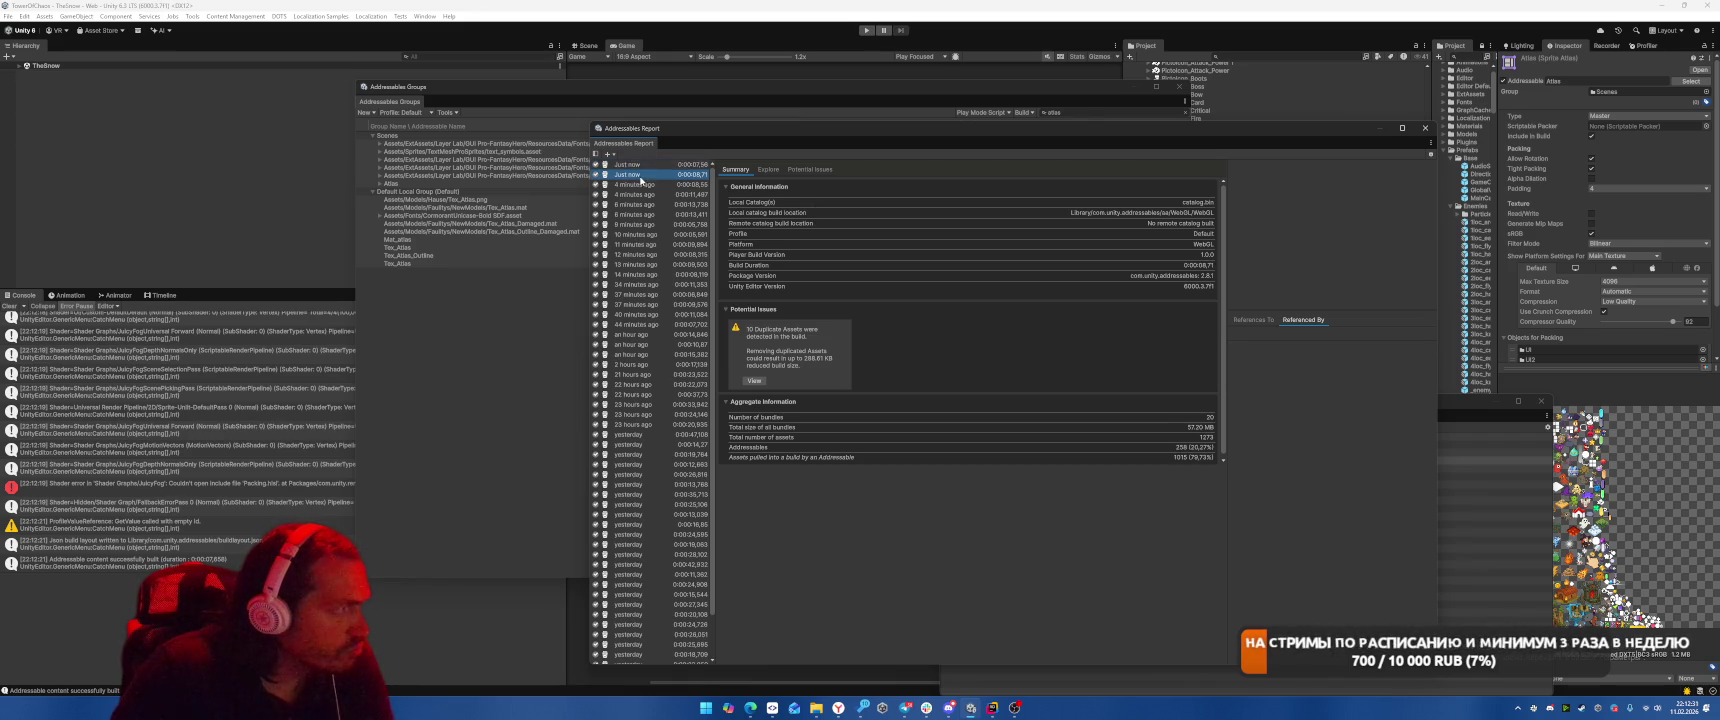
left_click(500, 199)
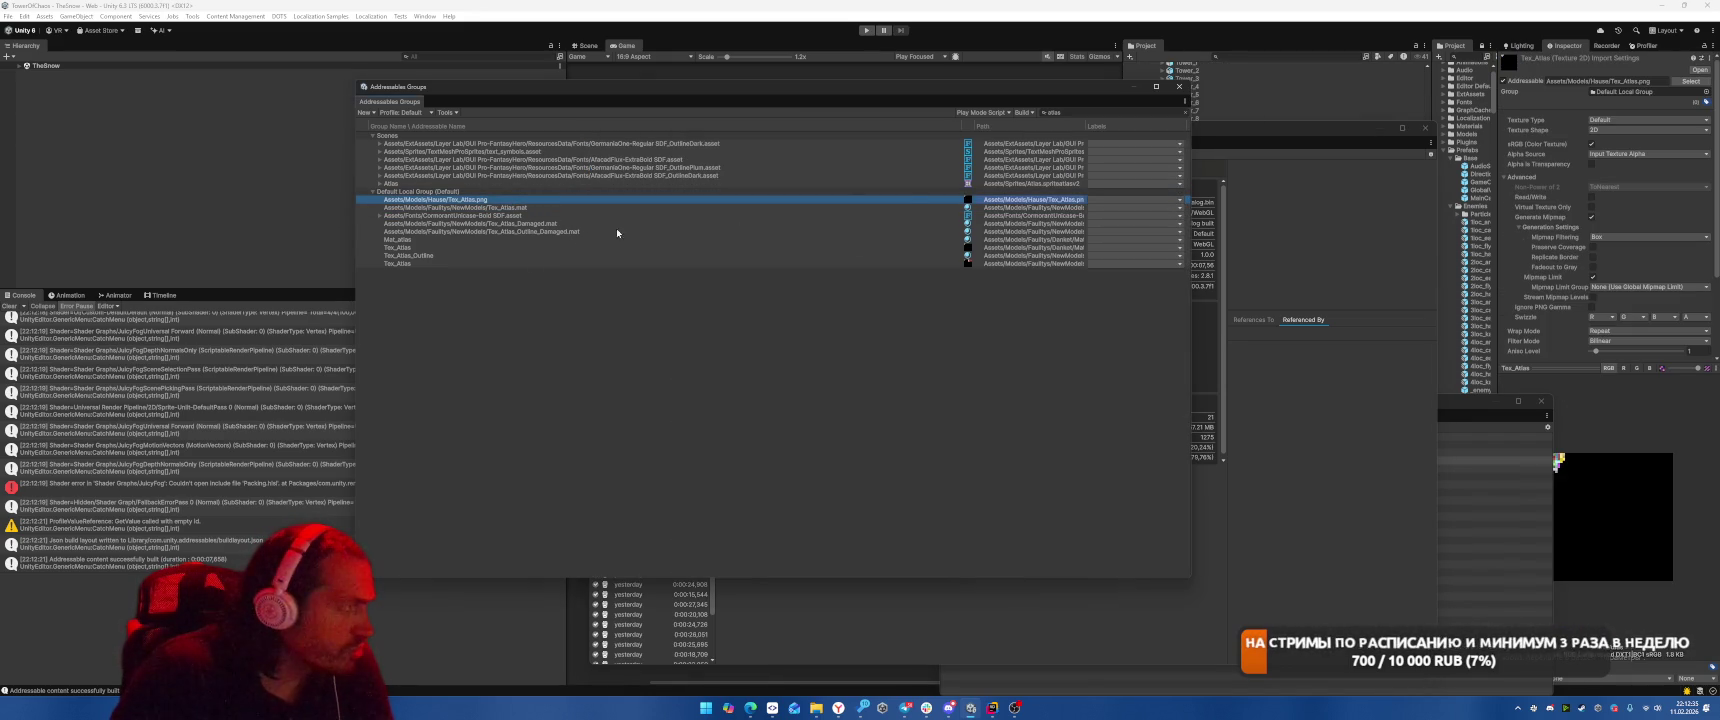
Clear the atlas search and simplify the addressable names of the Default Local Group entries.
left_click(1045, 113)
key("BackSpace")
key("BackSpace")
key("BackSpace")
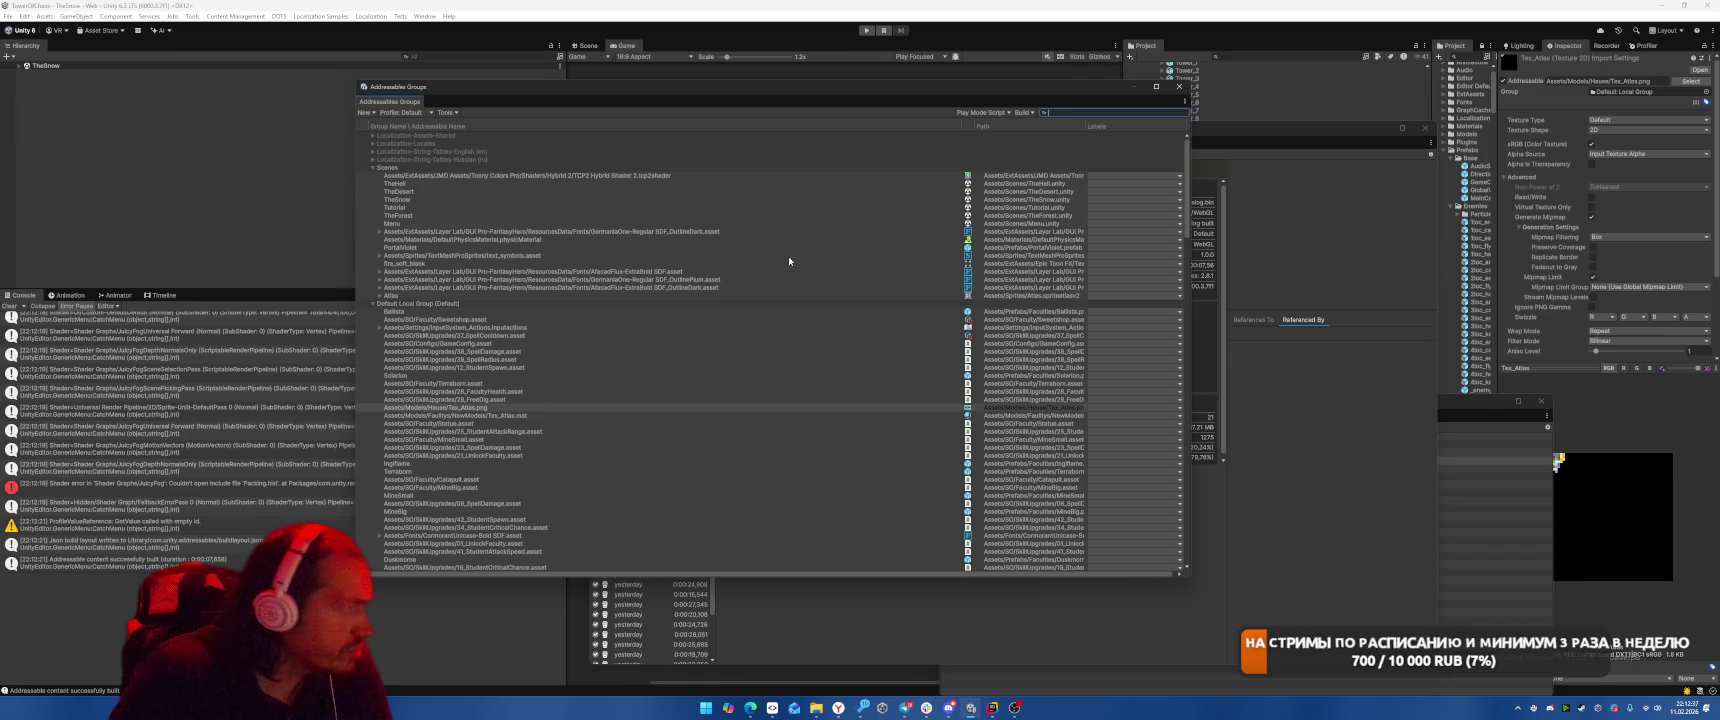
scroll(589, 329, "down", 2)
scroll(589, 329, "down", 15)
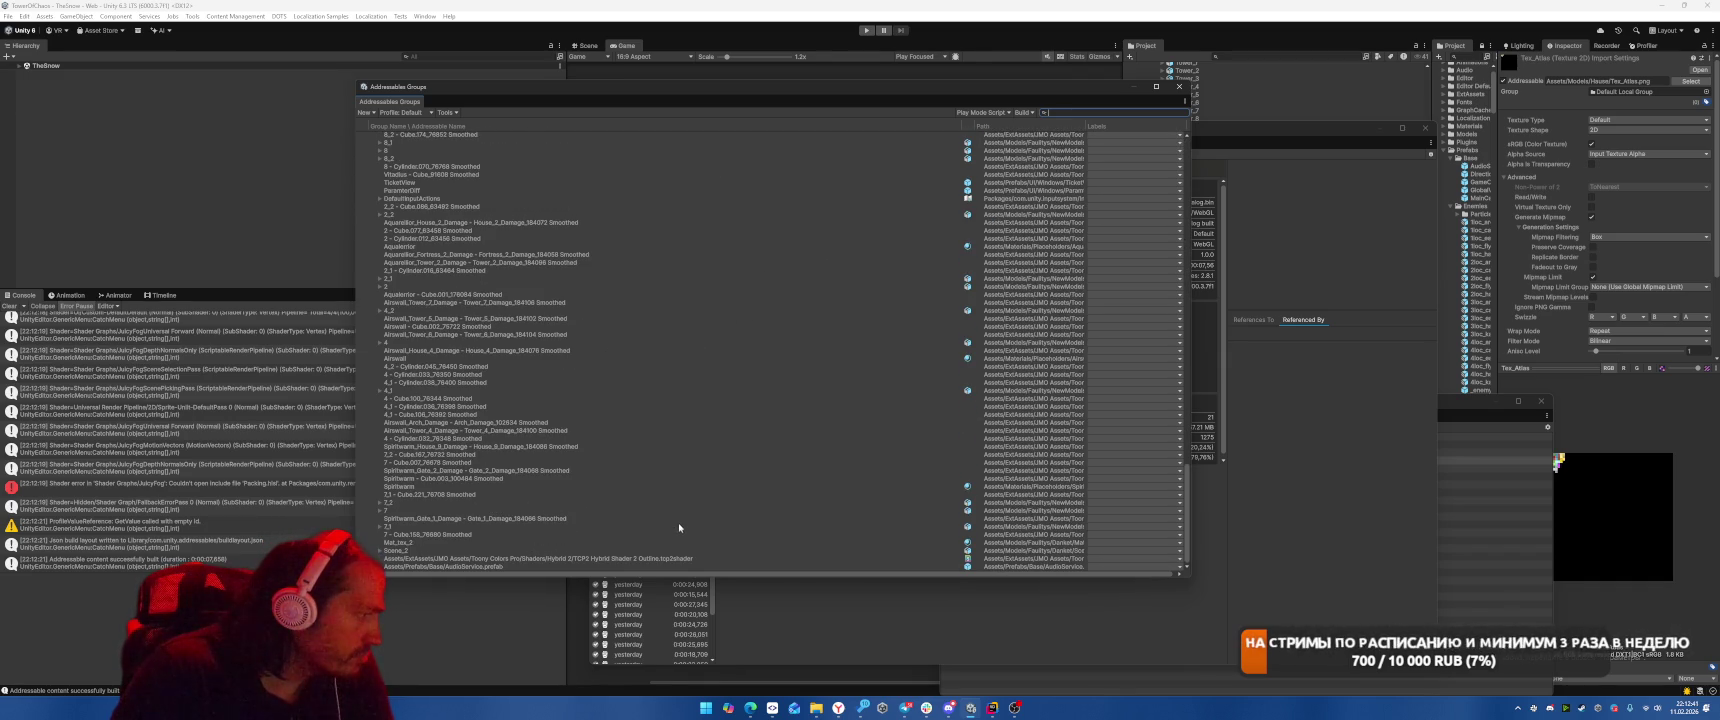
scroll(678, 527, "down", 10)
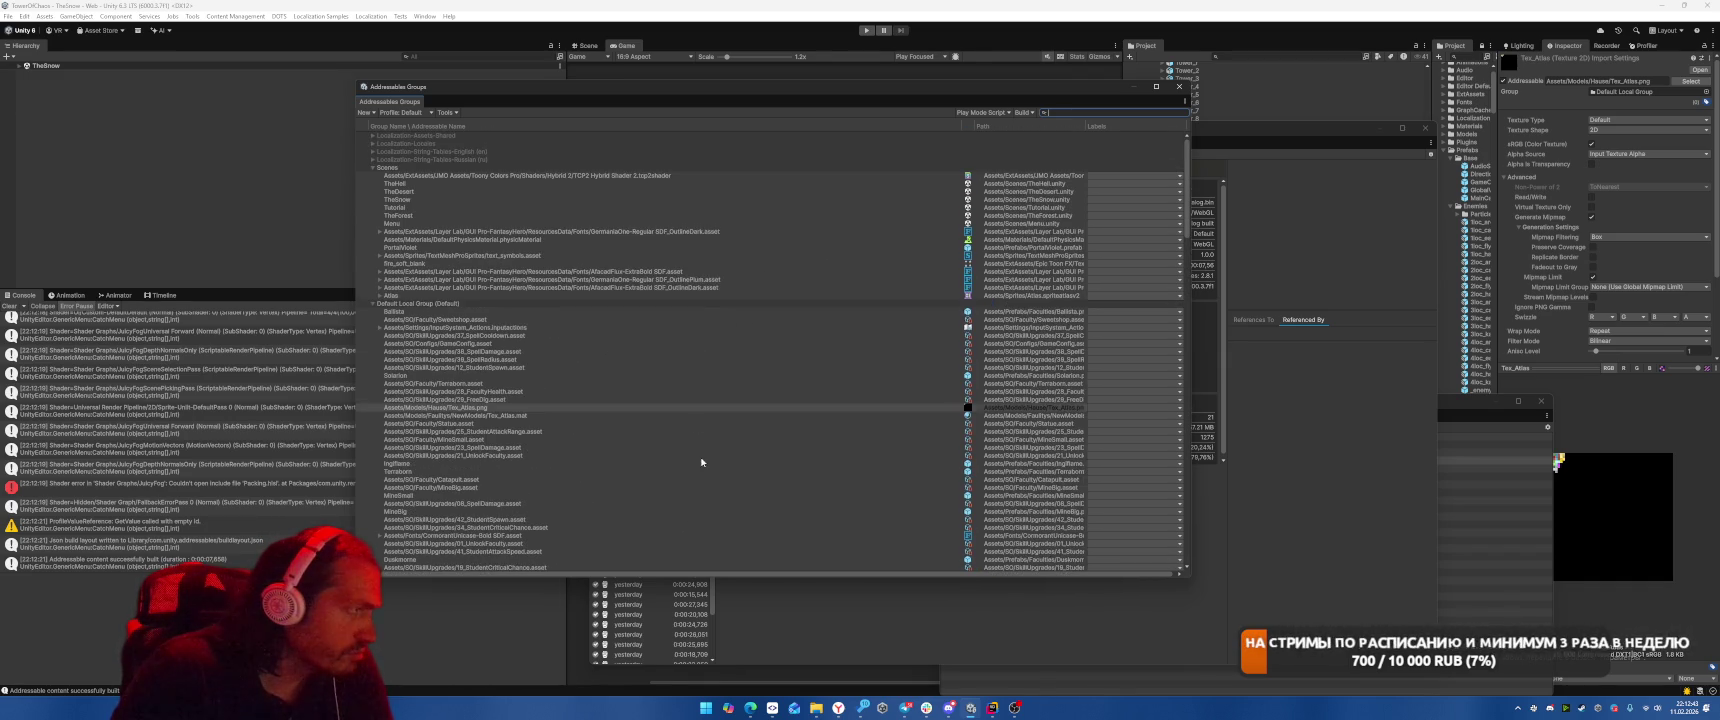
right_click(424, 302)
left_click(535, 325)
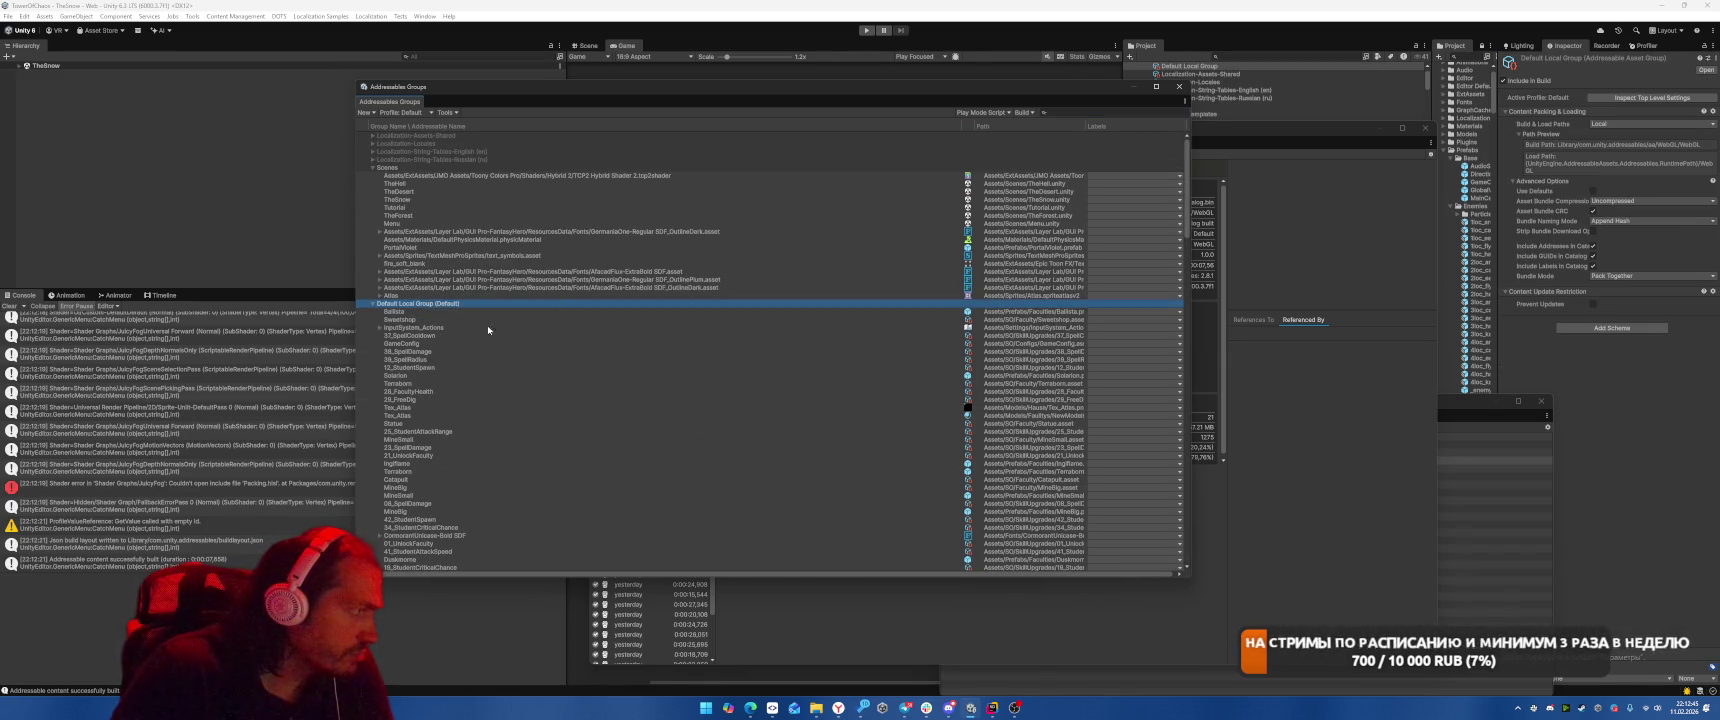
left_click(380, 328)
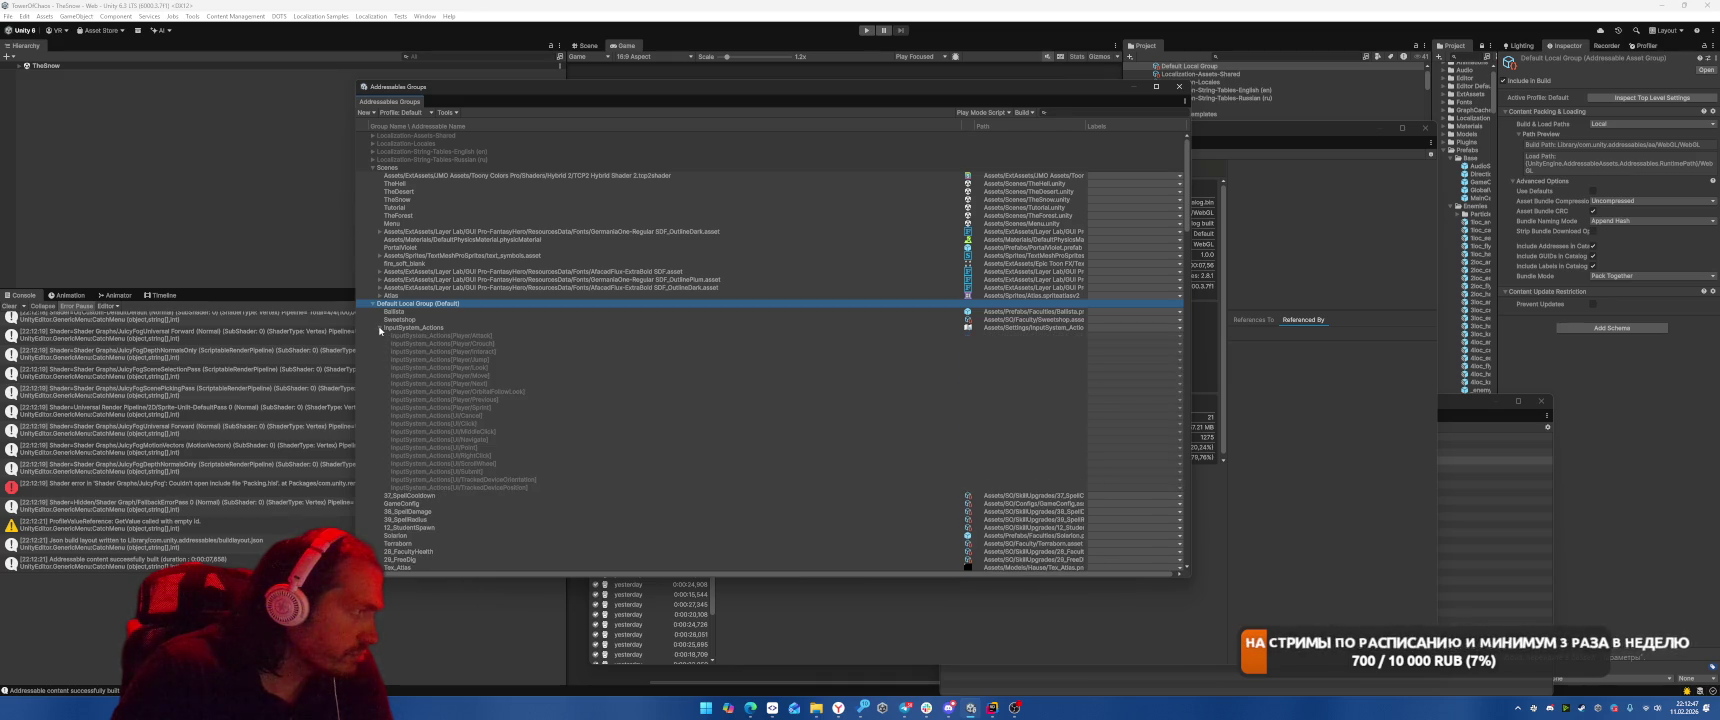
left_click(380, 328)
left_click(496, 327)
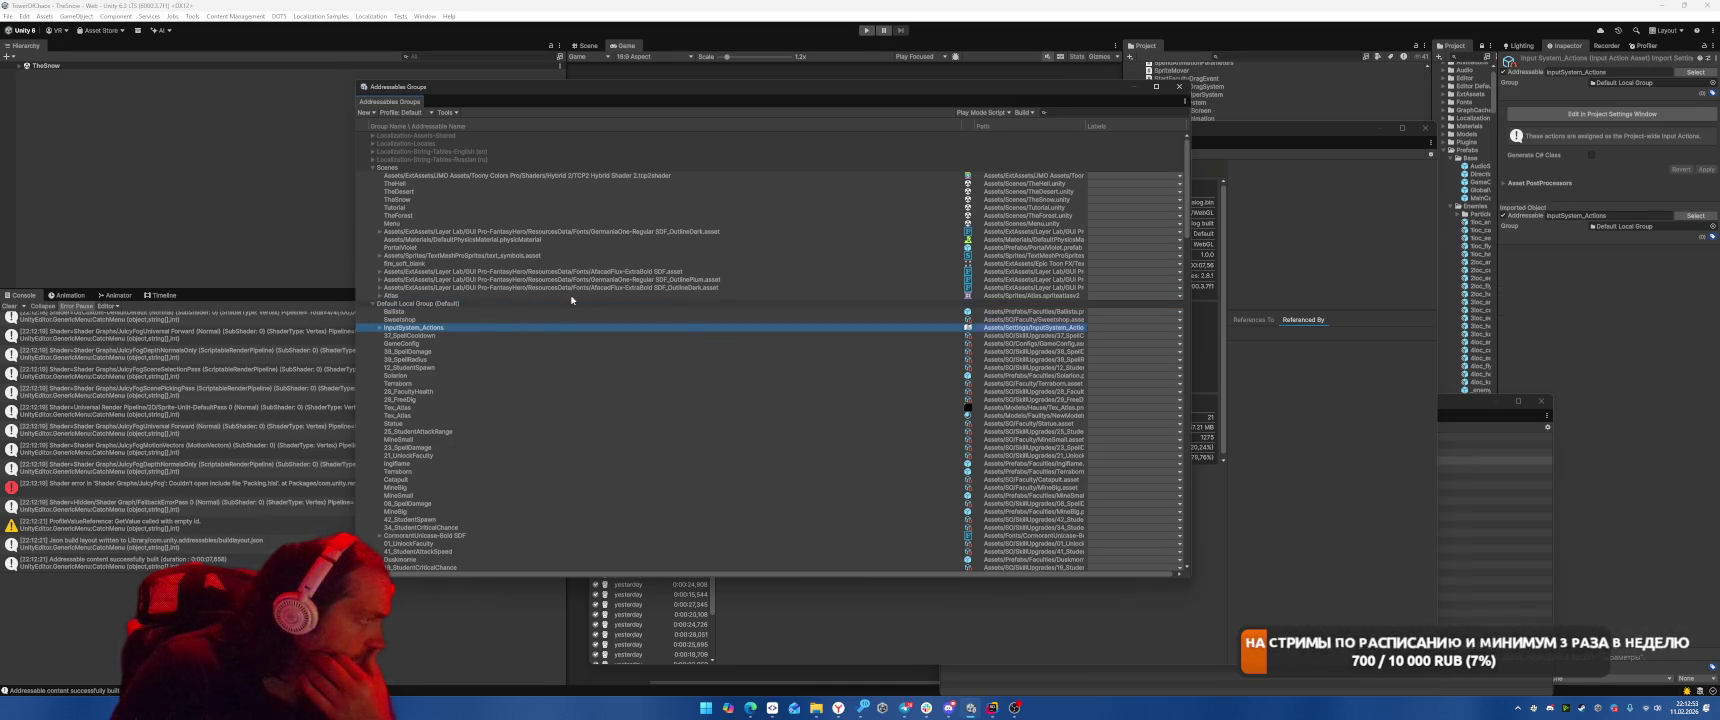
Select Atlas, the shader and the other non-scene entries in Scenes and delete them.
left_click(419, 296)
left_click(437, 232, "shift")
left_click(472, 177, "ctrl")
key("Delete")
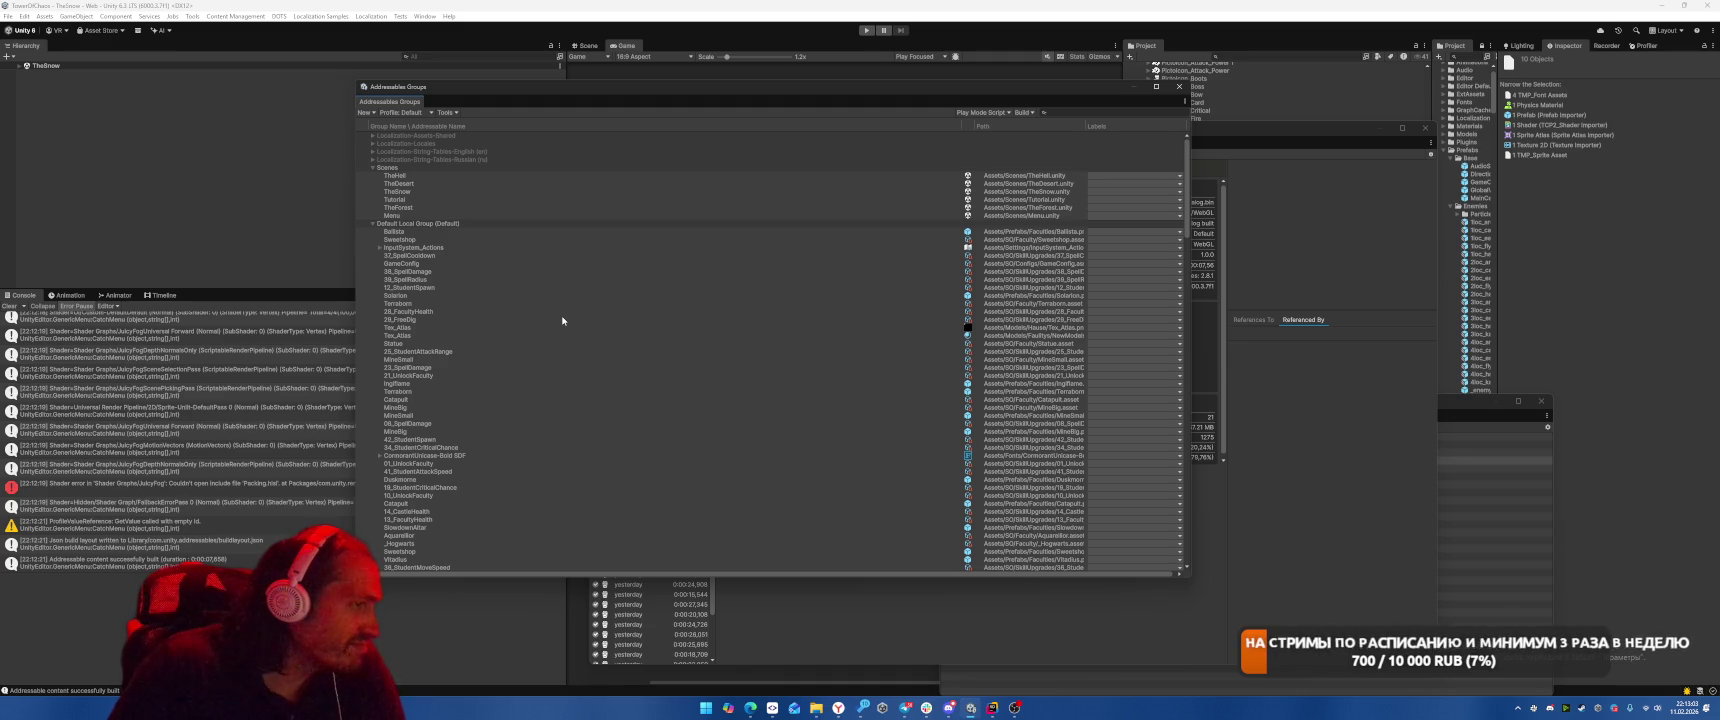
left_click(520, 223)
scroll(660, 350, "down", 15)
Rebuild Addressables content with Build > New Build > Default Build Script.
scroll(660, 355, "down", 10)
scroll(614, 525, "up", 5)
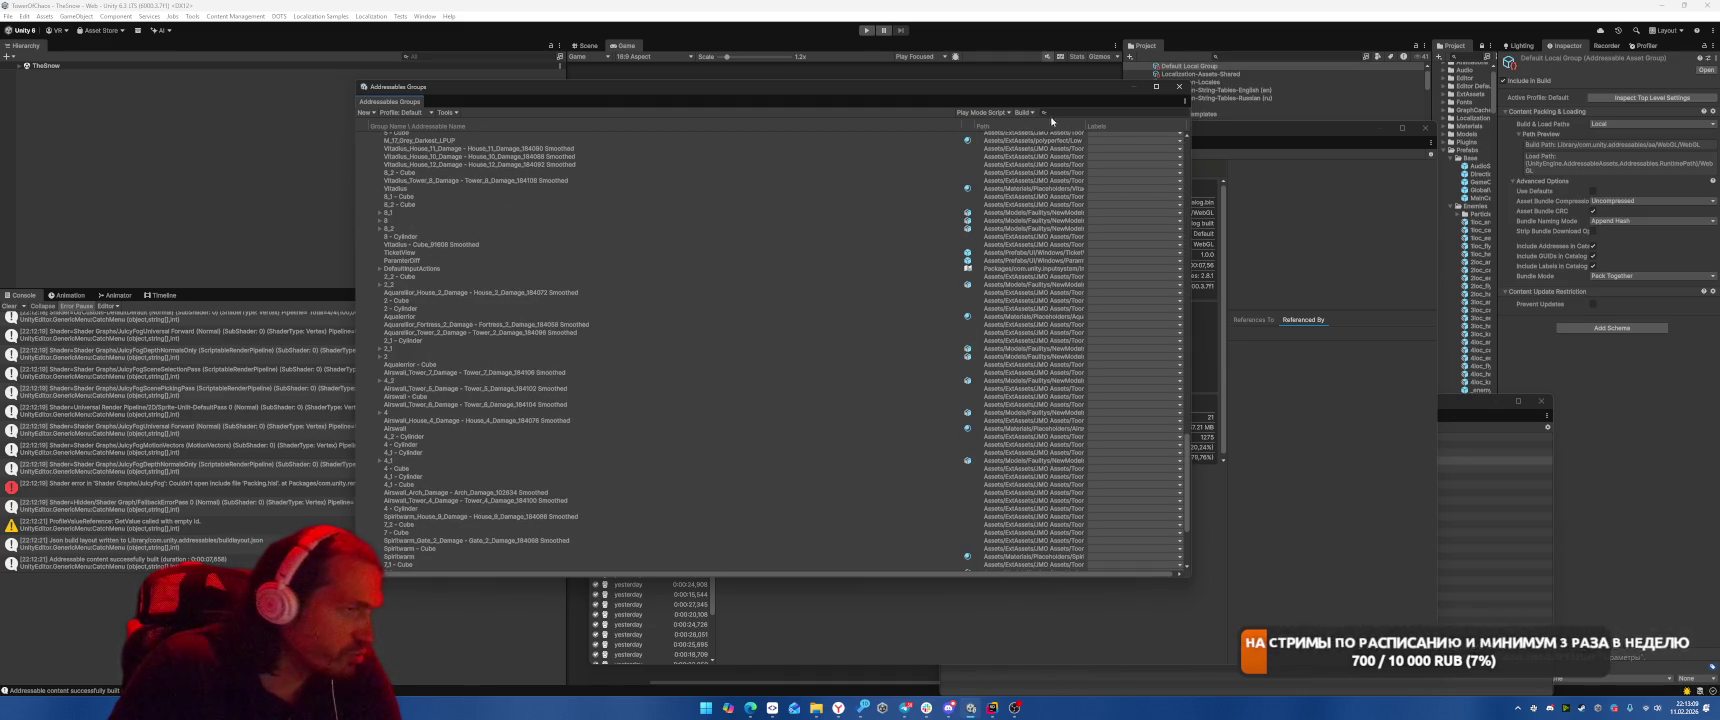
left_click(1028, 116)
mouse_move(1045, 123)
left_click(1160, 124)
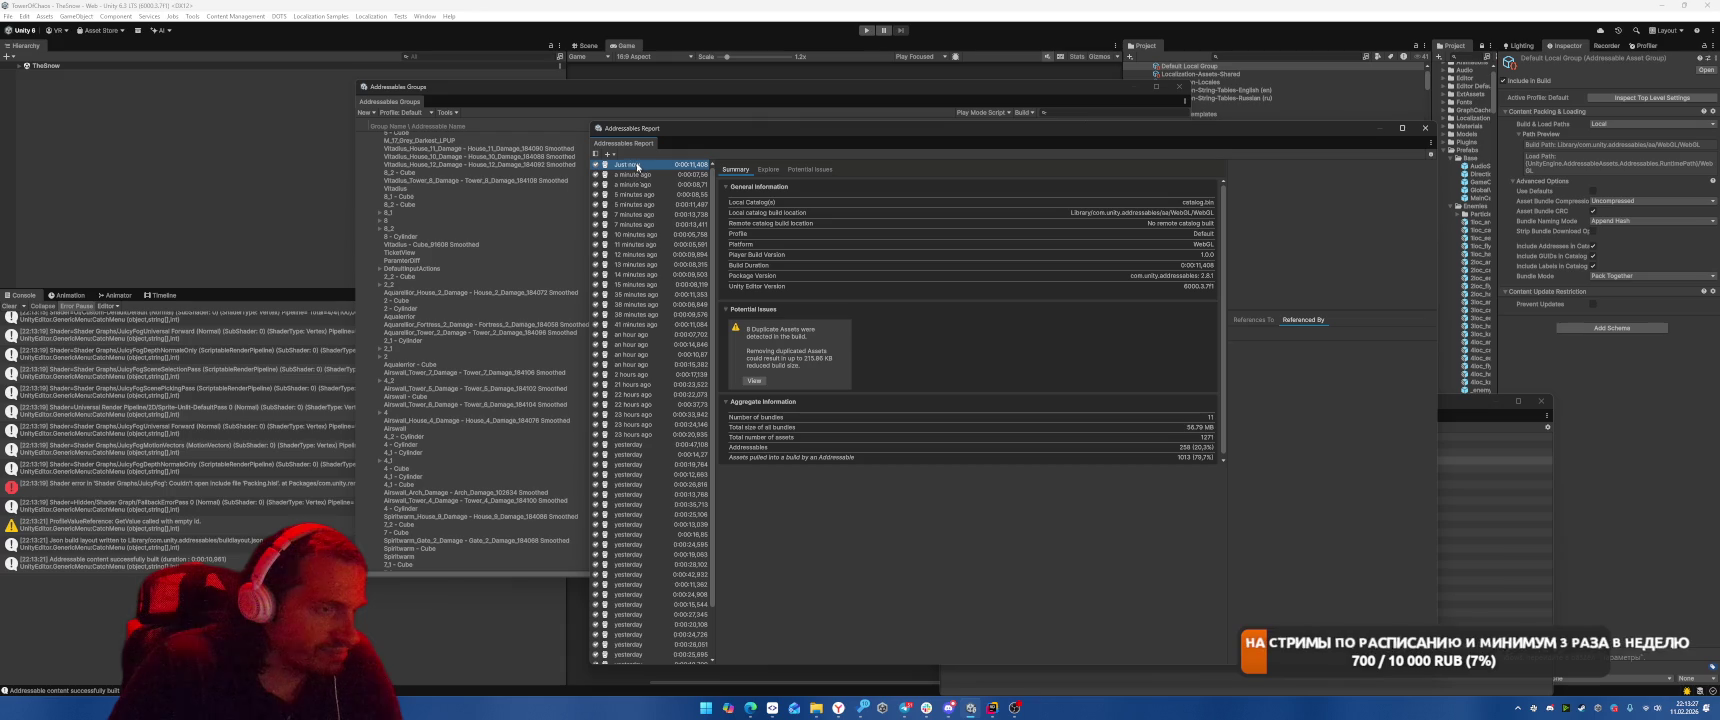
Move the build report aside, inspect the Terraborn material entry, and close two floating windows.
mouse_move(976, 136)
left_mouse_down()
mouse_move(1218, 162)
mouse_move(1053, 466)
left_mouse_up()
left_click(562, 318)
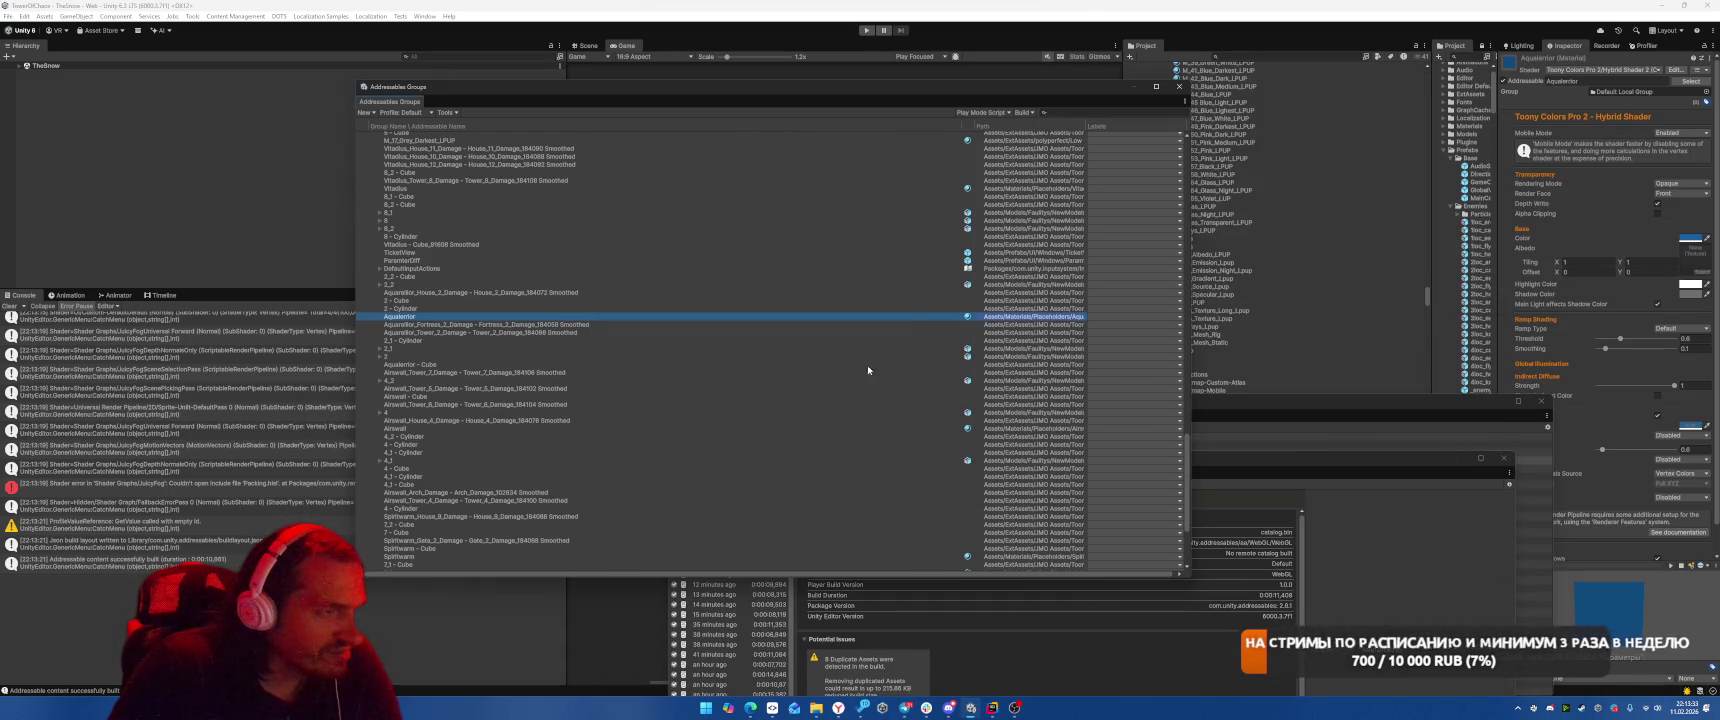
scroll(867, 369, "up", 10)
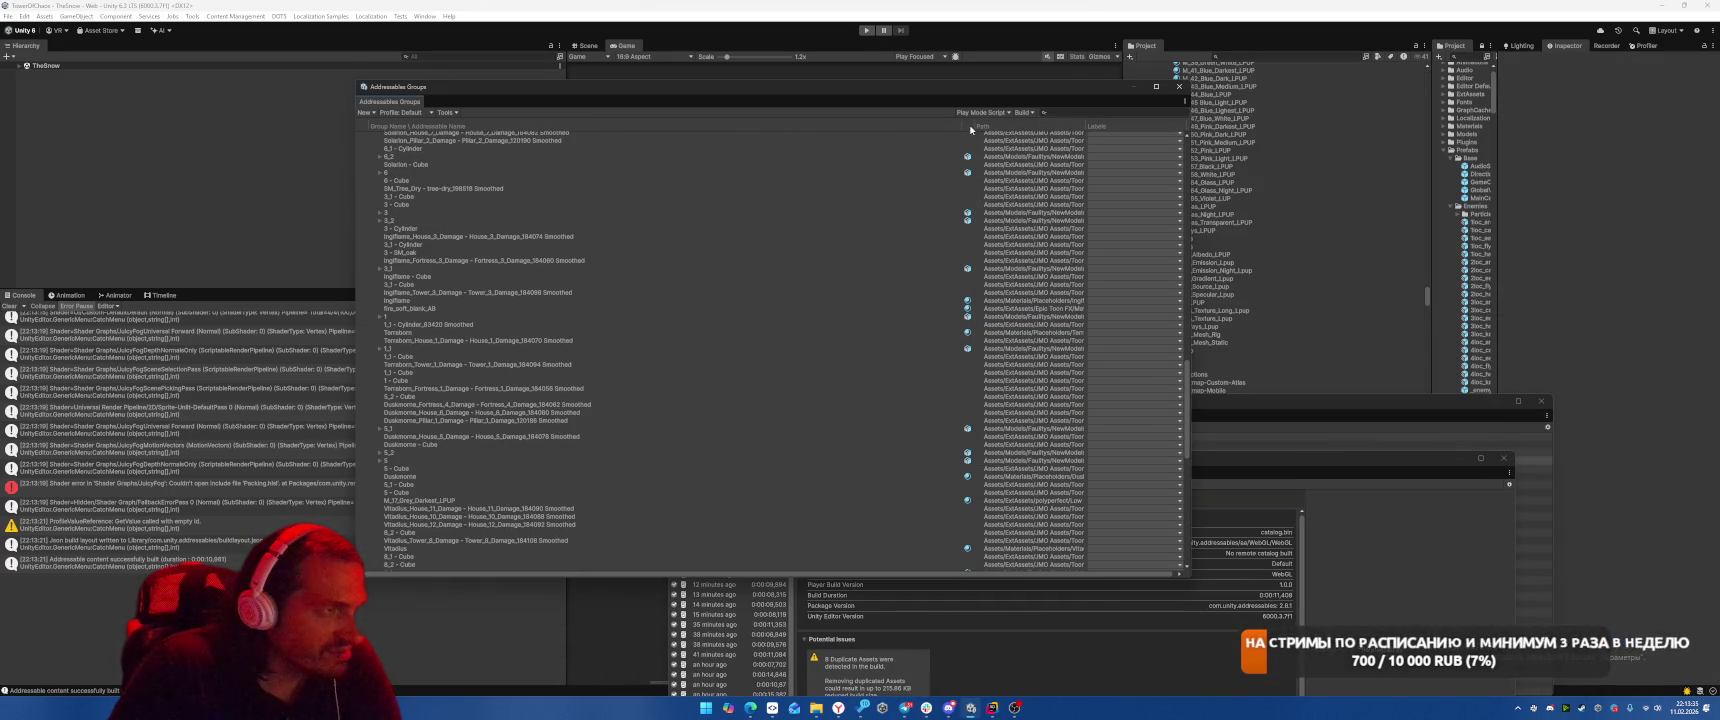
left_click(958, 333)
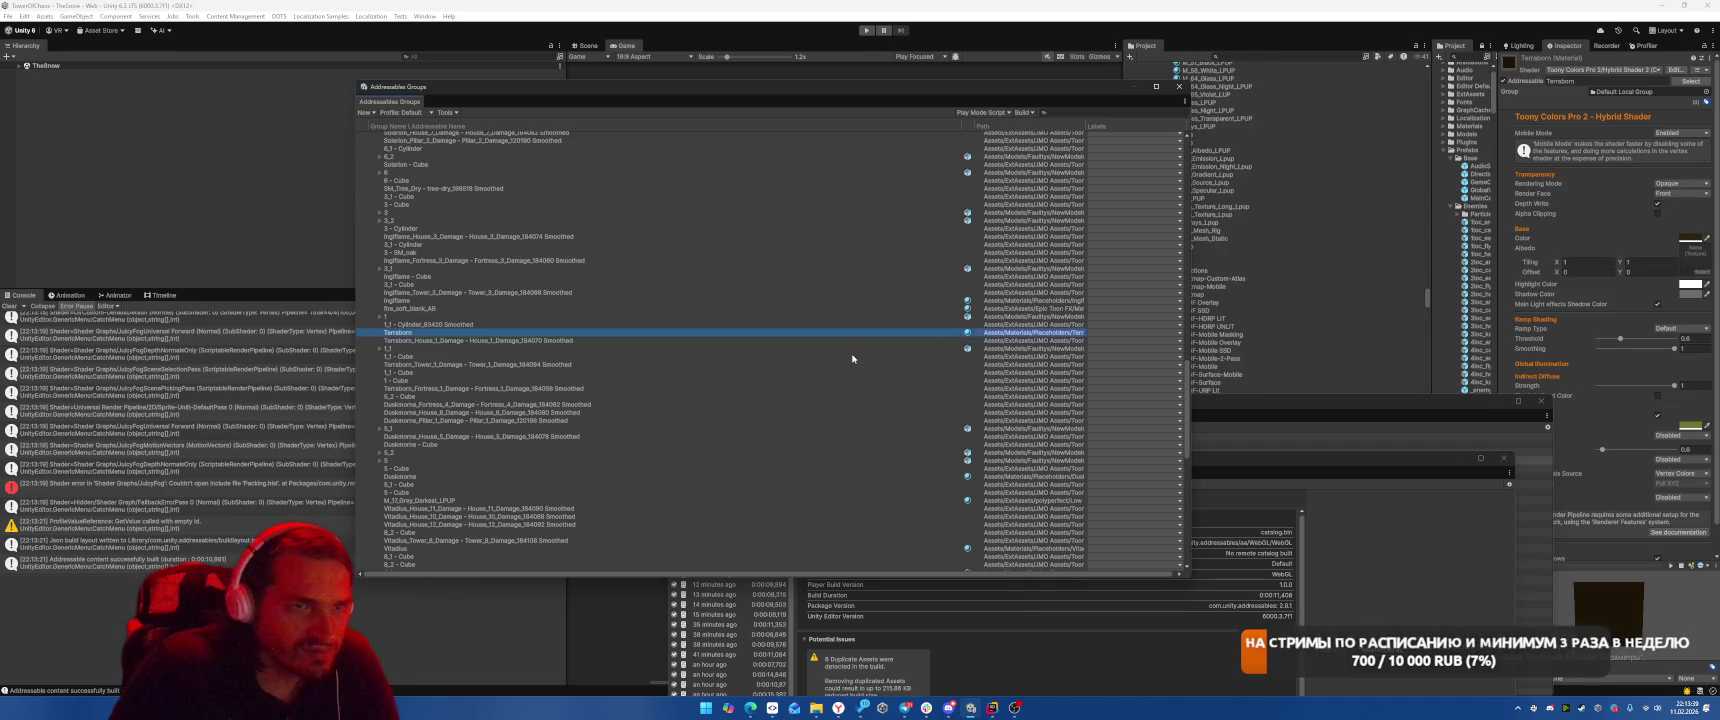
left_click(1503, 458)
left_click(1541, 401)
Select Terraborn, Duskmorne, Vitadius, Airswall, Spiritwarm and other faction materials, then remove them from Addressables.
left_click(978, 333)
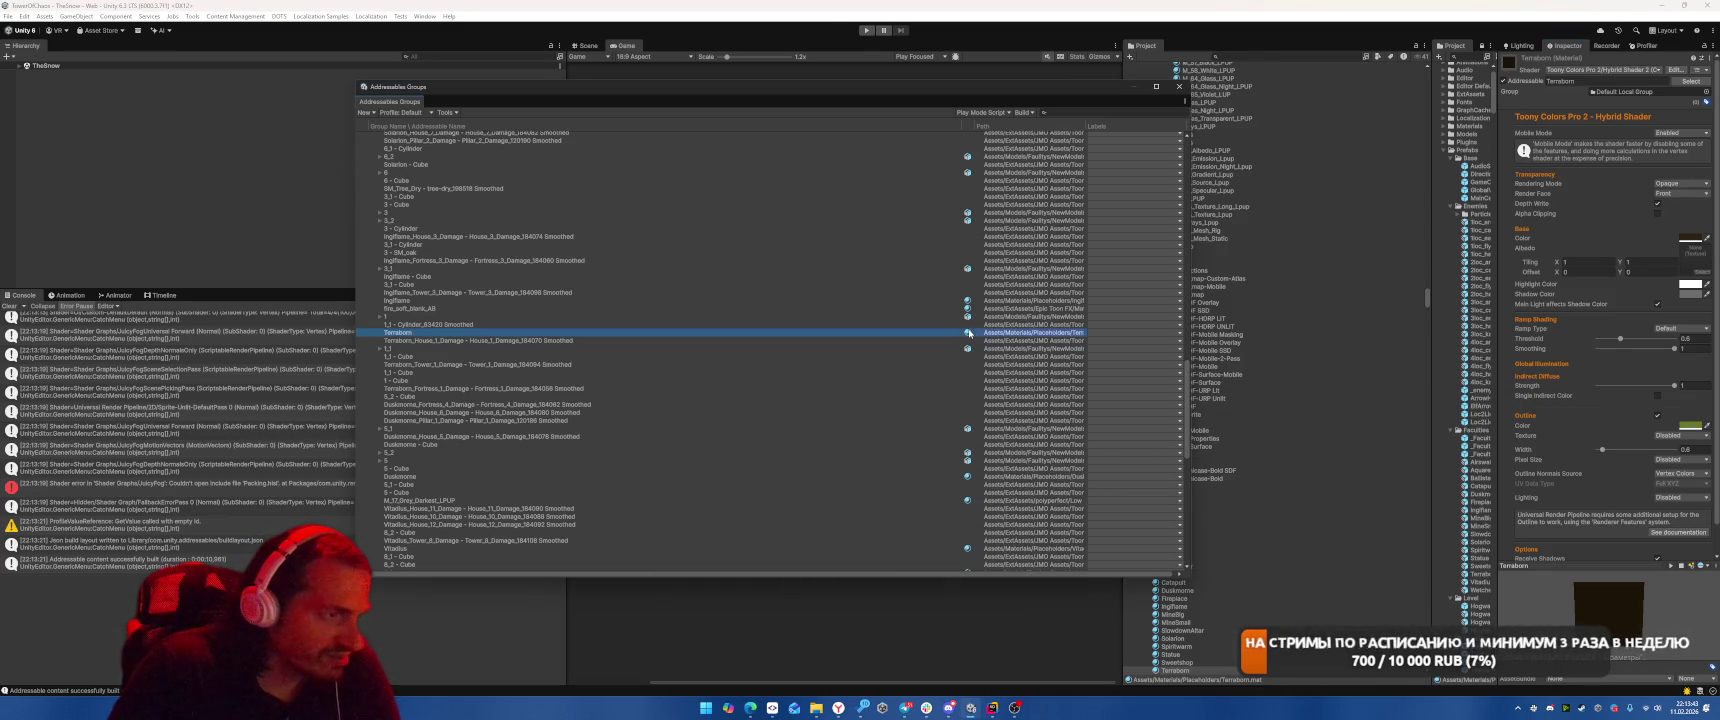
left_click(955, 477, "ctrl")
left_click(955, 500, "ctrl")
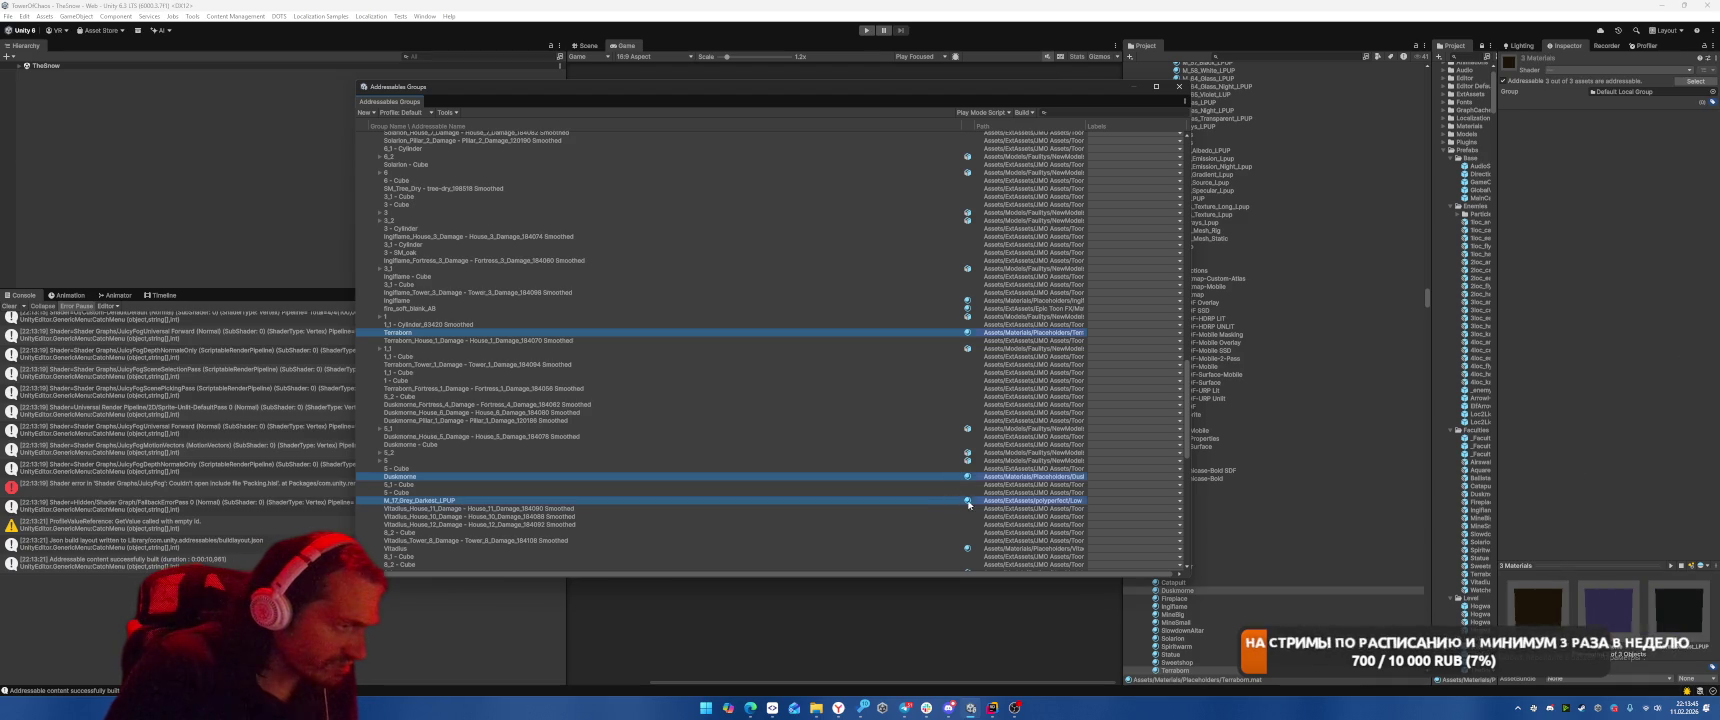
scroll(962, 470, "down", 3)
left_click(967, 429, "ctrl")
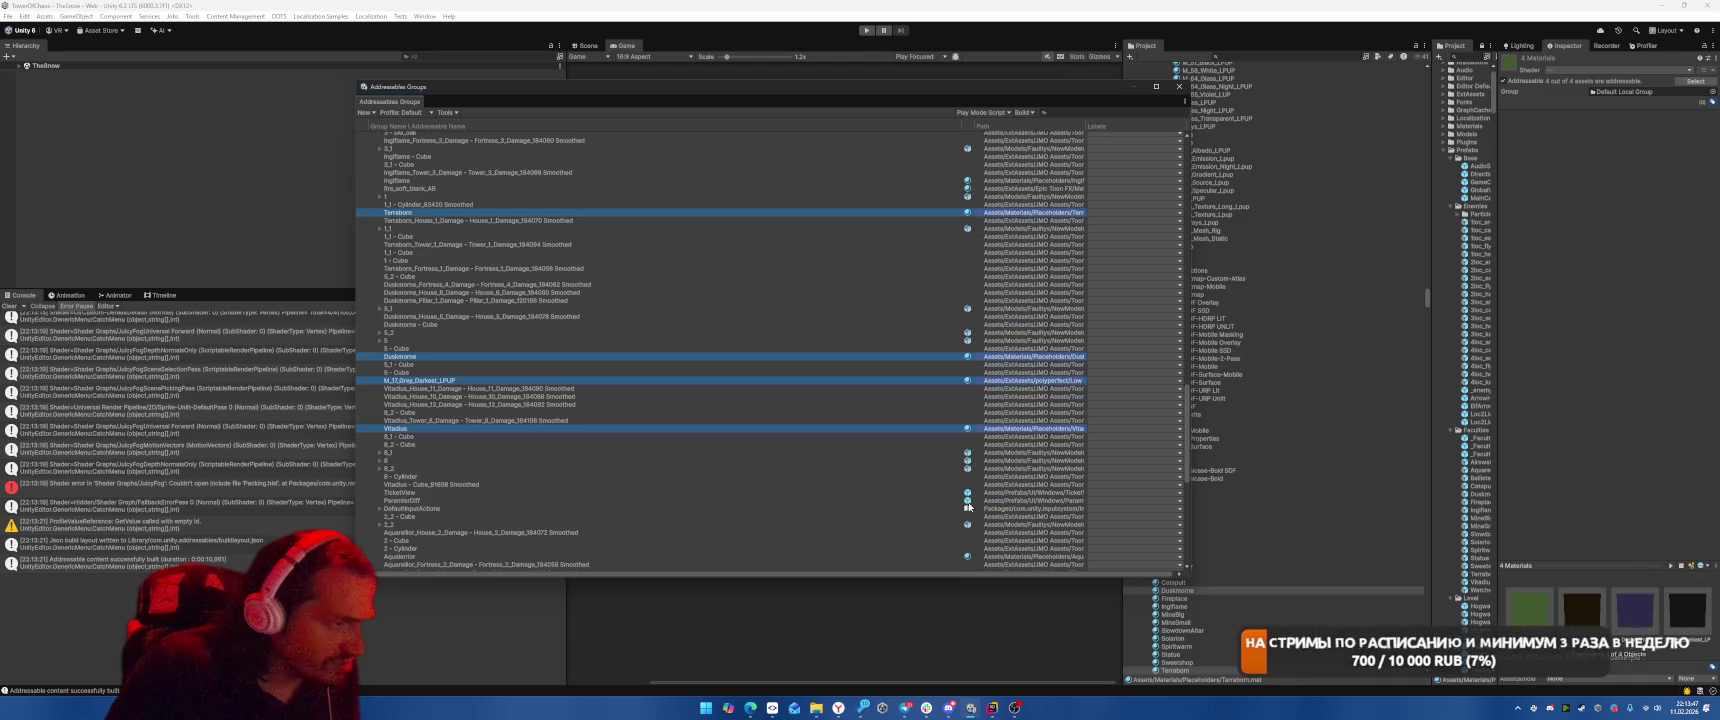
left_click(947, 556, "ctrl")
scroll(986, 278, "down", 9)
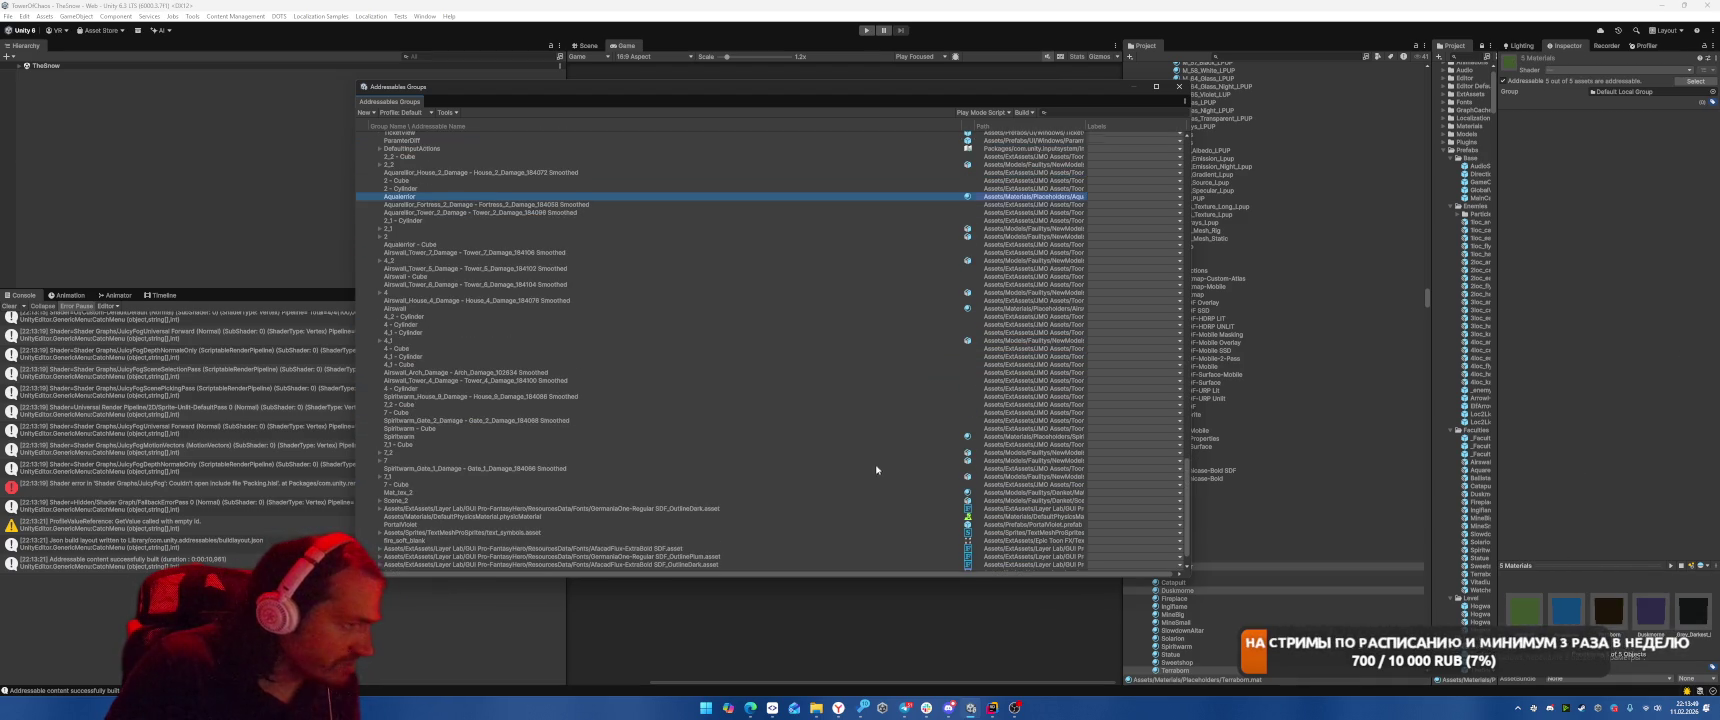
left_click(947, 309, "ctrl")
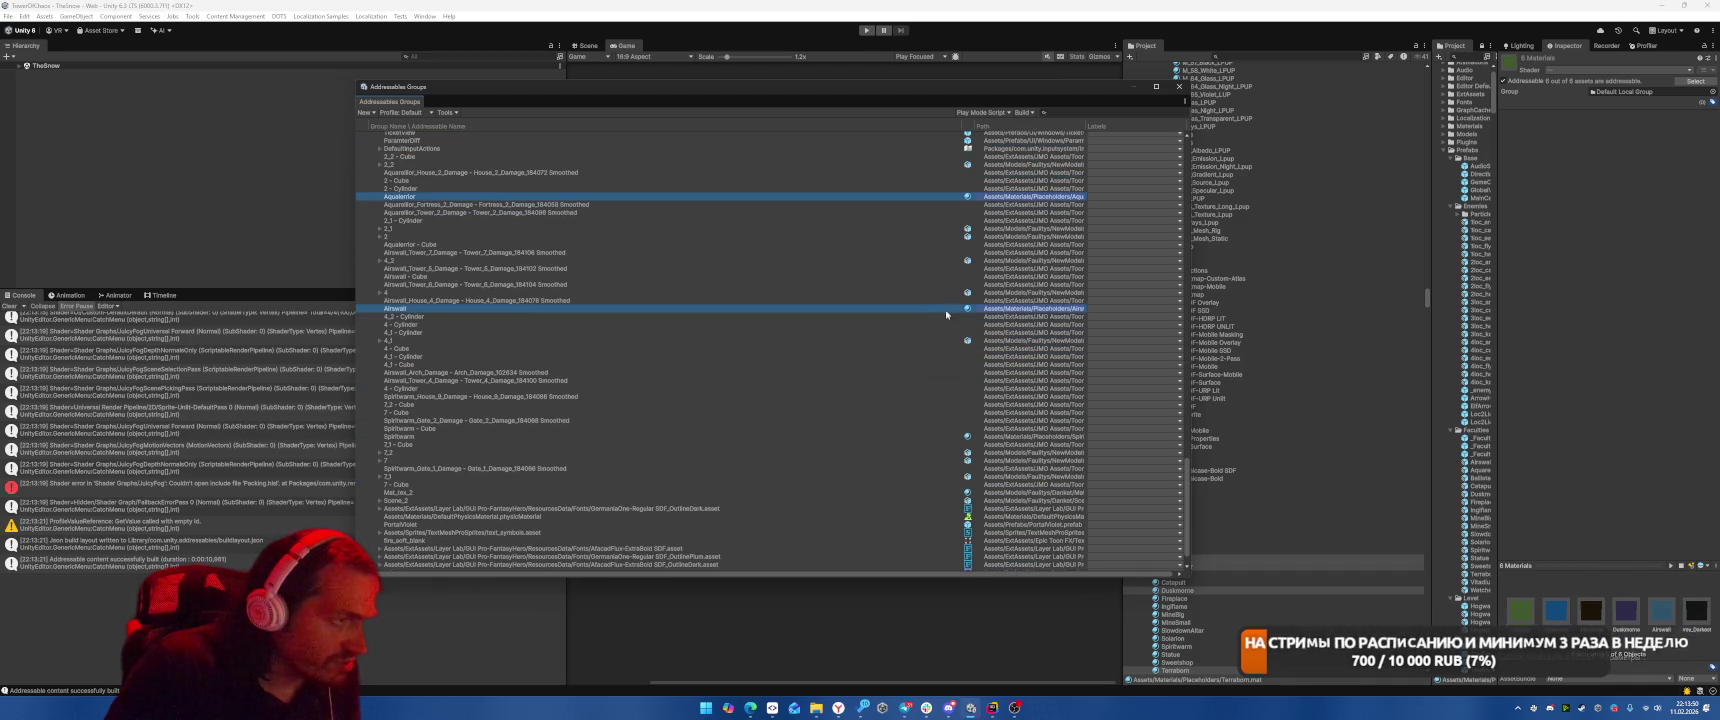
left_click(952, 437, "ctrl")
scroll(940, 445, "down", 1)
left_click(935, 461, "ctrl")
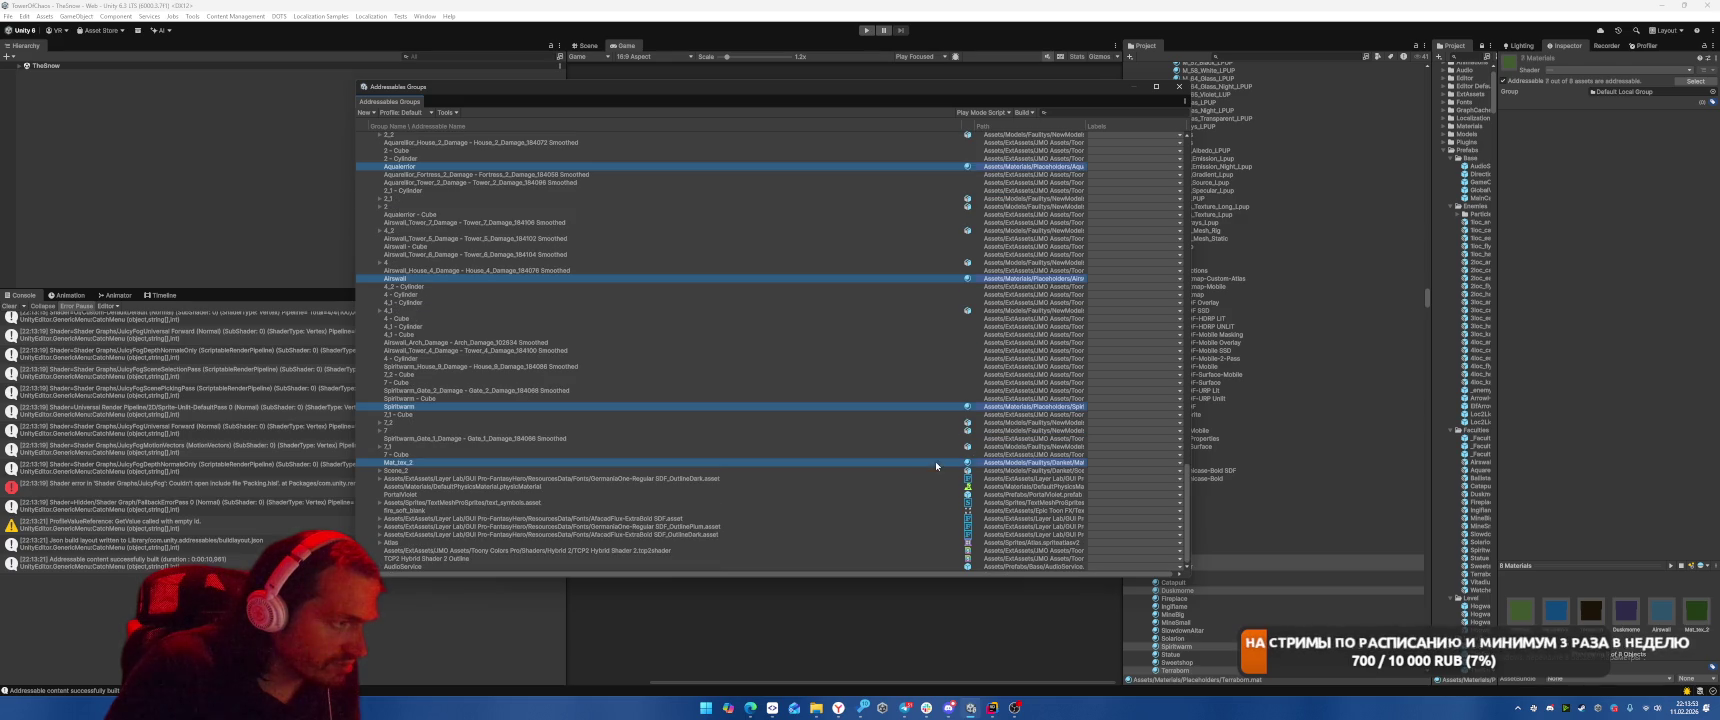
left_click(1503, 81)
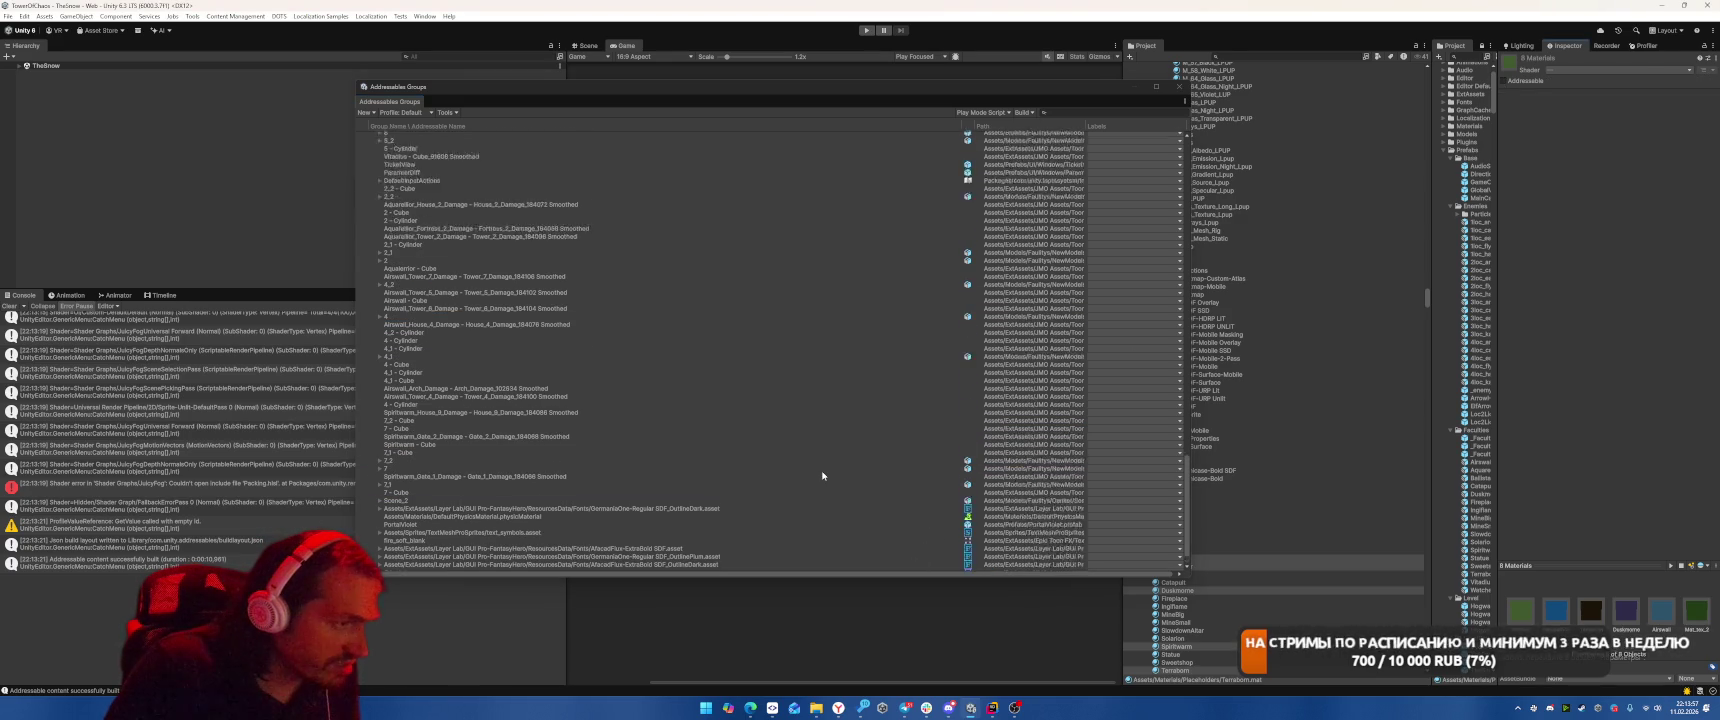
Inspect the remaining mesh entries, comparing 7 with 7_2 and reaching the Spiritwarm gate mesh.
left_click(814, 387)
left_click(825, 238)
left_click(780, 422)
left_click(814, 438)
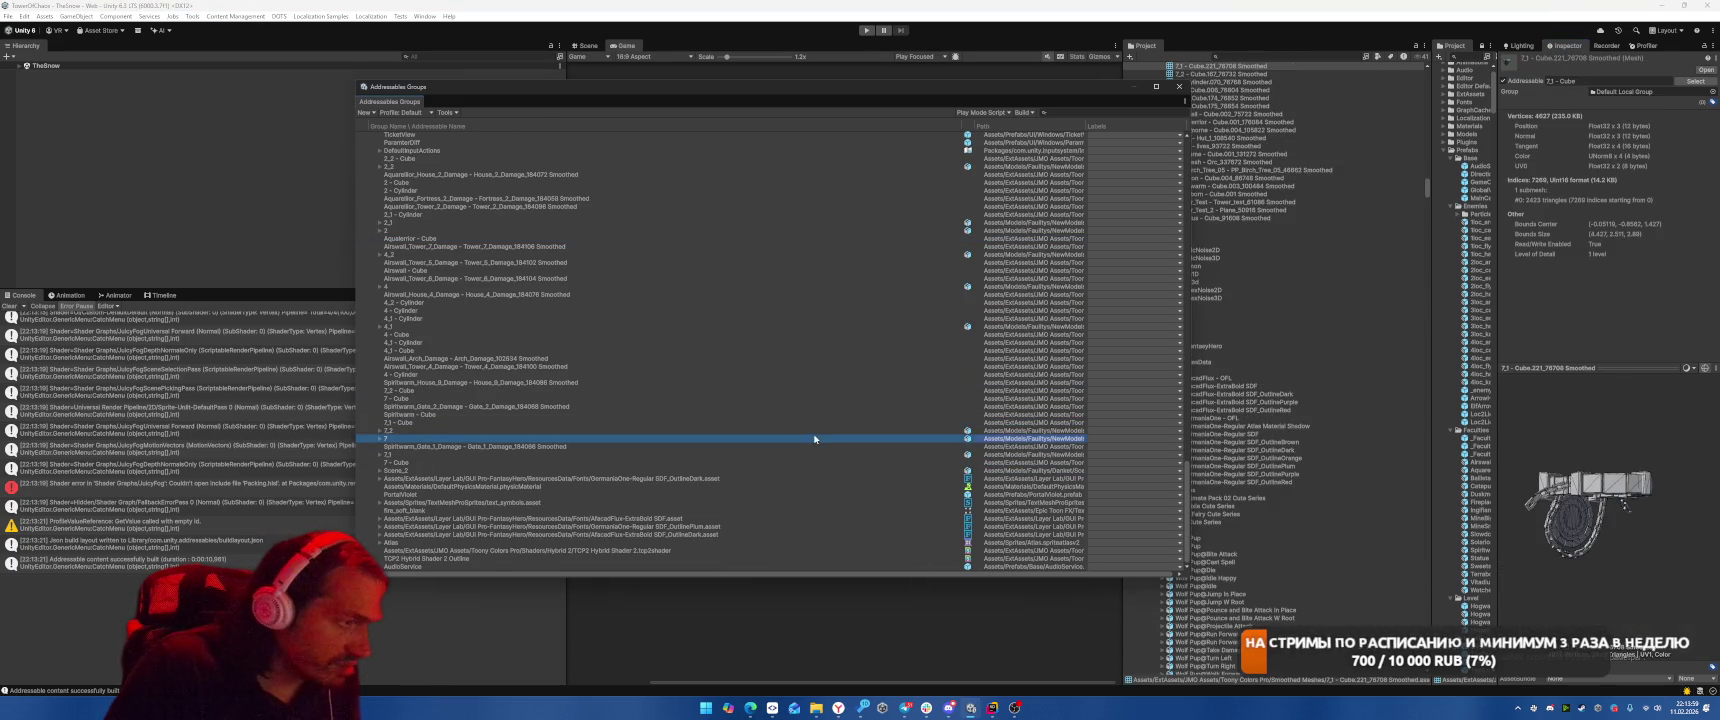
left_click(833, 431)
left_click(851, 437)
left_click(818, 431)
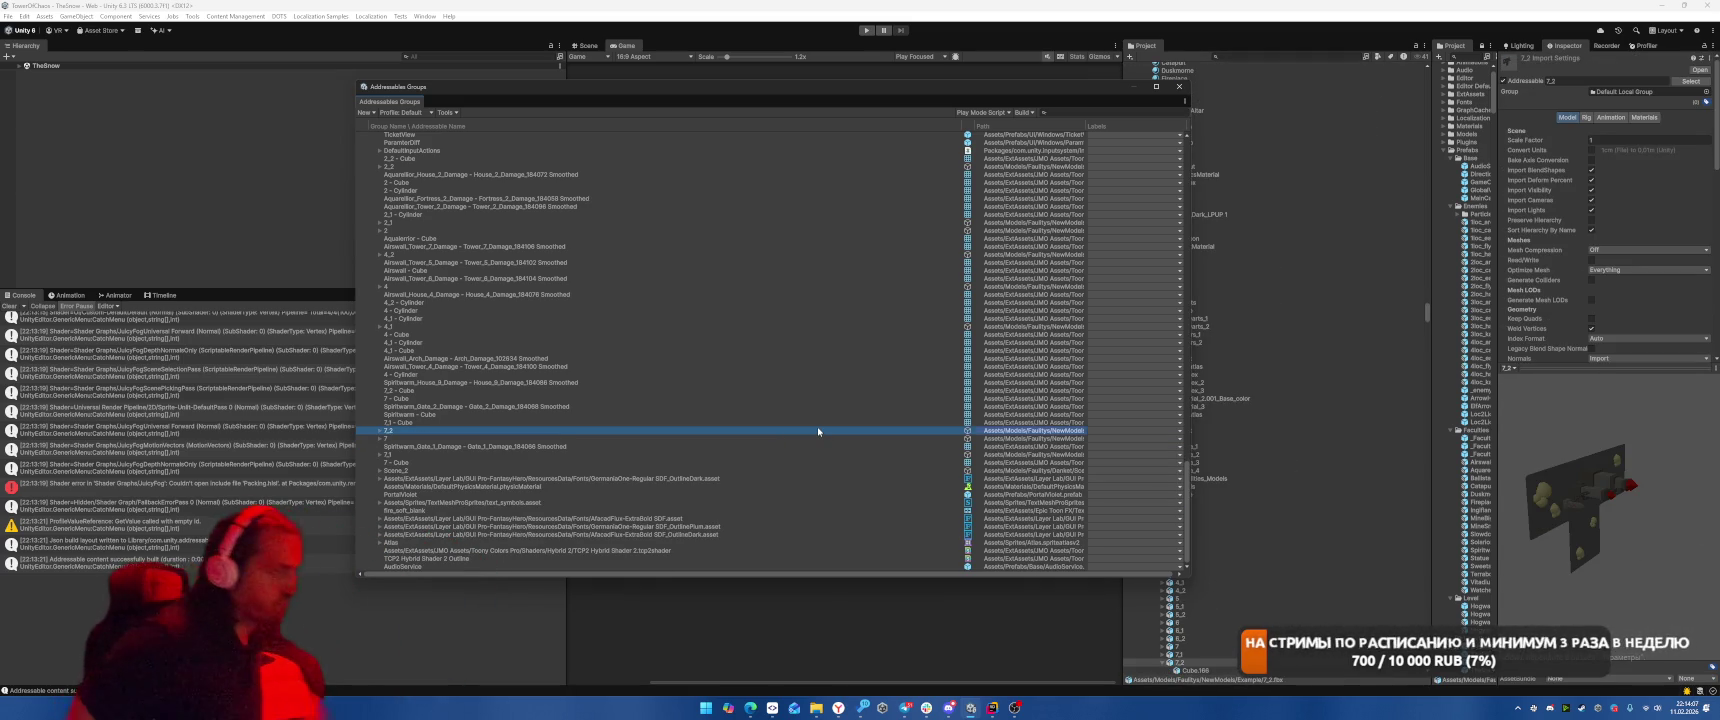
key("Down")
key("Down")
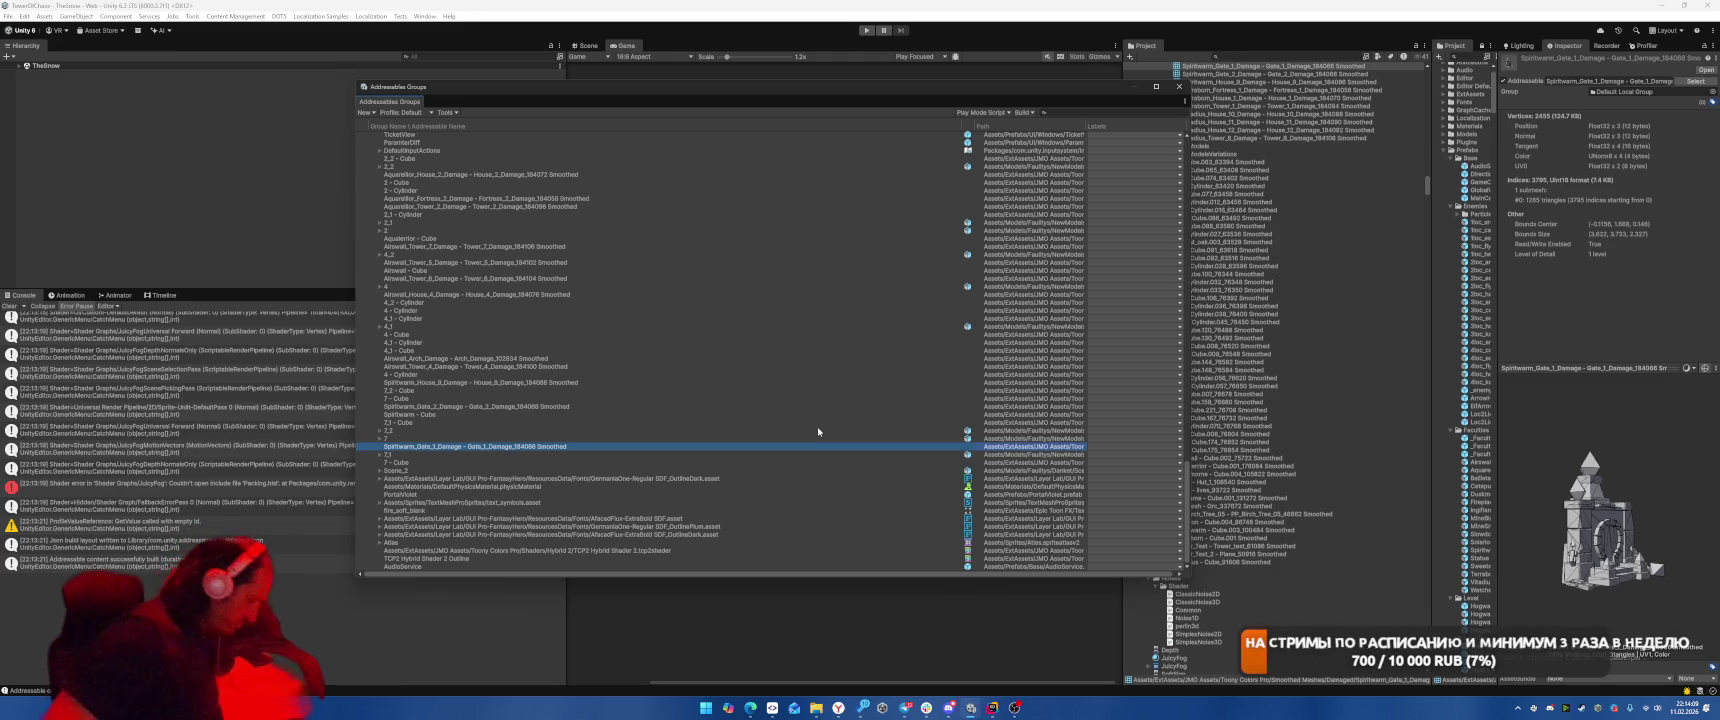
scroll(862, 358, "up", 3)
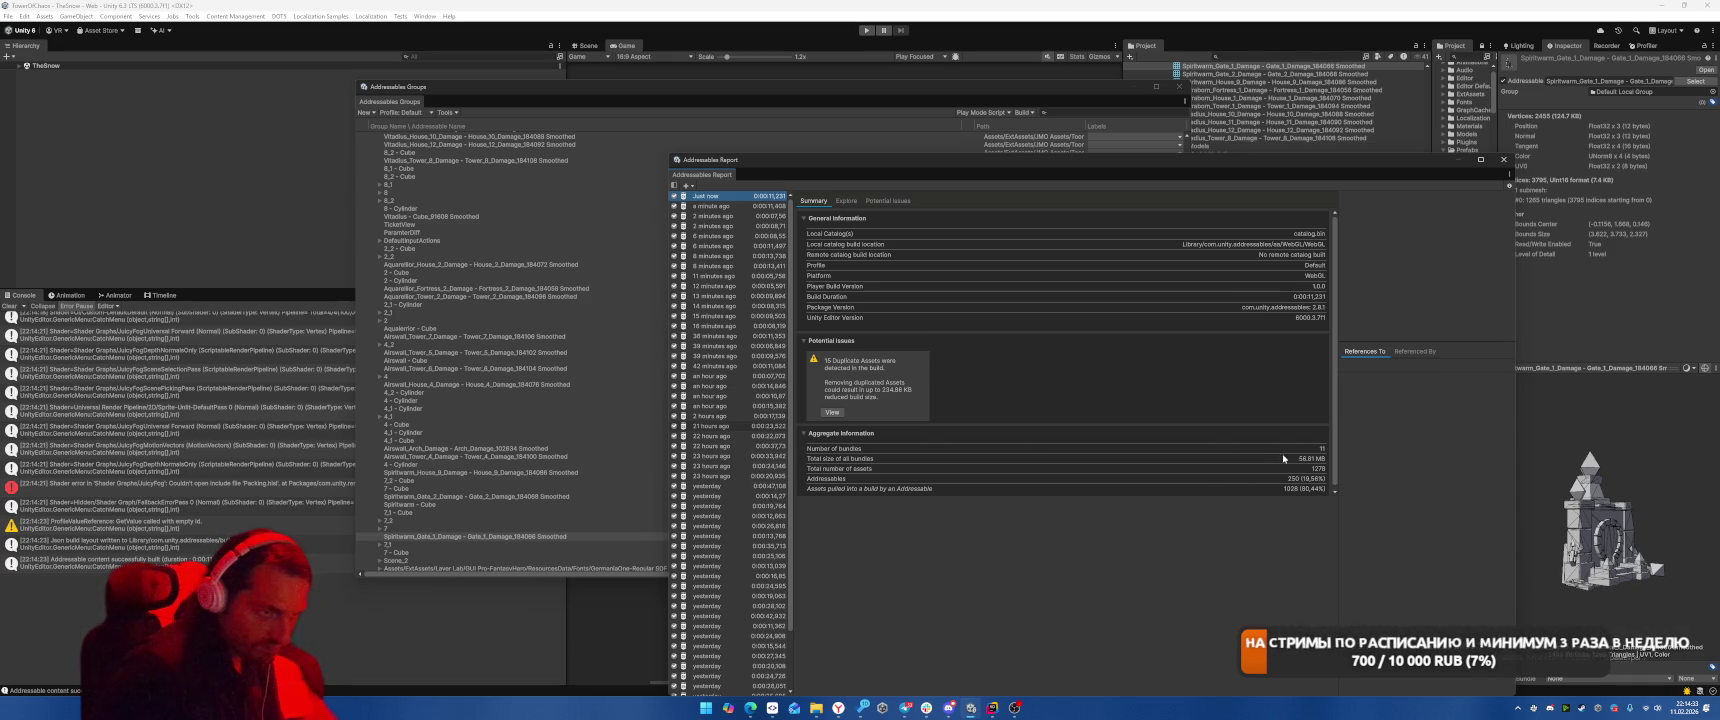
View the 21-hours-ago build report, return to Just now, and open its Explore bundle breakdown.
left_click(719, 429)
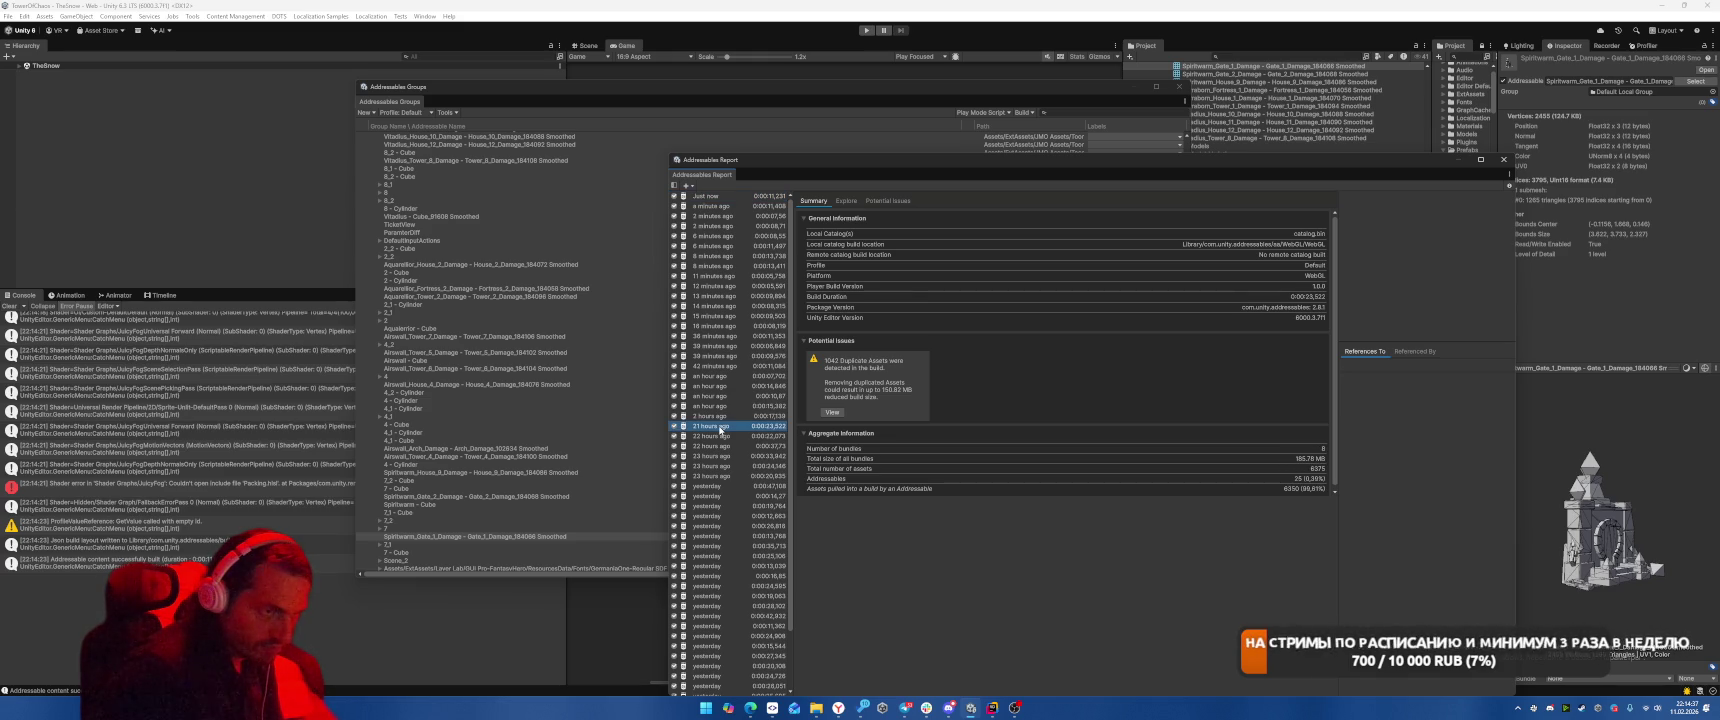
left_click(709, 198)
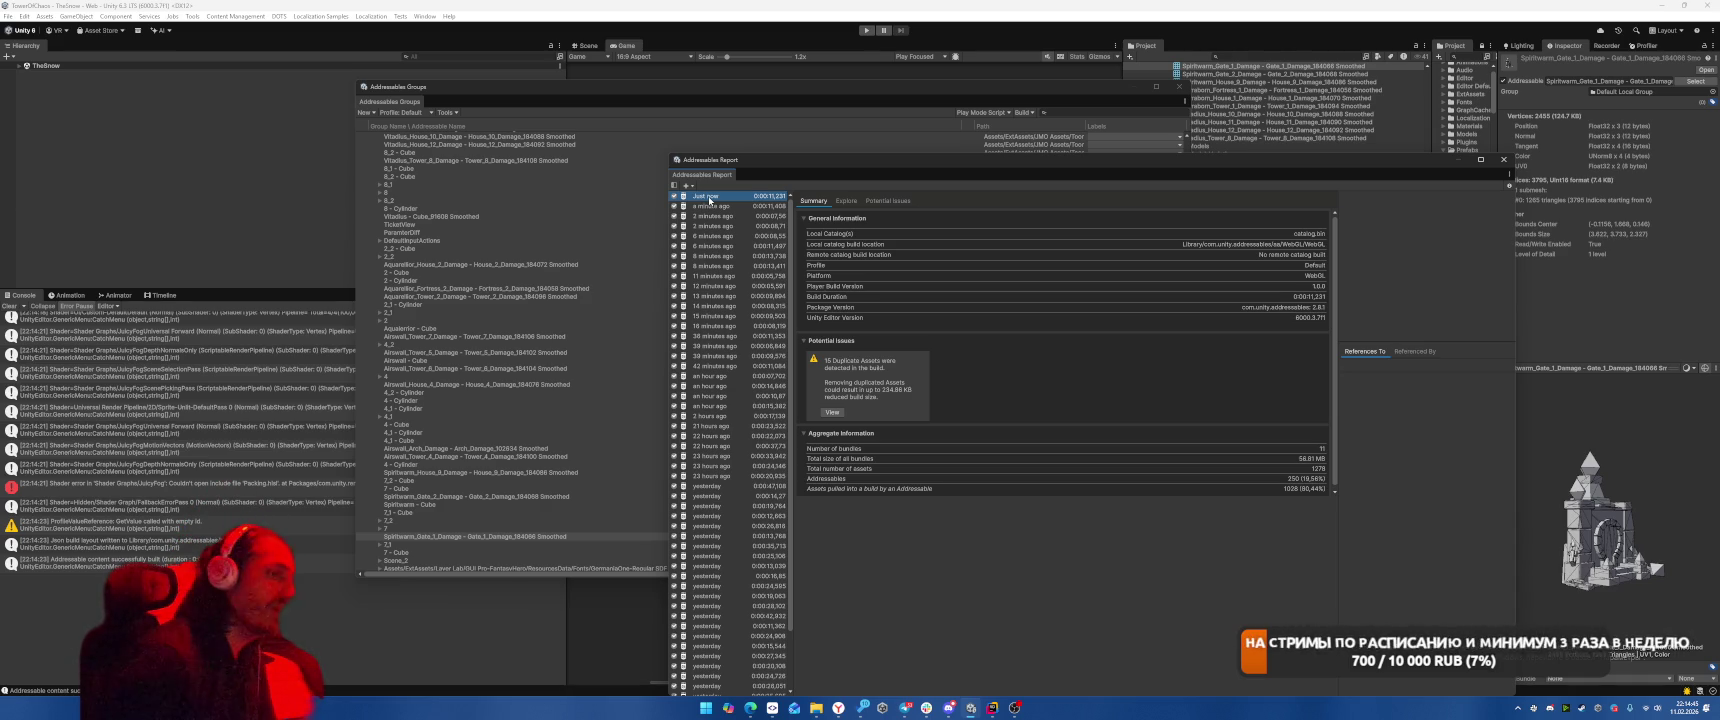
left_click(843, 200)
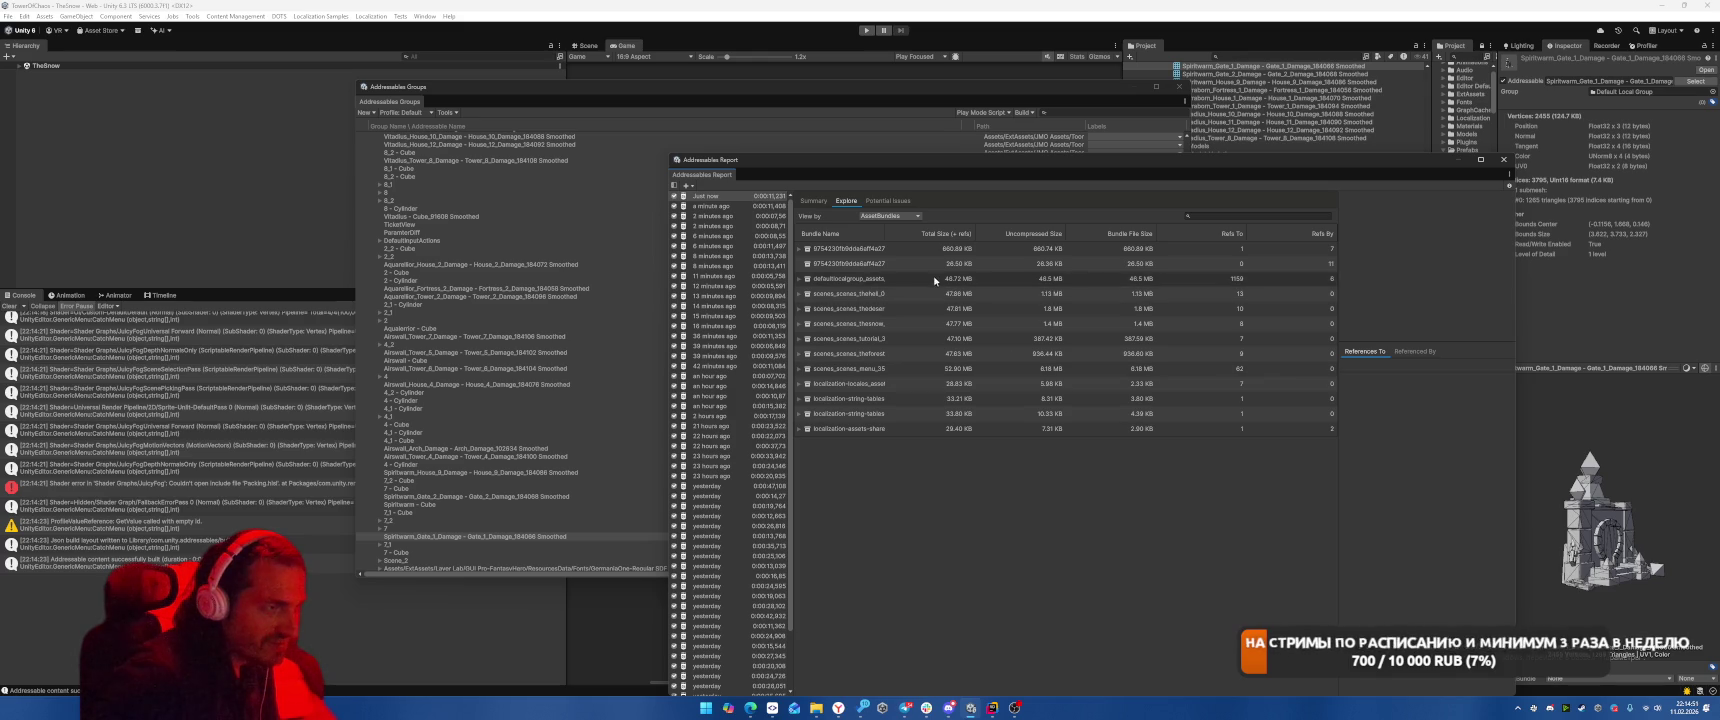
Keep the report grouped by asset bundles and widen the Bundle Name column to show full names.
left_click(842, 280)
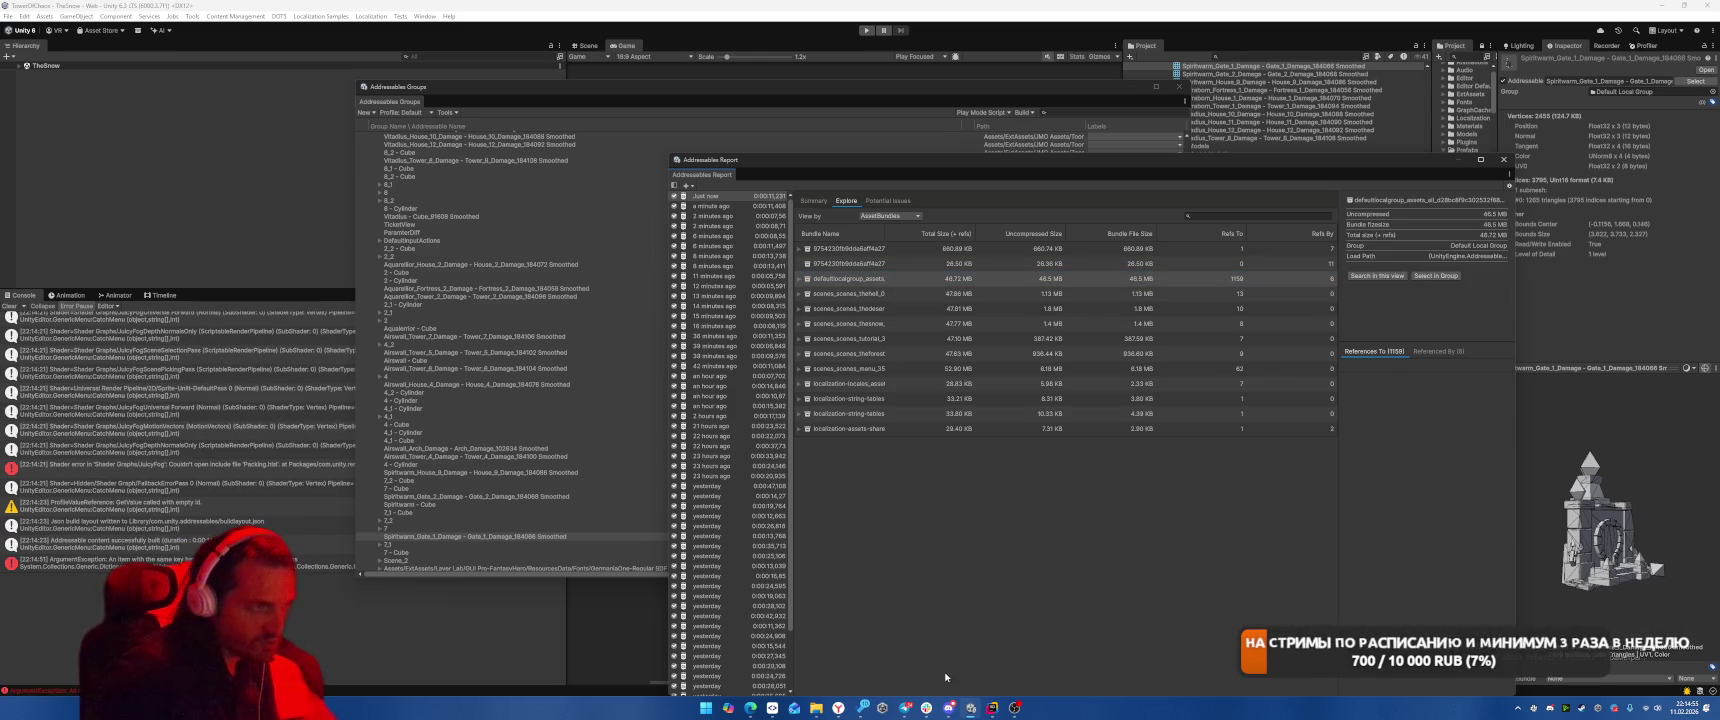
left_click(800, 284)
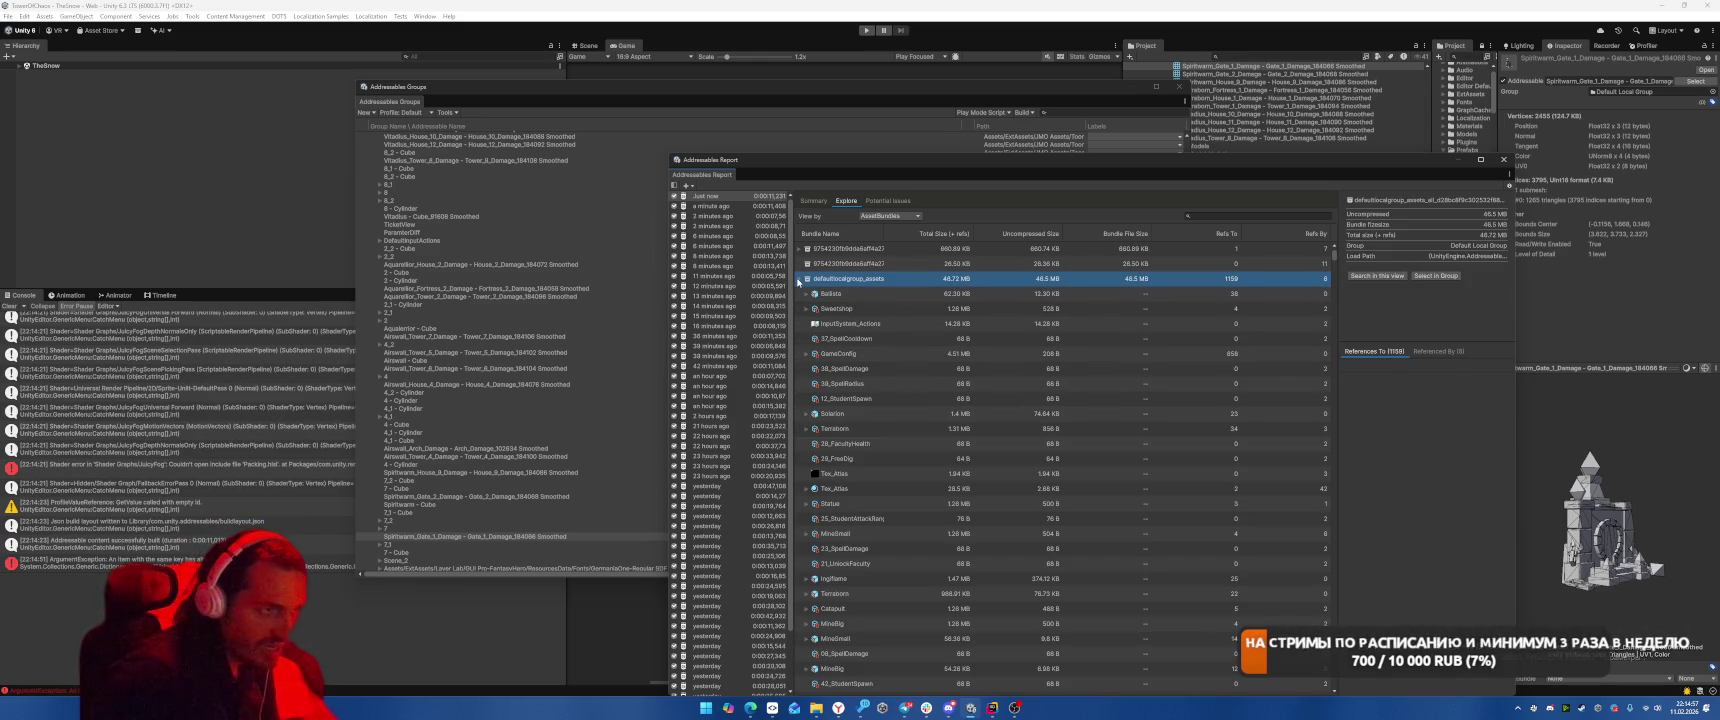
left_click(888, 216)
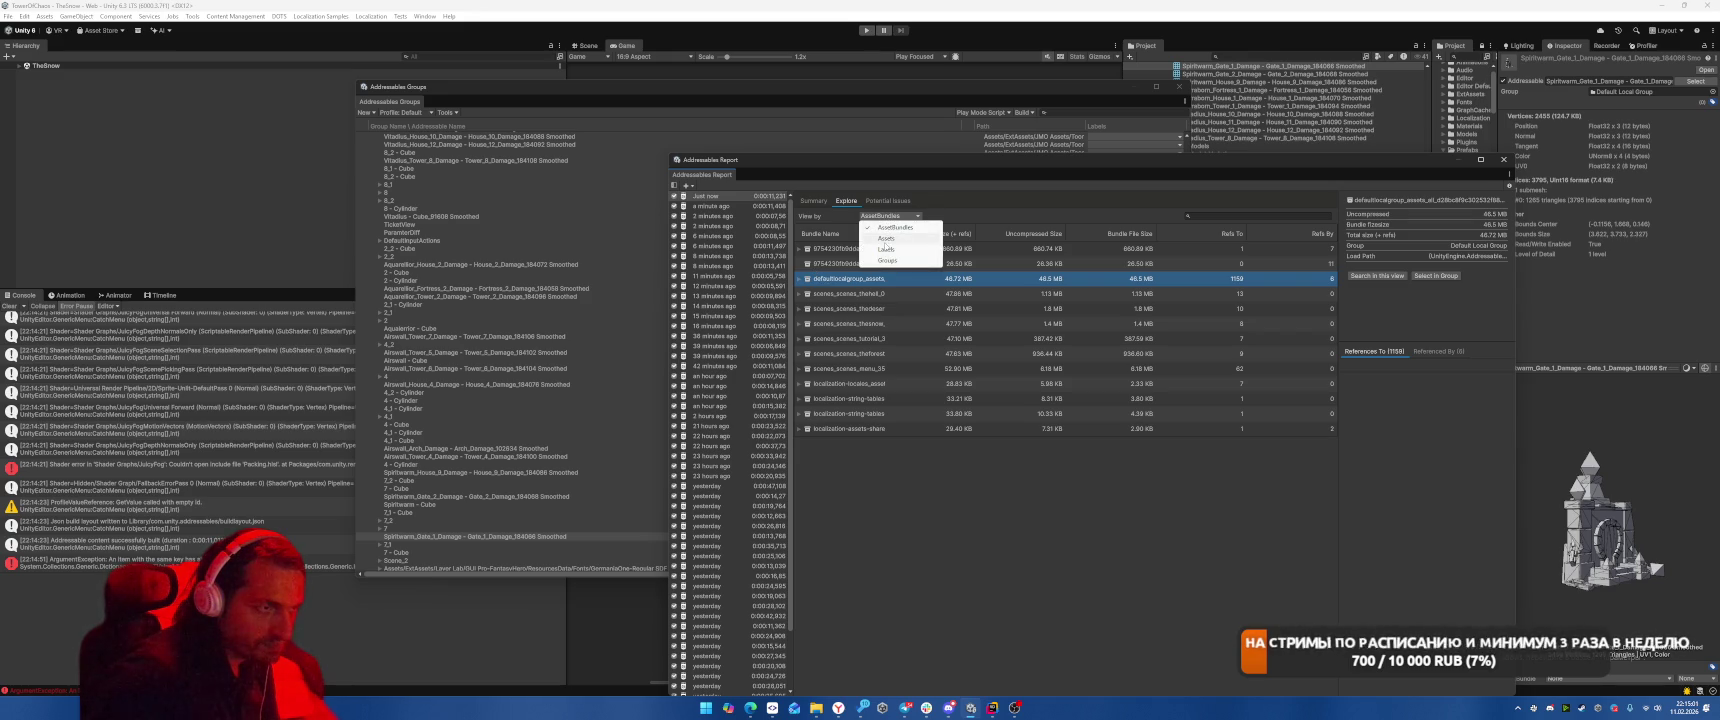
left_click(1120, 500)
left_click(1094, 370)
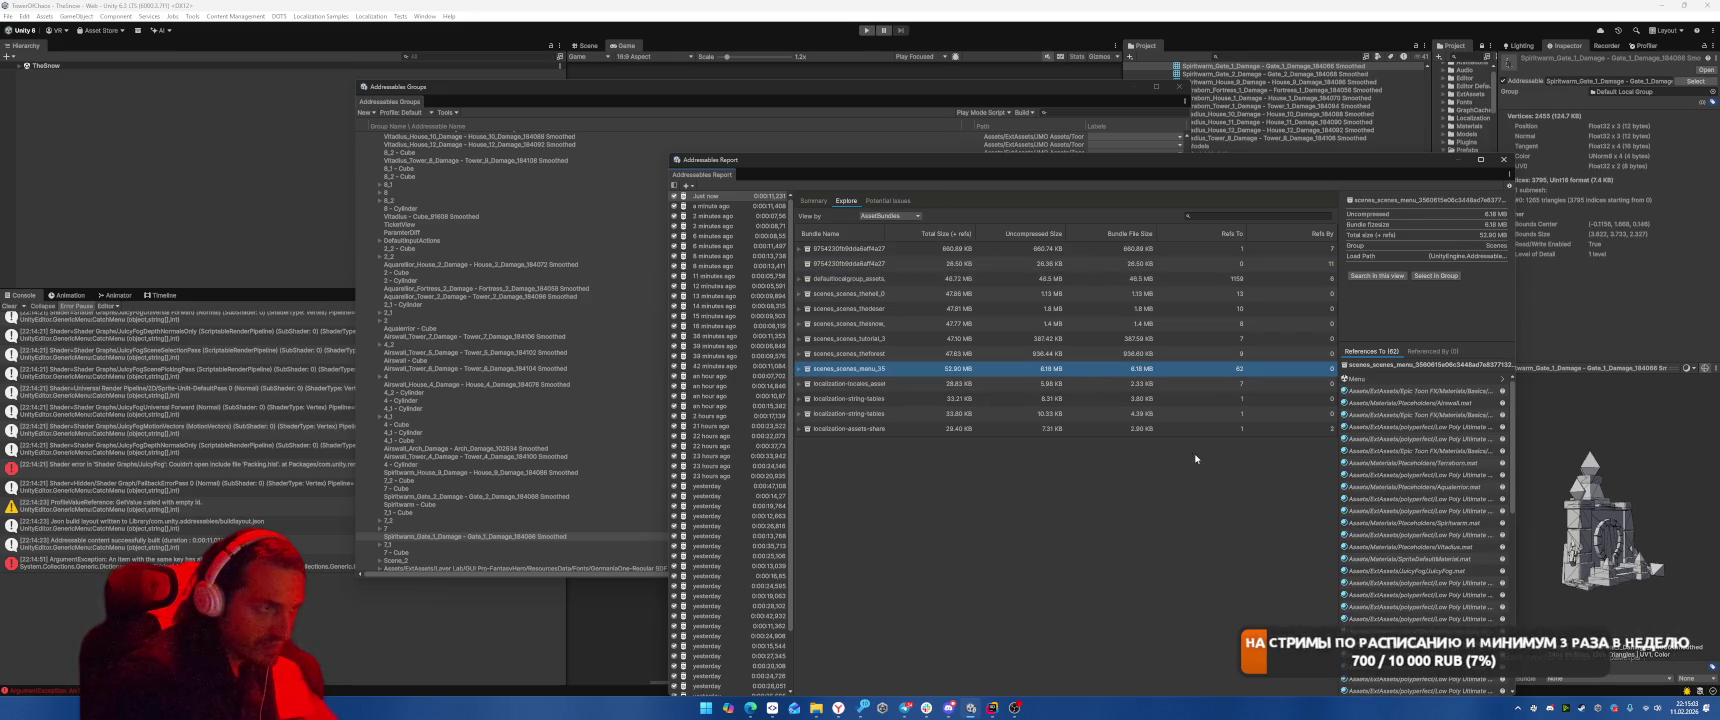
mouse_move(889, 248)
left_mouse_down()
mouse_move(1044, 248)
mouse_move(936, 257)
mouse_move(970, 262)
mouse_move(930, 279)
mouse_move(1004, 278)
mouse_move(929, 294)
mouse_move(1040, 293)
left_mouse_up()
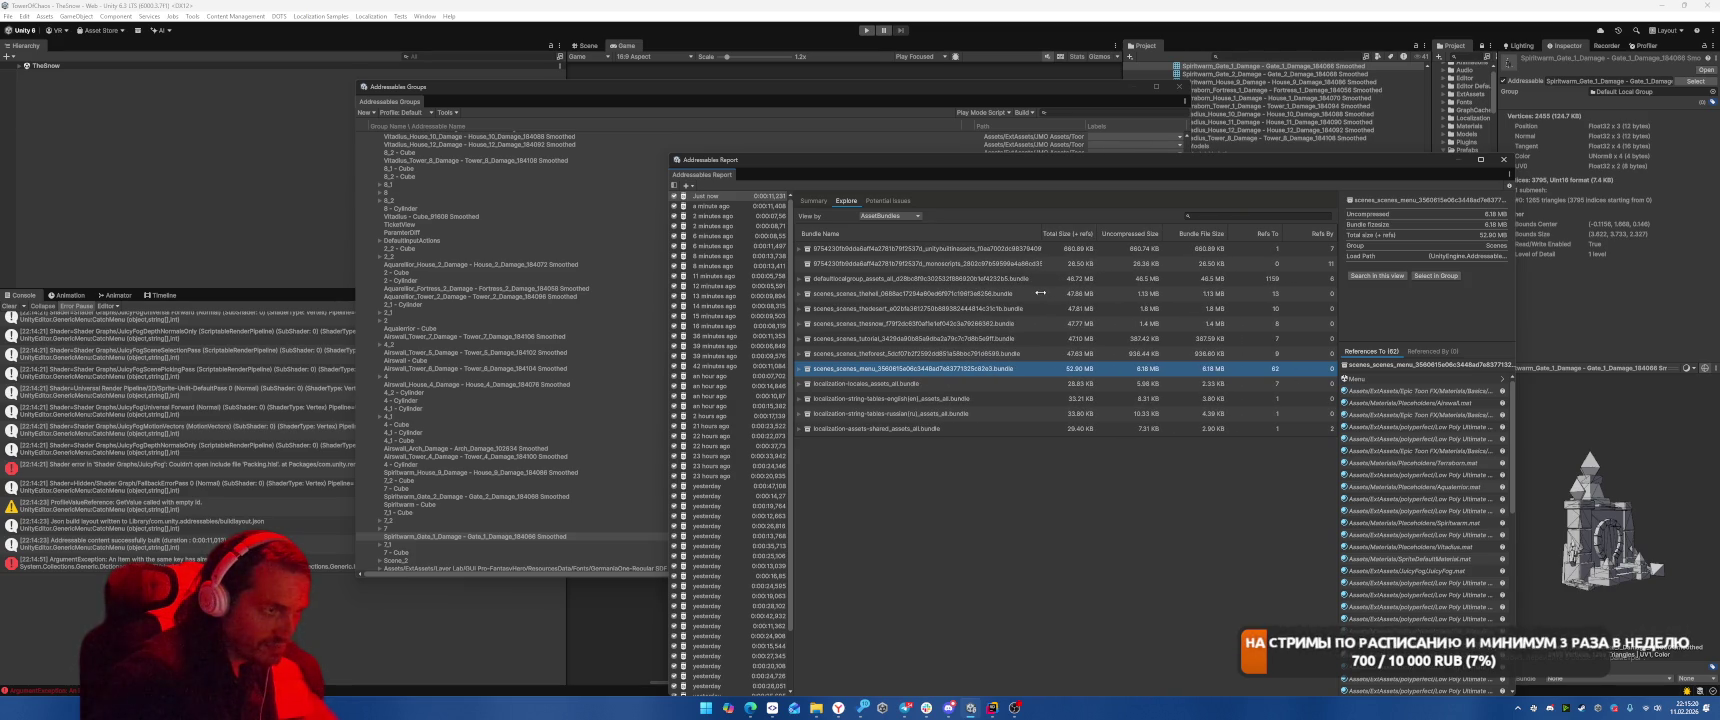
Expand defaultlocalgroup_assets, sort by Total Size, and regroup the report by individual assets.
left_click(1008, 280)
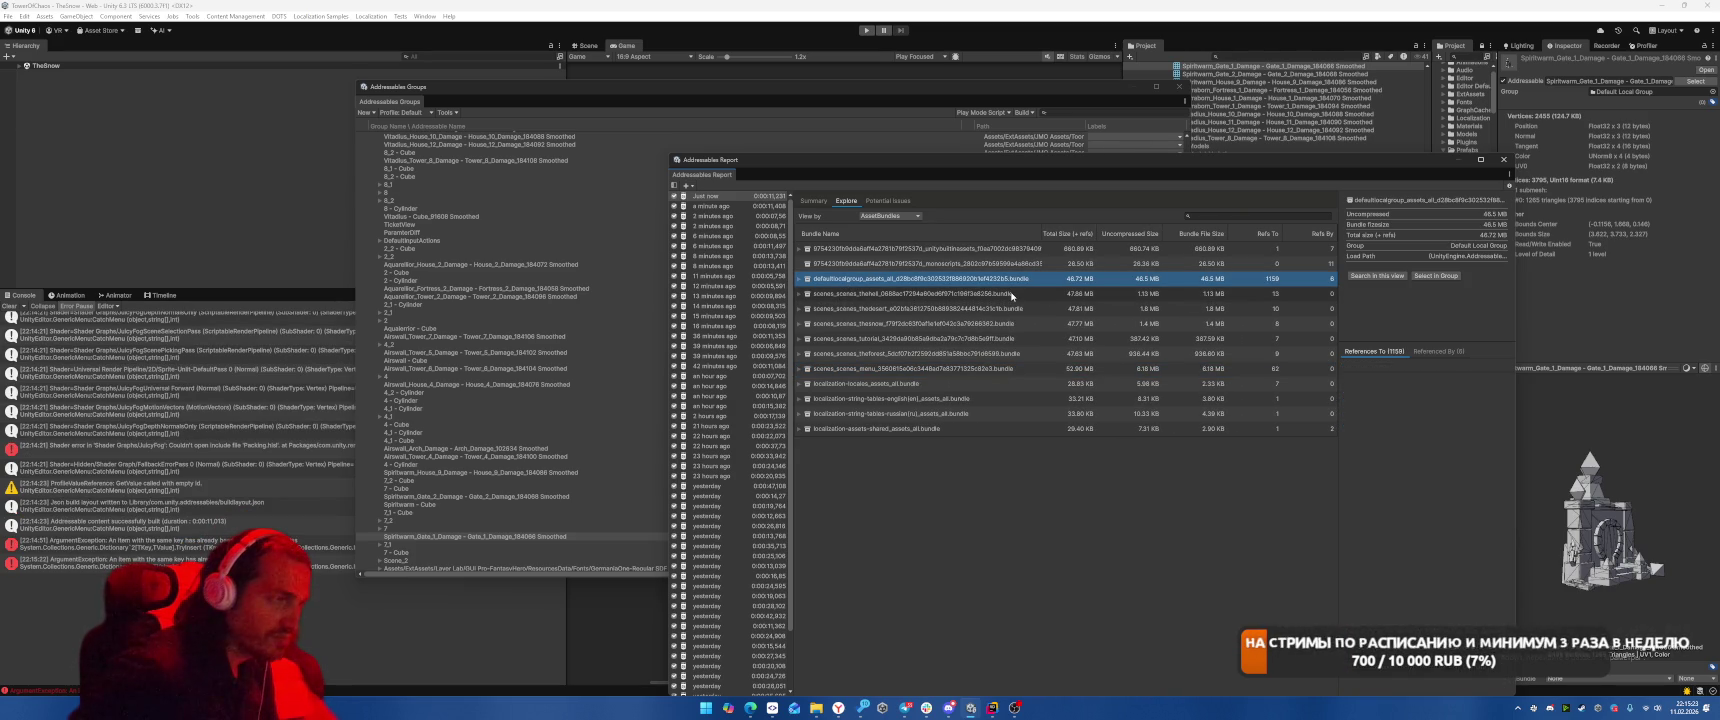
key("Right")
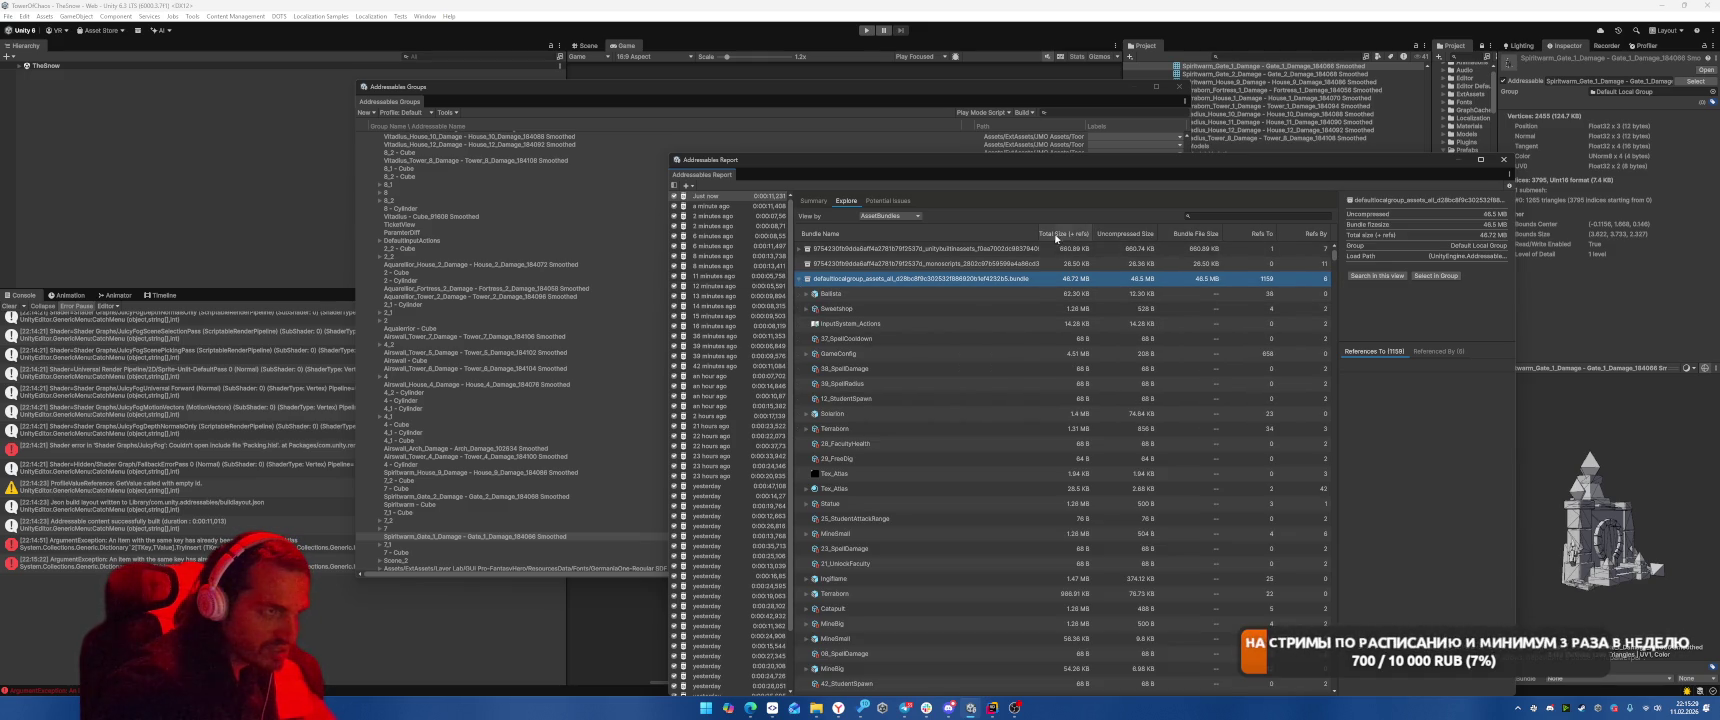
left_click(1080, 233)
left_click(880, 216)
left_click(880, 240)
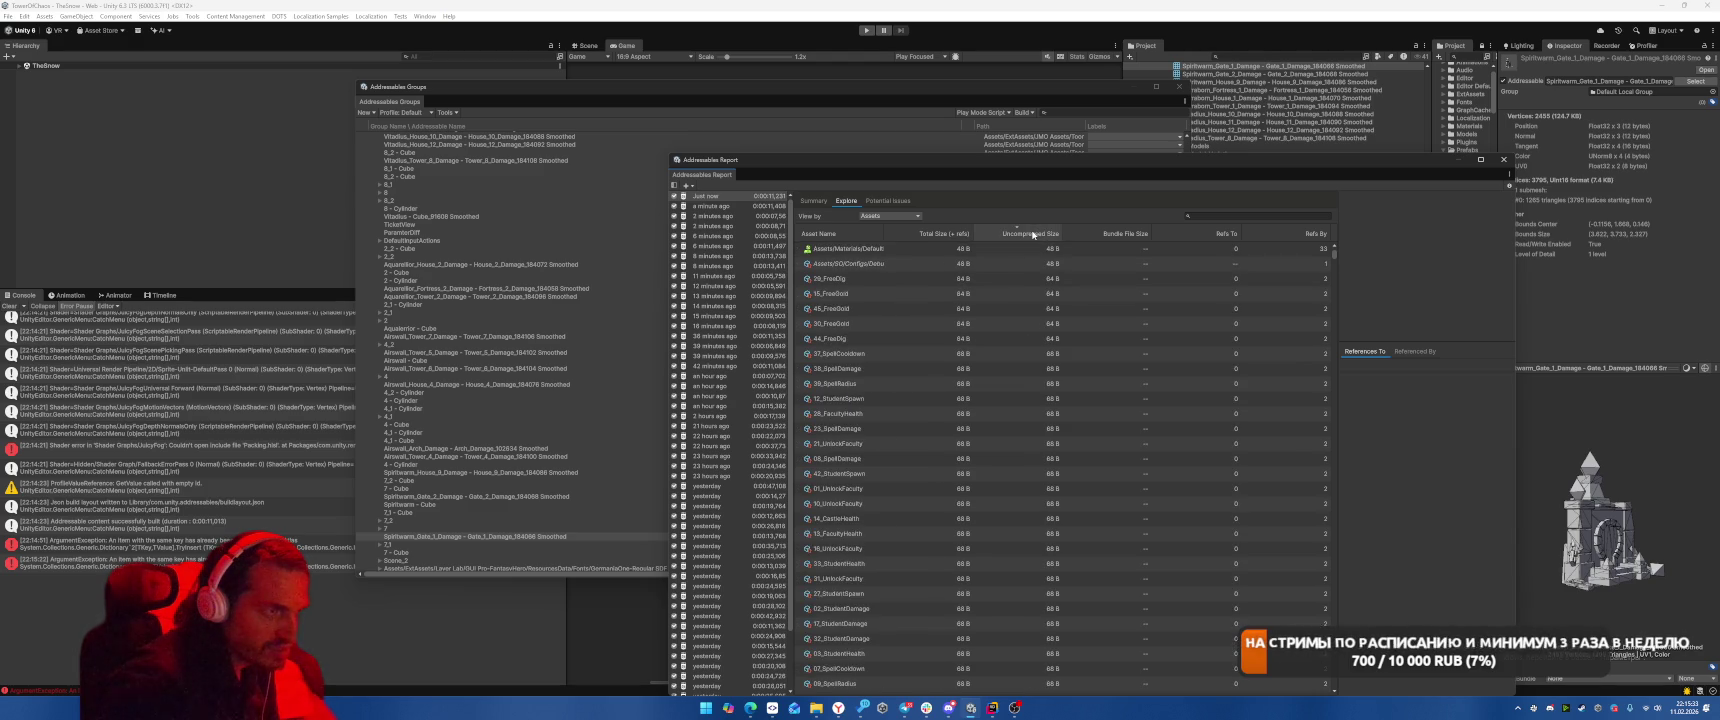
Compare the menu_music.mp3, battle_music.mp3 and Menu scene entries in the Addressables Report.
left_click(960, 263)
left_click(946, 279)
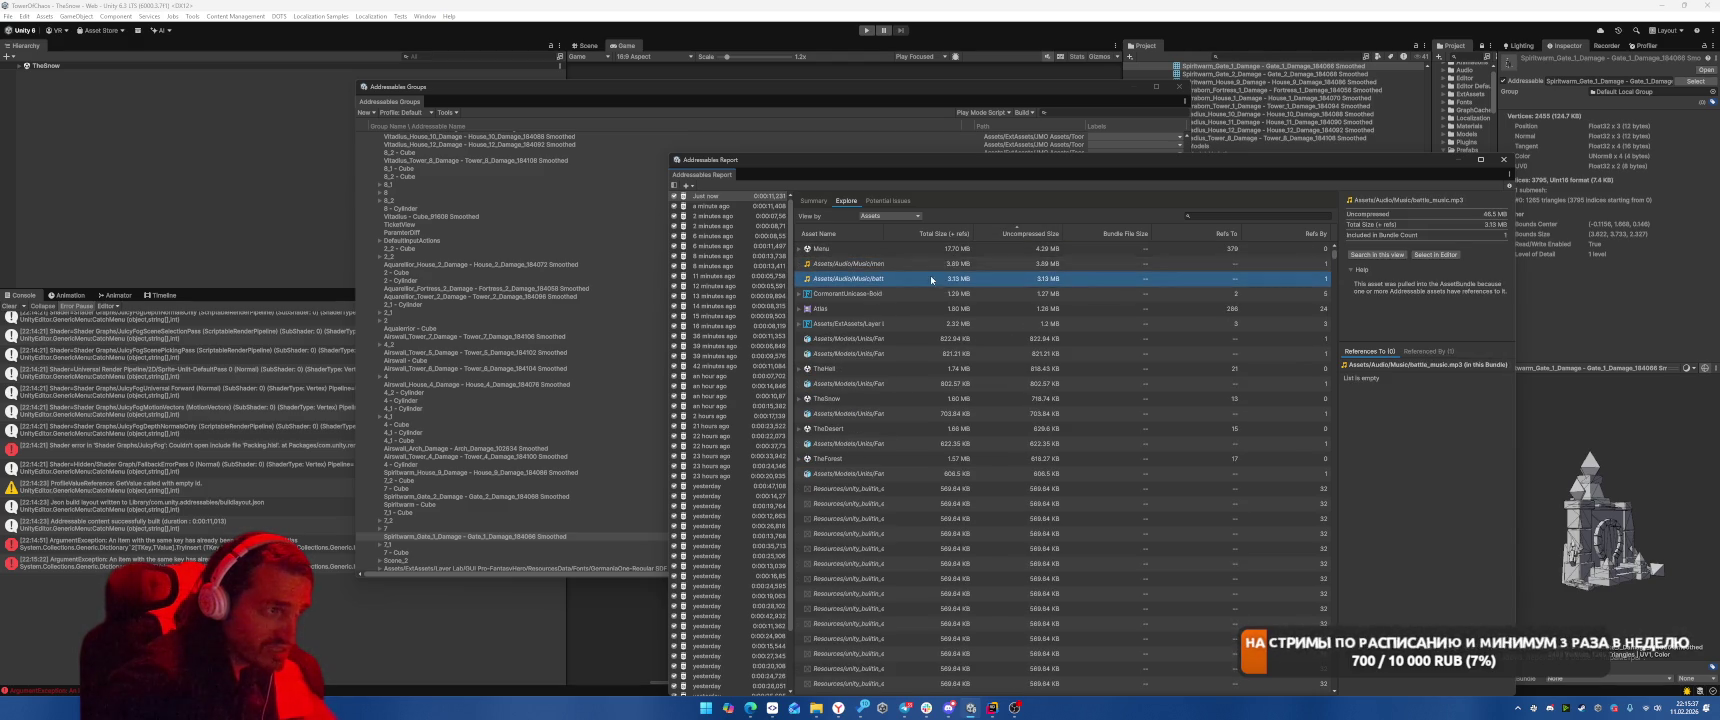
left_click(941, 266)
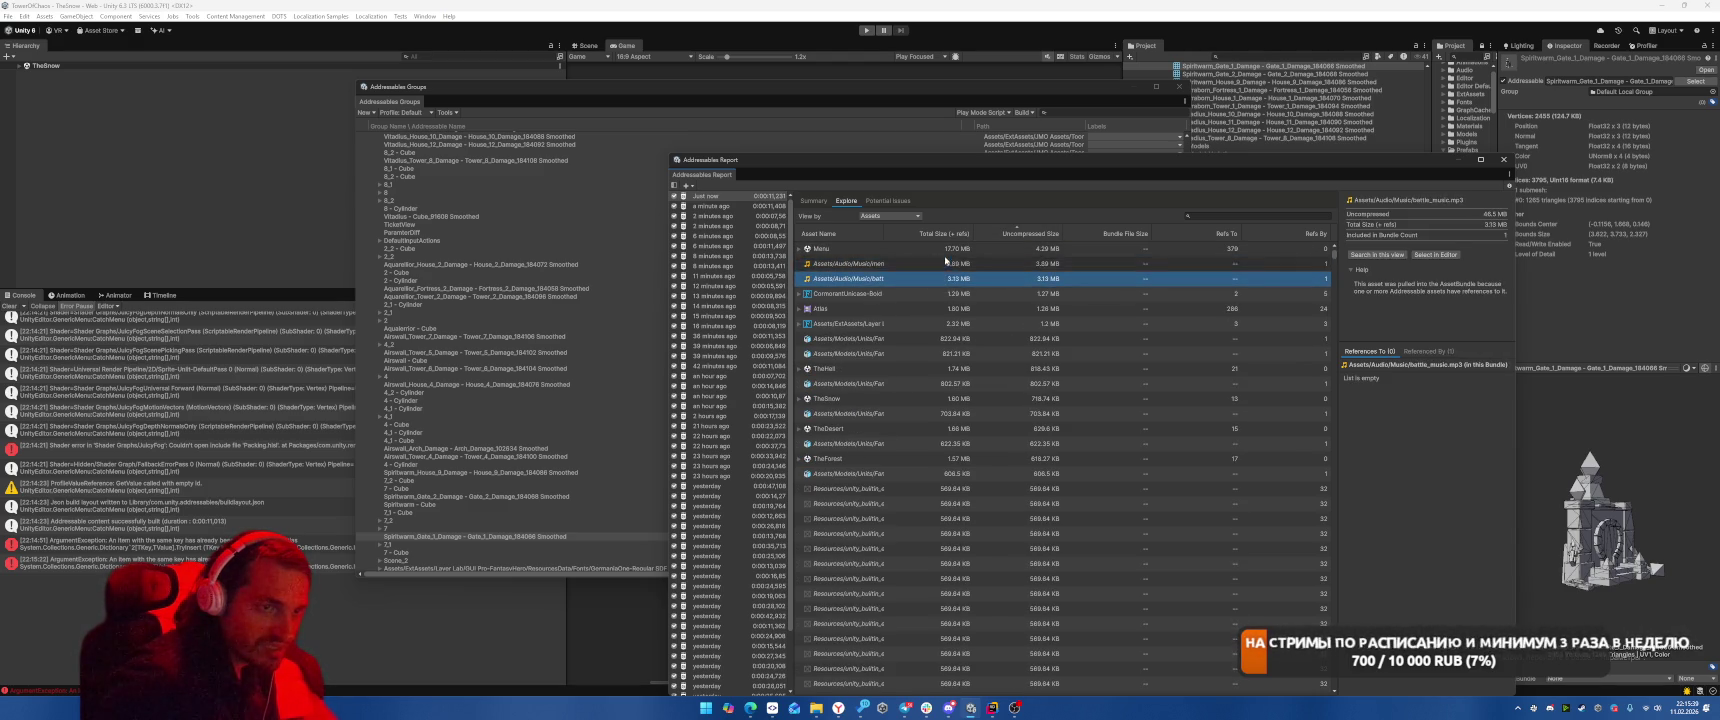
left_click(1314, 250)
left_click(983, 264)
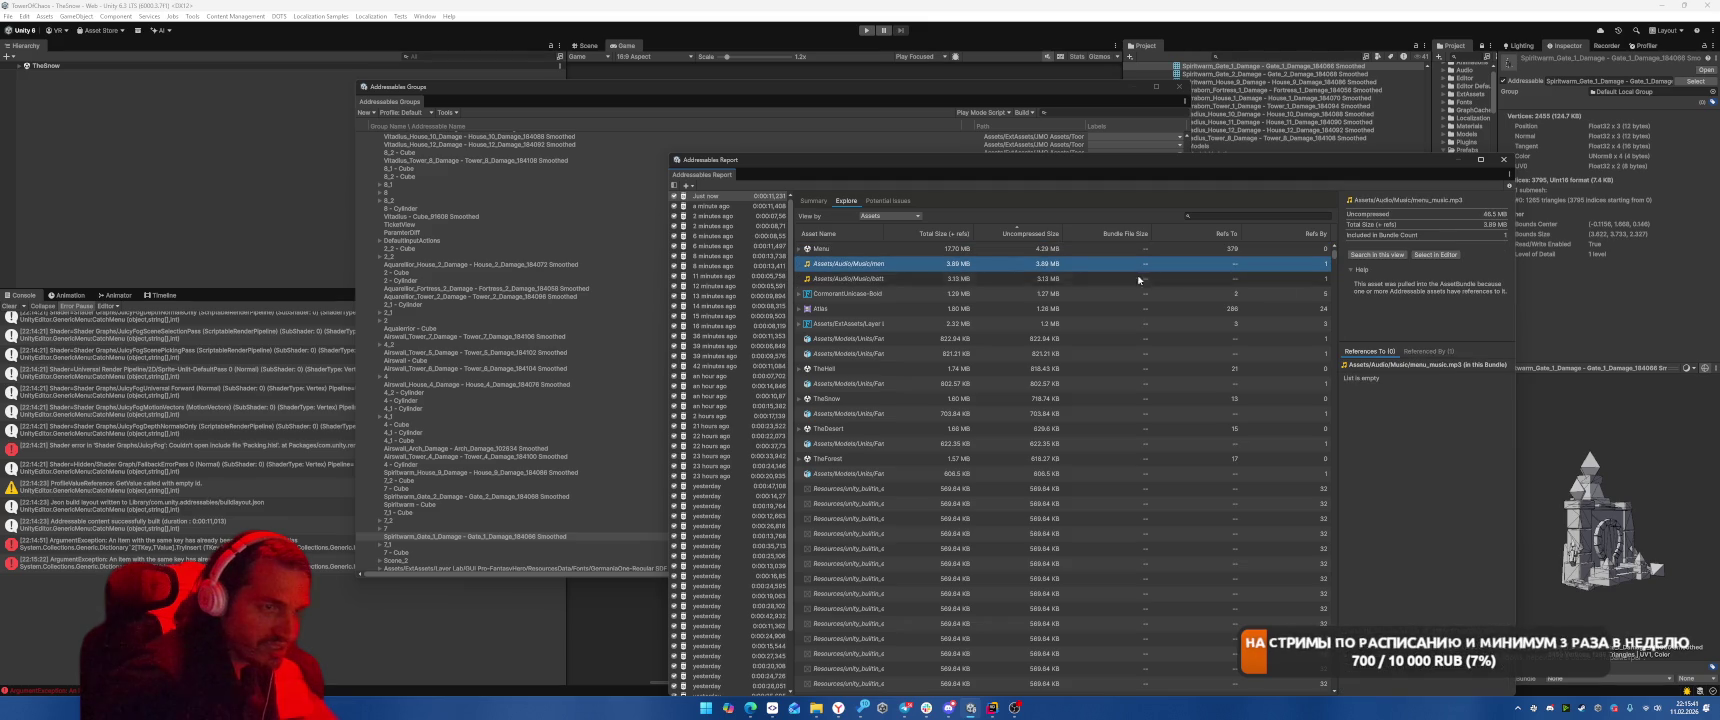
left_click(1435, 254)
left_click(908, 278)
left_click(930, 266)
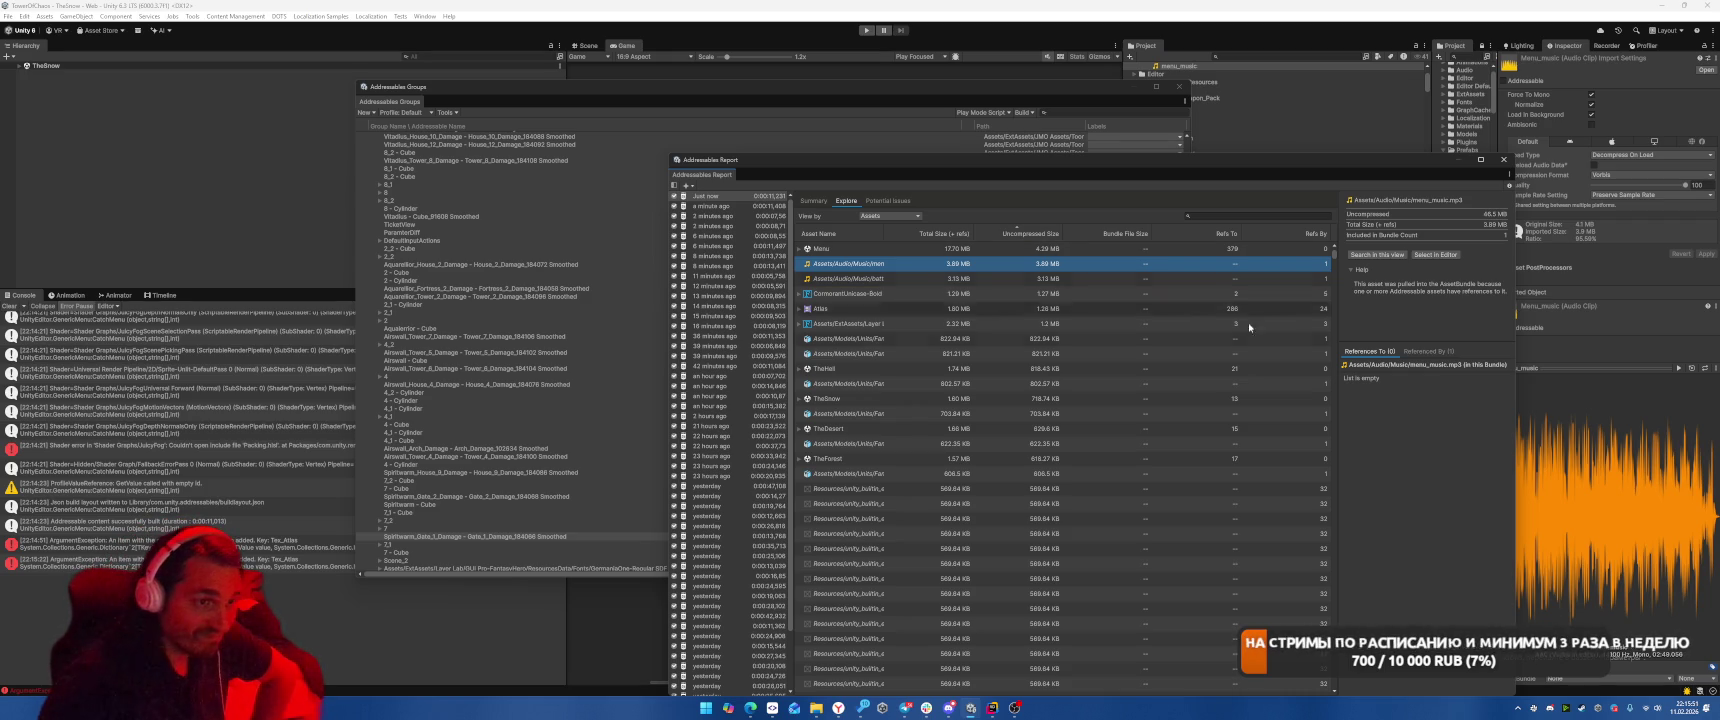
Show menu_music.mp3's Referenced By list, confirming AudioService as its only referrer.
left_click(1428, 351)
left_click(985, 278)
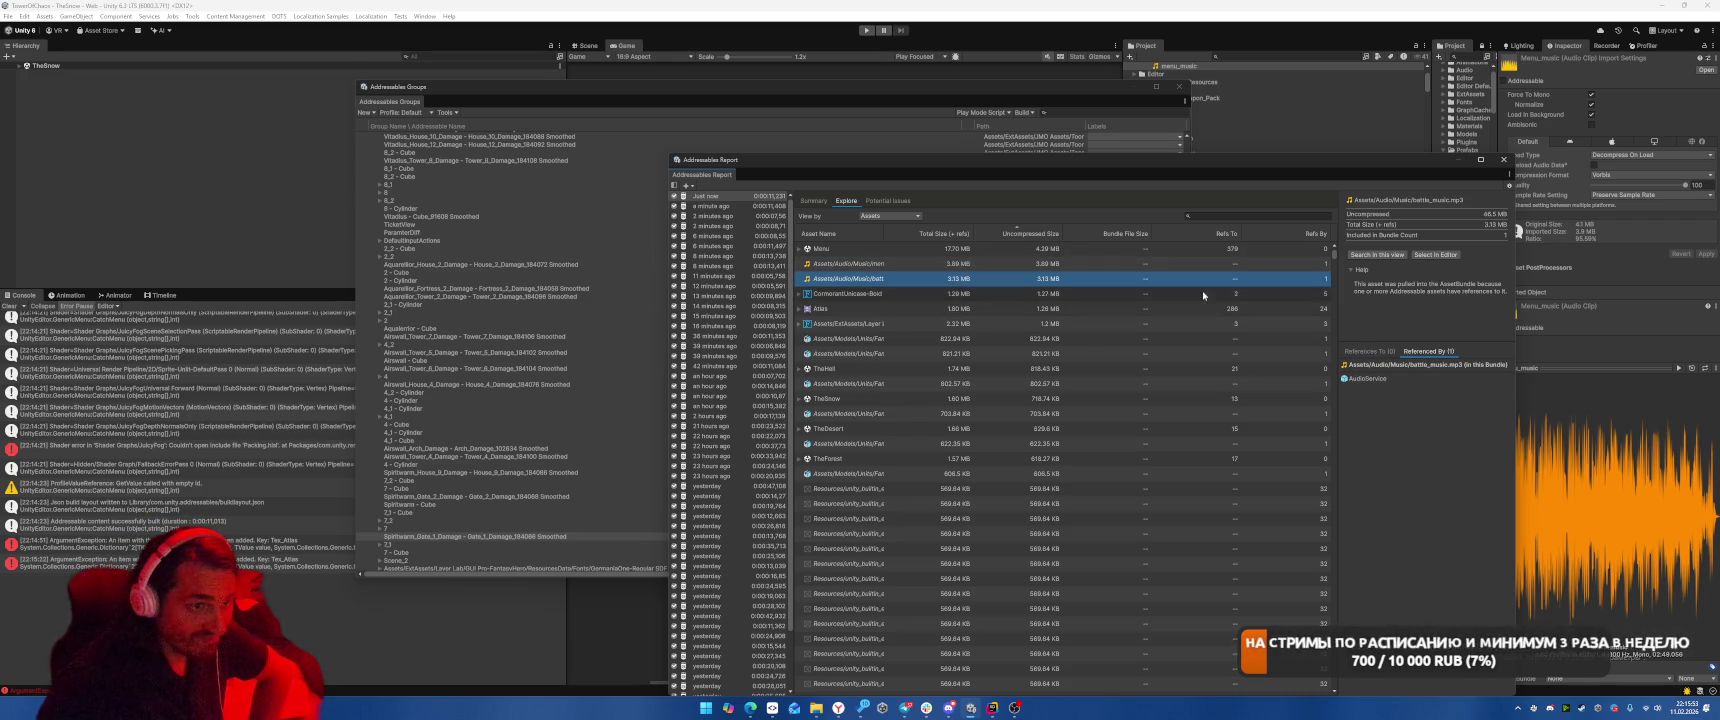
key("Up")
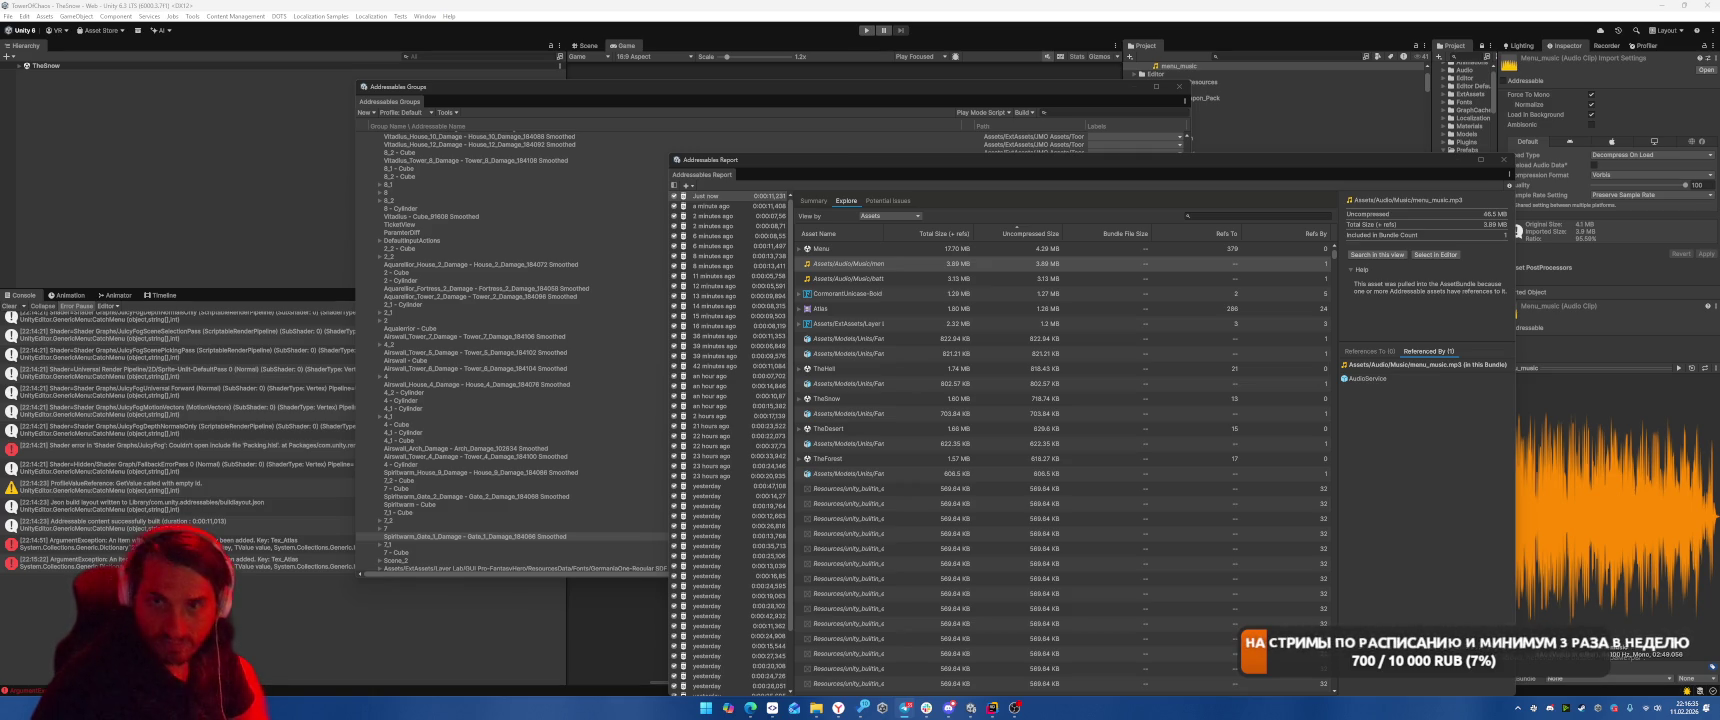
left_click(850, 263)
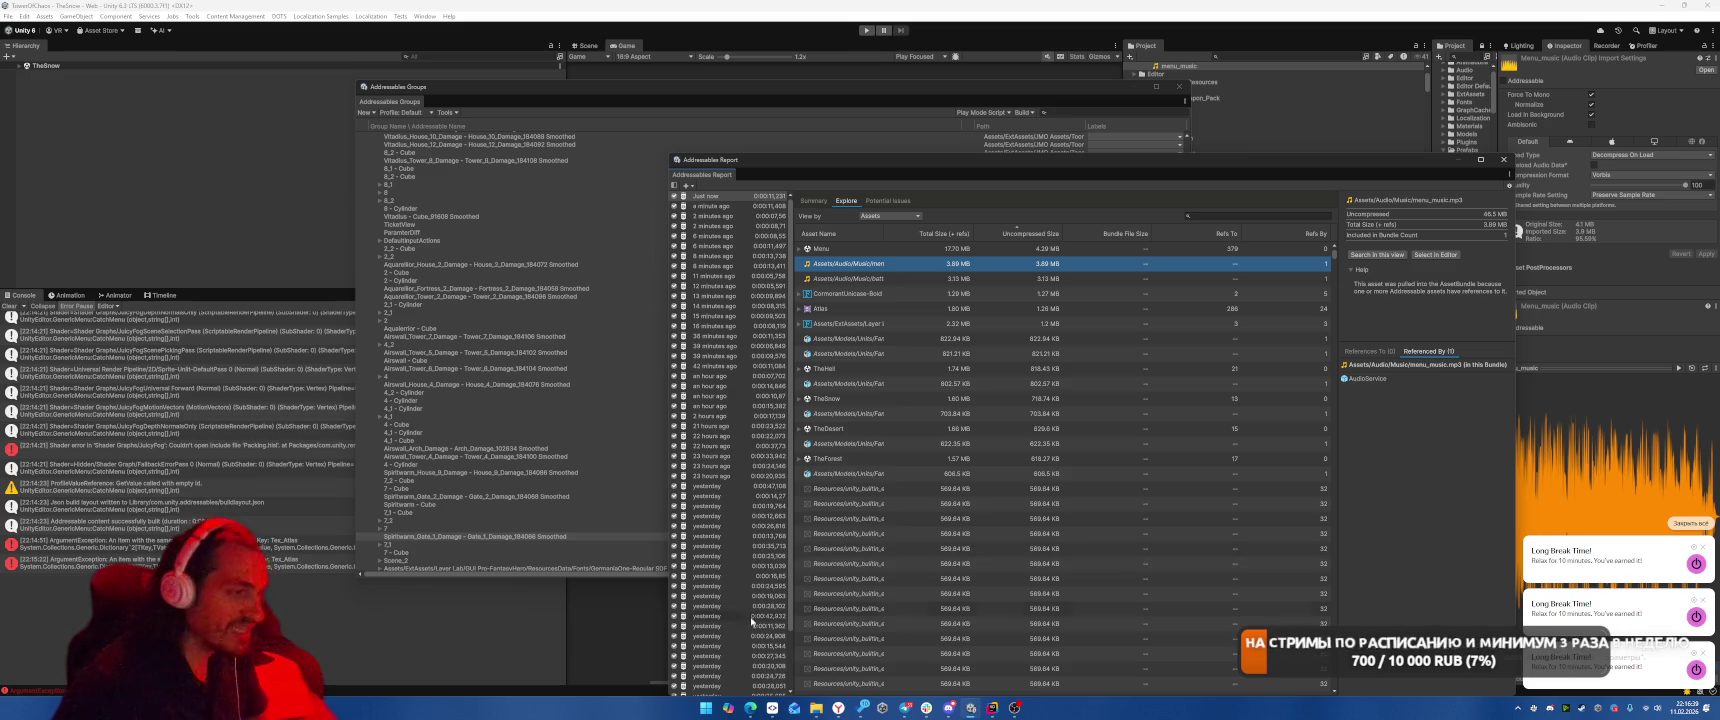
left_click(884, 709)
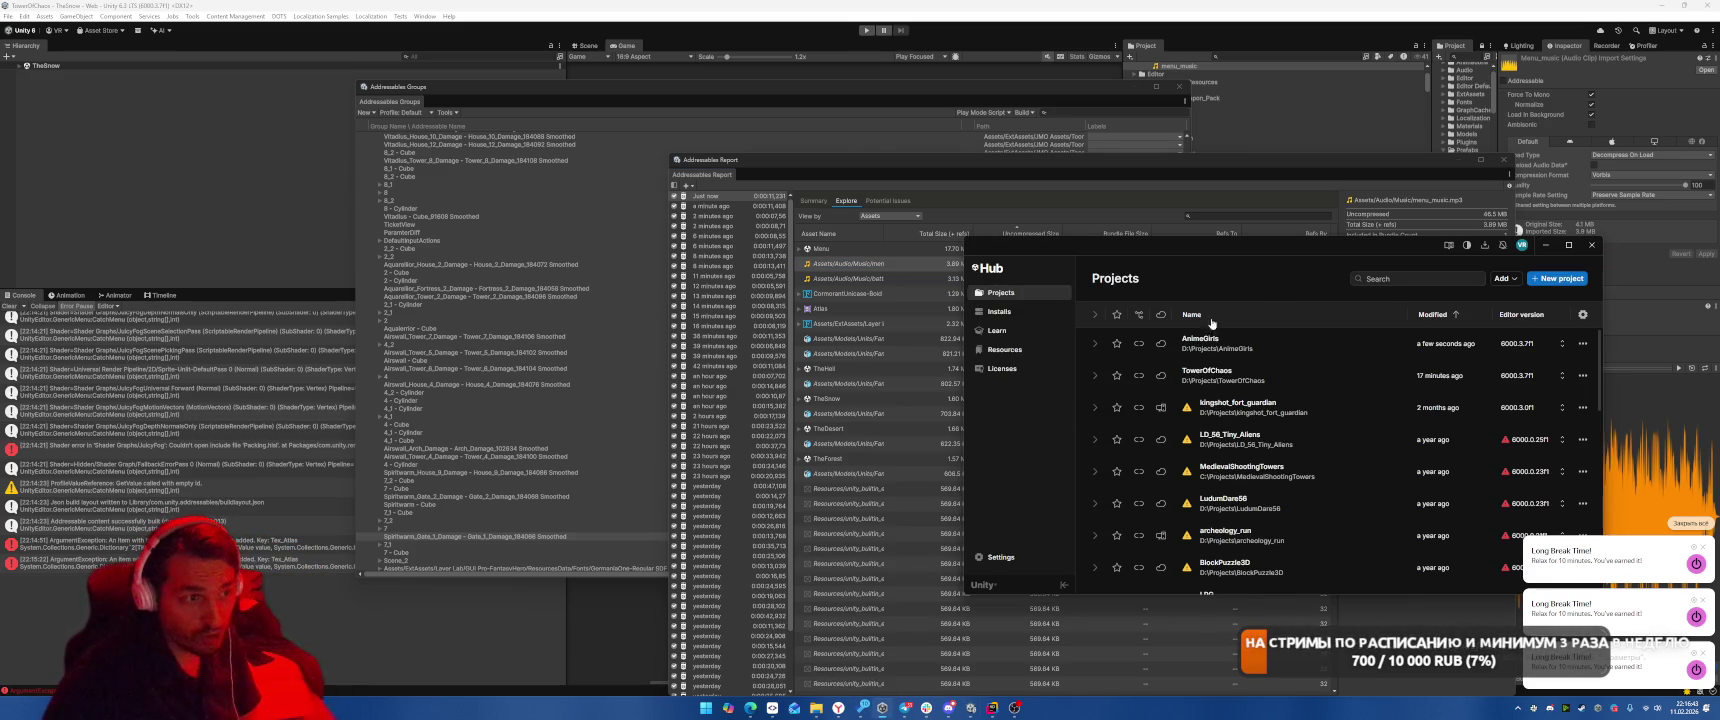
Open the AnimeGirls project, the most recently modified entry in Unity Hub's Projects list.
left_click(1250, 343)
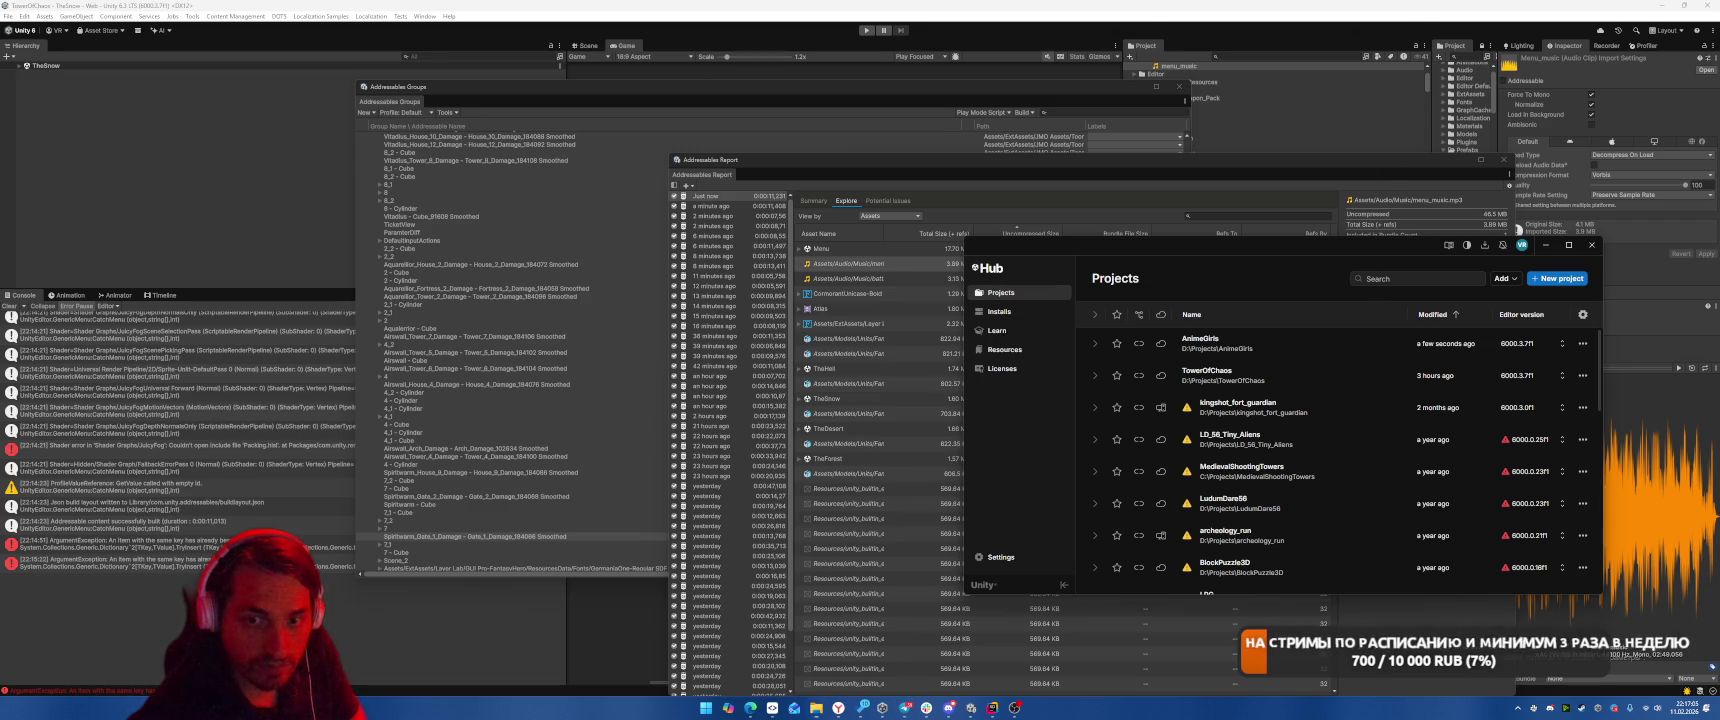
Open Lovechan_LowPoly_VRC2.blend, ignore the Python script warning, and select character1_rig.
double_click(879, 103)
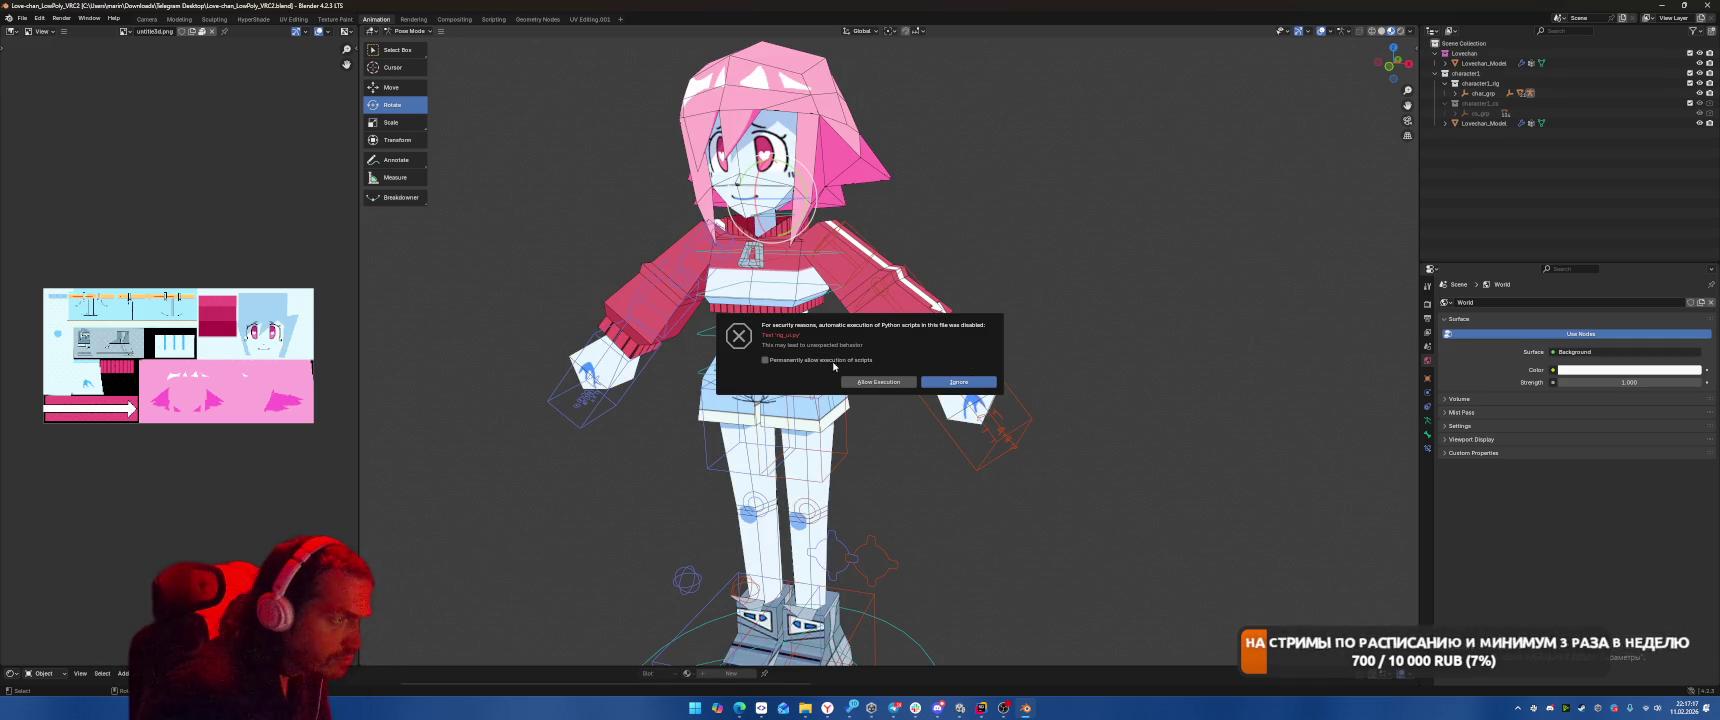
left_click(958, 382)
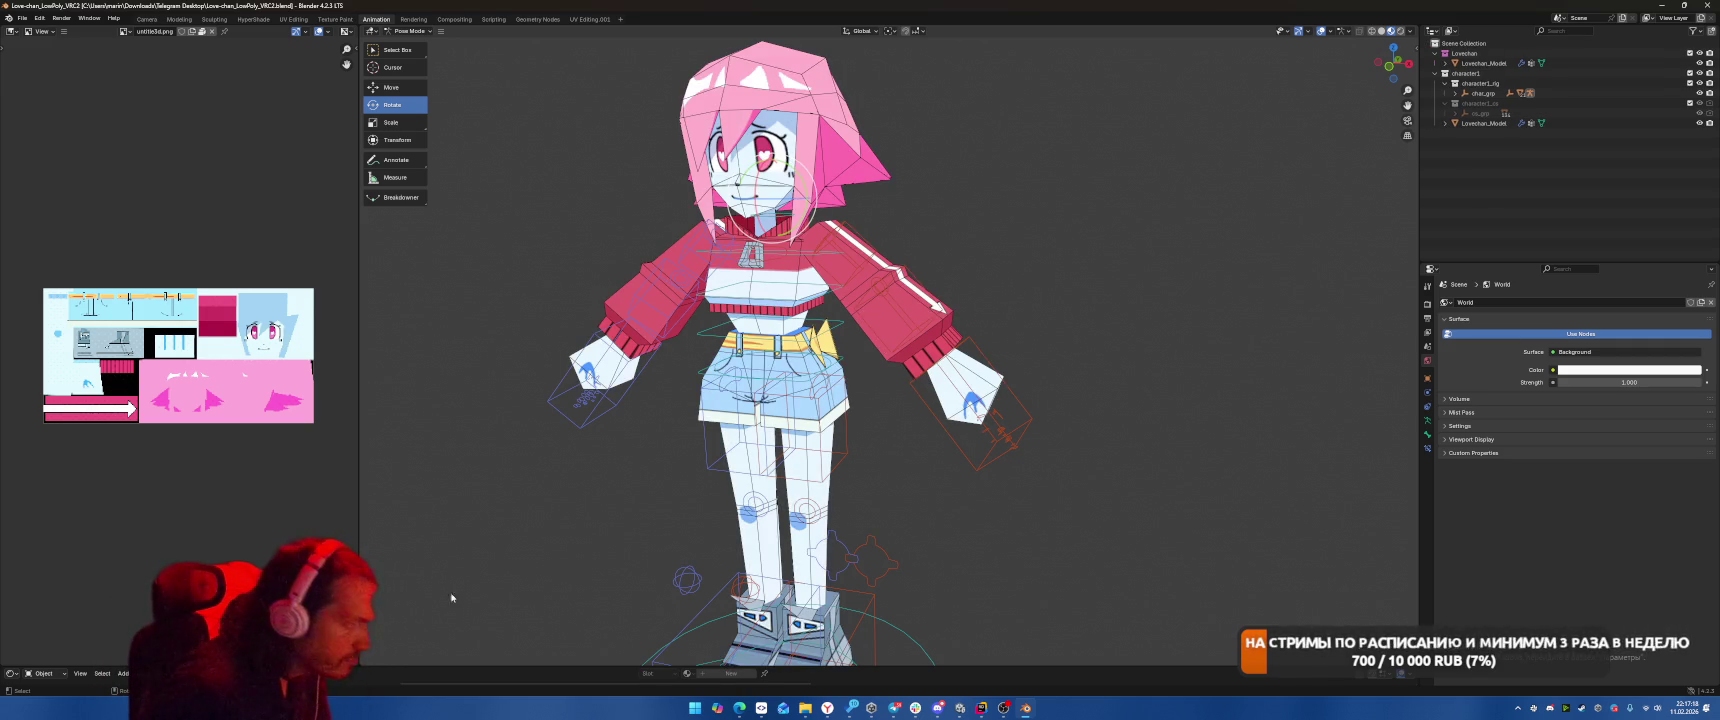
left_click(63, 677)
left_click(1468, 74)
key("Down")
key("Down")
key("Down")
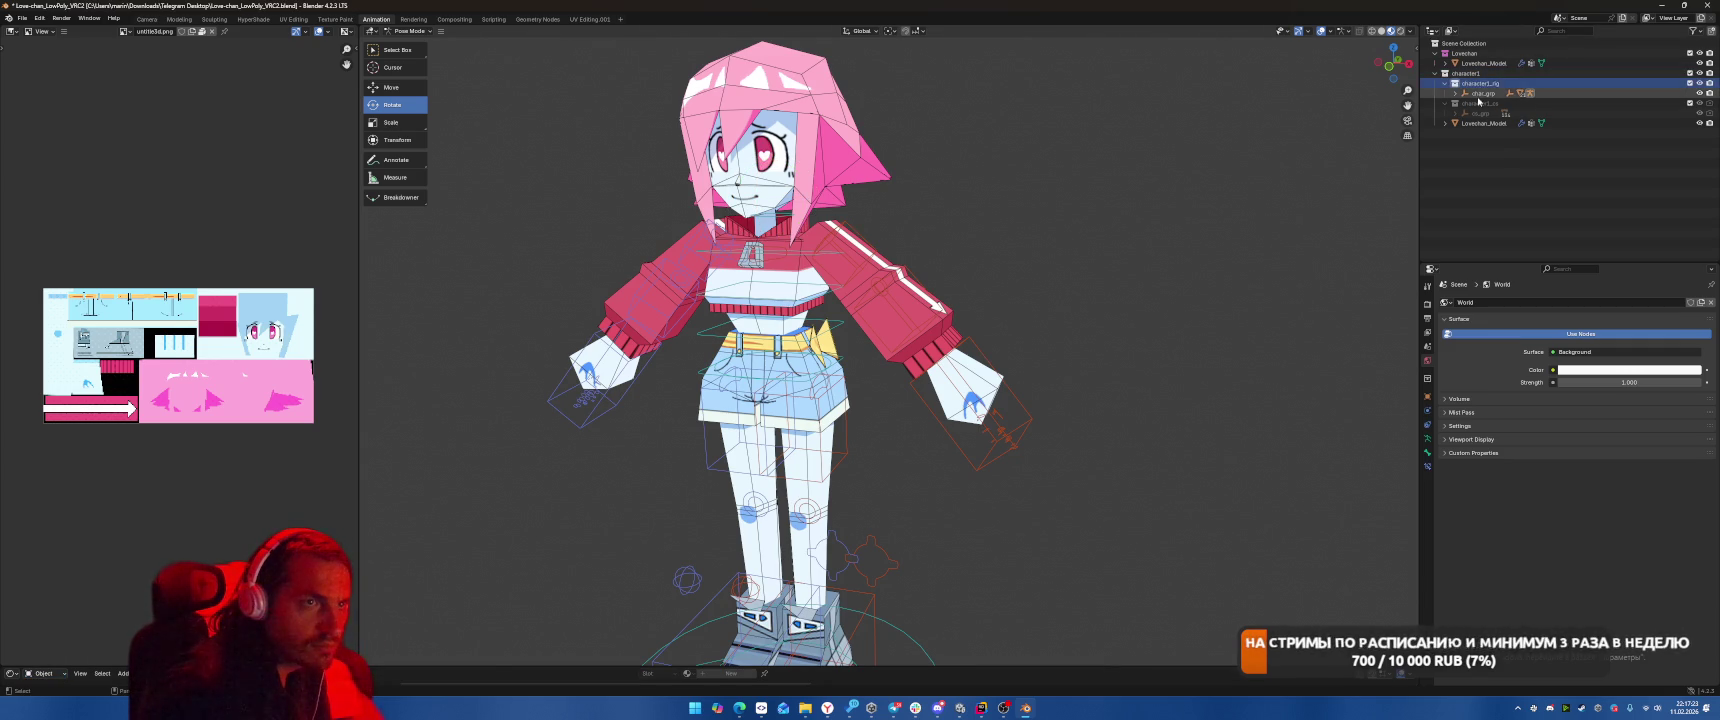
left_click(1483, 85)
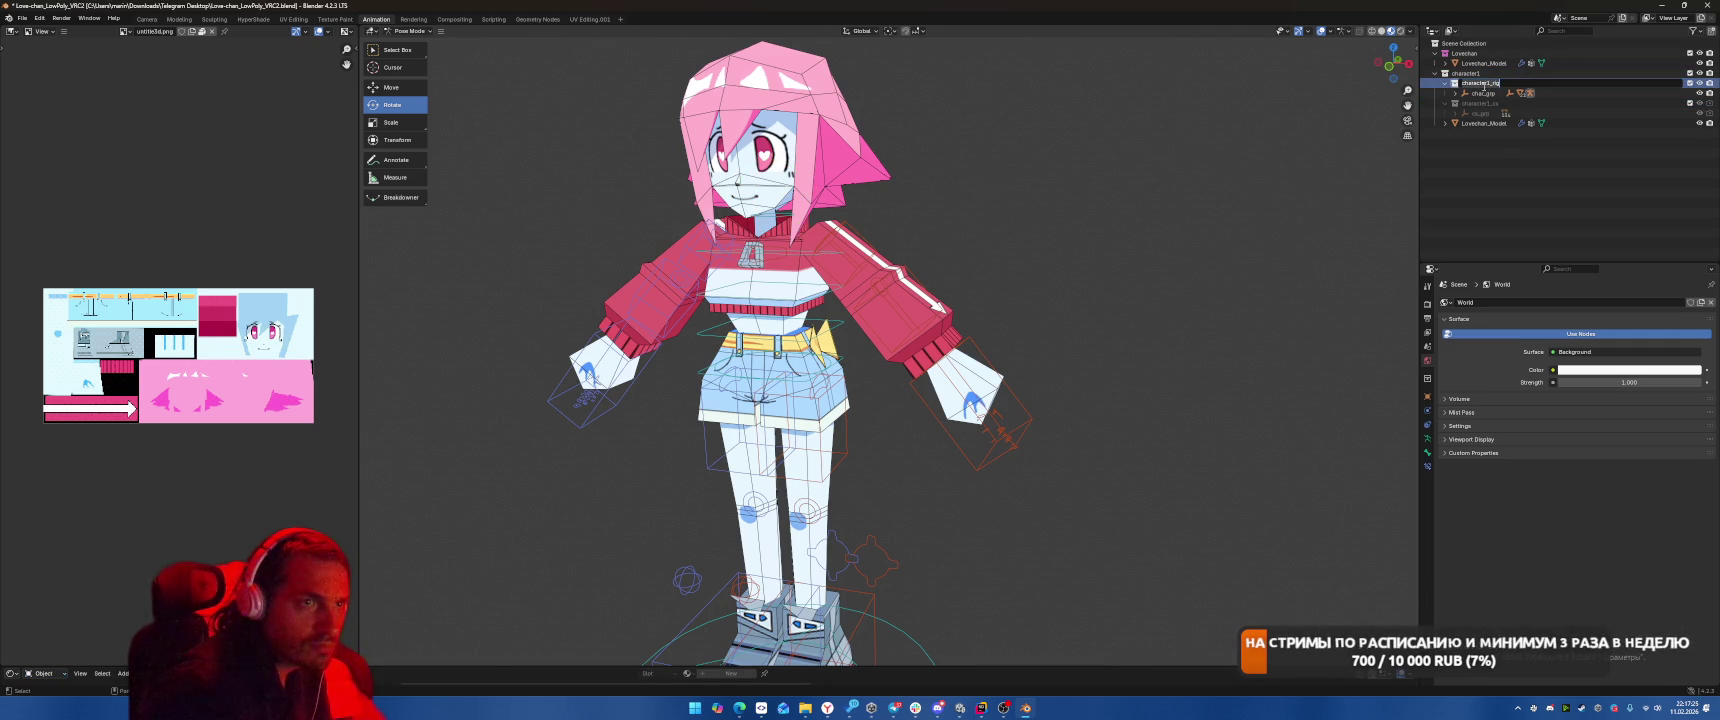
Drag the lower editor area taller and try it as a Timeline.
mouse_move(325, 667)
left_mouse_down()
mouse_move(325, 462)
mouse_move(325, 533)
left_mouse_up()
left_click(45, 541)
left_click(13, 541)
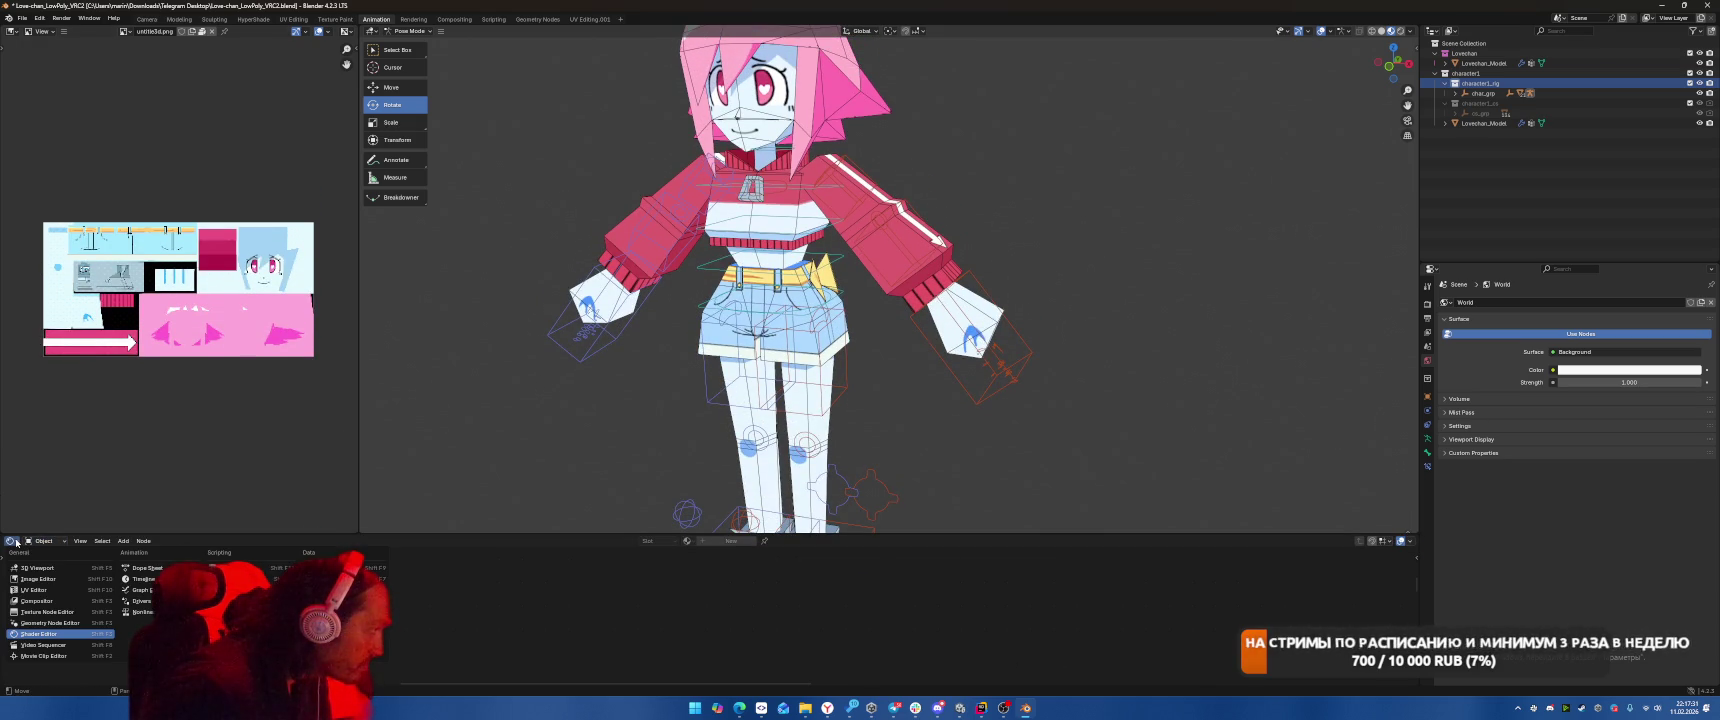
left_click(140, 579)
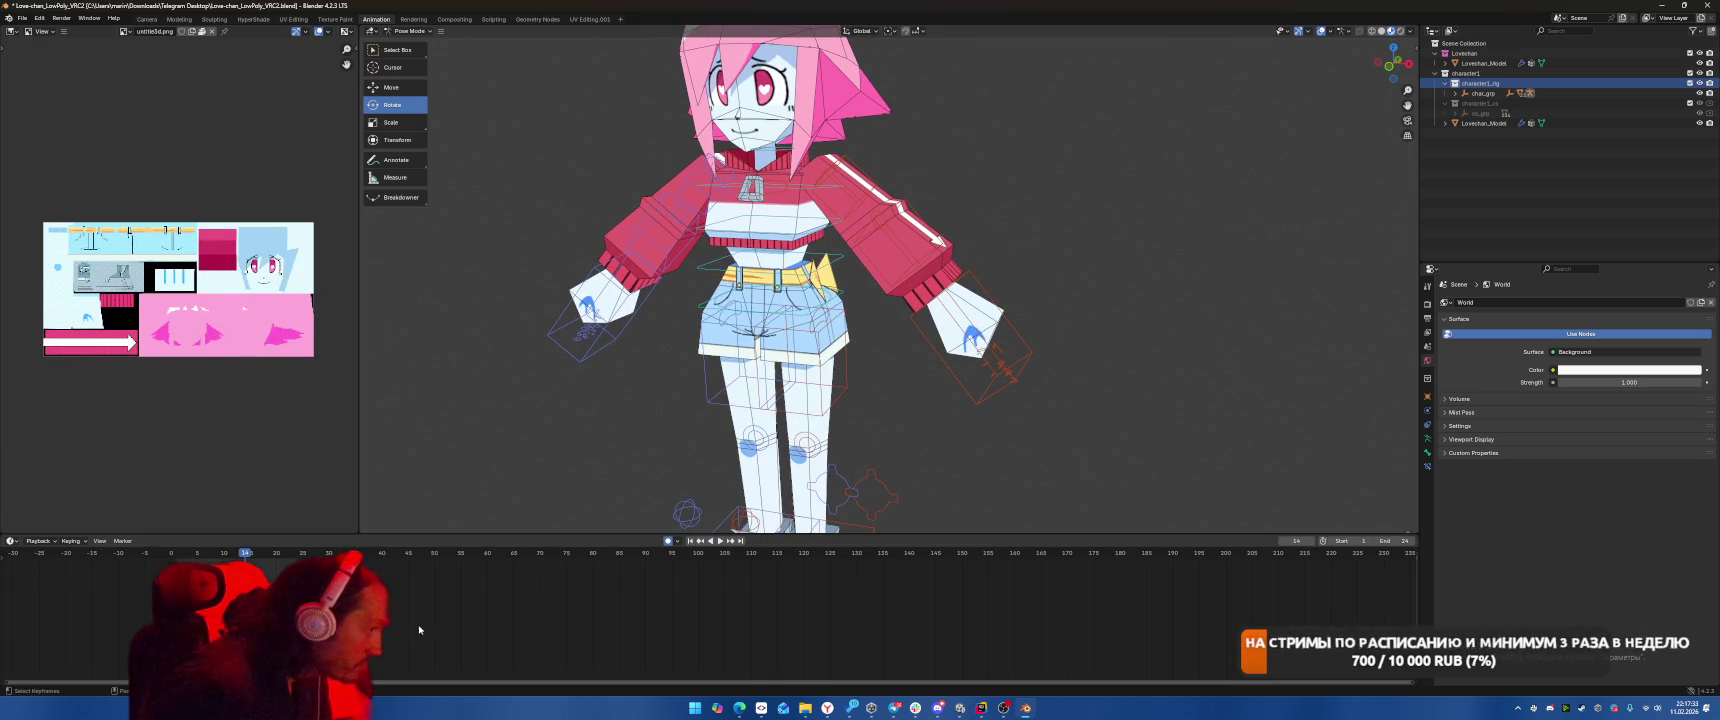
left_click(13, 541)
left_click(13, 541)
left_click(13, 541)
left_click(15, 544)
Switch the lower area to a Dope Sheet, briefly comparing it with the Graph Editor.
left_click(13, 542)
left_click(12, 542)
left_click(11, 543)
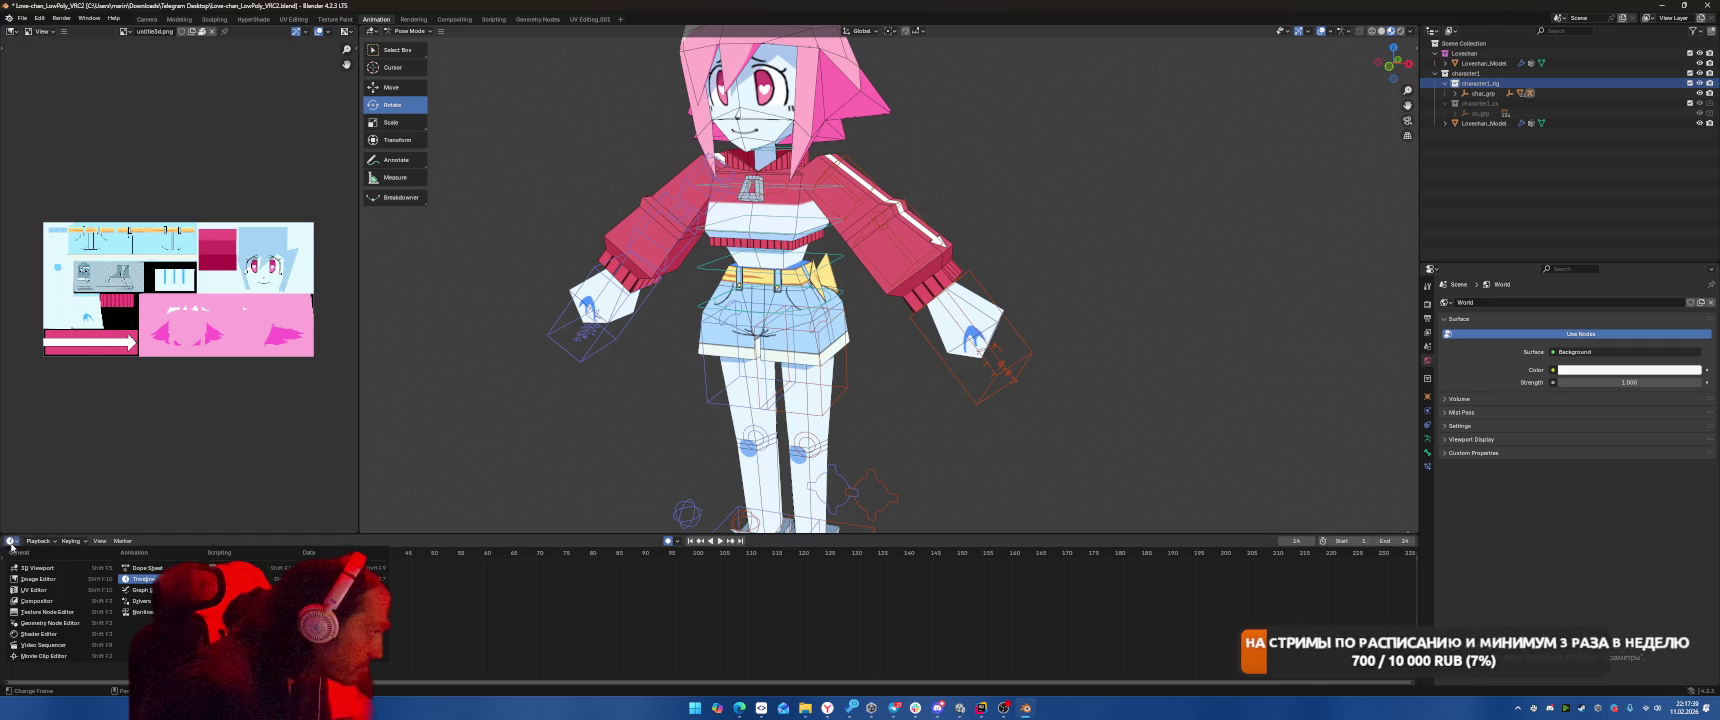
left_click(145, 568)
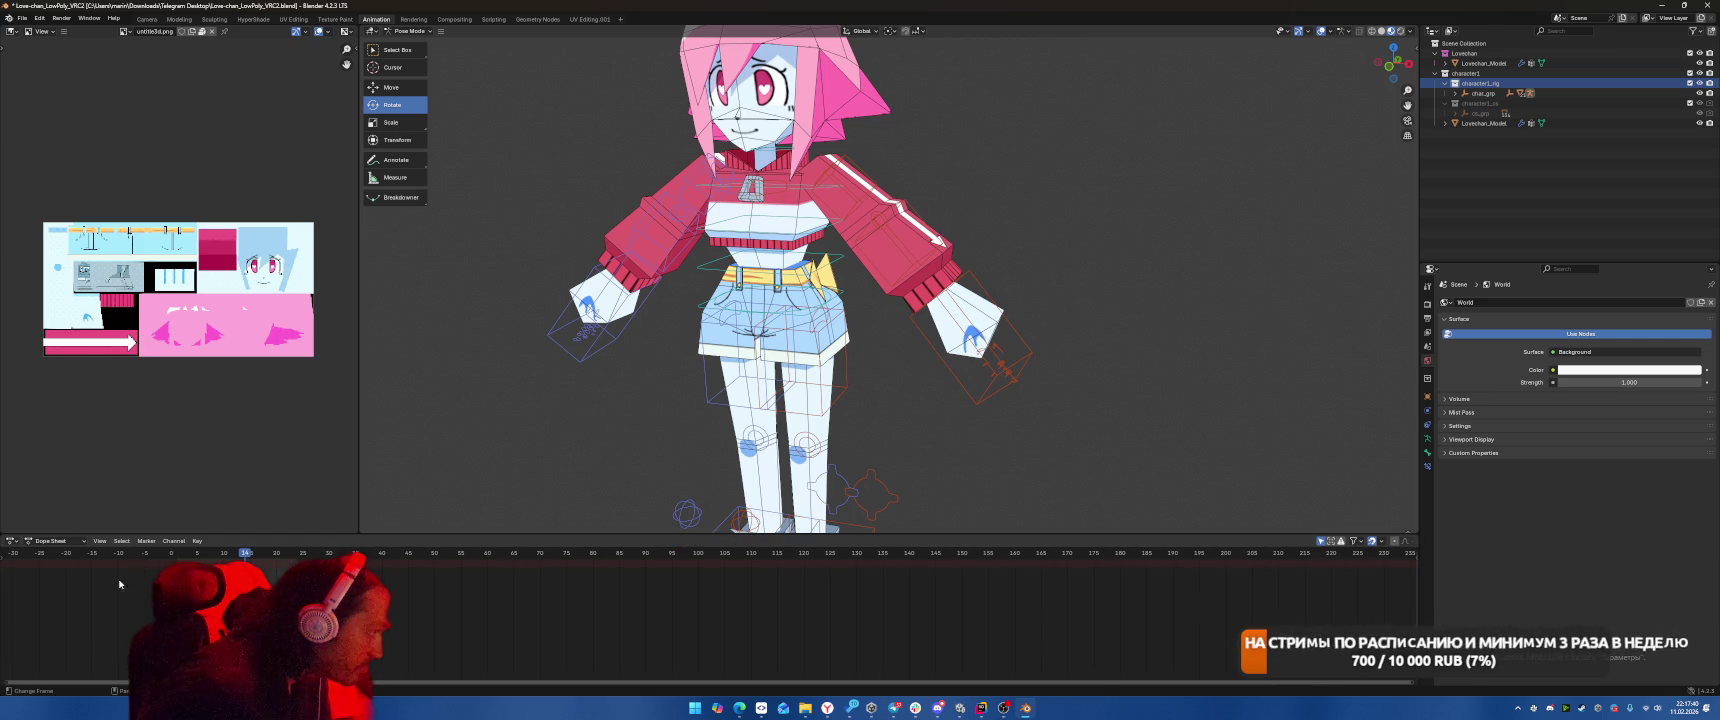
left_click(10, 541)
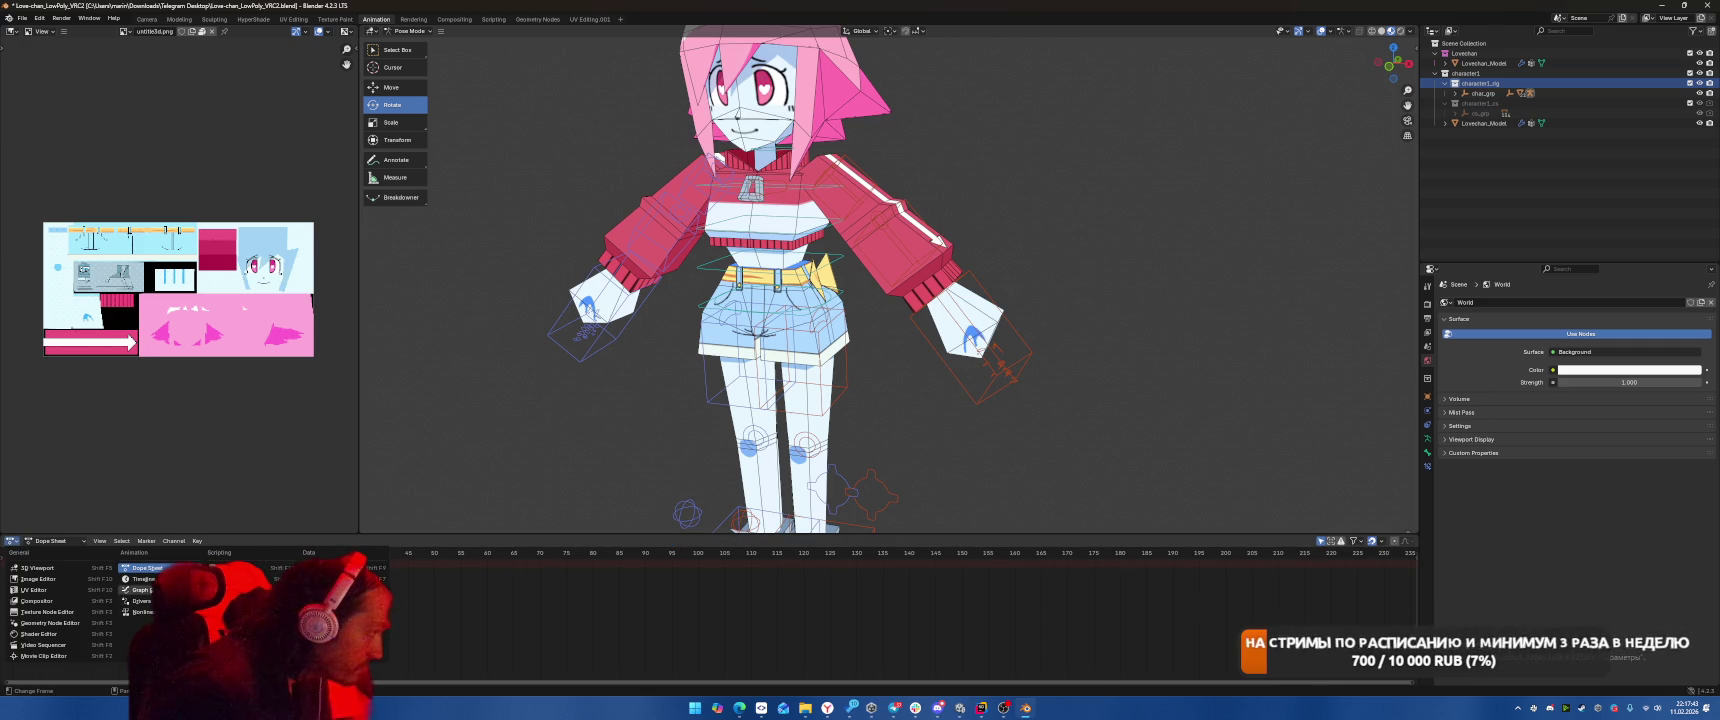
left_click(140, 590)
left_click(12, 542)
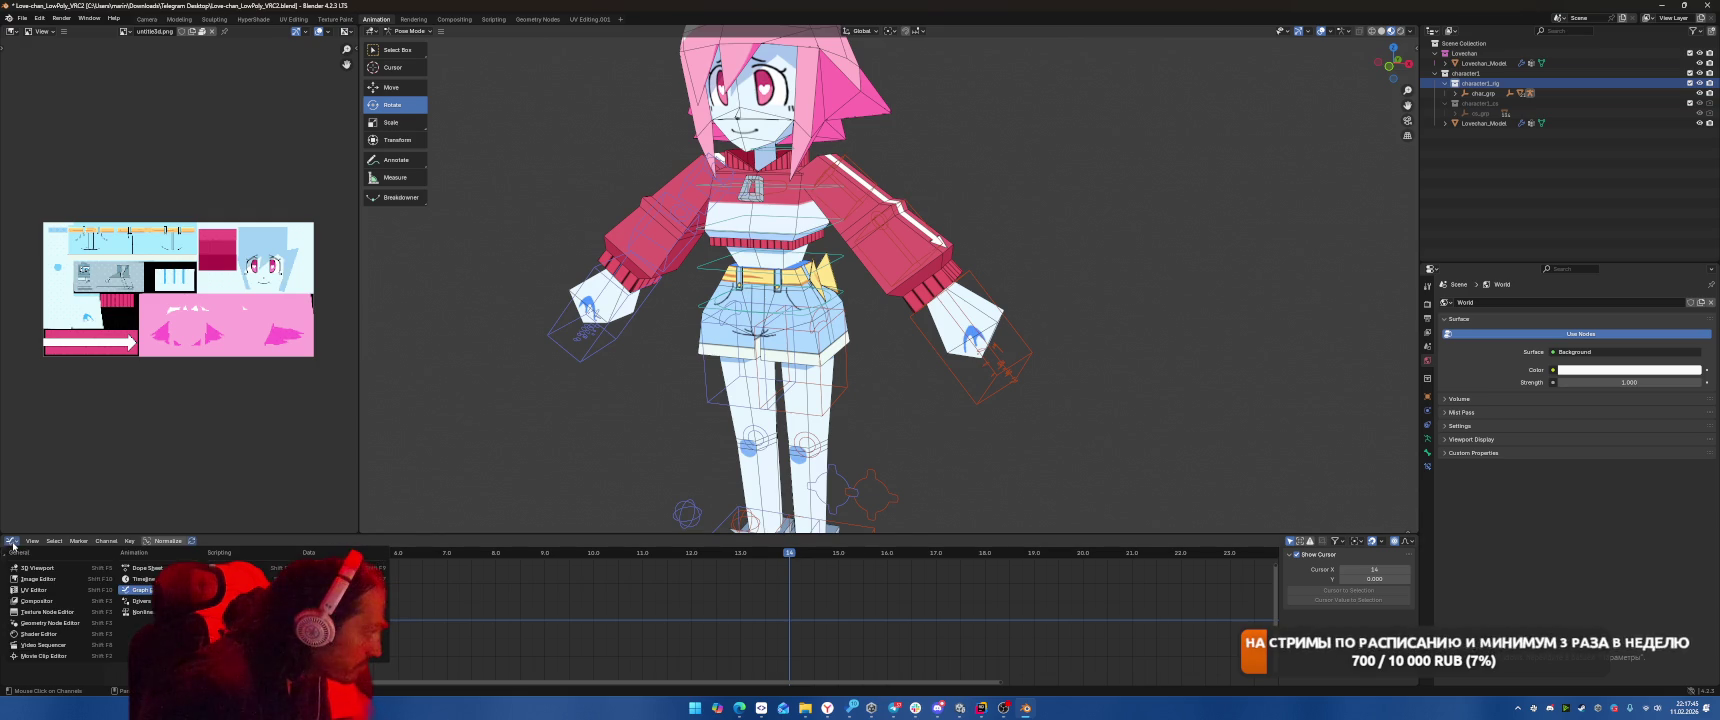
left_click(145, 568)
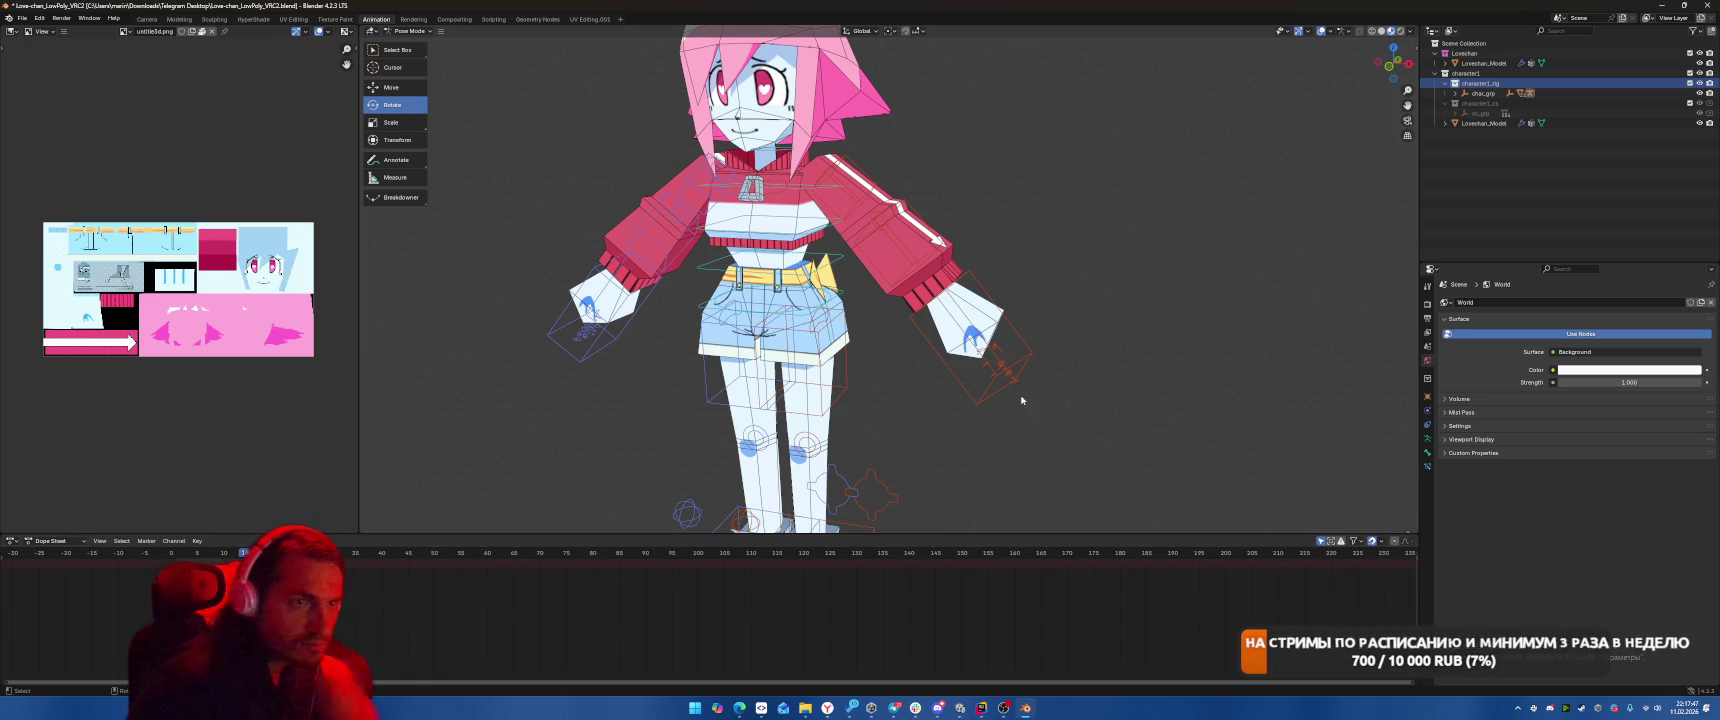
left_click(22, 18)
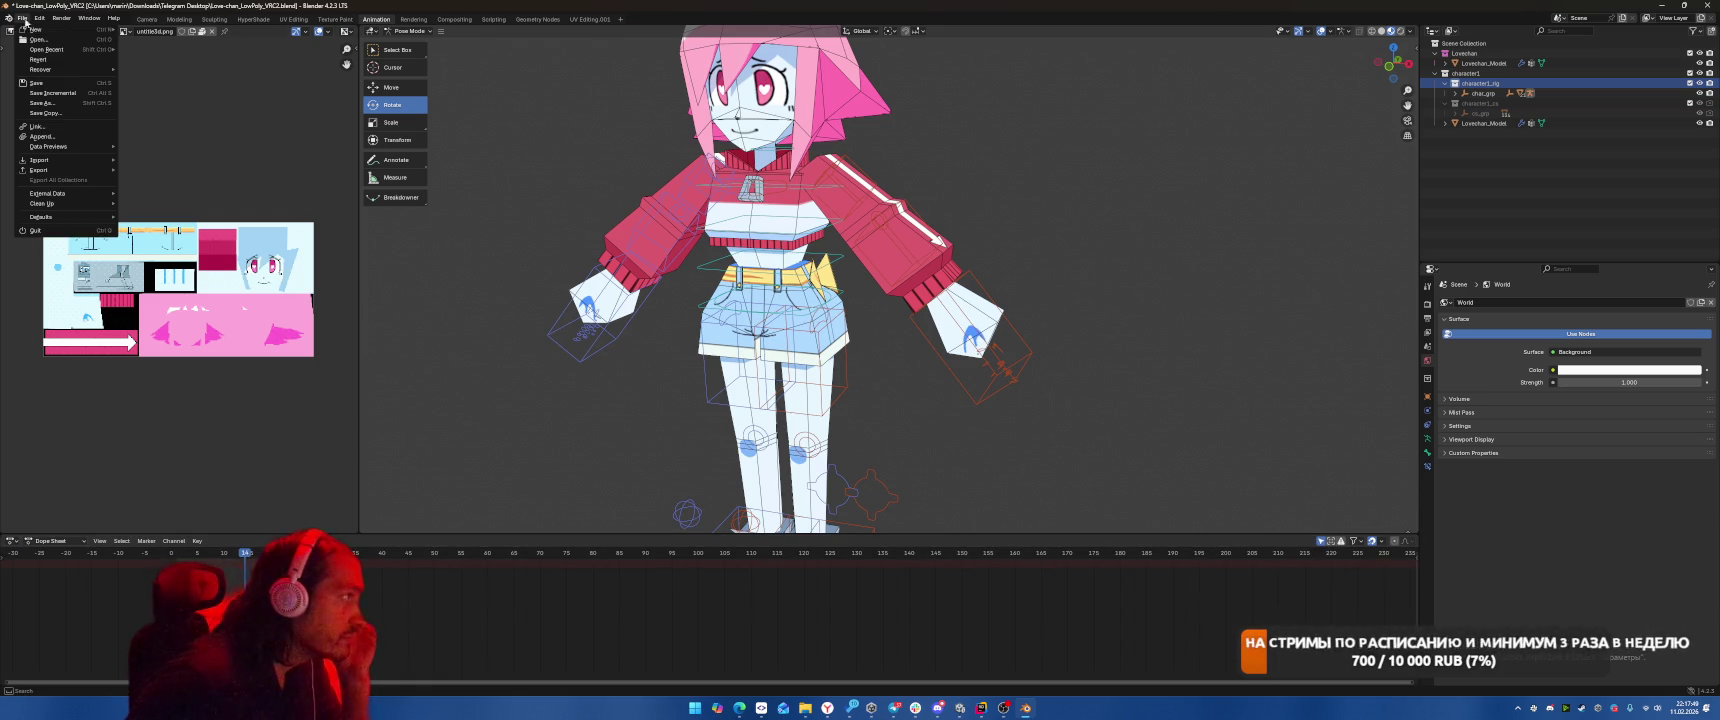
Export the character as Love-chan_LowPoly_VRC2.fbx to Downloads, dropping Telegram Desktop from the path.
mouse_move(95, 170)
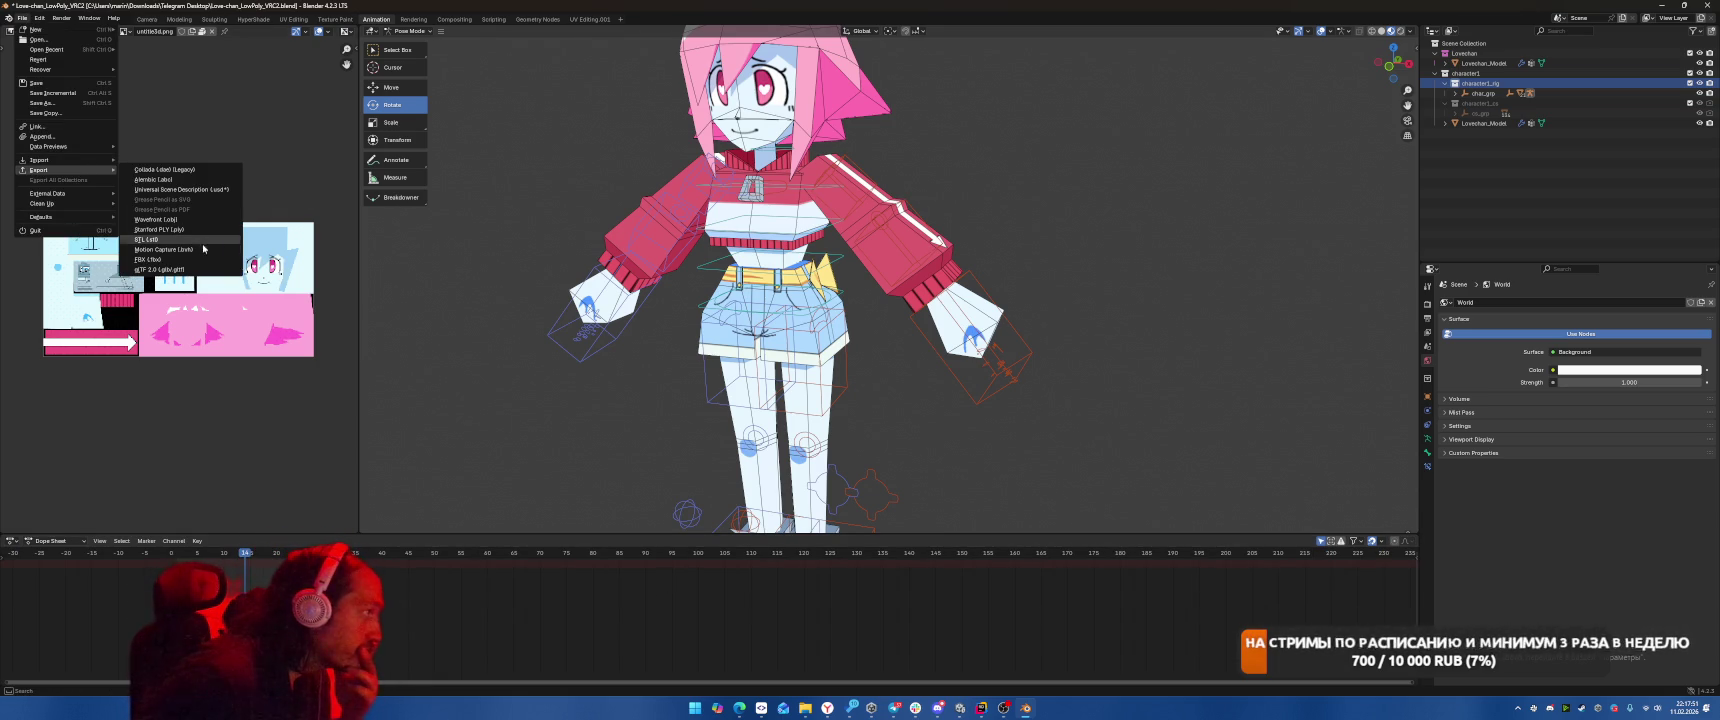
left_click(146, 259)
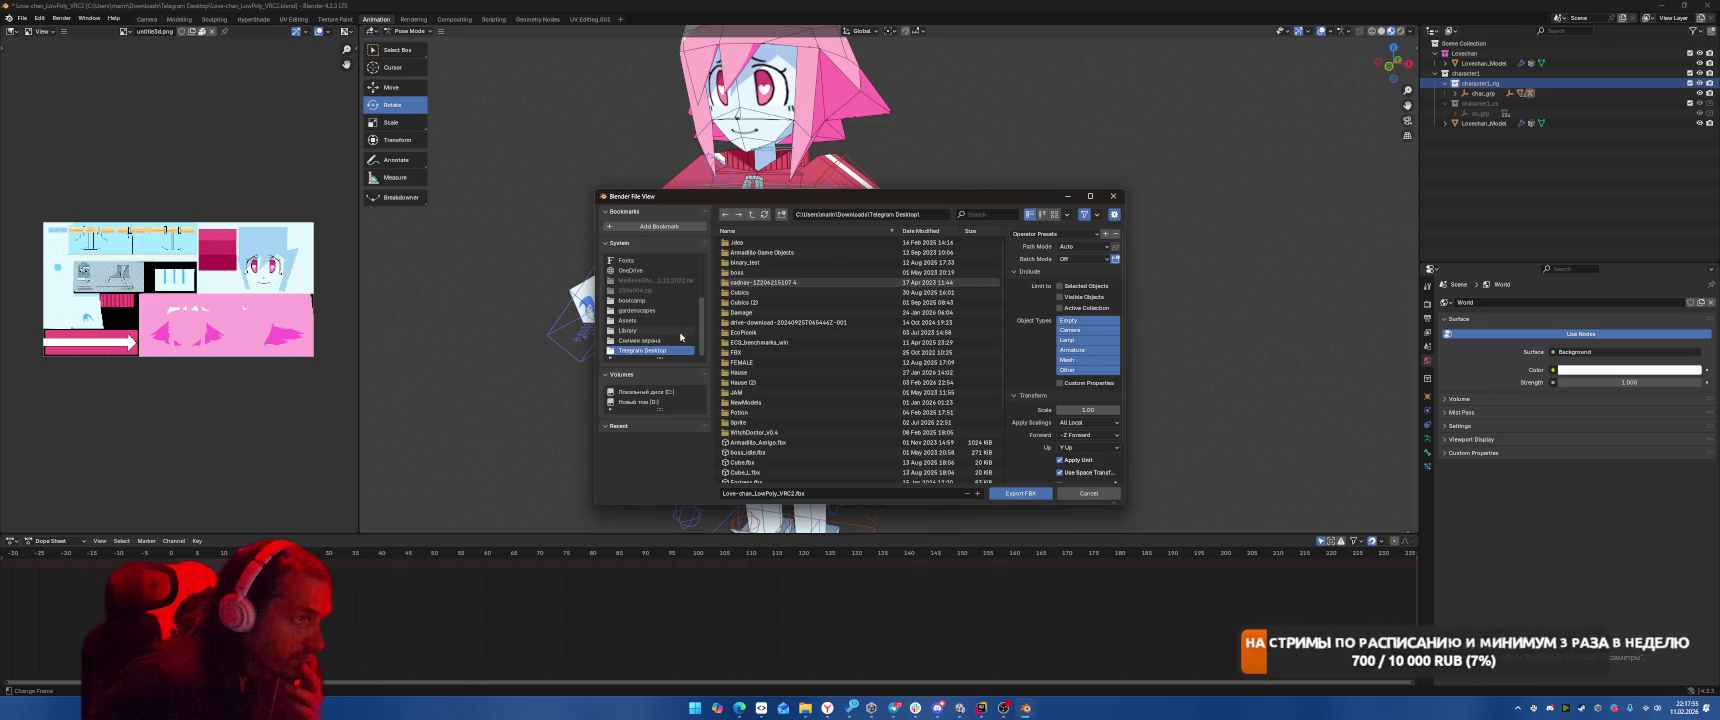
left_click(924, 214)
left_click_drag(868, 214, 976, 214)
key("BackSpace")
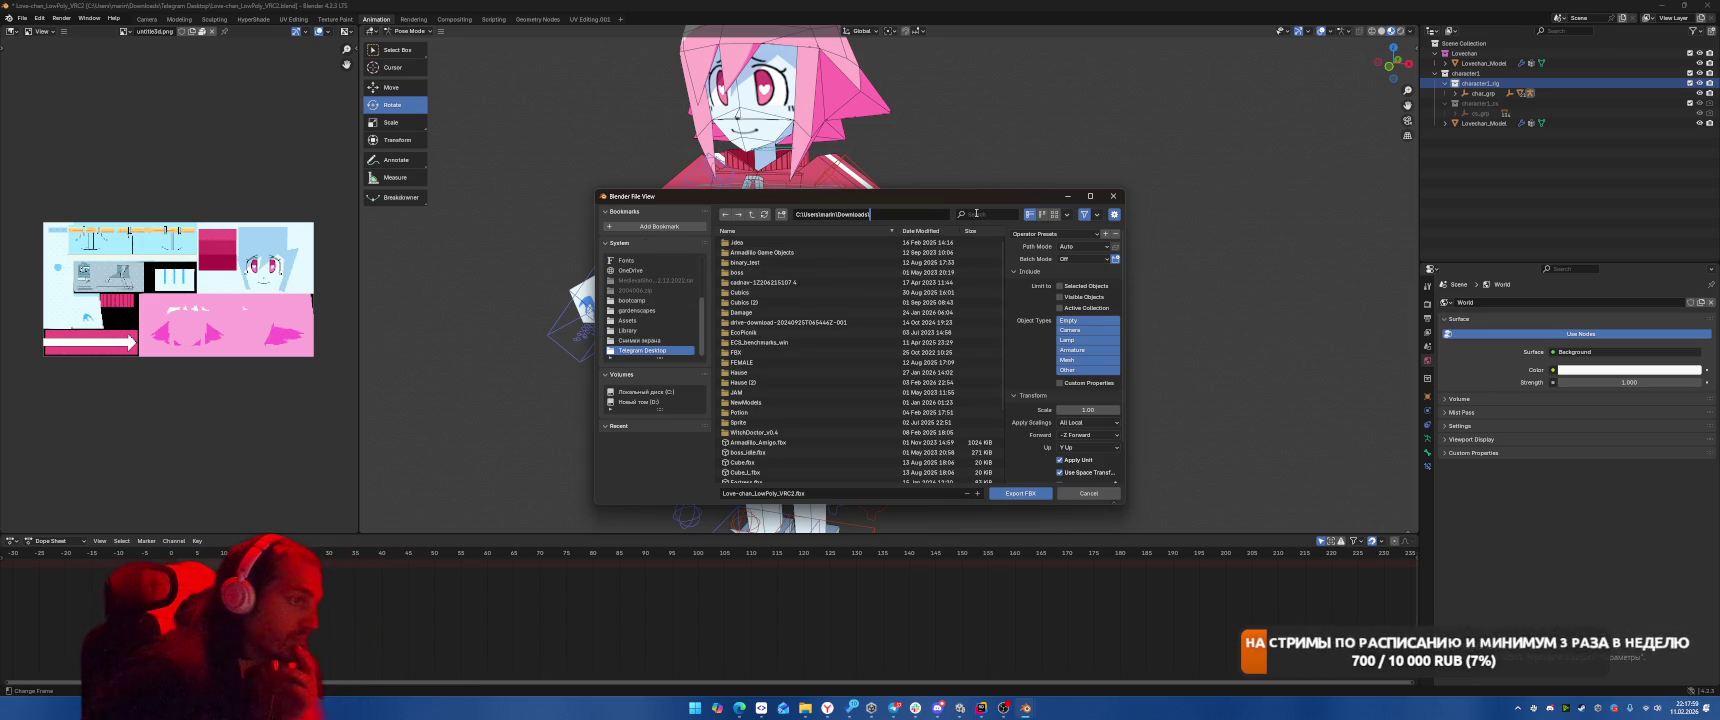
key("Return")
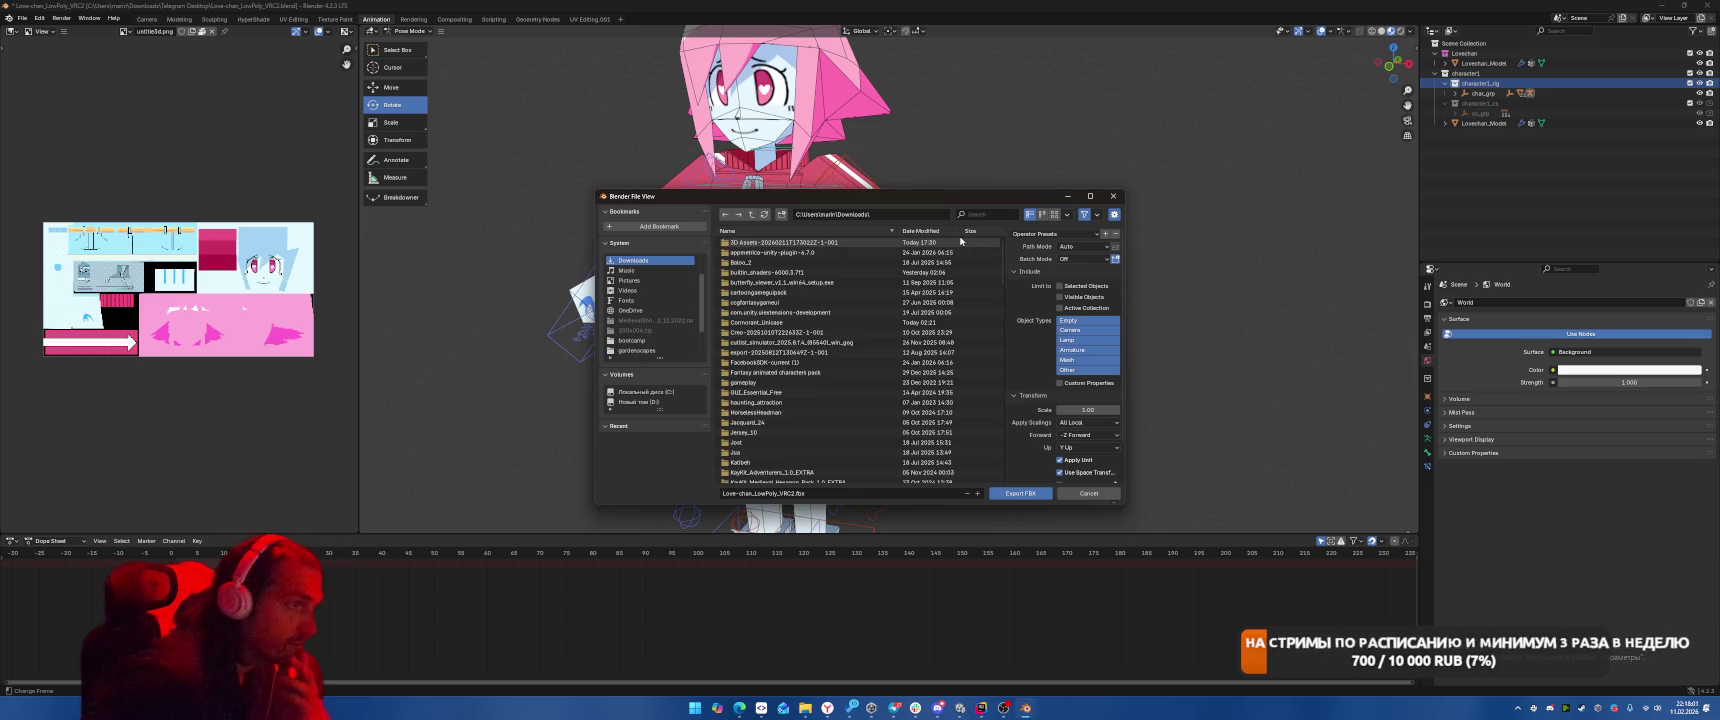
left_click(1020, 493)
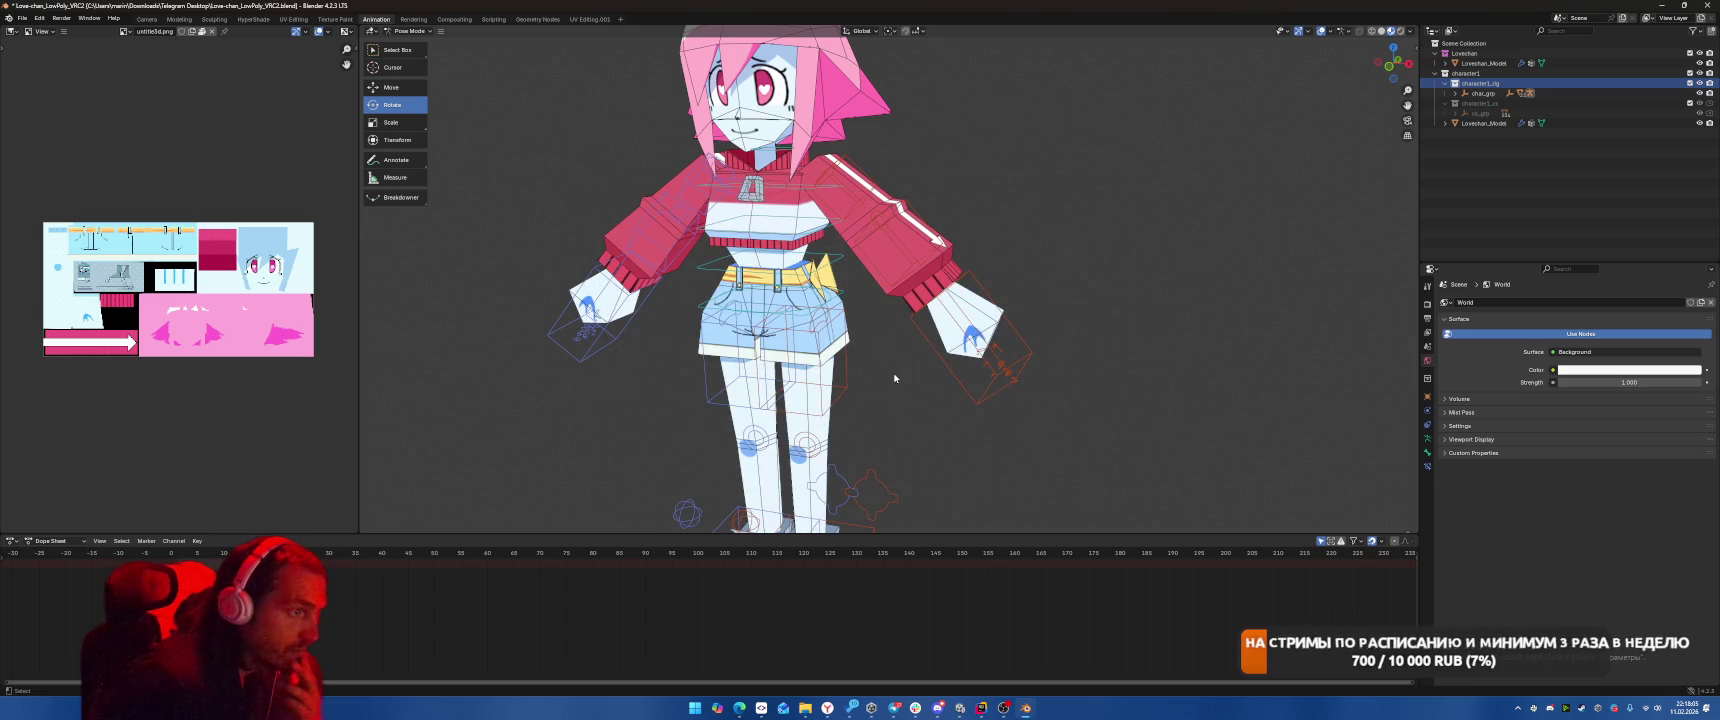
mouse_move(805, 708)
left_click(791, 633)
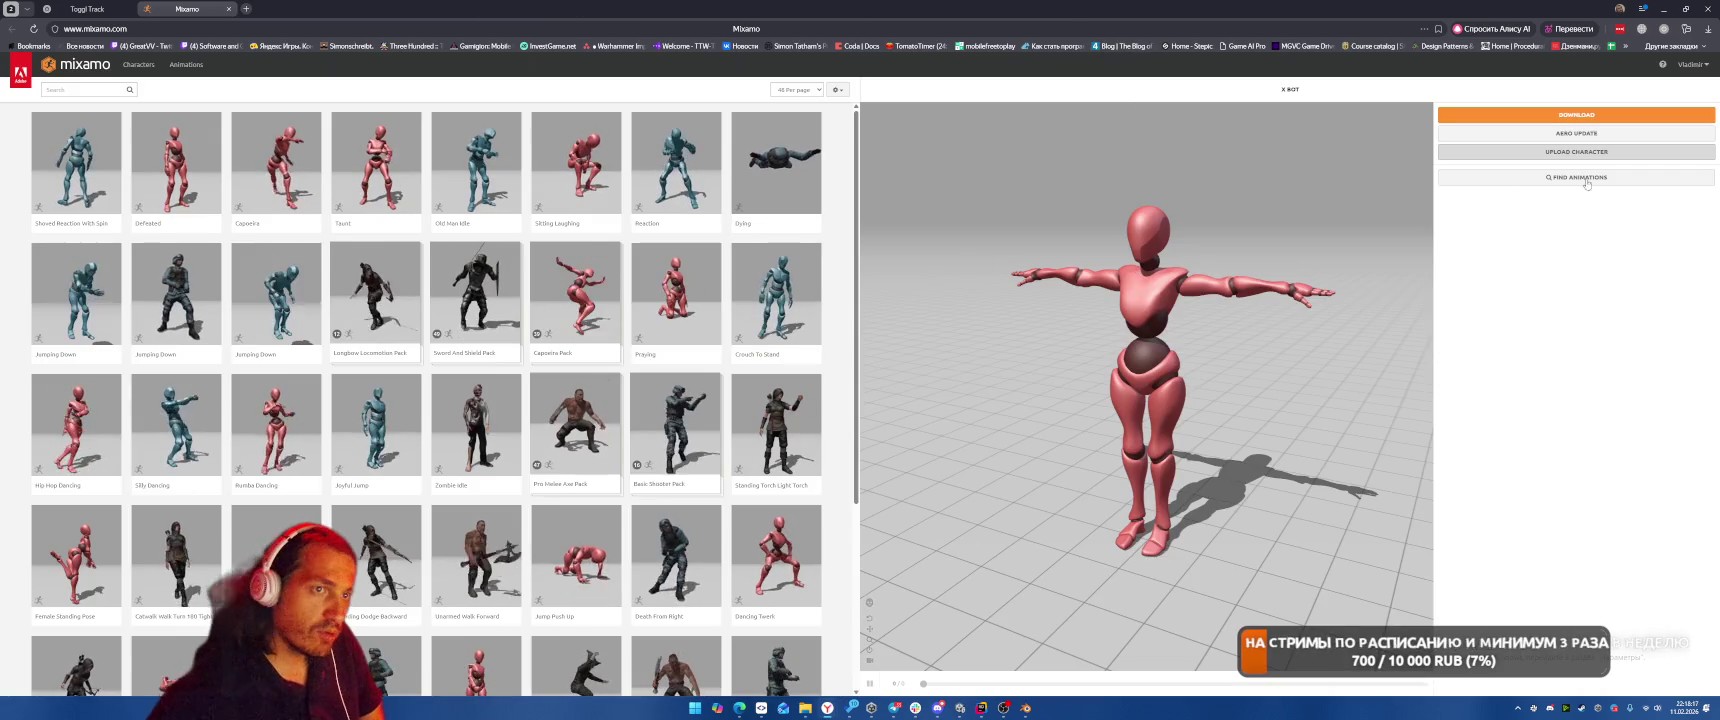
Begin Mixamo's Upload Character dialog and put the Downloads Explorer window in front.
left_click(1576, 151)
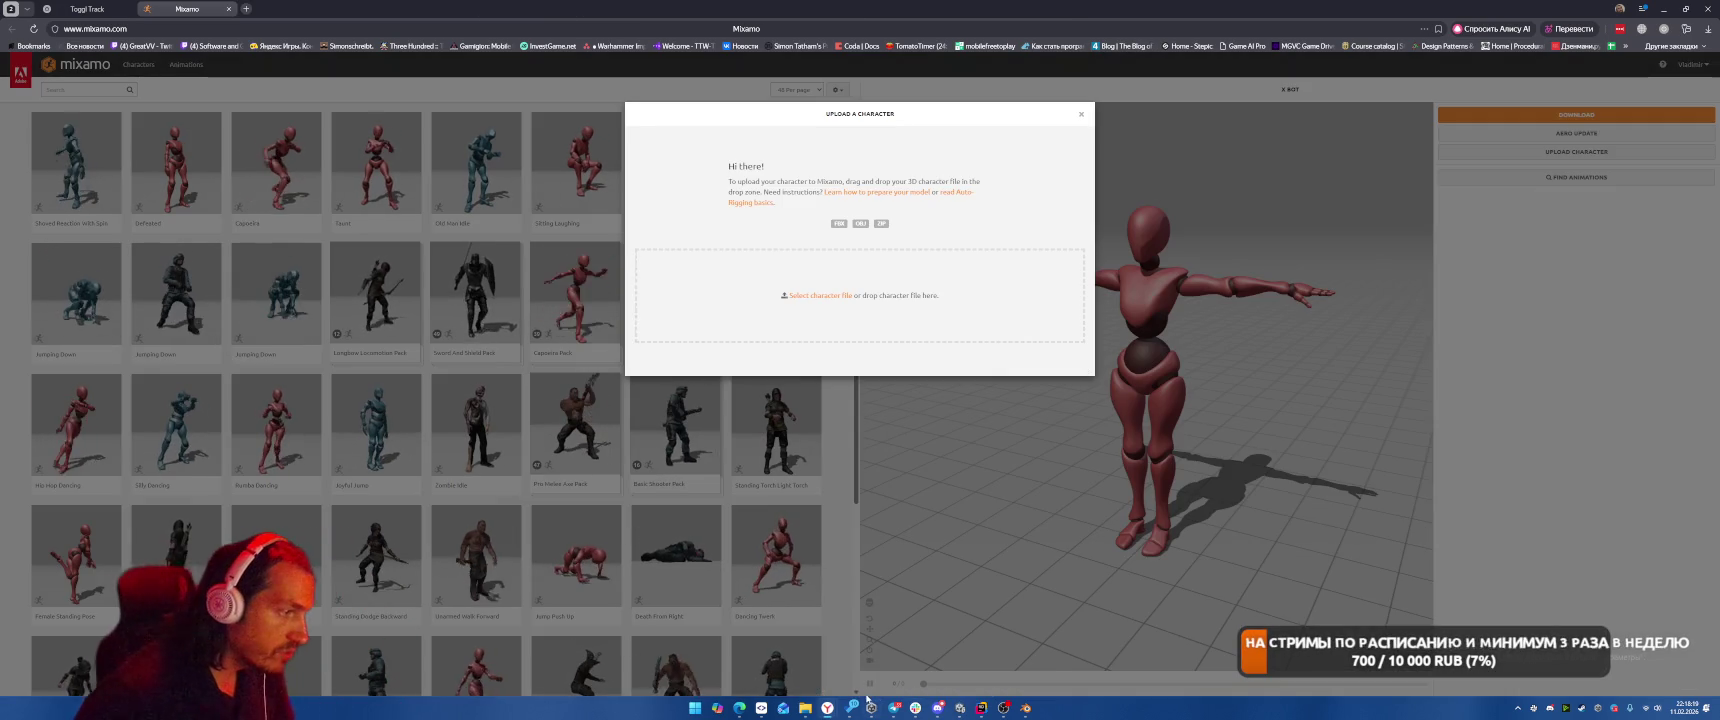
left_click(690, 656)
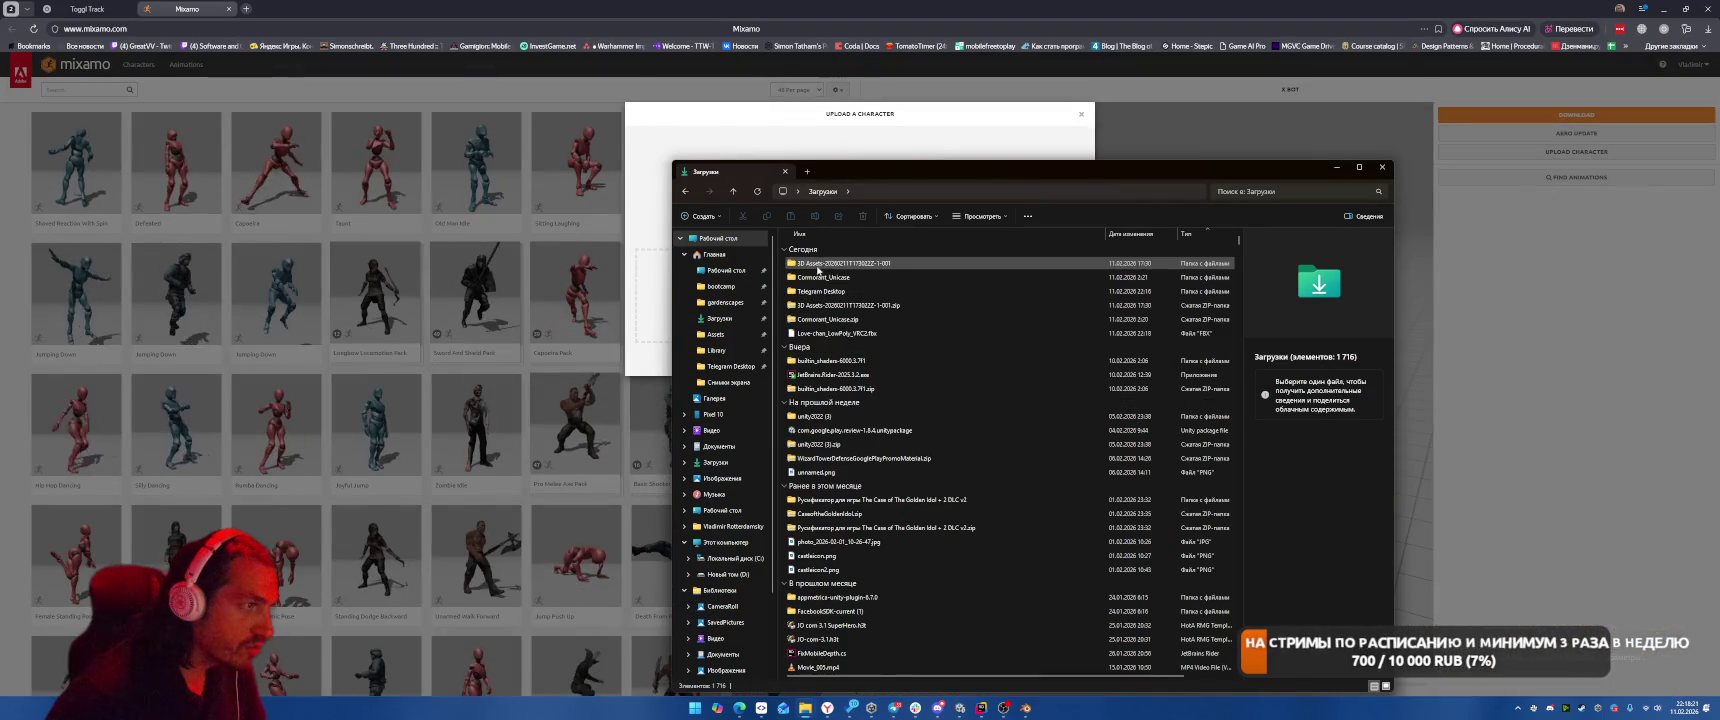
Drop Love-chan_LowPoly_VRC2.fbx into Mixamo's upload area, then dismiss the Auto-Rigger skeleton error.
mouse_move(838, 333)
left_mouse_down()
mouse_move(810, 140)
mouse_move(810, 203)
left_mouse_up()
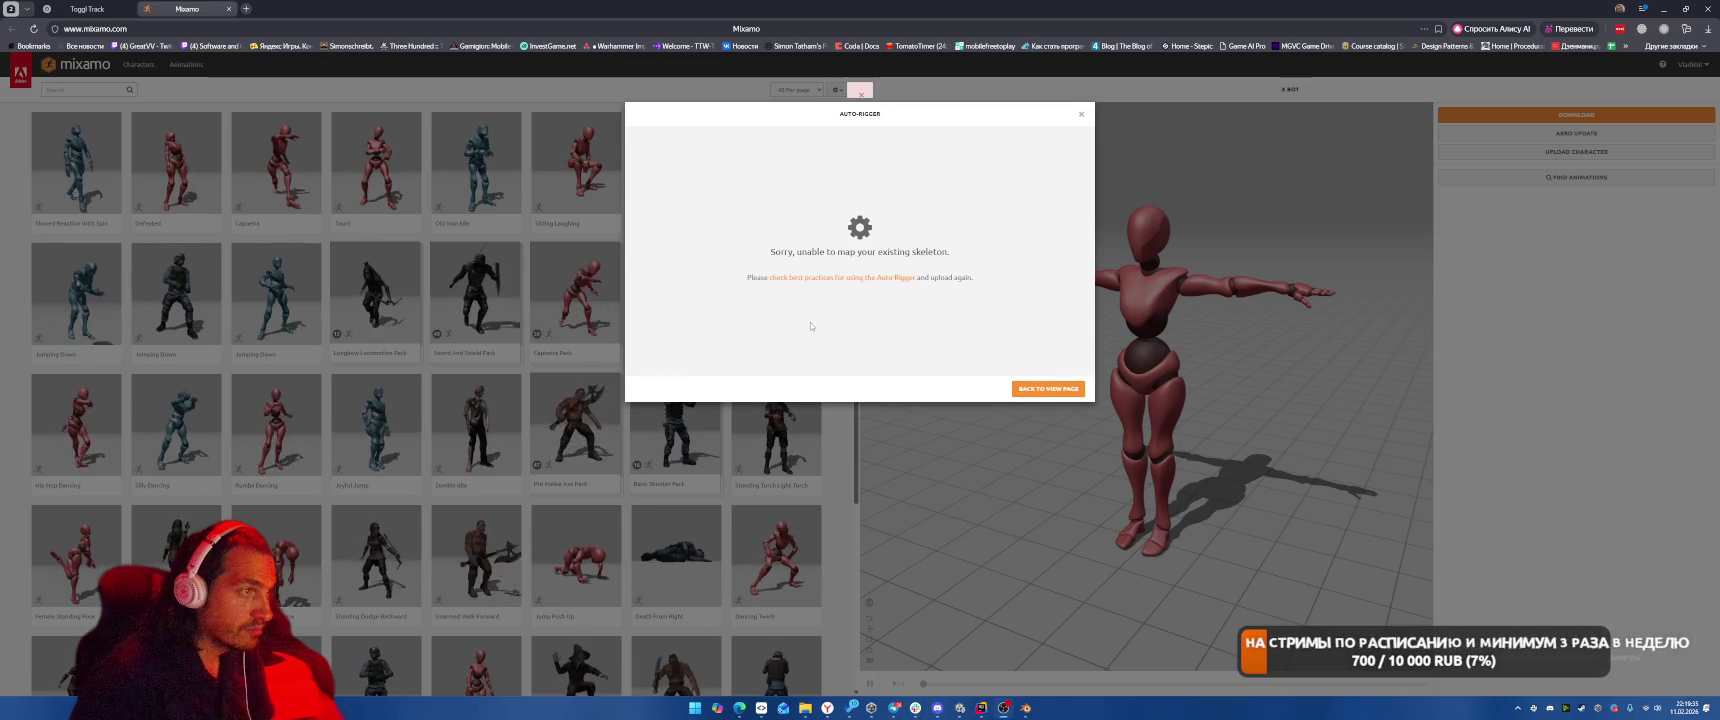
left_click(1048, 388)
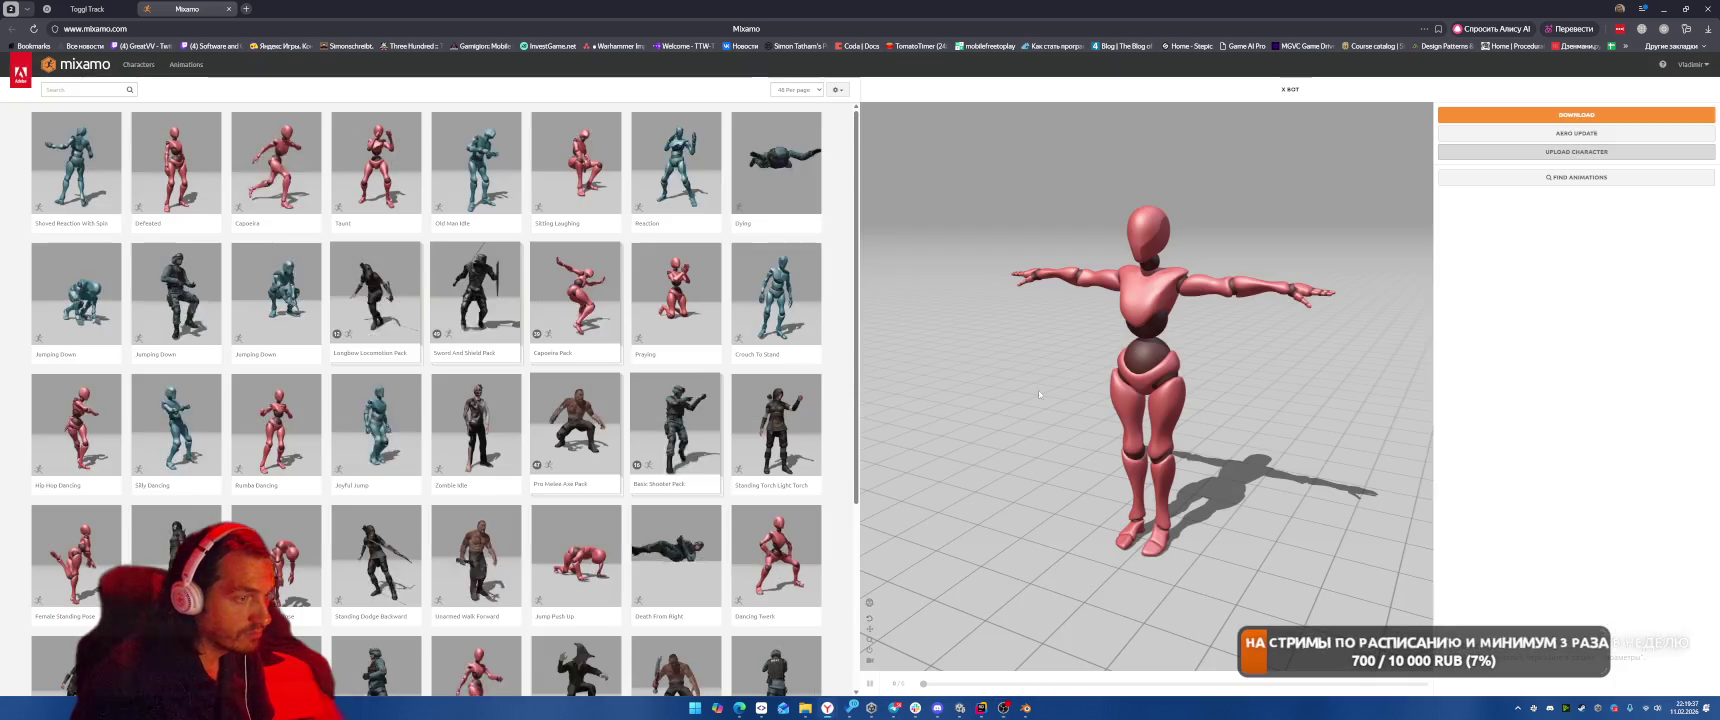
Browse the Lovechan_Model, char_grp and rig.001 entries, then collapse character1_rig.
key("alt+Tab")
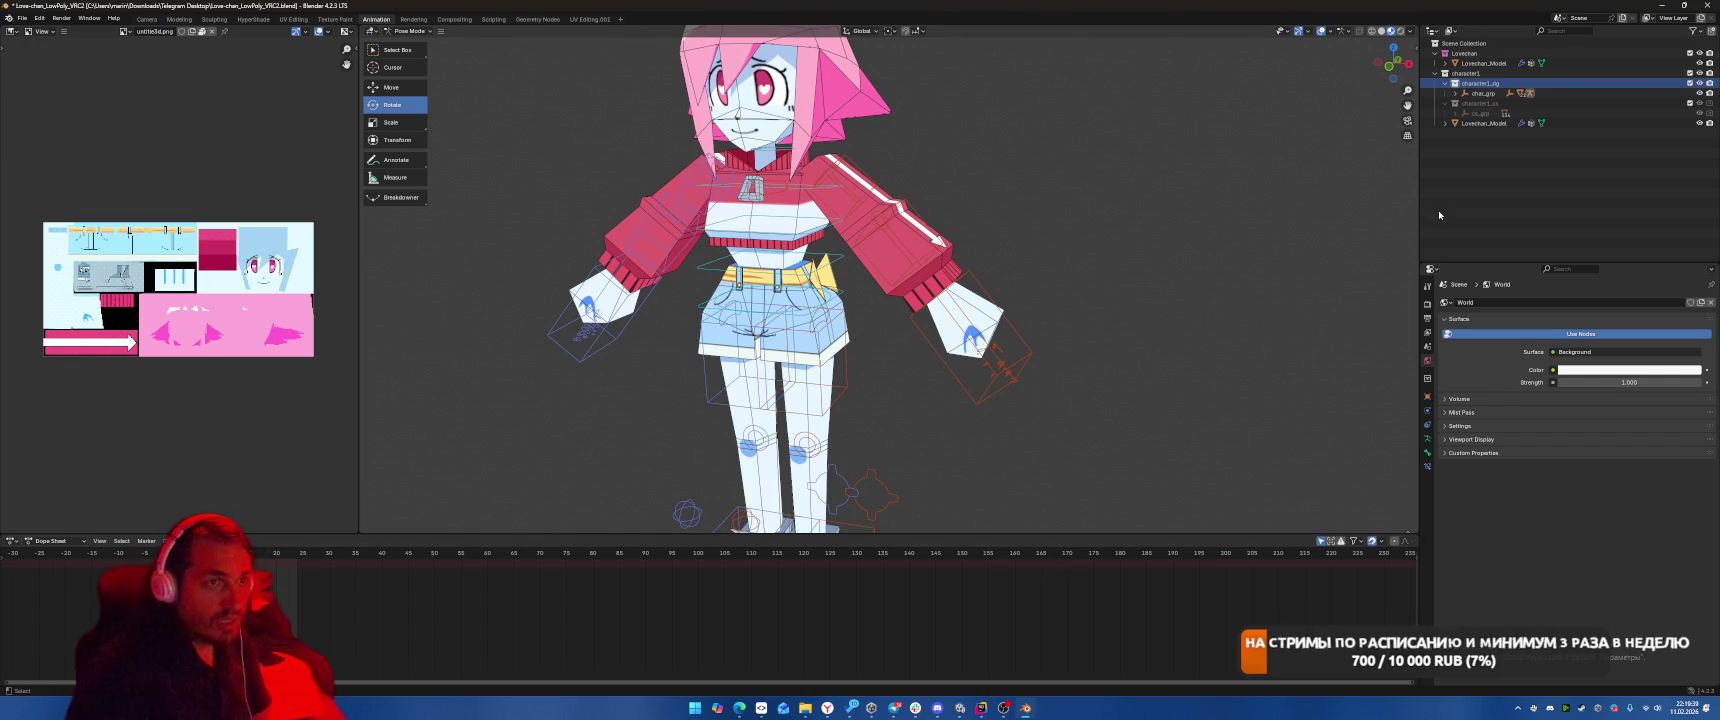
left_click(1445, 123)
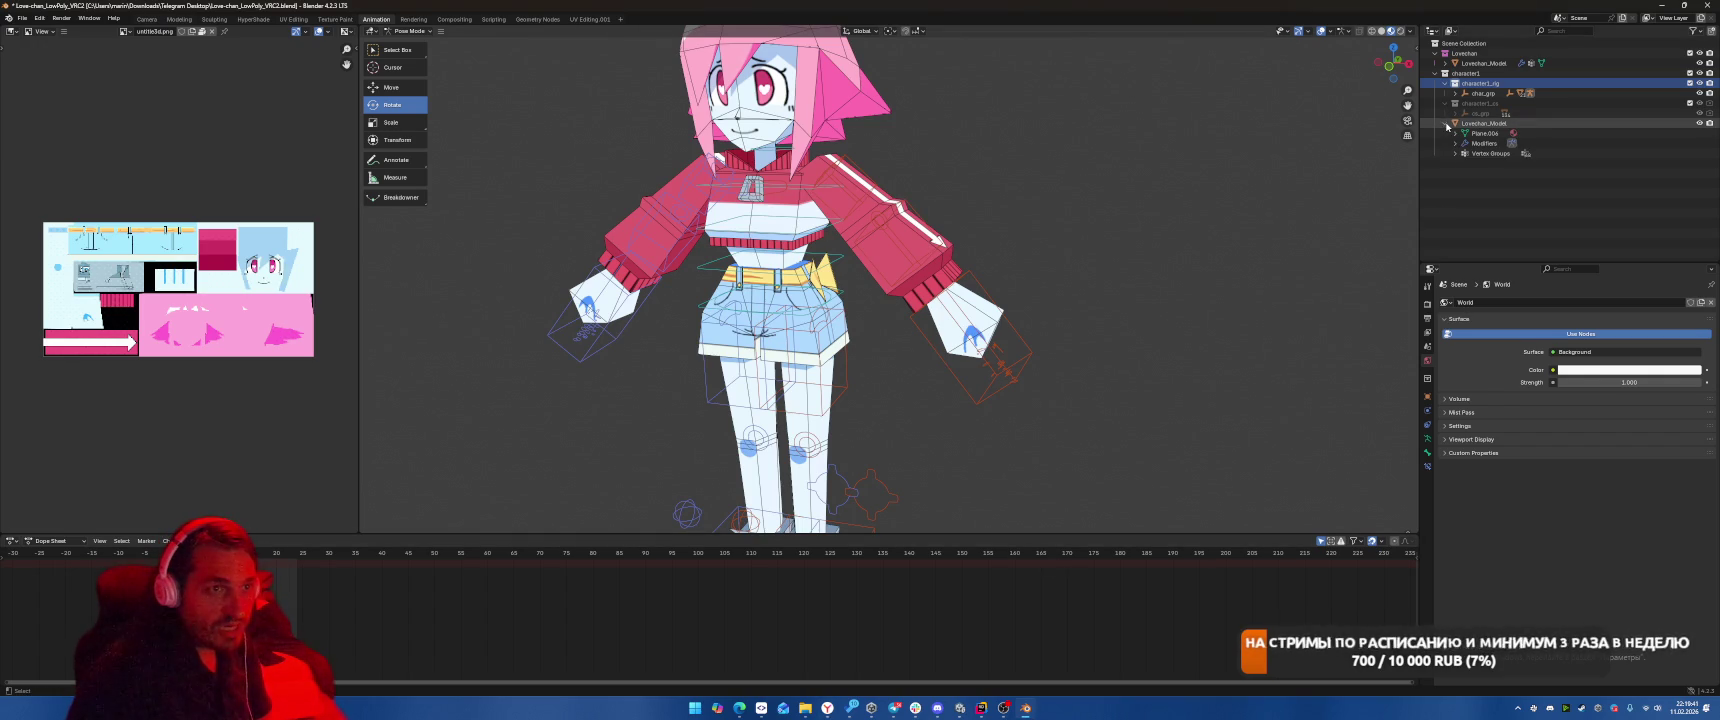
left_click(1476, 63)
left_click(1473, 91)
left_click(1455, 94)
left_click(1460, 104)
left_click(1464, 104)
left_click(1464, 104)
left_click(1497, 94)
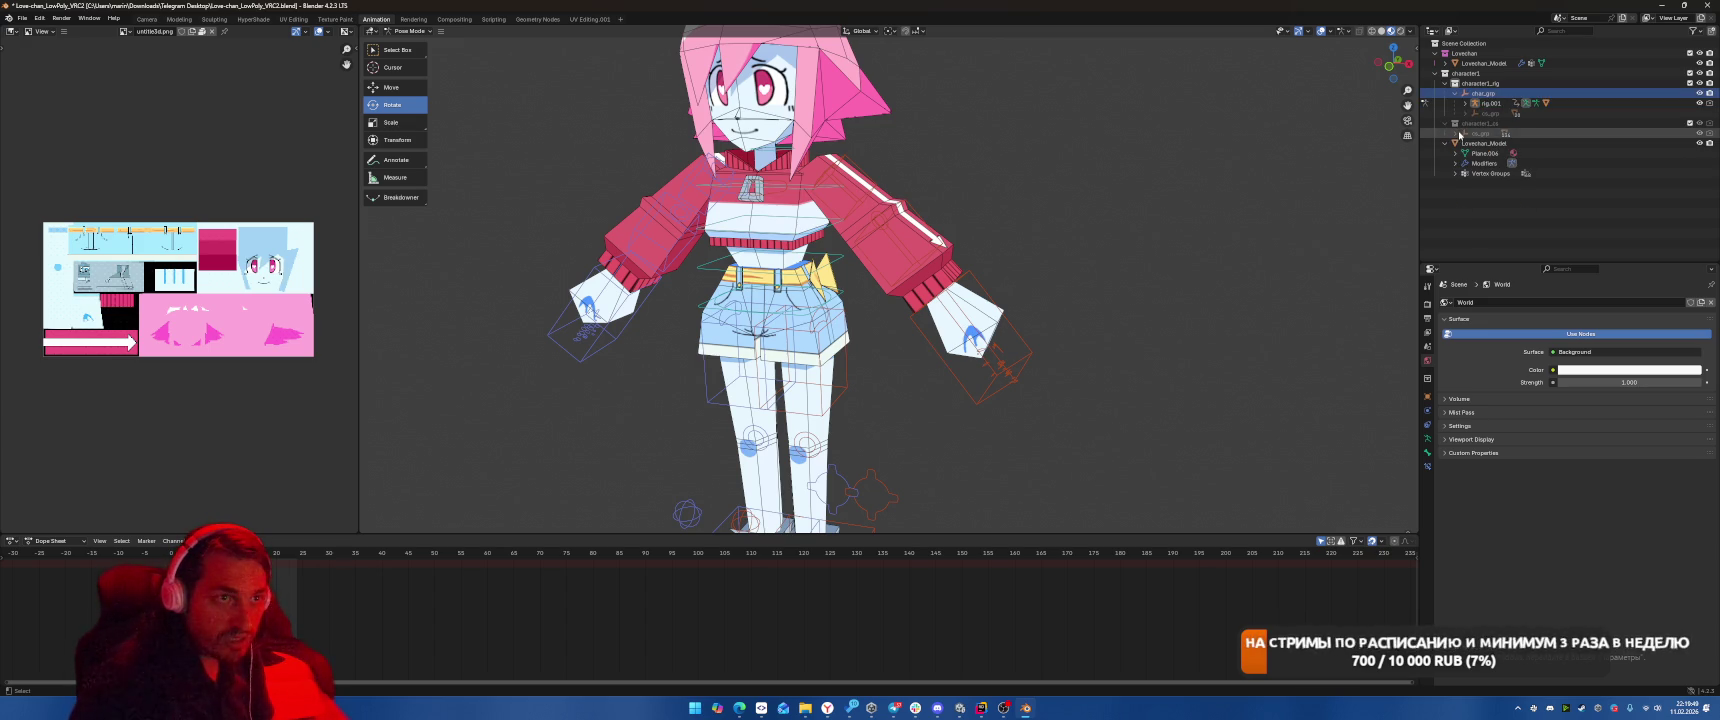
left_click(1475, 84)
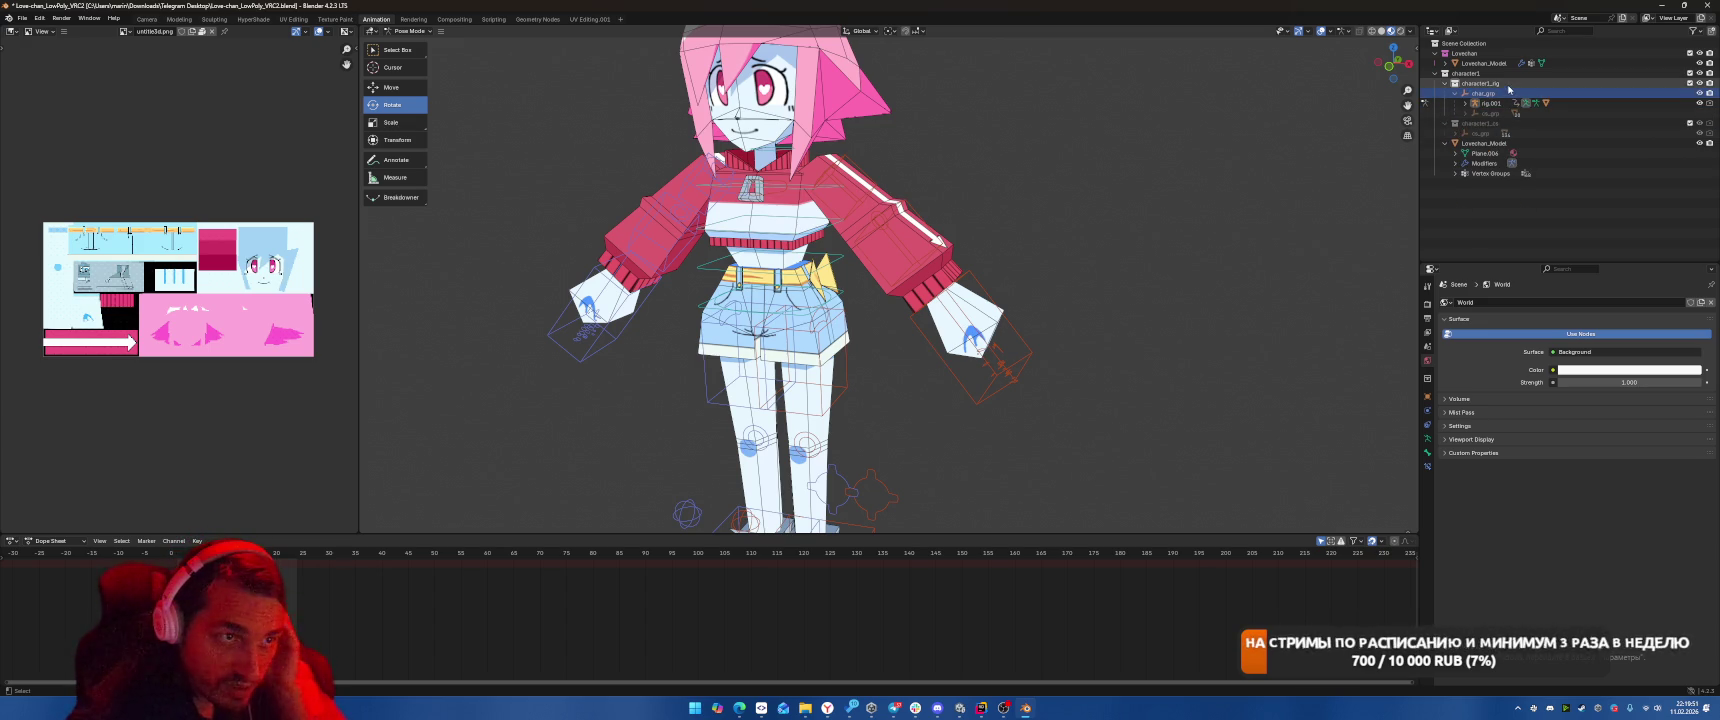
left_click(1445, 85)
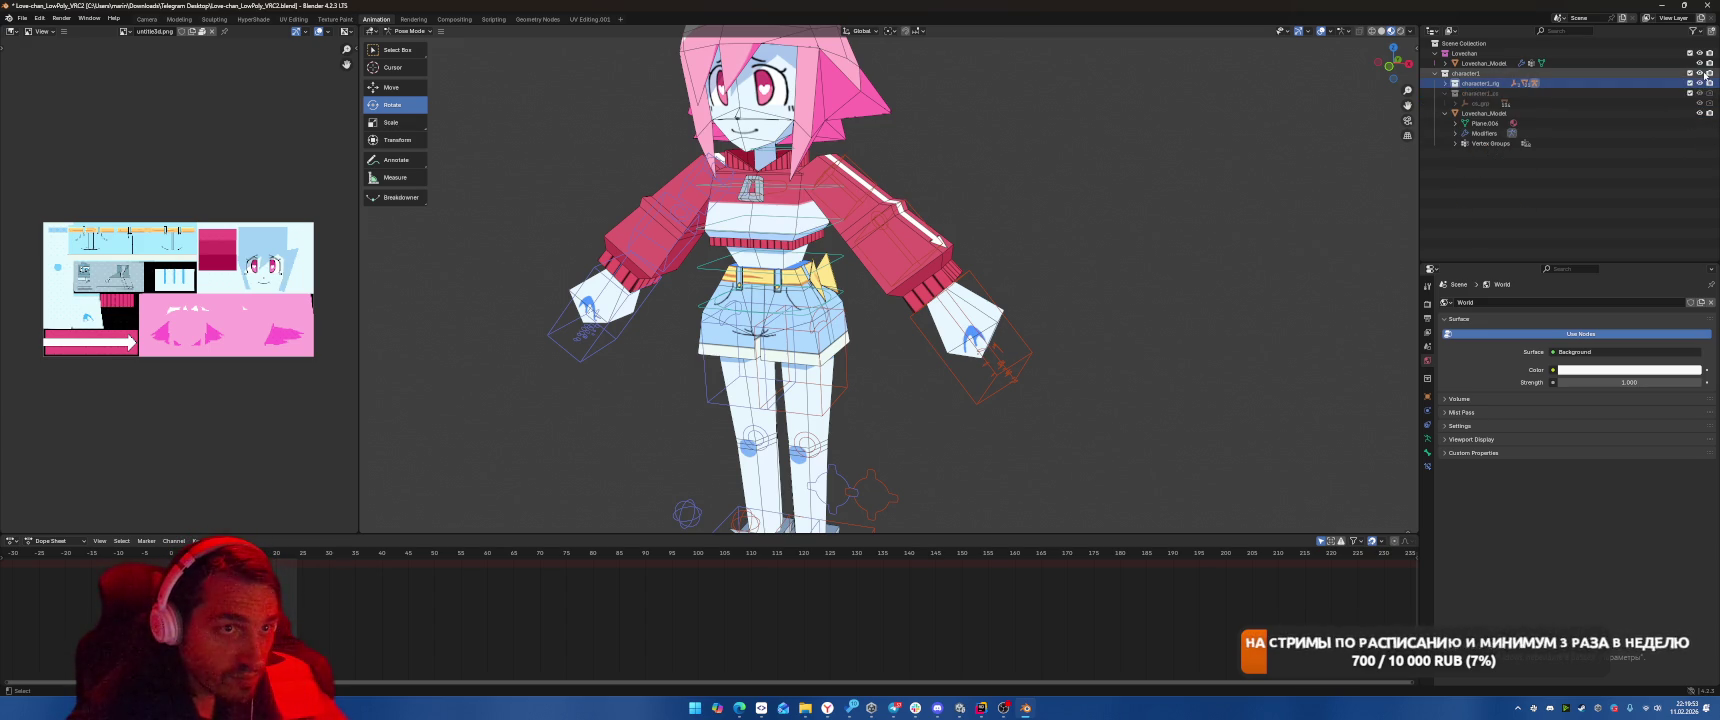
Toggle the Lovechan and character1 collections' visibility and check rig.001's transform properties.
left_click(1699, 53)
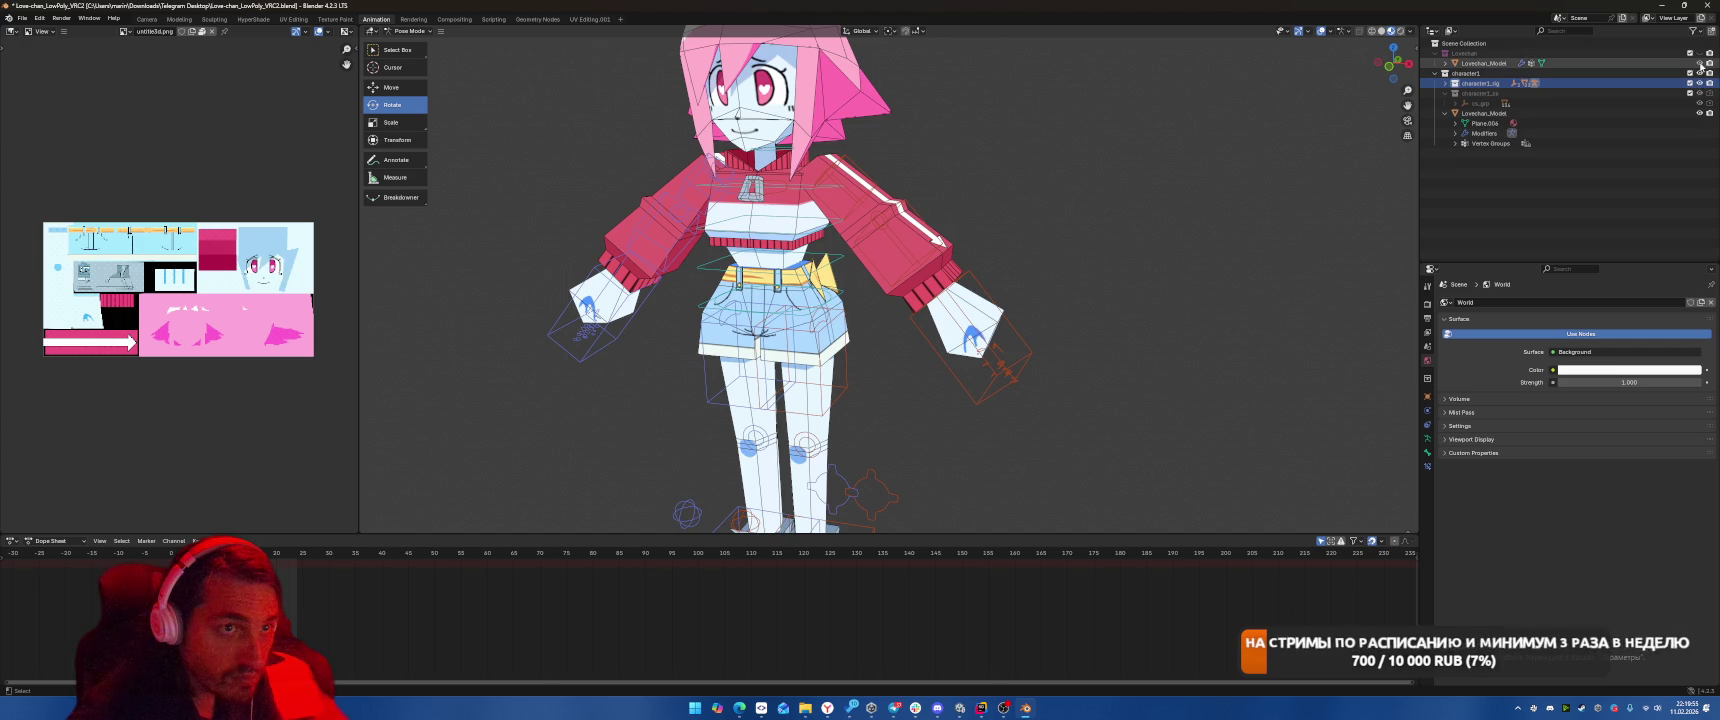
left_click(1699, 73)
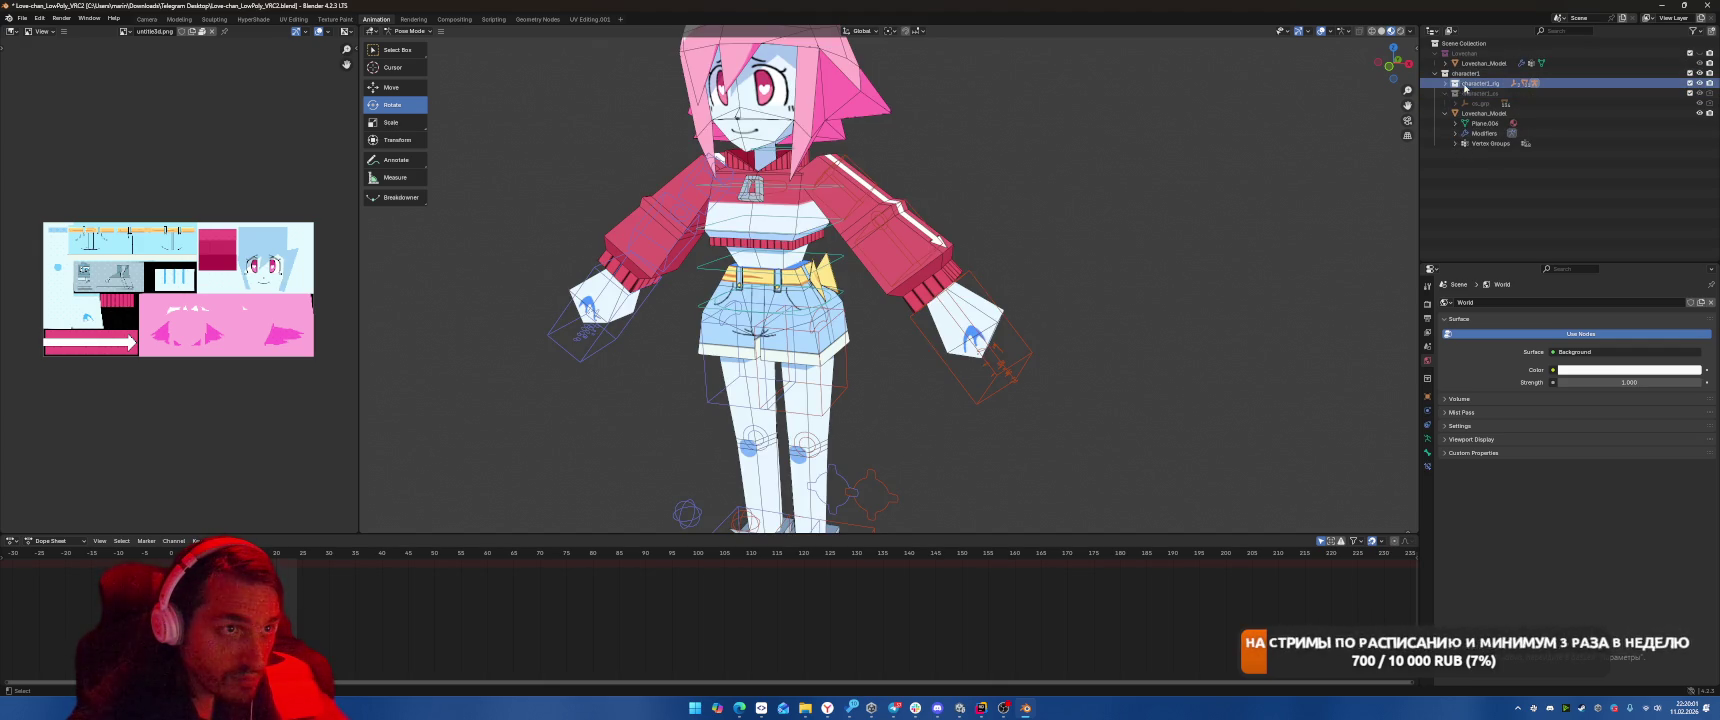
left_click(1533, 85)
left_click(1478, 74)
right_click(1478, 76)
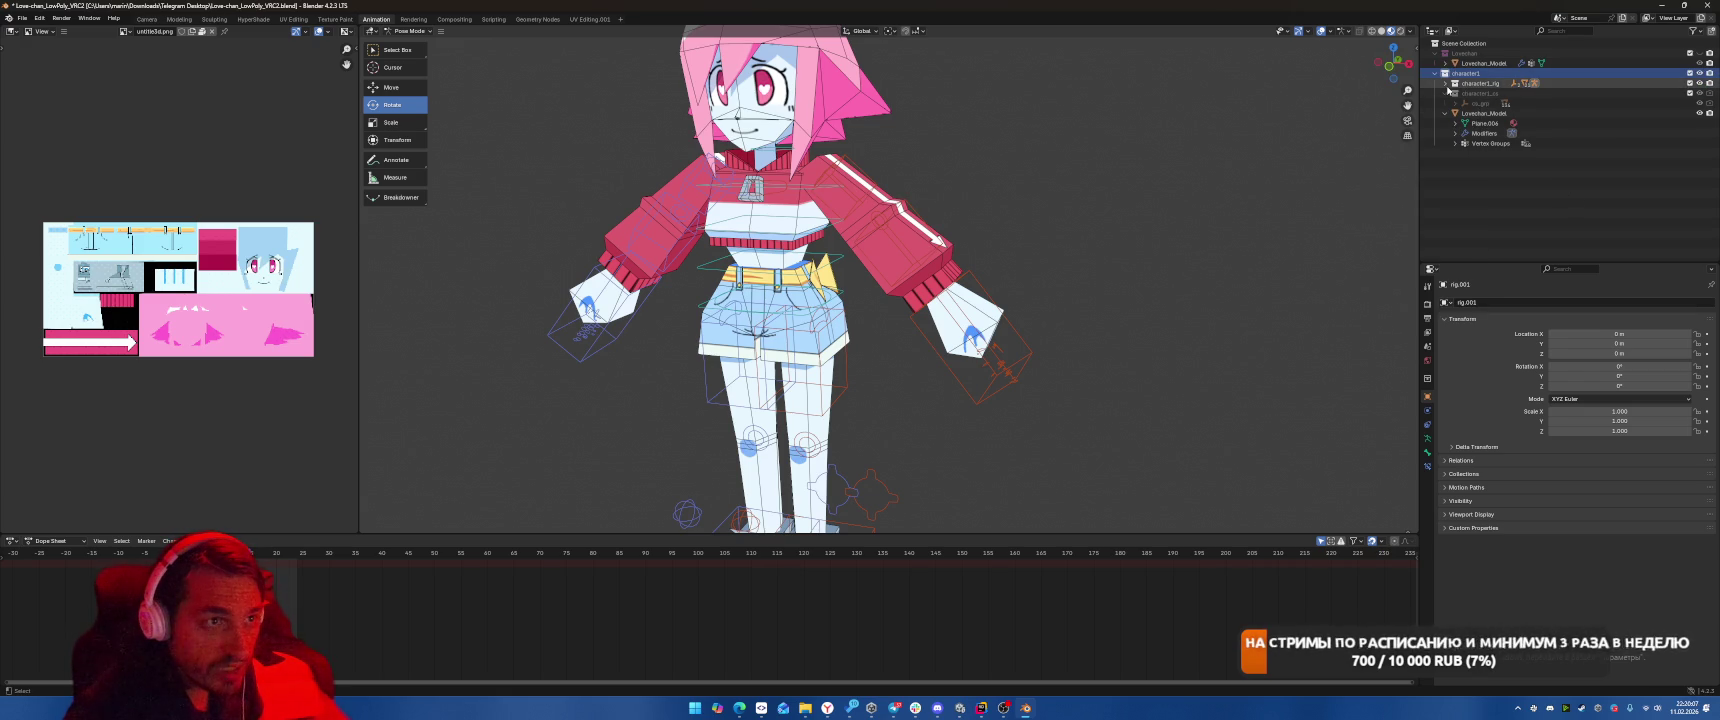
Expand character1_rig > char_grp > rig.001 and browse its Pose and rig.002 bone collections.
left_click(1444, 86)
left_click(1455, 93)
left_click(1490, 103)
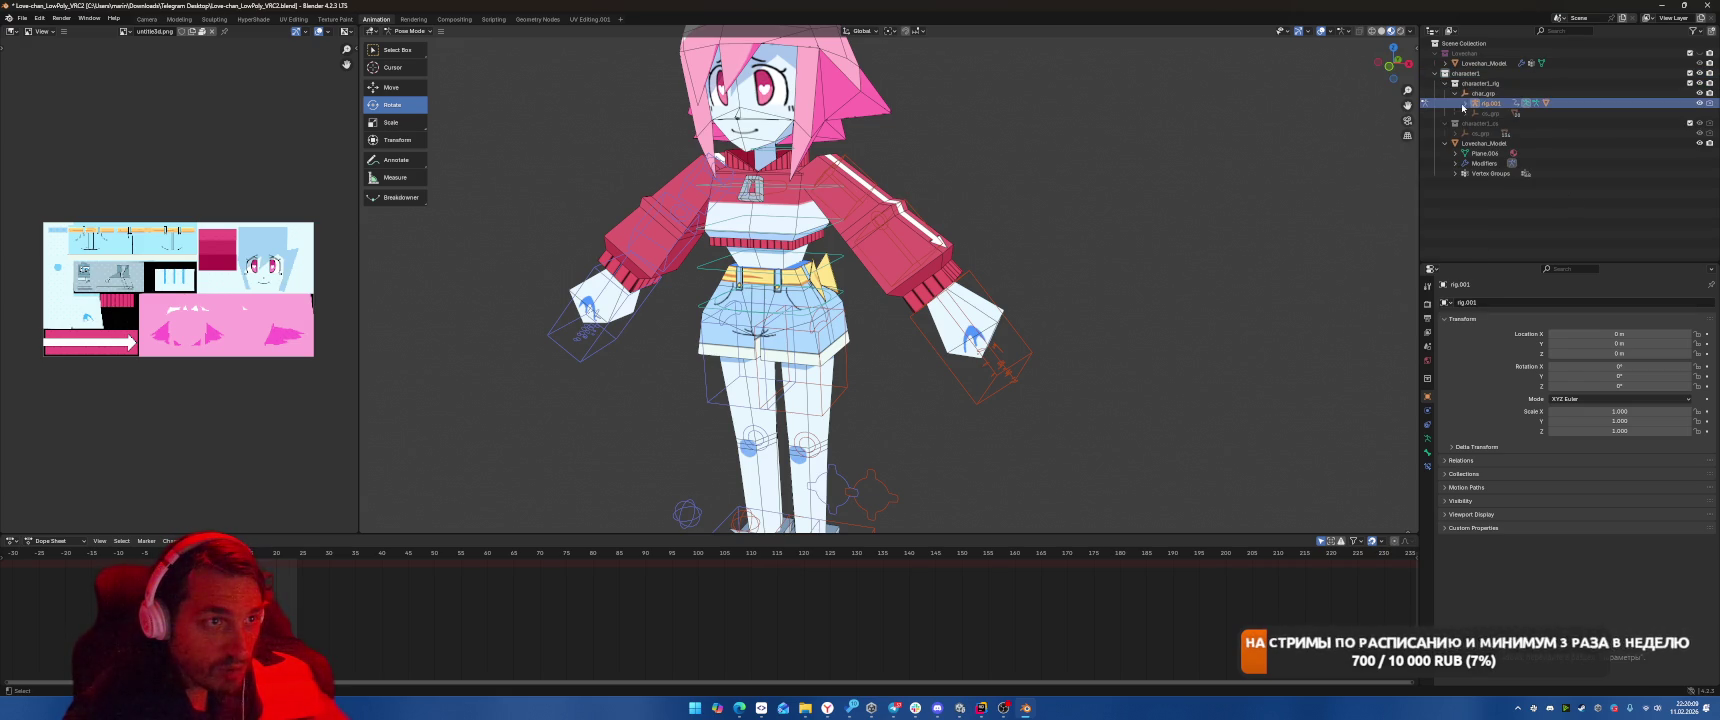
left_click(1465, 103)
left_click(1475, 123)
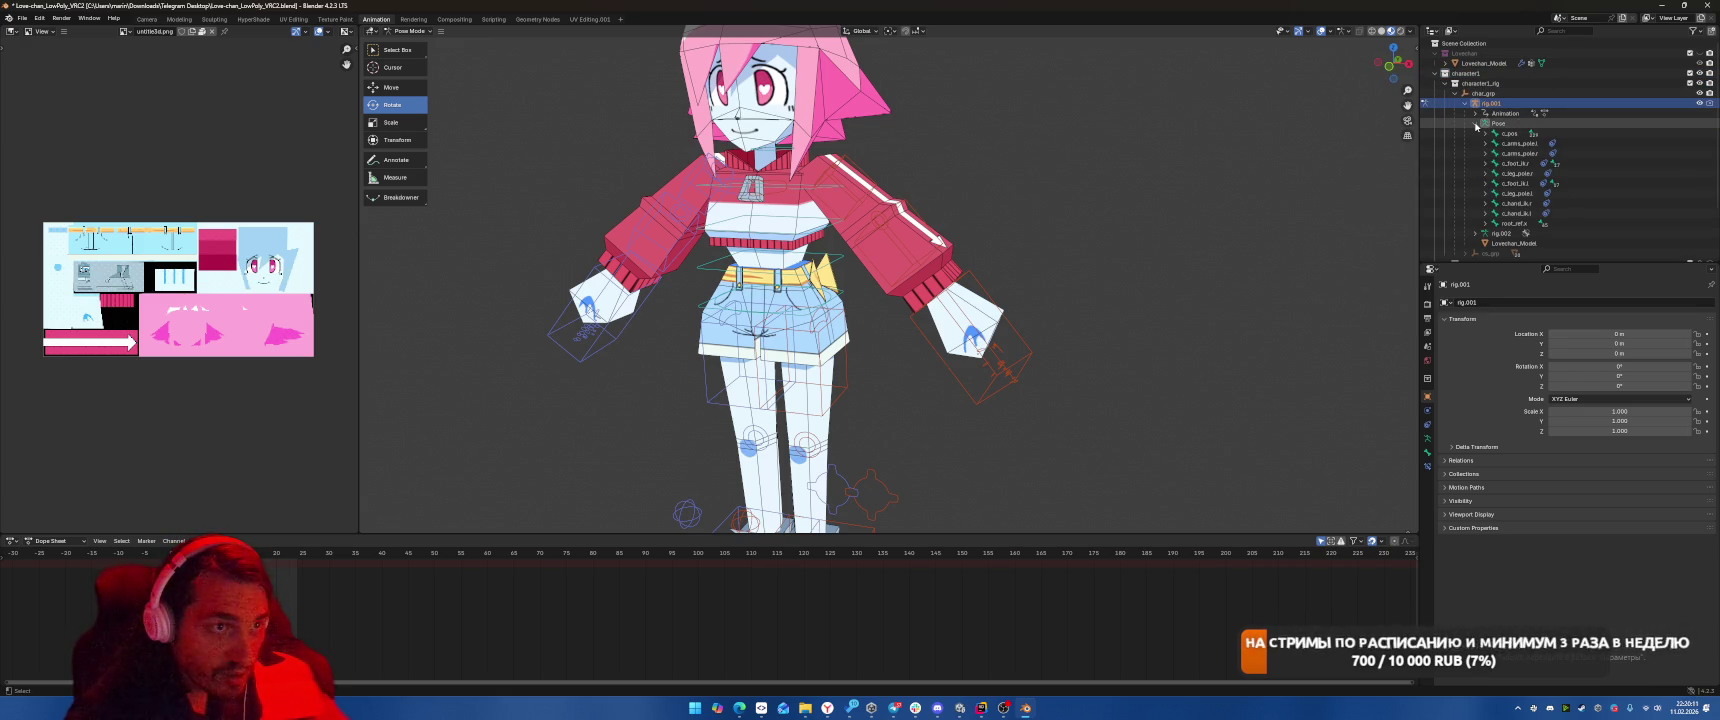
left_click(1475, 123)
left_click(1475, 133)
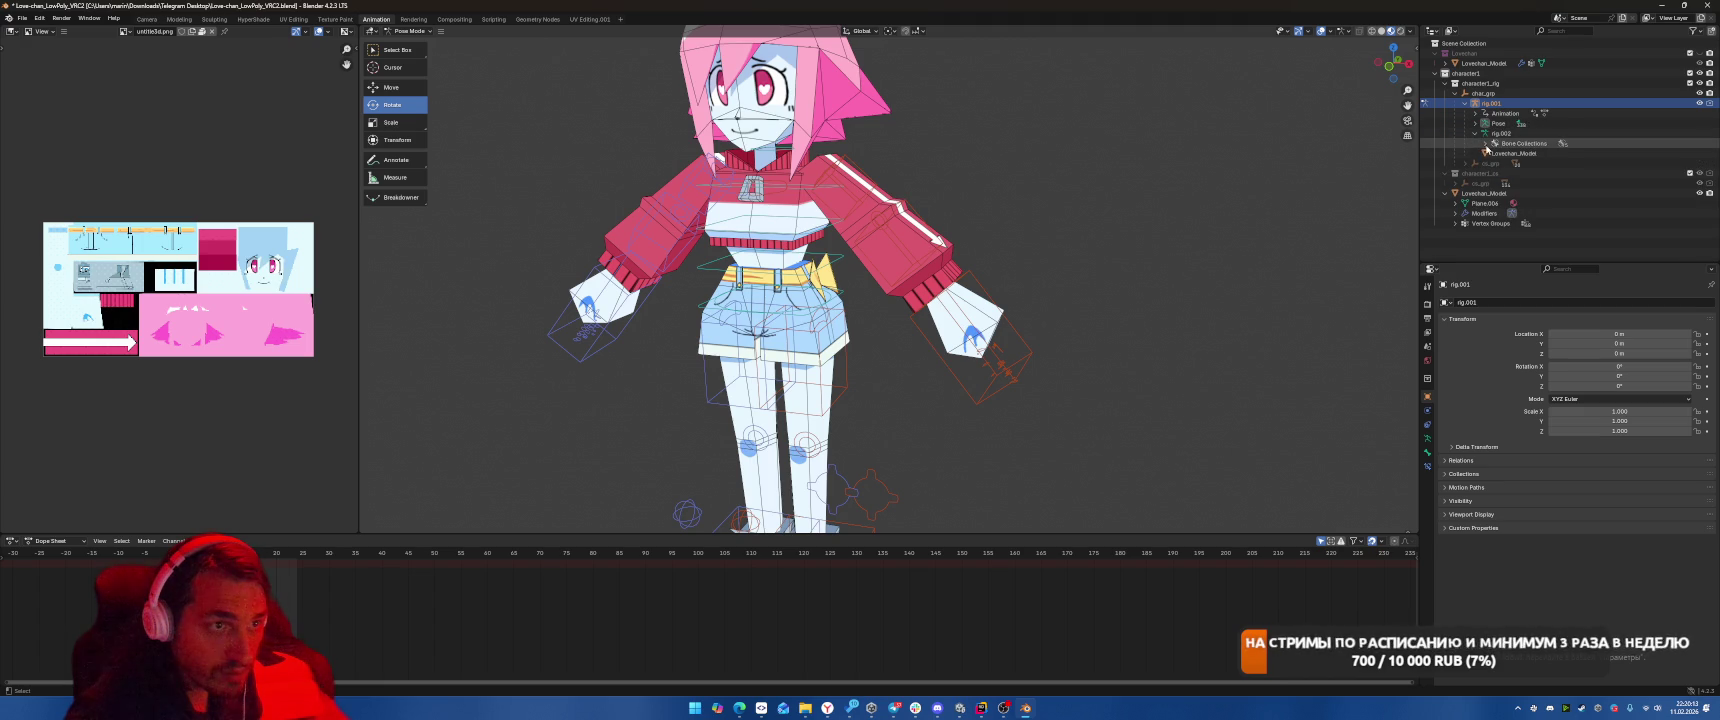
left_click(1485, 143)
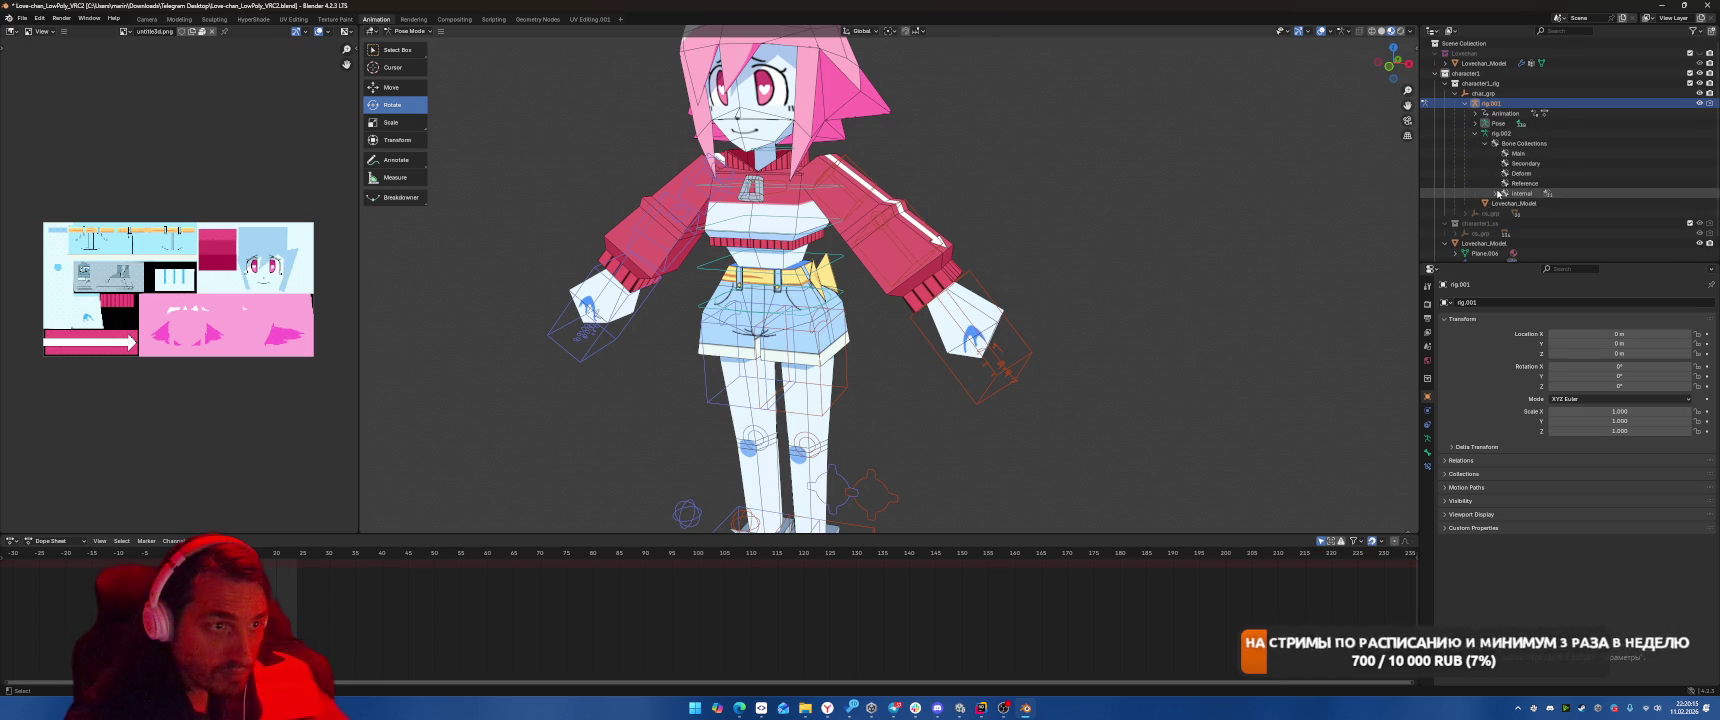
left_click(1494, 193)
left_click(1494, 193)
left_click(1485, 143)
left_click(1475, 133)
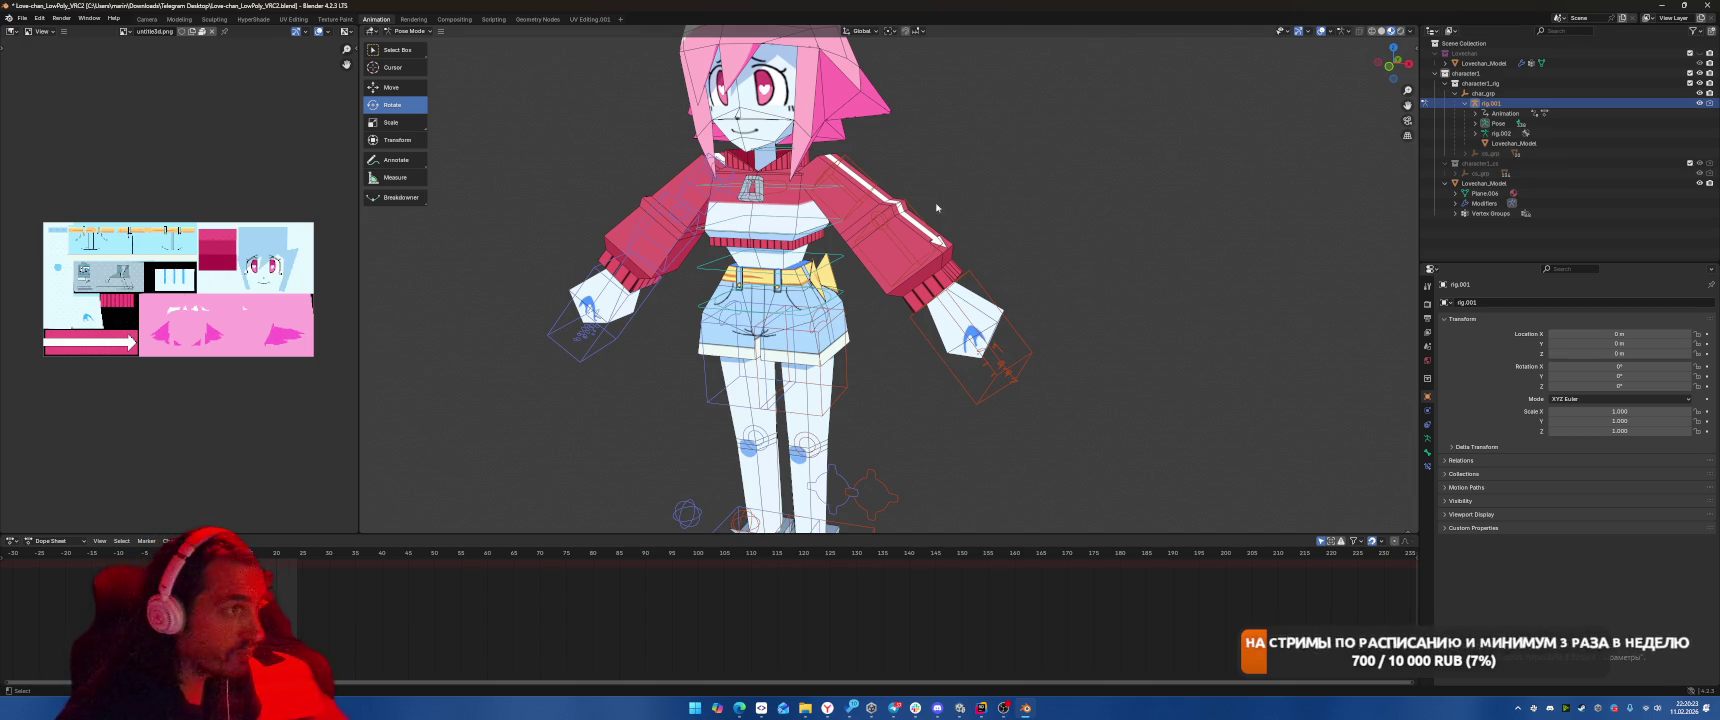
right_click(1044, 203)
left_click(1044, 203)
right_click(995, 230)
left_click(995, 230)
right_click(1075, 170)
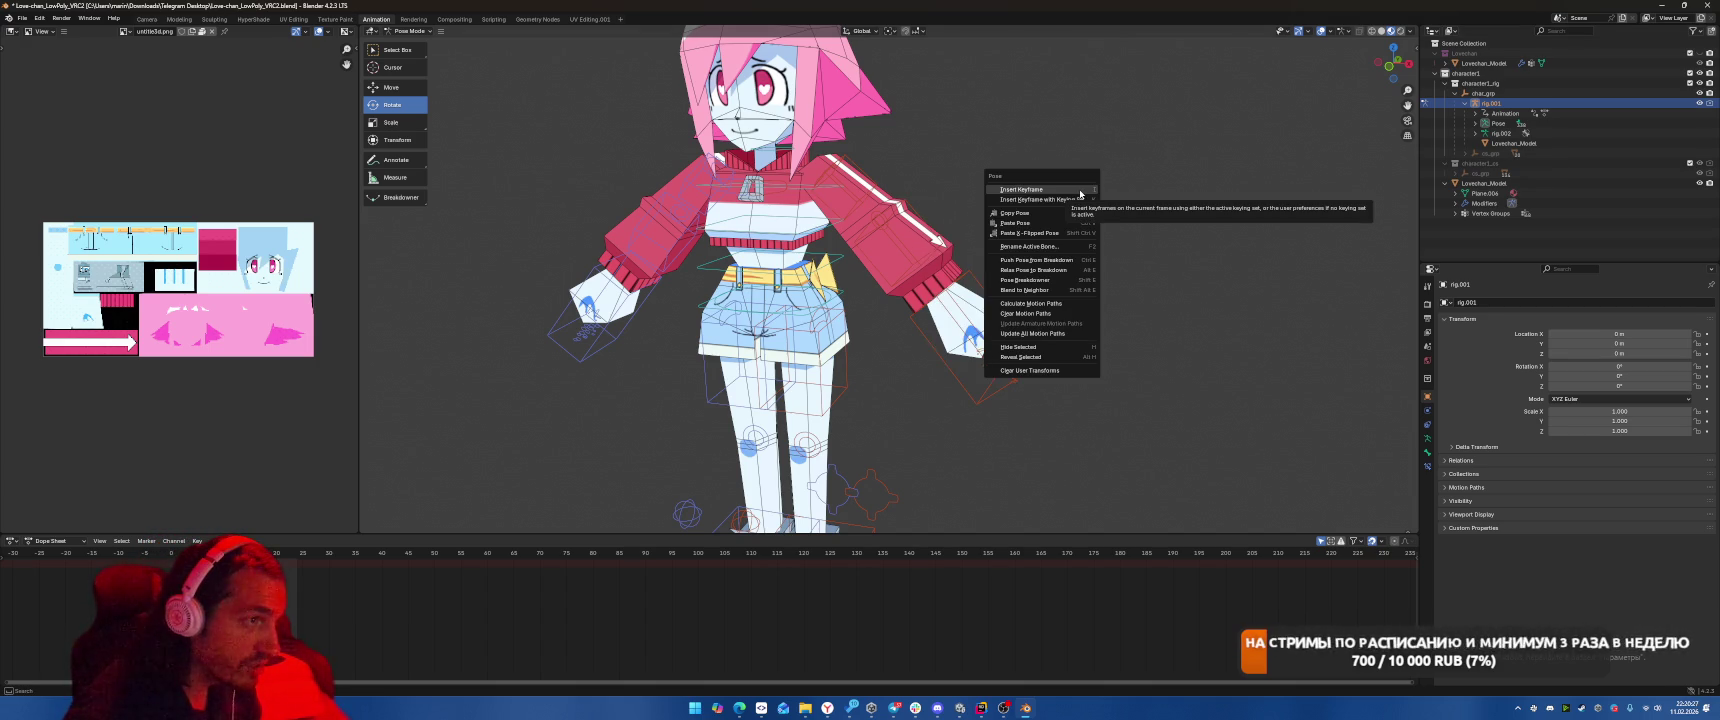
left_click(1508, 143)
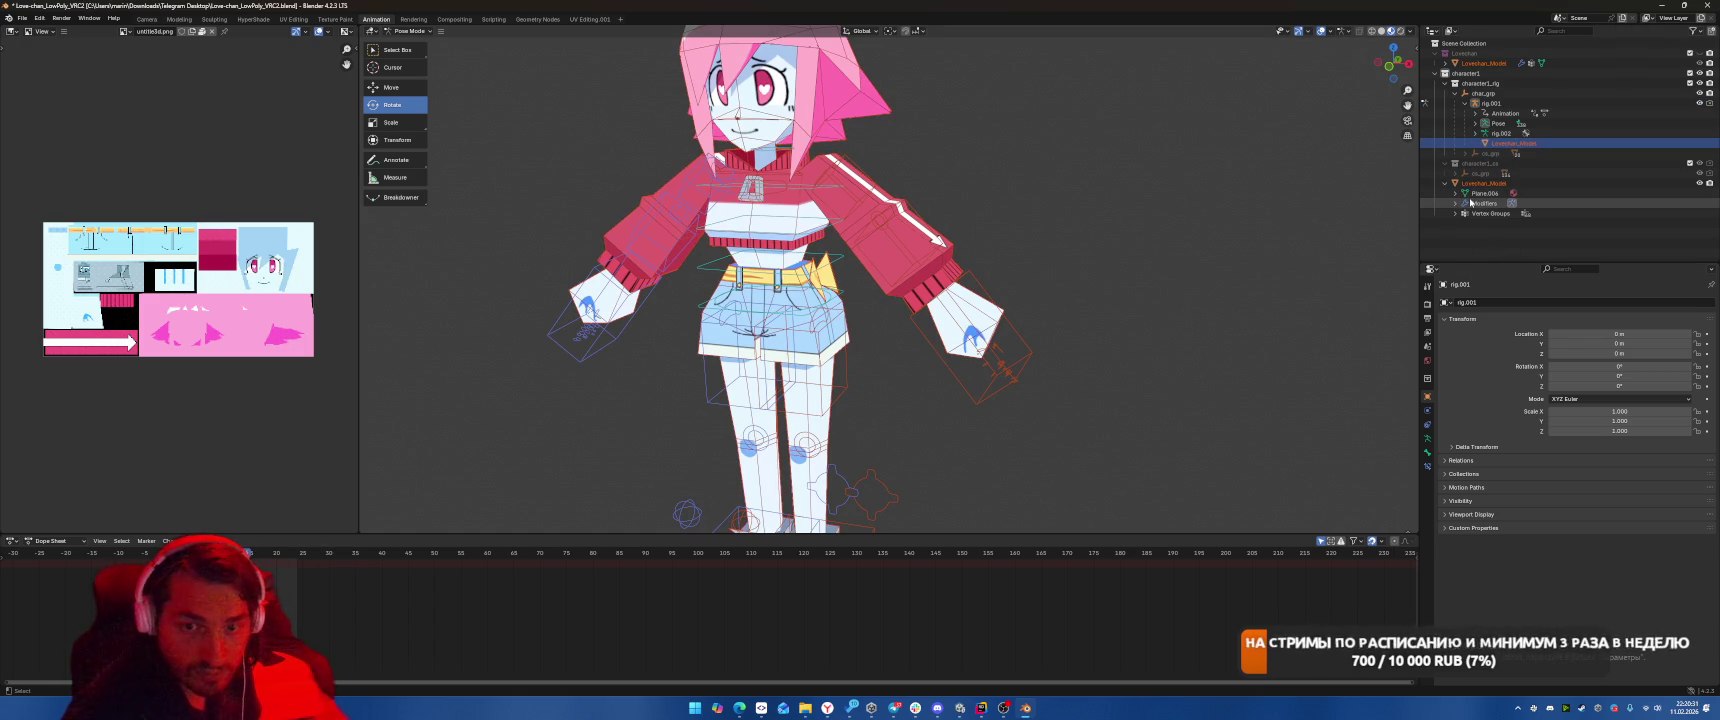
left_click(1468, 73)
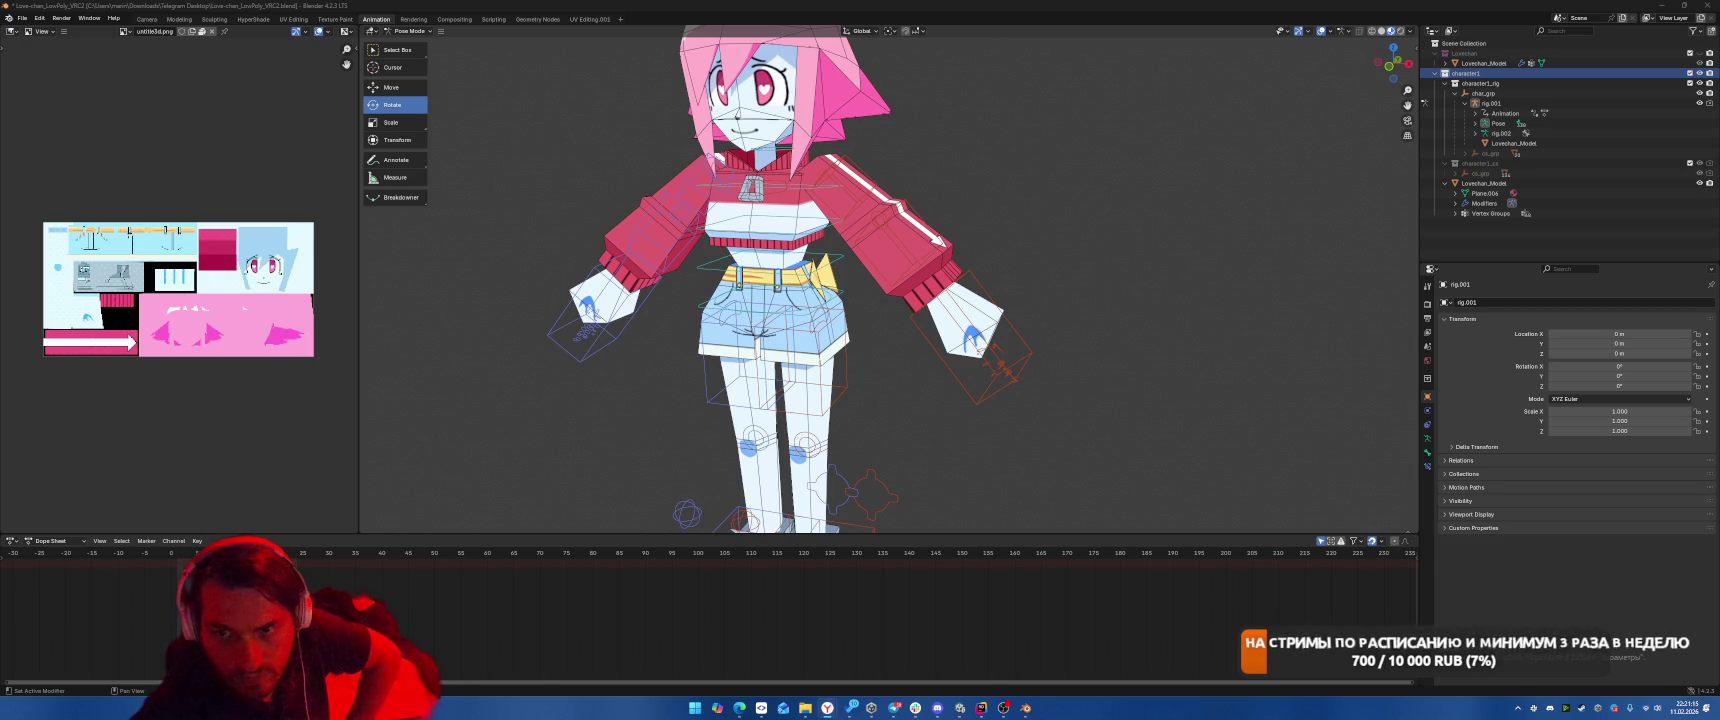
left_click(41, 541)
left_click(9, 541)
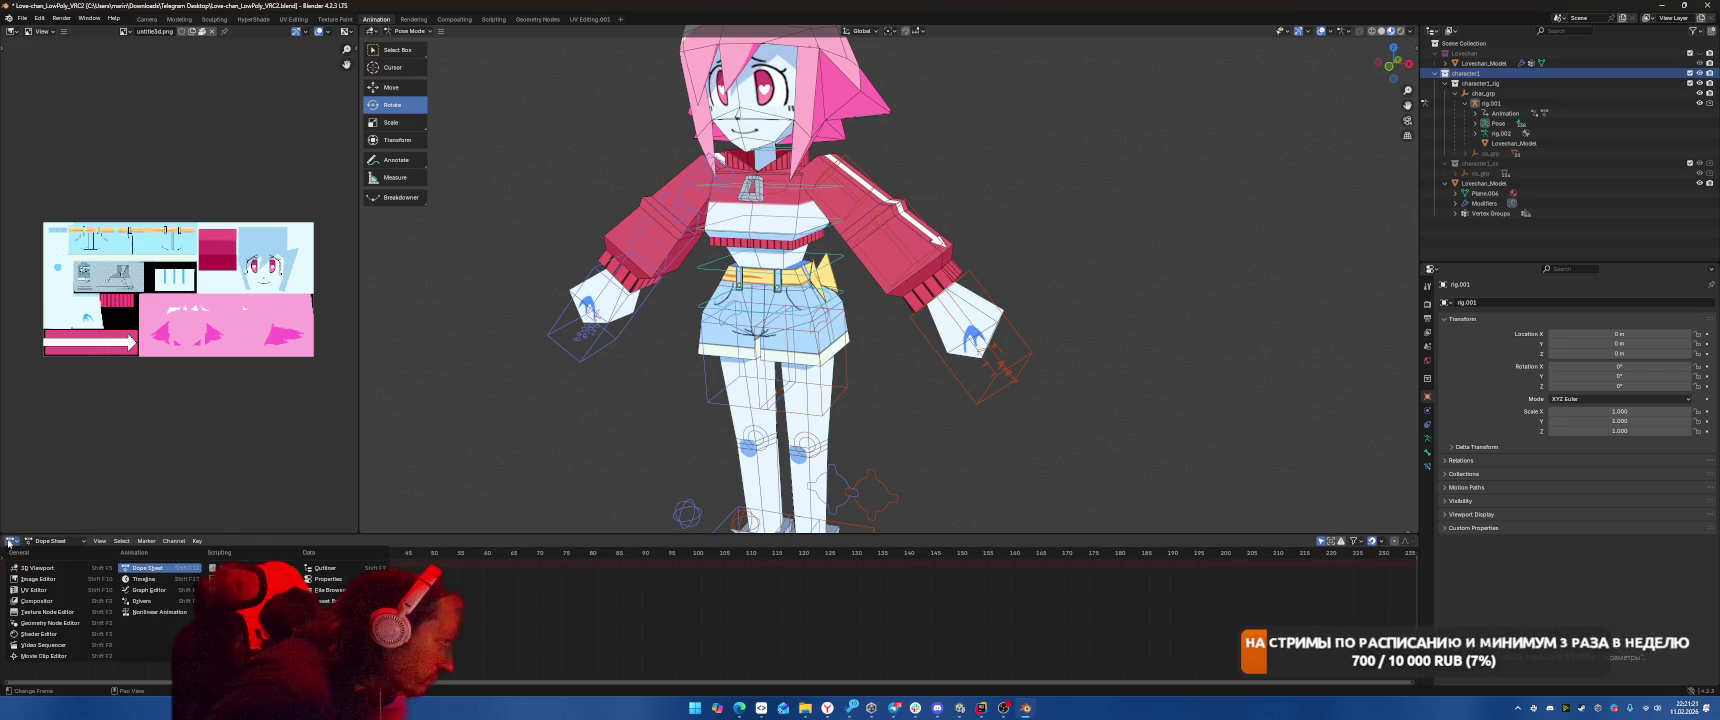
left_click(41, 32)
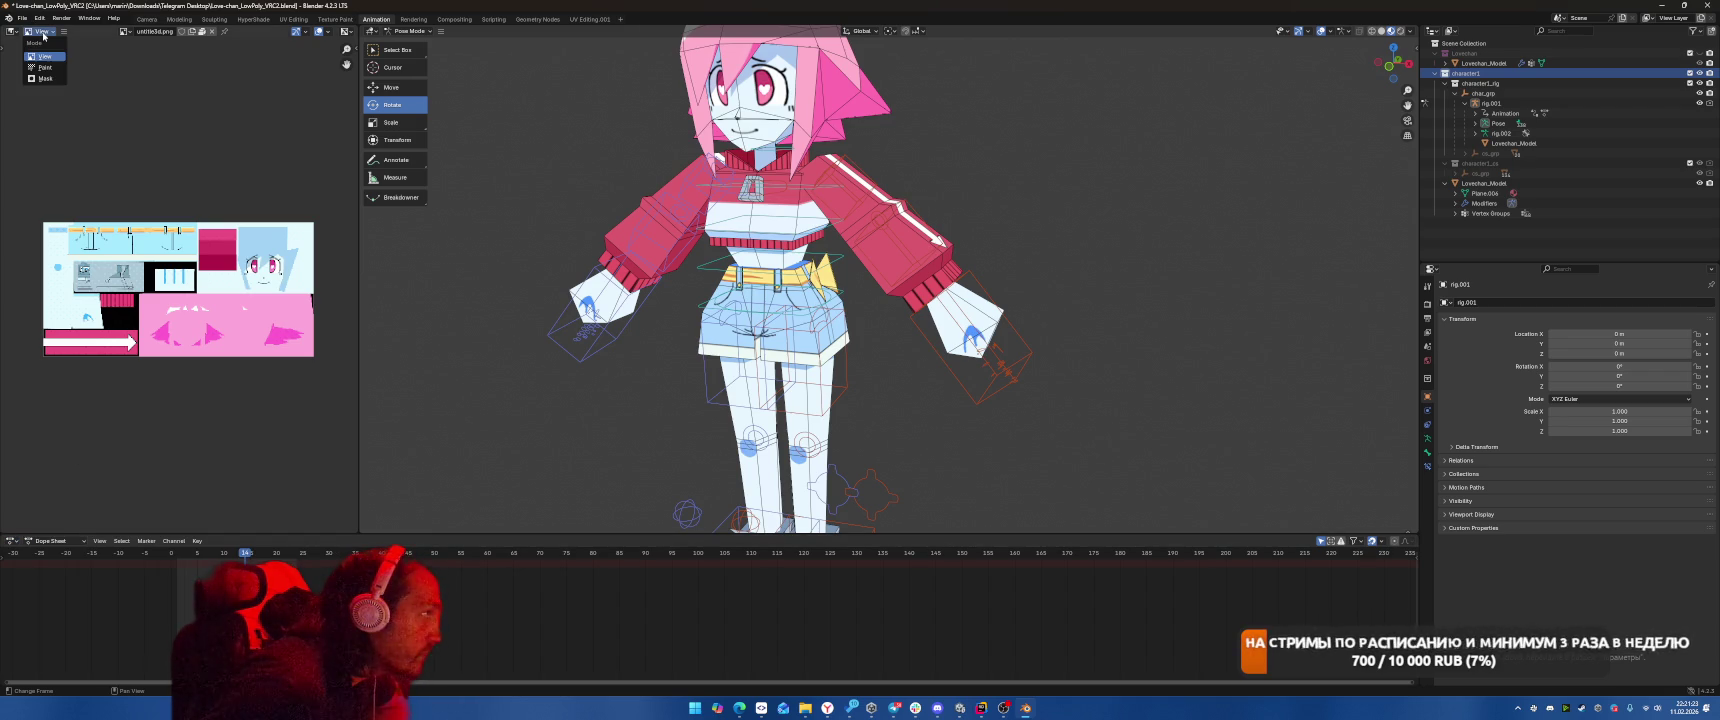
left_click(12, 33)
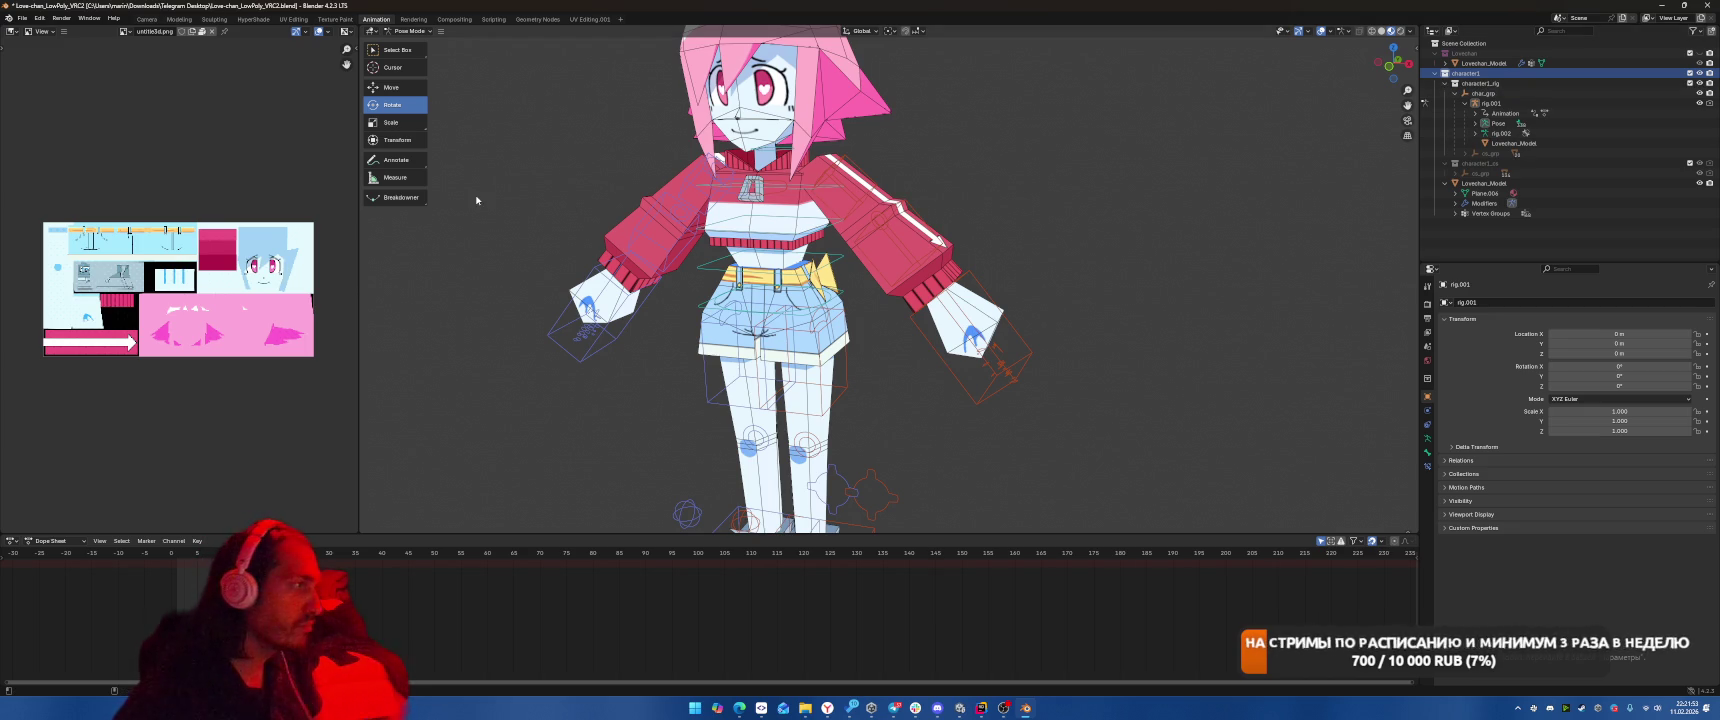
key("super+shift+s")
mouse_move(2, 2)
left_mouse_down()
mouse_move(1005, 461)
mouse_move(1564, 597)
left_mouse_up()
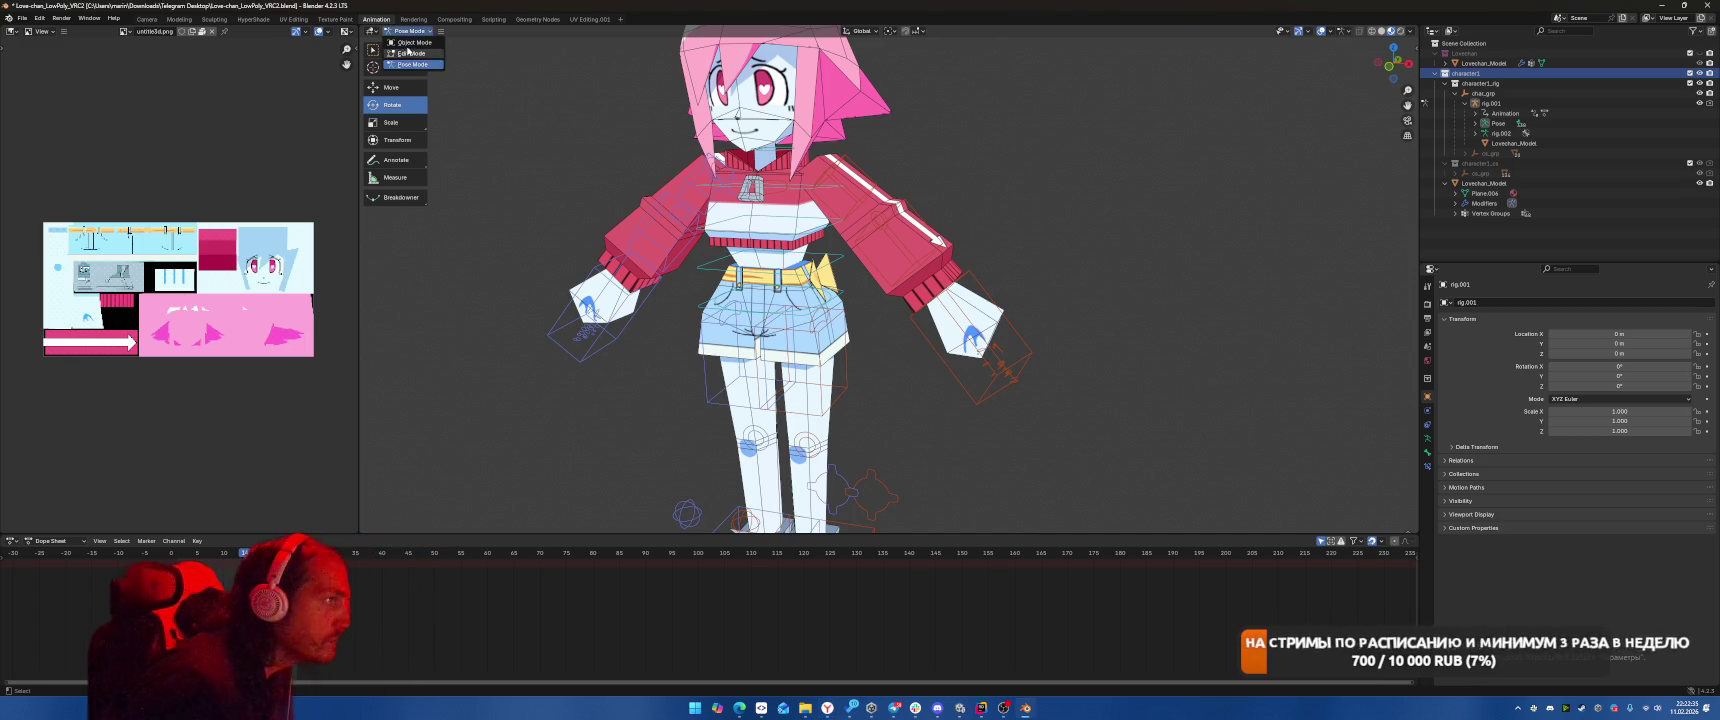
Switch the rig from Pose Mode to Object Mode with Ctrl+Tab.
key("ctrl+Tab")
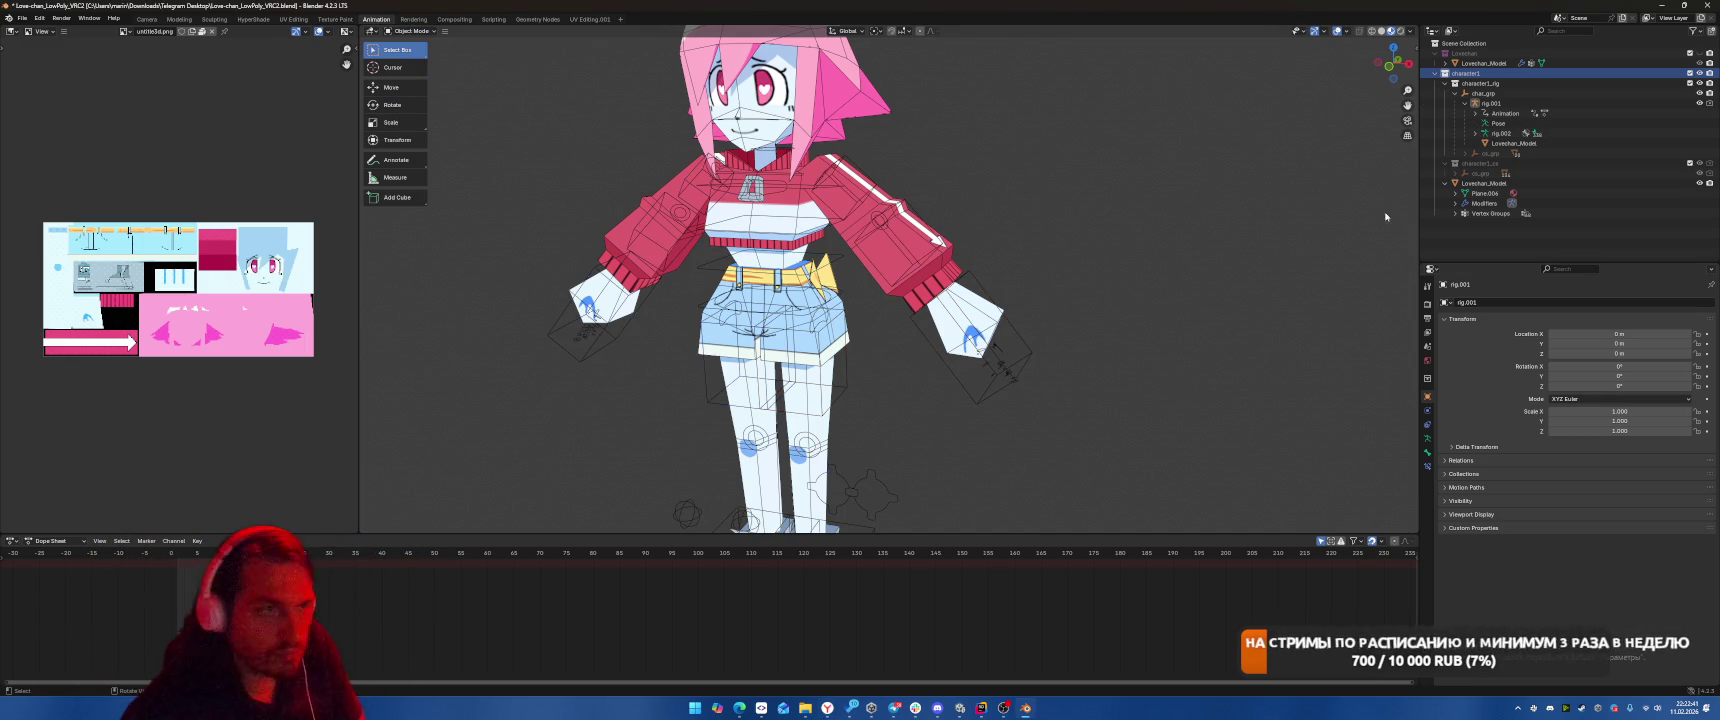
left_click(1502, 104)
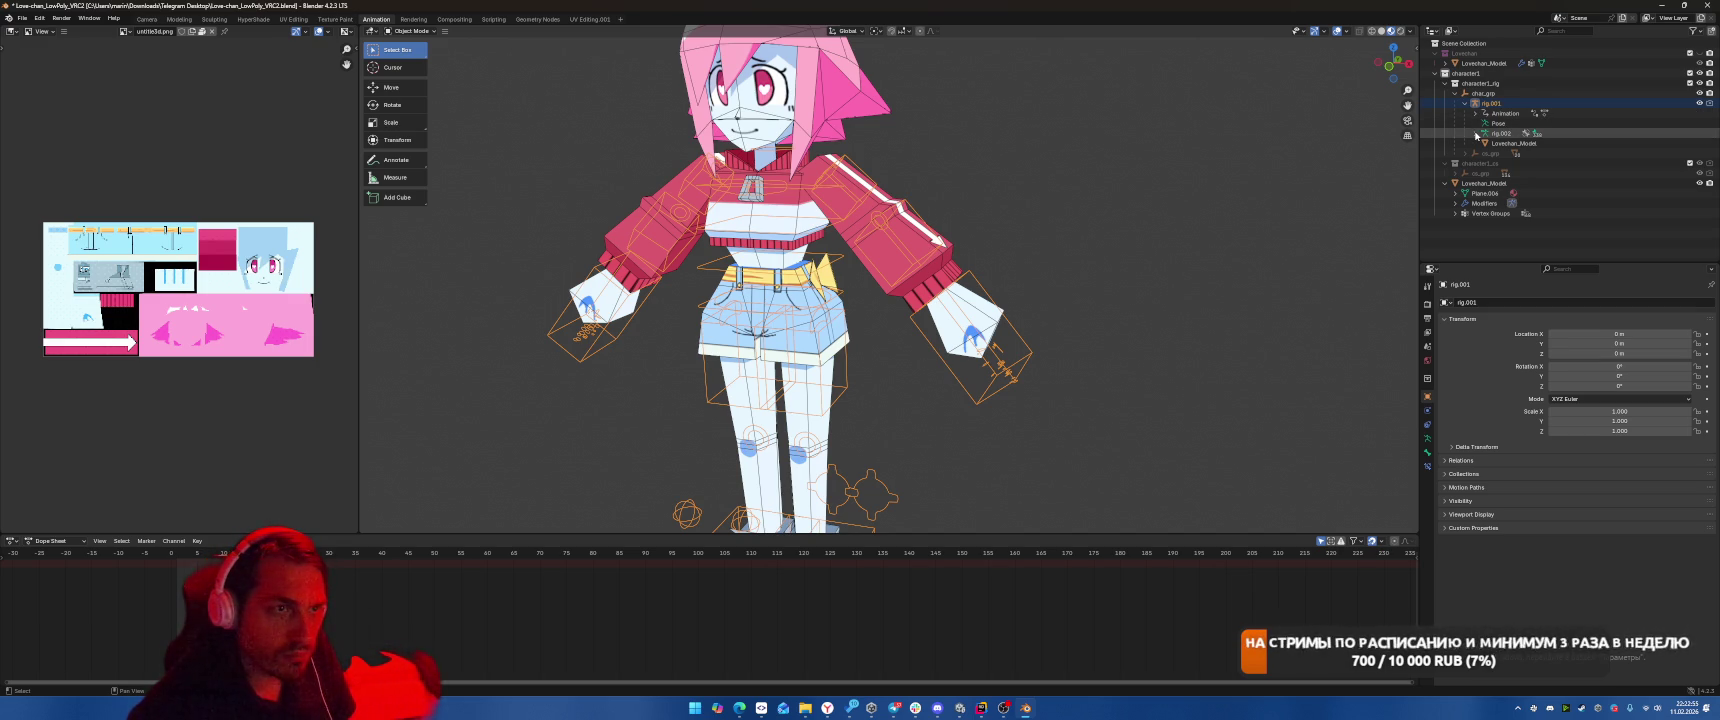
Expand and collapse rig.002's bone list, then look through the Edit menu.
left_click(1475, 133)
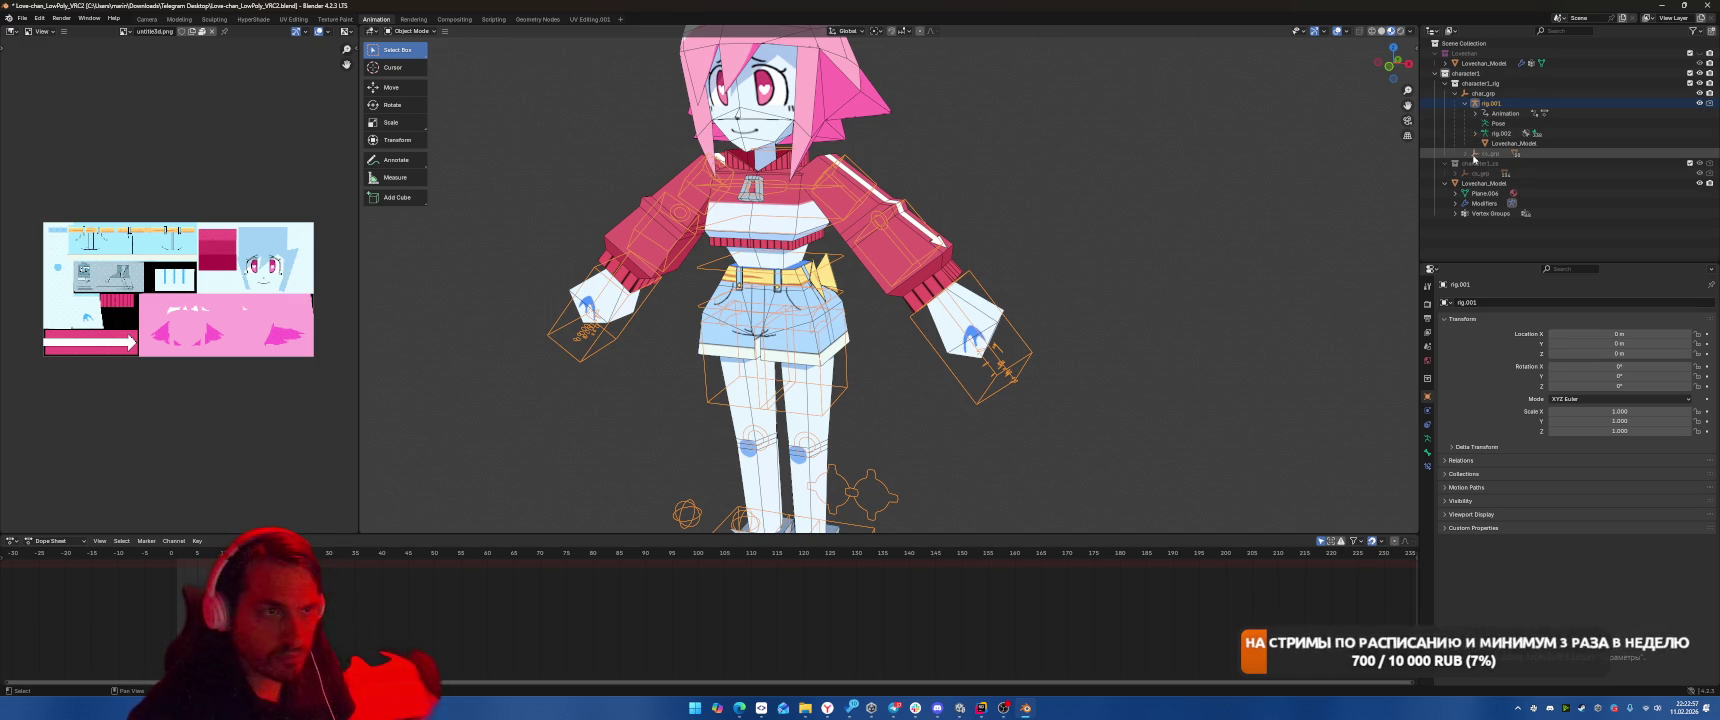
left_click(1474, 135)
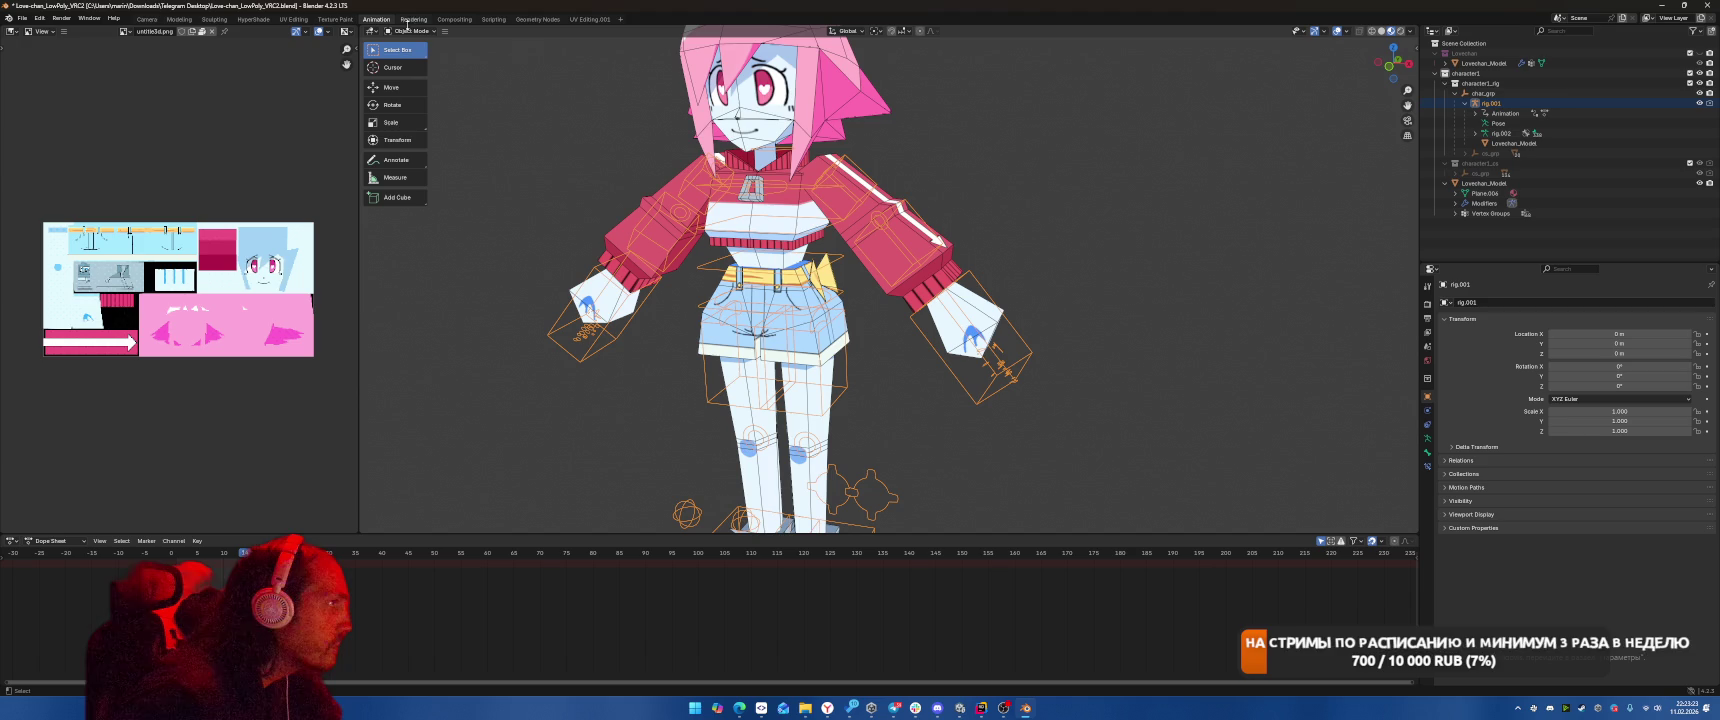
left_click(39, 19)
mouse_move(22, 22)
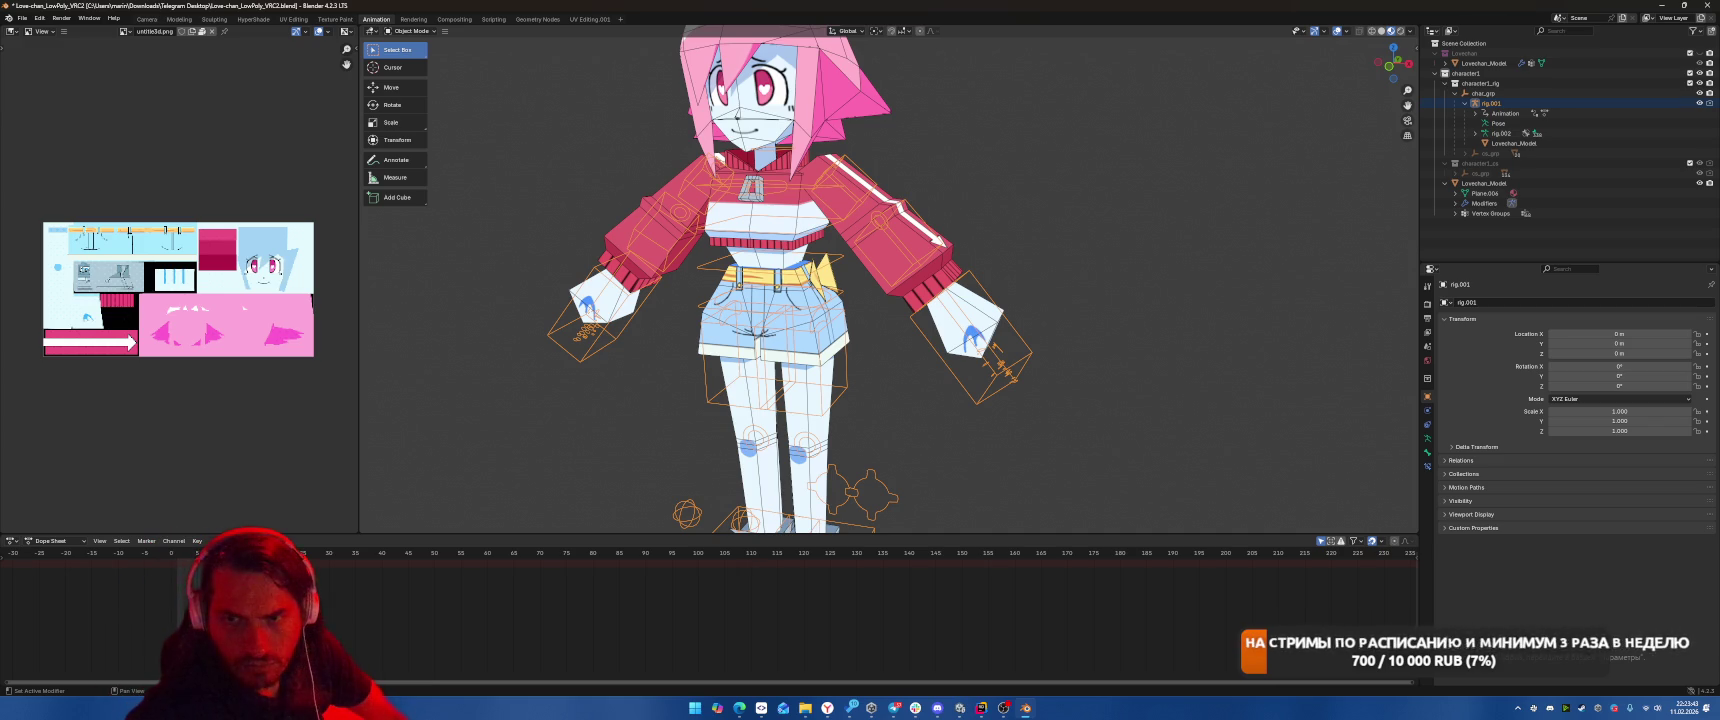
right_click(1496, 105)
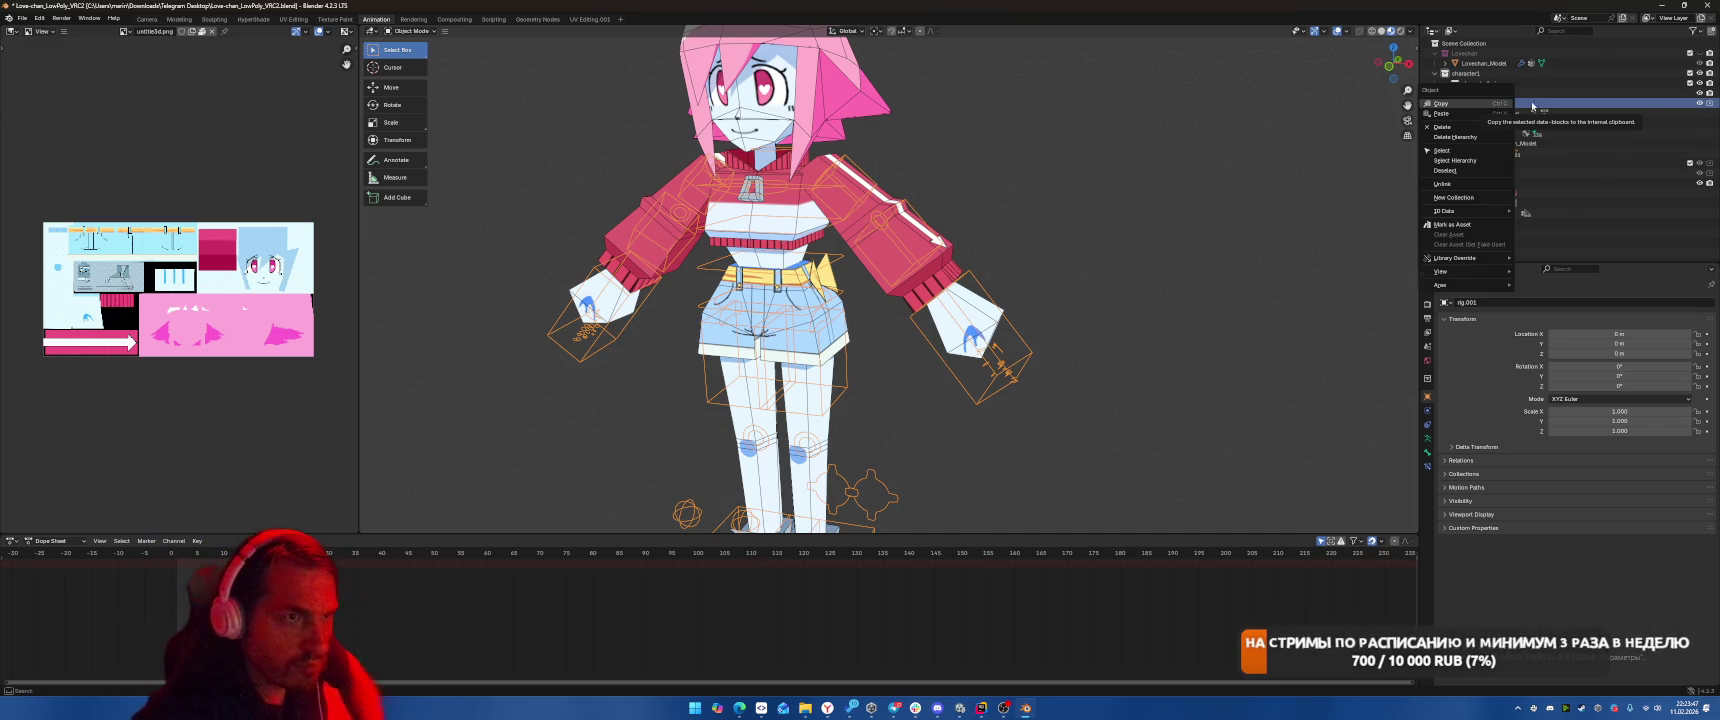
right_click(1590, 108)
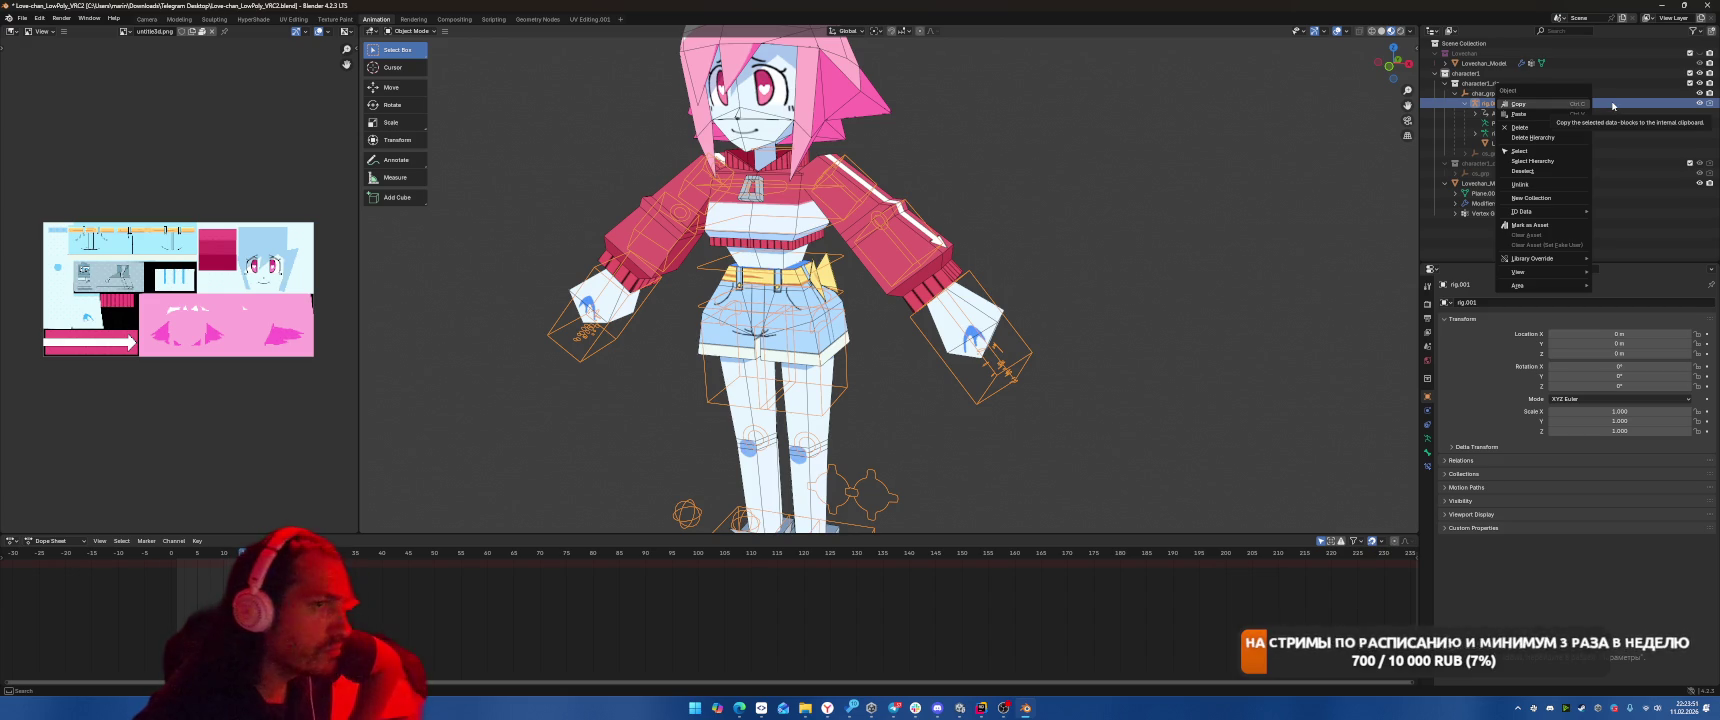
key("Escape")
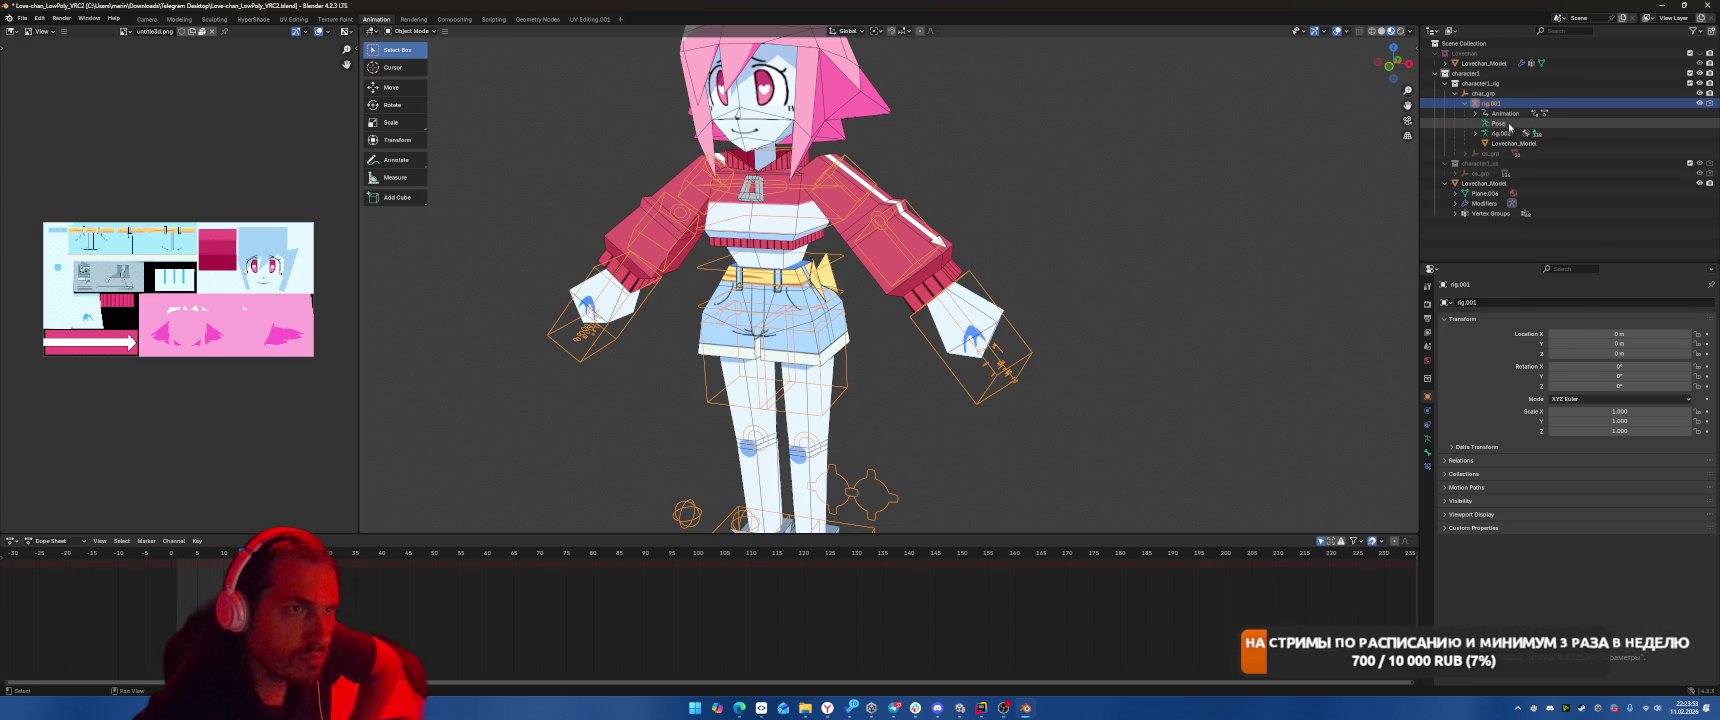
right_click(1499, 135)
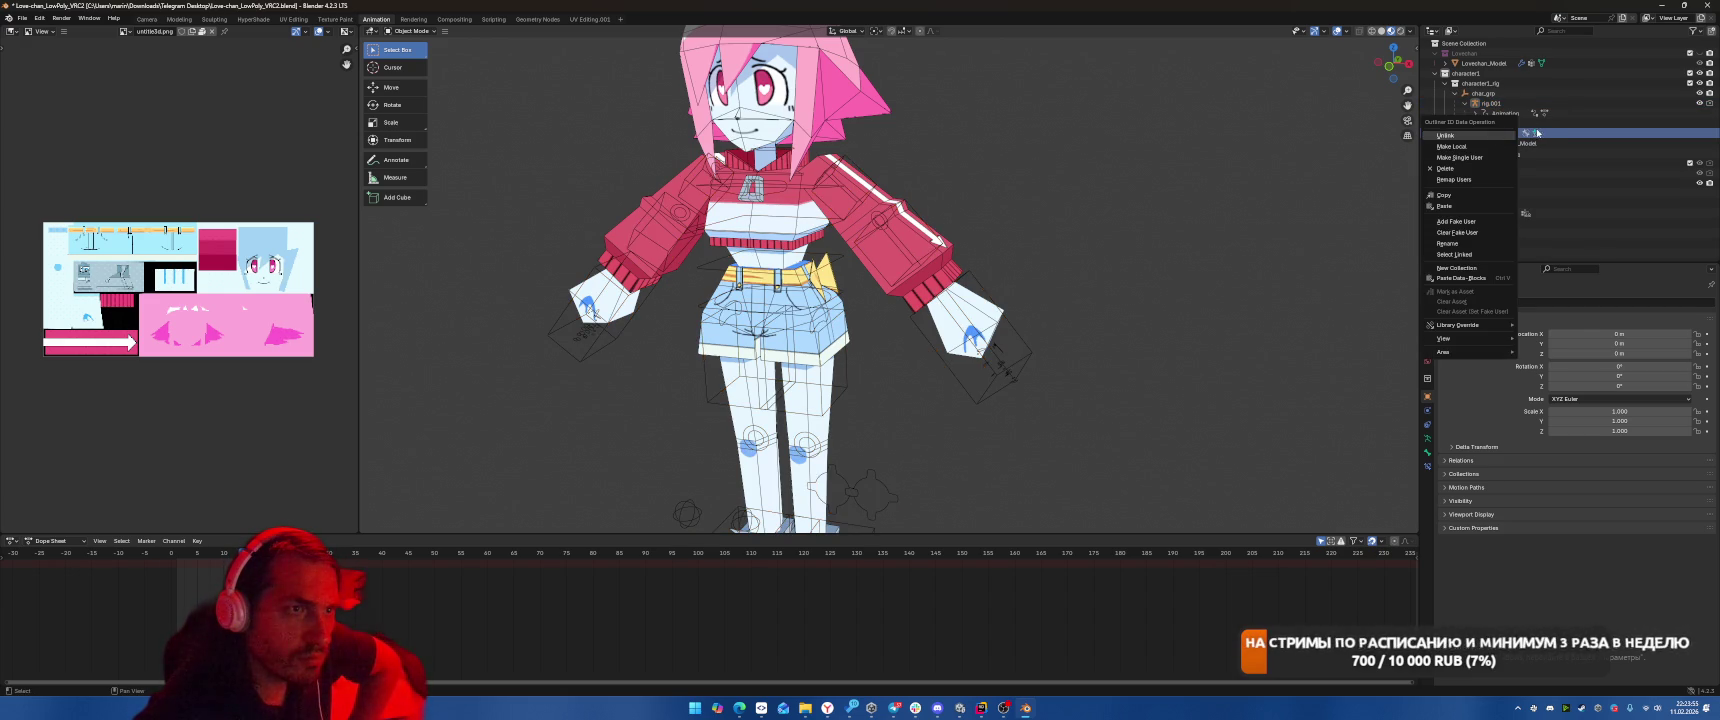
left_click(1528, 104)
left_click(1500, 95)
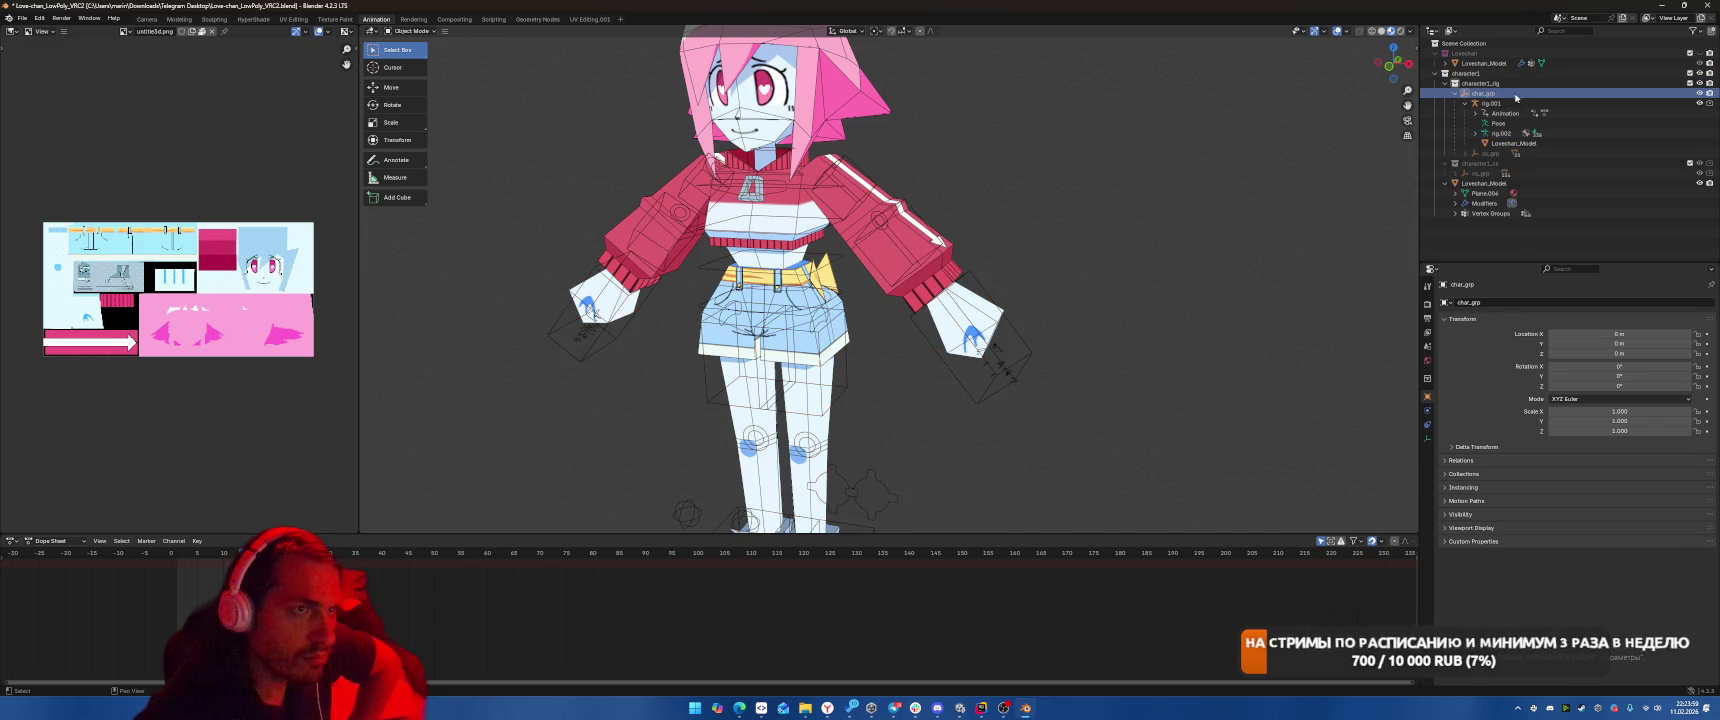
left_click(1509, 104)
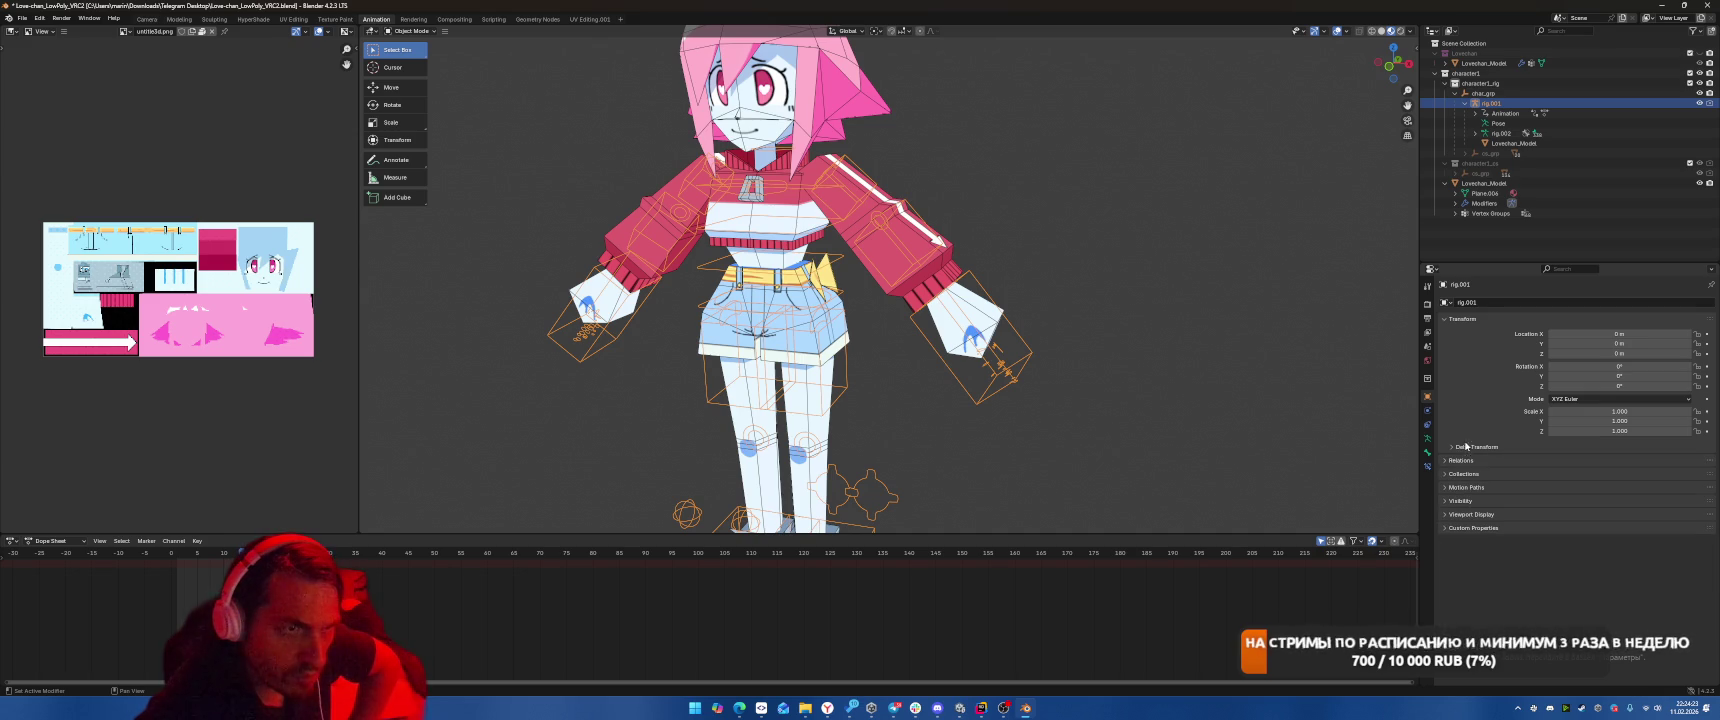
left_click(1459, 306)
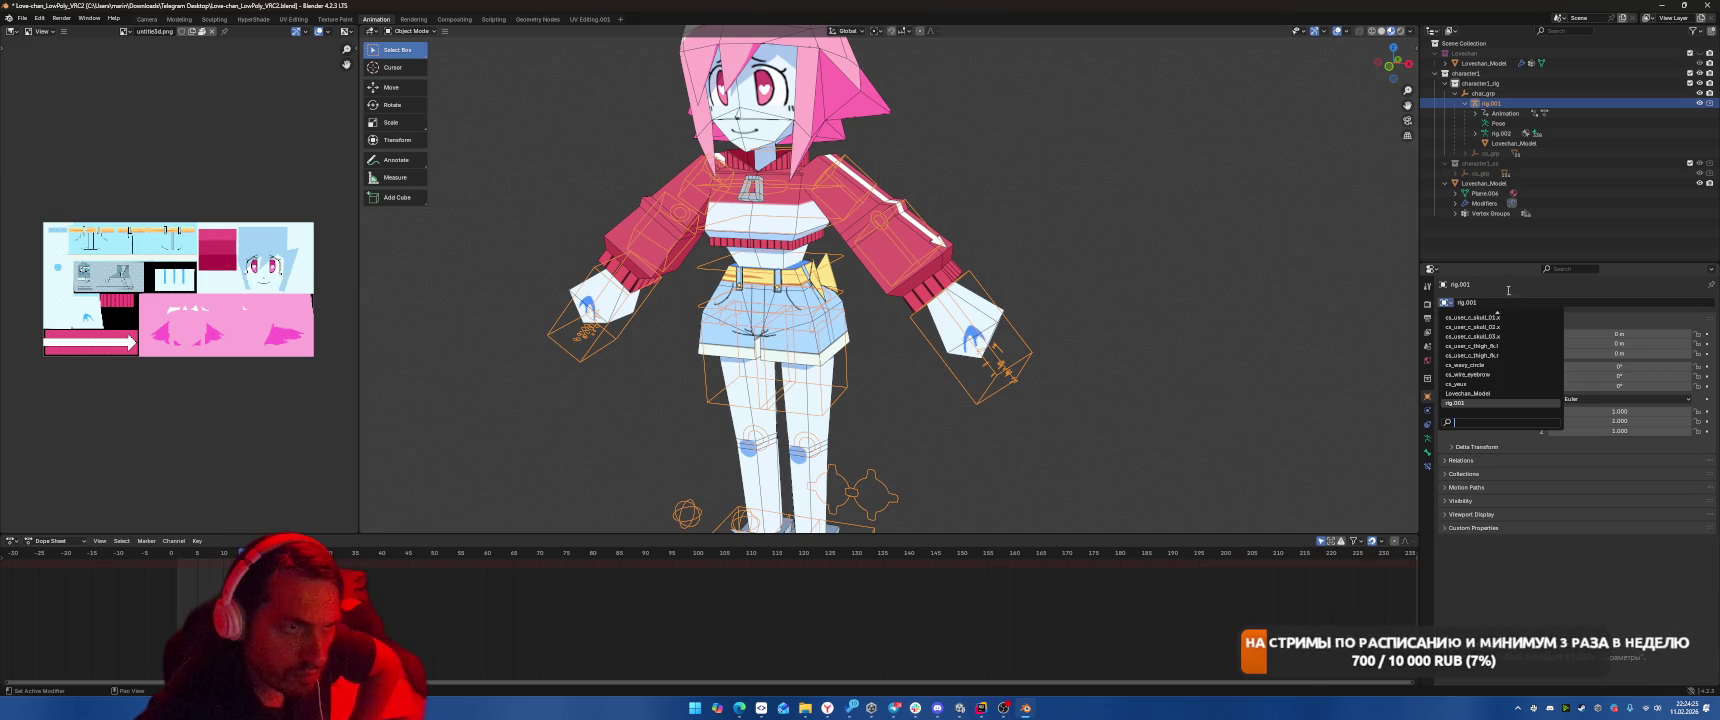
left_click(1436, 269)
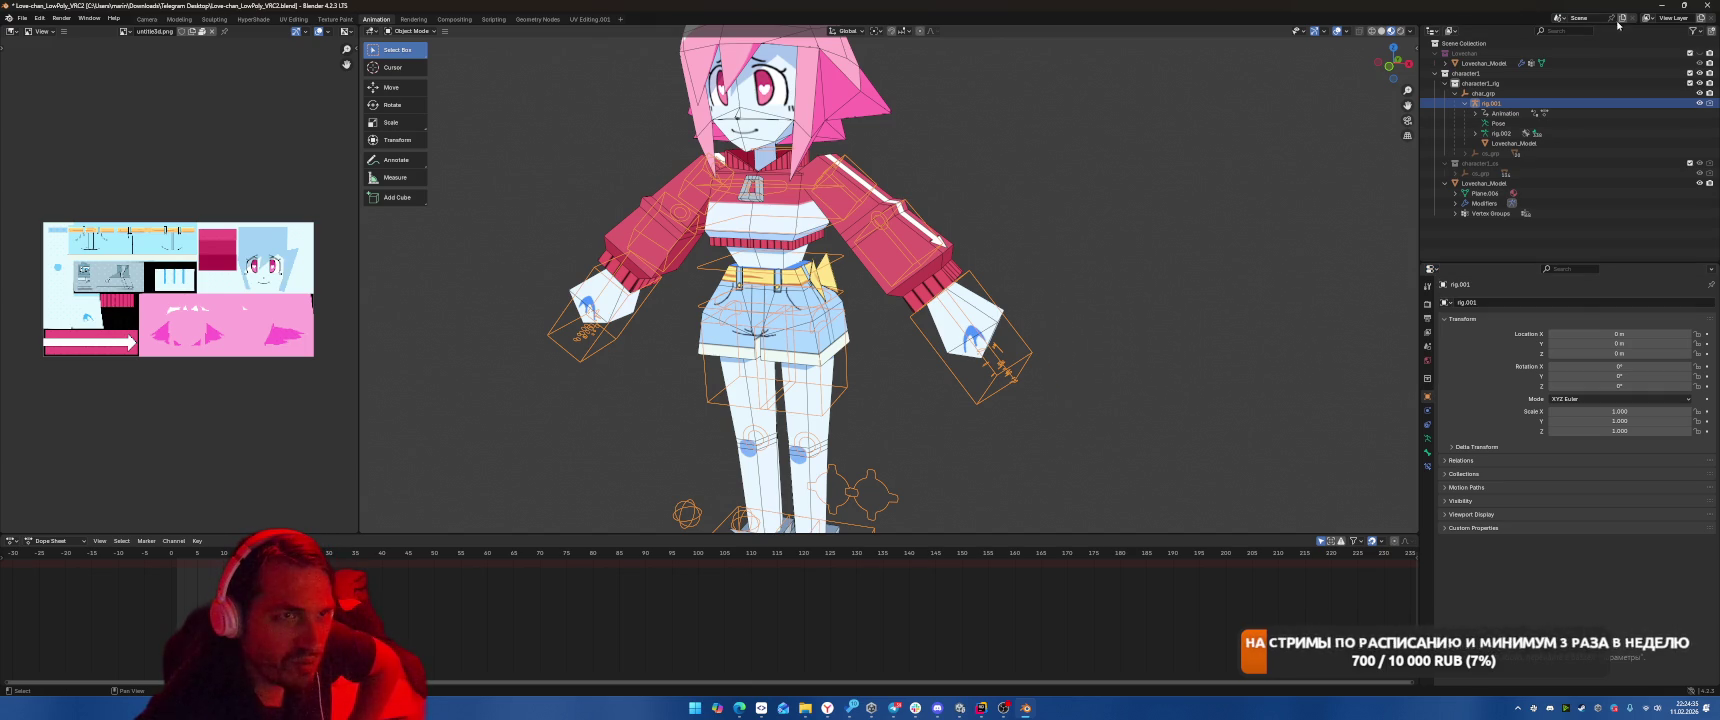
left_click(1564, 18)
right_click(1495, 103)
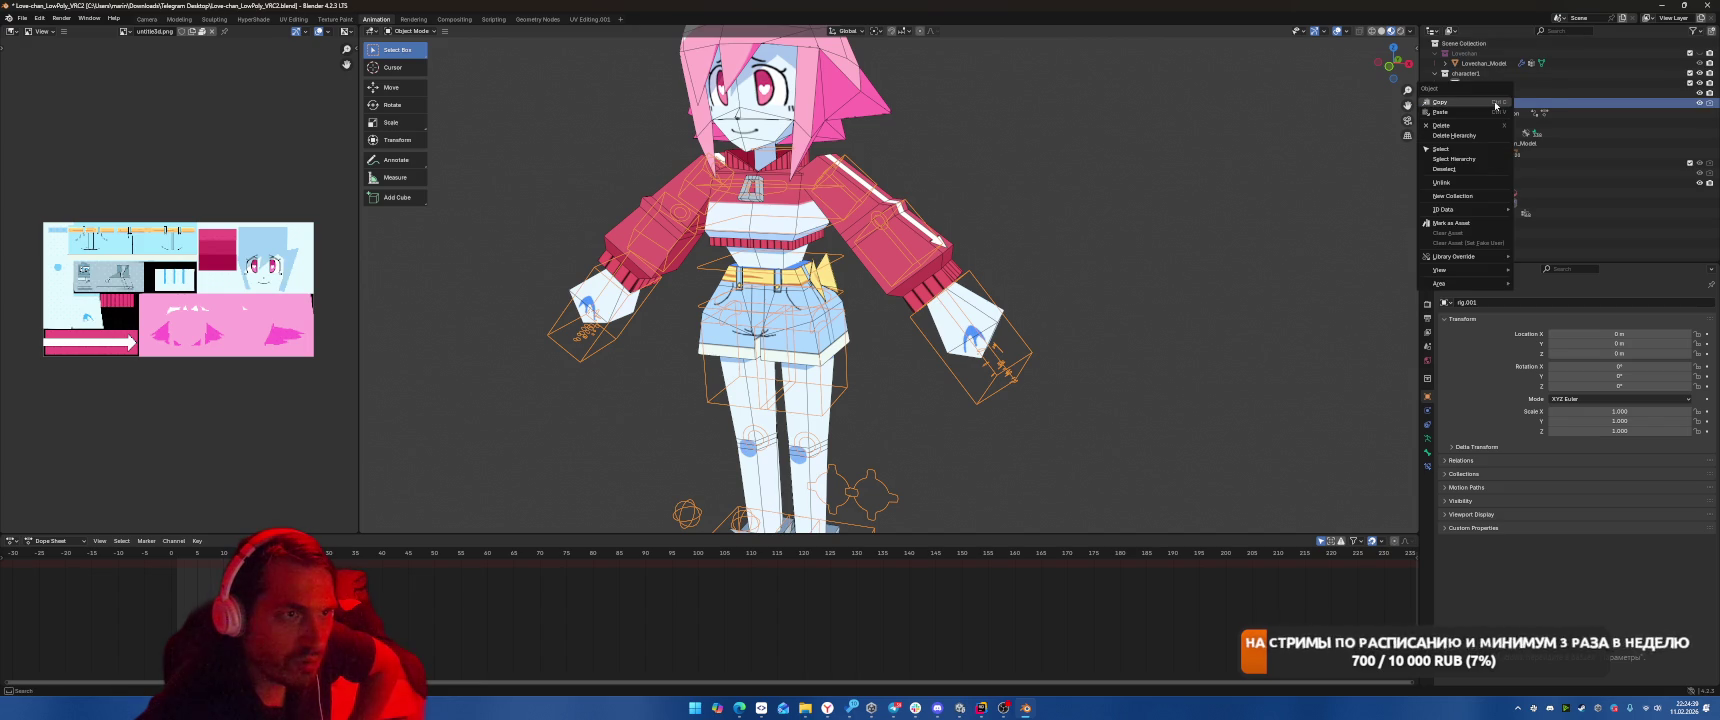
left_click(1540, 104)
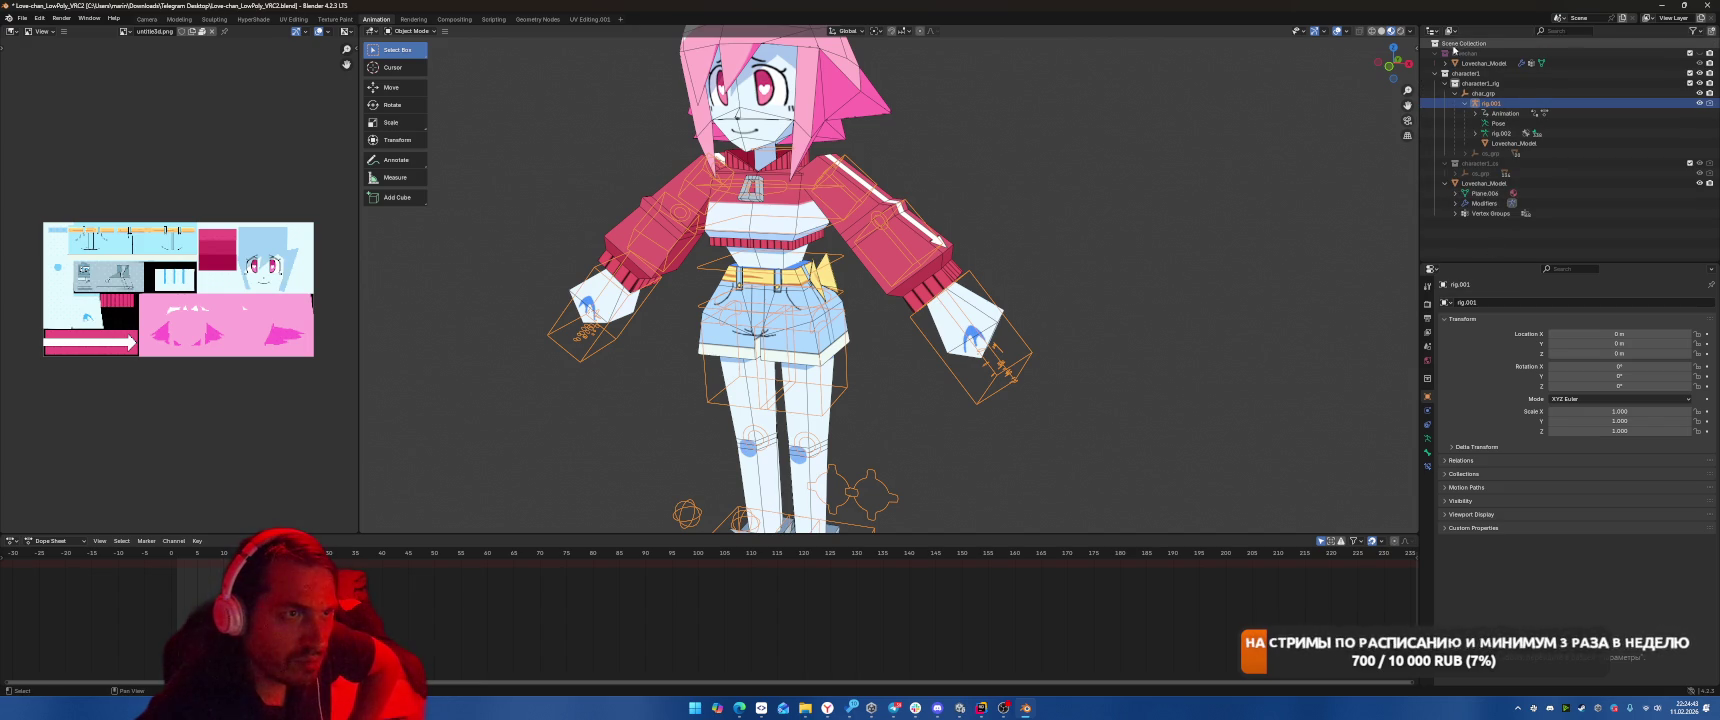
left_click(1433, 31)
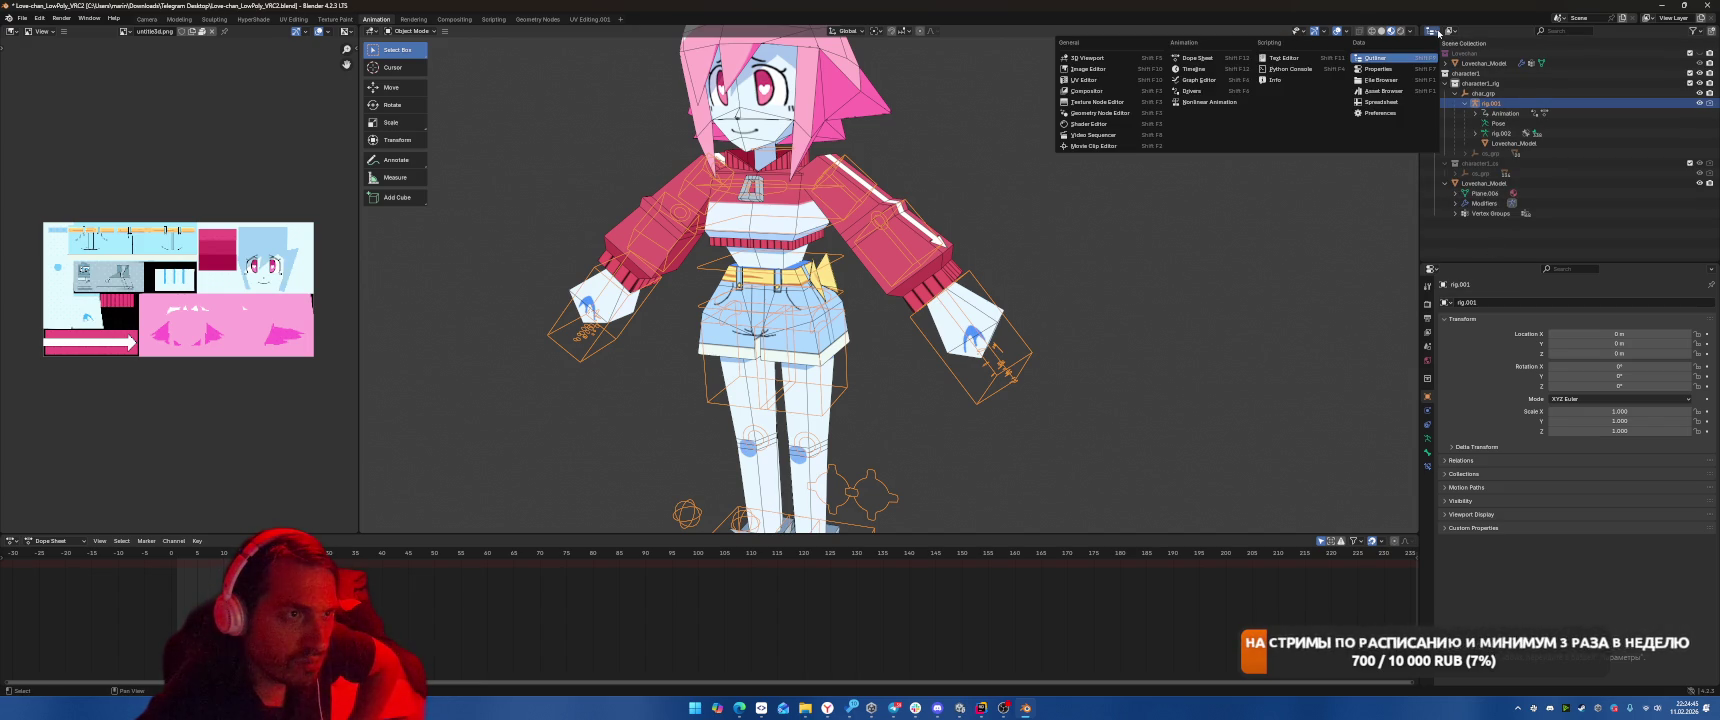
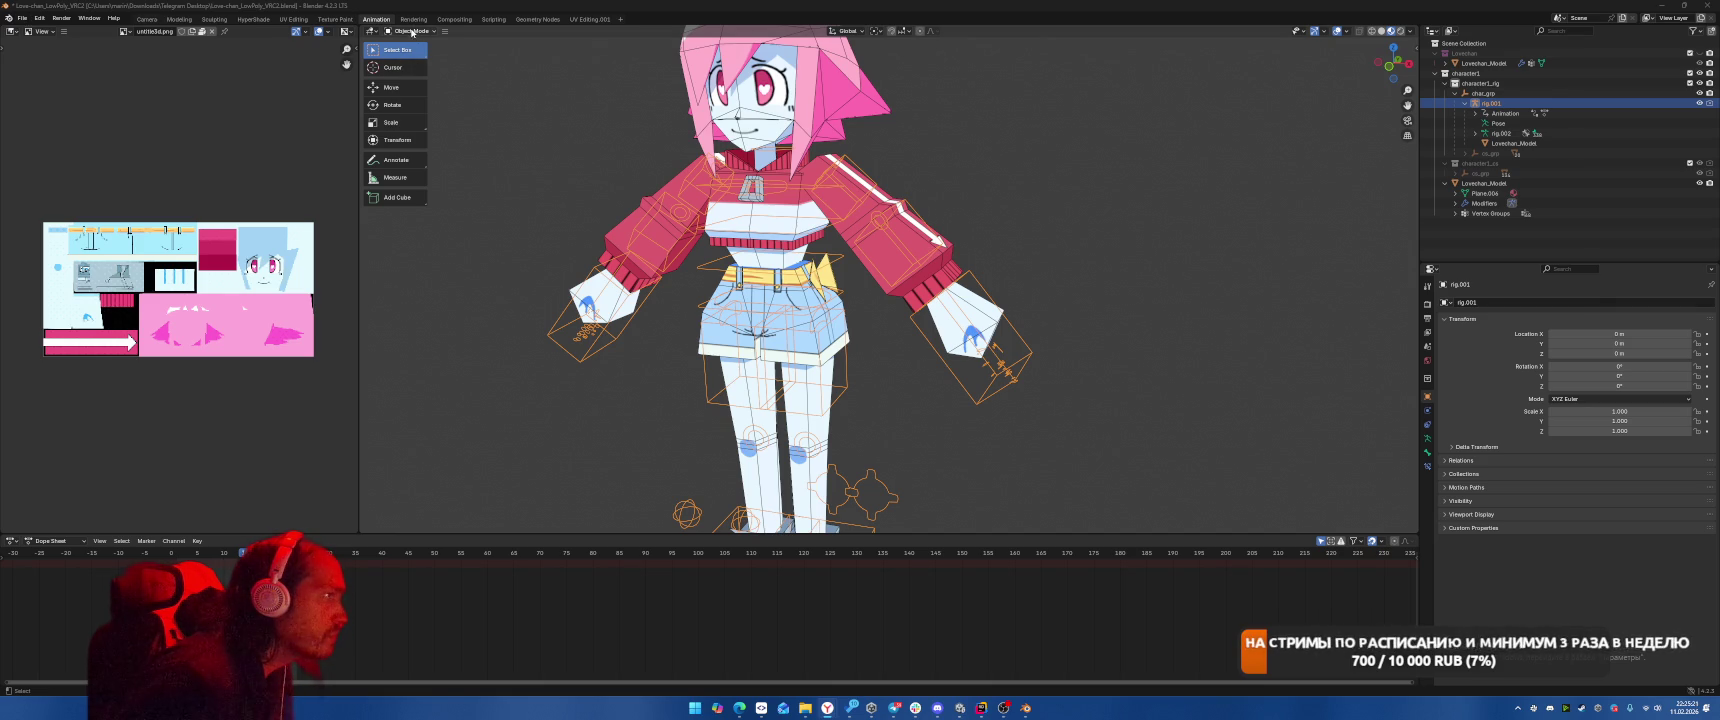
Apply all transforms to rig.001 so it has zeroed rotation and unit scale.
left_click(446, 32)
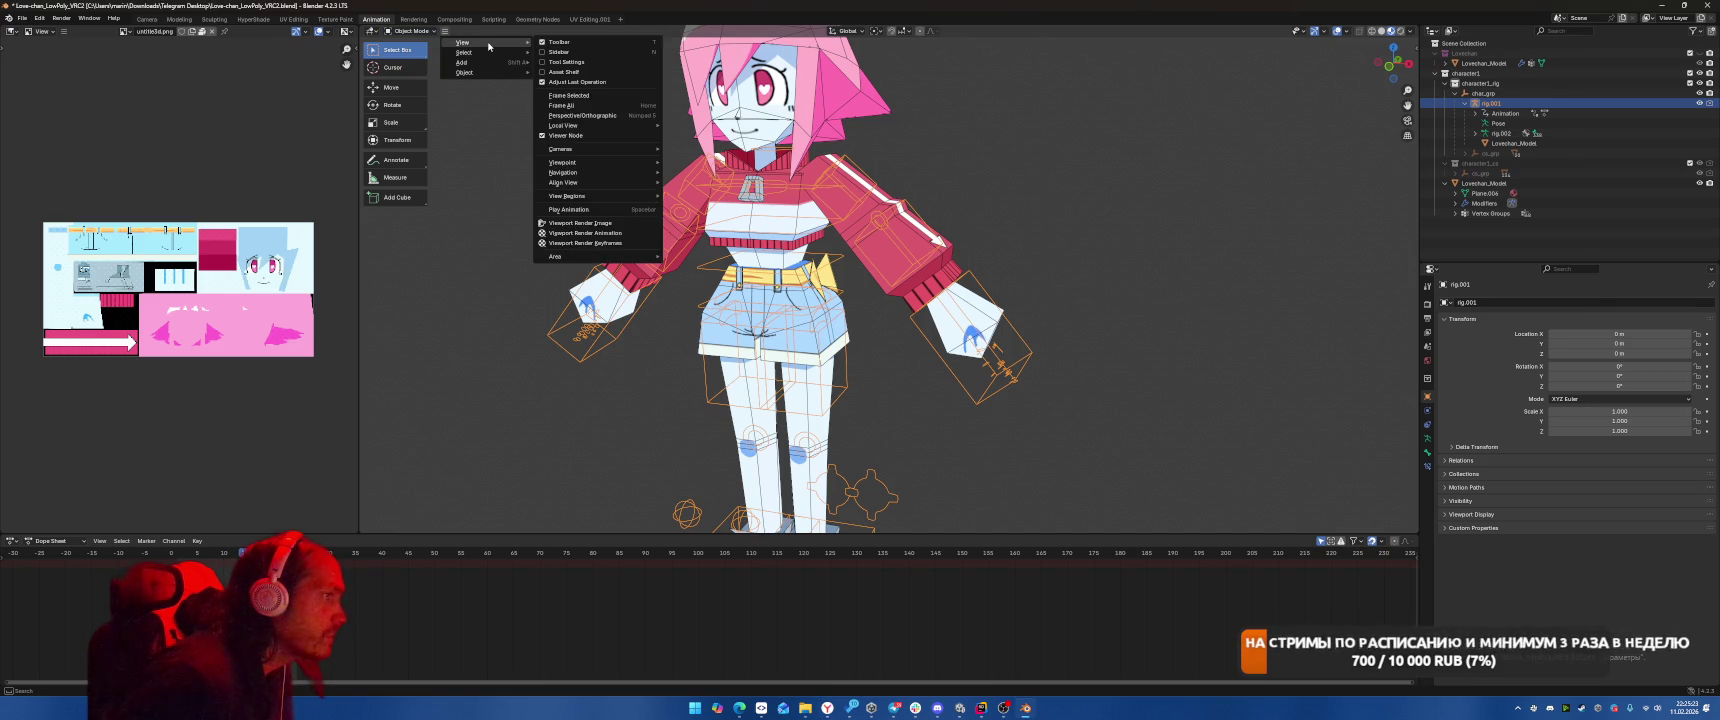
mouse_move(477, 72)
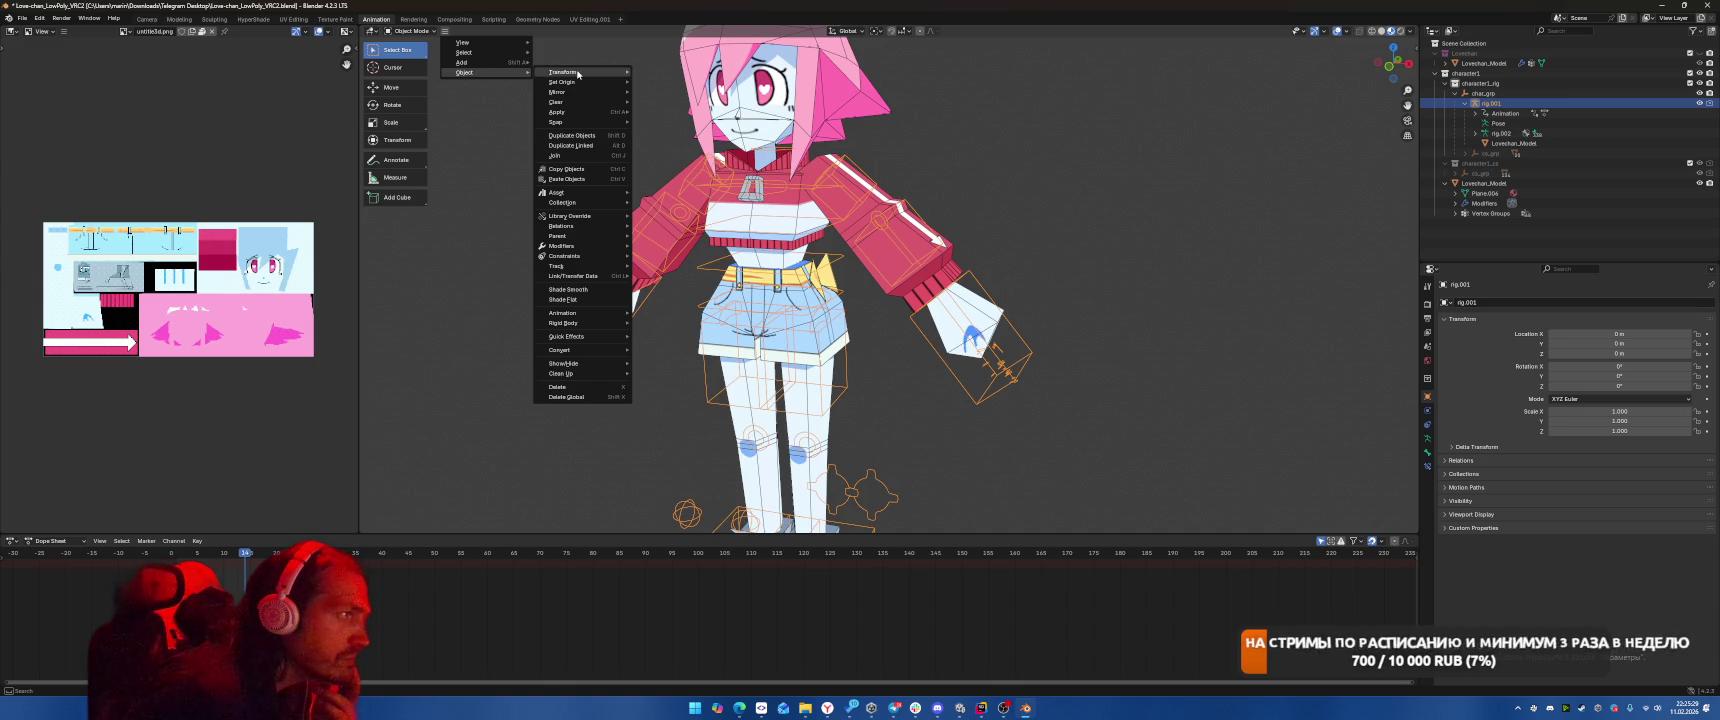
mouse_move(578, 73)
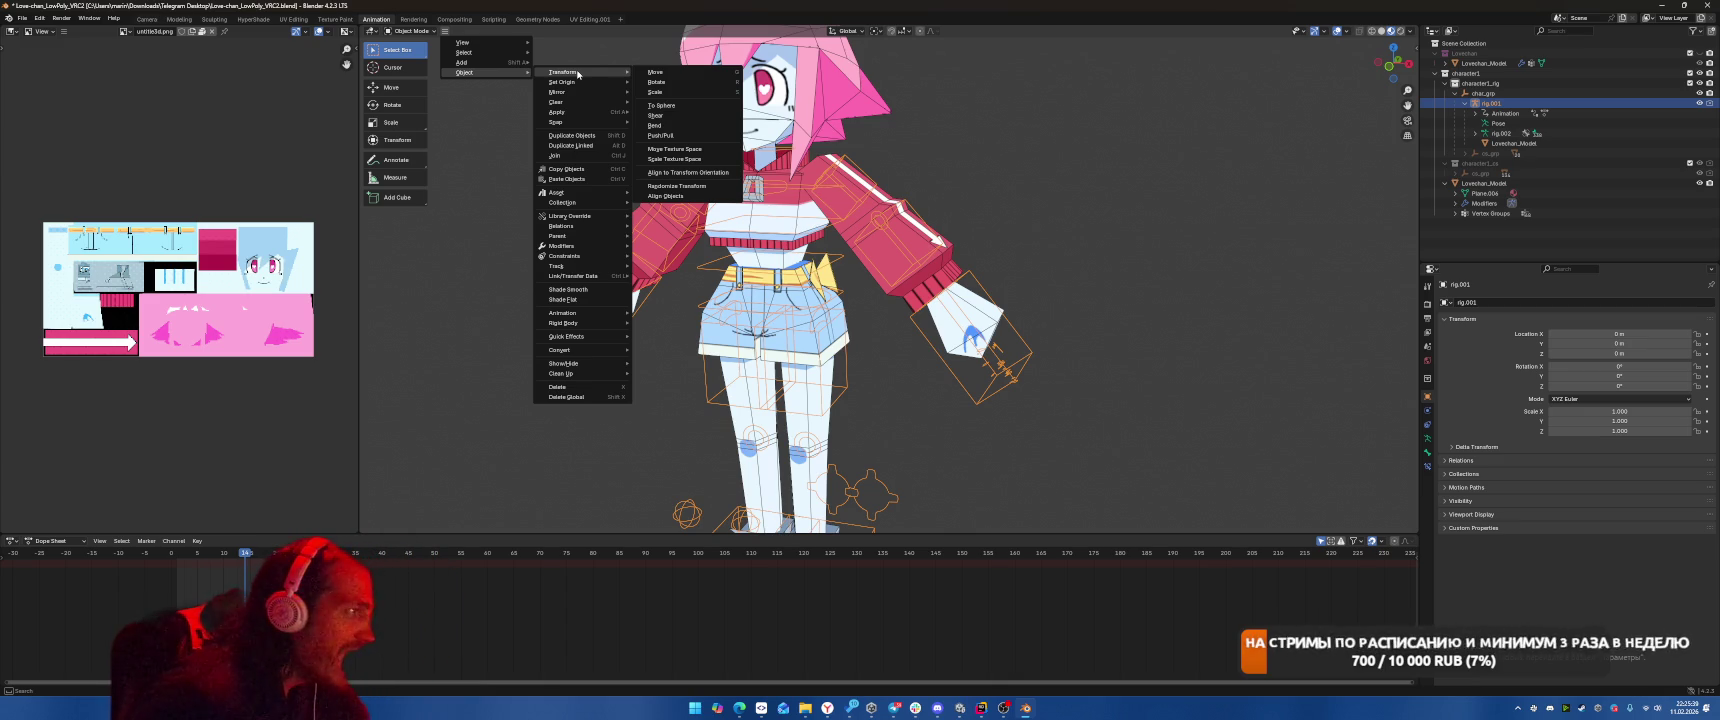
mouse_move(571, 115)
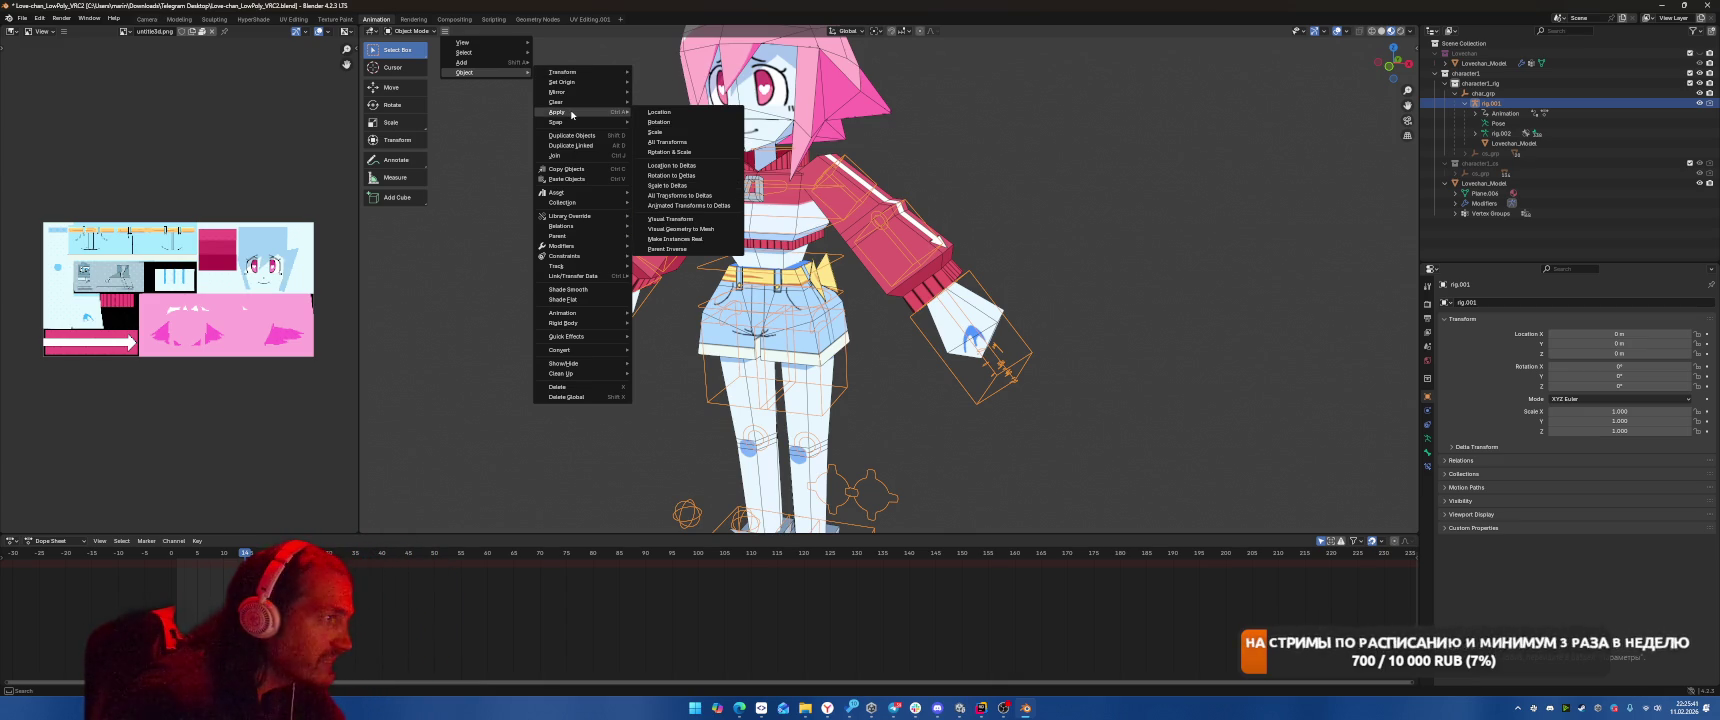
left_click(663, 142)
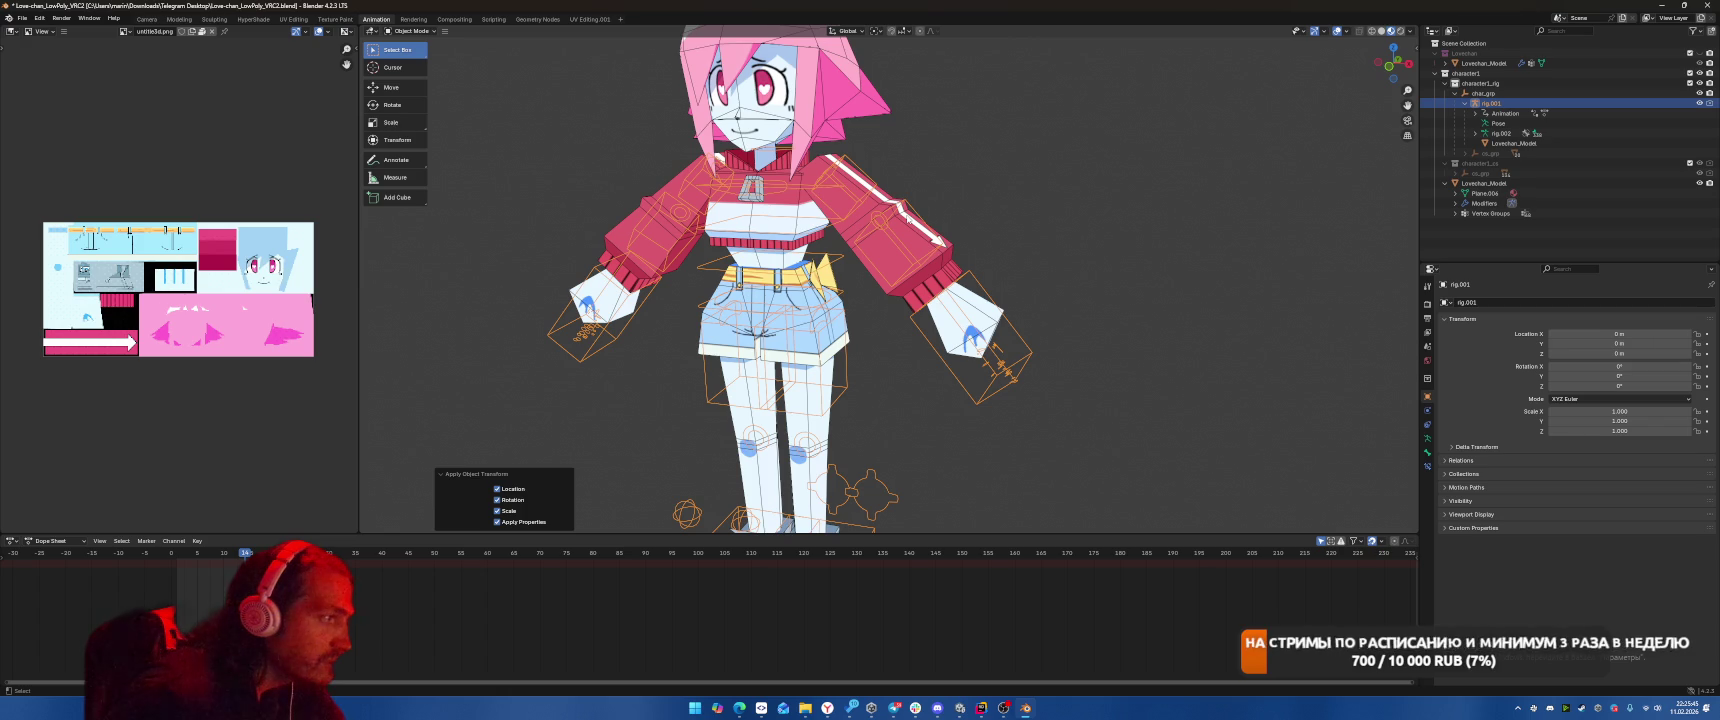
left_click(1514, 144)
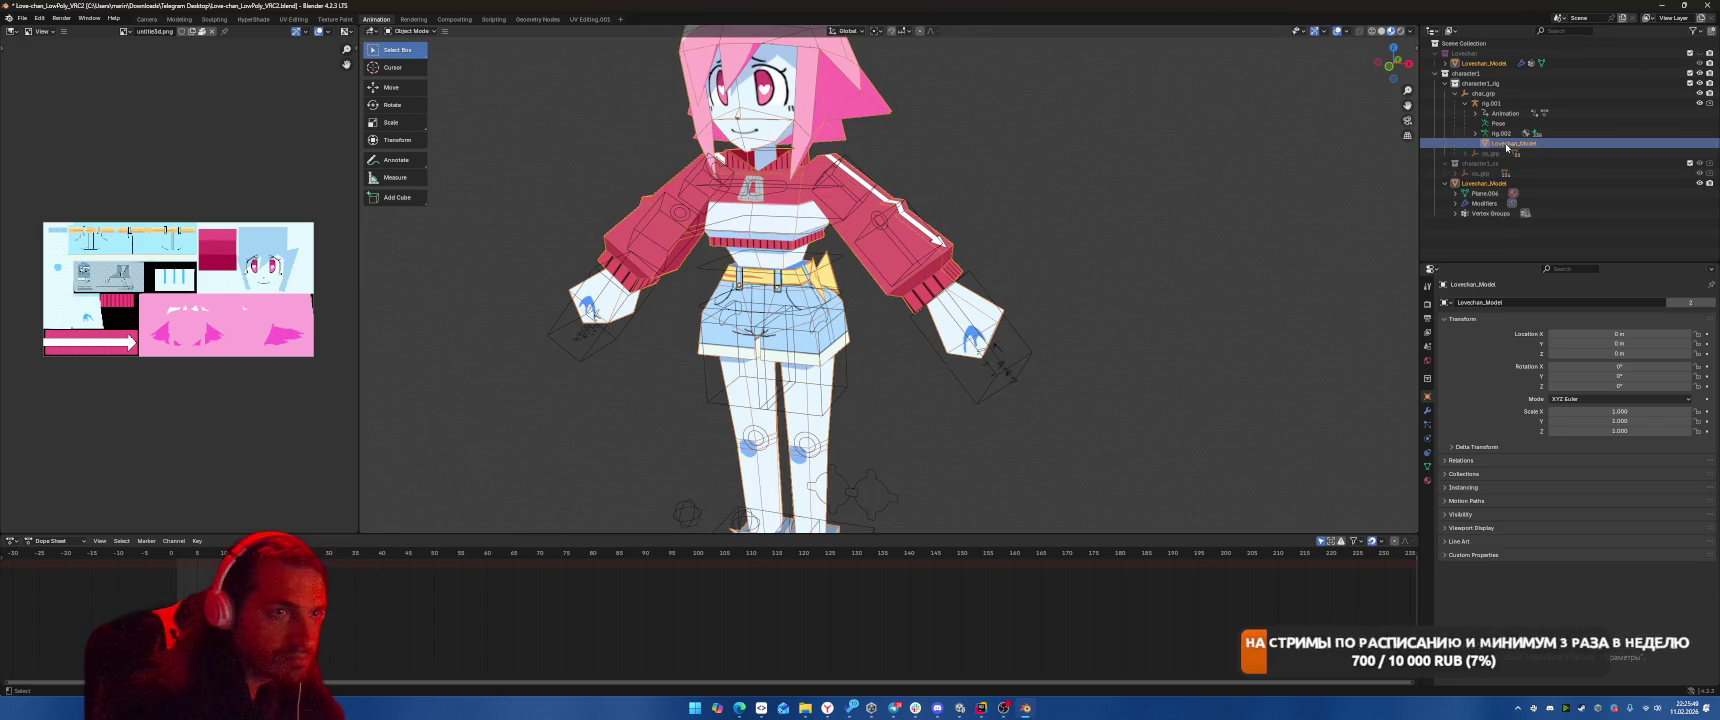
Apply all transforms to Lovechan_Model, reselecting it and applying All Transforms a second time.
left_click(445, 31)
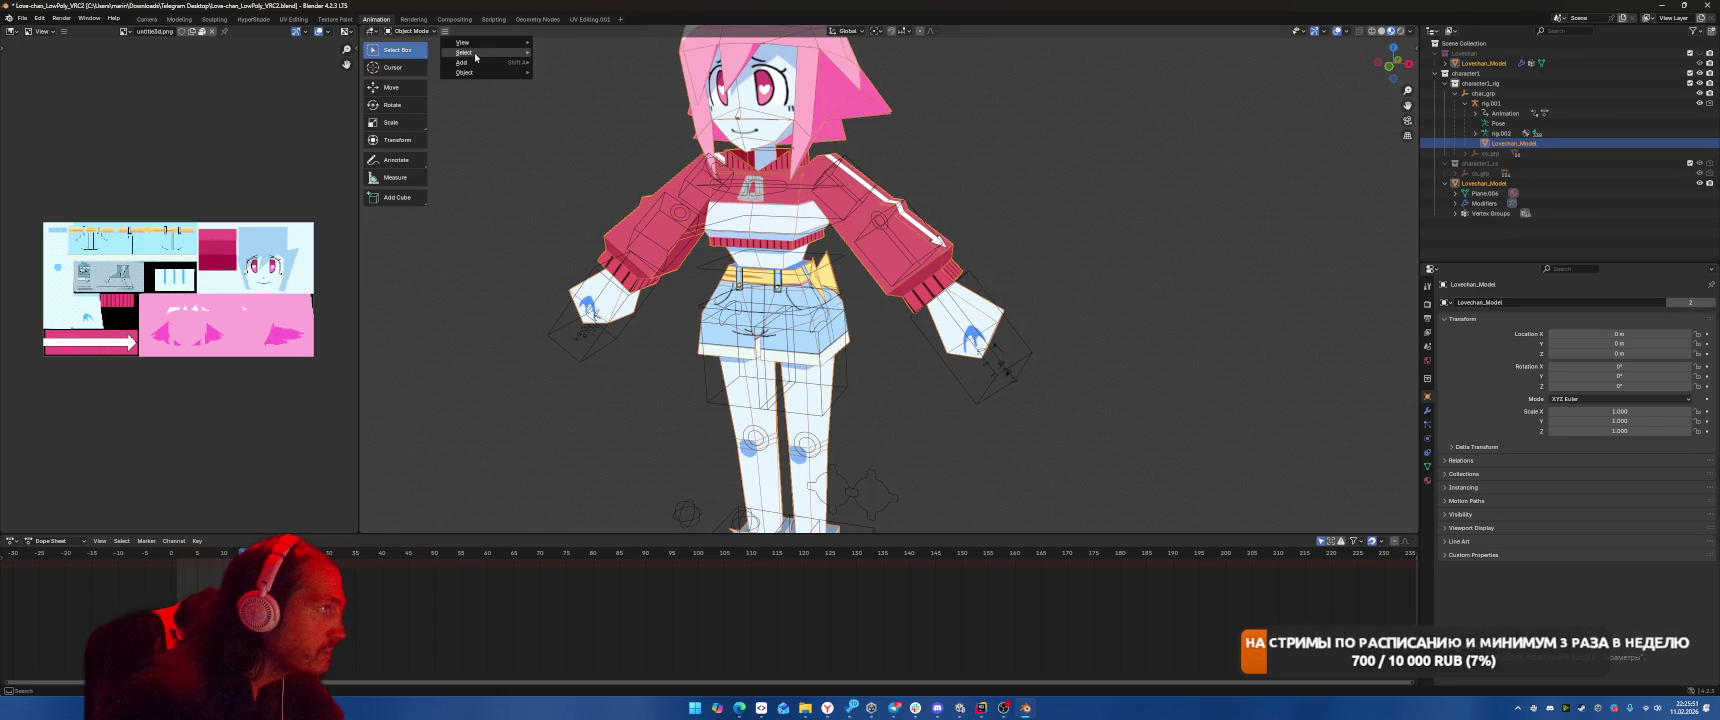
mouse_move(577, 115)
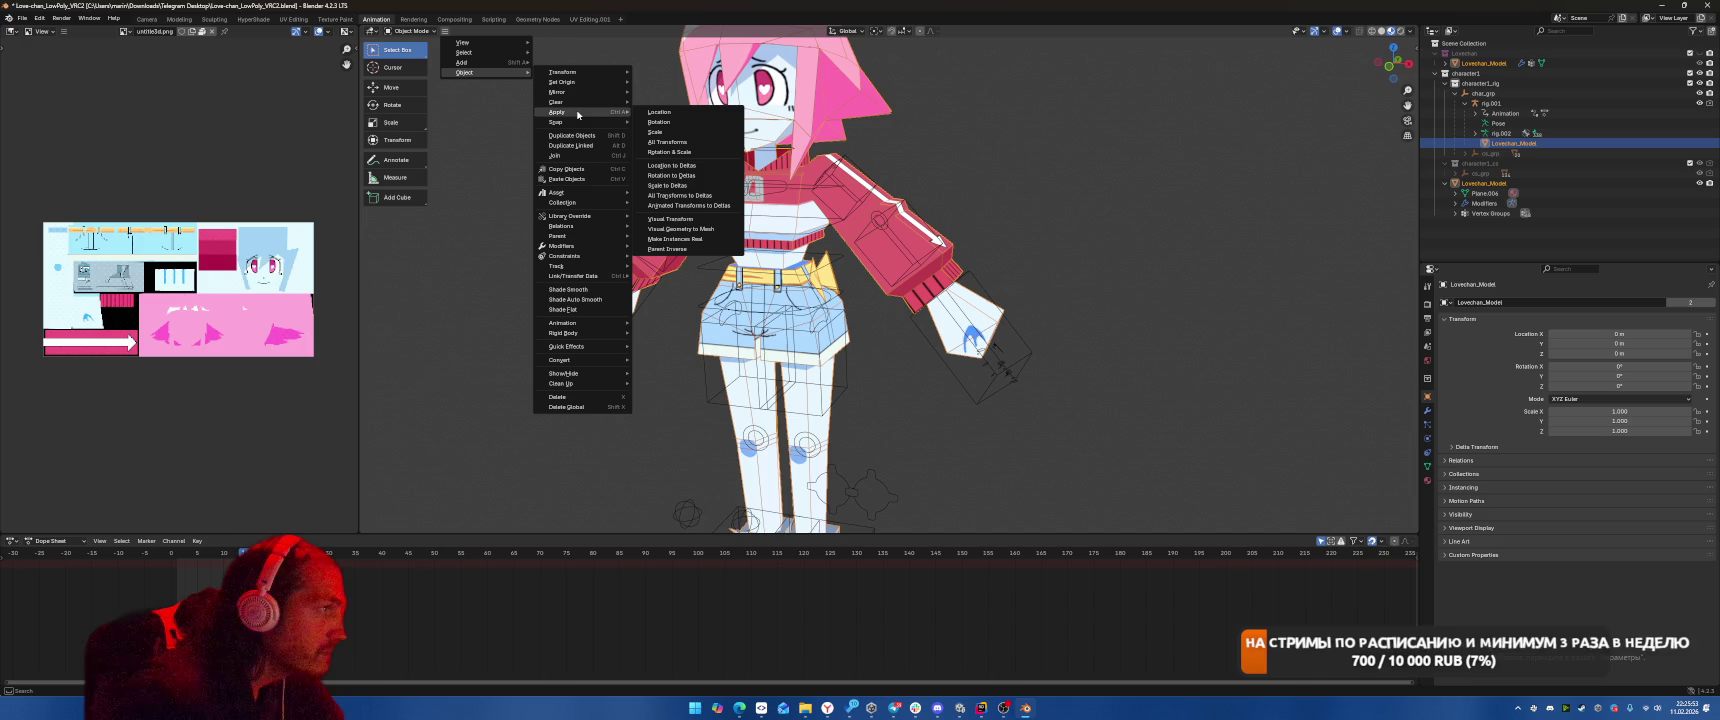
left_click(679, 143)
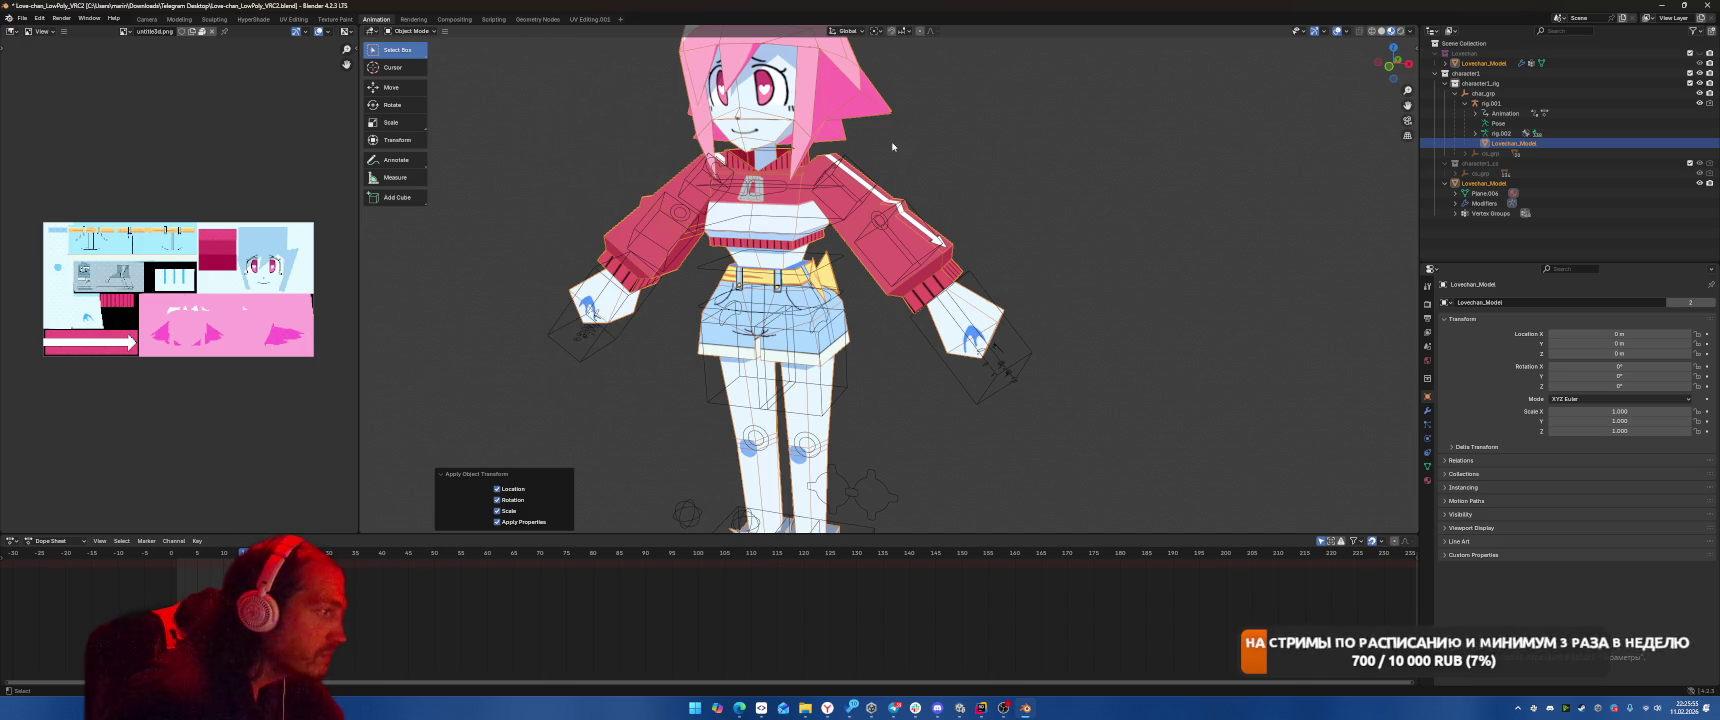
left_click(1500, 103)
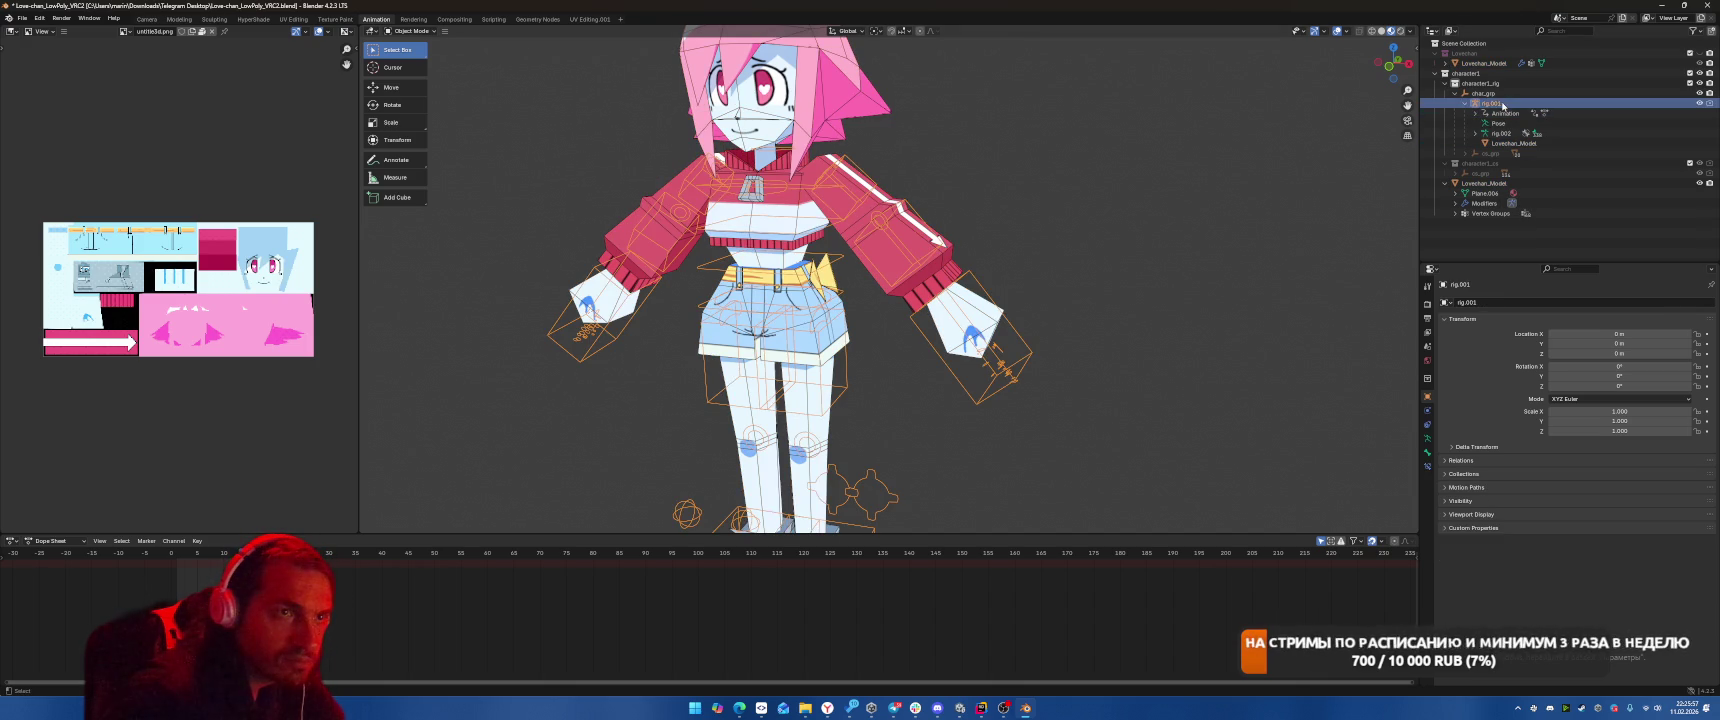
left_click(1486, 63)
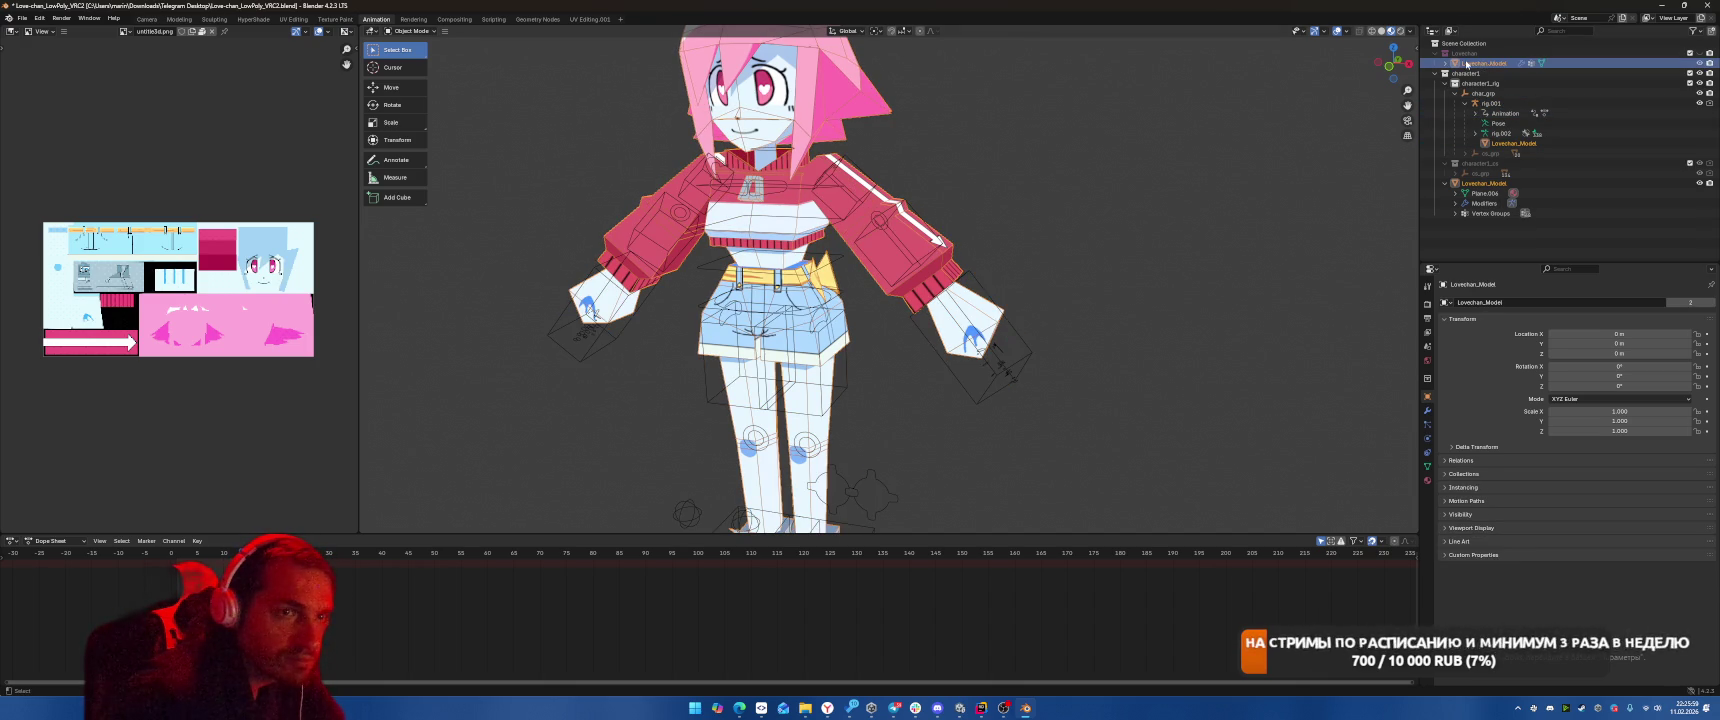
left_click(445, 31)
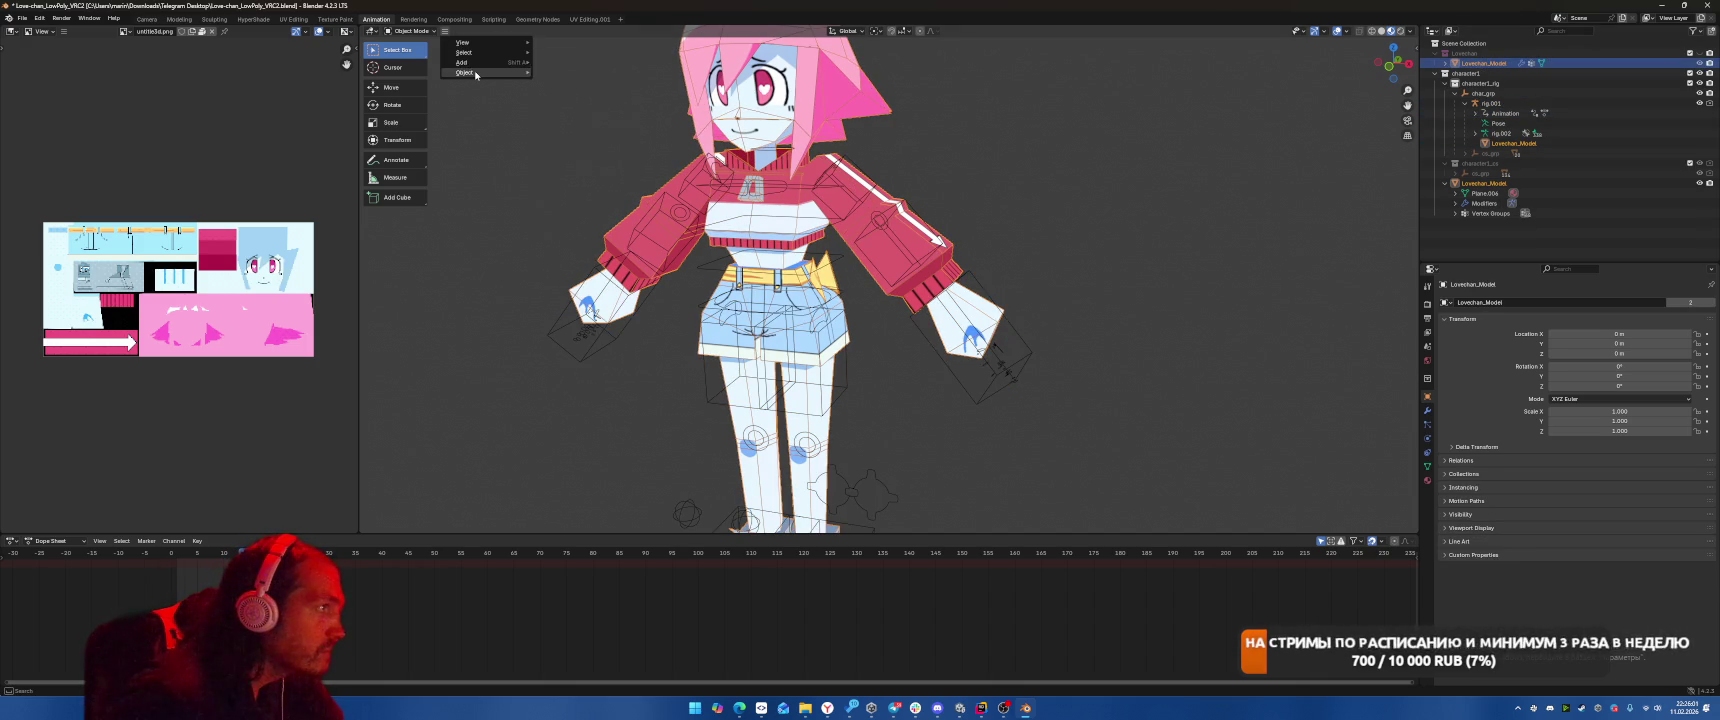
mouse_move(475, 74)
mouse_move(578, 116)
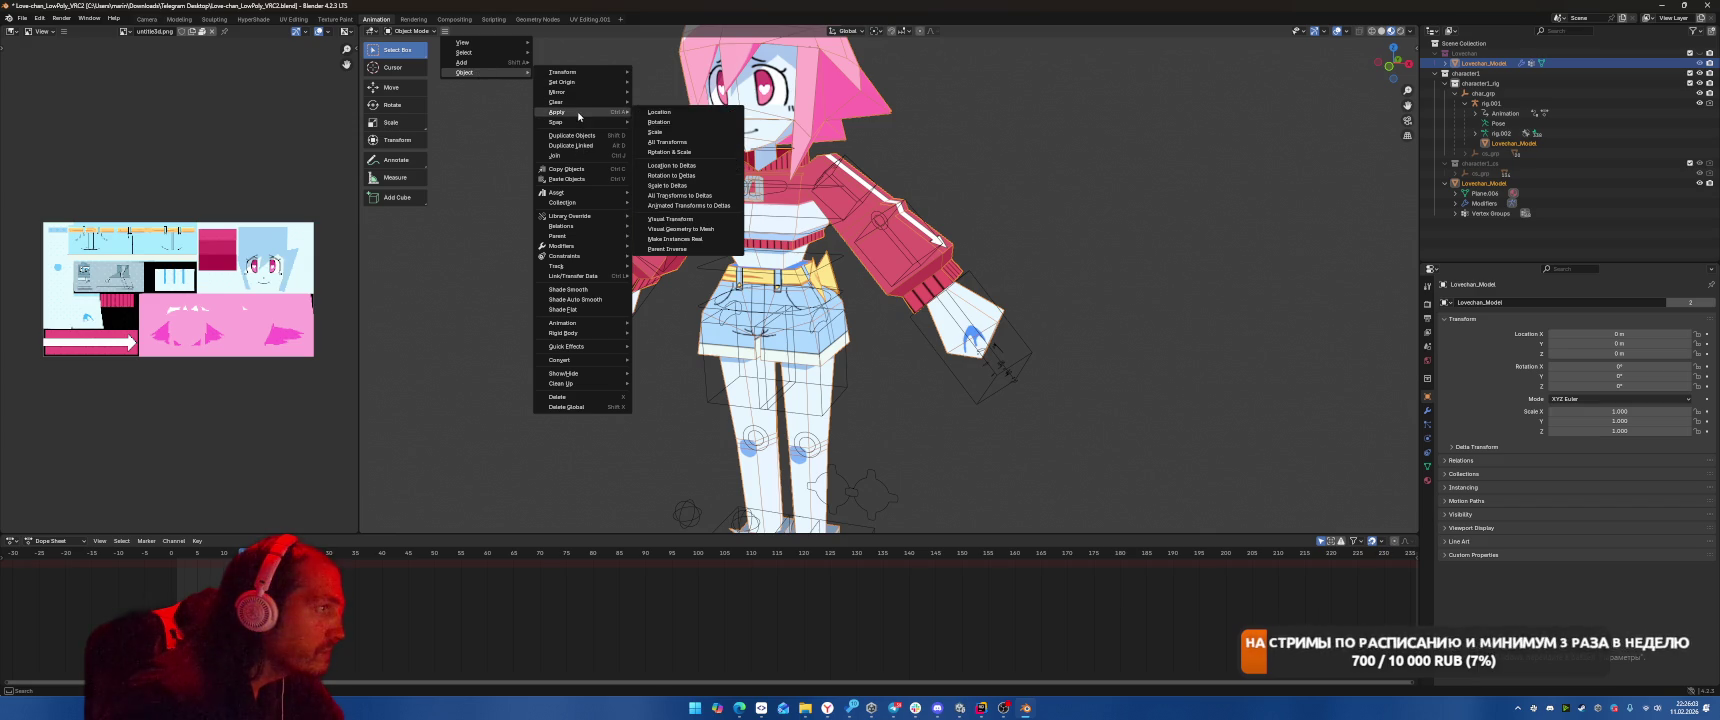
left_click(666, 142)
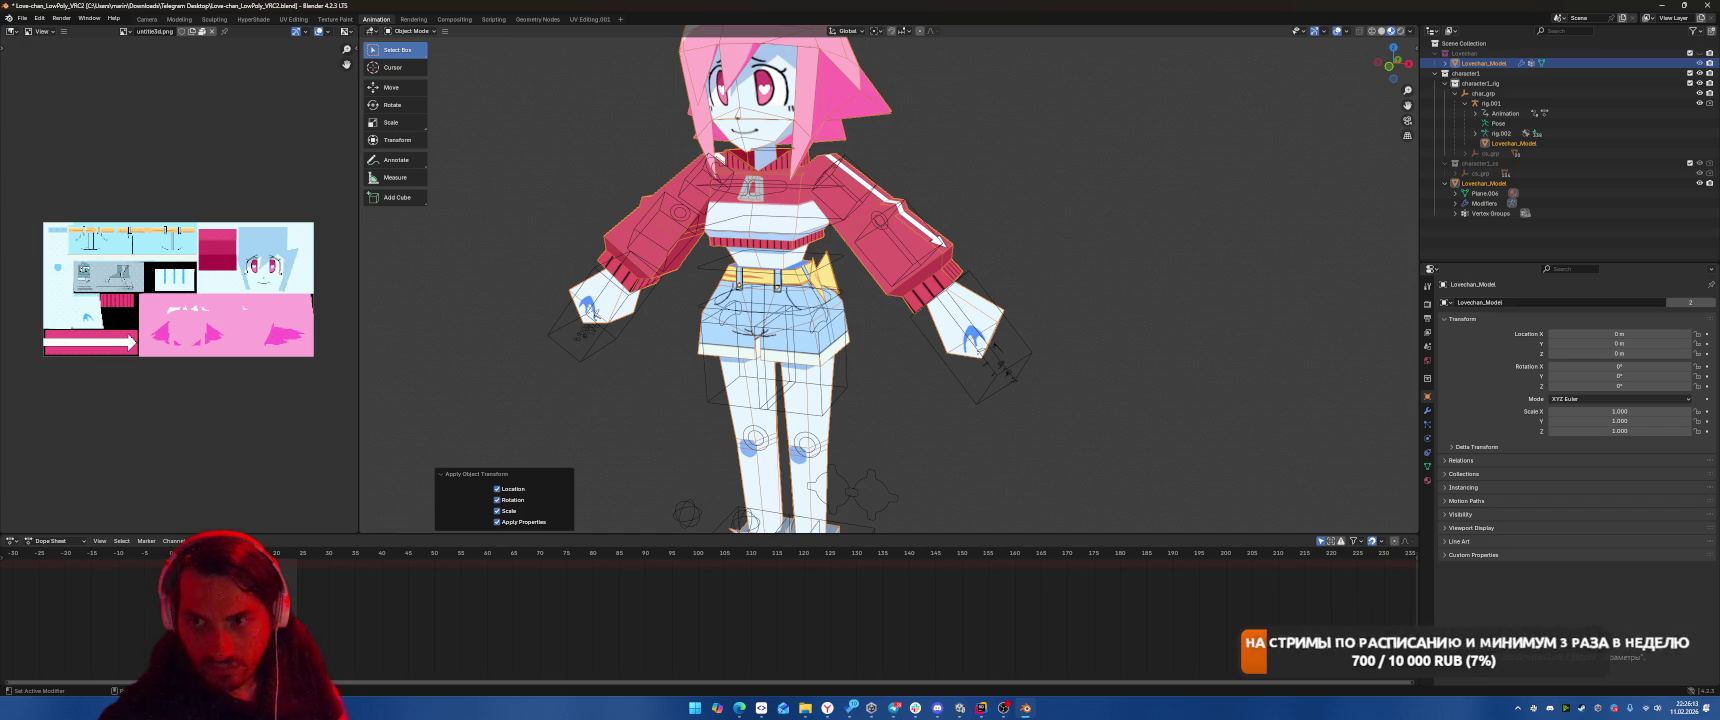
left_click(1497, 123)
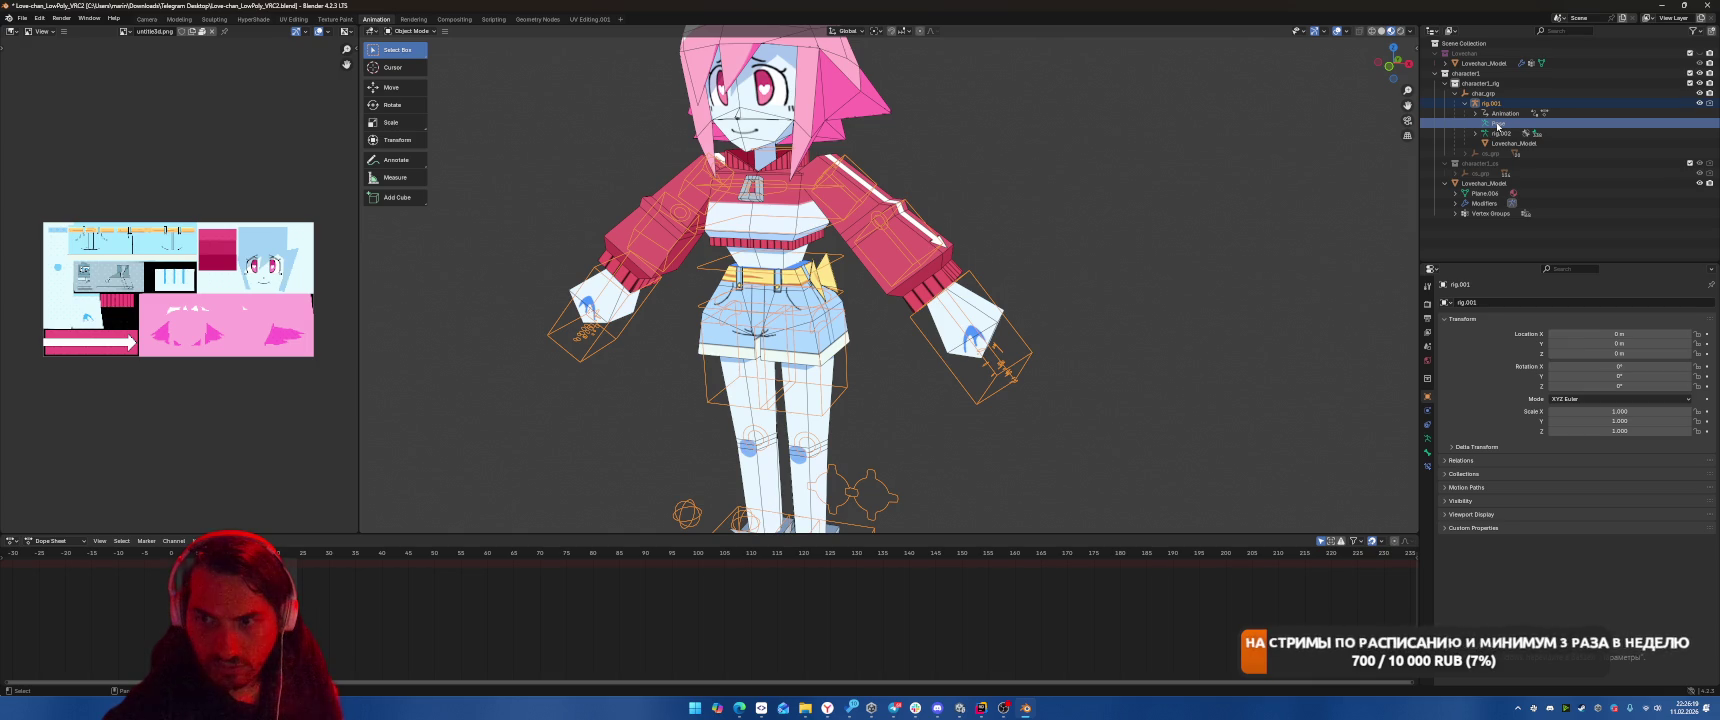
Set rig.001's armature to Rest Position so the character shows its unposed T-pose.
left_click(1427, 438)
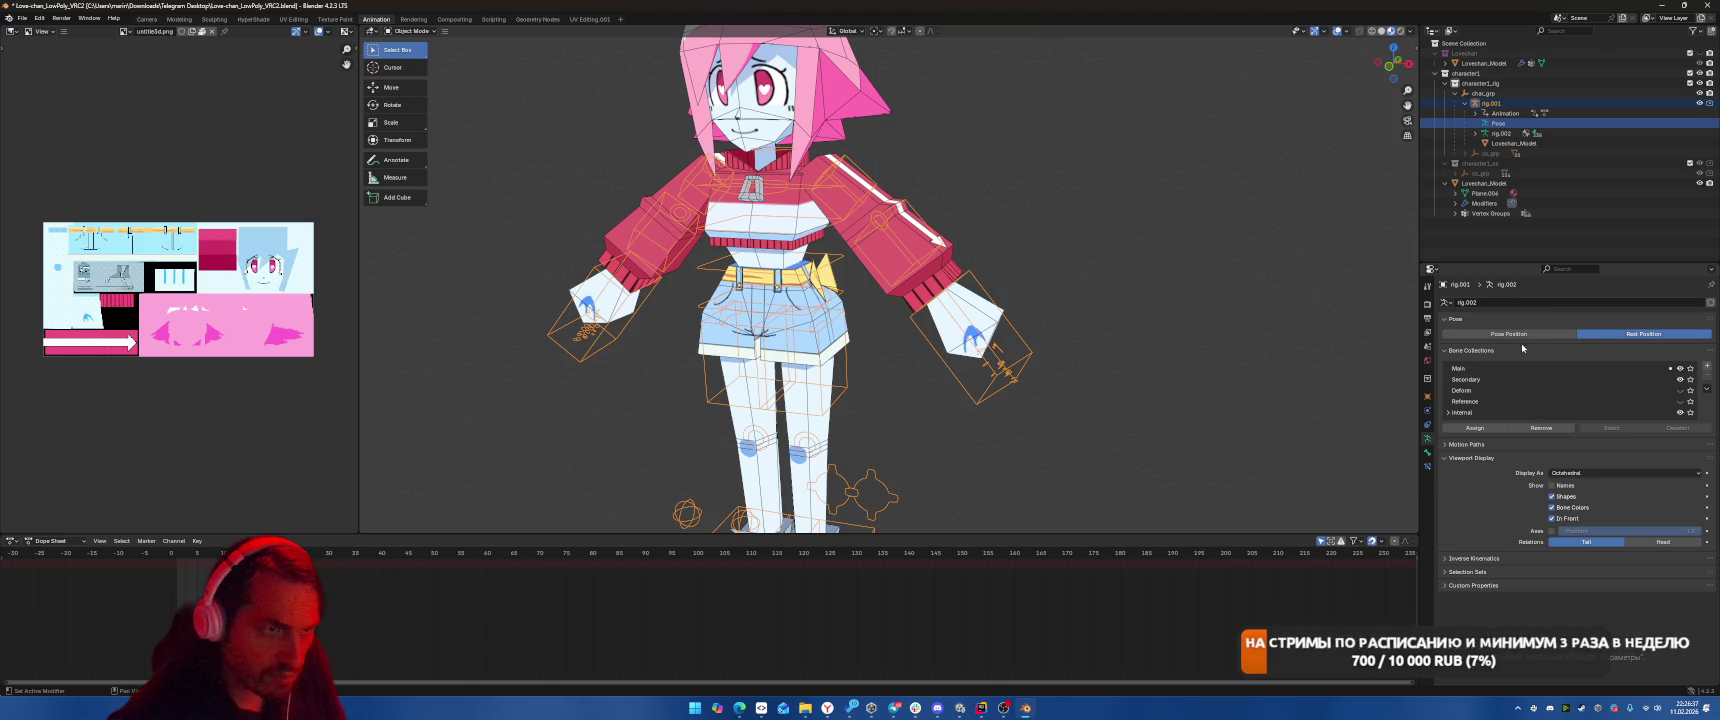
left_click(1621, 335)
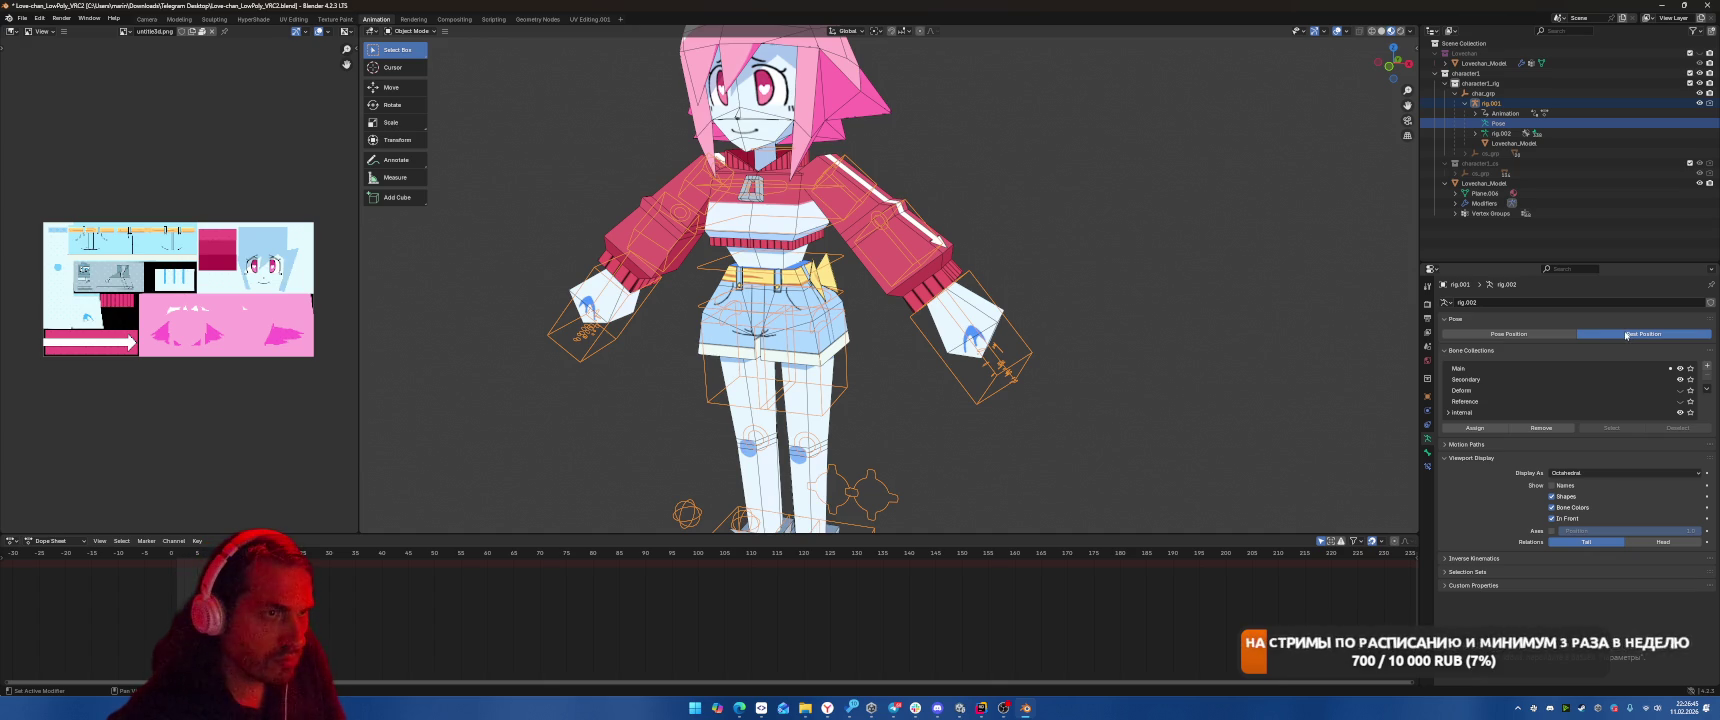
left_click(1490, 103)
left_click(1500, 123)
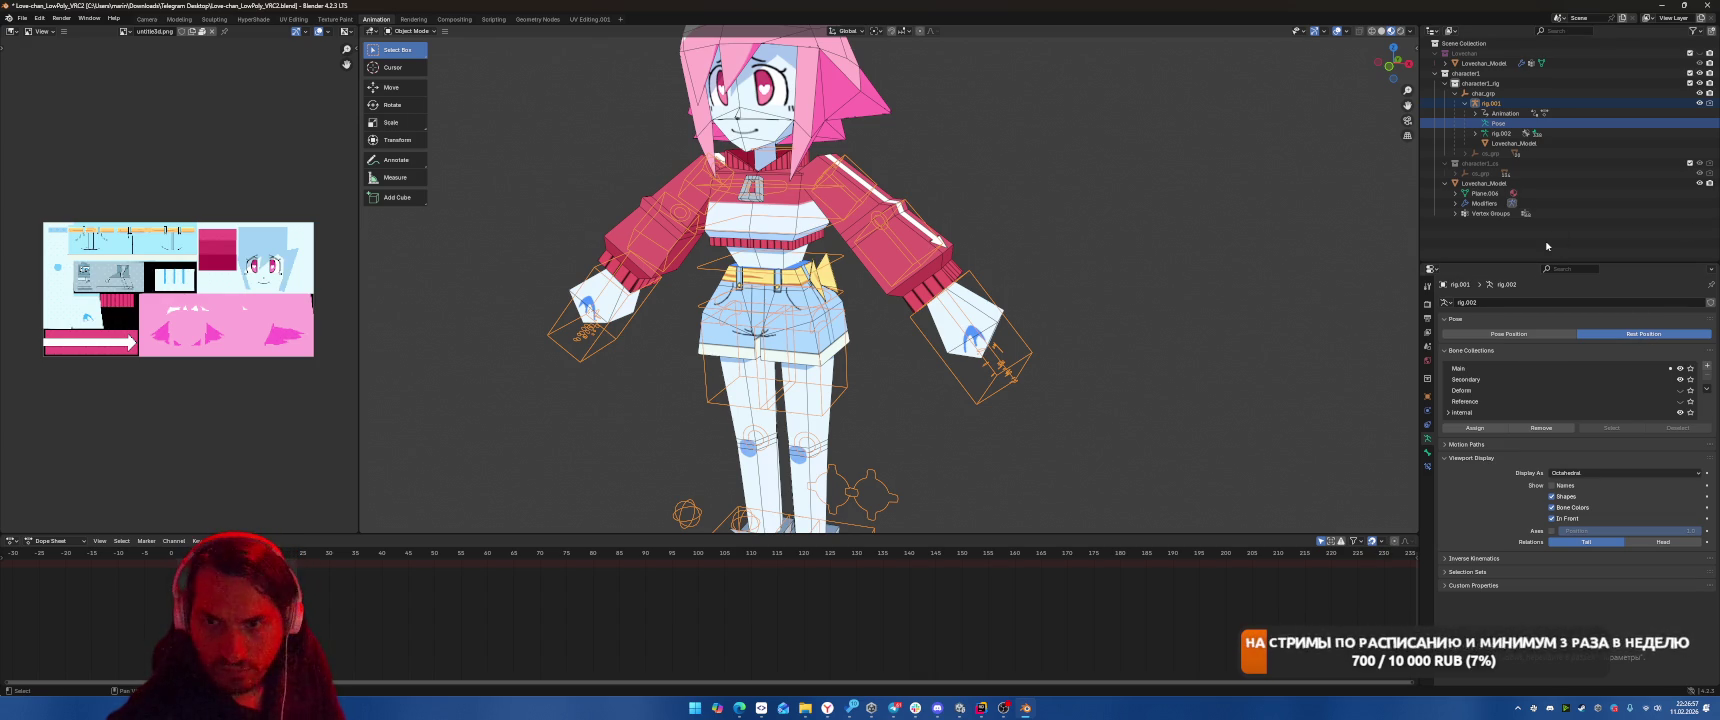
left_click(1490, 103)
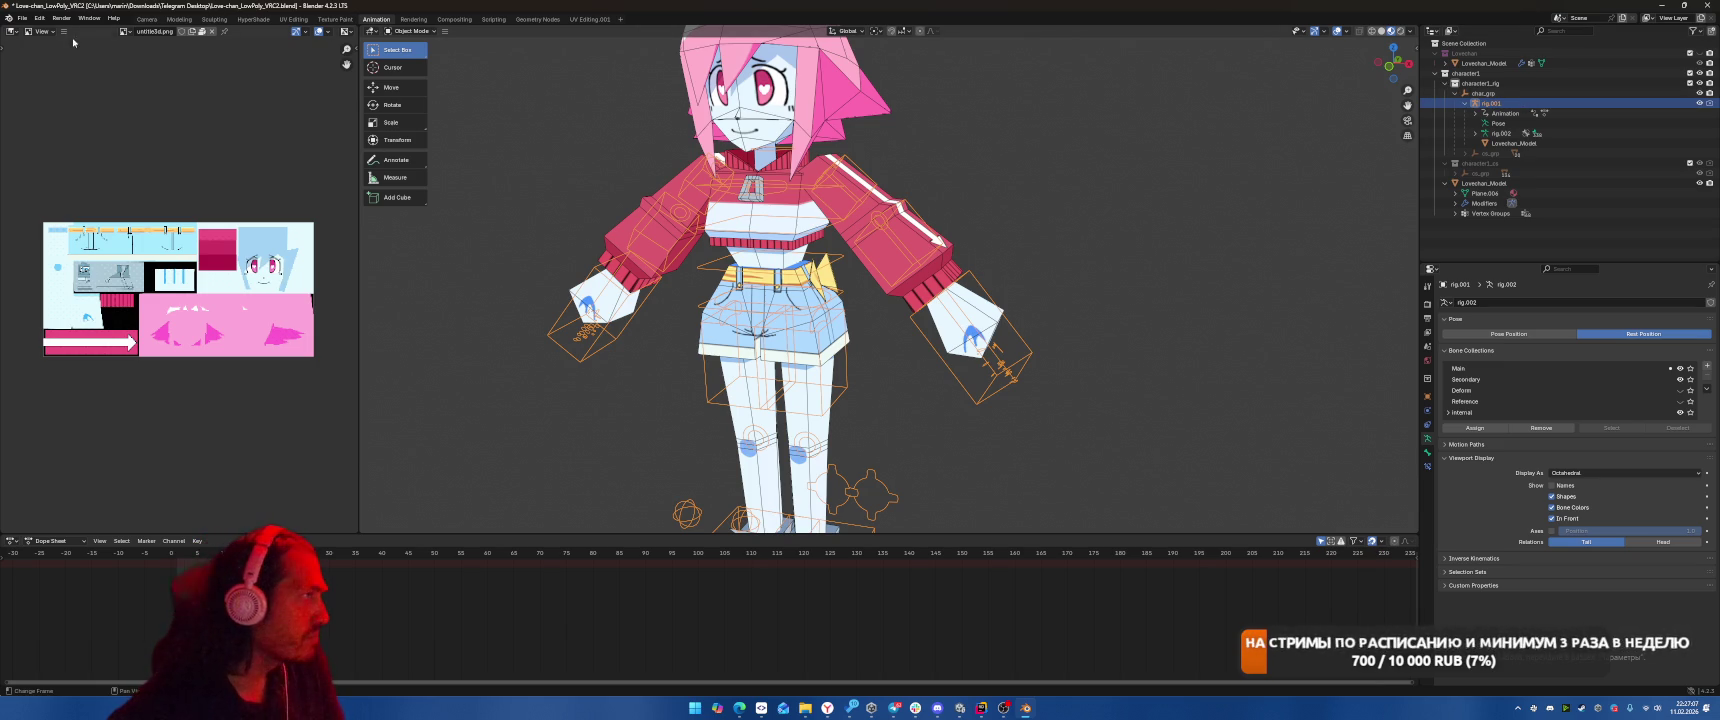
Bring up the FBX export dialog for Love-chan_LowPoly_VRC2.fbx in Downloads.
left_click(22, 18)
mouse_move(40, 33)
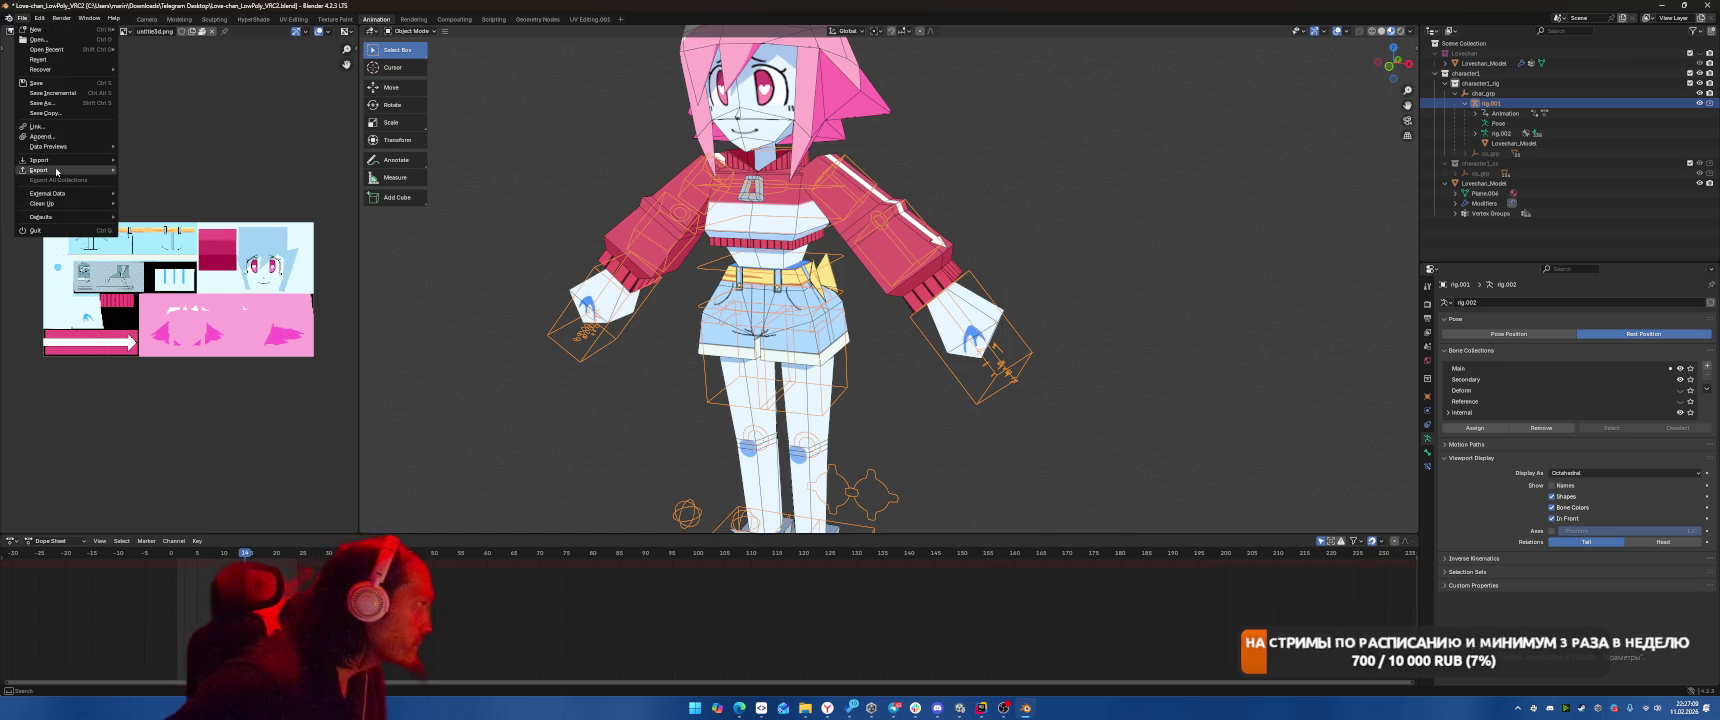
mouse_move(60, 170)
left_click(143, 260)
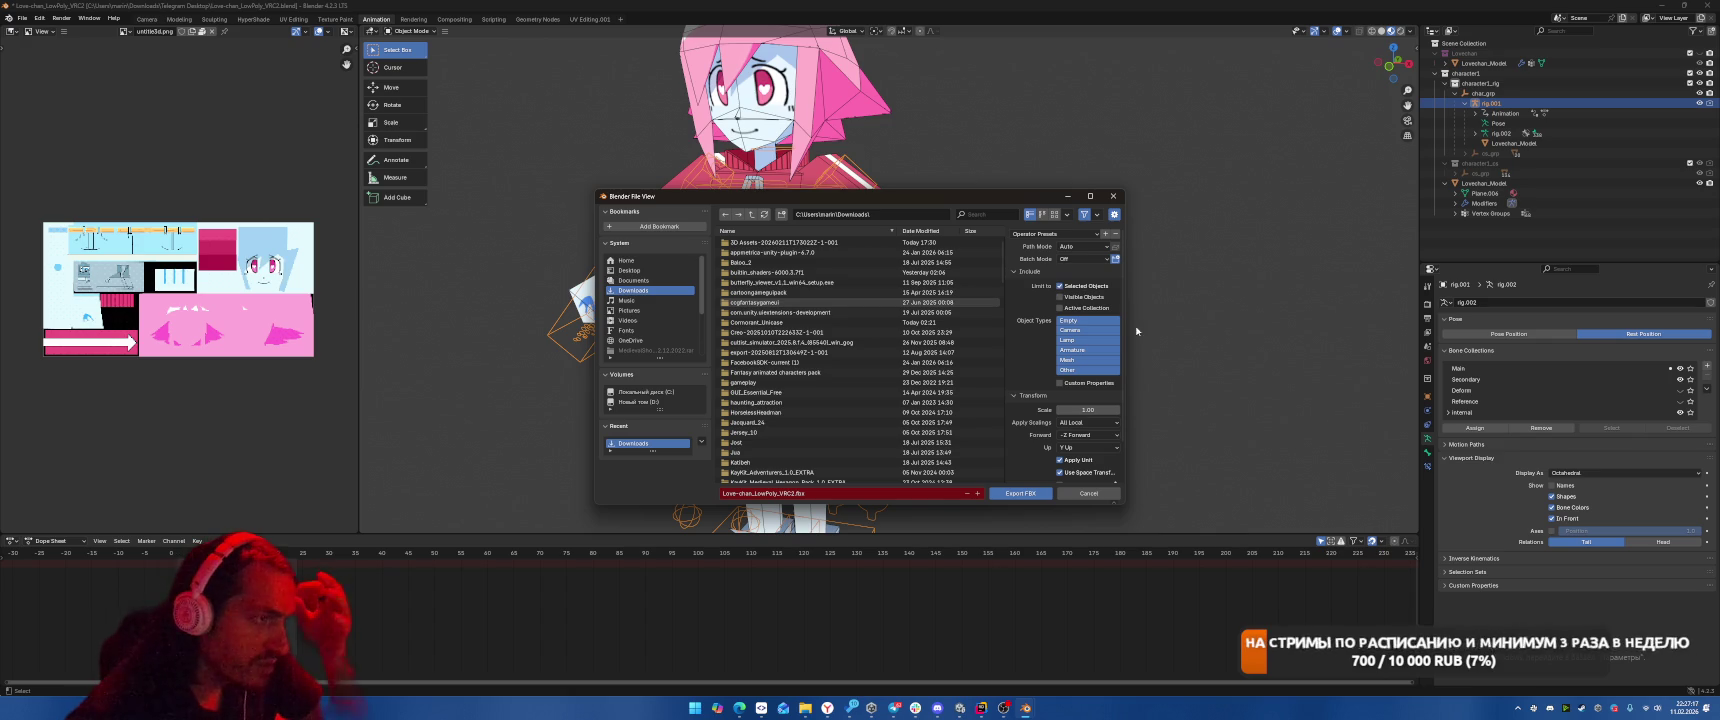
Browse the Outliner entries: character1_rig, Lovechan_Model, rig.001 and the character1_cs collection.
left_click(1488, 84)
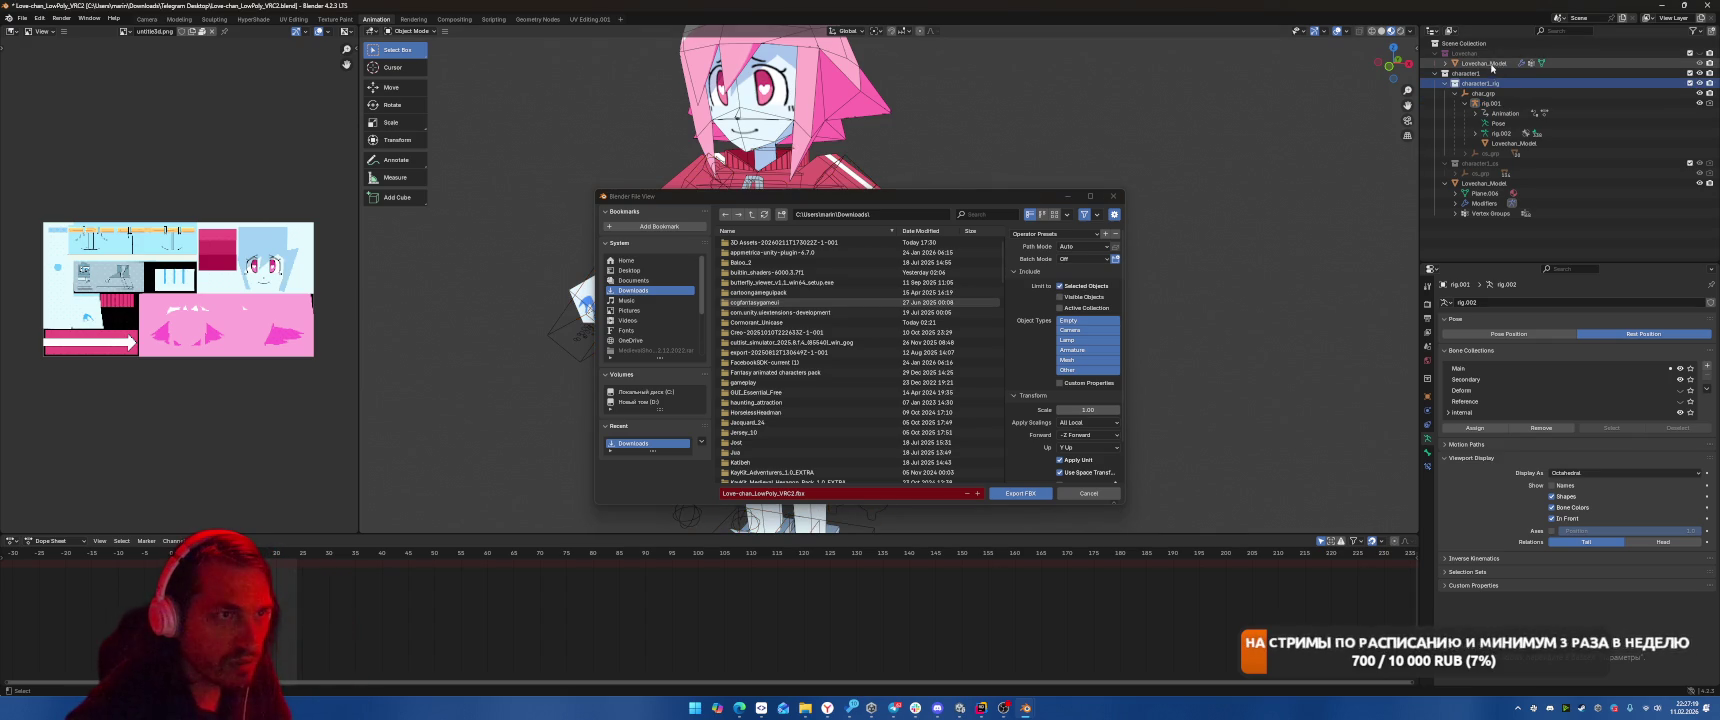
left_click(1488, 64)
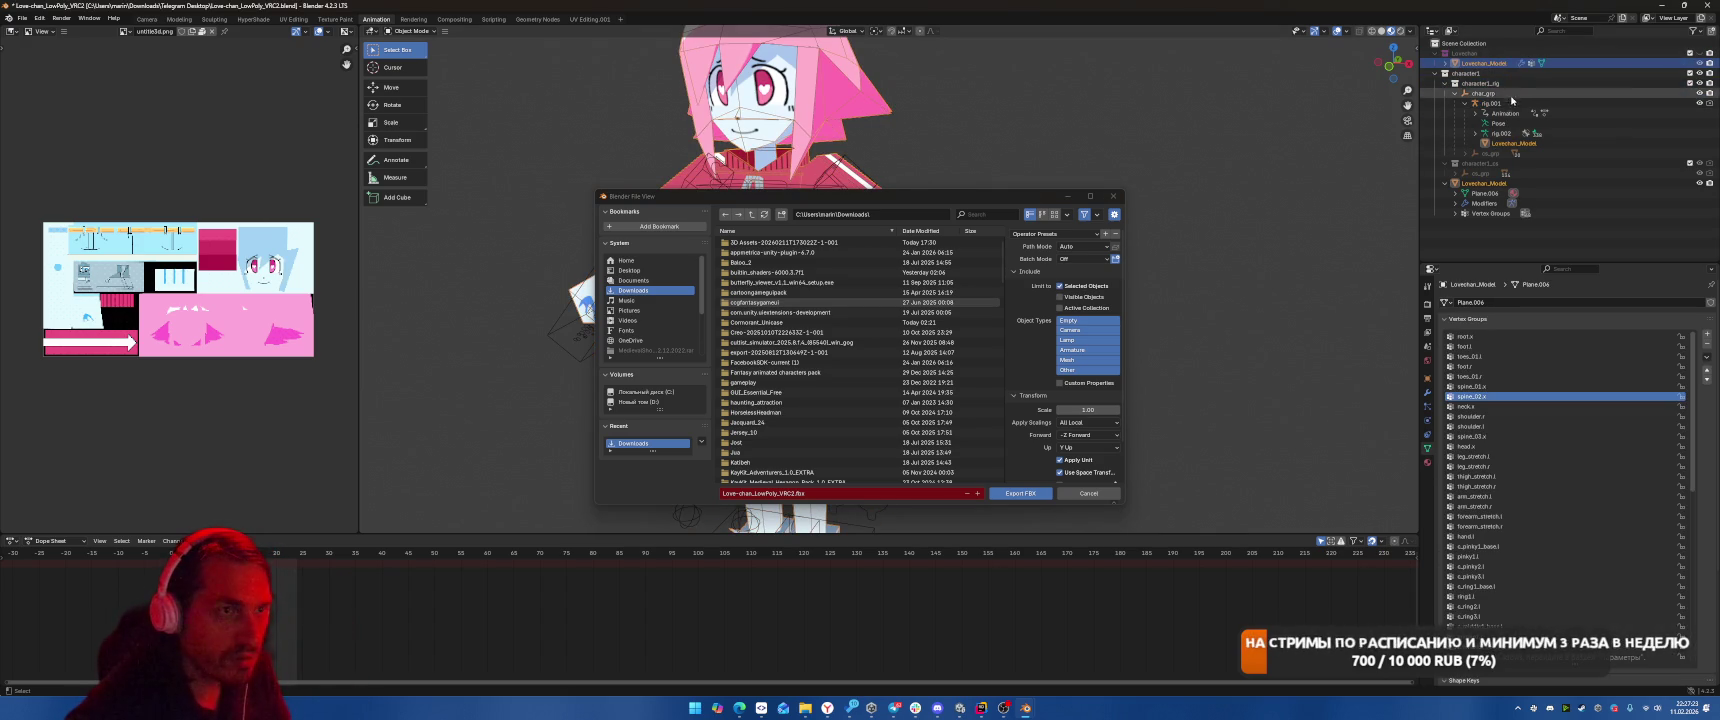
left_click(1466, 73)
left_click(1445, 84)
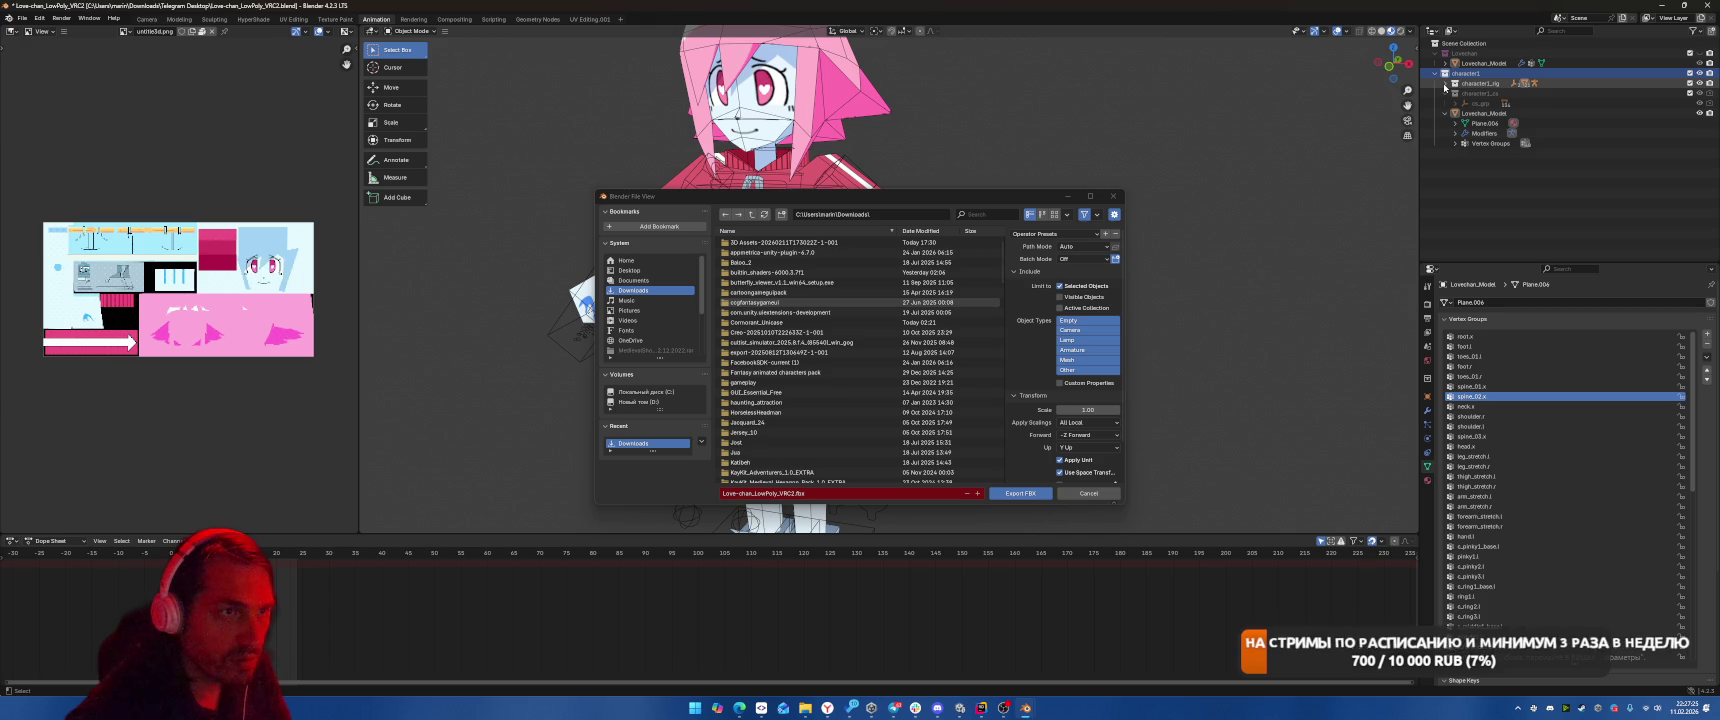
left_click(1445, 84)
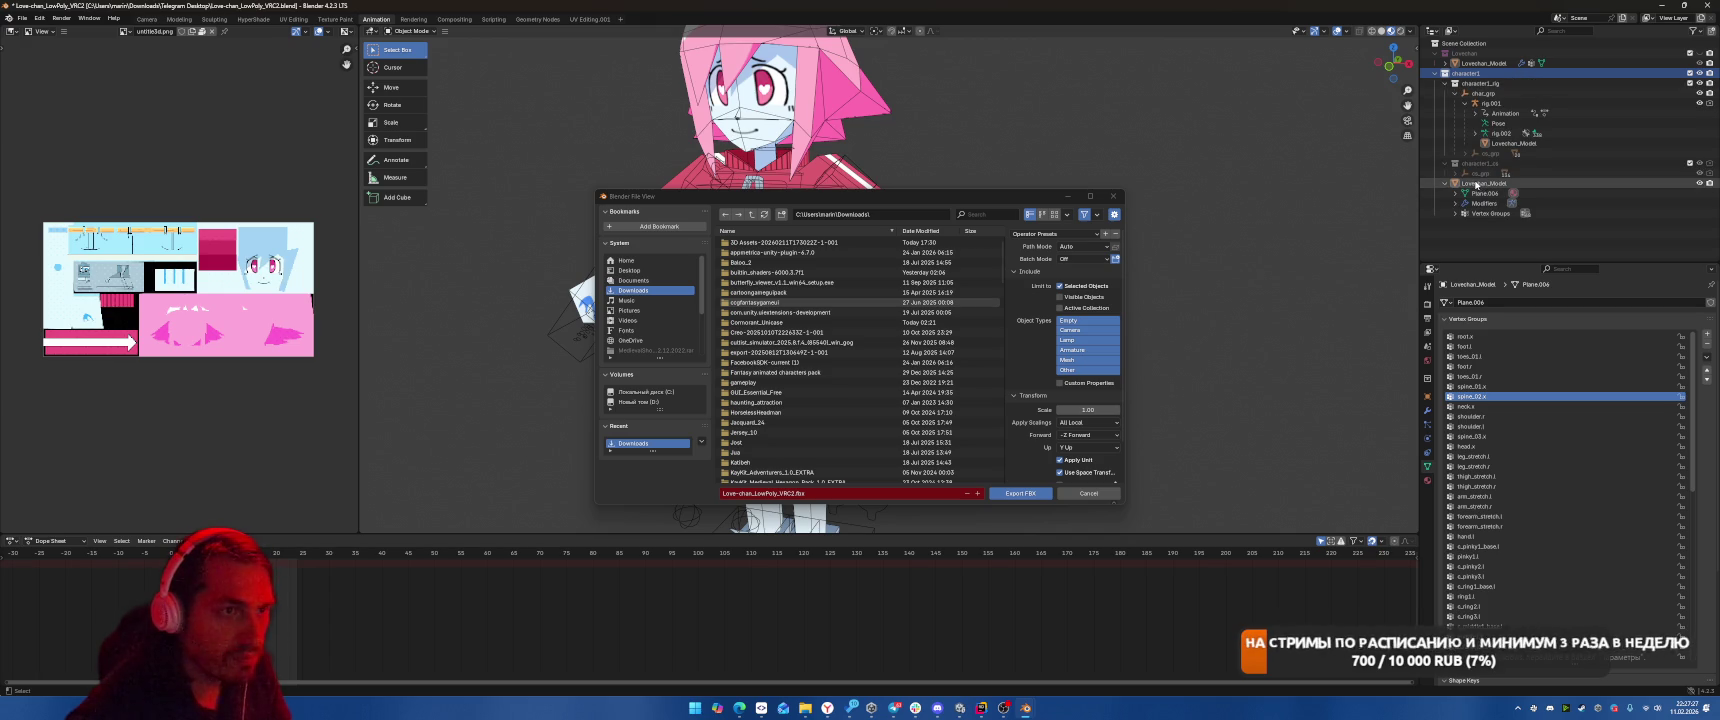
left_click(1500, 104)
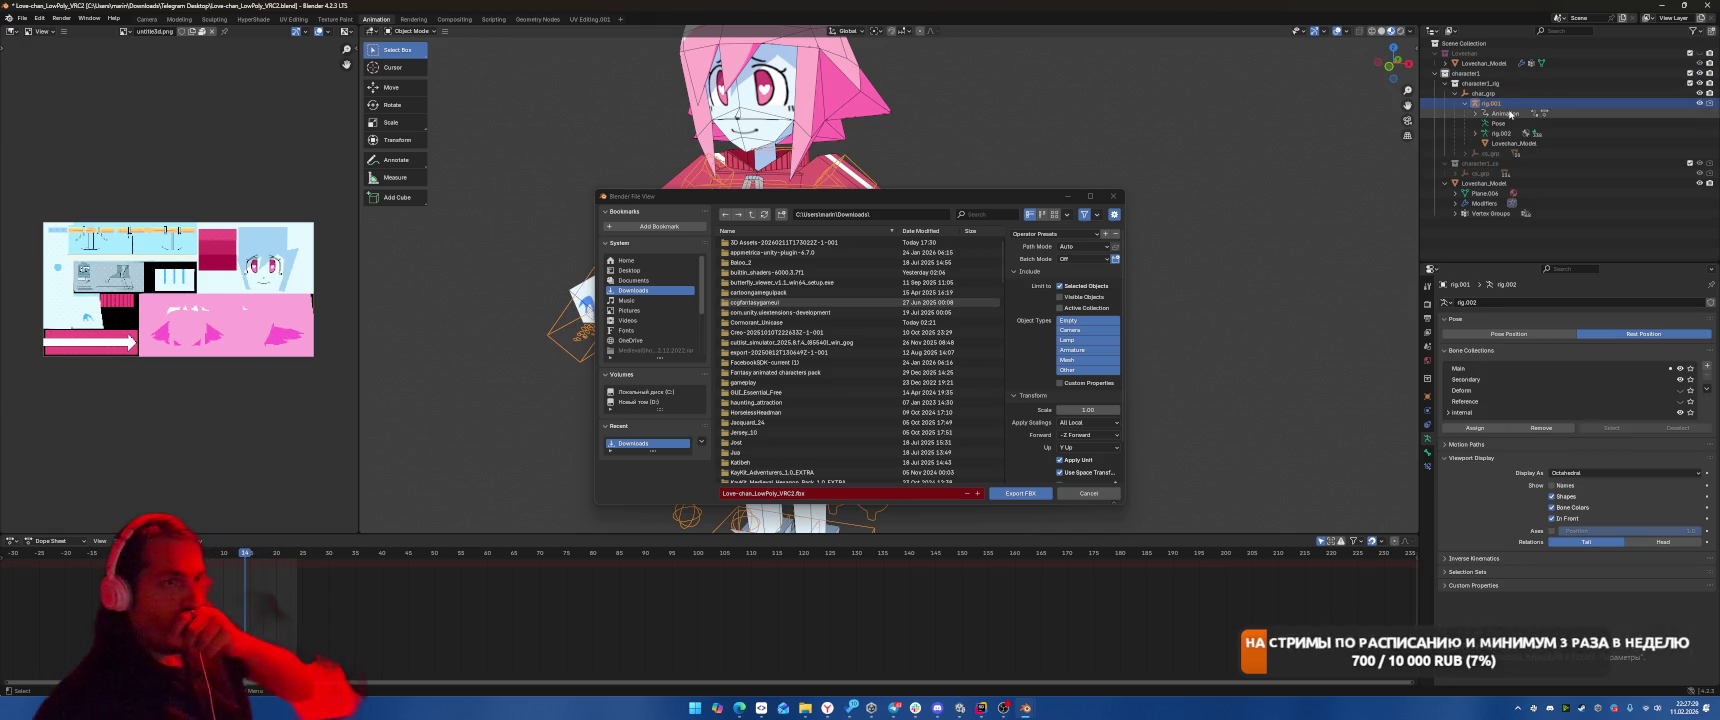
left_click(1479, 165)
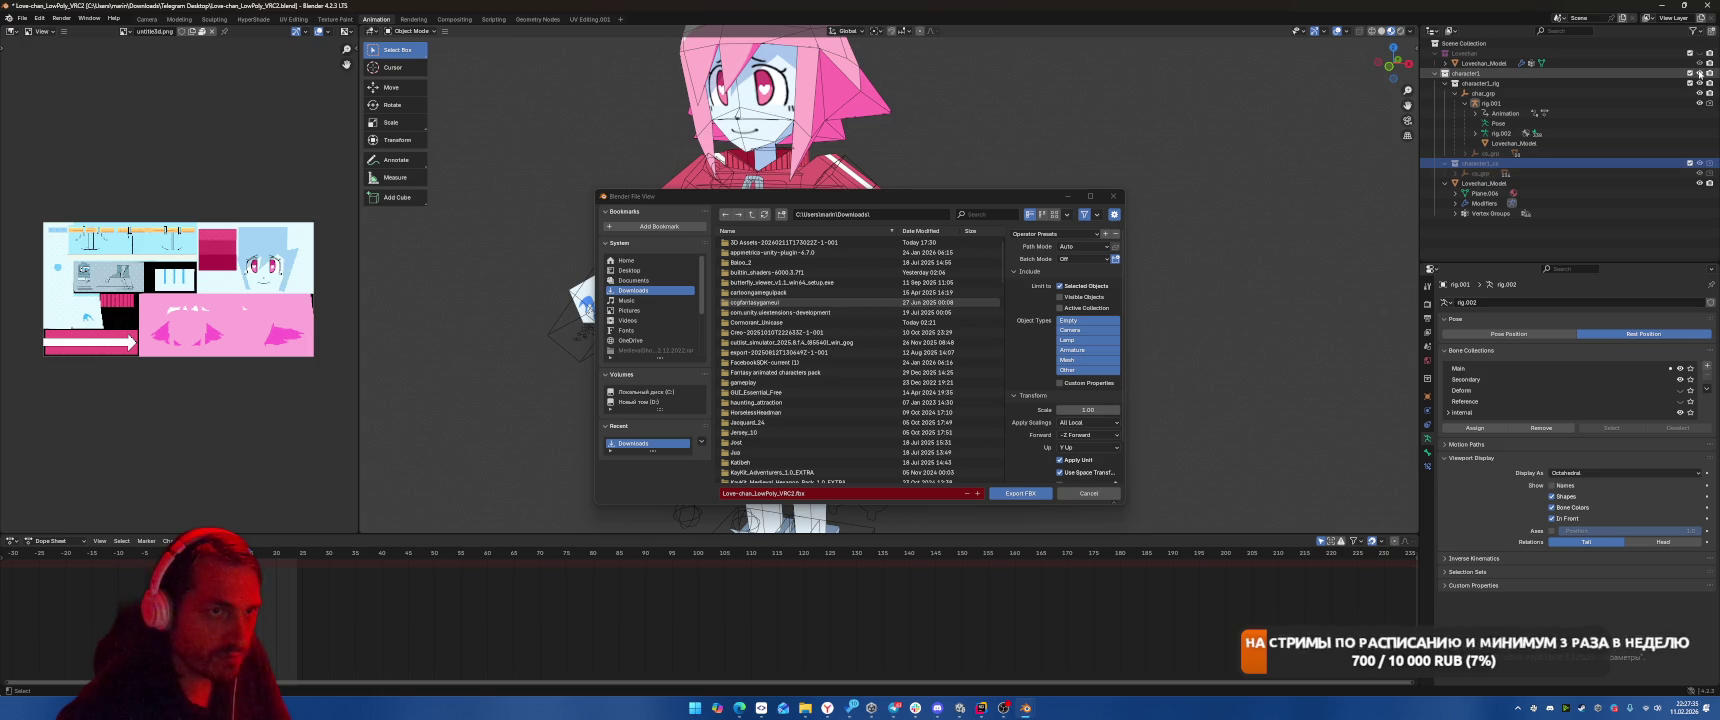
Toggle the character1 collection's visibility and expand character1_rig to show char_grp and rig.001.
left_click(1699, 73)
left_click(1468, 73)
left_click(1699, 73)
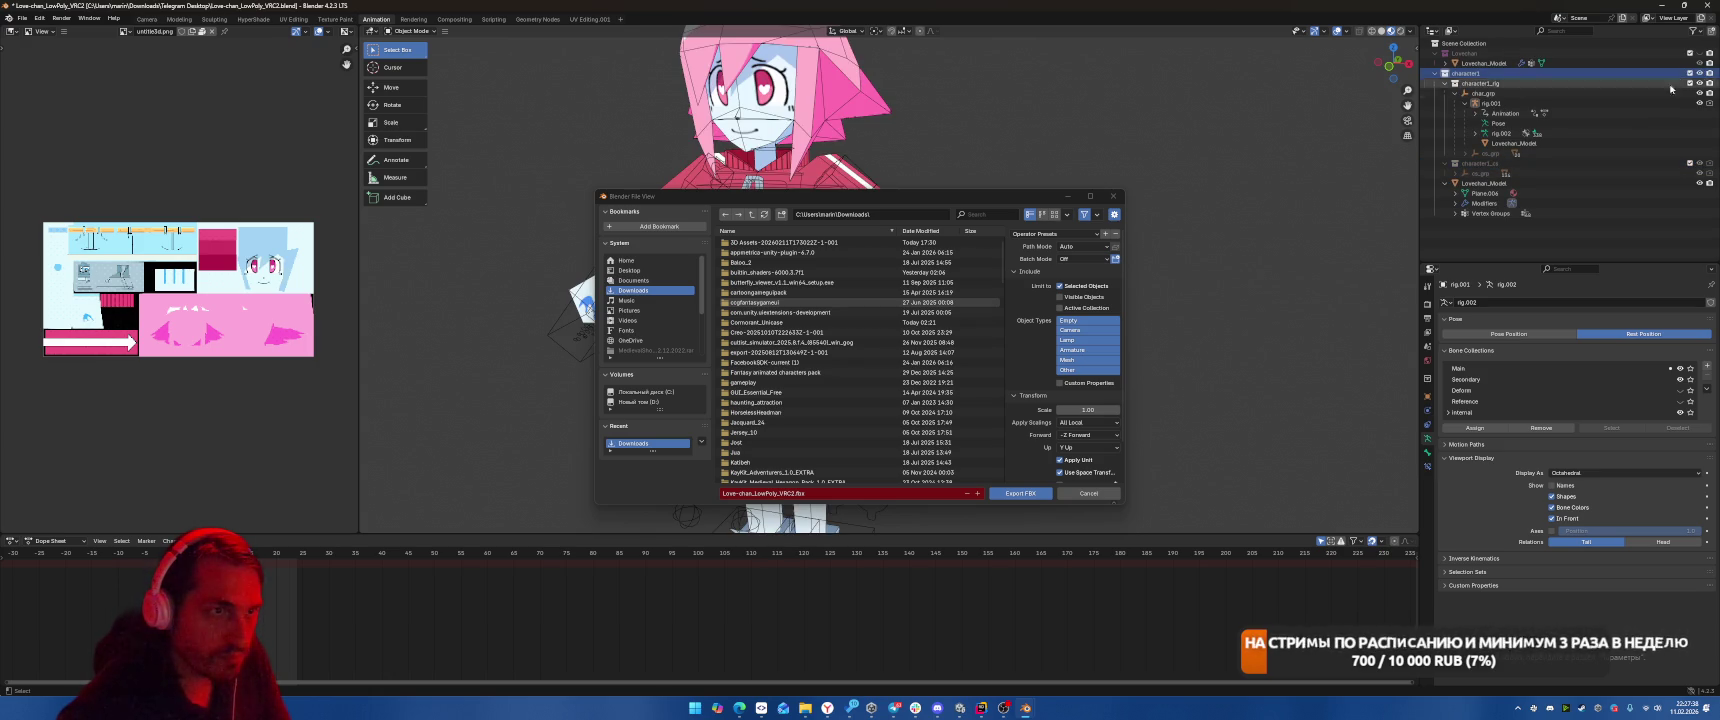
left_click(1445, 84)
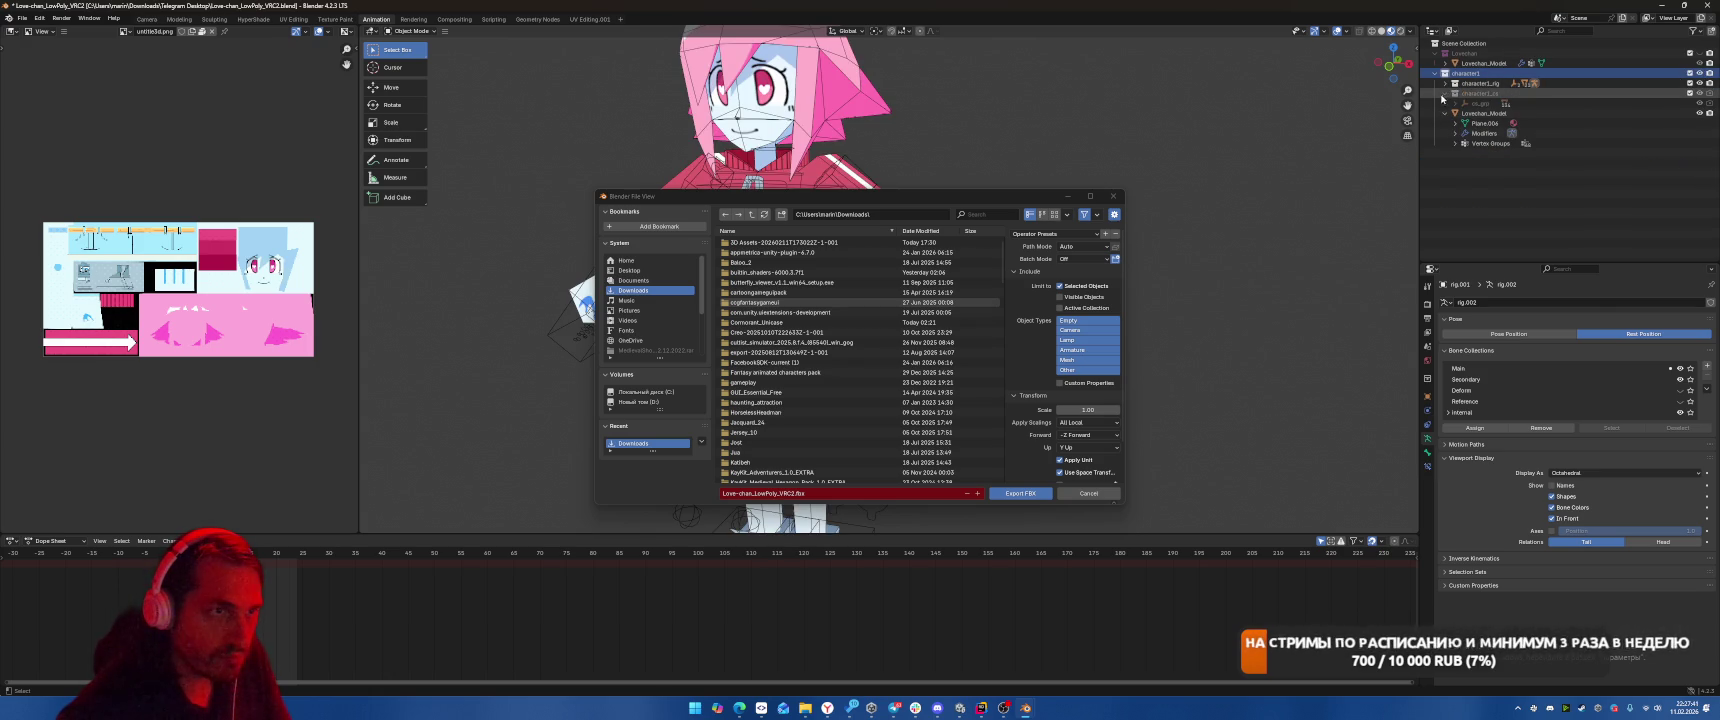
left_click(1475, 83)
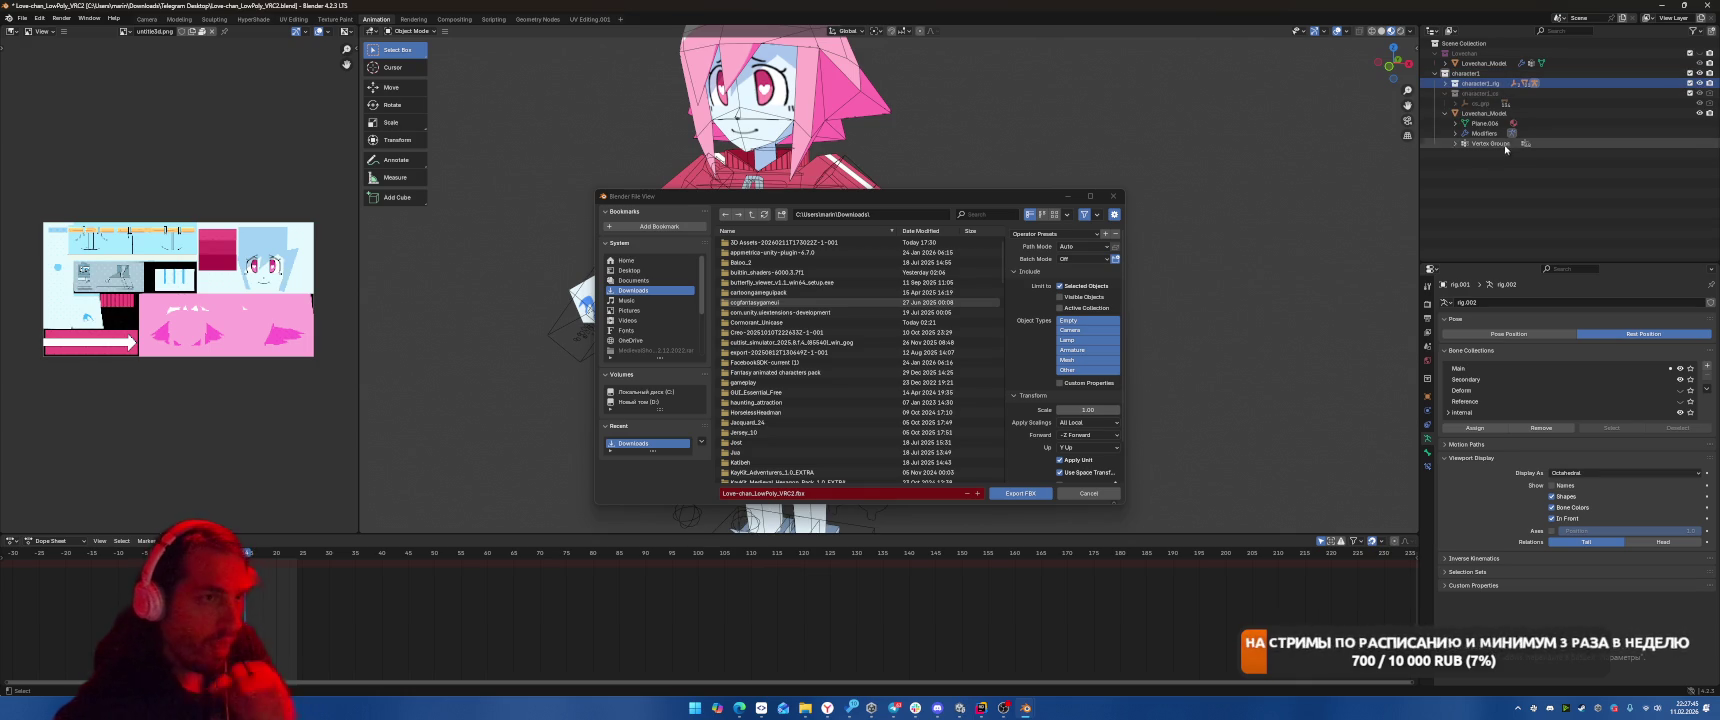
left_click(1446, 83)
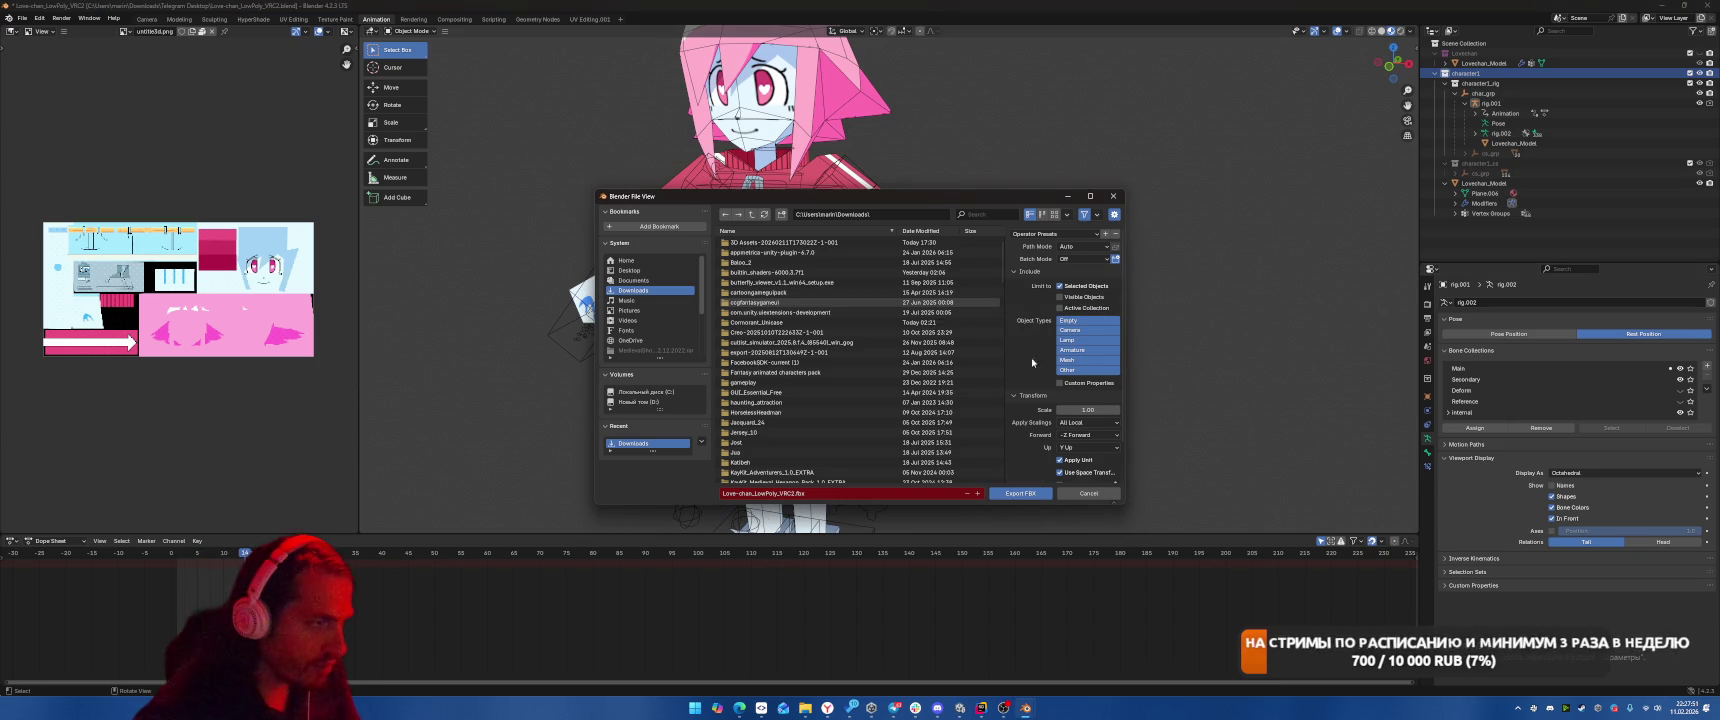
scroll(1036, 401, "down", 2)
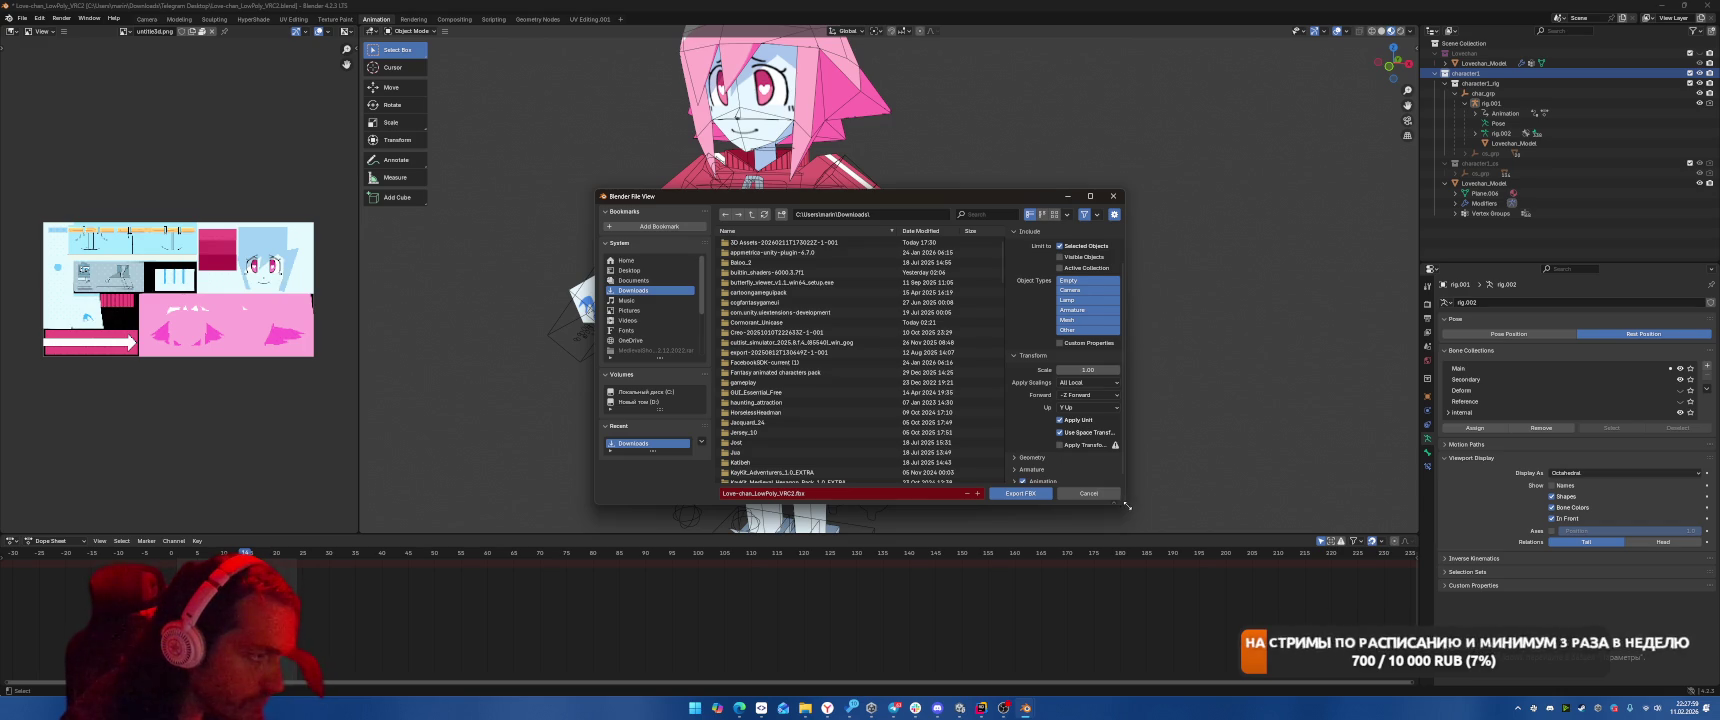
Export Love-chan_LowPoly_VRC2.fbx with Animation unchecked after reviewing the Armature and Geometry settings.
left_click_drag(1127, 506, 1320, 603)
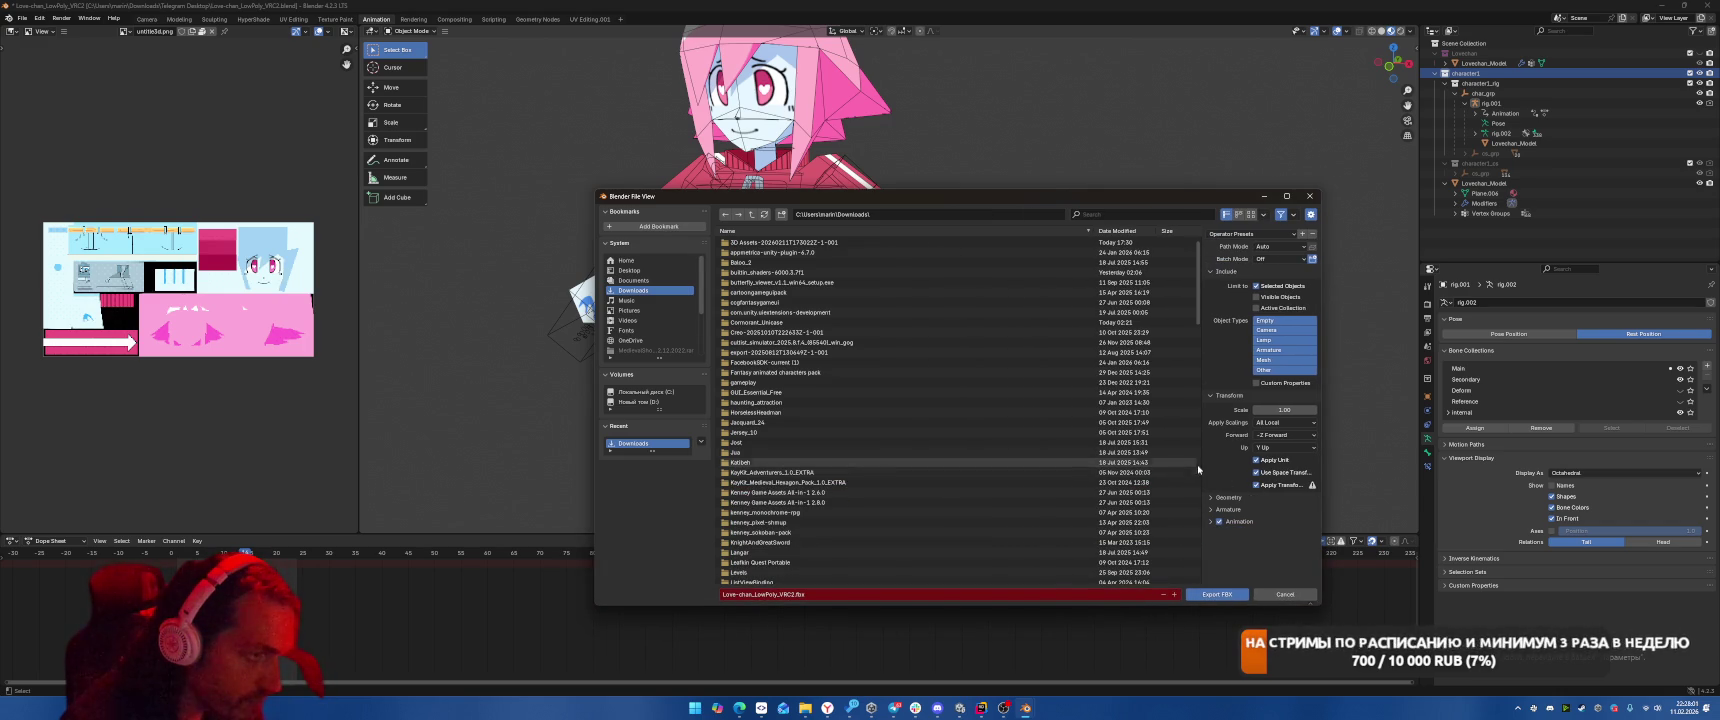
left_click_drag(1203, 470, 977, 451)
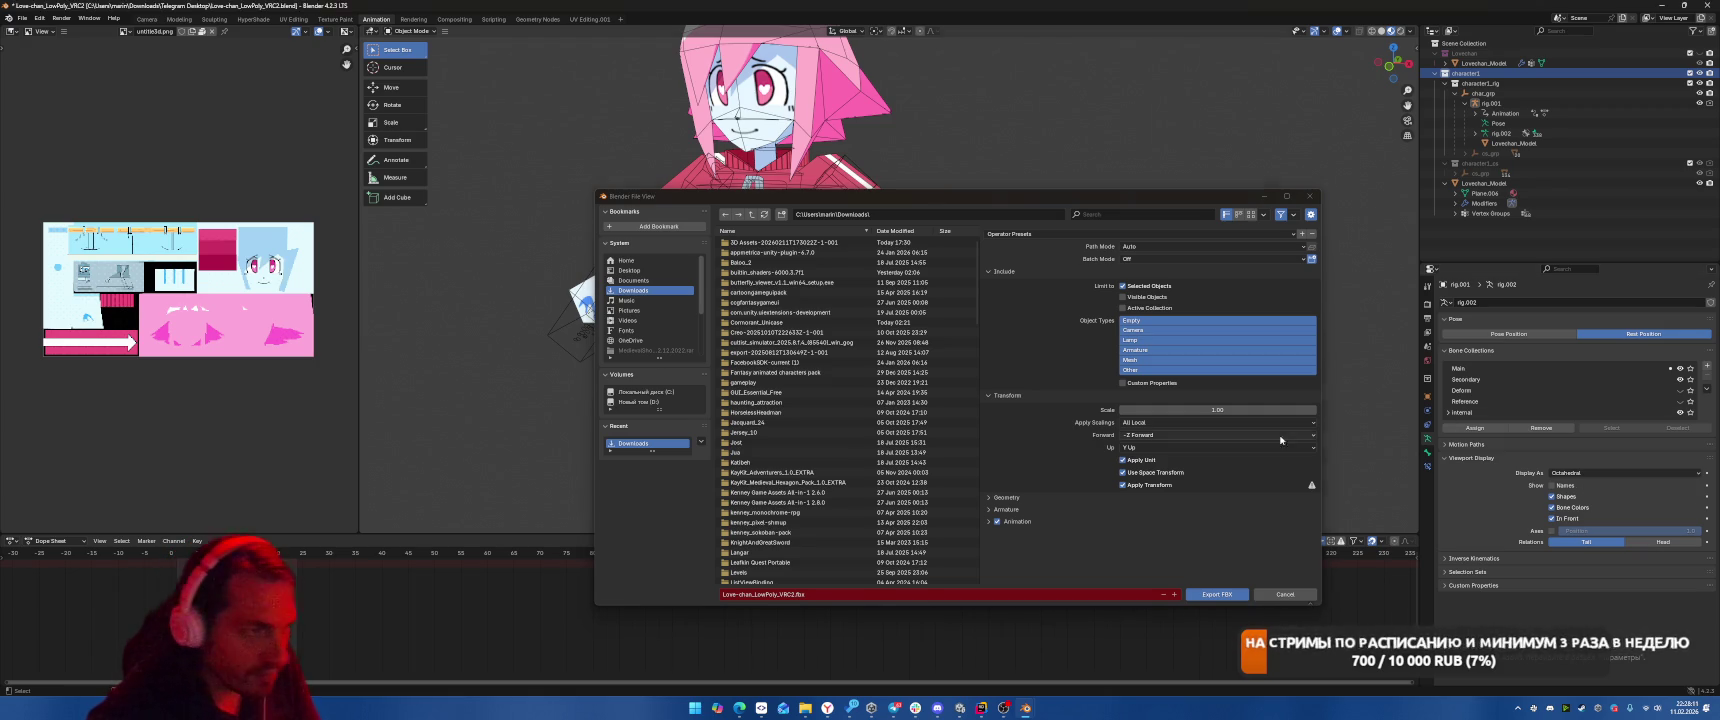
left_click(989, 510)
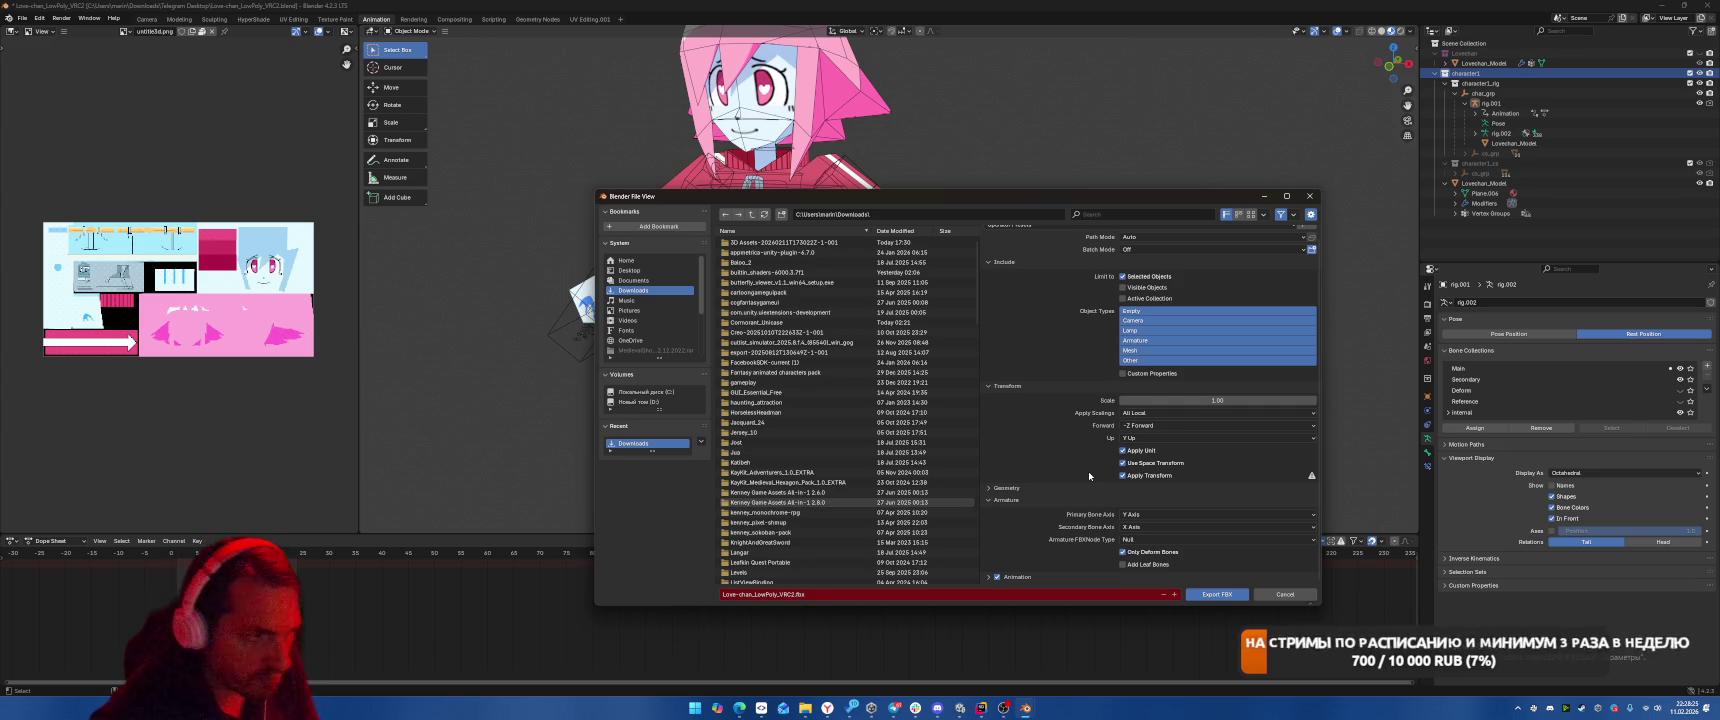
left_click(989, 577)
scroll(1053, 472, "down", 3)
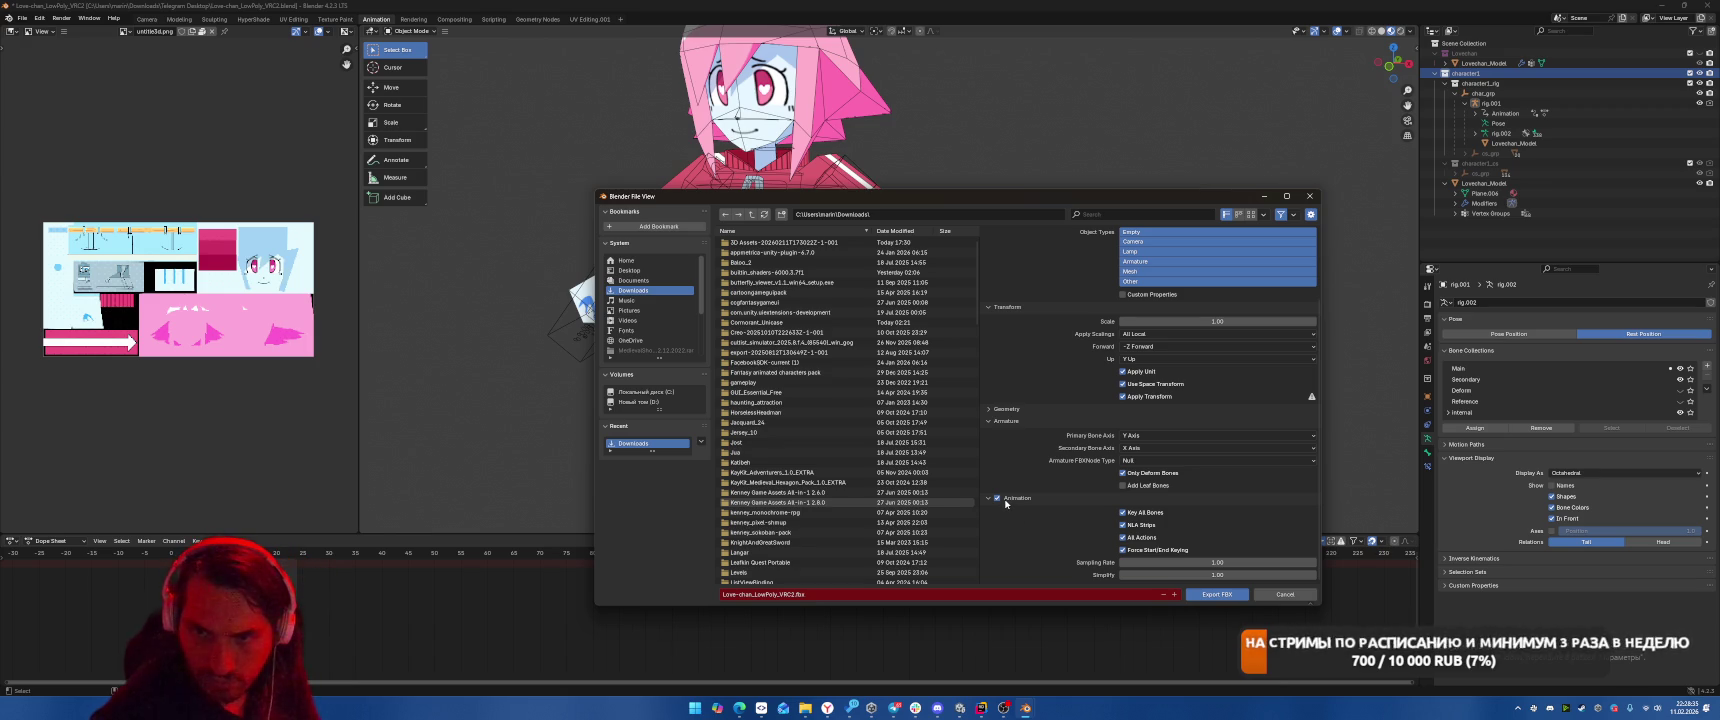
left_click(987, 409)
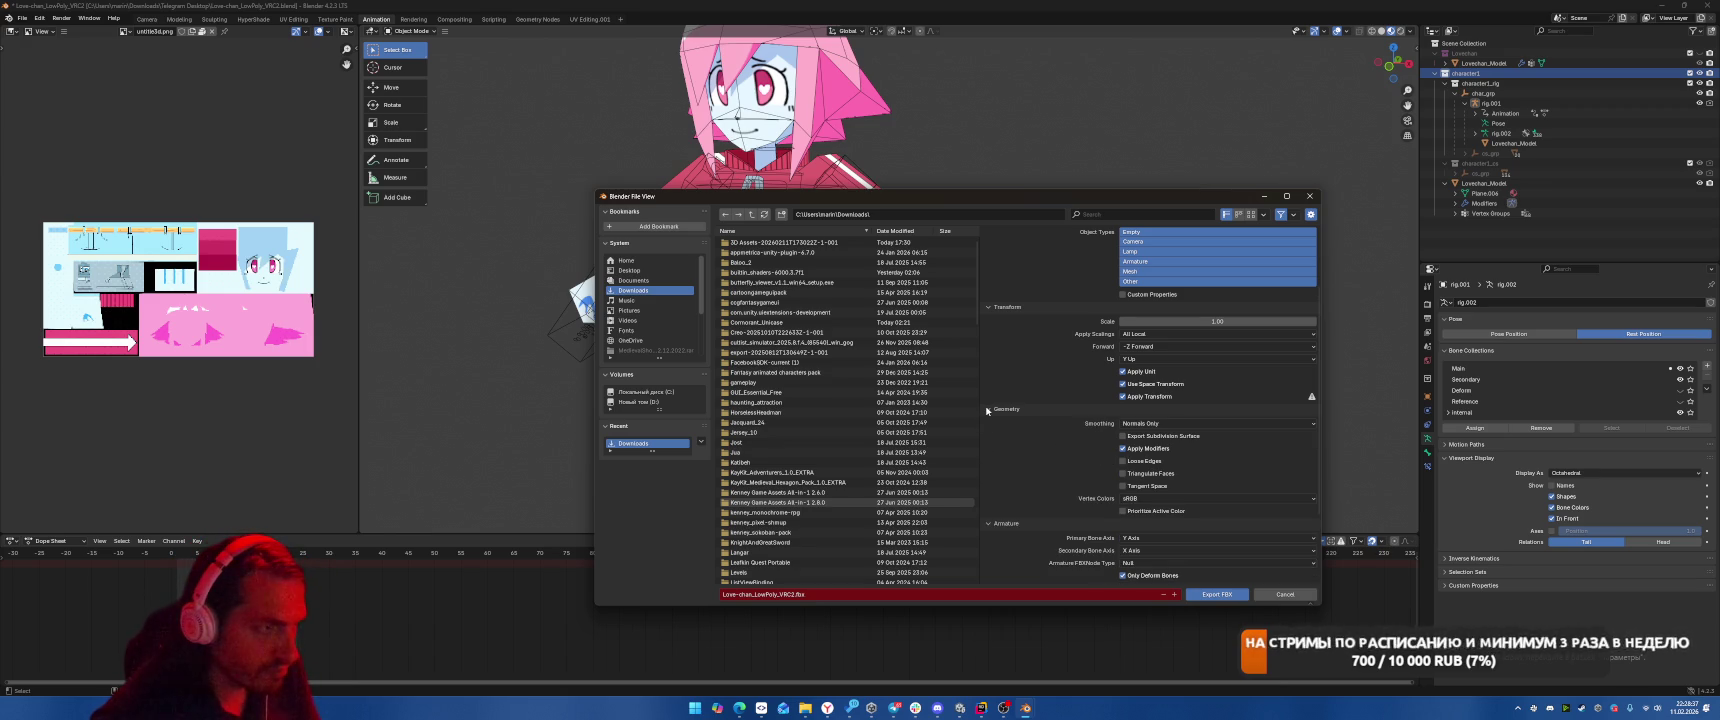
left_click(987, 409)
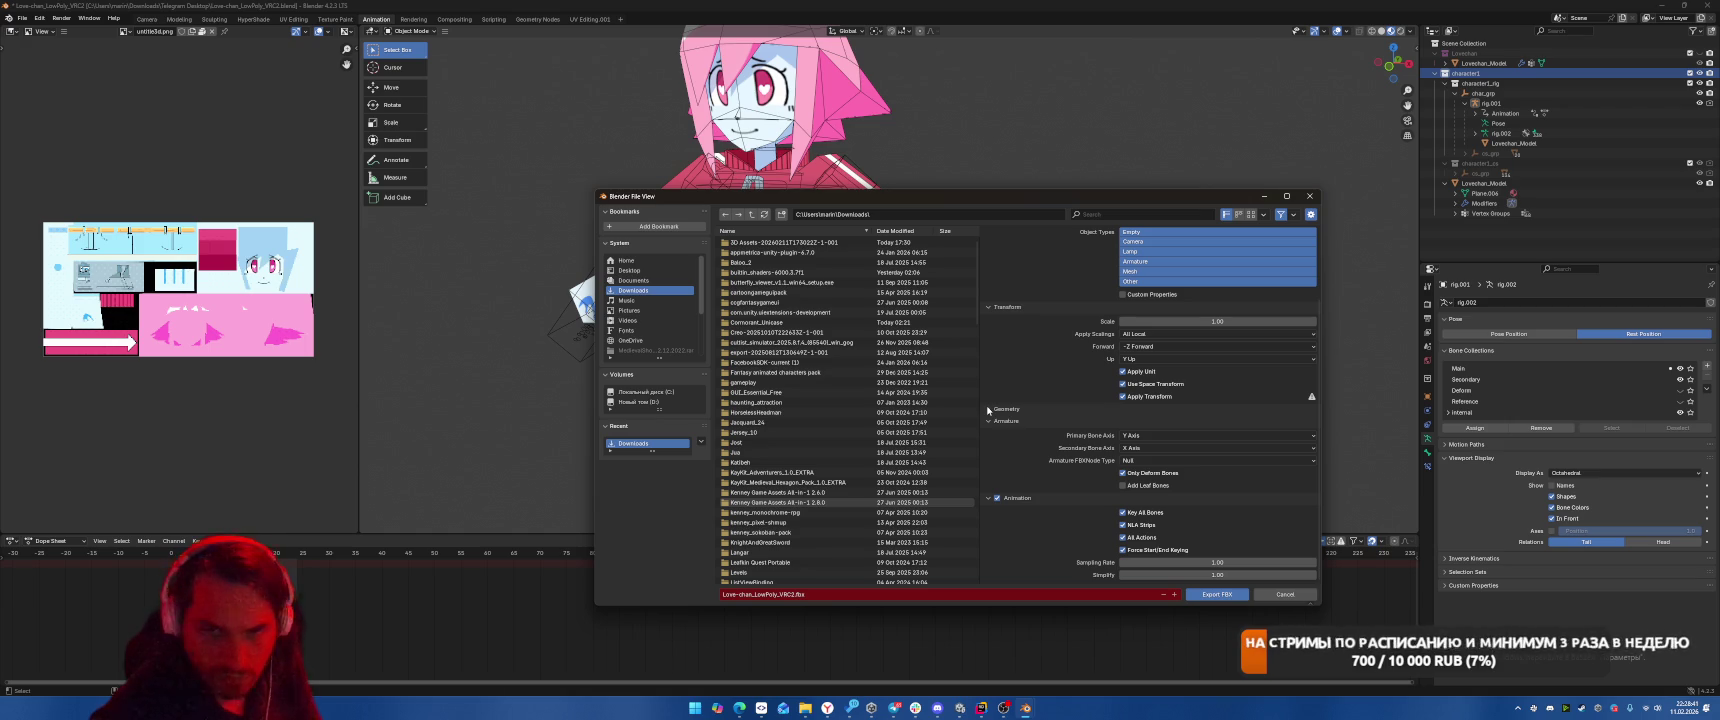
left_click(1009, 498)
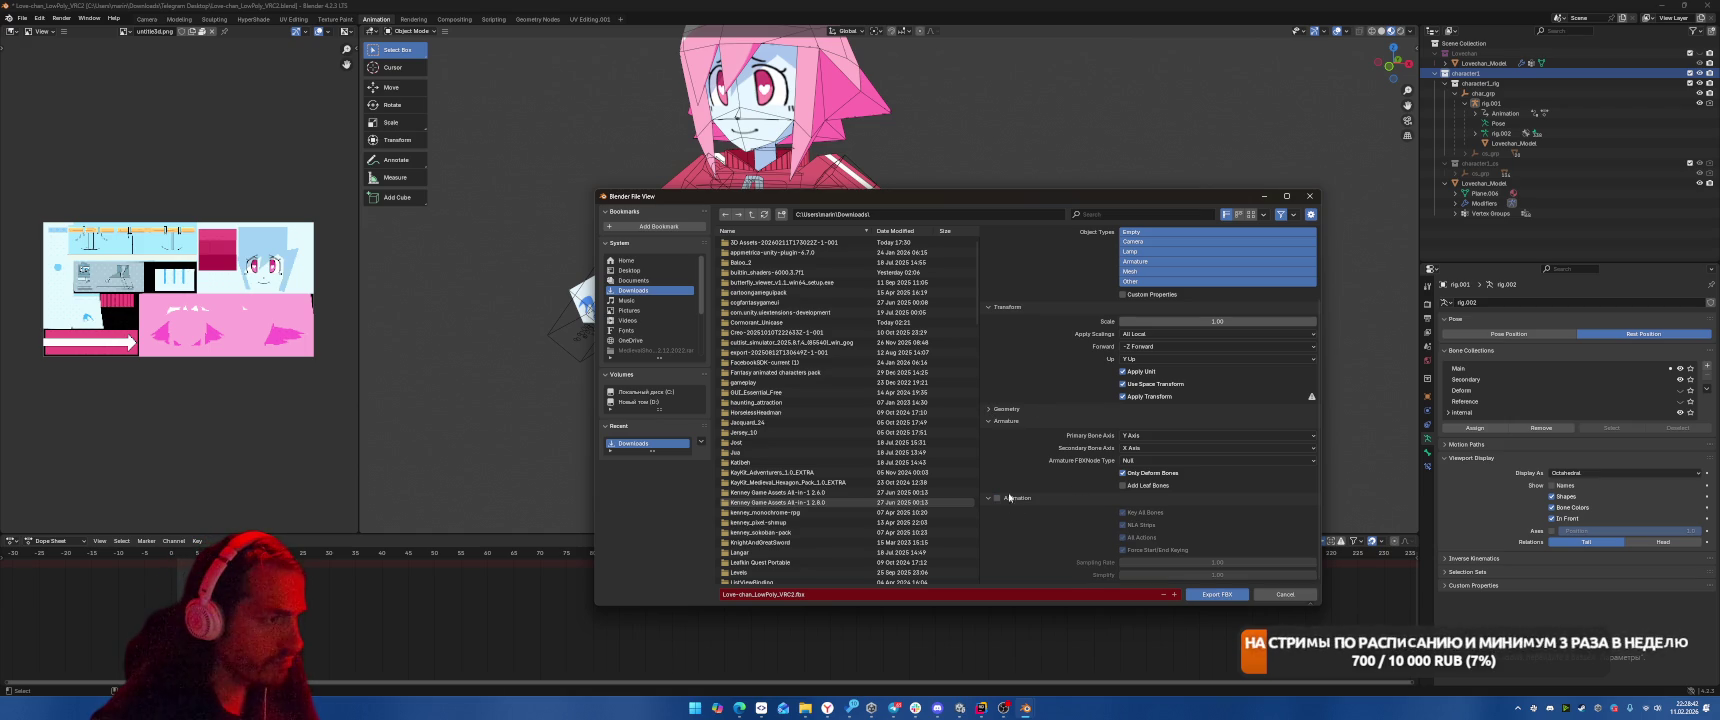
left_click(1214, 594)
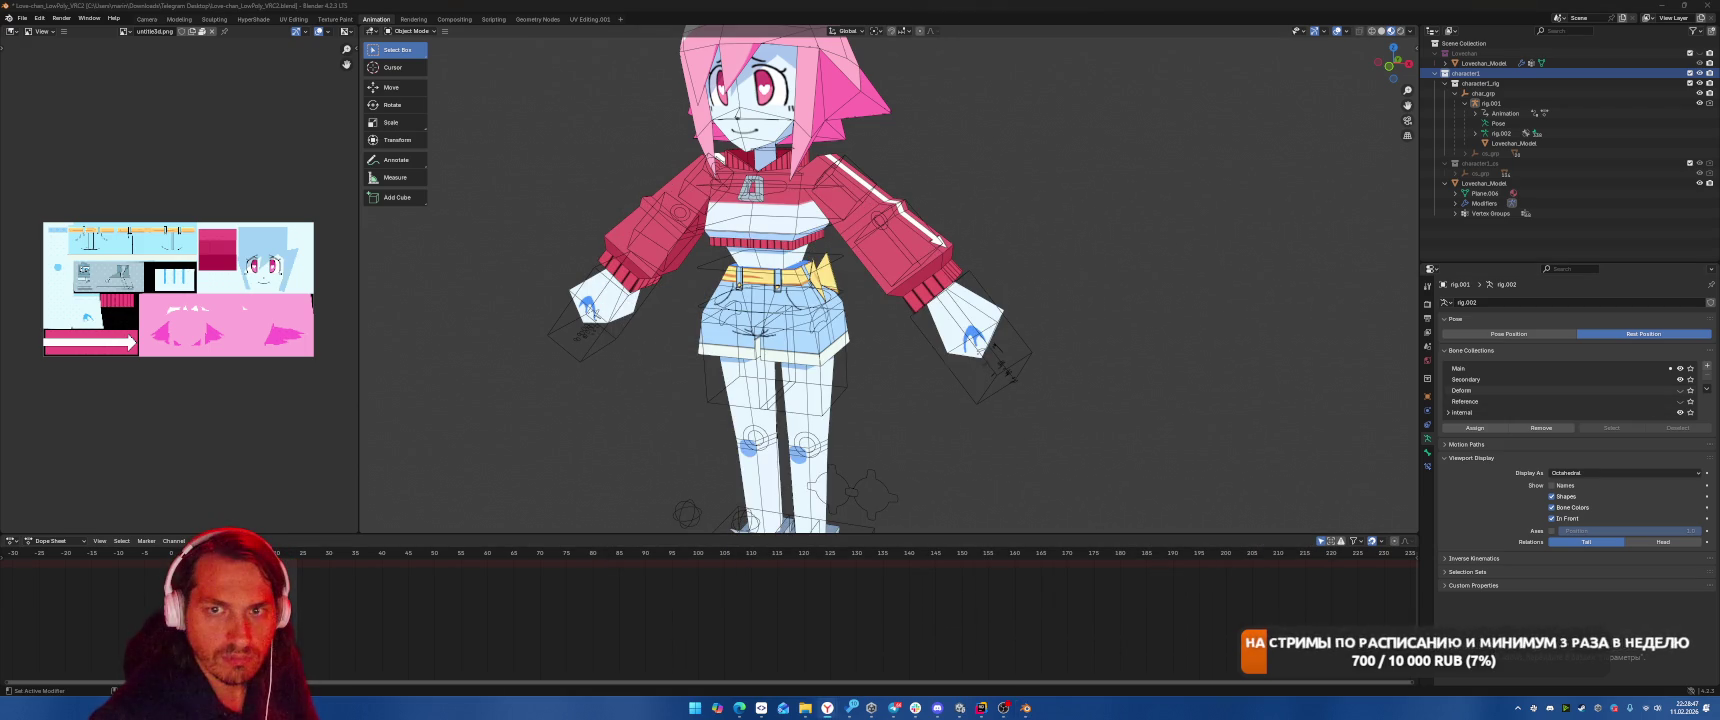
Upload Love-chan_LowPoly_VRC2.fbx from Downloads to Mixamo as a new character.
mouse_move(827, 707)
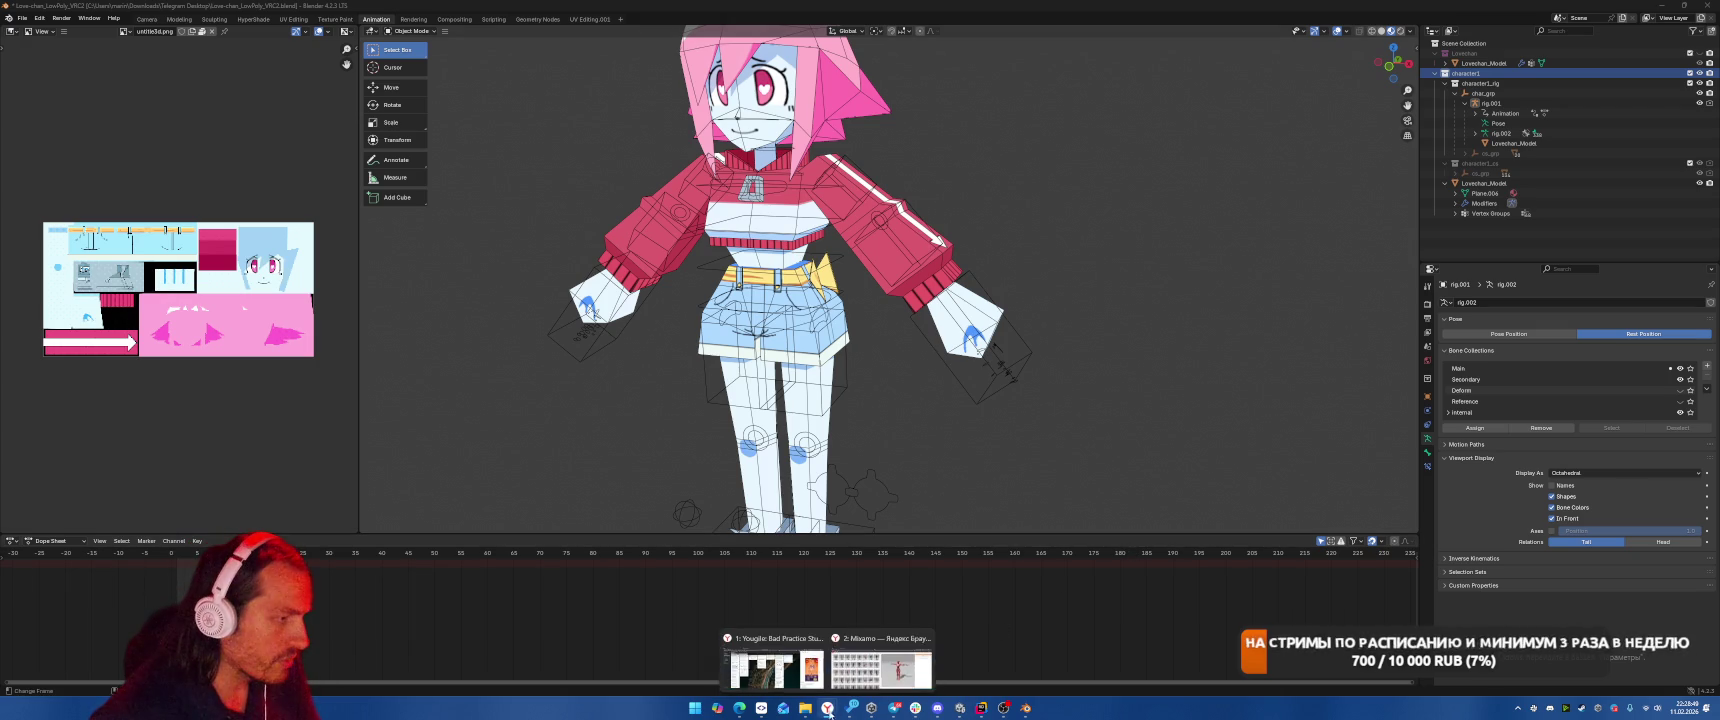
left_click(800, 664)
left_click(1577, 152)
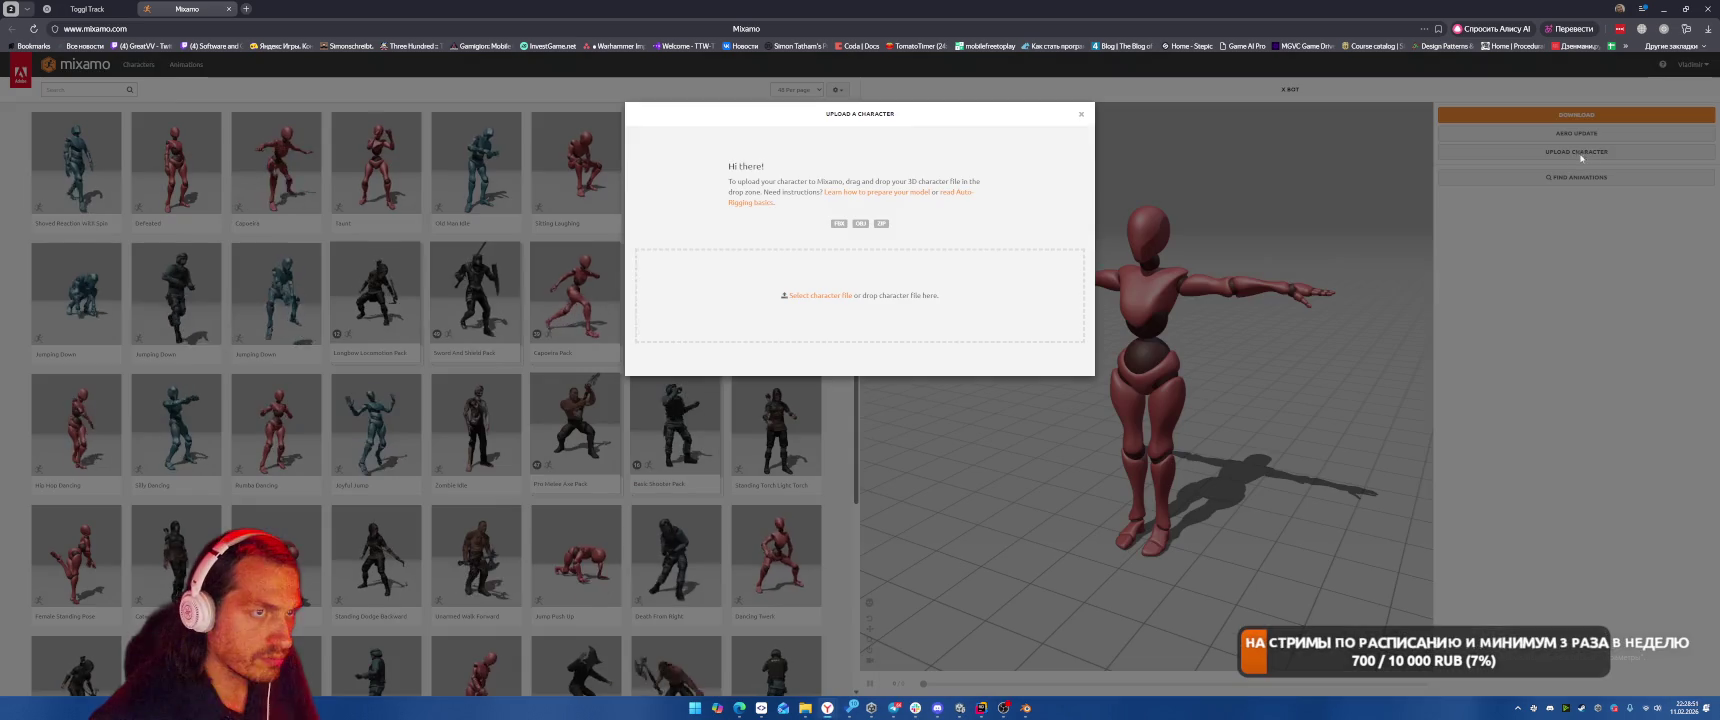
left_click(988, 325)
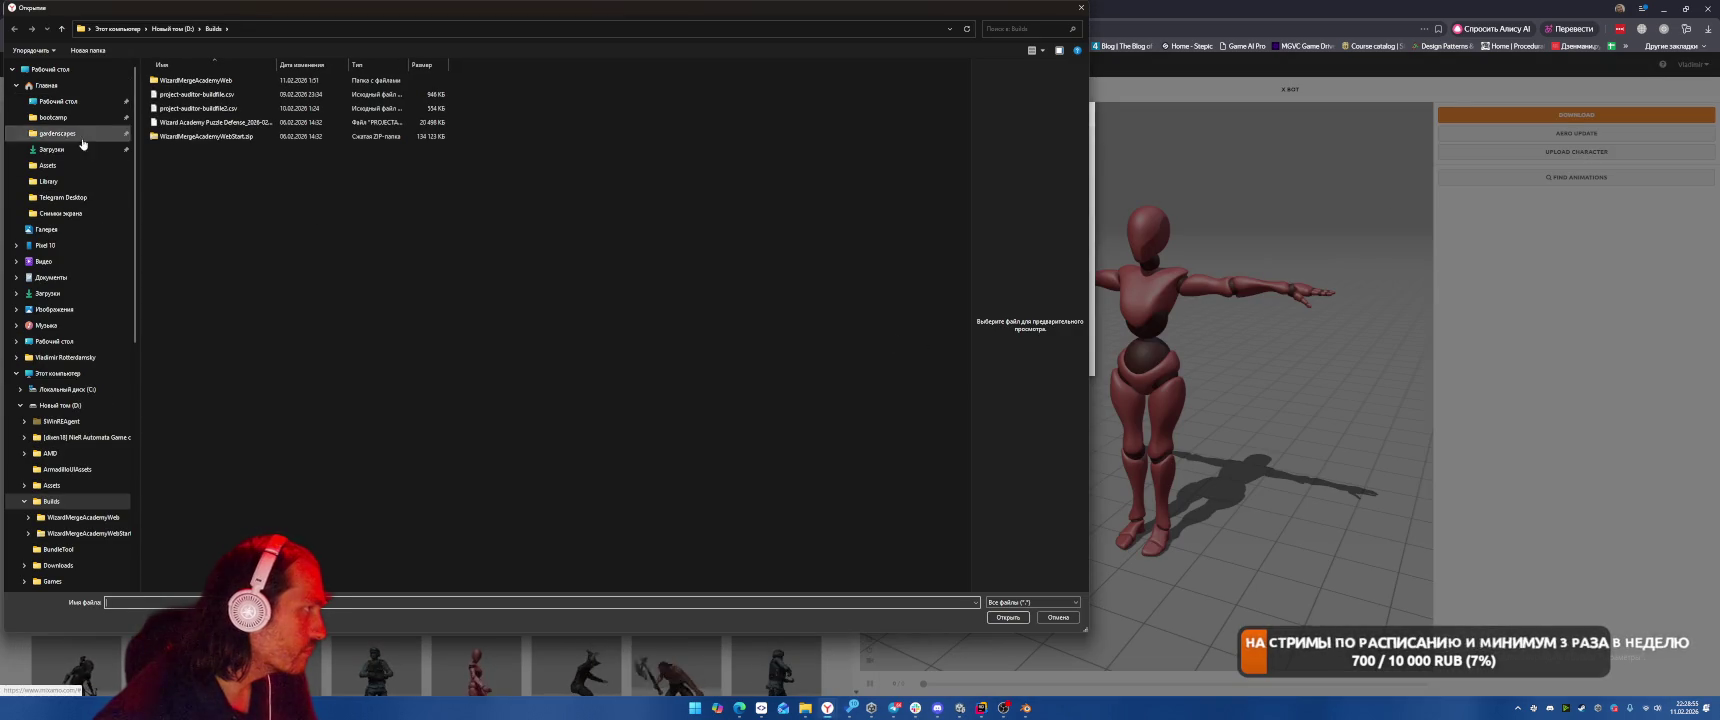
left_click(52, 149)
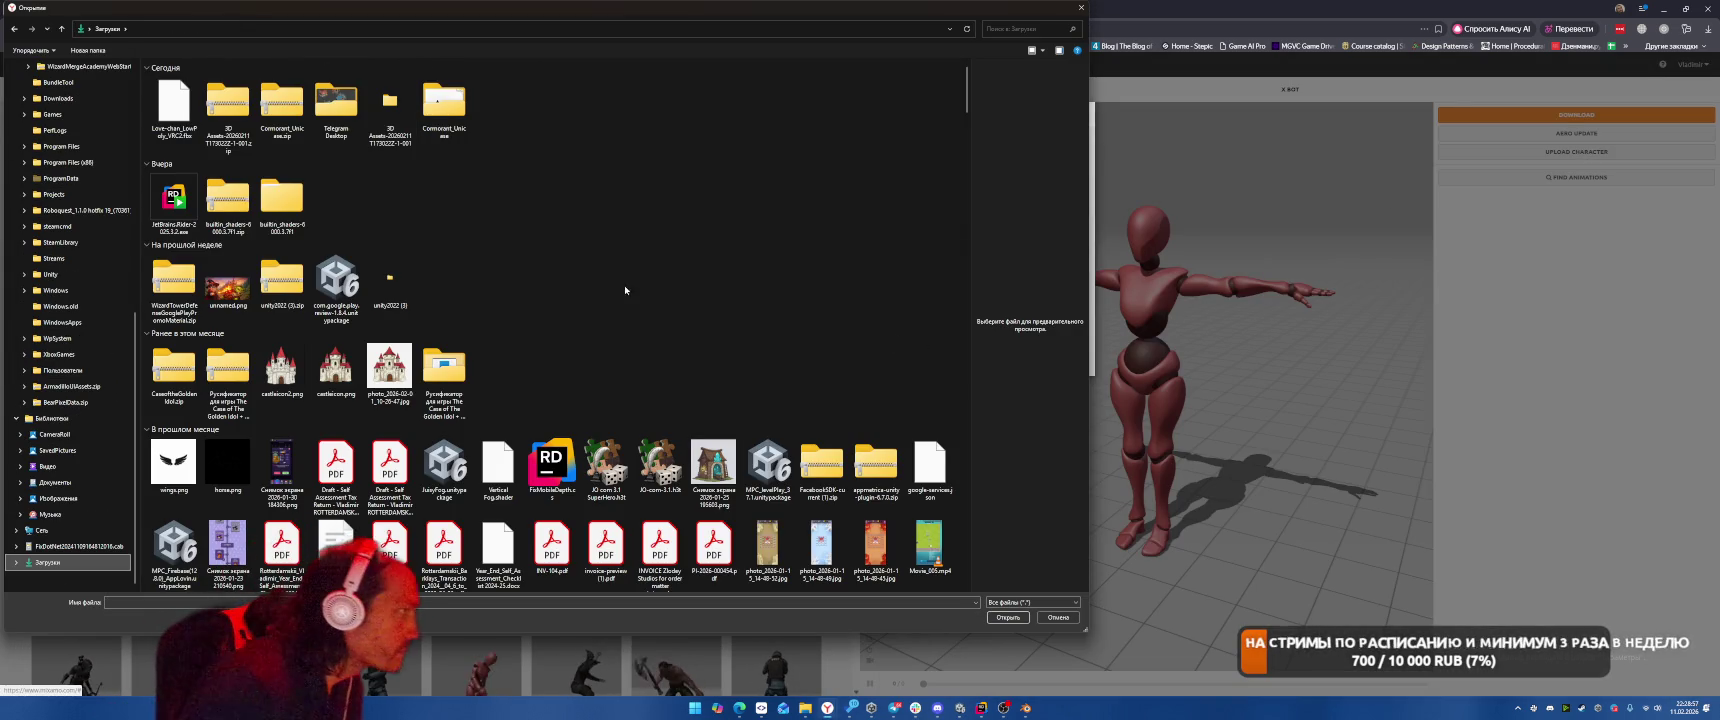
left_click(196, 103)
double_click(172, 140)
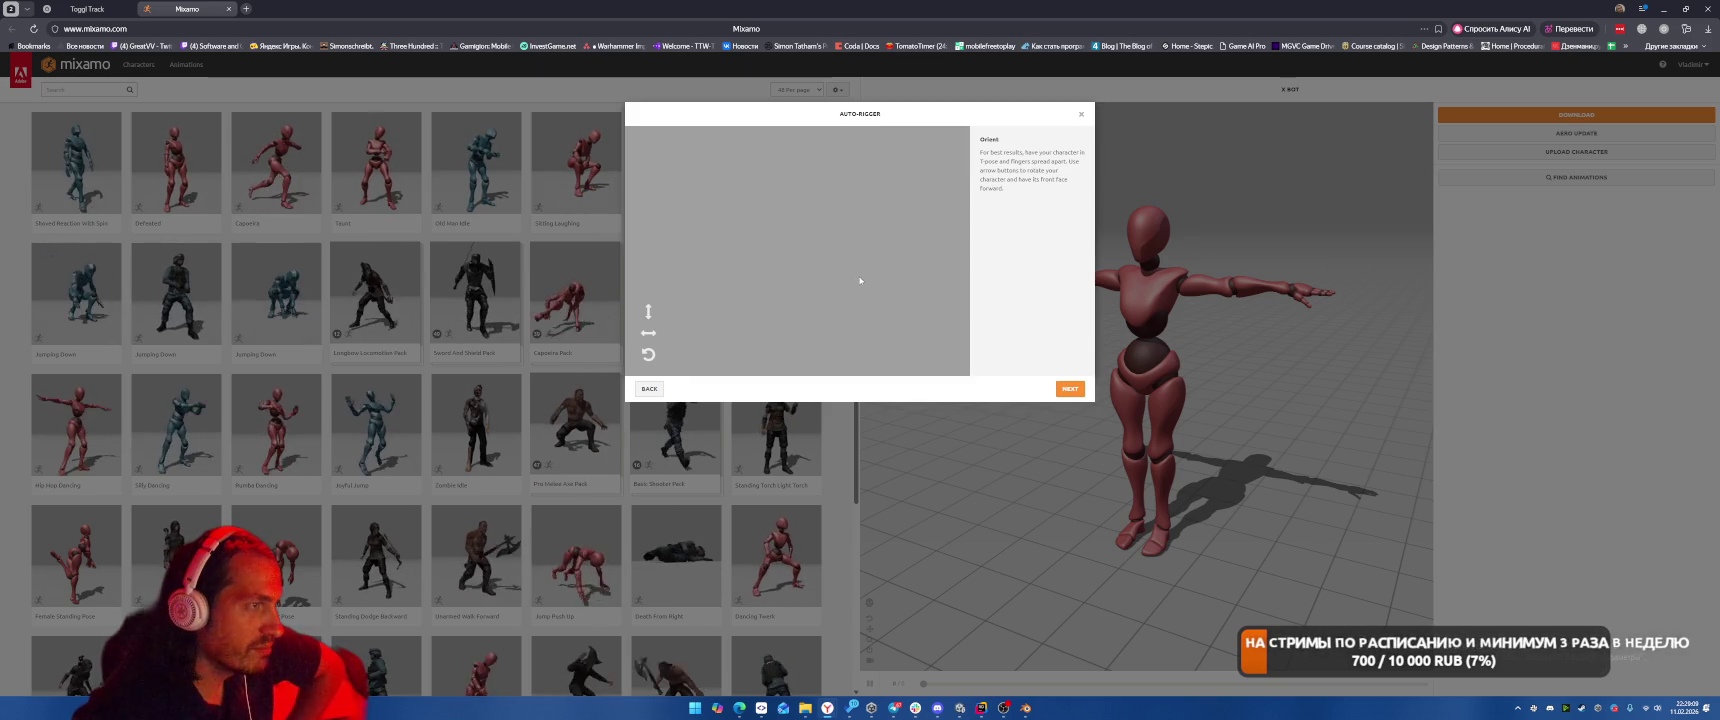
Accept the orientation, close the Auto-Rigger and return to Blender.
left_click(1070, 388)
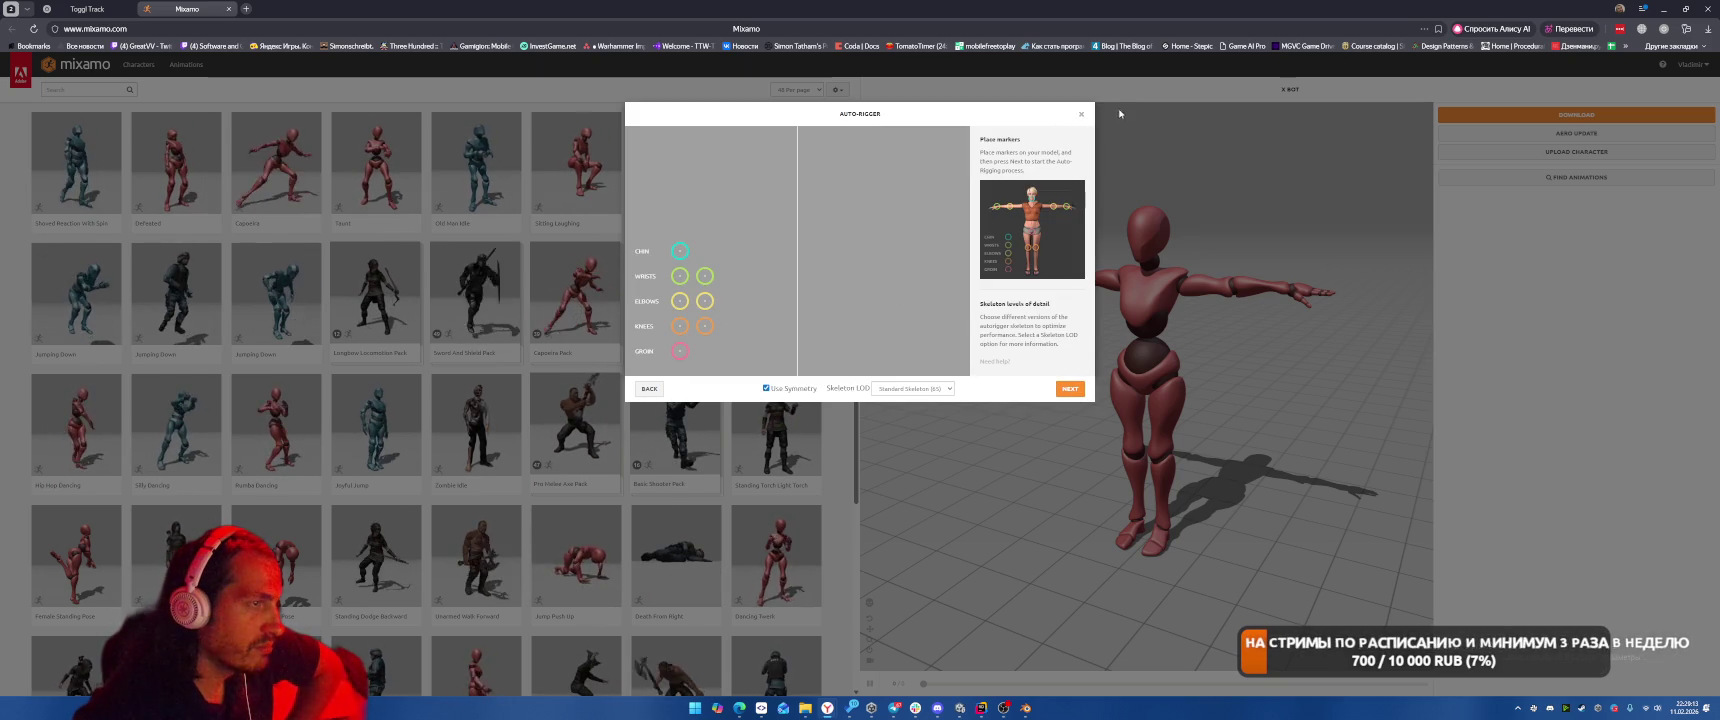
left_click(1081, 114)
left_click(1025, 708)
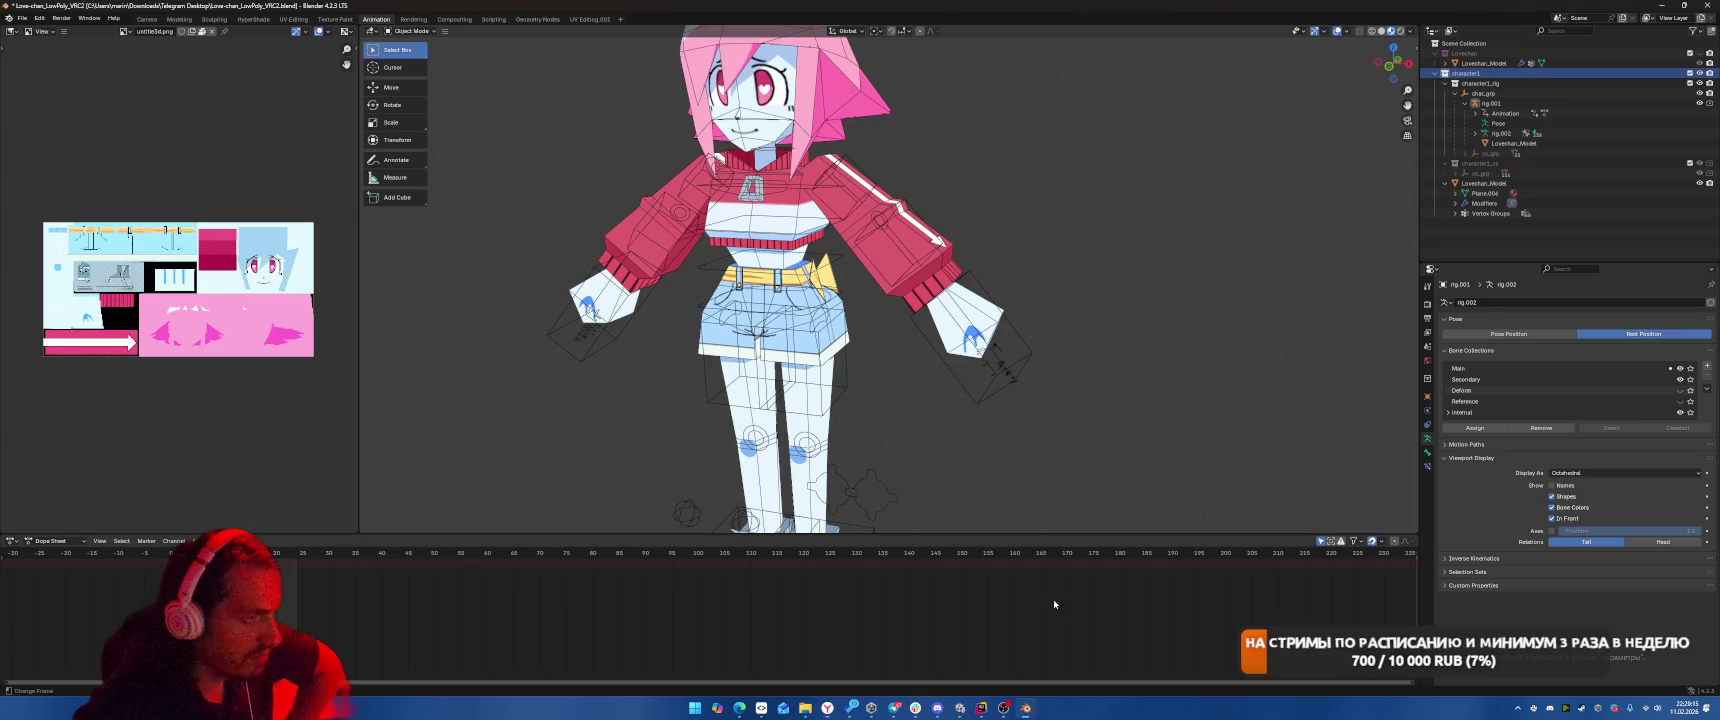
Re-export the Love-chan FBX limited to visible objects, then go back to the Mixamo browser.
left_click(31, 17)
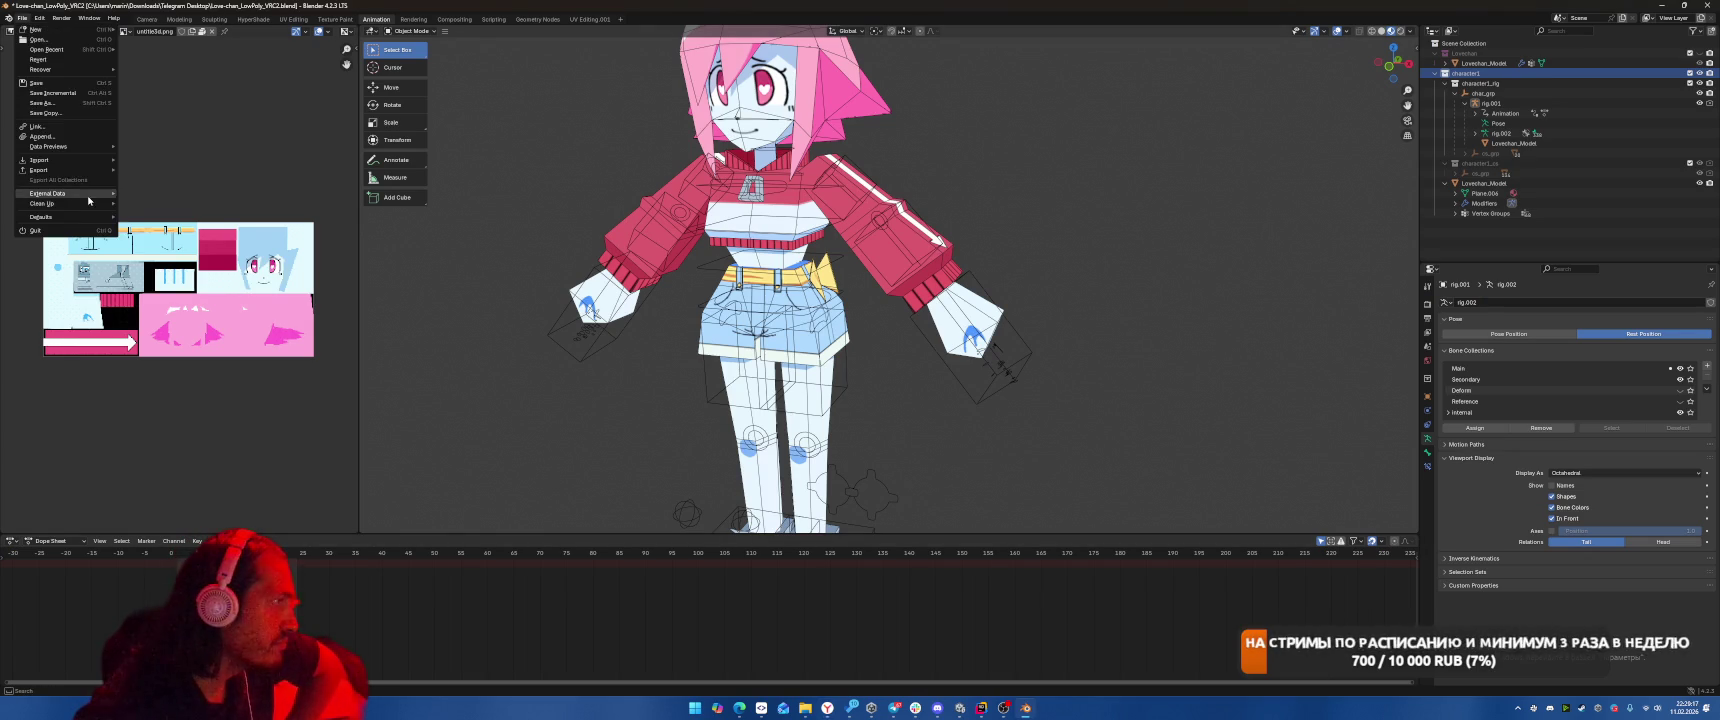
mouse_move(77, 172)
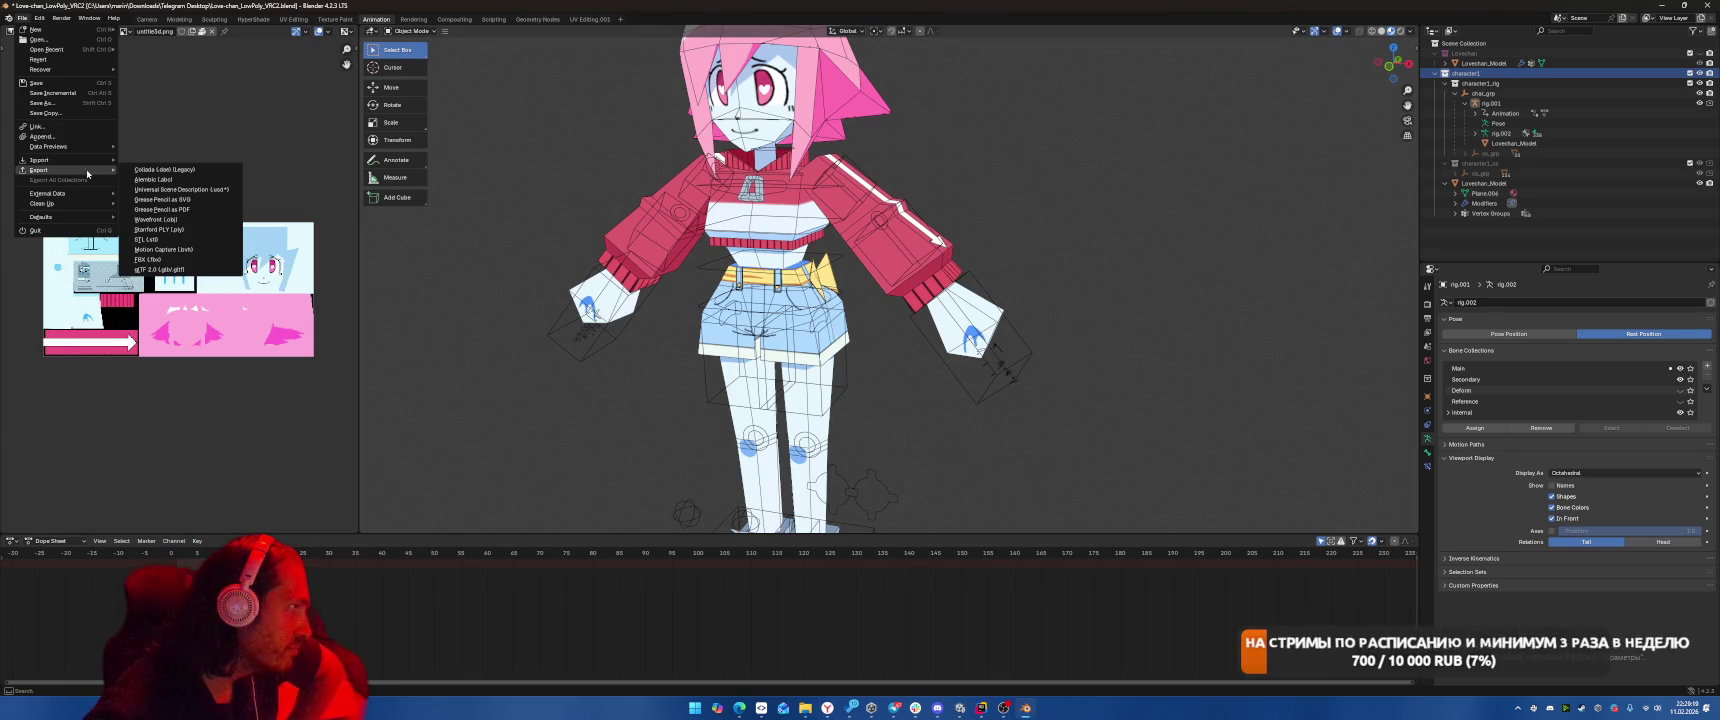
left_click(148, 259)
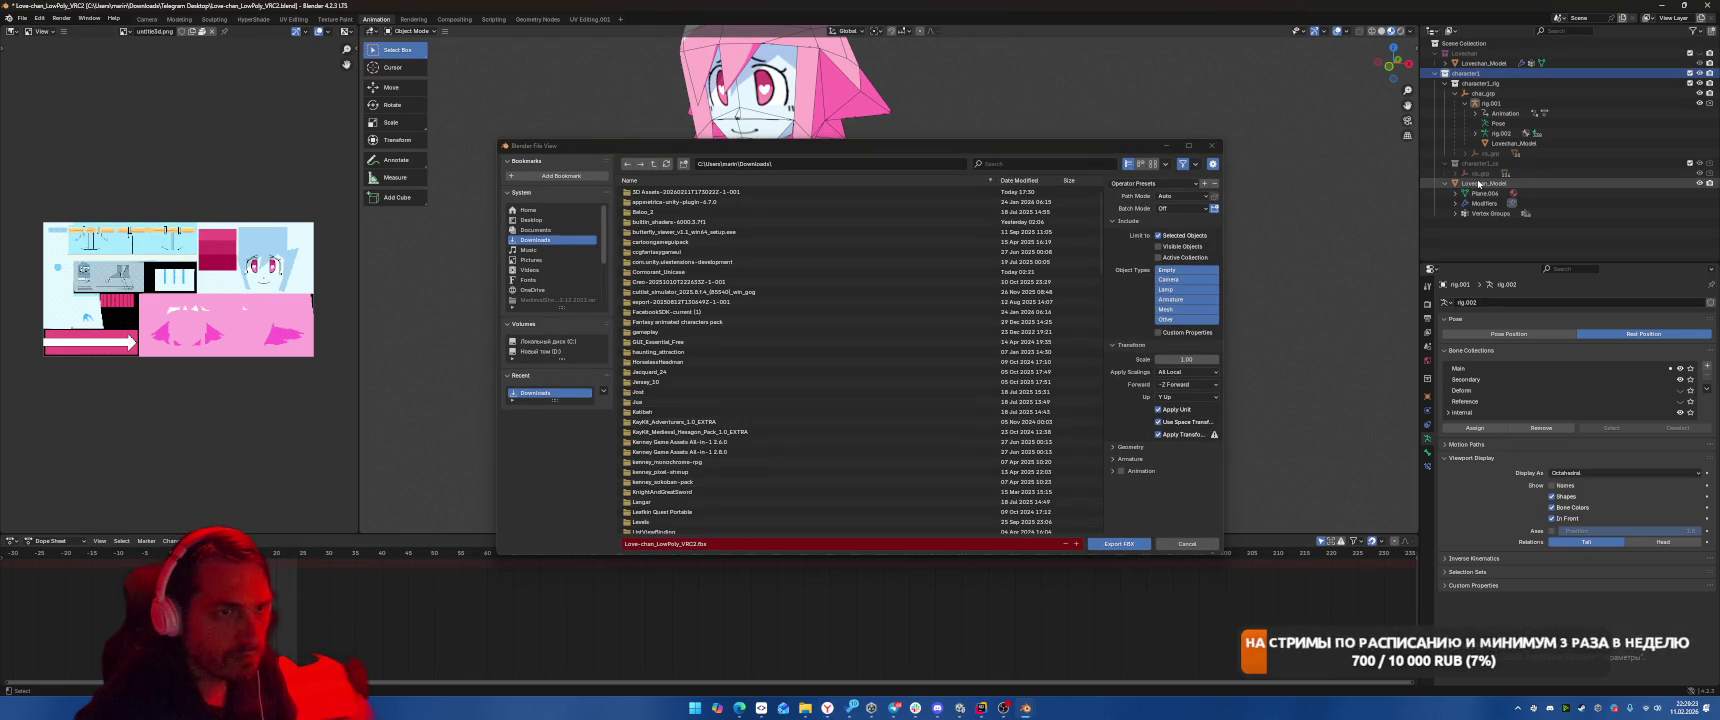
left_click(1455, 83)
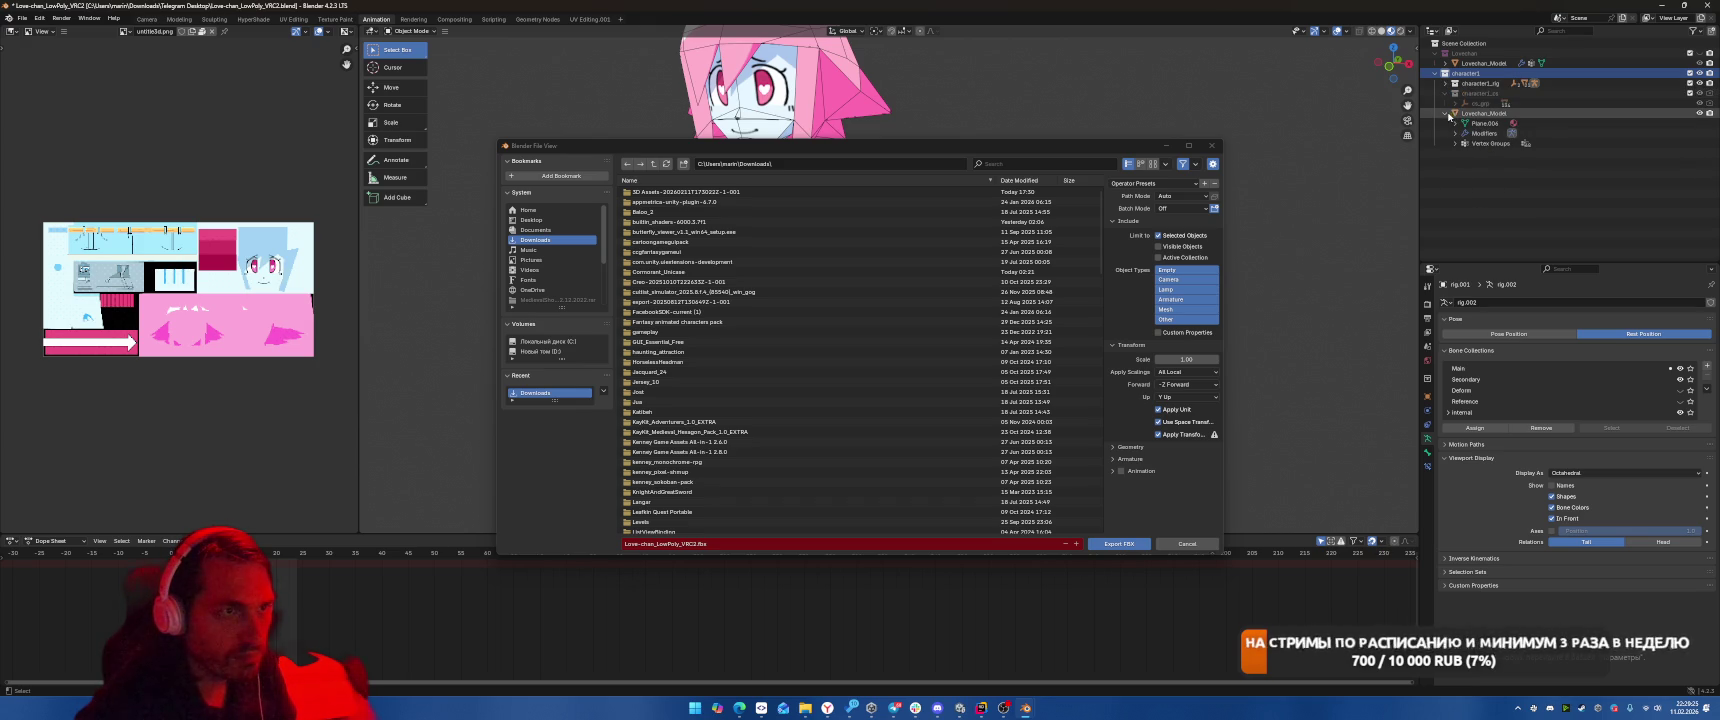
left_click(1448, 113)
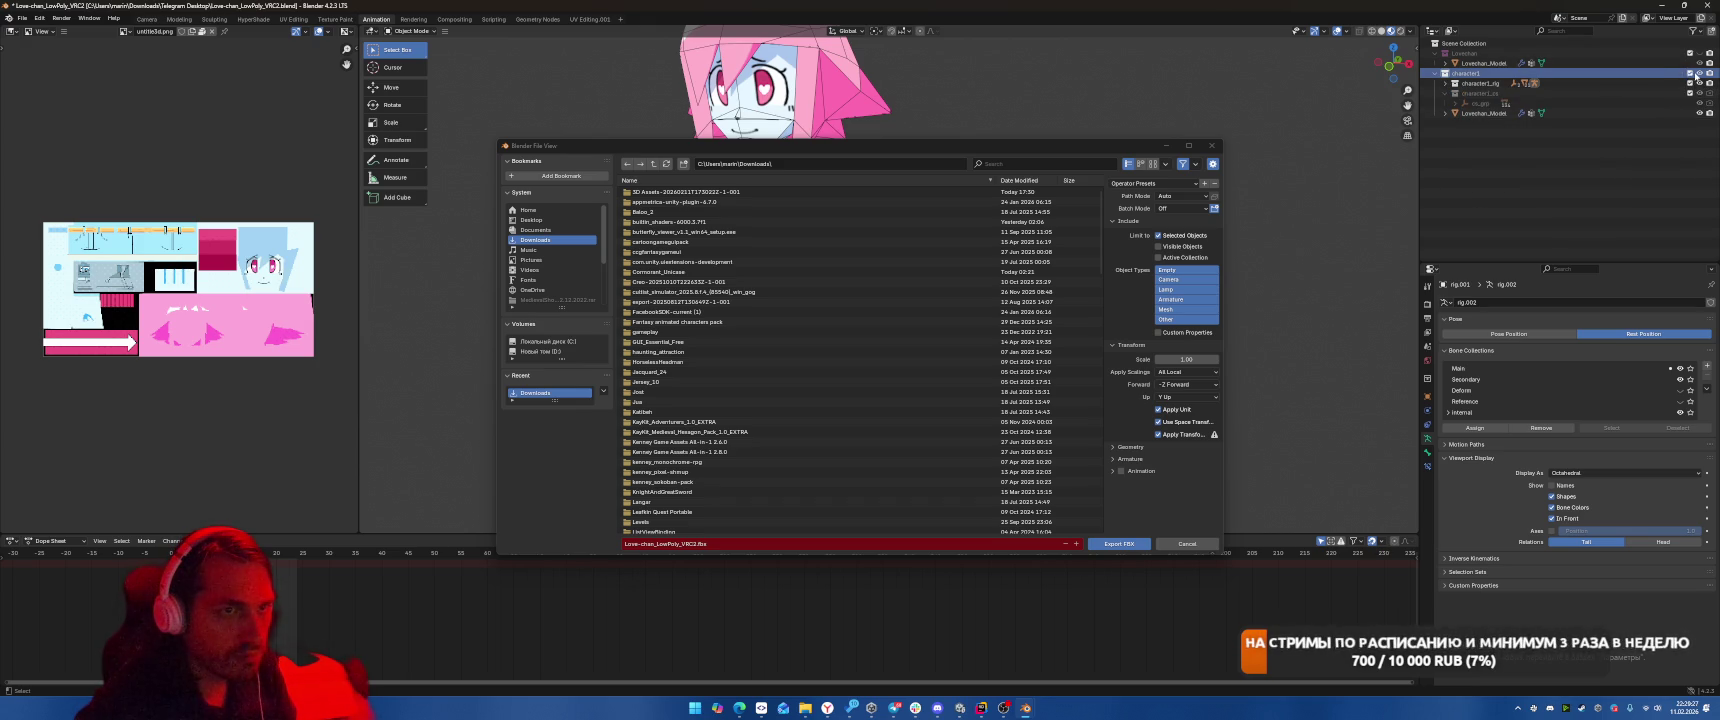
left_click(1698, 74)
left_click(1698, 74)
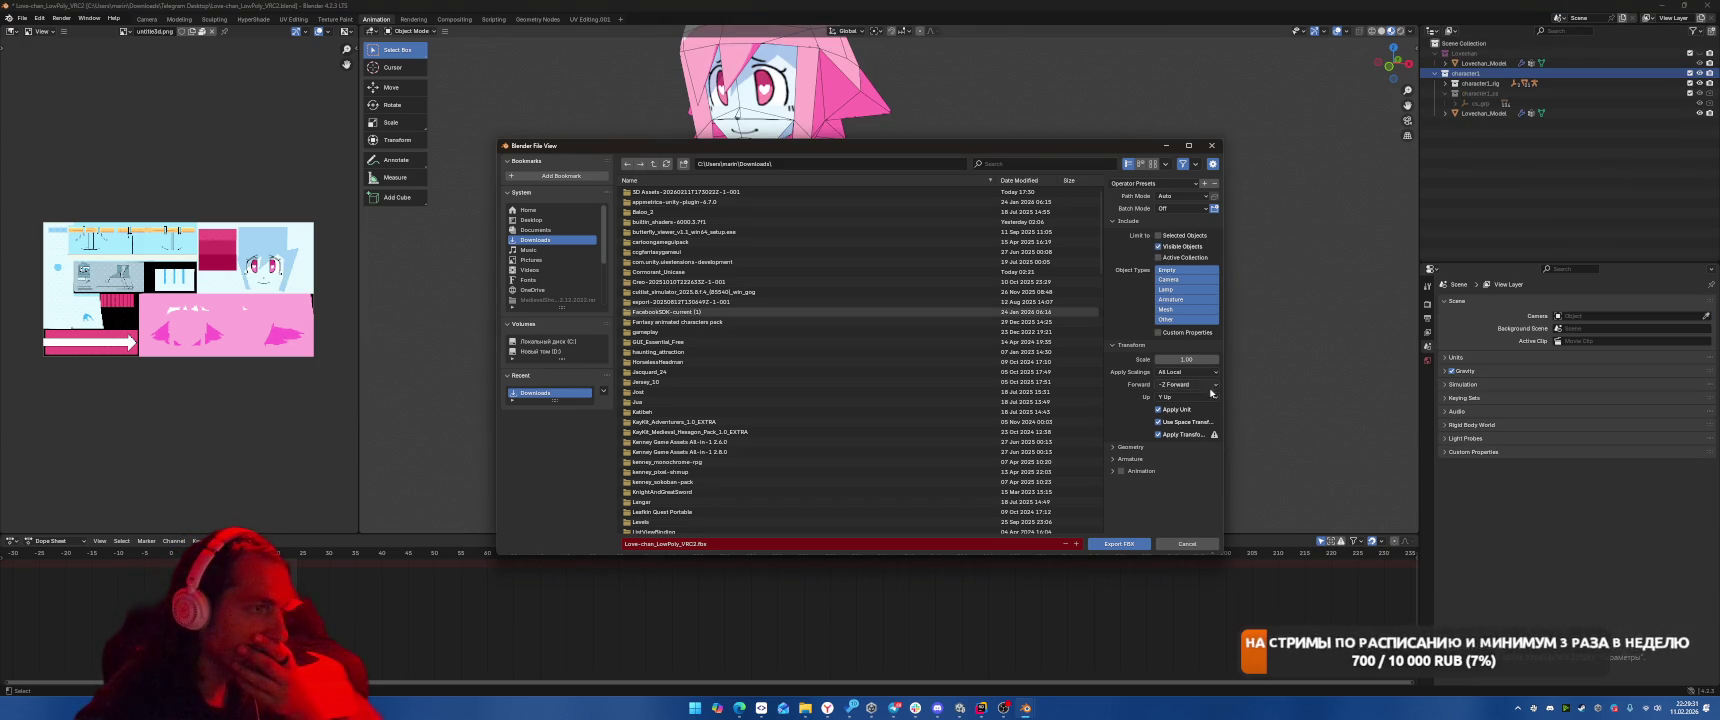
left_click(1116, 543)
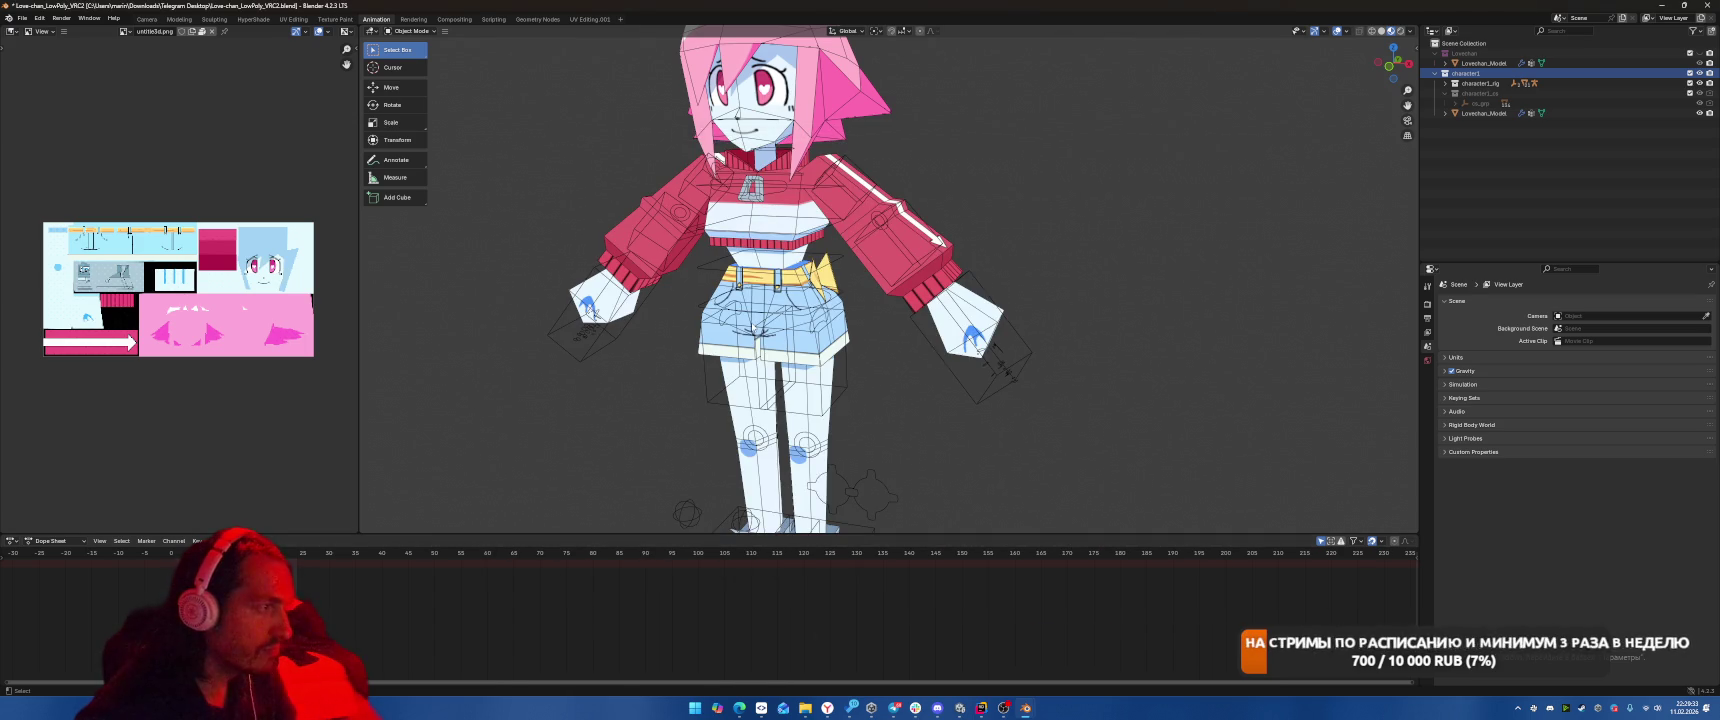
key("alt+Tab")
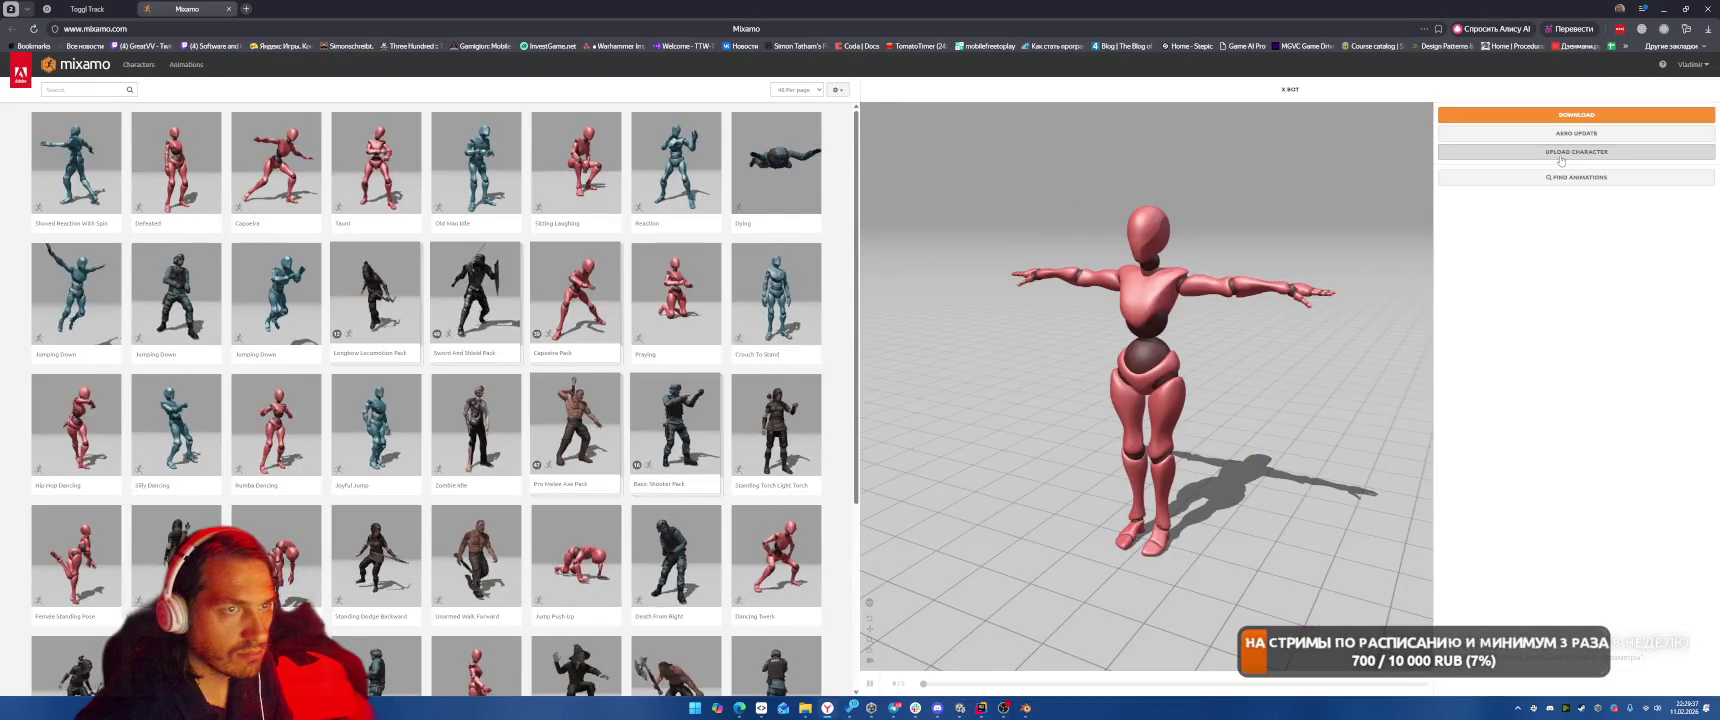
Upload the re-exported Love-chan_LowPoly_VRC2.fbx from Downloads to Mixamo's Auto-Rigger again.
left_click(1560, 152)
left_click(800, 292)
double_click(173, 105)
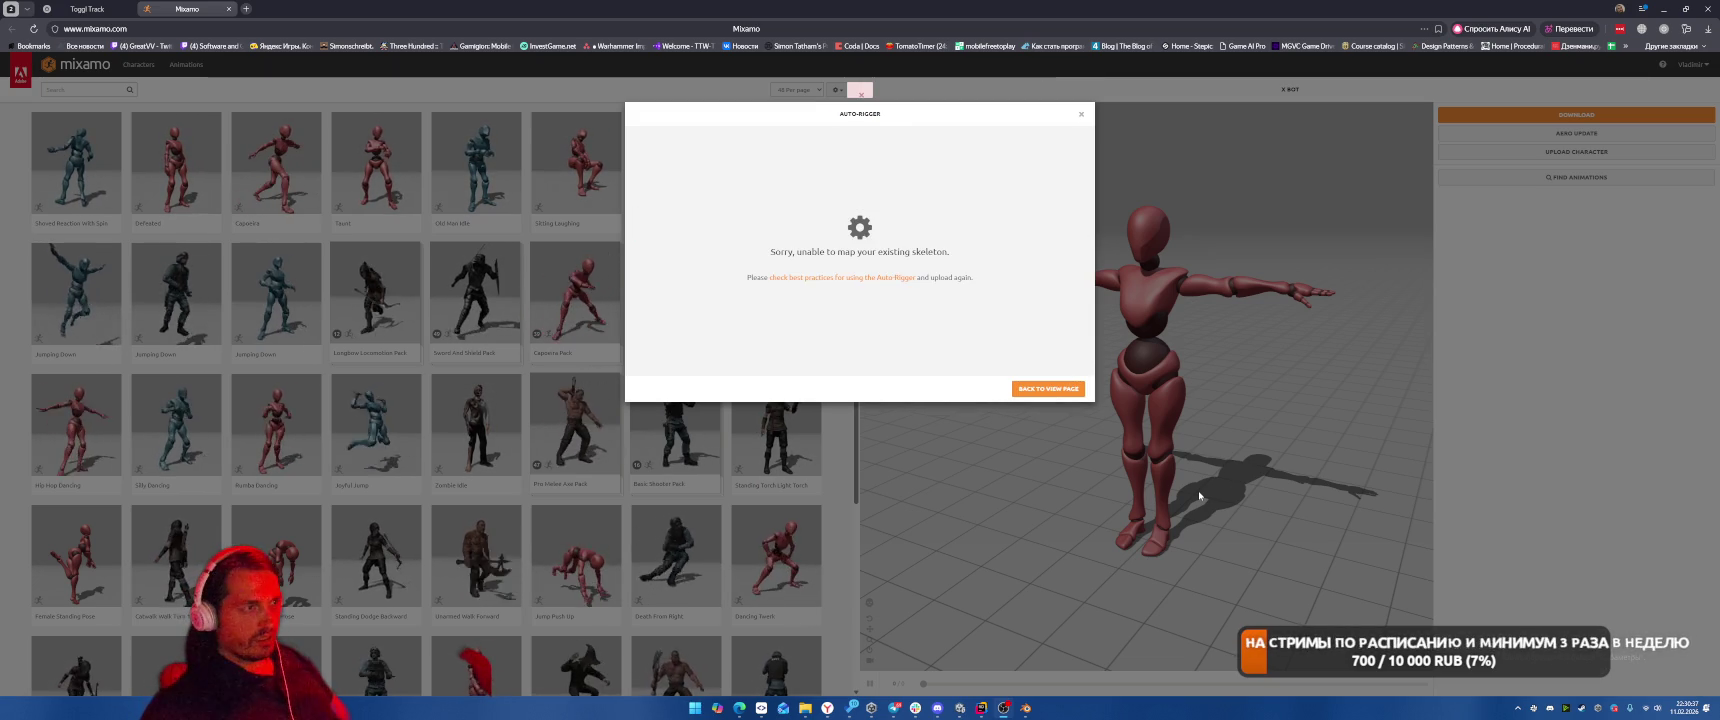
Read the Adobe Help section 'Upload and rig a custom character'.
left_click(880, 278)
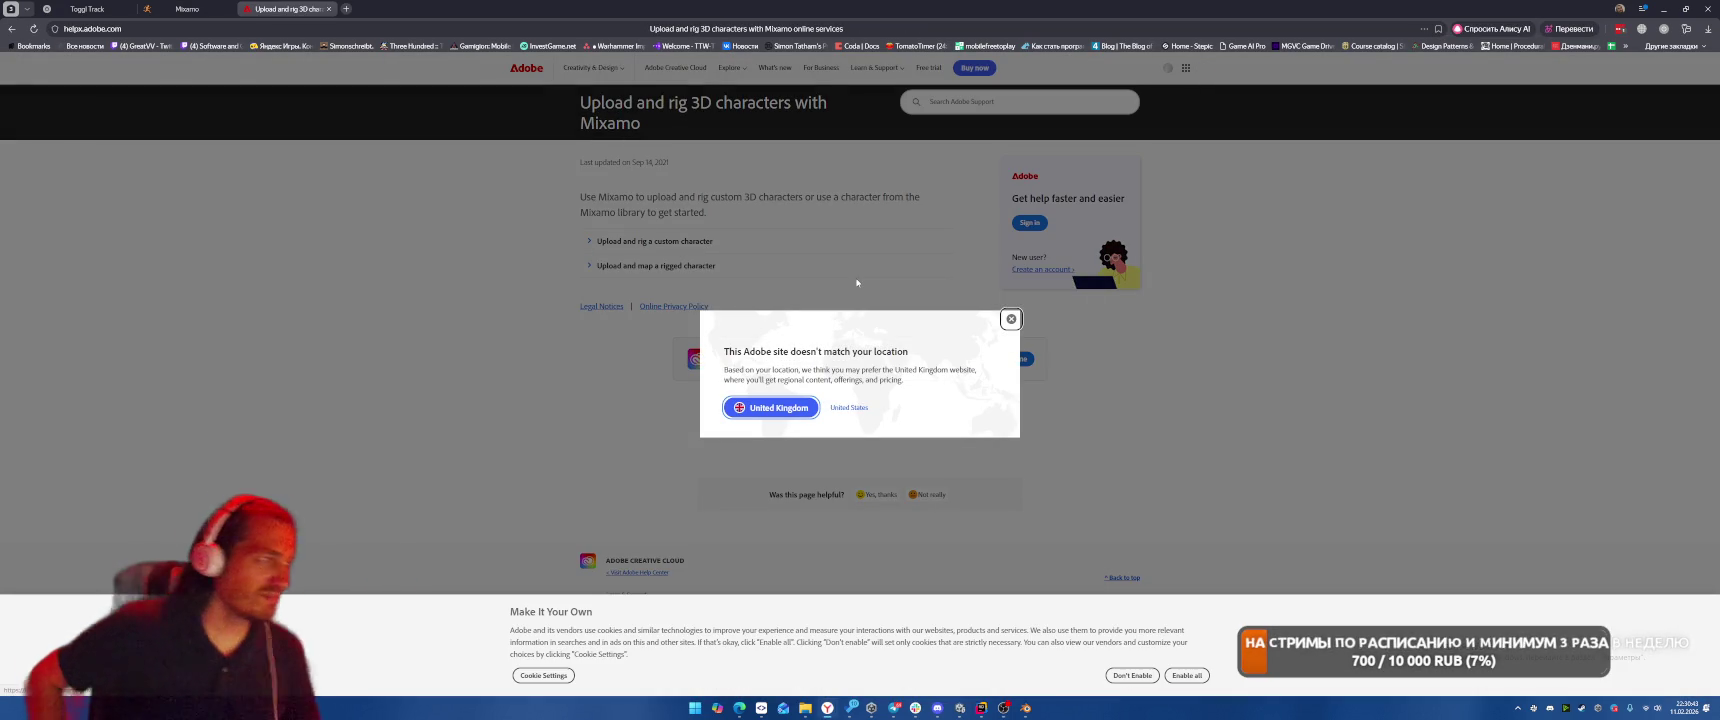
left_click(1011, 320)
left_click(611, 245)
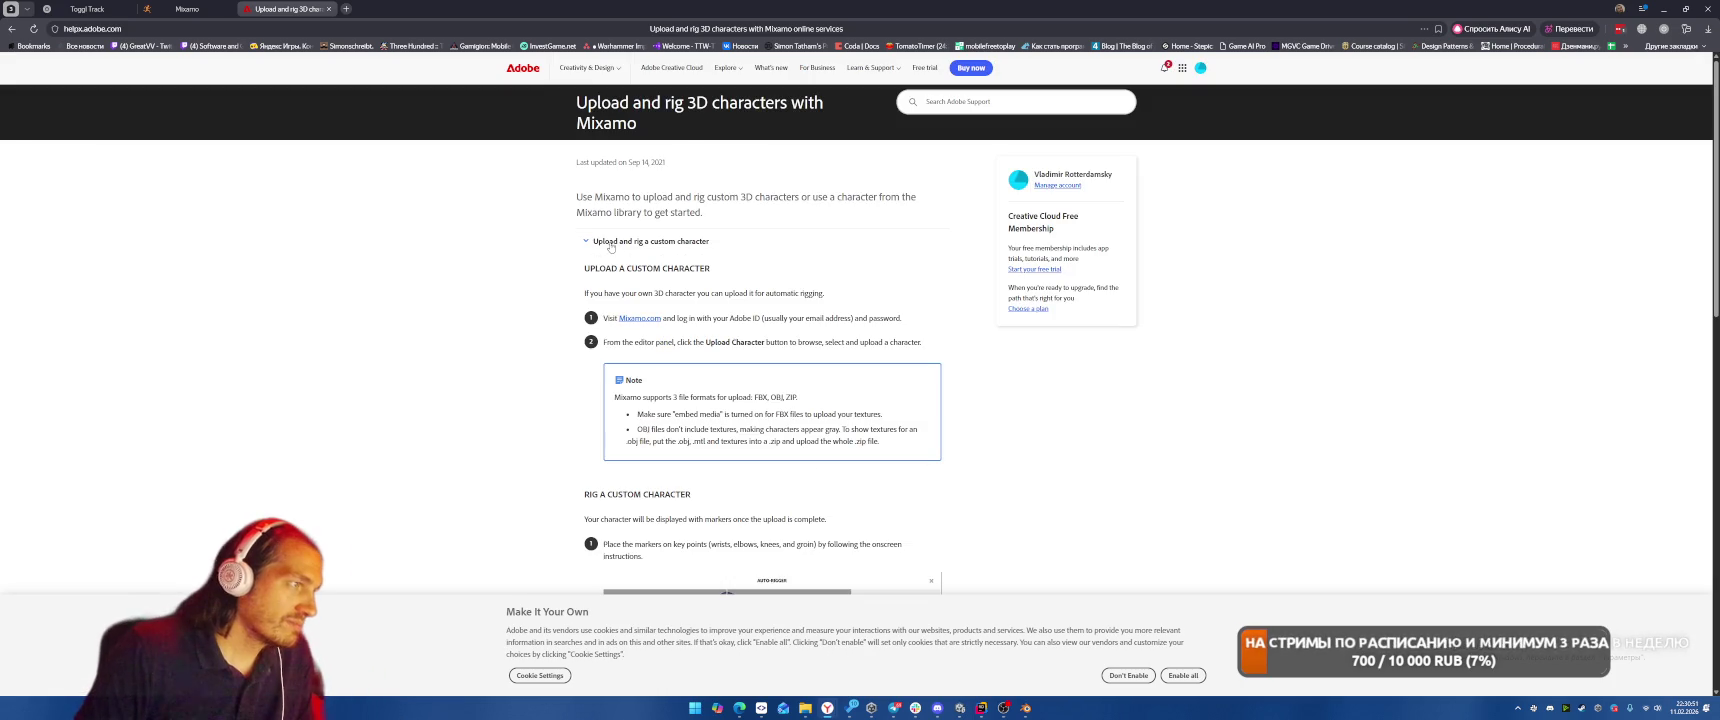
scroll(840, 320, "down", 2)
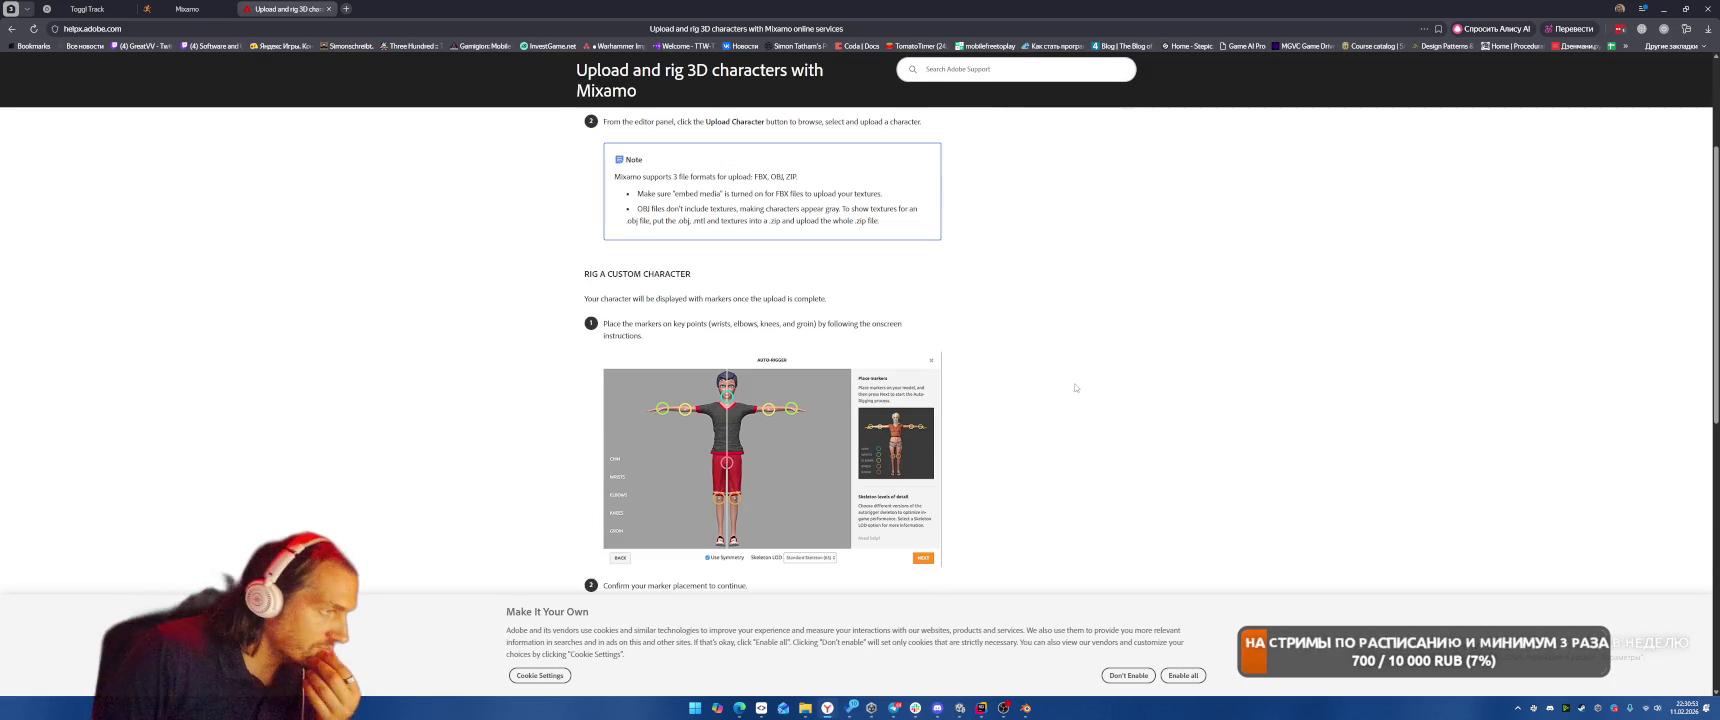
scroll(1075, 387, "down", 2)
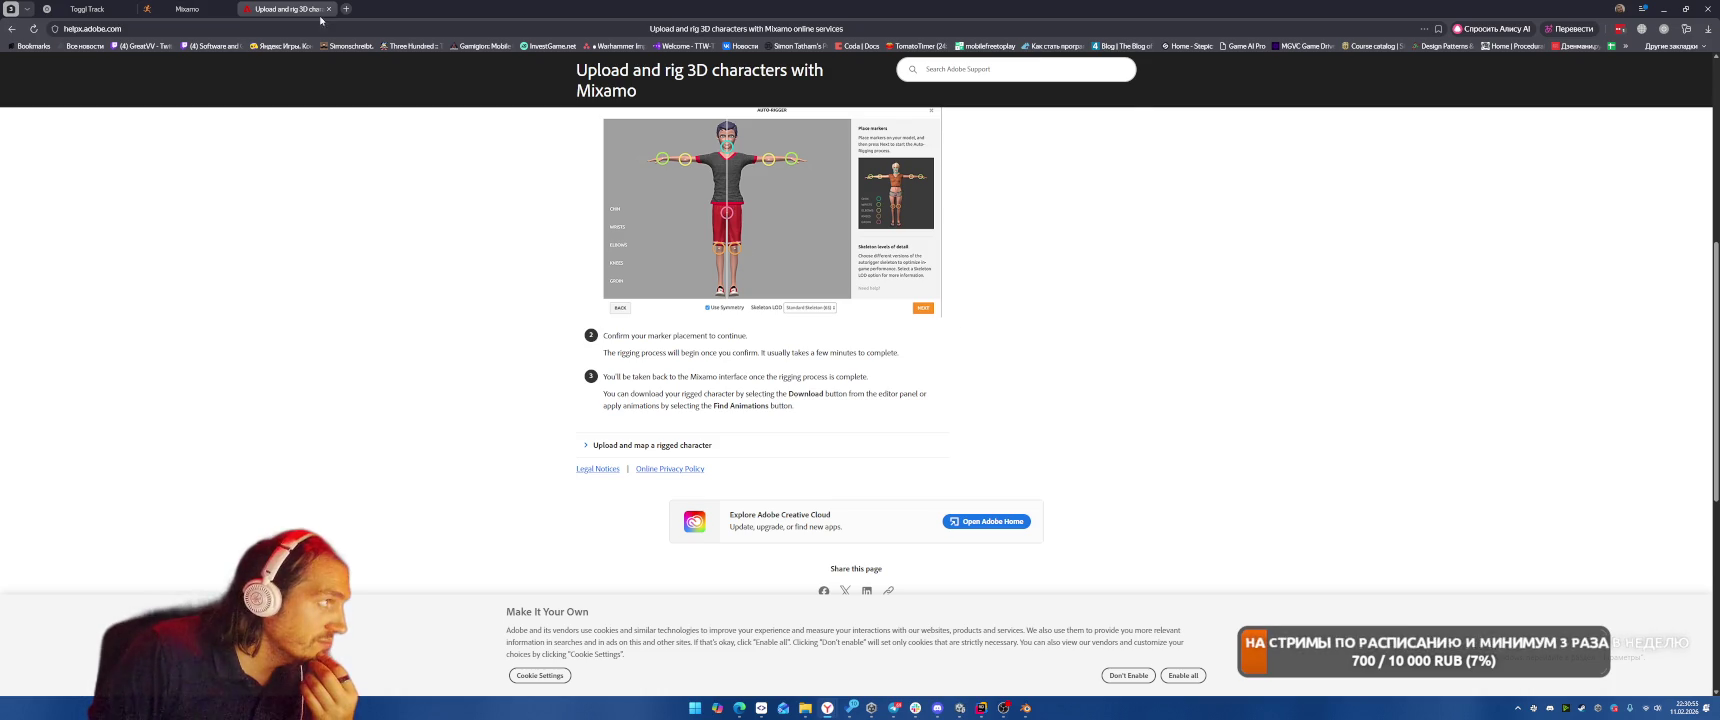
Dismiss Mixamo's skeleton-mapping error and close the Mixamo tab.
left_click(187, 9)
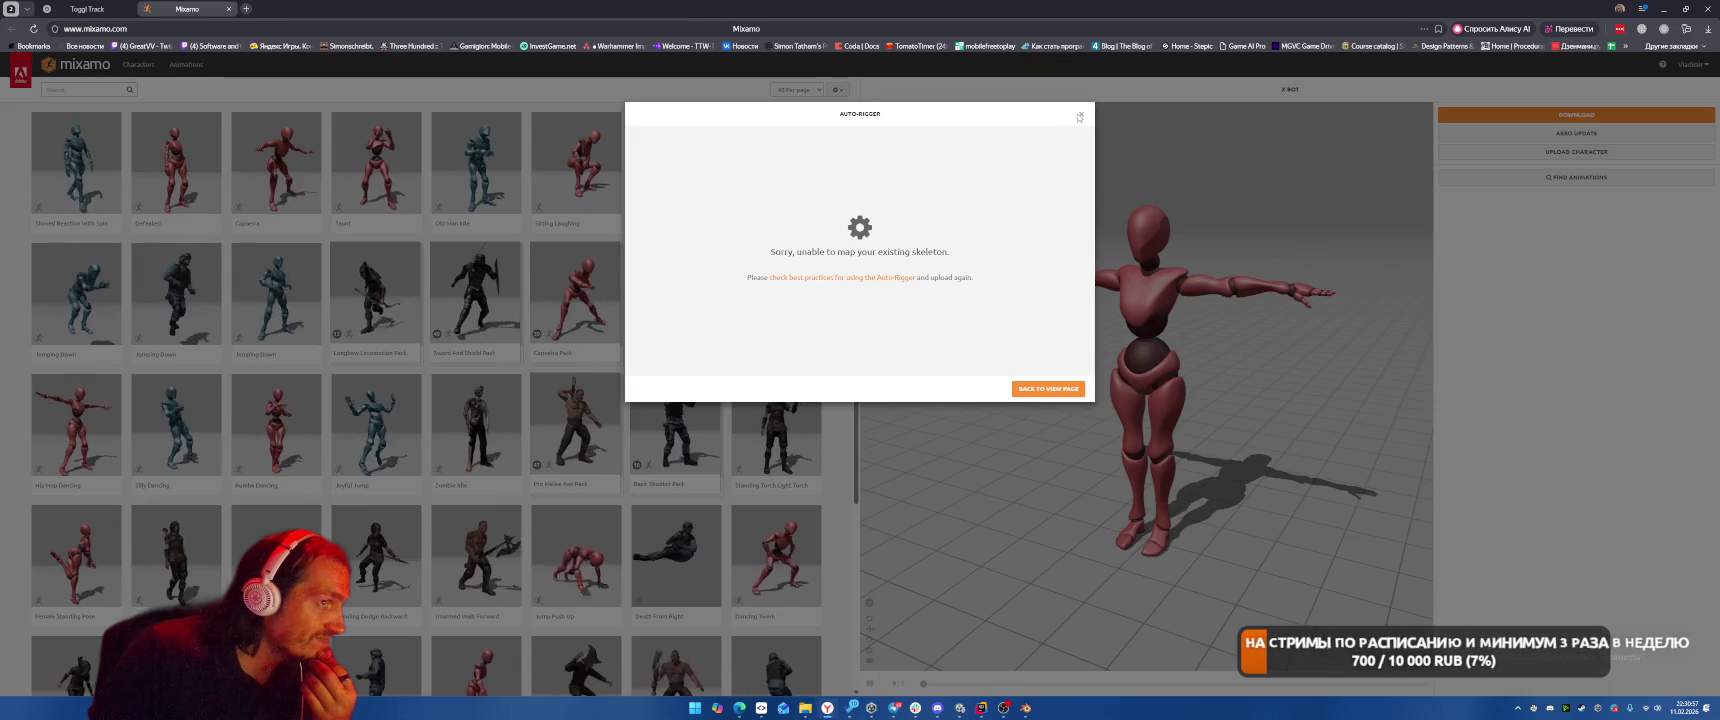
left_click(1081, 114)
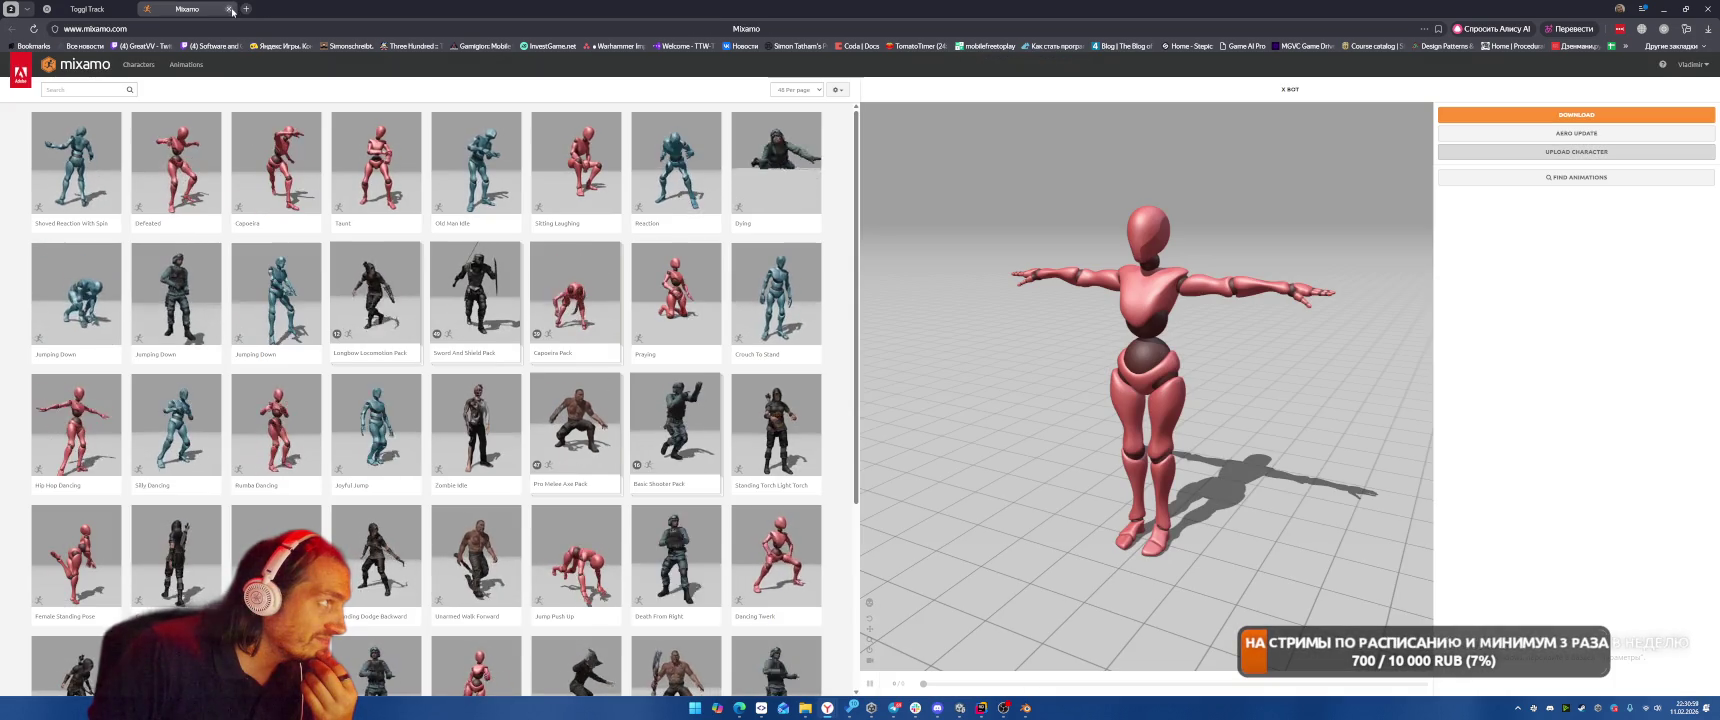
left_click(229, 9)
Expand character1_rig and rig.002 in Blender's Outliner to browse bones like c_foot_ik.l and c_arms_pole.l.
key("alt+Tab")
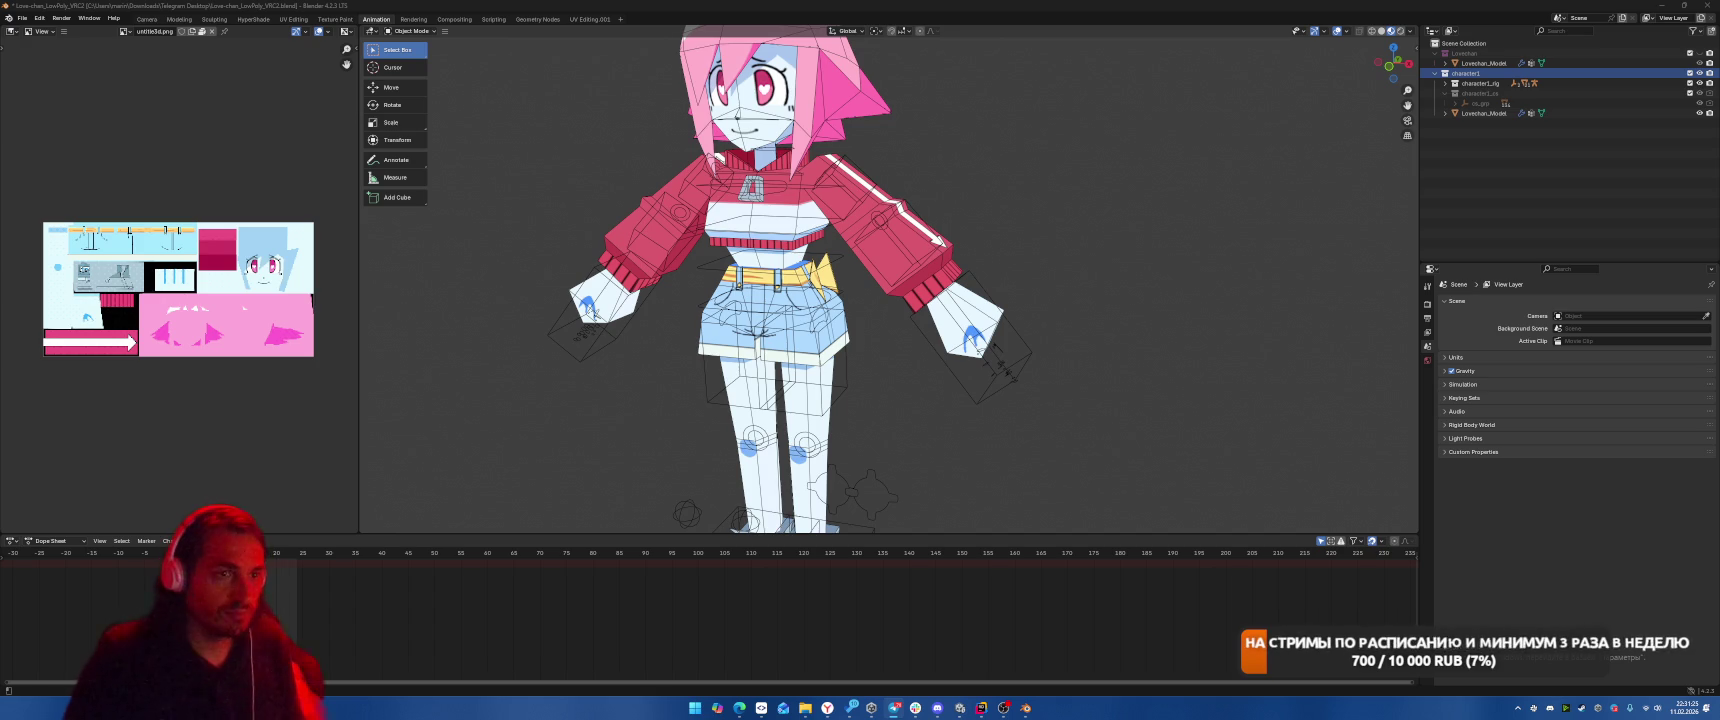
left_click(1446, 83)
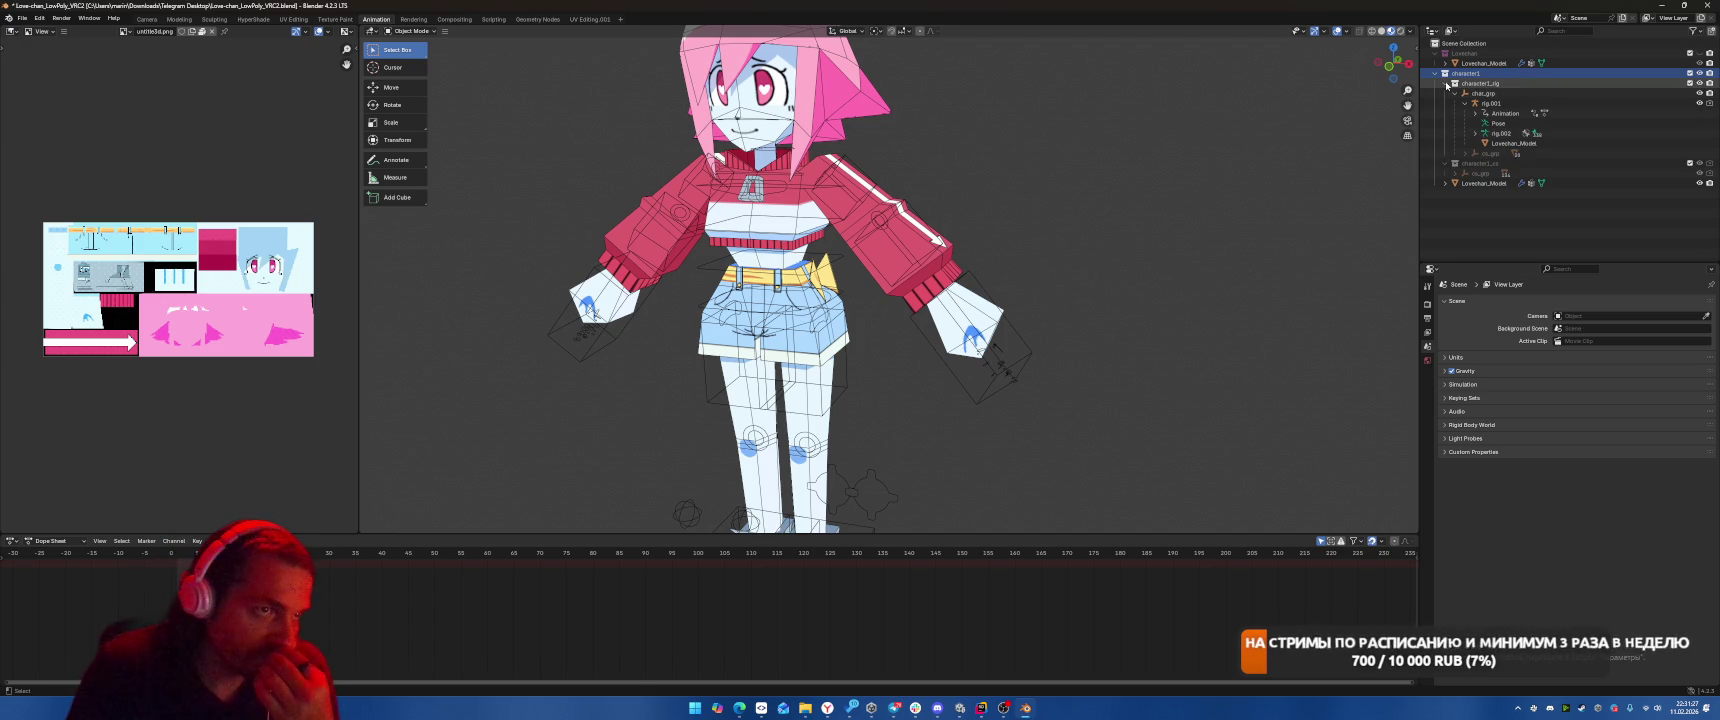
left_click(1475, 133)
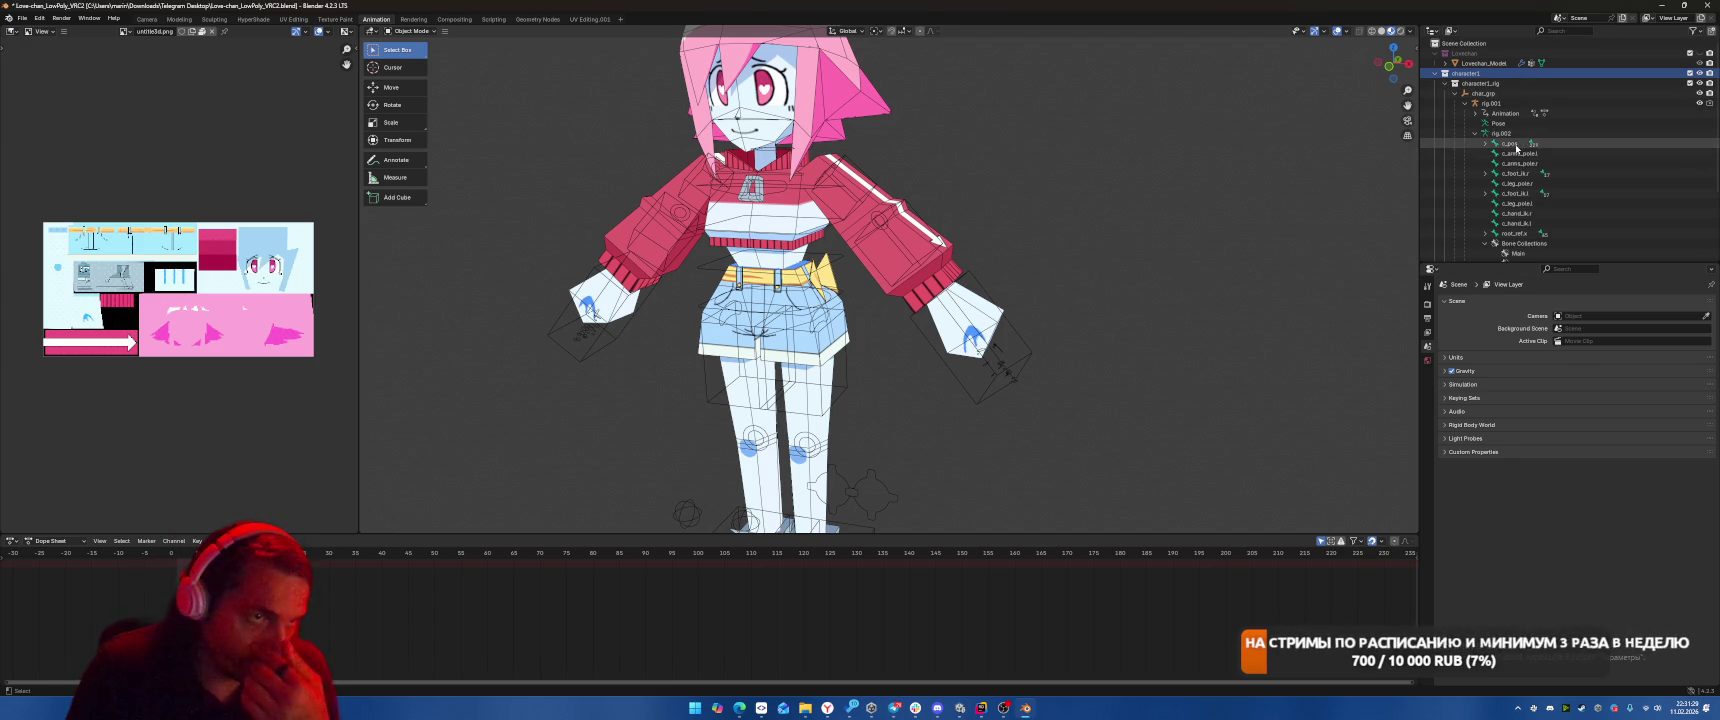
left_click(1516, 145)
left_click(1486, 193)
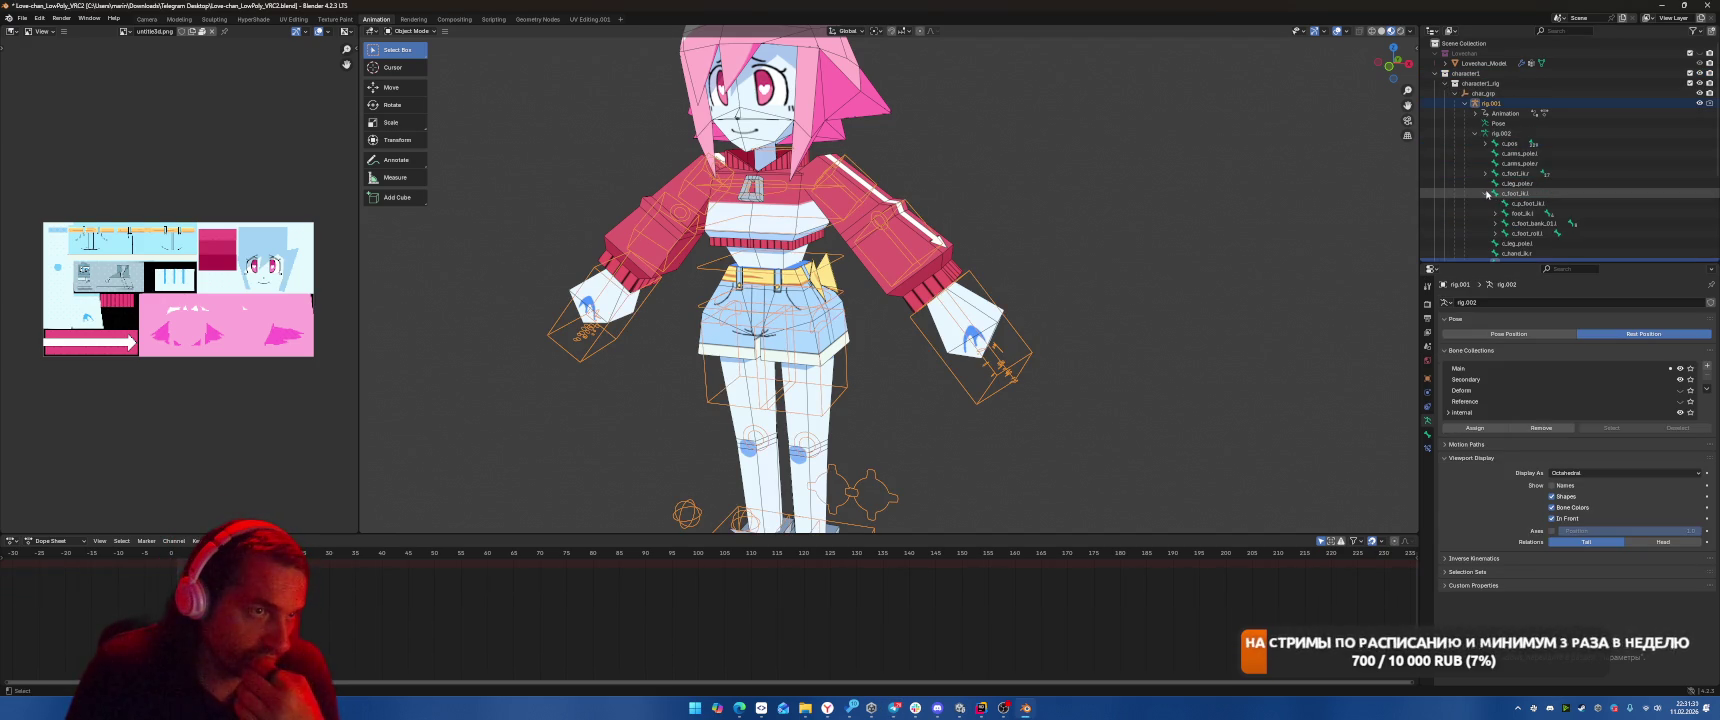
left_click(1486, 193)
left_click(1530, 153)
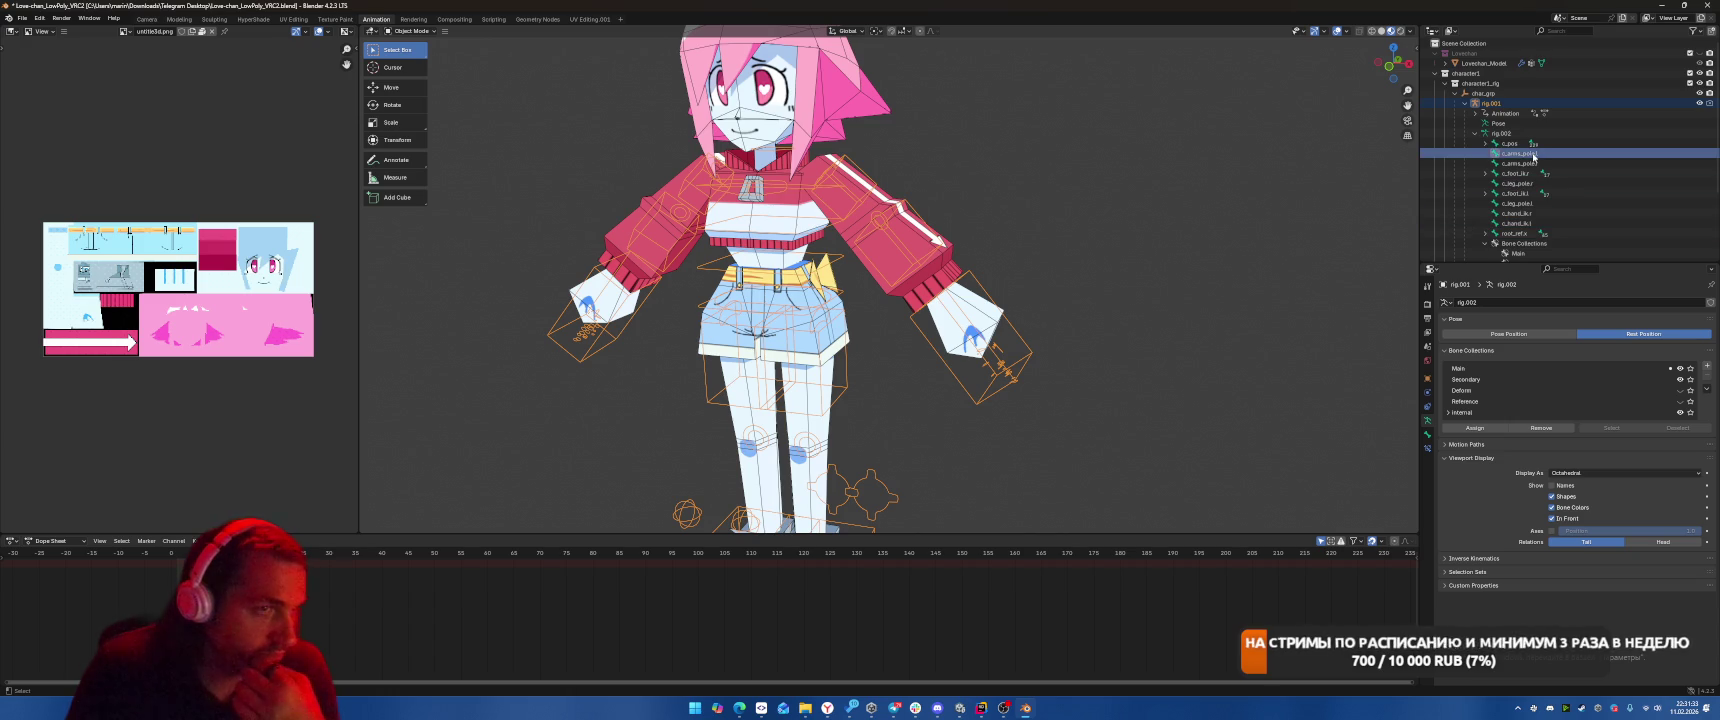
scroll(1541, 157, "down", 3)
left_click(1486, 186)
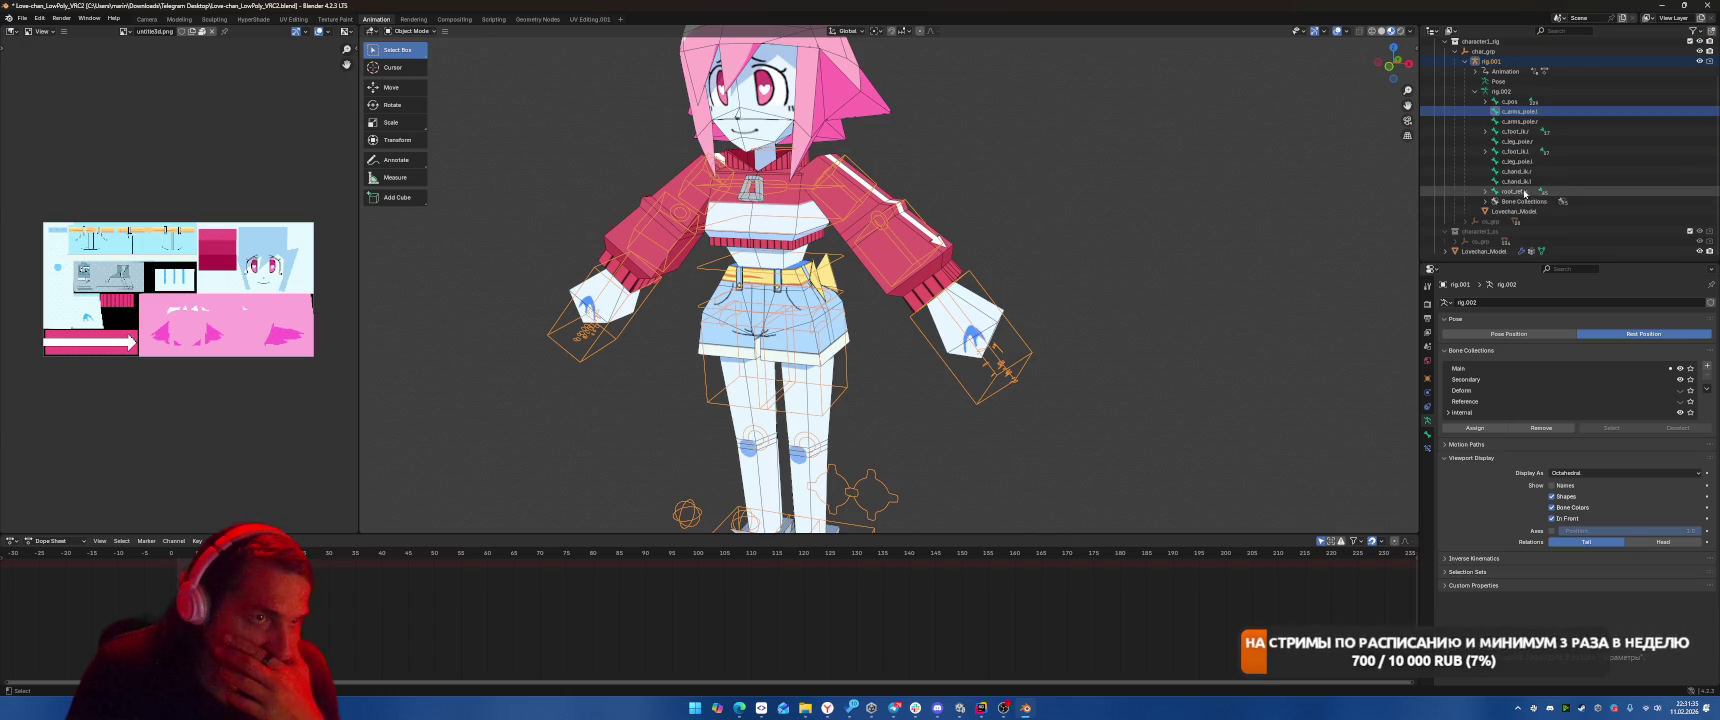
left_click(1505, 91)
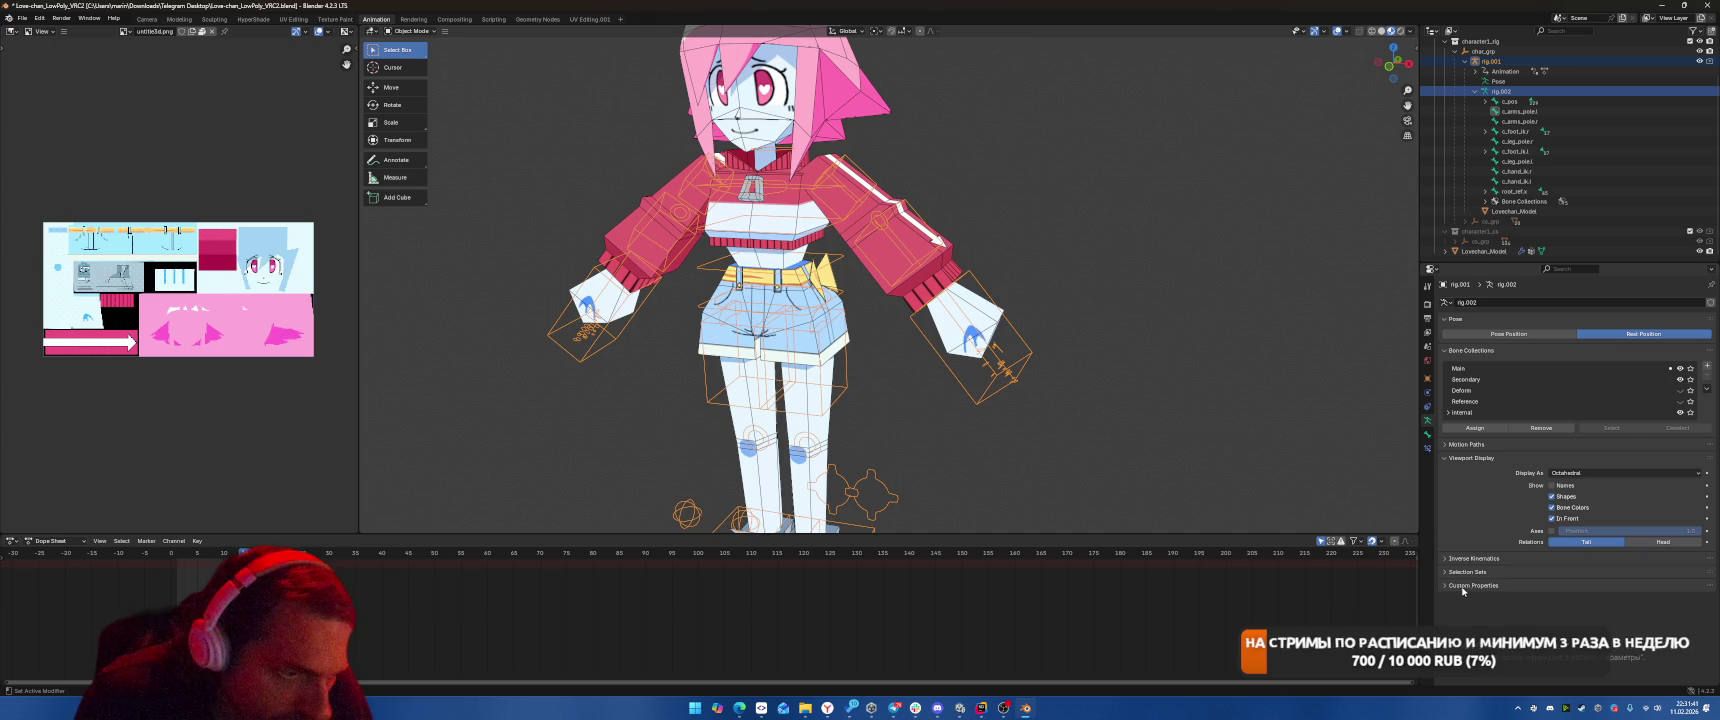
Inspect c_arms_pole.l's Relations, Viewport Display and Custom Properties, then close Blender.
left_click(1427, 410)
left_click(1427, 421)
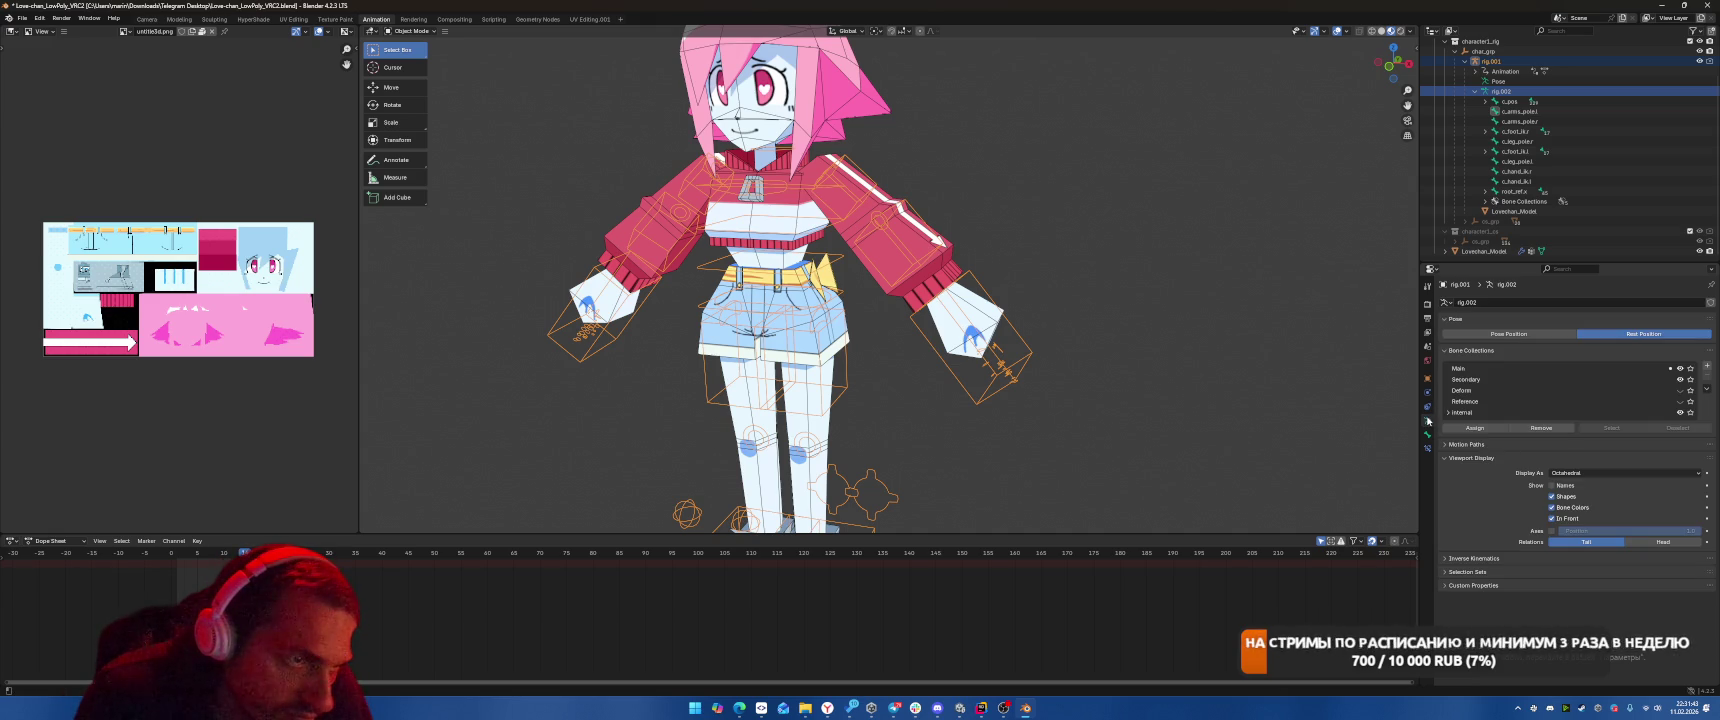
left_click(1427, 434)
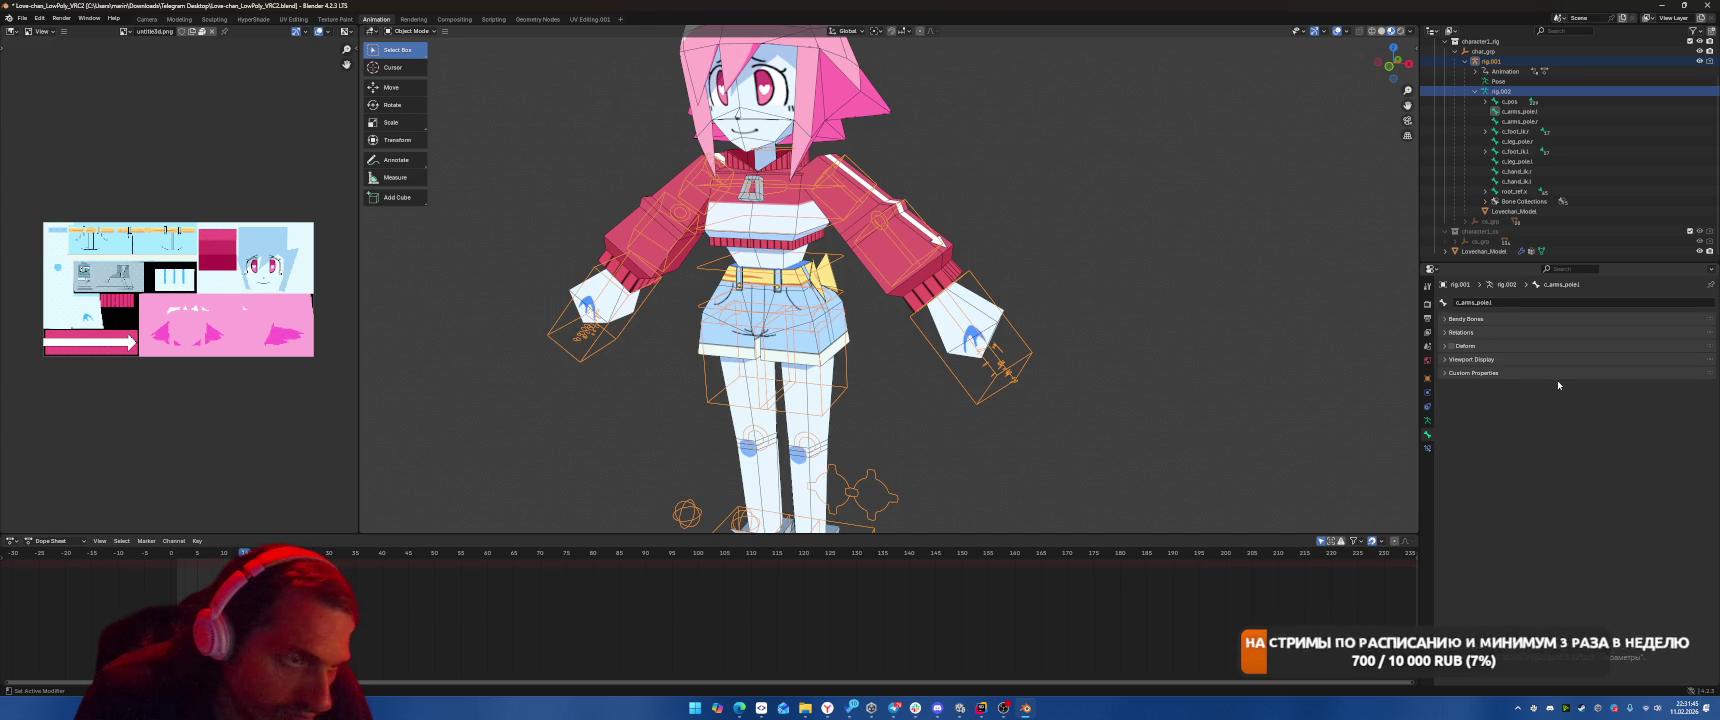
left_click(1462, 328)
left_click(1460, 330)
left_click(1457, 332)
left_click(1454, 334)
left_click(1472, 360)
left_click(1473, 361)
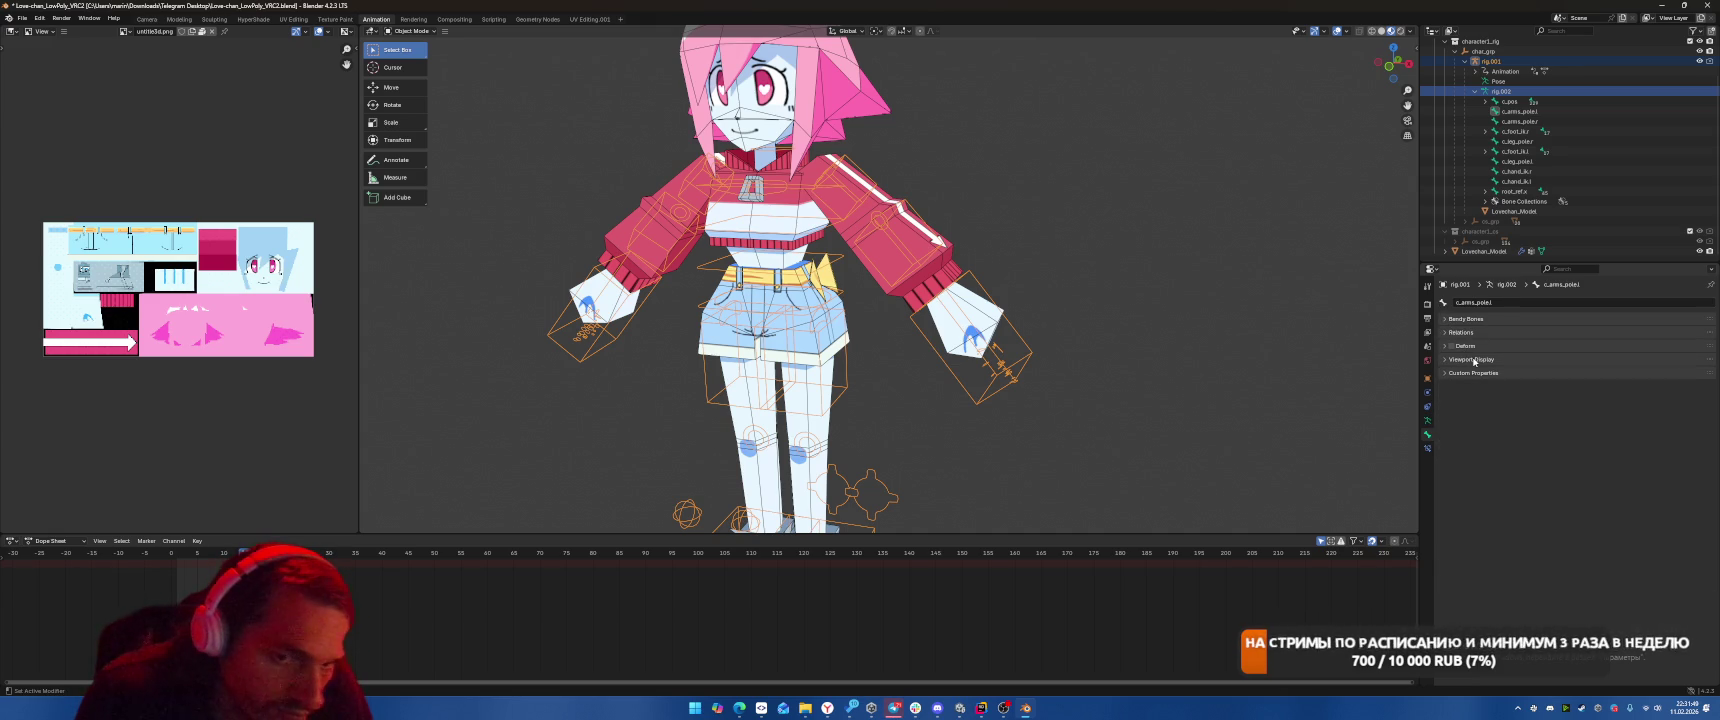
left_click(1485, 373)
left_click(1486, 375)
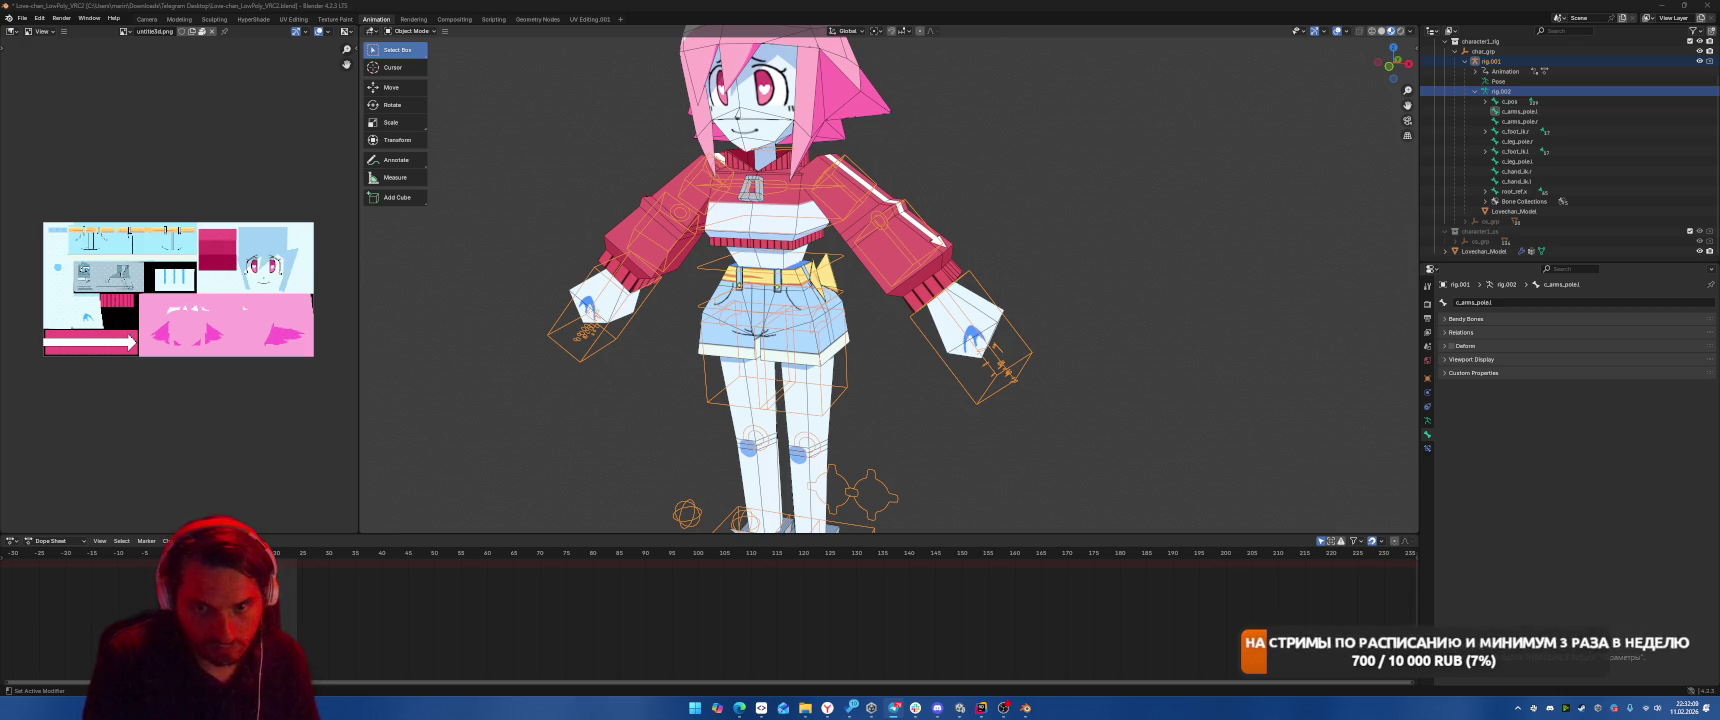
left_click(1706, 6)
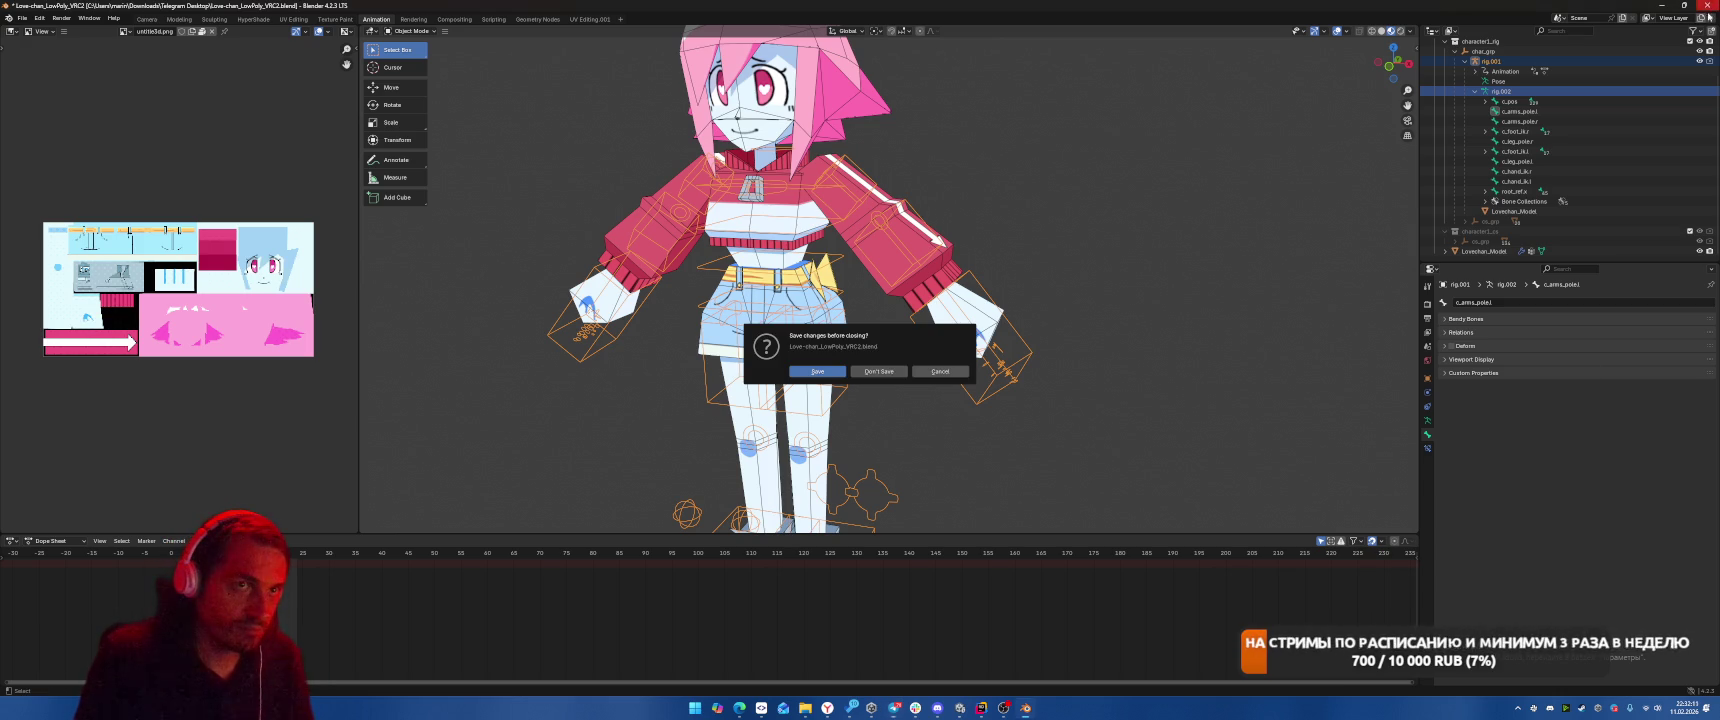
Answer Blender's save prompt, then close the Downloads and Telegram Desktop folder windows.
left_click(878, 378)
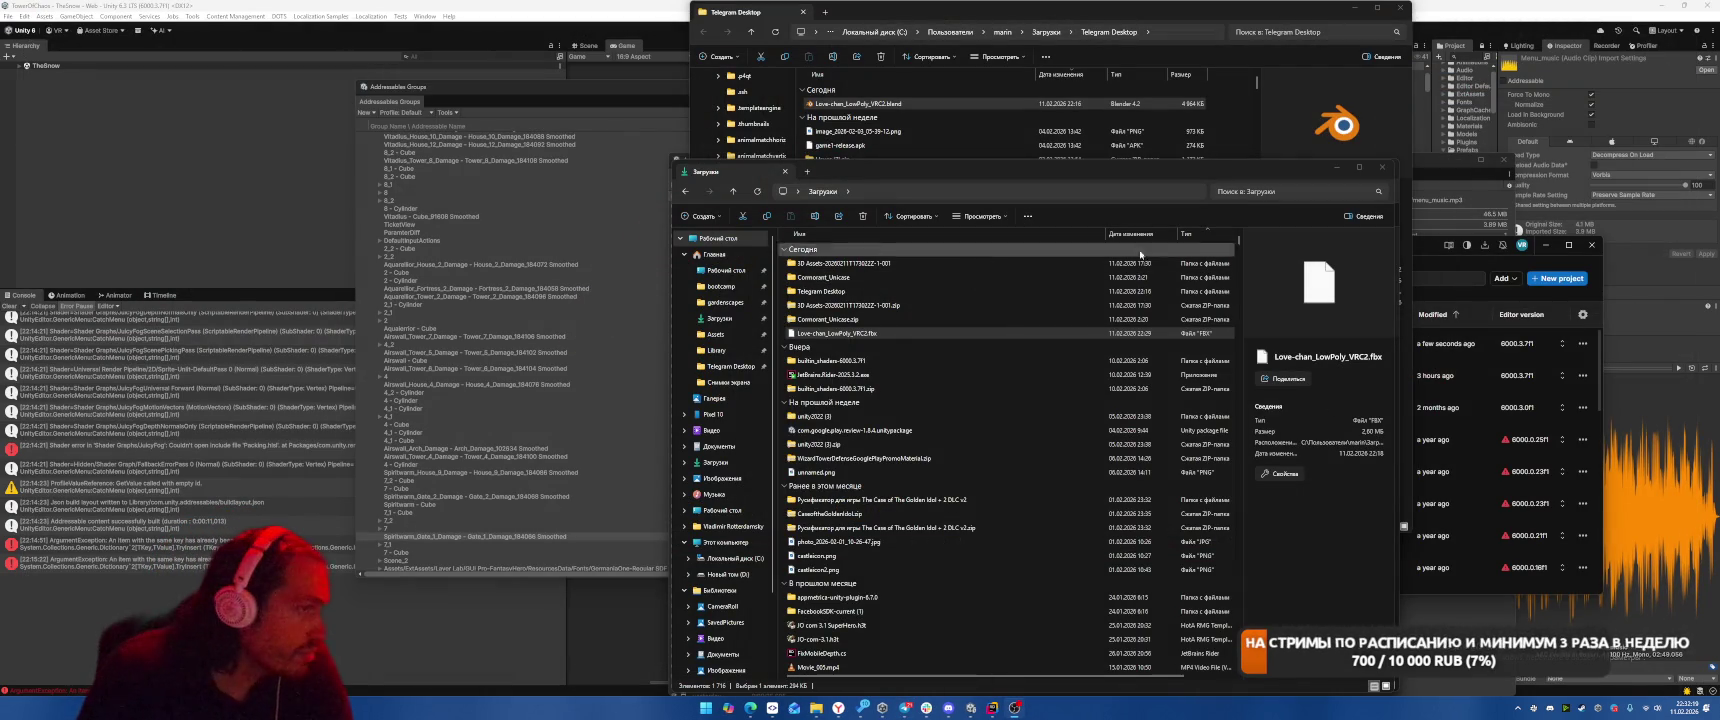
left_click(1382, 168)
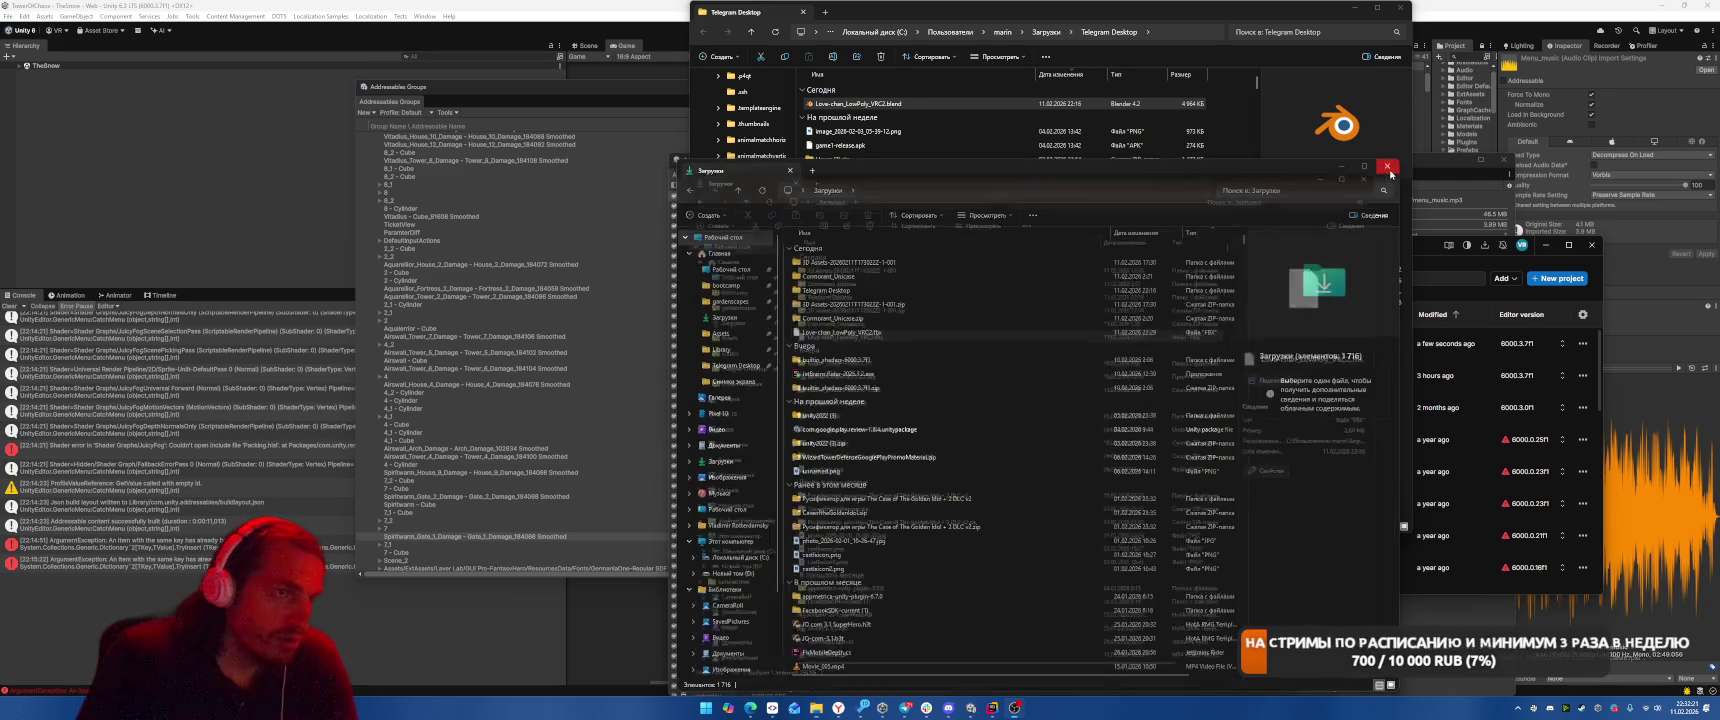
left_click(1403, 7)
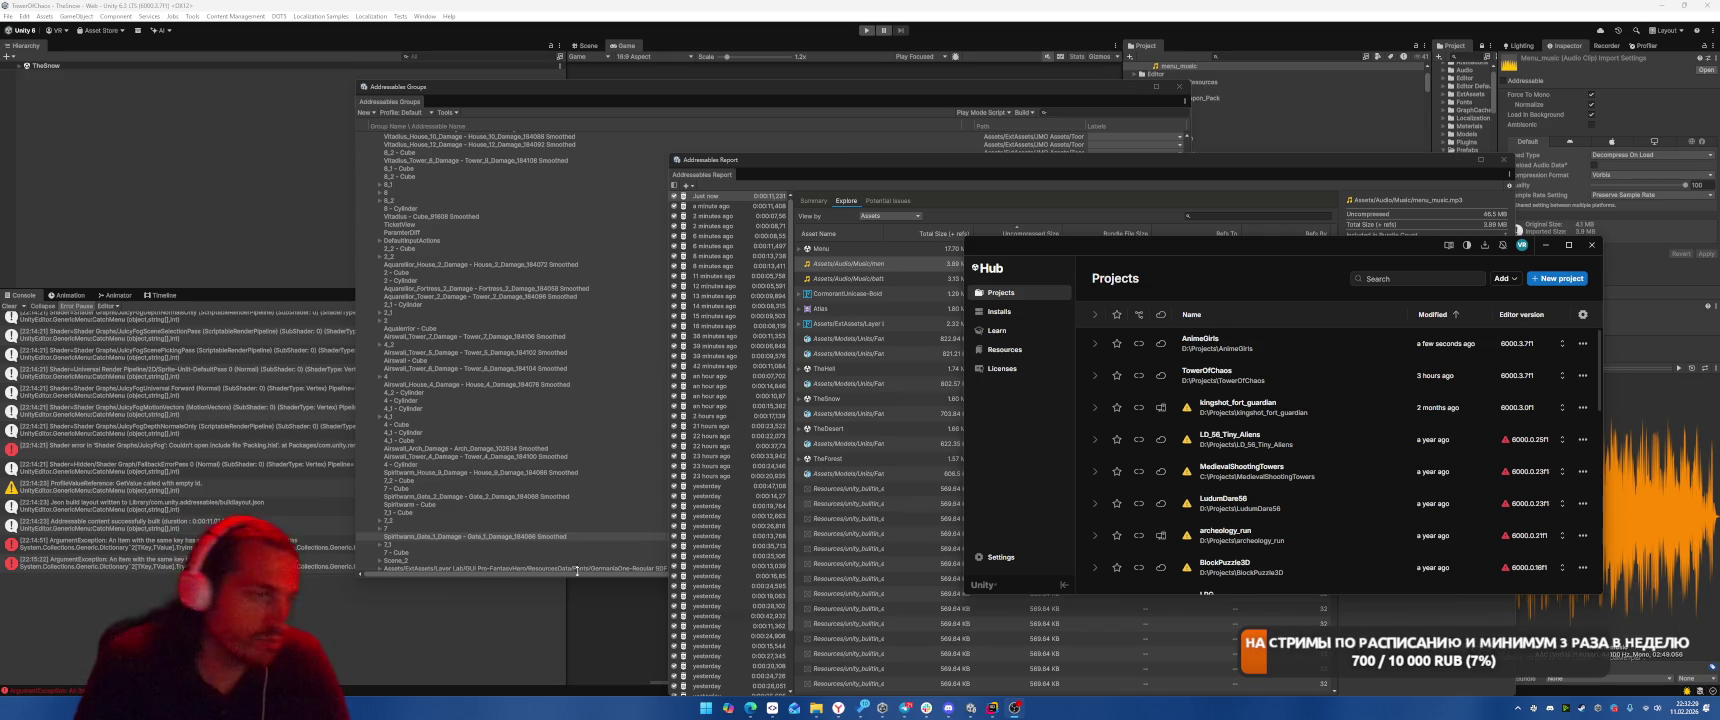
Bring Unity forward, view the ArgumentException trace, and filter Addressables groups by 'Tex_A'.
left_click(1517, 230)
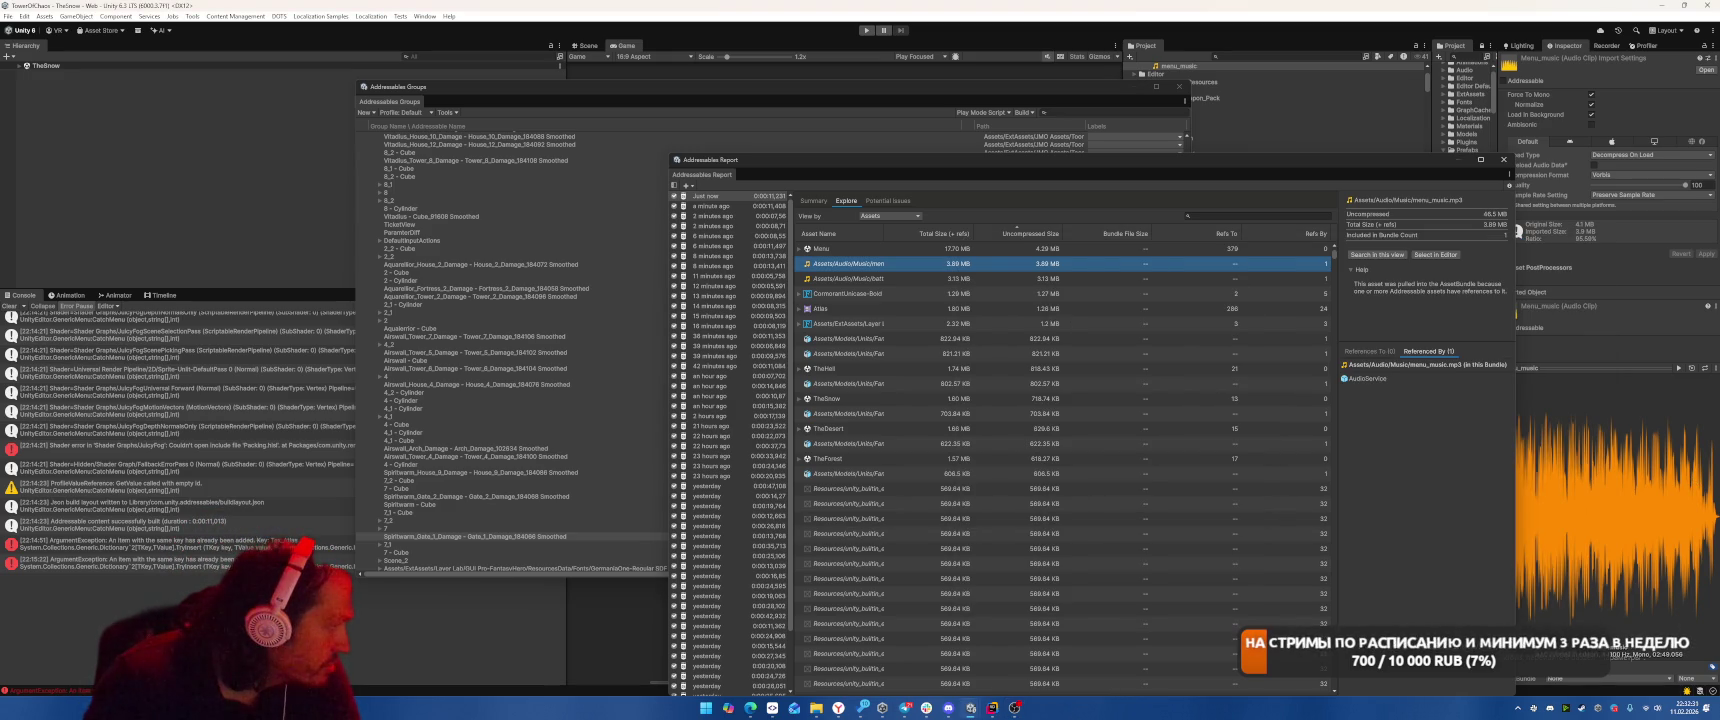
left_click(237, 545)
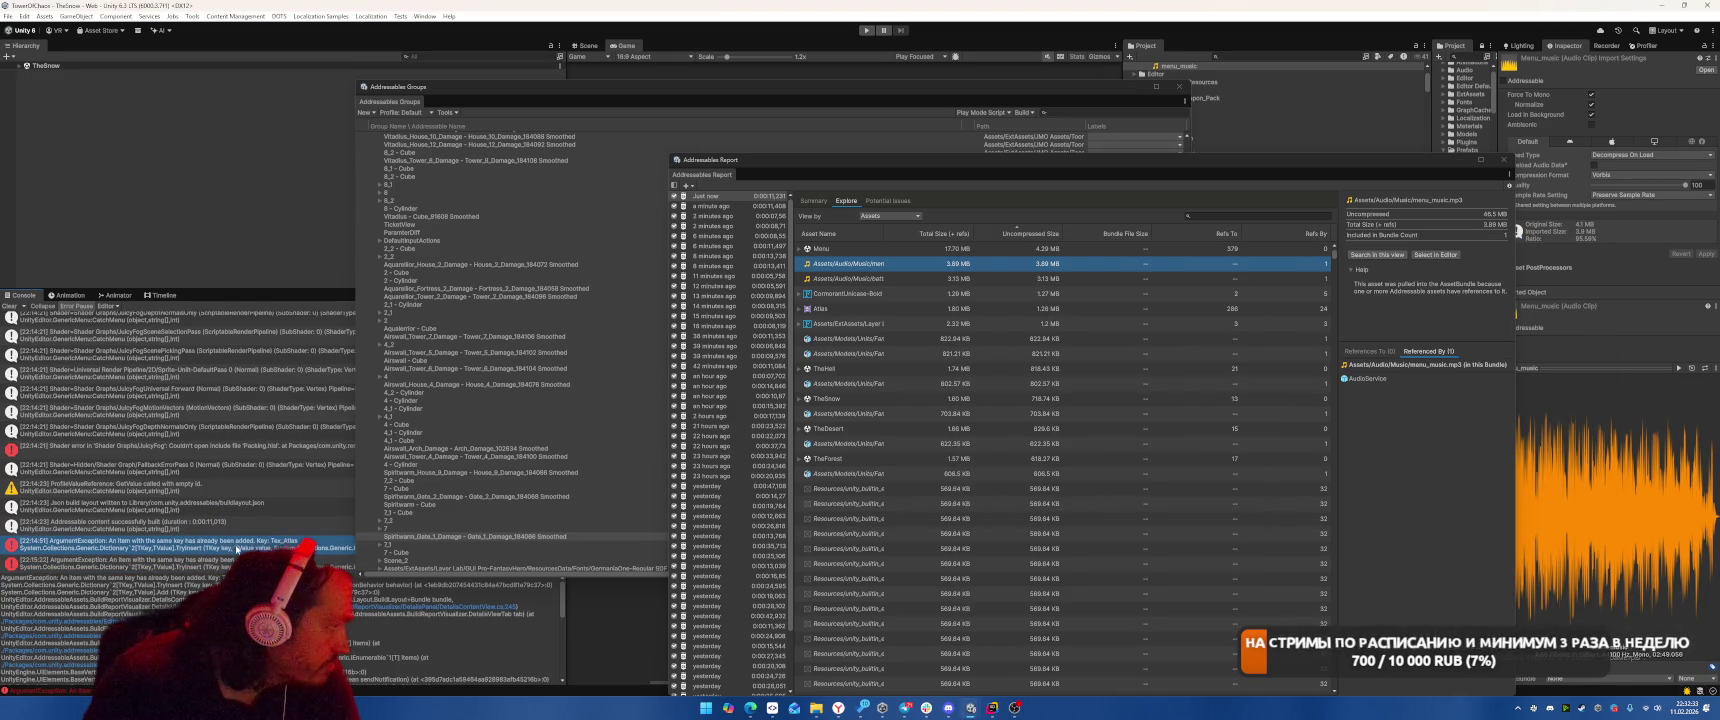
left_click(1065, 113)
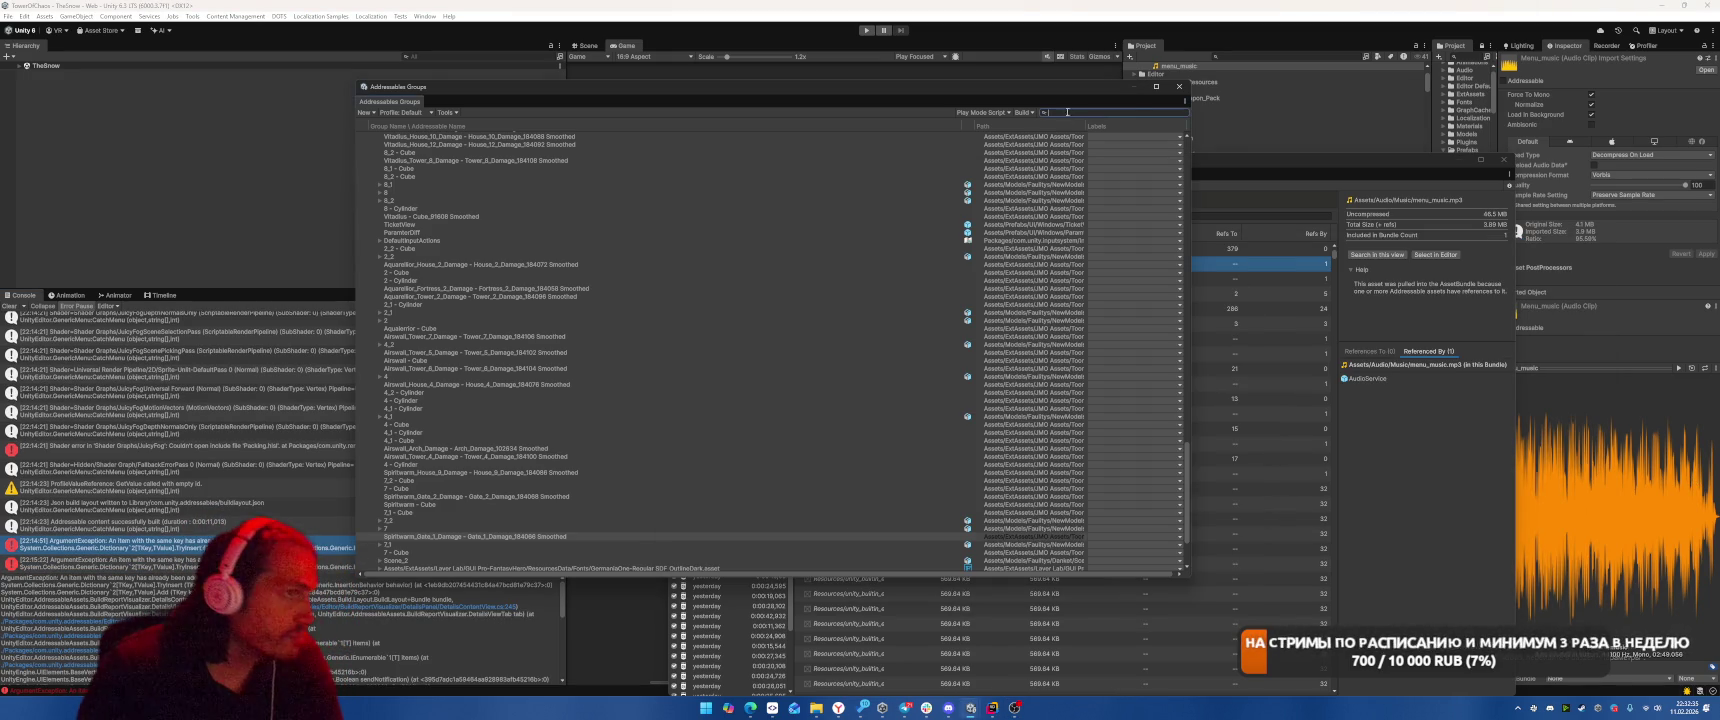
type("Tex_At")
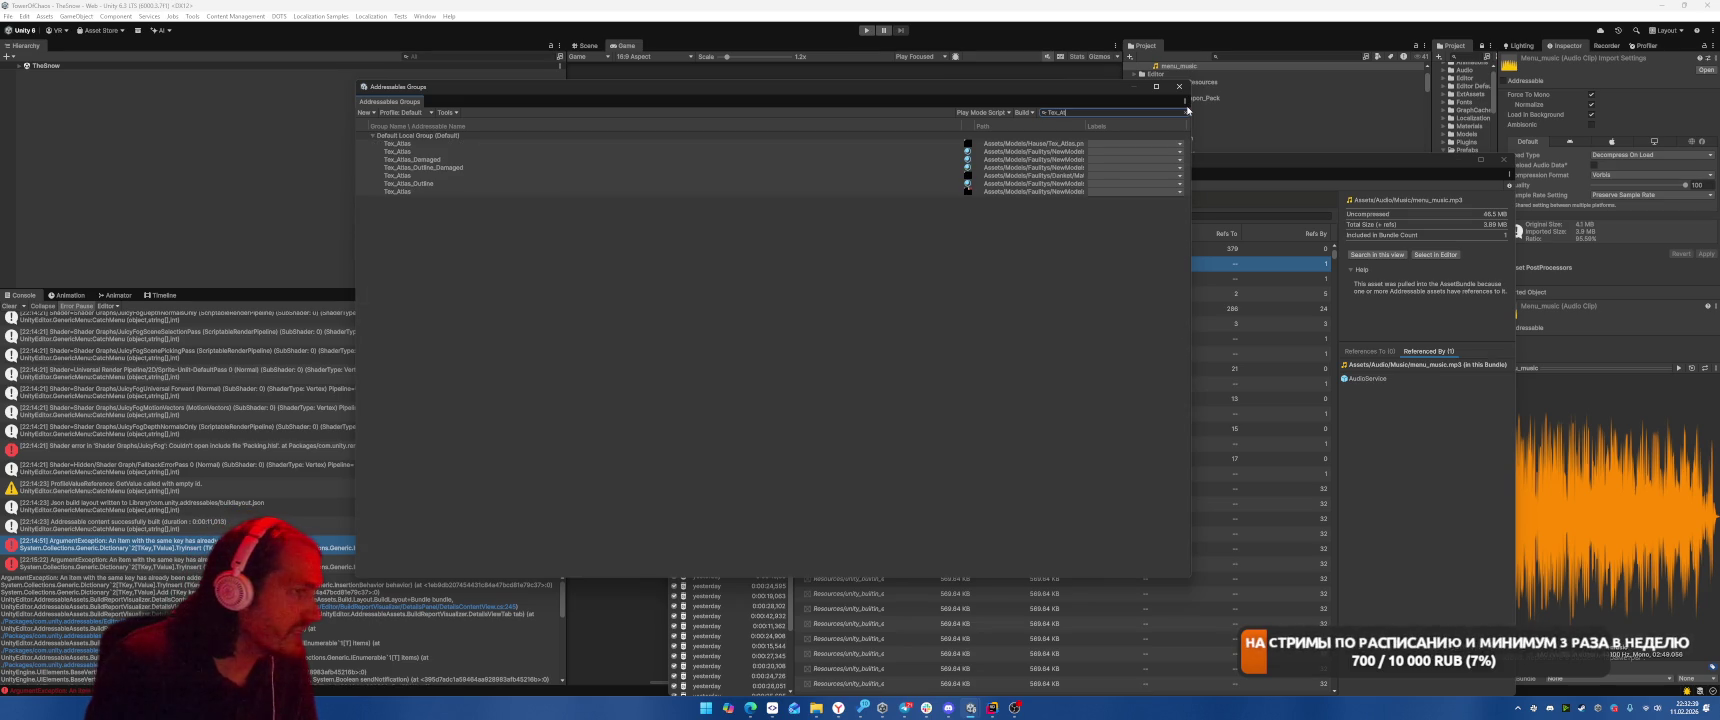
Select through the seven Tex_Atlas entries to compare them.
left_click(584, 145)
left_click(547, 191, "shift")
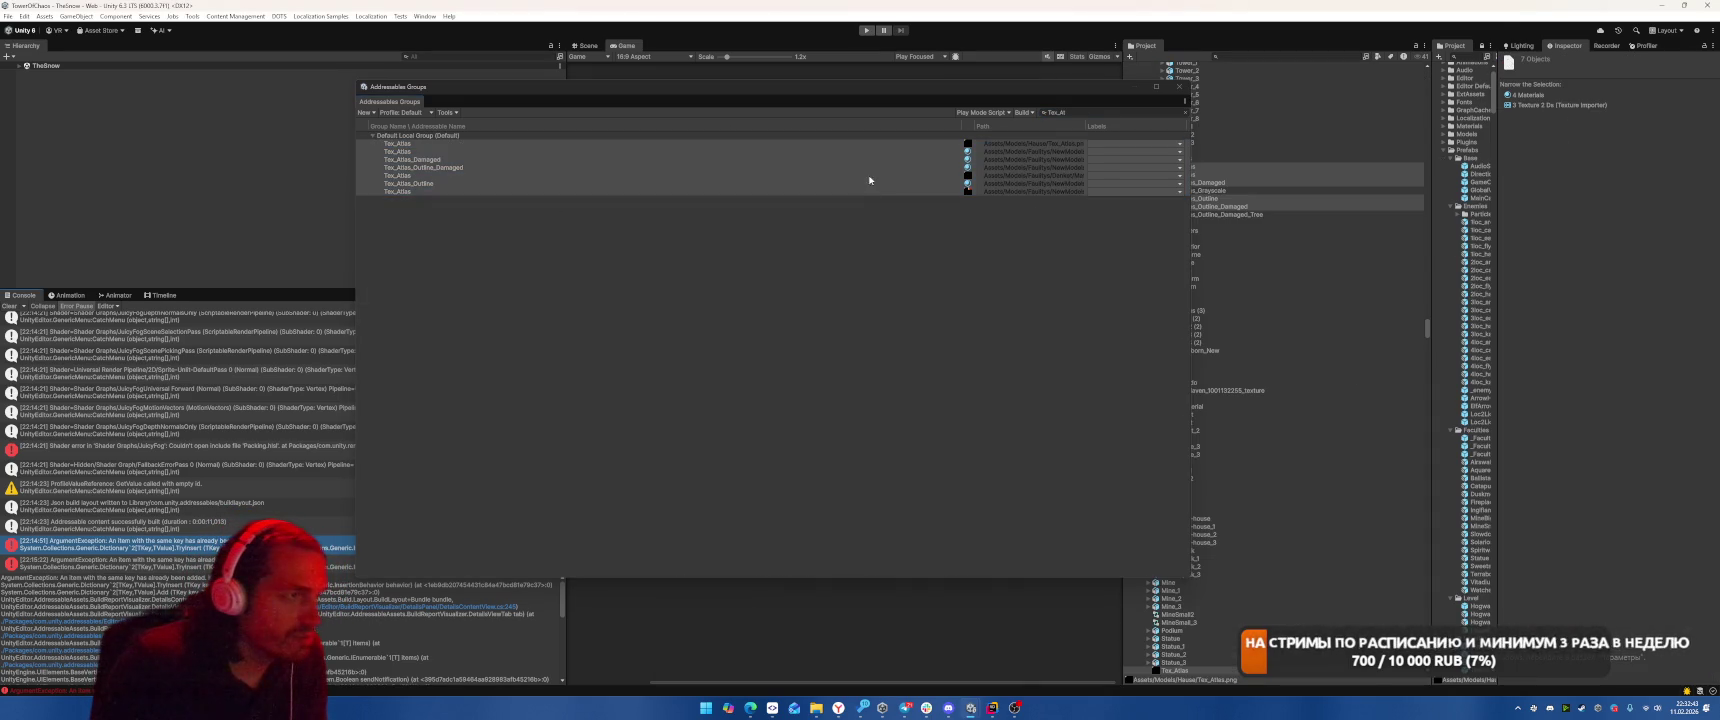
left_click(882, 143)
left_click(871, 175)
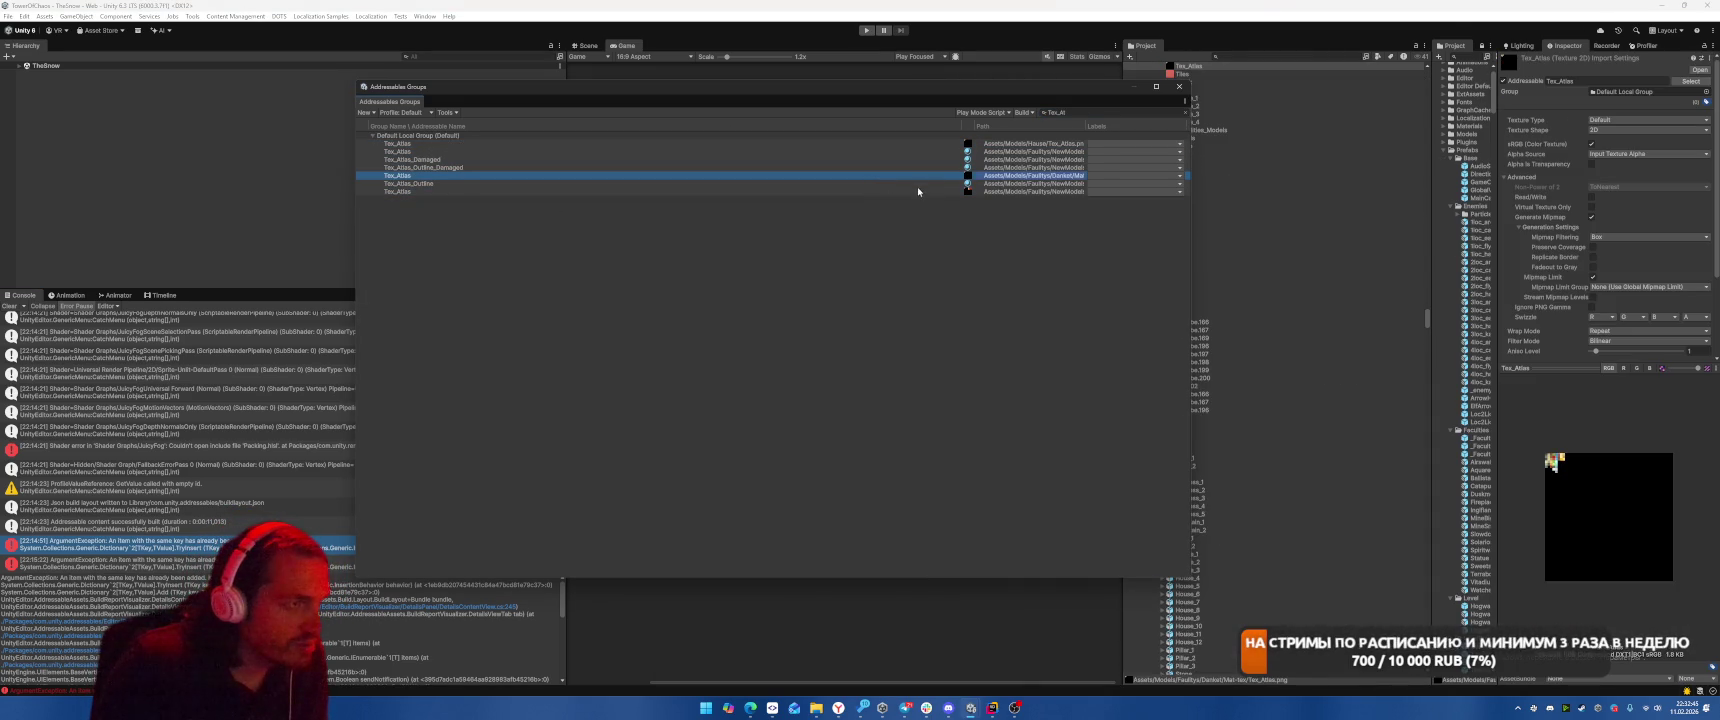
left_click(917, 184)
left_click(915, 192)
left_click(920, 177)
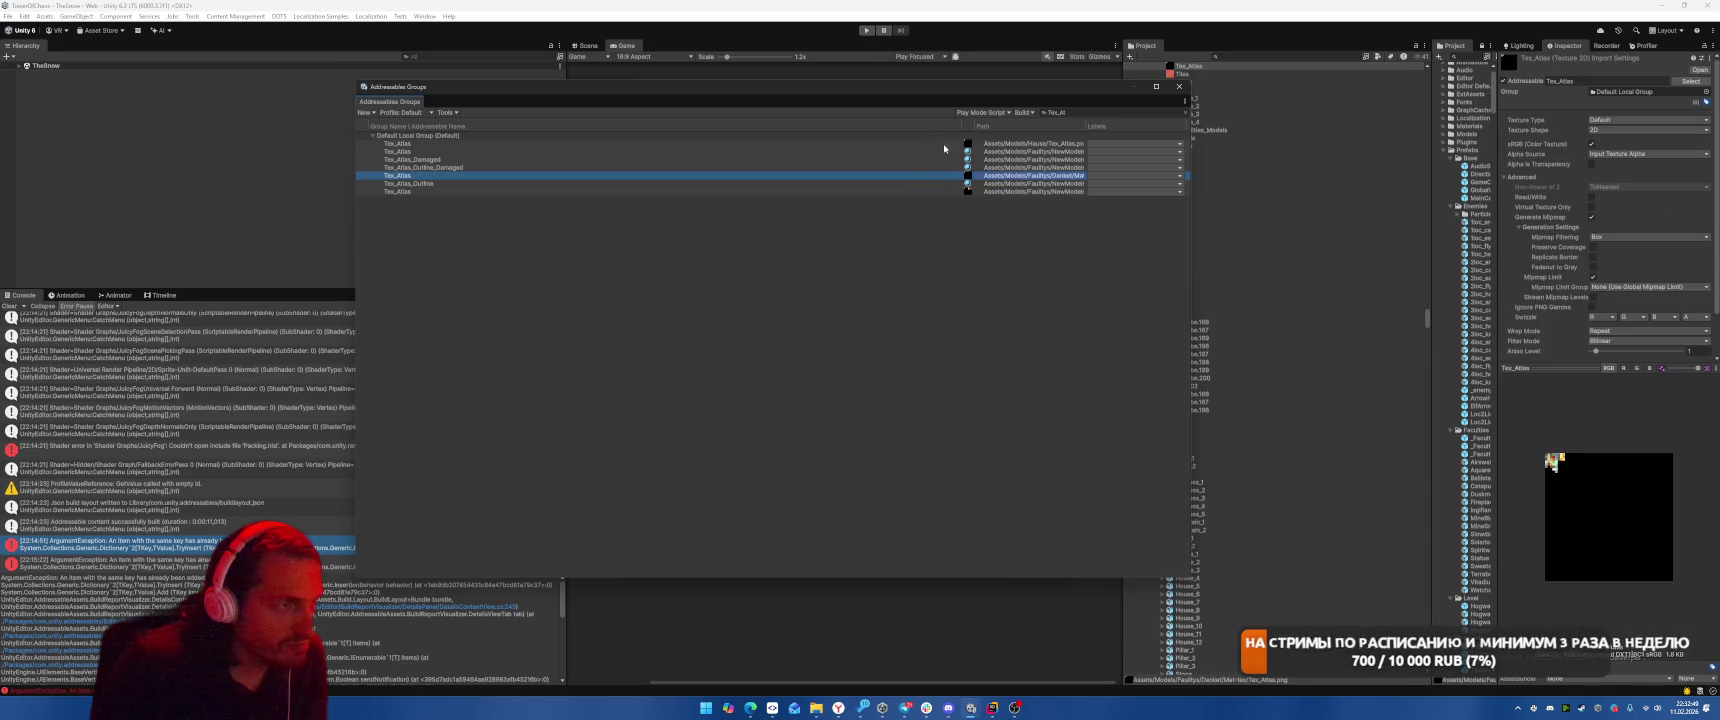
Widen the Path column and compare the first, fifth and seventh Tex_Atlas entries' paths.
left_click_drag(1084, 123, 1160, 123)
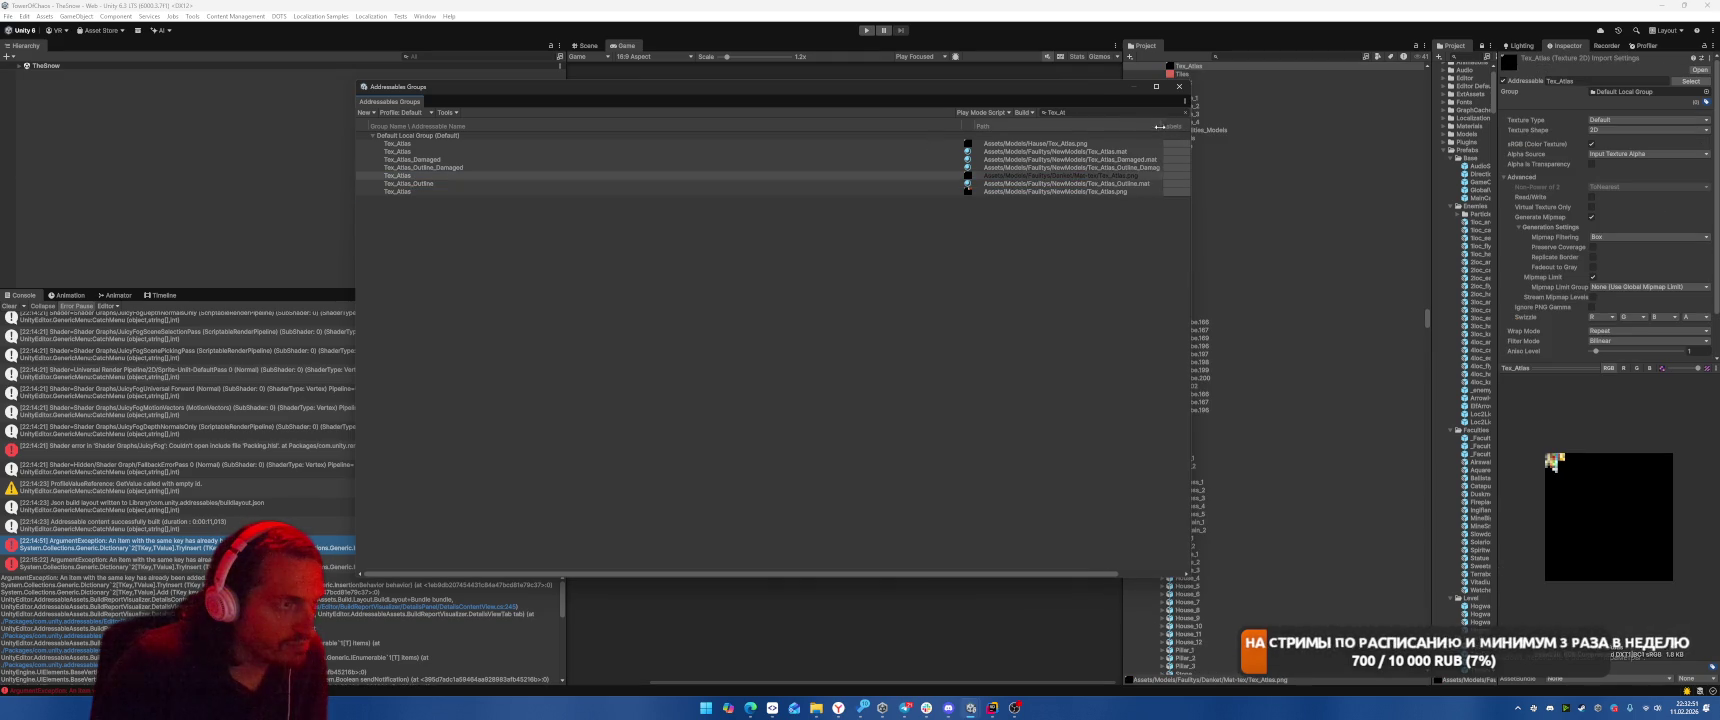
left_click(1041, 192)
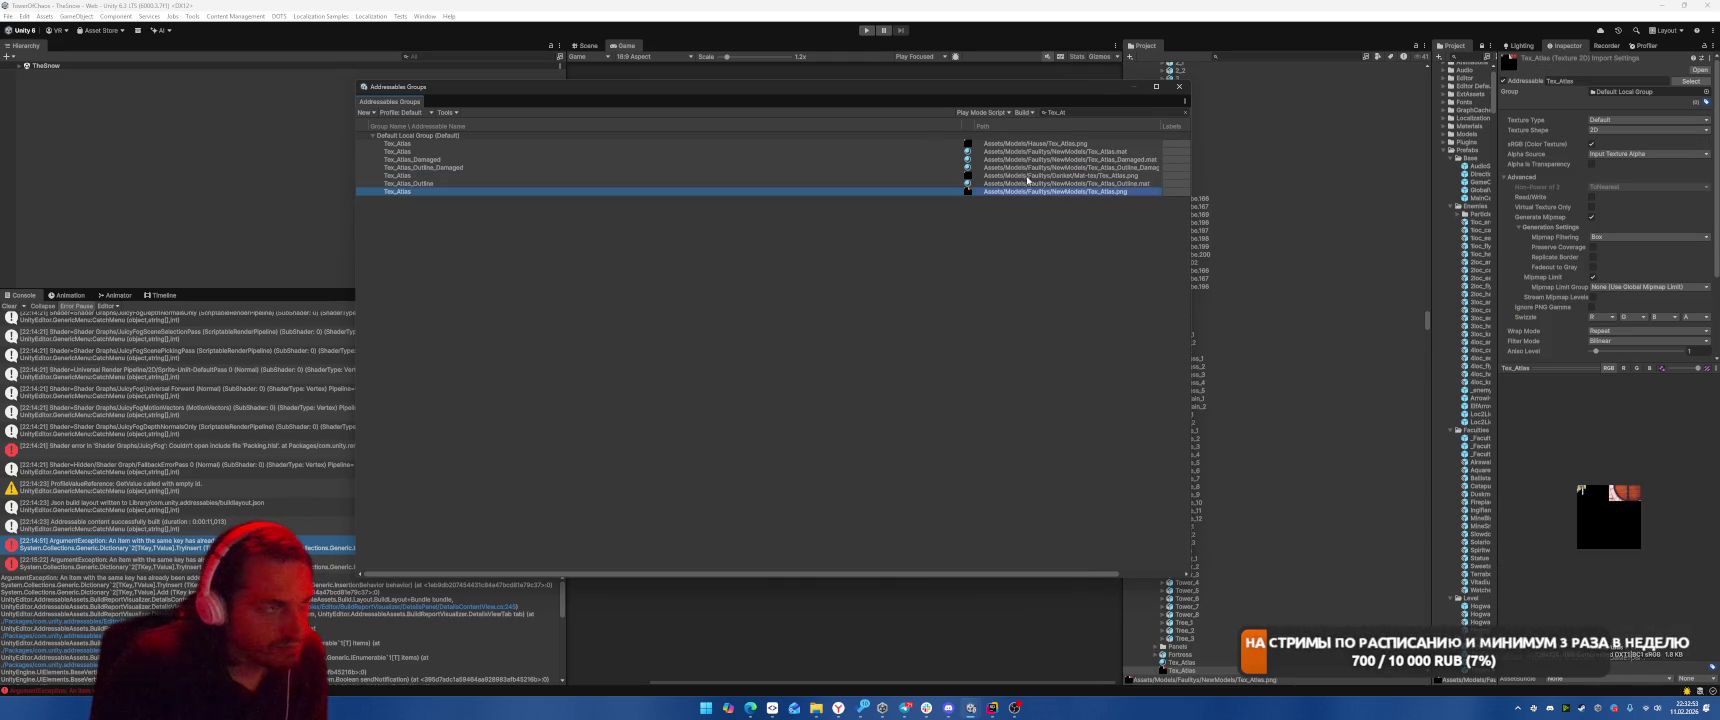
left_click(1030, 176)
left_click(1035, 144)
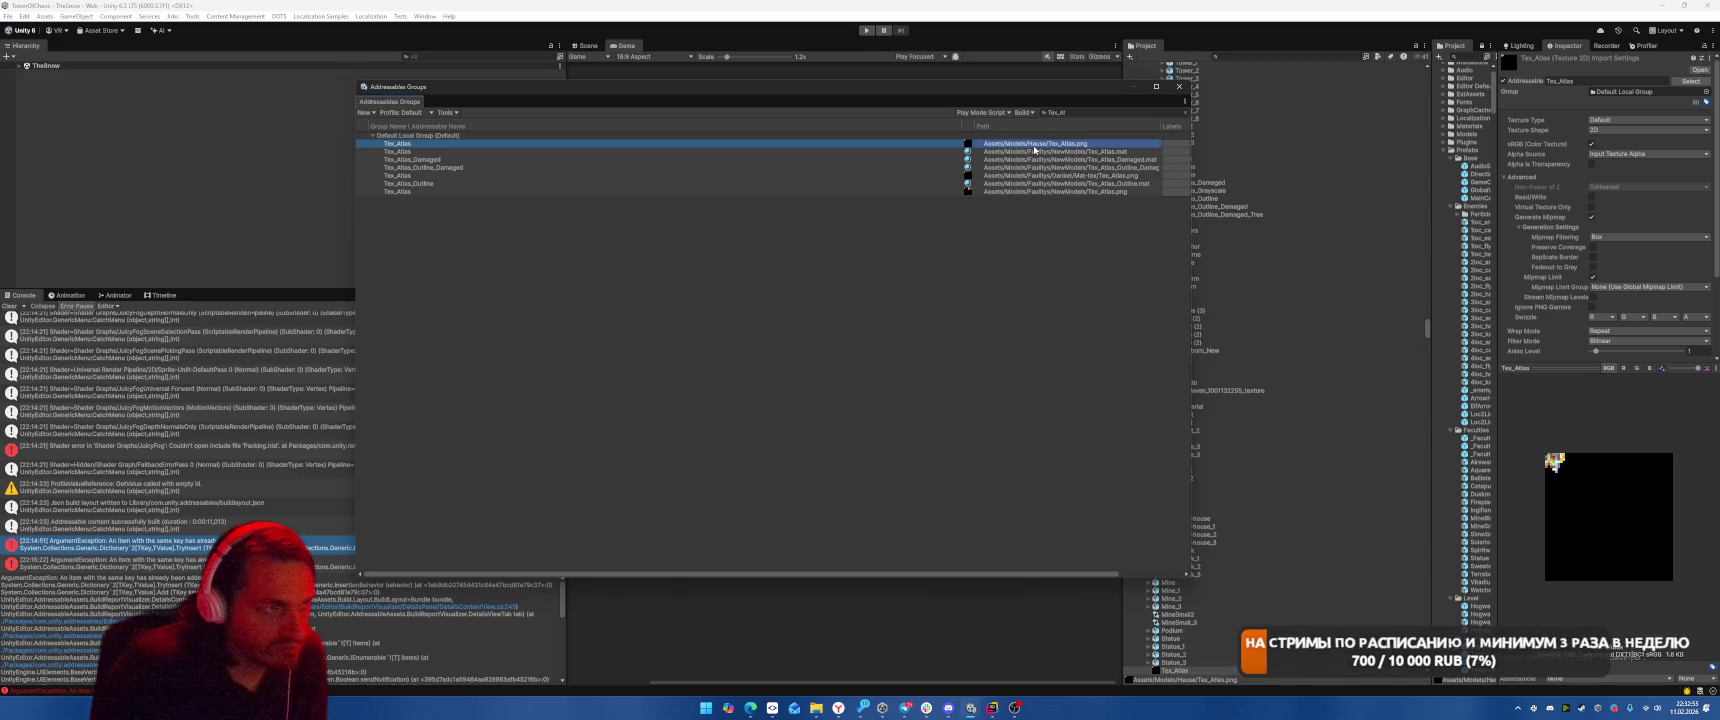
left_click(1007, 176)
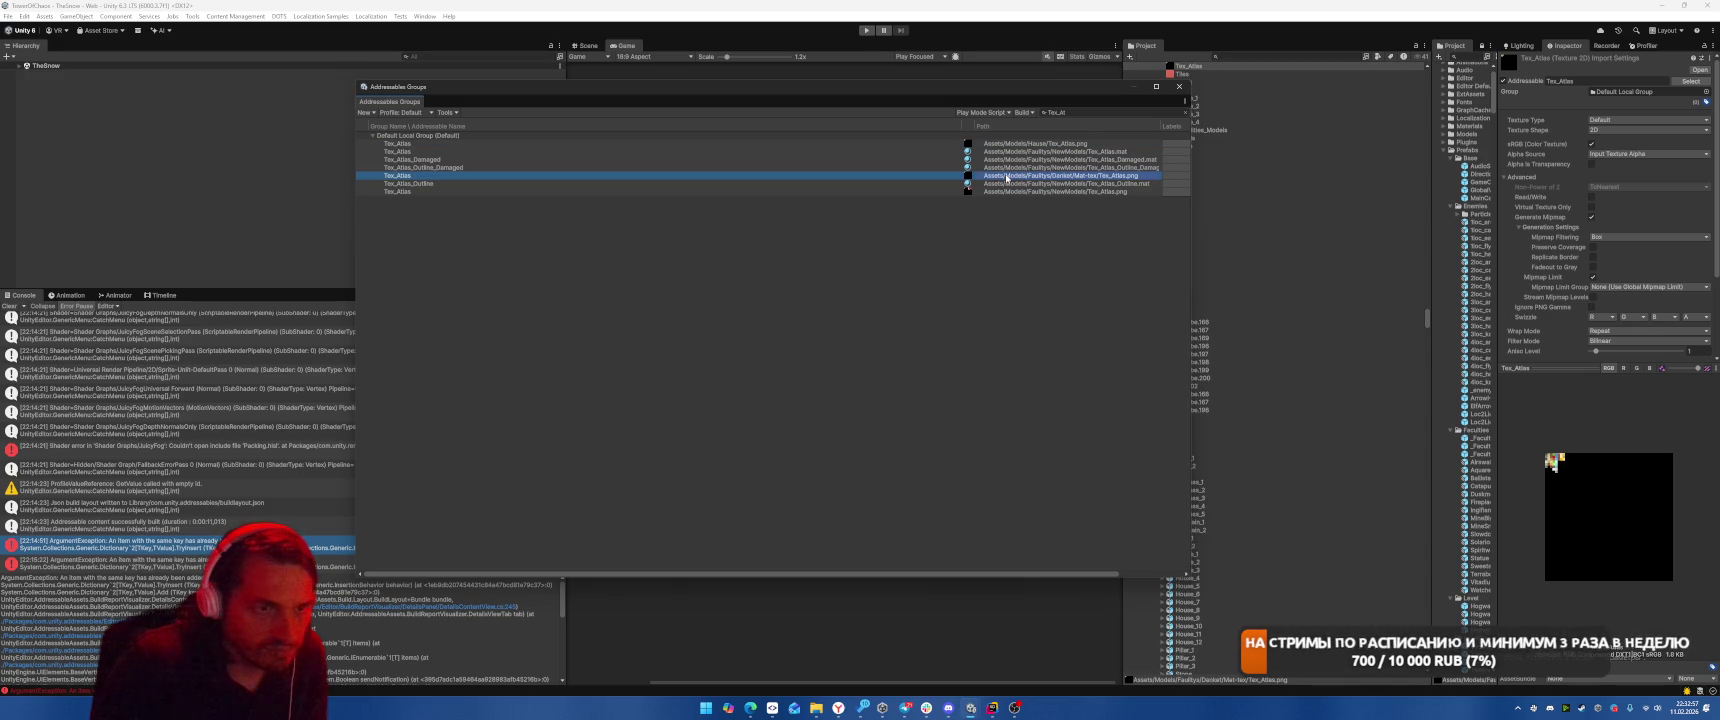
left_click(1013, 144)
left_click(1004, 176)
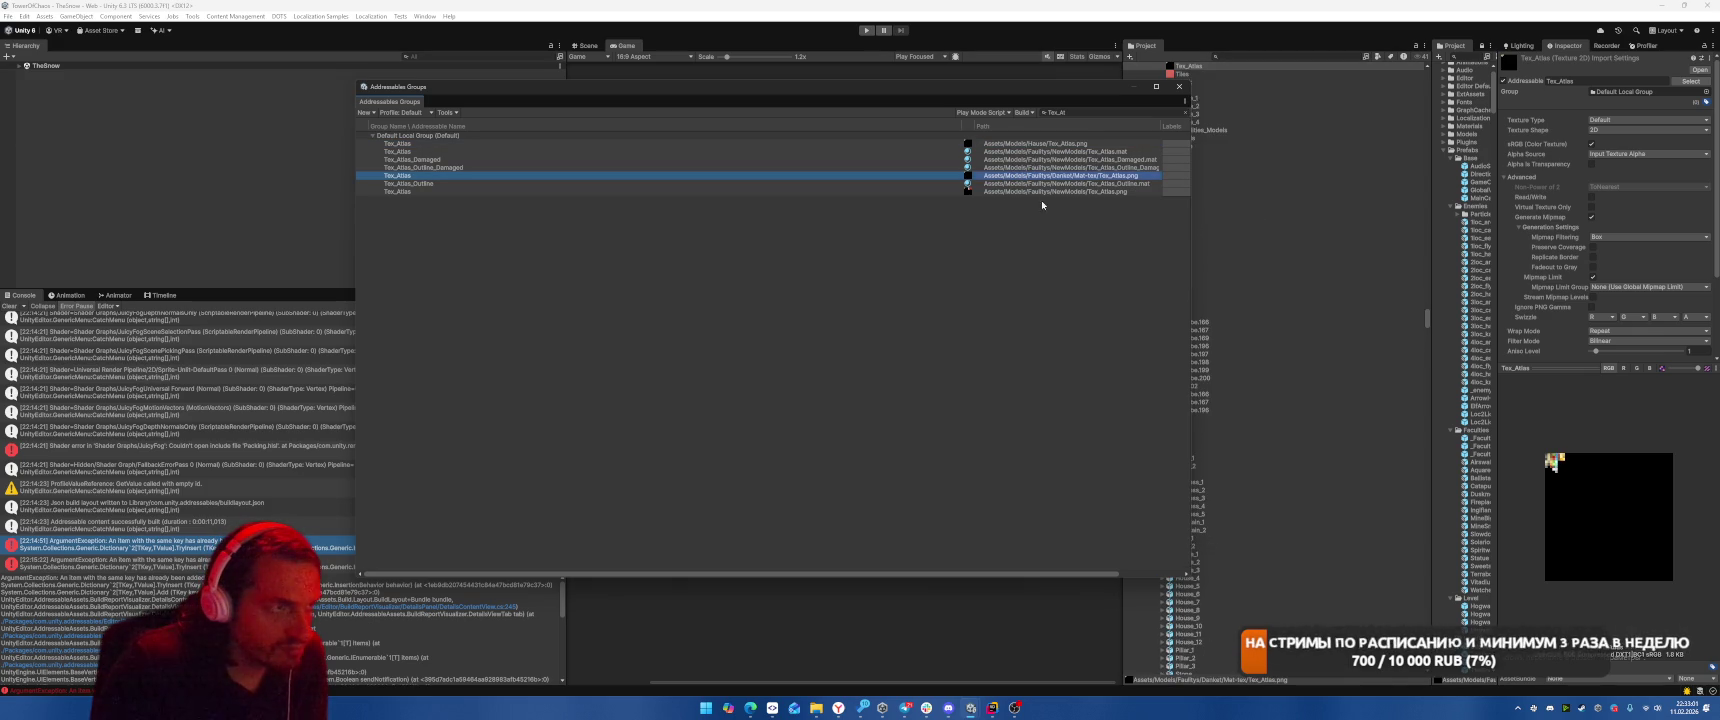
Remove the two duplicate Tex_Atlas texture entries from the Default Local Group.
left_click(1043, 192)
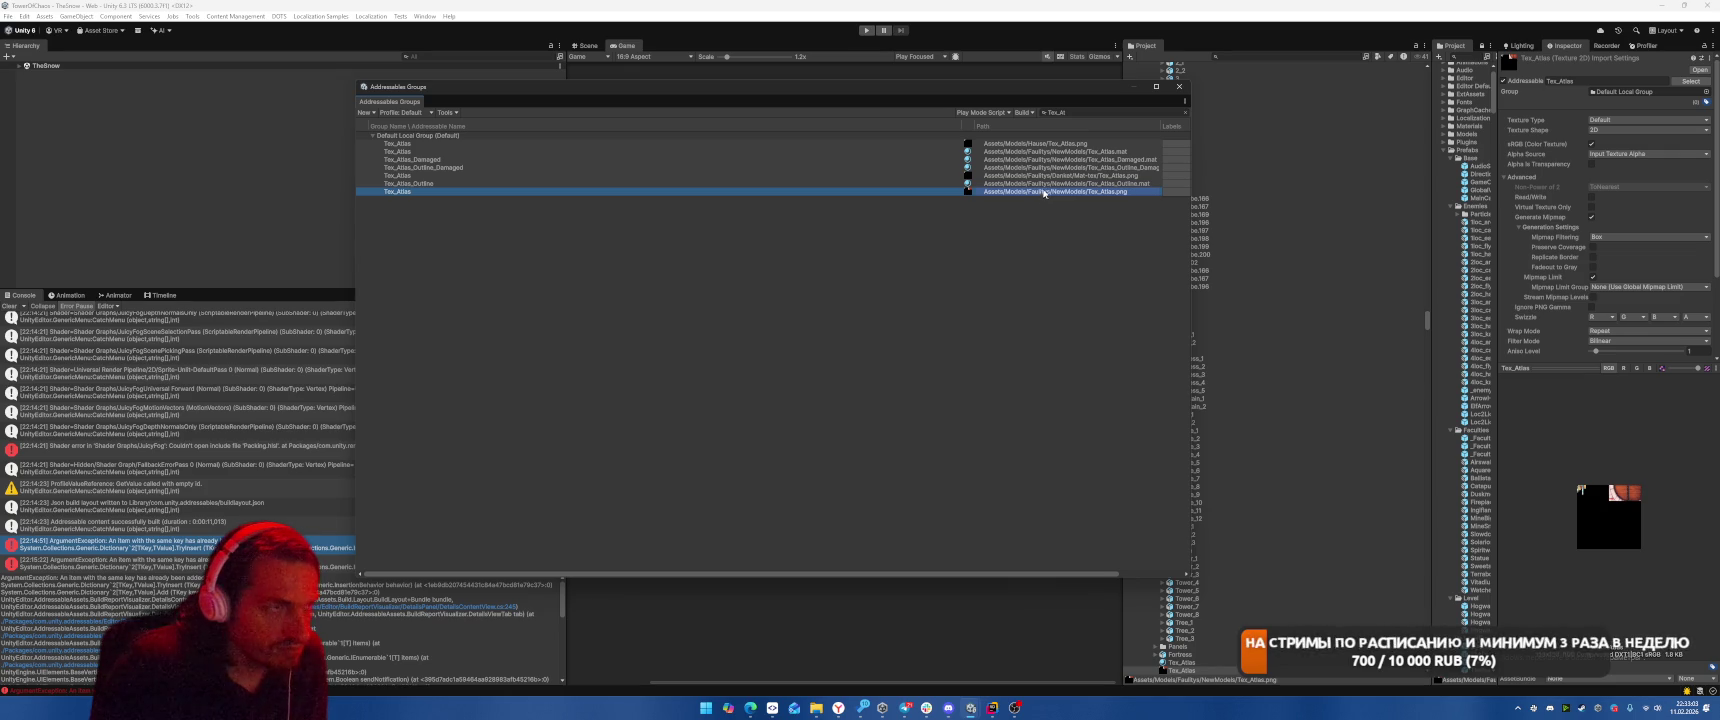
left_click(1004, 176, "ctrl")
key("Delete")
key("Return")
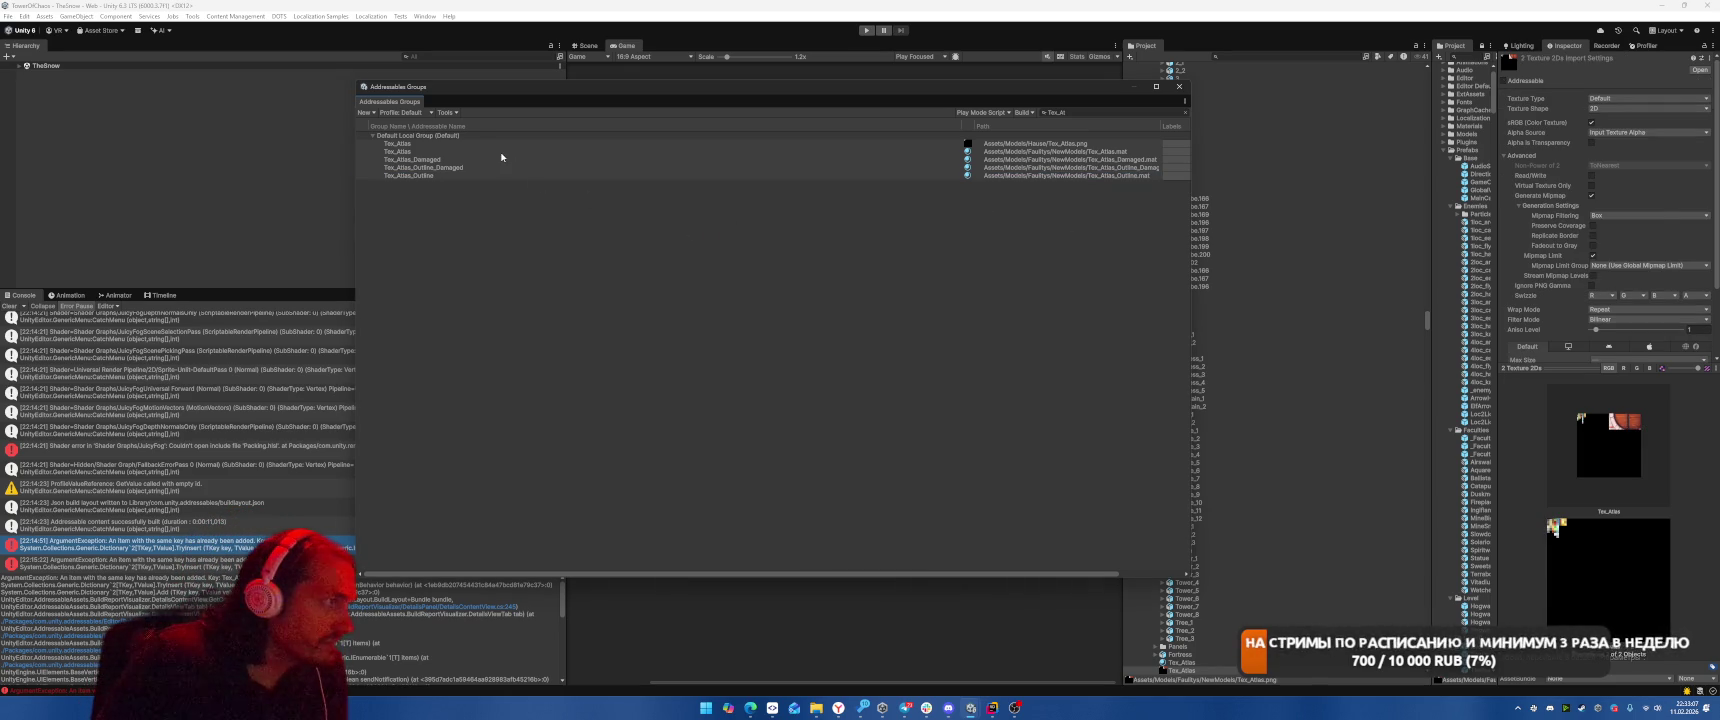
Review the remaining Tex_Atlas material and texture entries, then narrow the Addressables window.
left_click(675, 151)
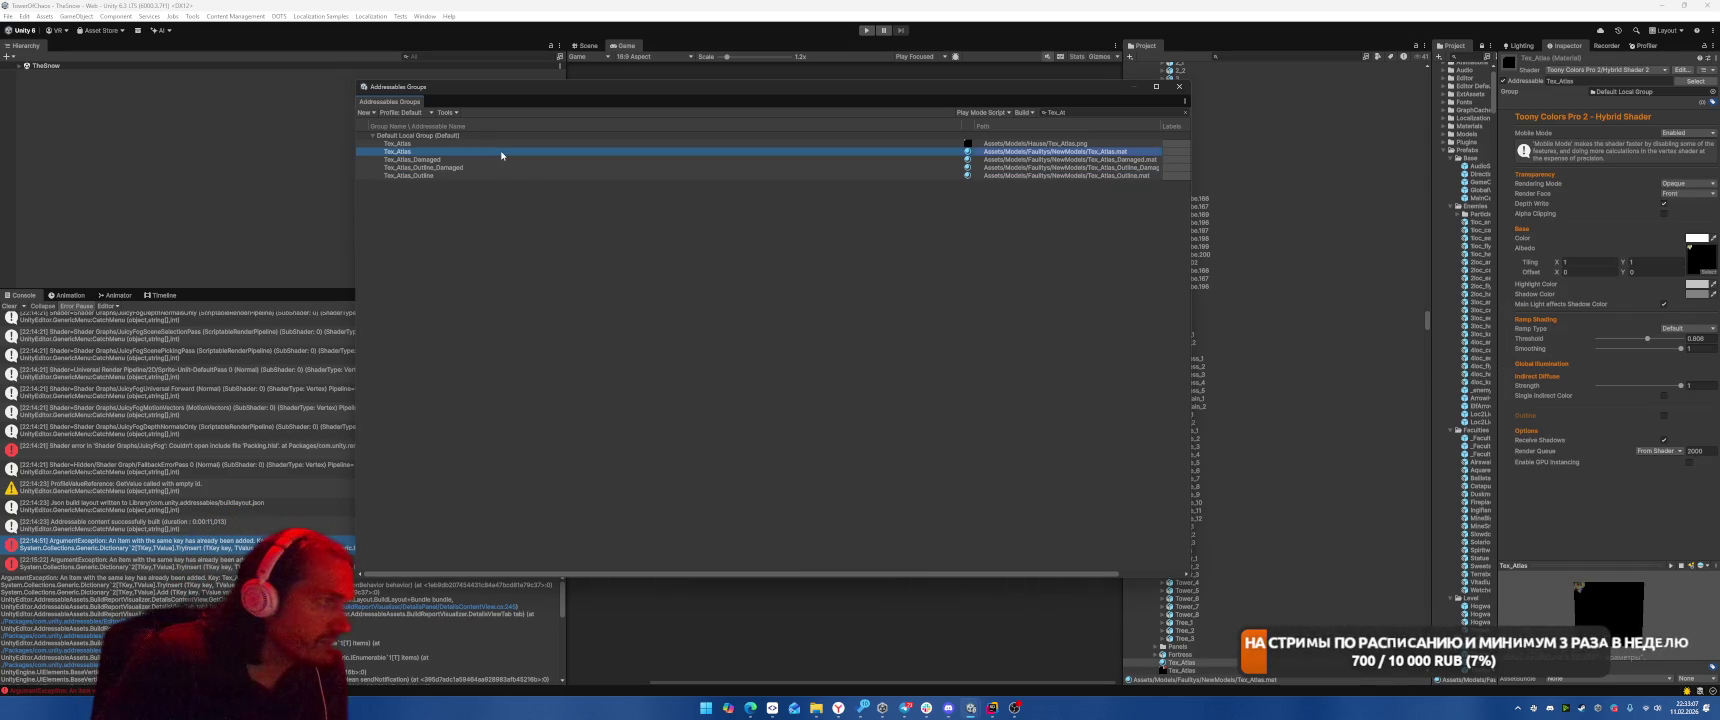
left_click(675, 159)
left_click(675, 167)
left_click(675, 183)
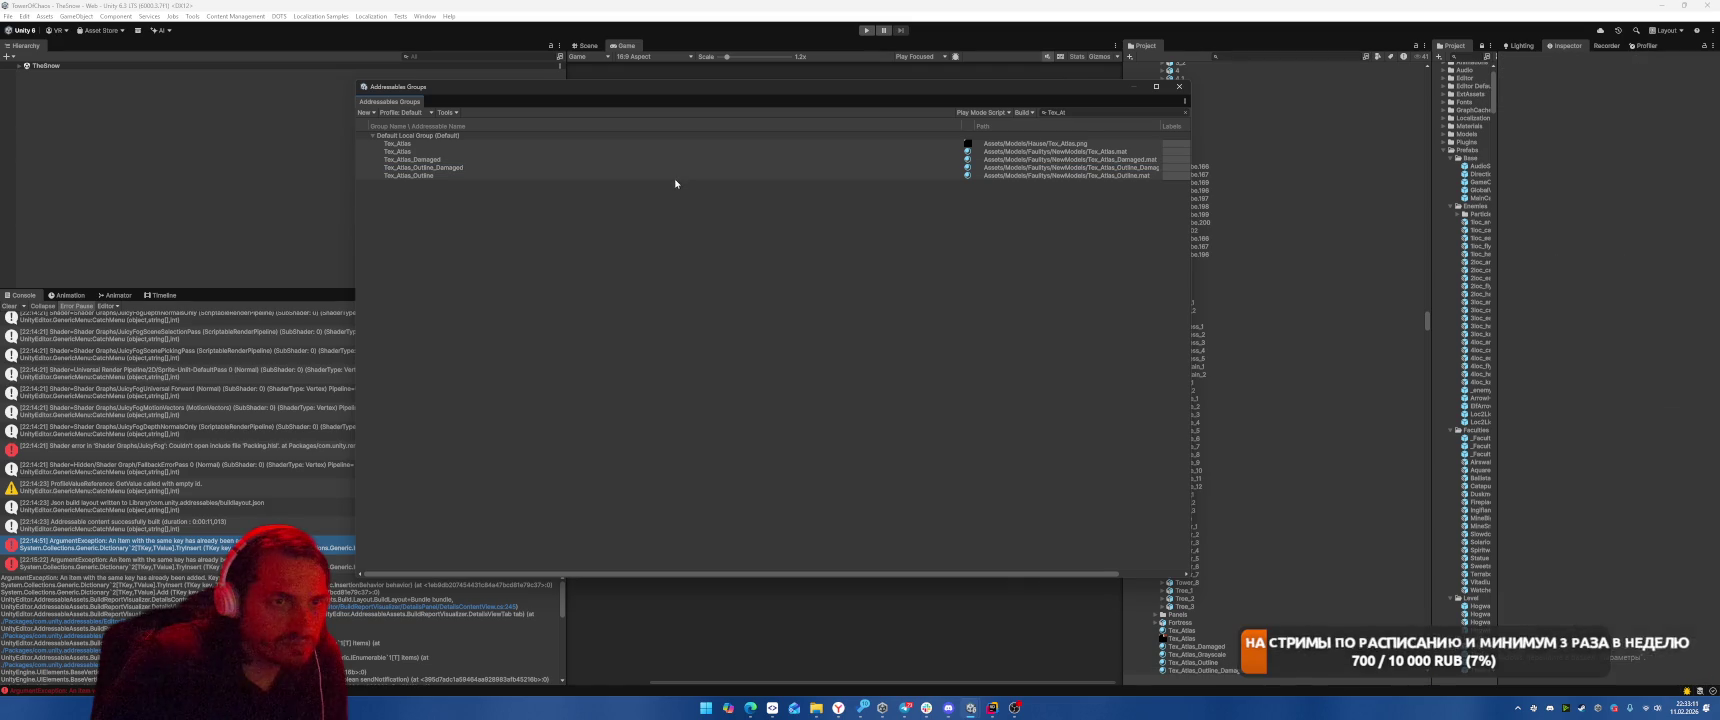
left_click(671, 174)
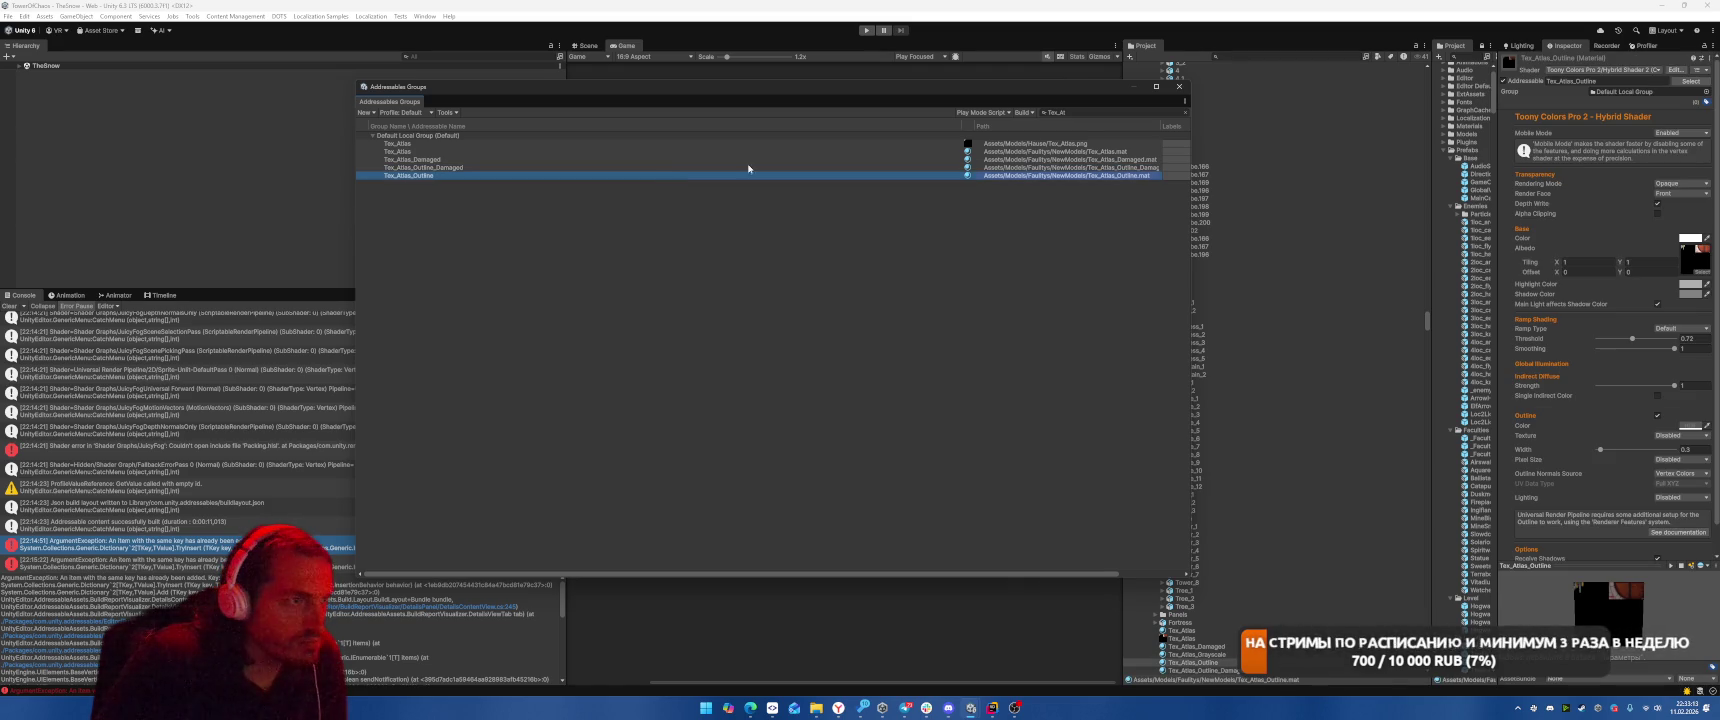
left_click(850, 143)
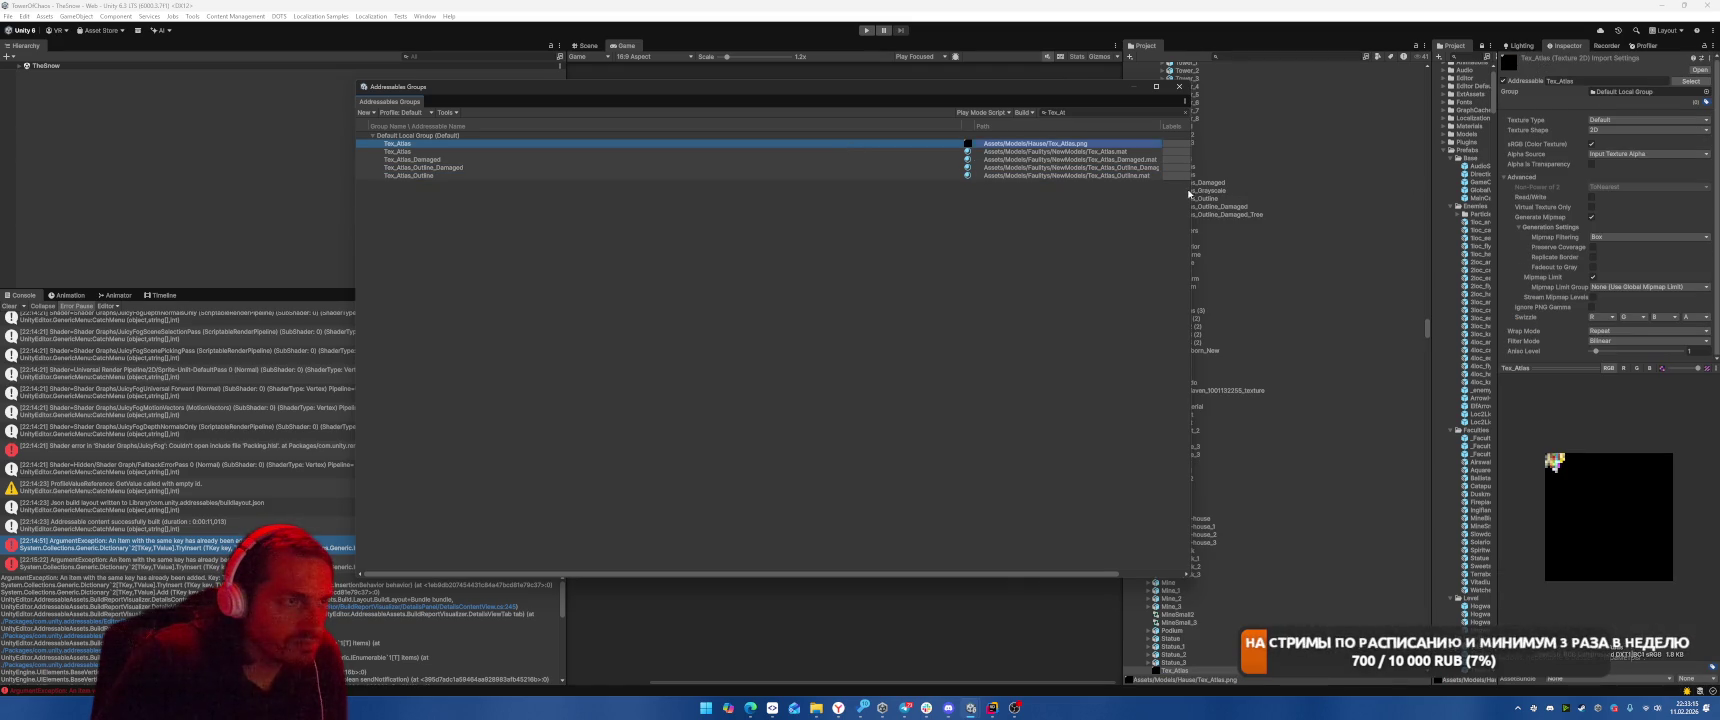
left_click_drag(1186, 193, 1072, 193)
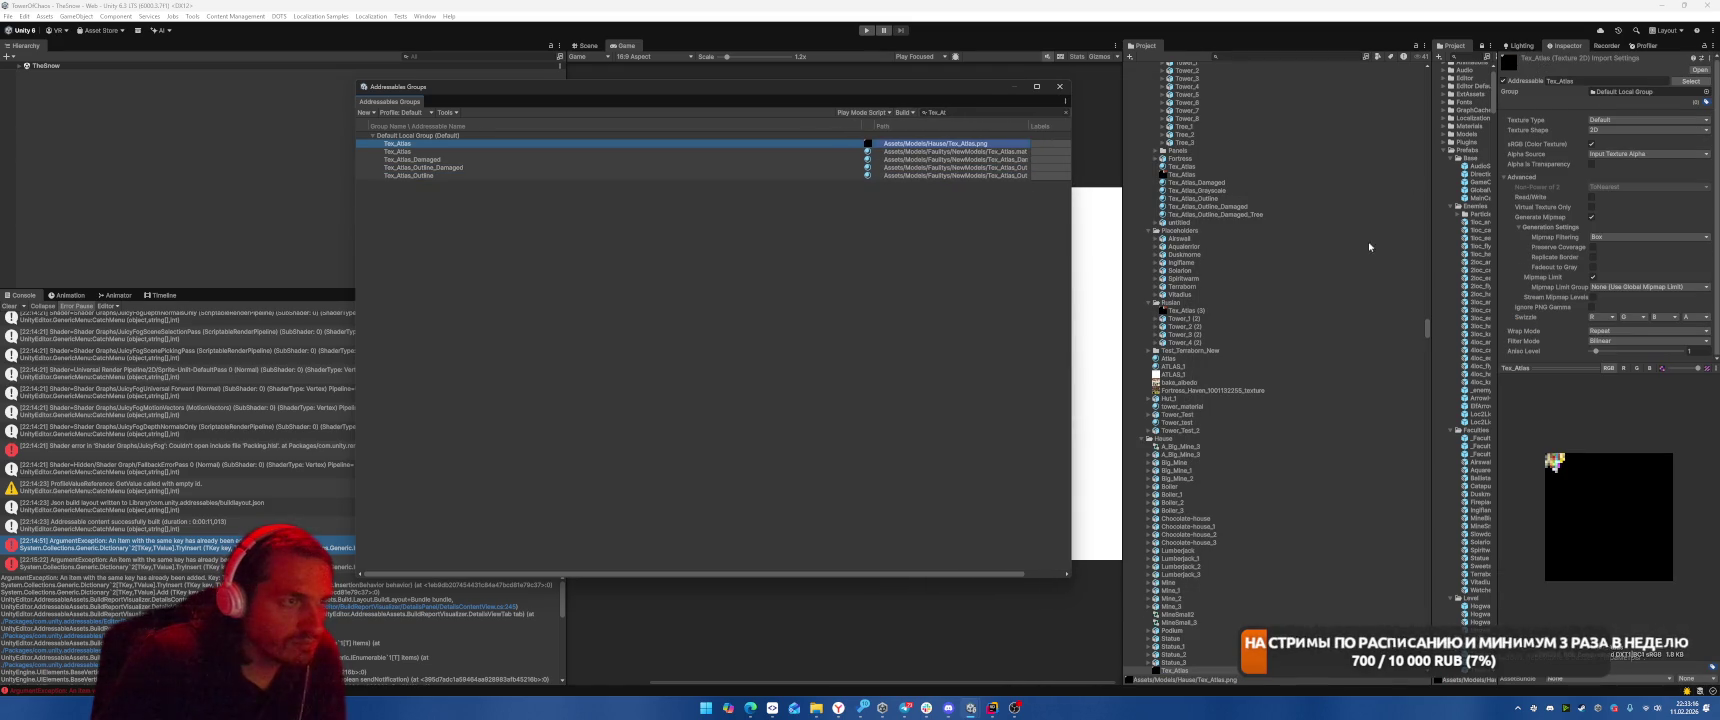
Delete the stray Tex_Atlas (3) texture from the project.
left_click(1201, 312)
key("Delete")
key("Return")
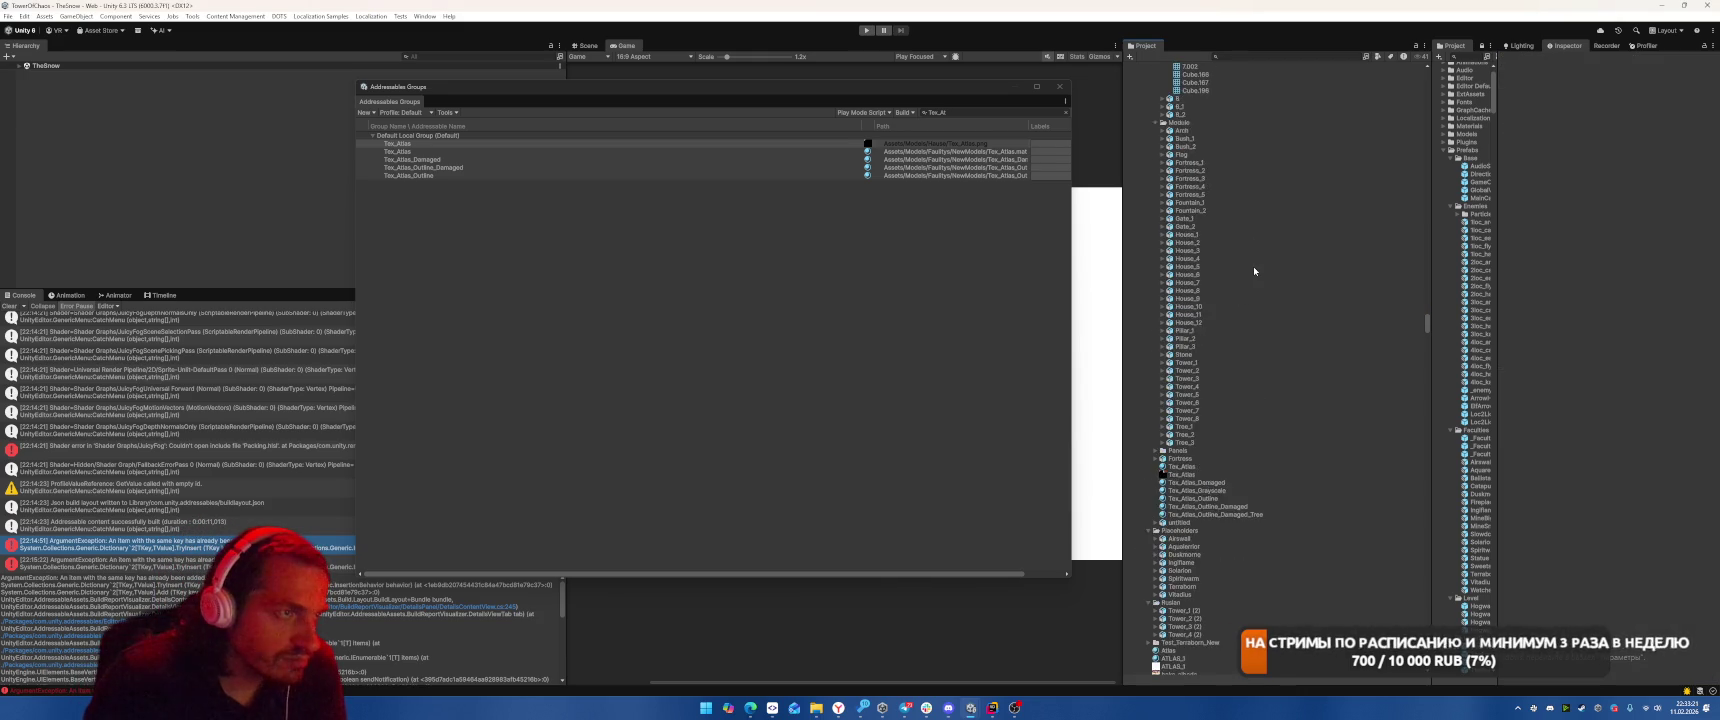
Delete the duplicate Tex_Atlas texture in NewModels, then search the project for 'Tex_atlas t:texture'.
scroll(1237, 181, "up", 5)
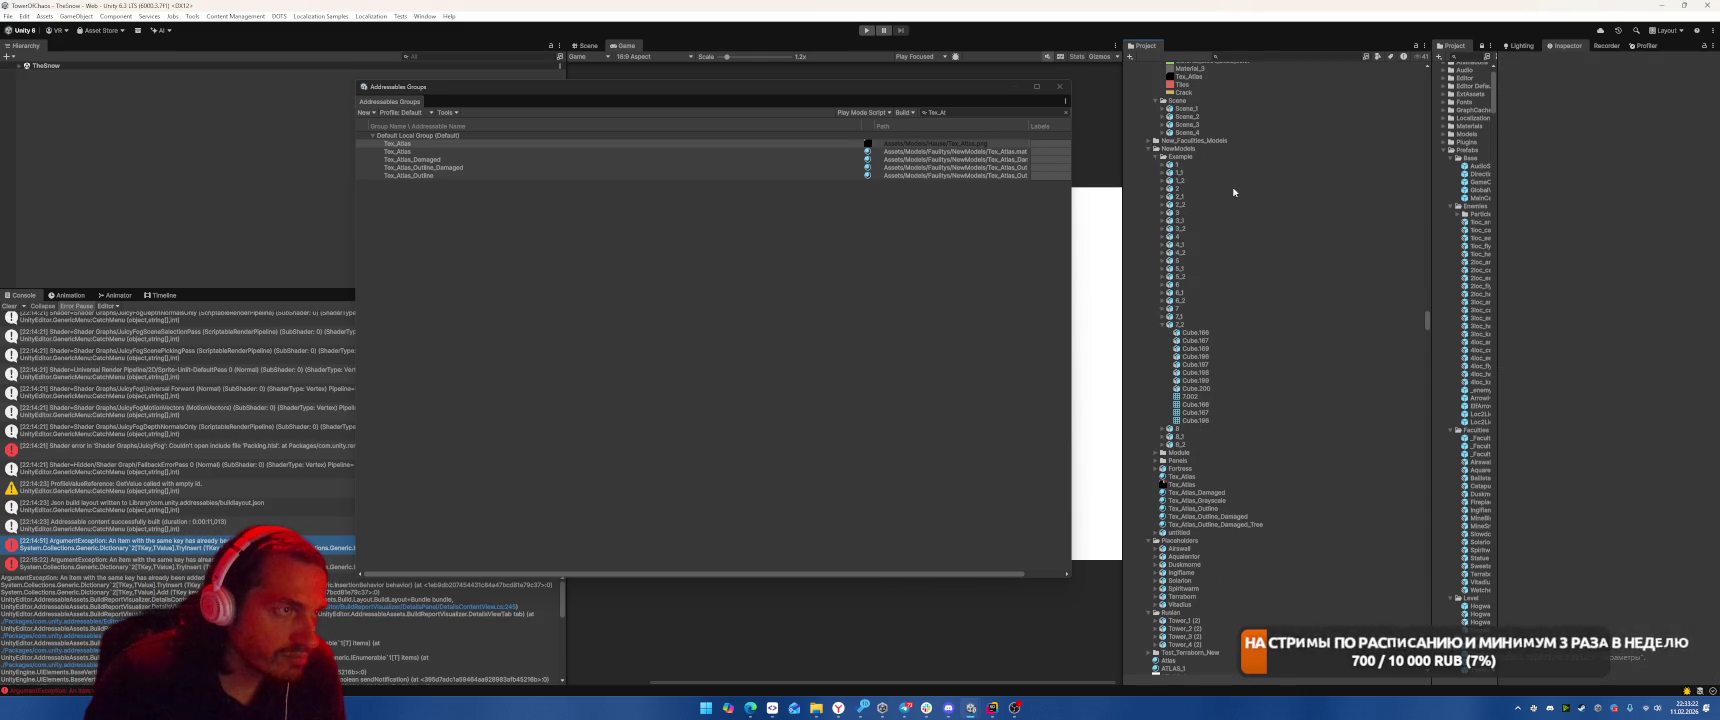
left_click(1149, 149)
scroll(1190, 200, "up", 3)
left_click(1195, 227)
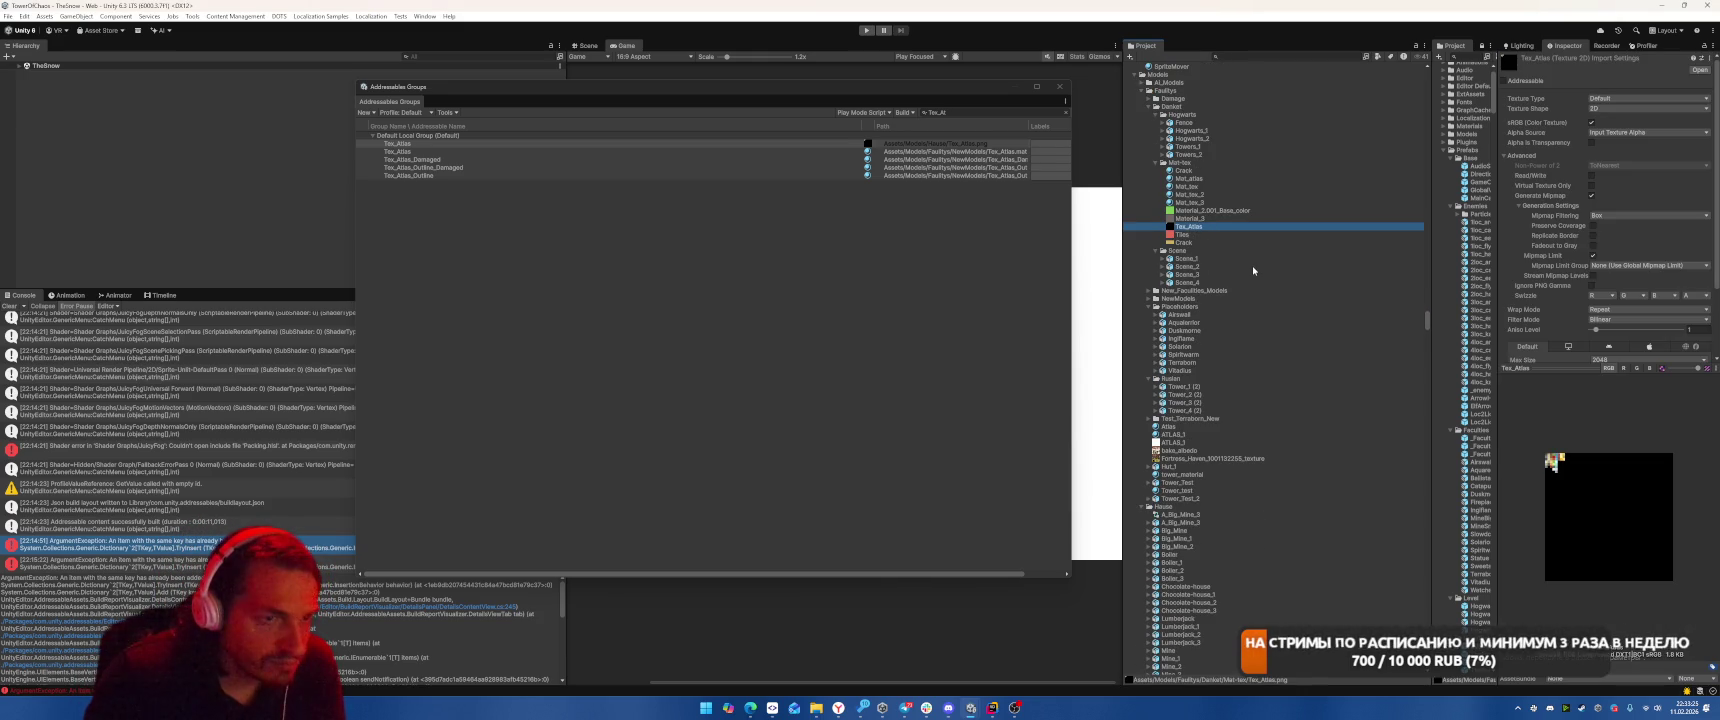
left_click(1147, 299)
left_click(1190, 539, "ctrl")
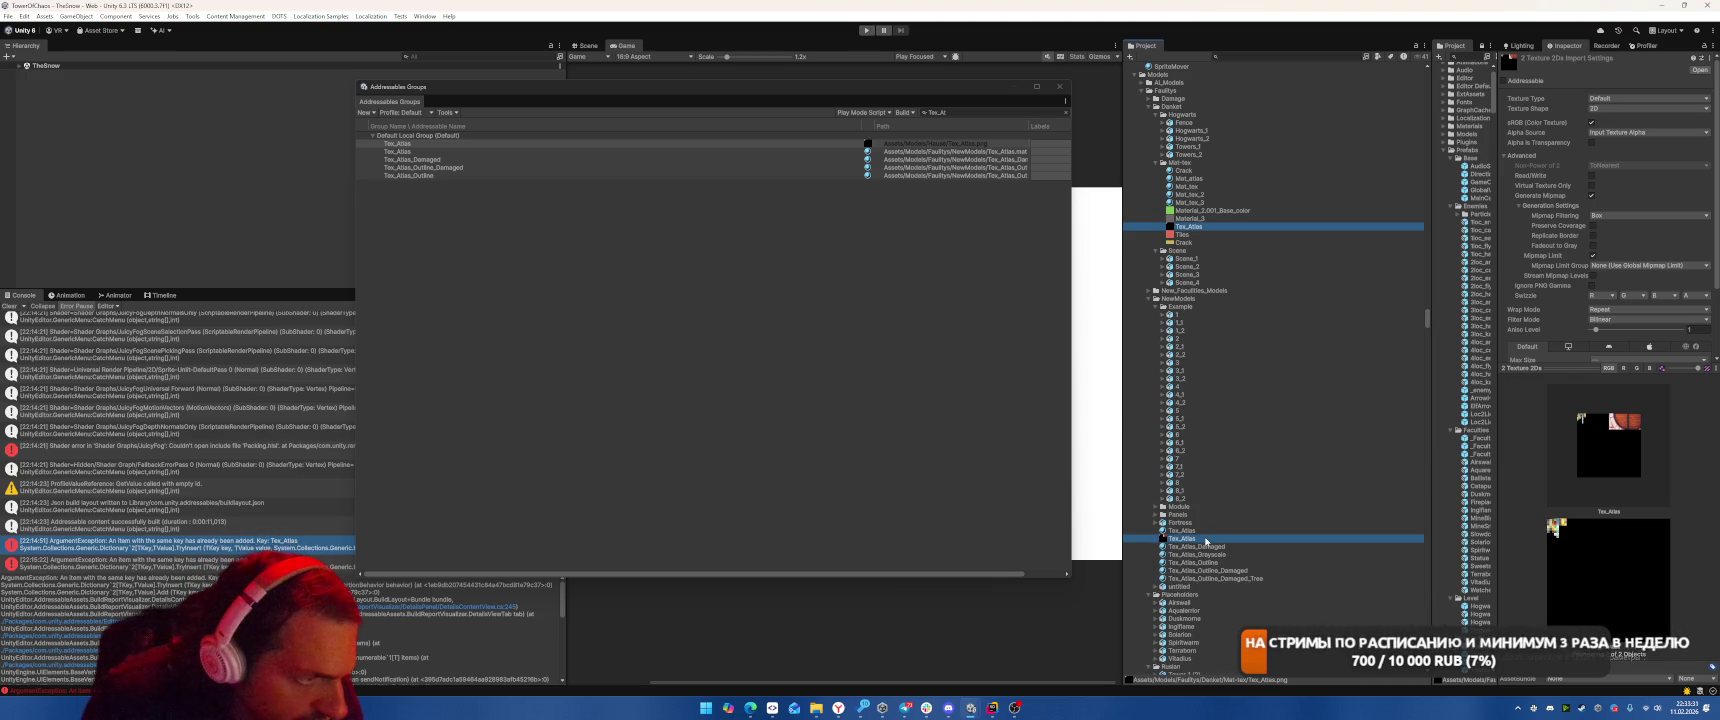
left_click(1205, 540)
key("Delete")
key("Return")
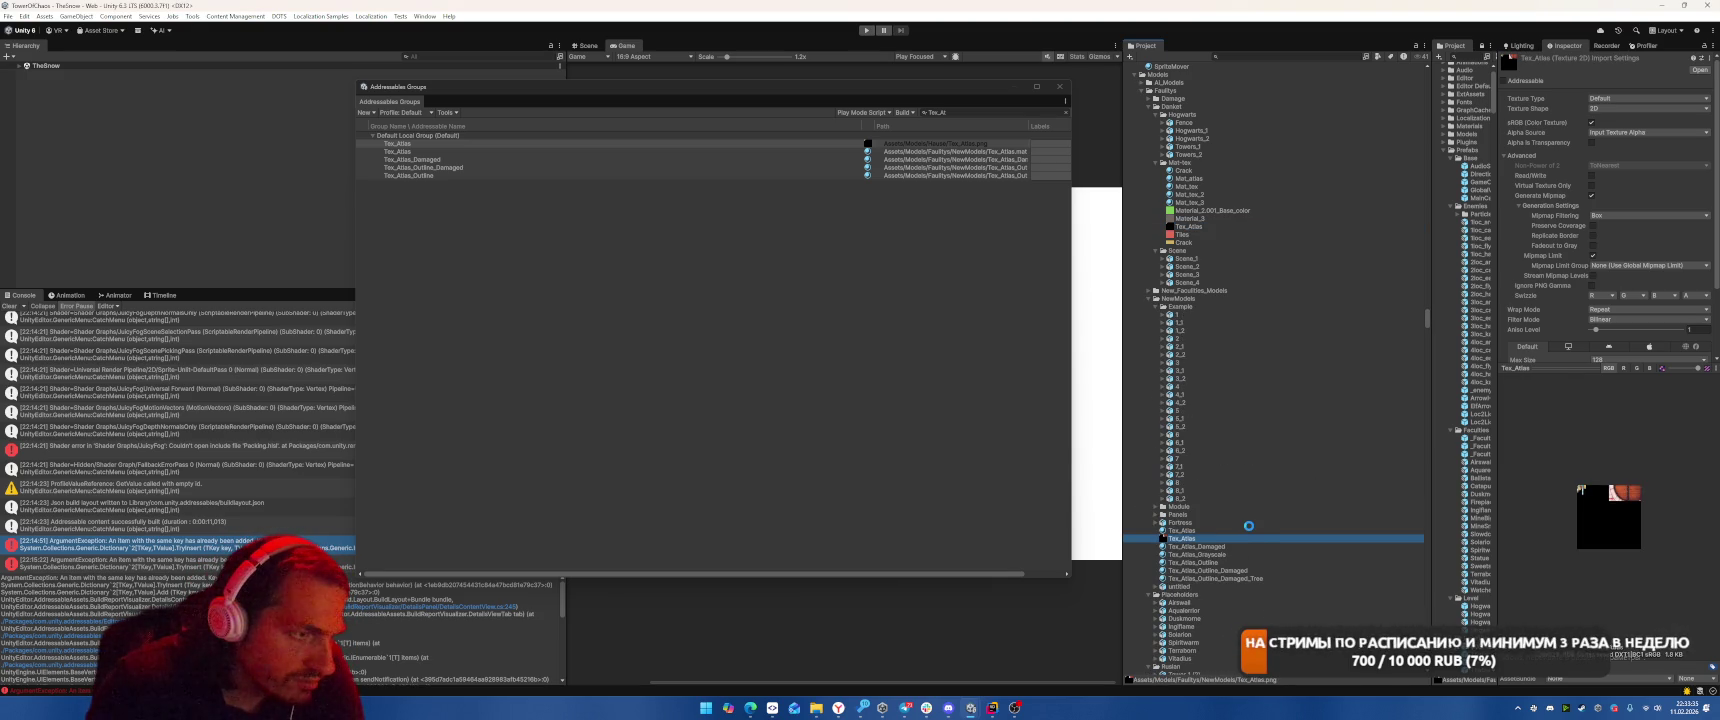
left_click(1267, 56)
type("Tex_atlas t:textu")
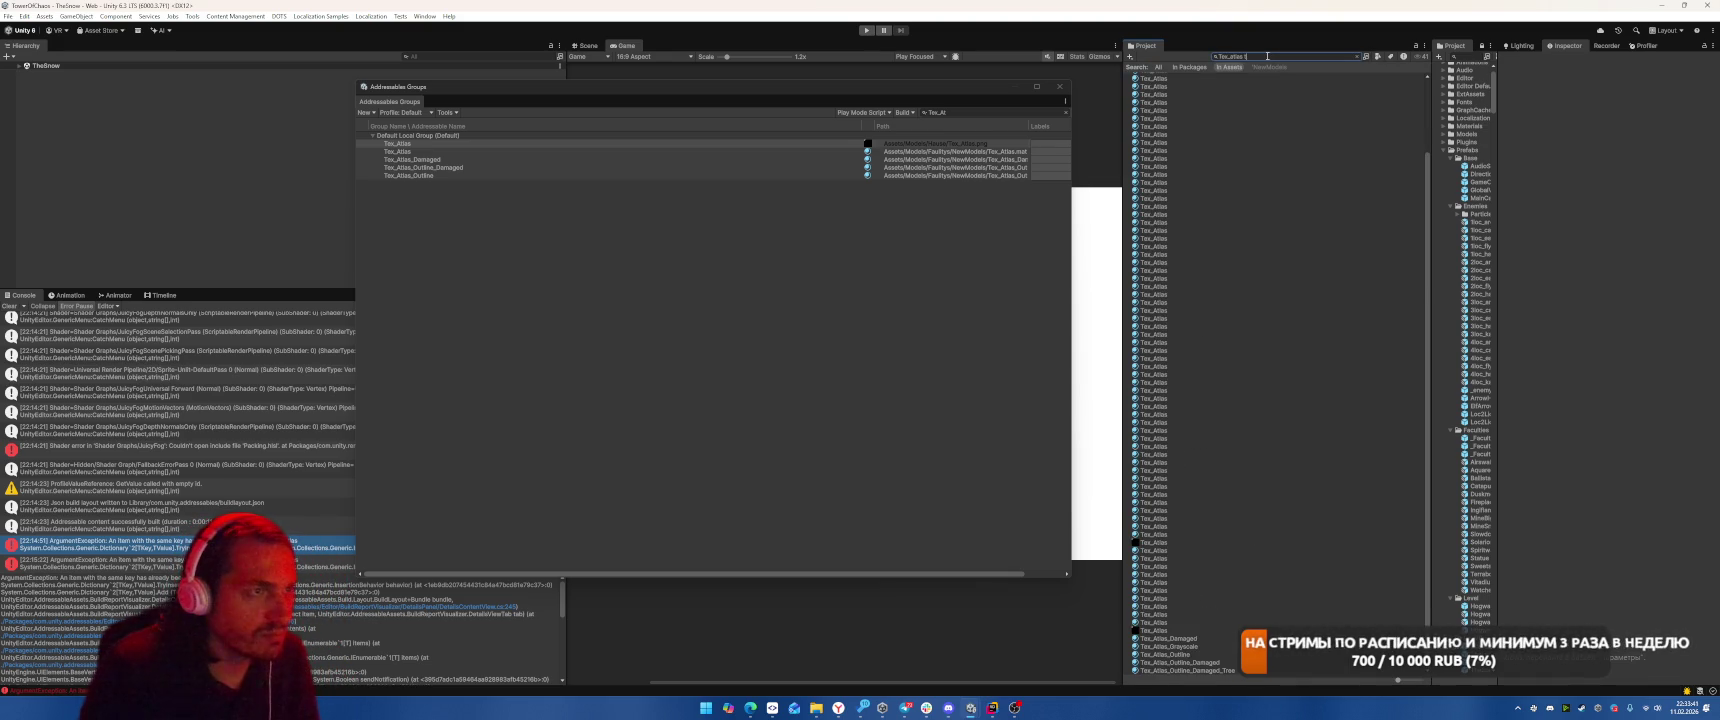
type("re")
Compare the Tex_Atlas texture search results, confirming only one remains.
left_click(1188, 80)
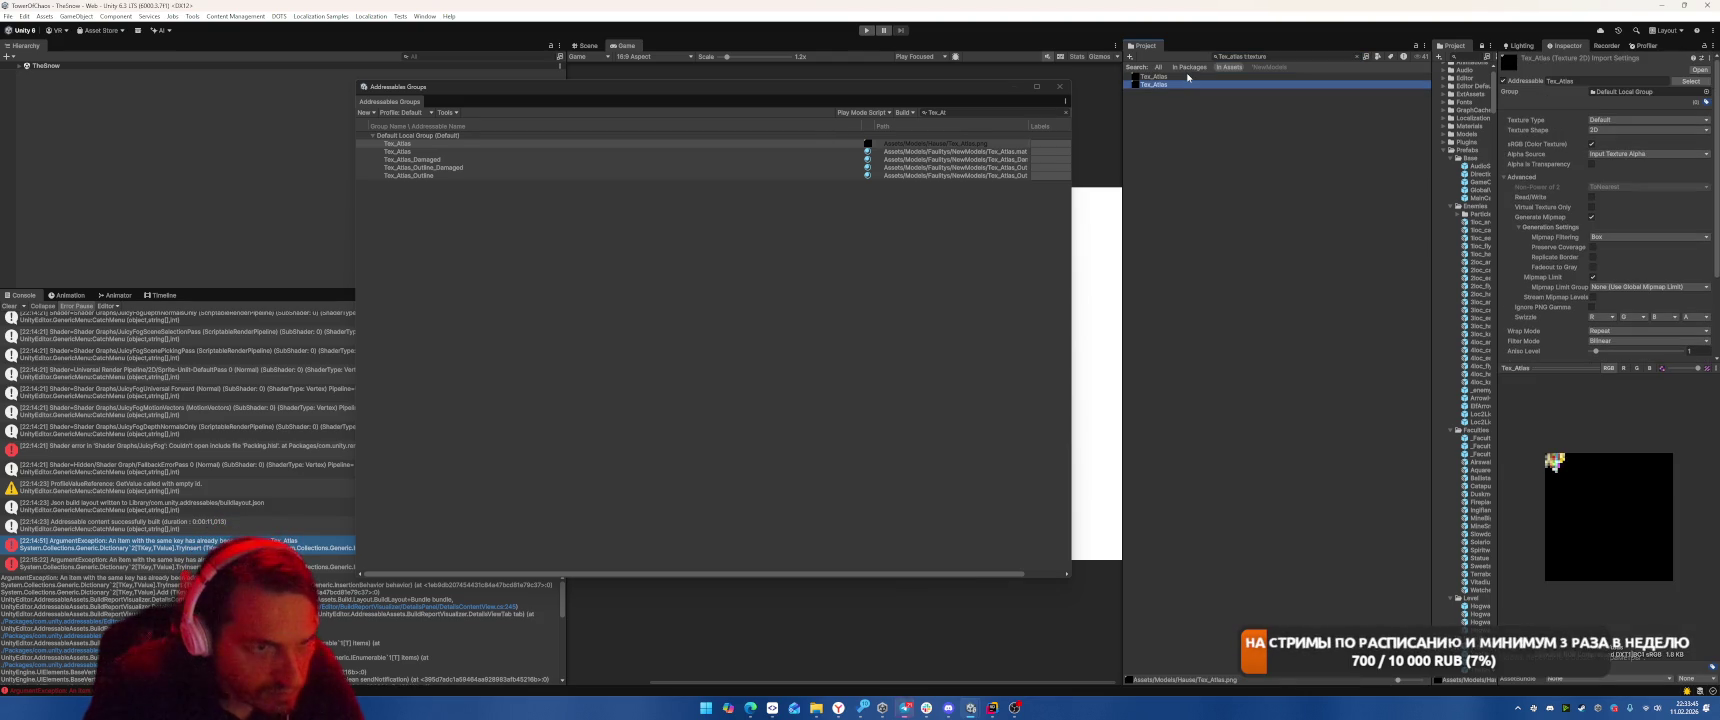
left_click(1188, 77)
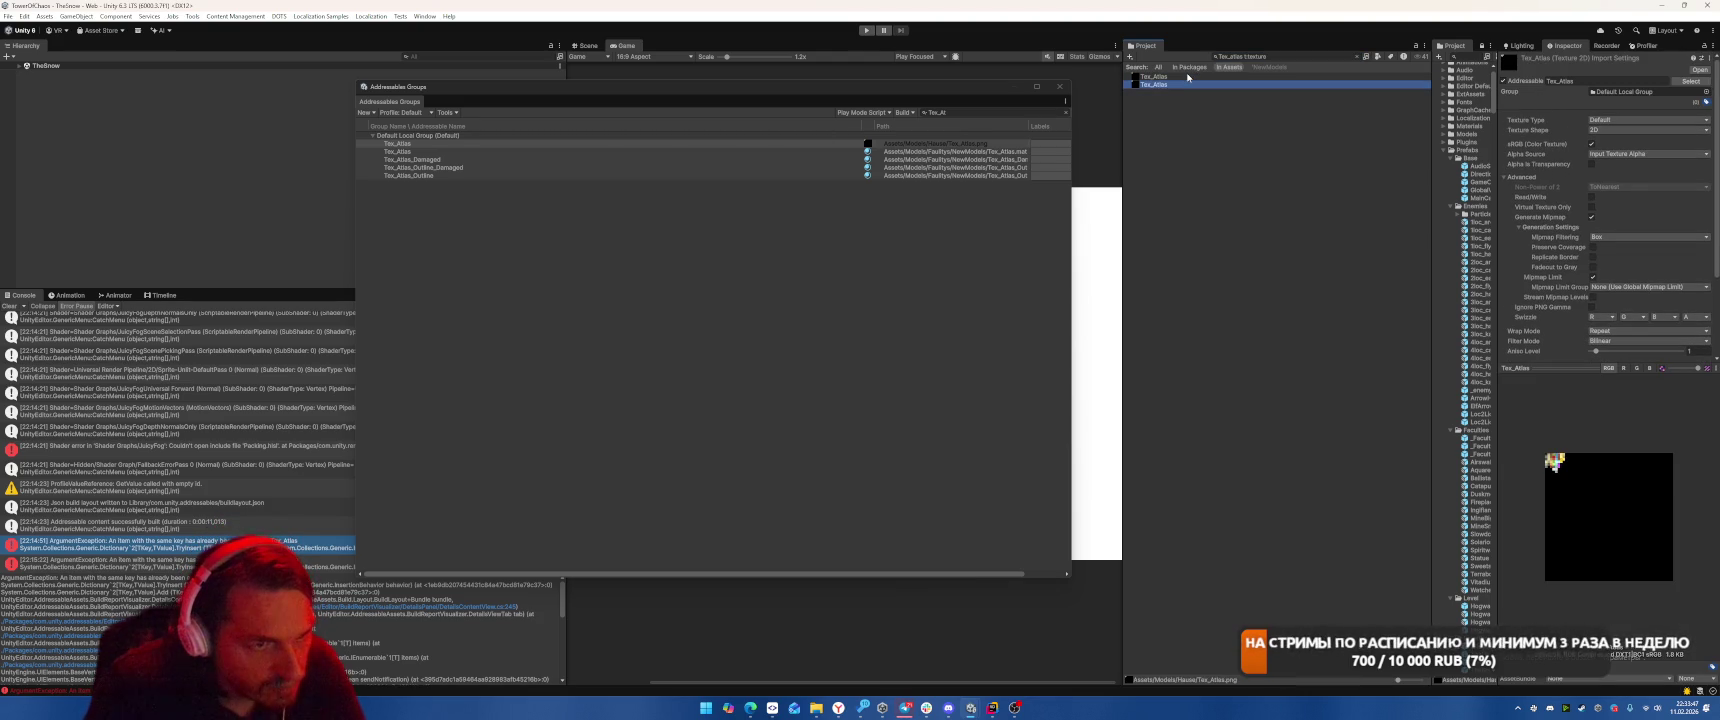
left_click(1188, 77)
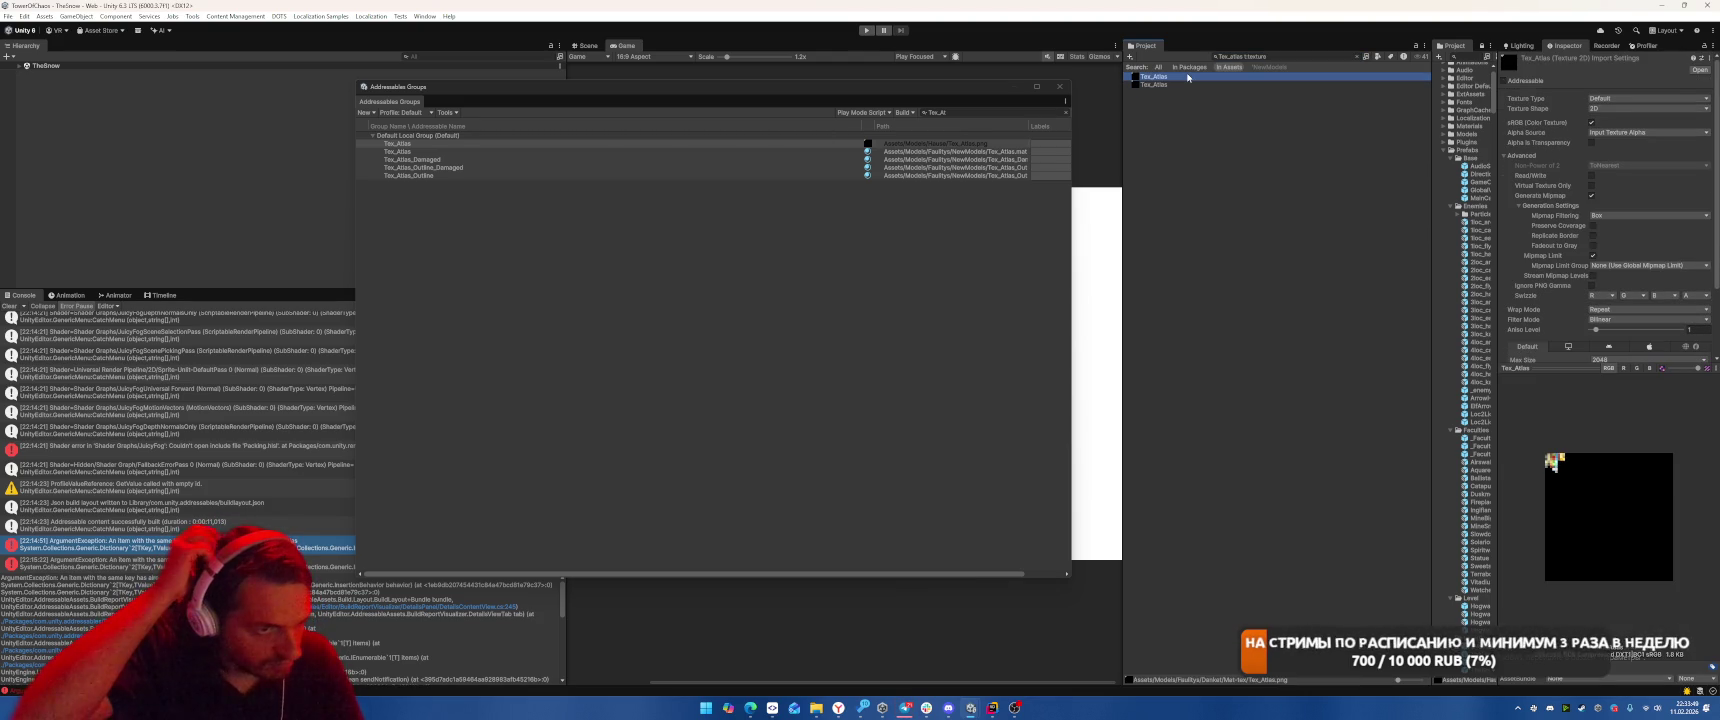
key("Down")
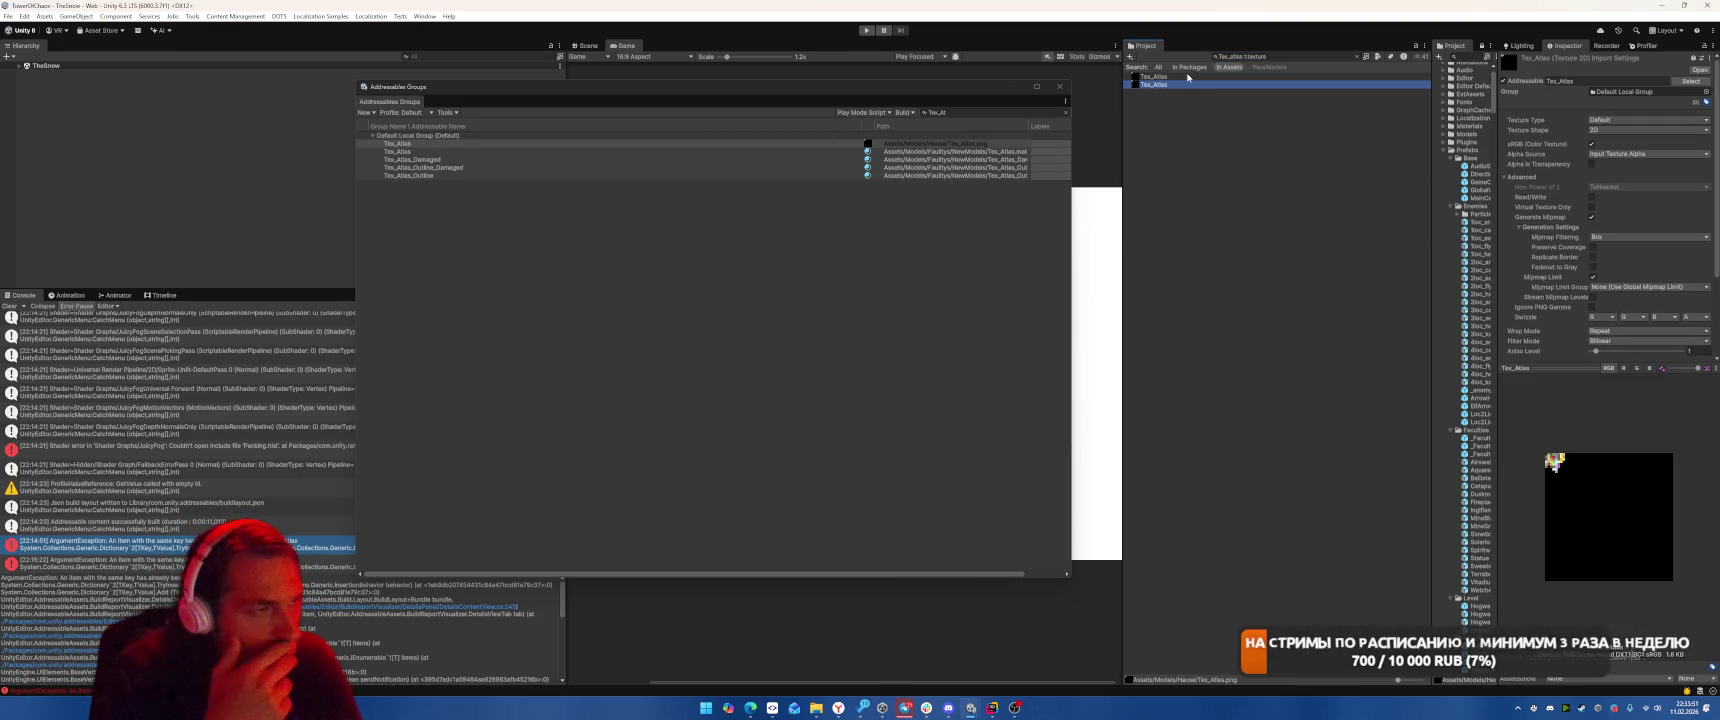
left_click(1188, 77)
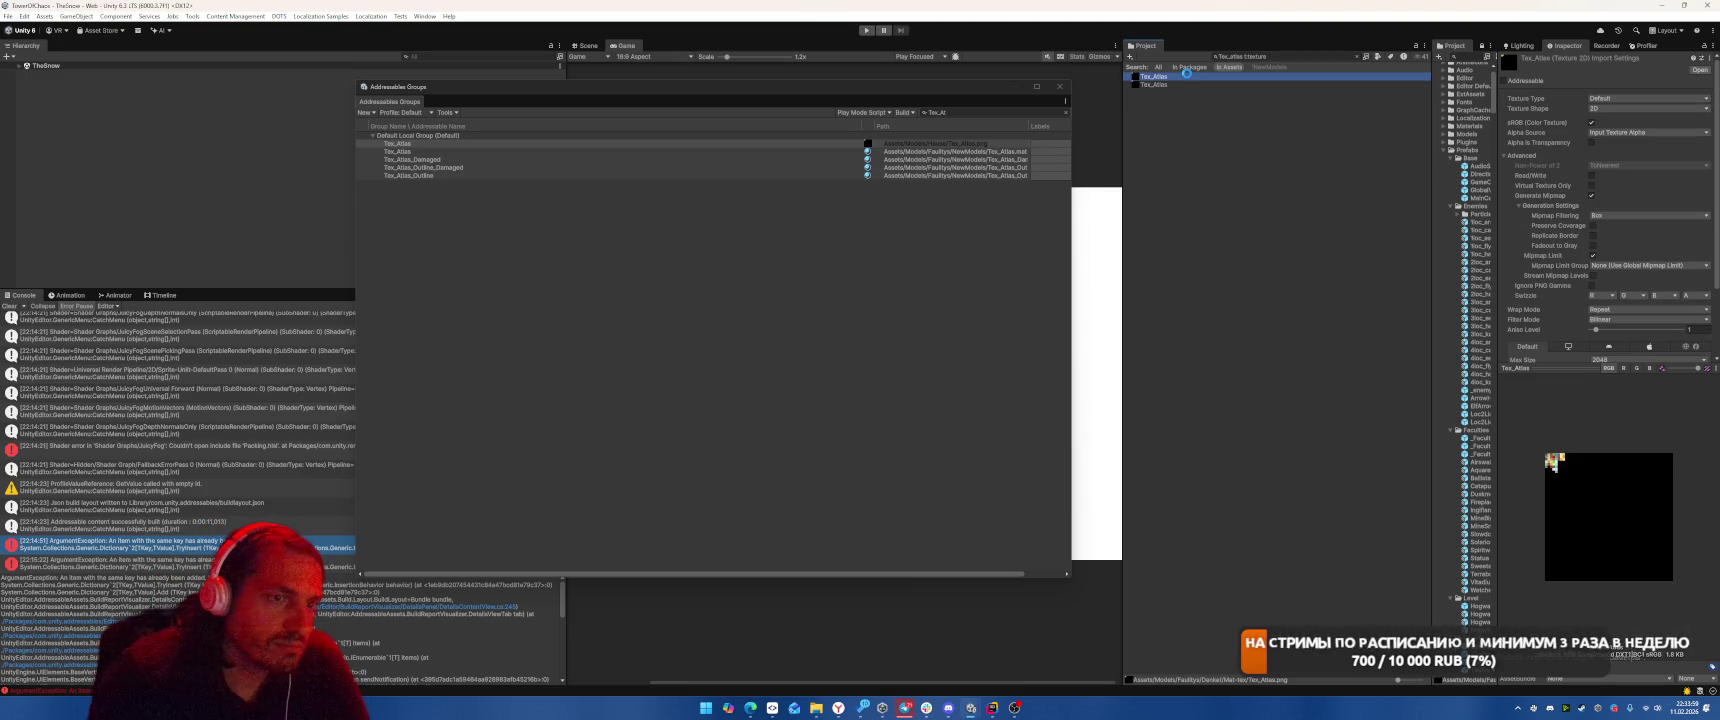
left_click(1160, 85)
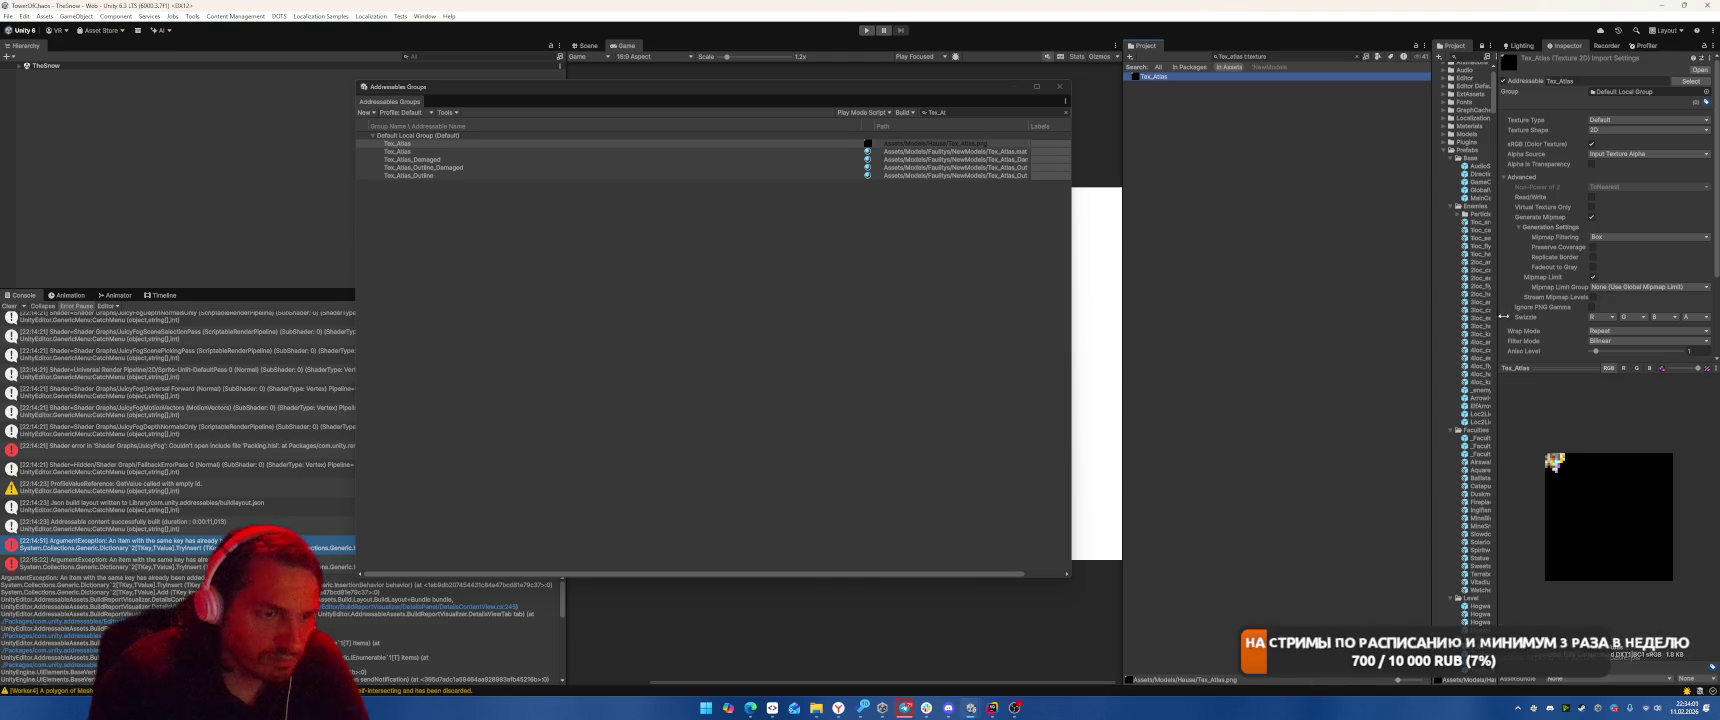
scroll(1612, 257, "down", 3)
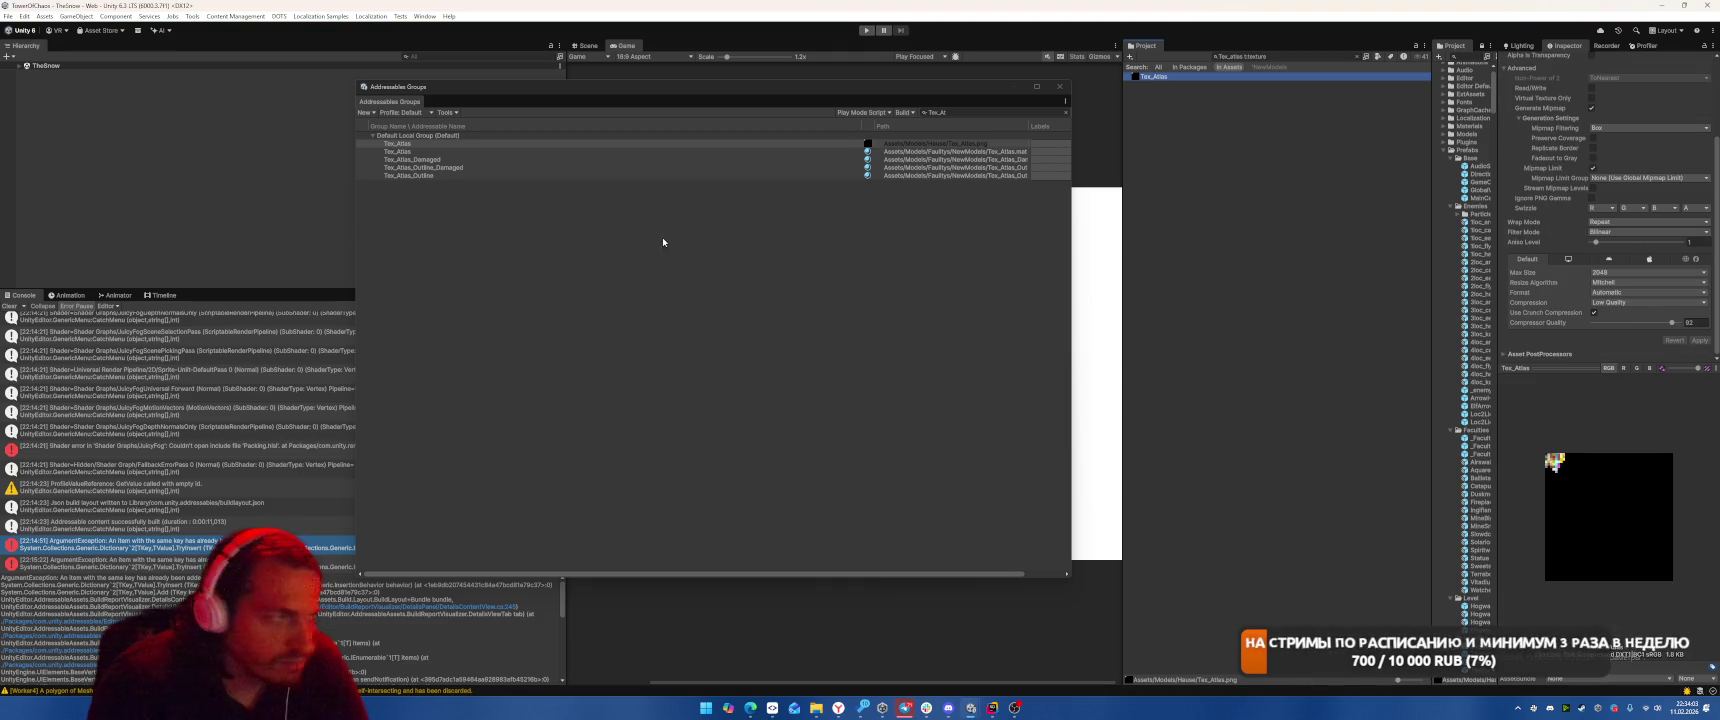
Remove the four Tex_Atlas material entries from the Default Local Group and close Addressables Groups.
left_click(430, 152)
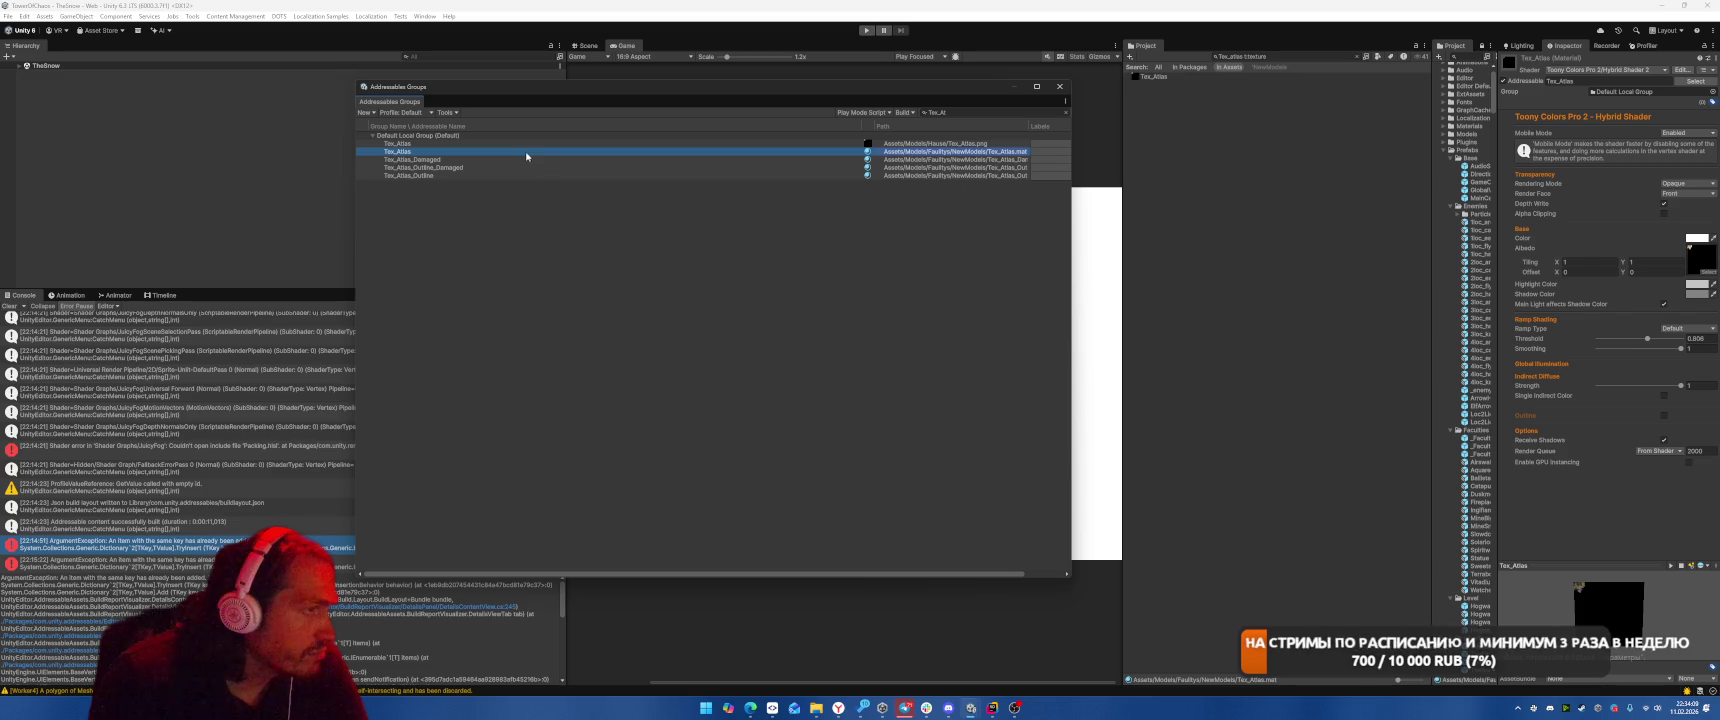
left_click(506, 176, "shift")
key("Delete")
left_click(905, 371)
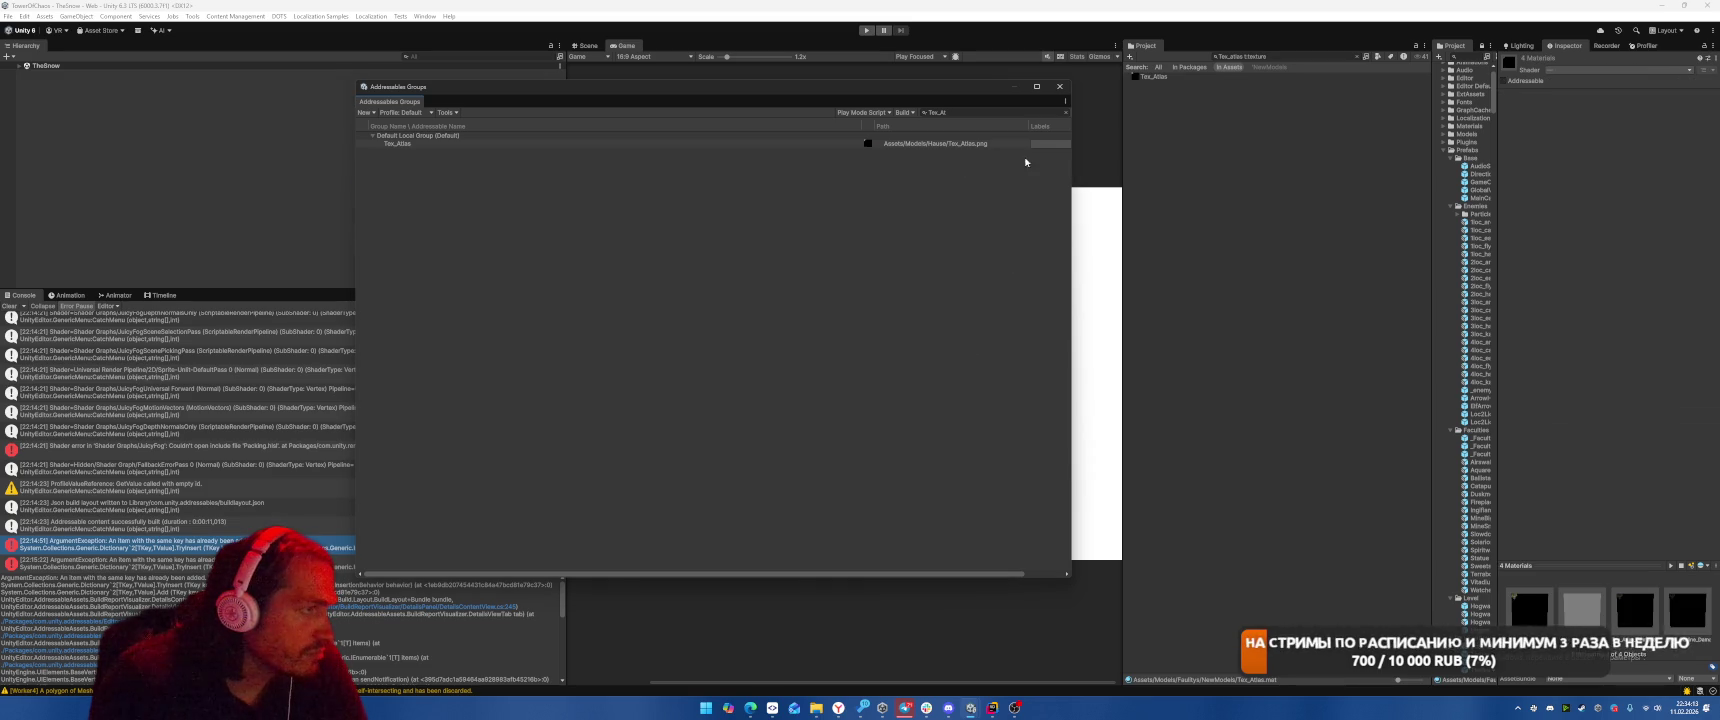
left_click(1060, 86)
left_click(1343, 60)
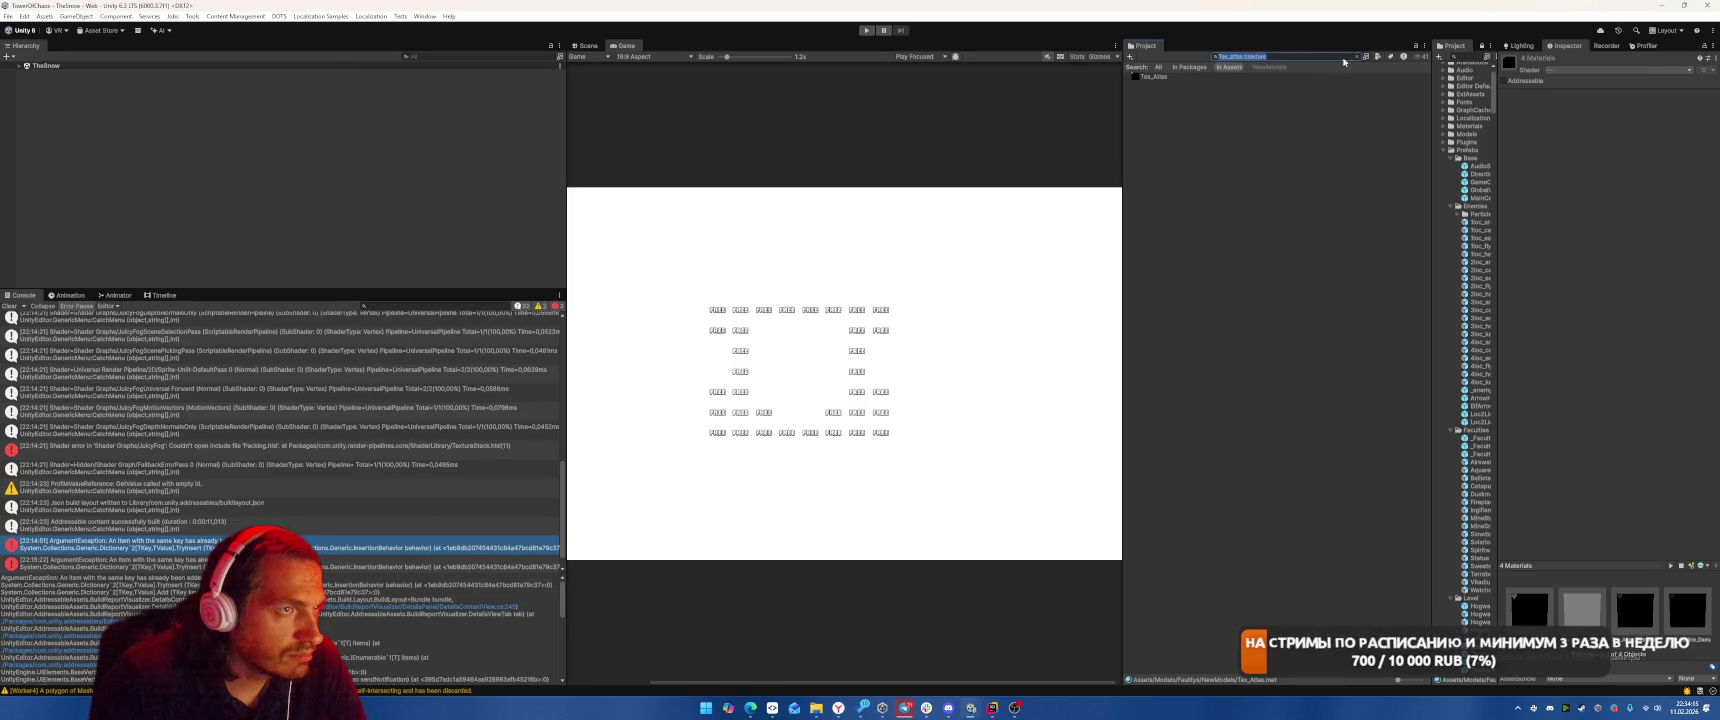
Change the project search filter to 'Tex_atlas t:material' and inspect the first results.
left_click(1257, 56)
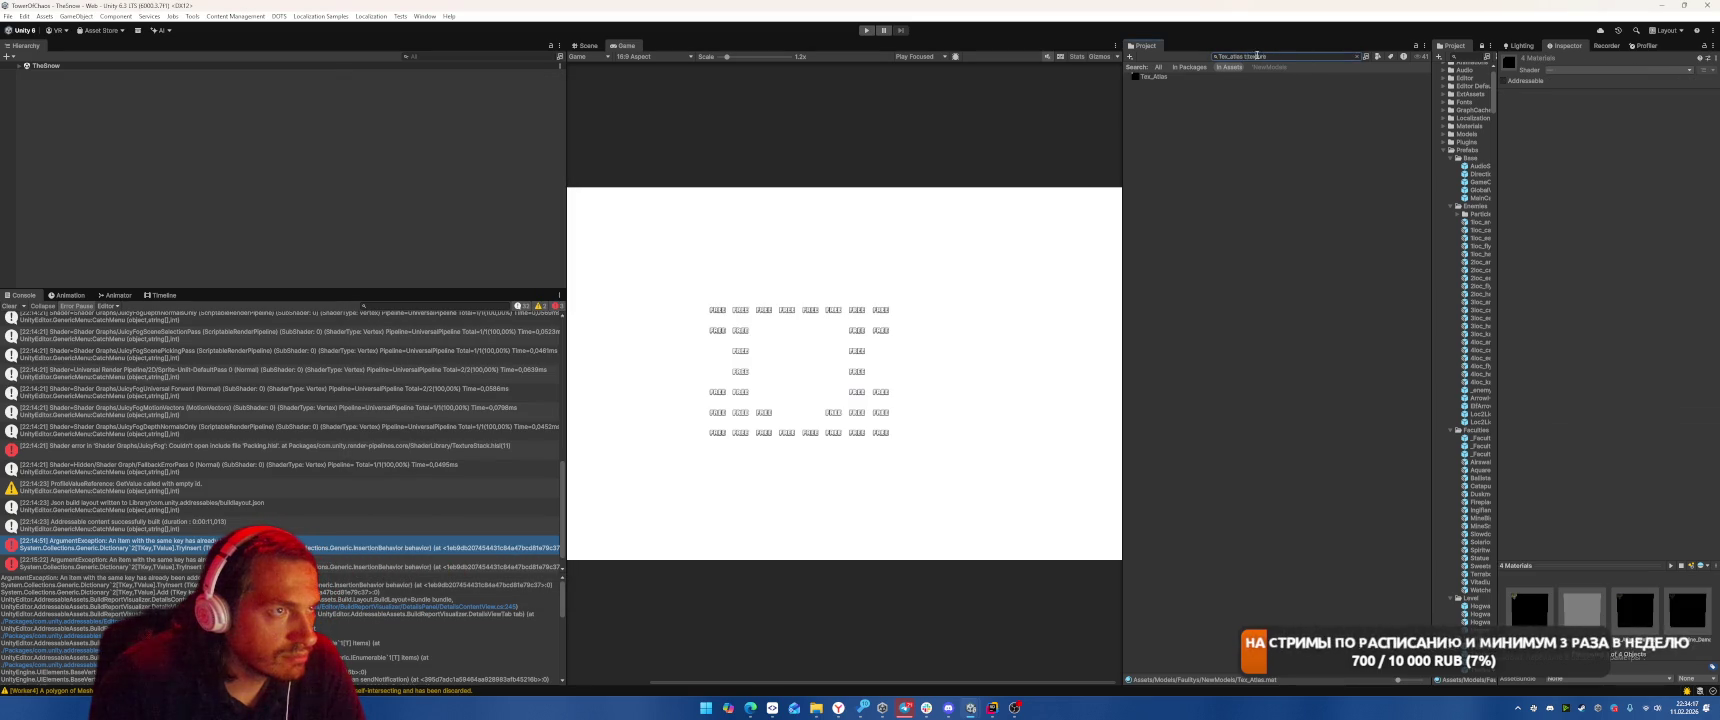
key("BackSpace")
key("BackSpace")
key("BackSpace")
type("mater")
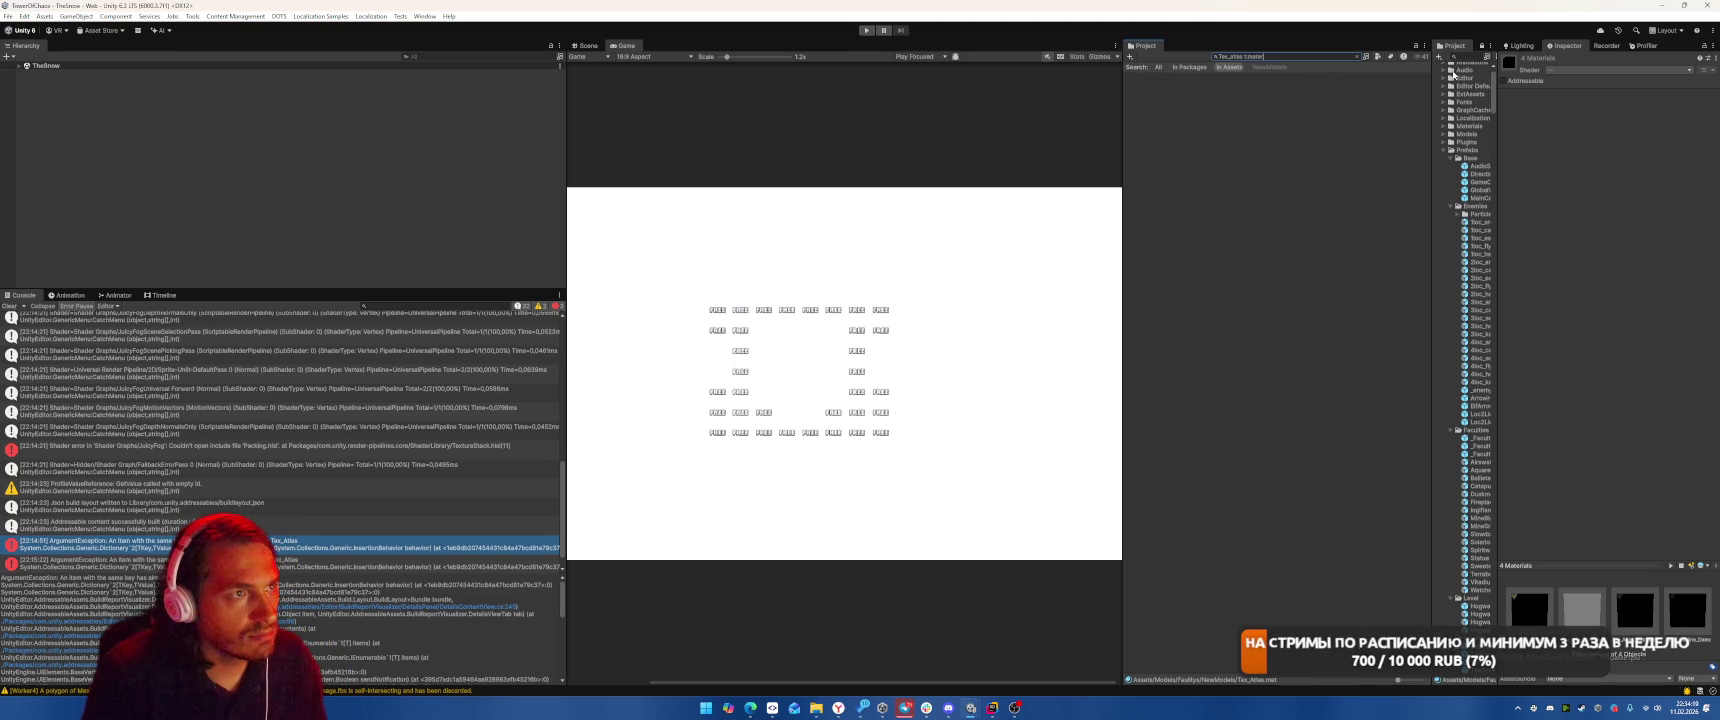
type("ial")
left_click(1246, 108)
left_click(1246, 90)
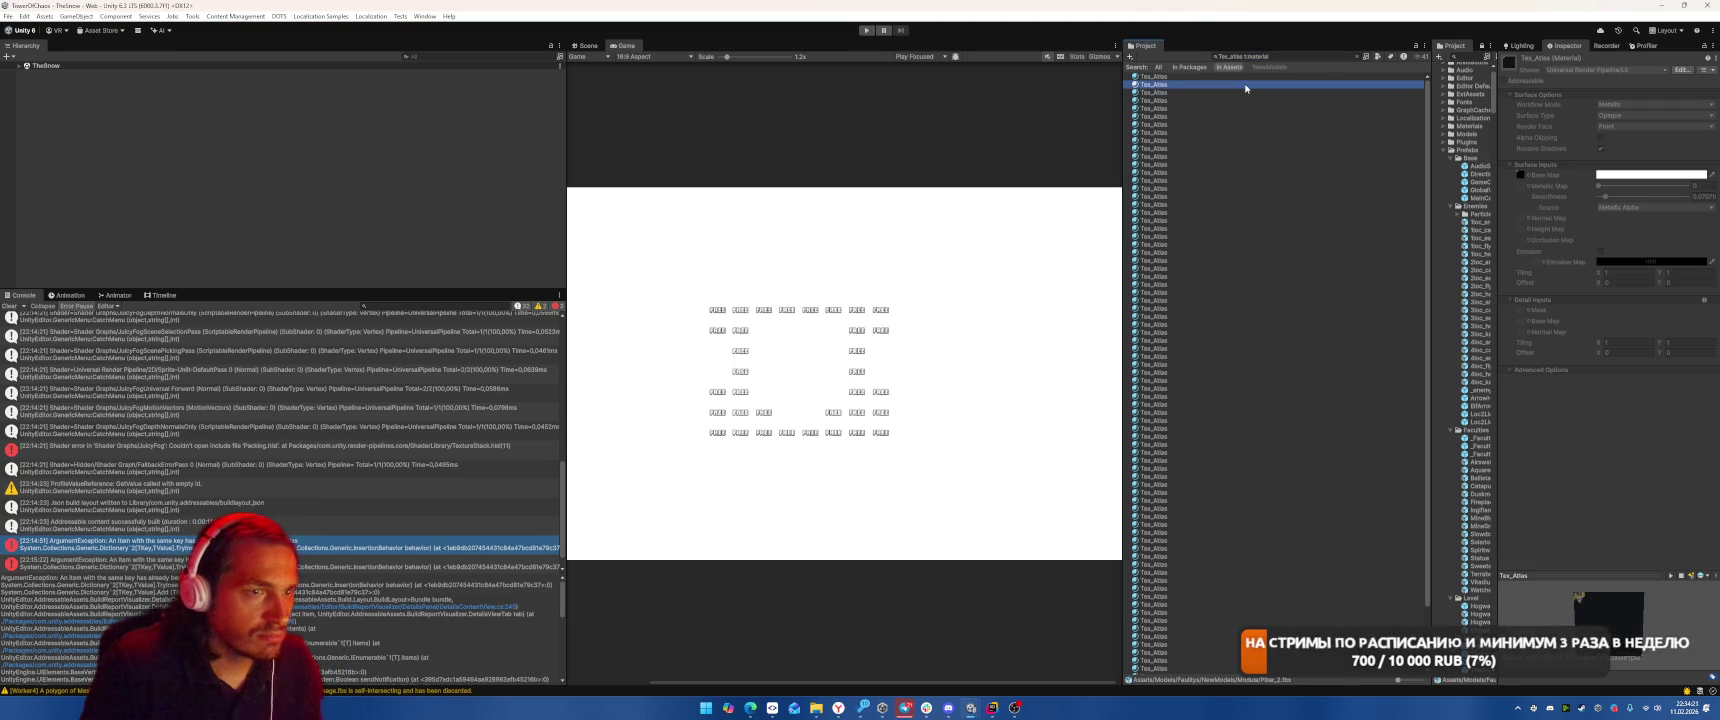
key("Up")
key("Up")
key("Down")
key("Down")
key("Down")
Step through the Tex_Atlas materials down to Tex_Atlas_Outline_Damaged, then clear the search.
scroll(1344, 226, "down", 5)
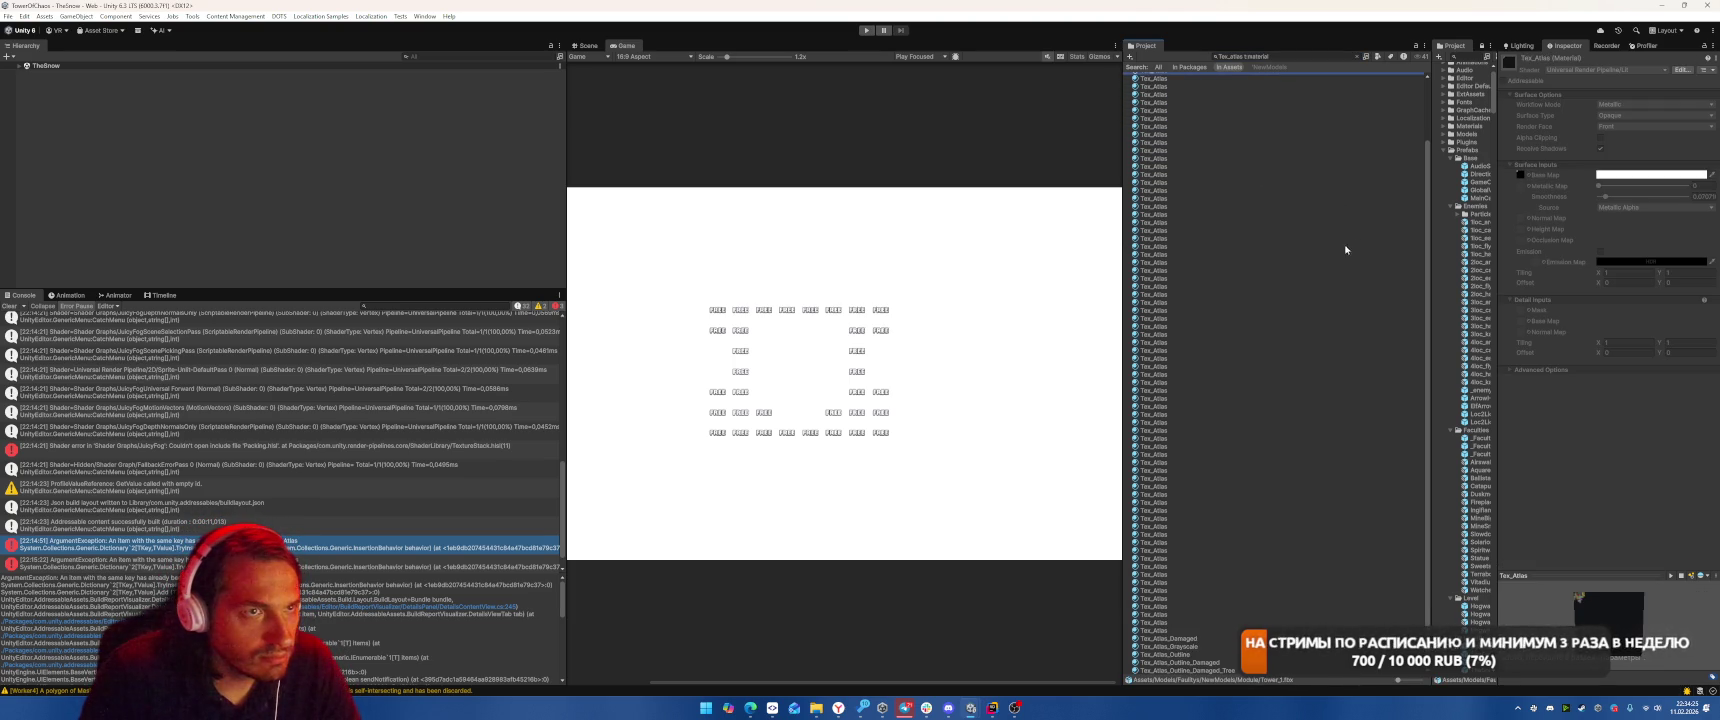
key("Down")
key("Down")
key("Down")
key("Down")
key("Down")
key("Down")
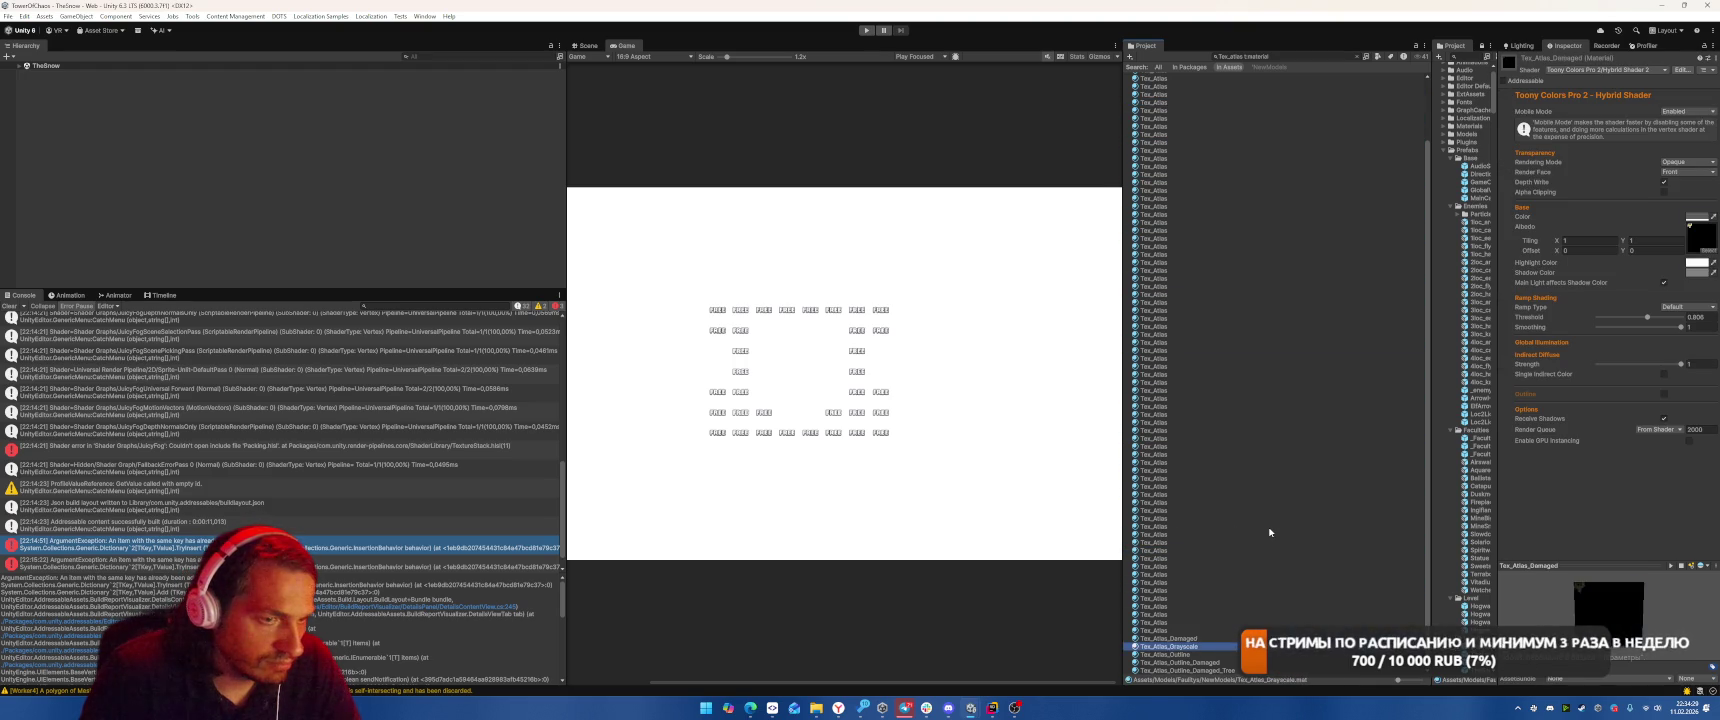
key("Down")
key("Down")
key("Up")
key("Up")
key("Up")
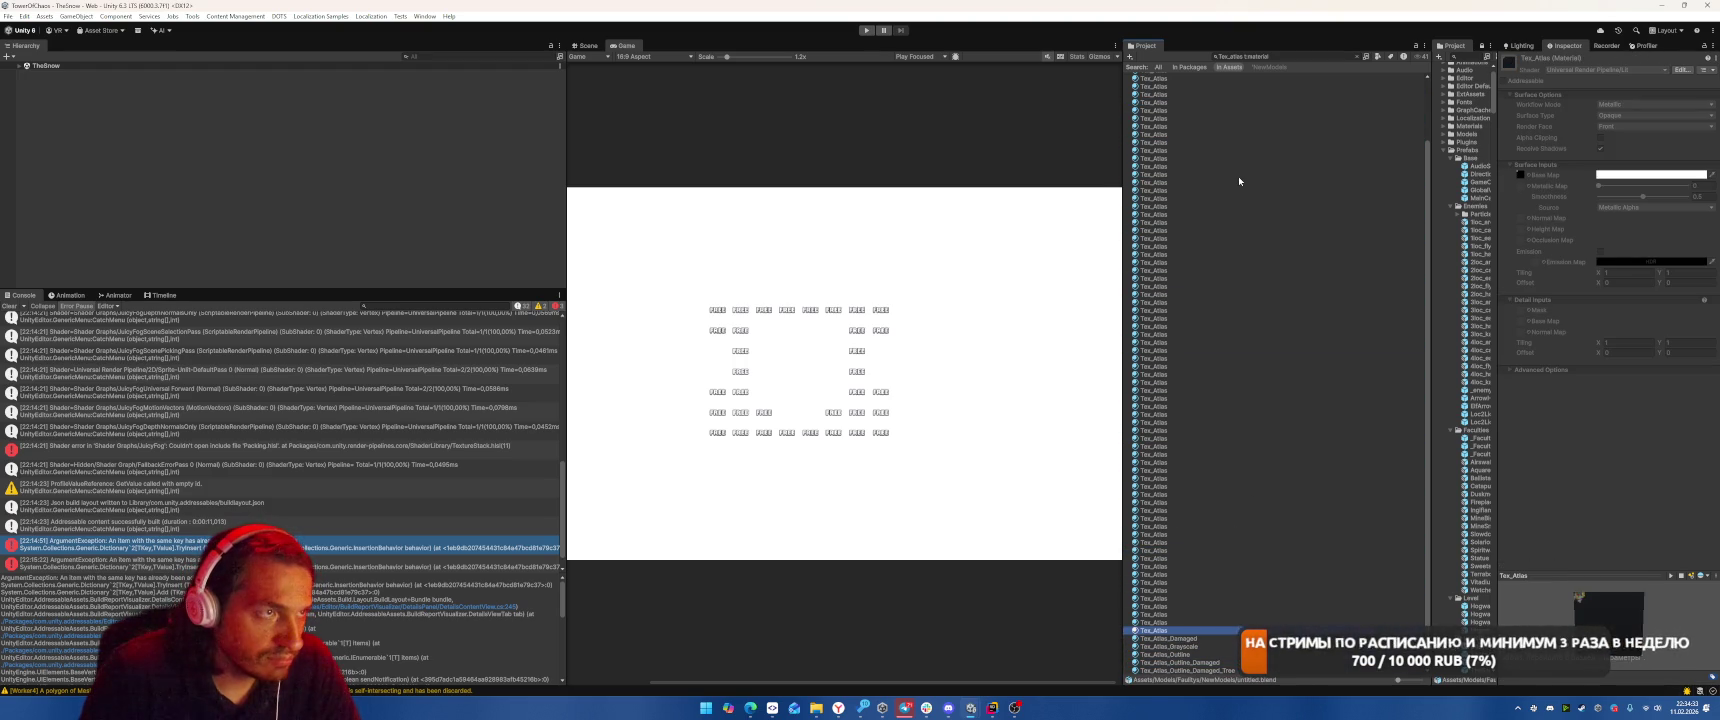
scroll(1246, 177, "up", 5)
key("Home")
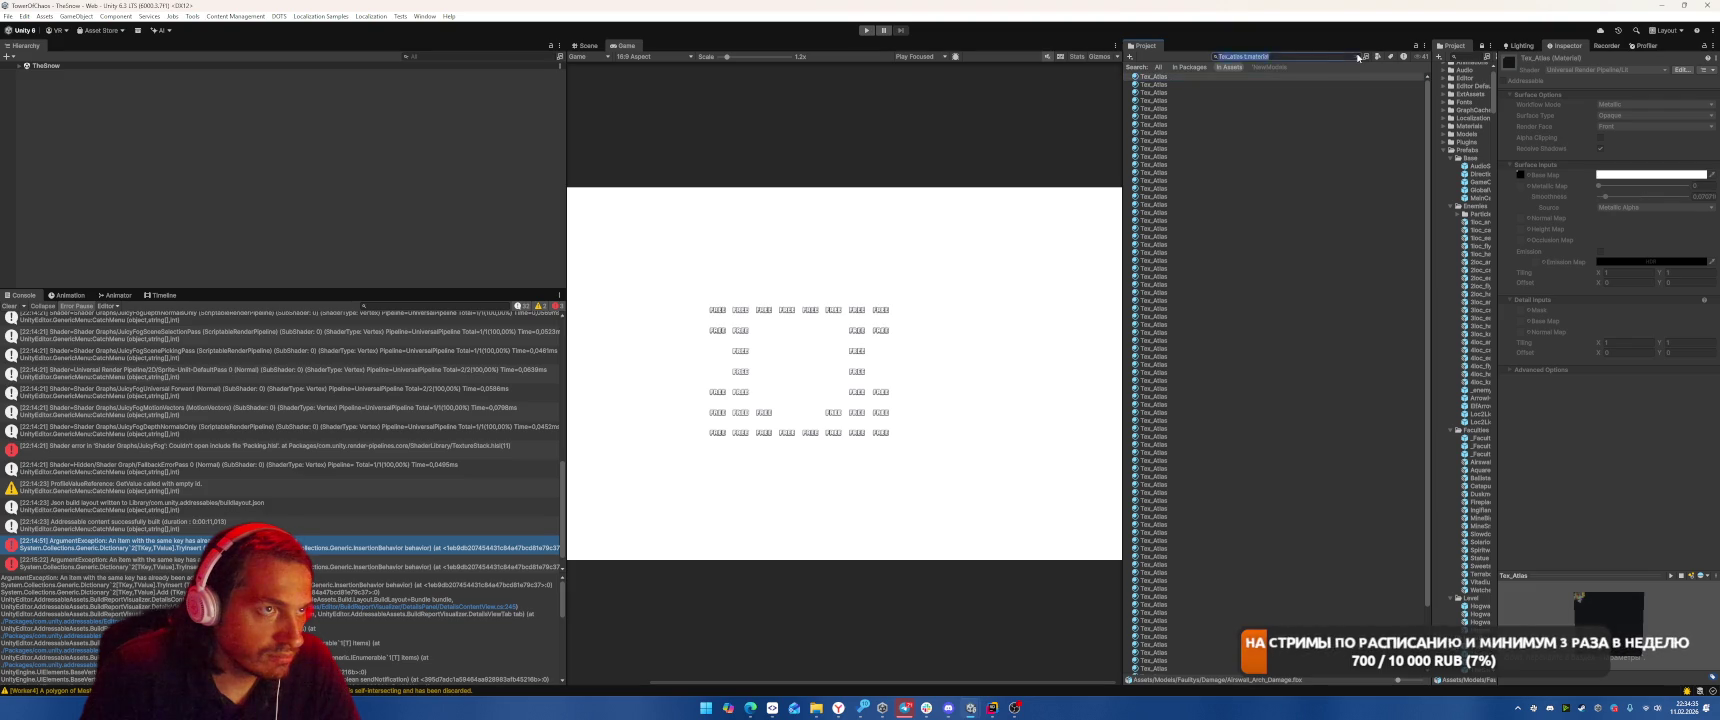
left_click(1358, 57)
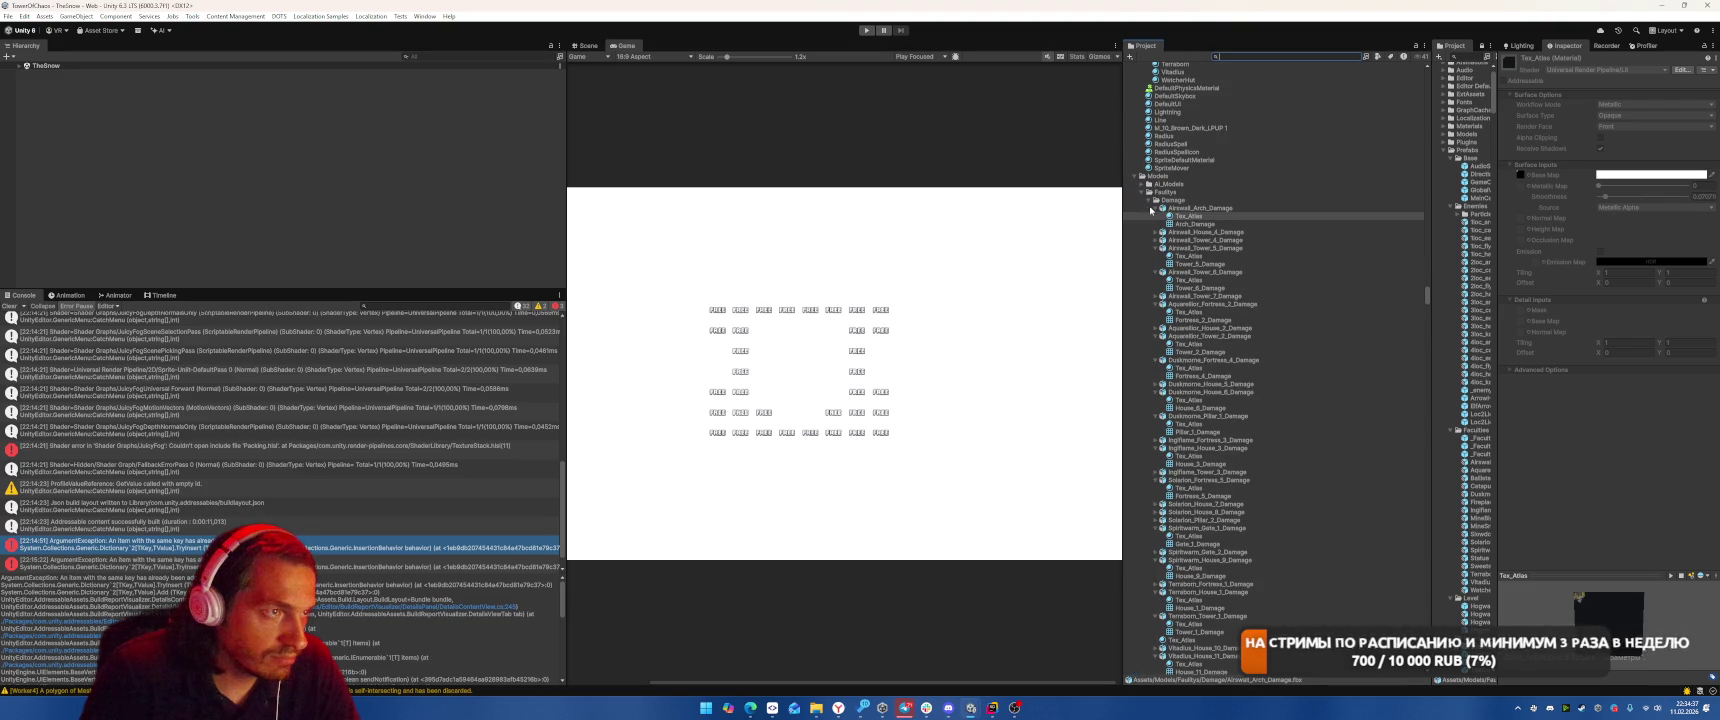
left_click(1149, 200, "alt")
left_click(1149, 200, "alt")
left_click(1149, 200, "alt")
left_click(1149, 200)
left_click(1200, 208)
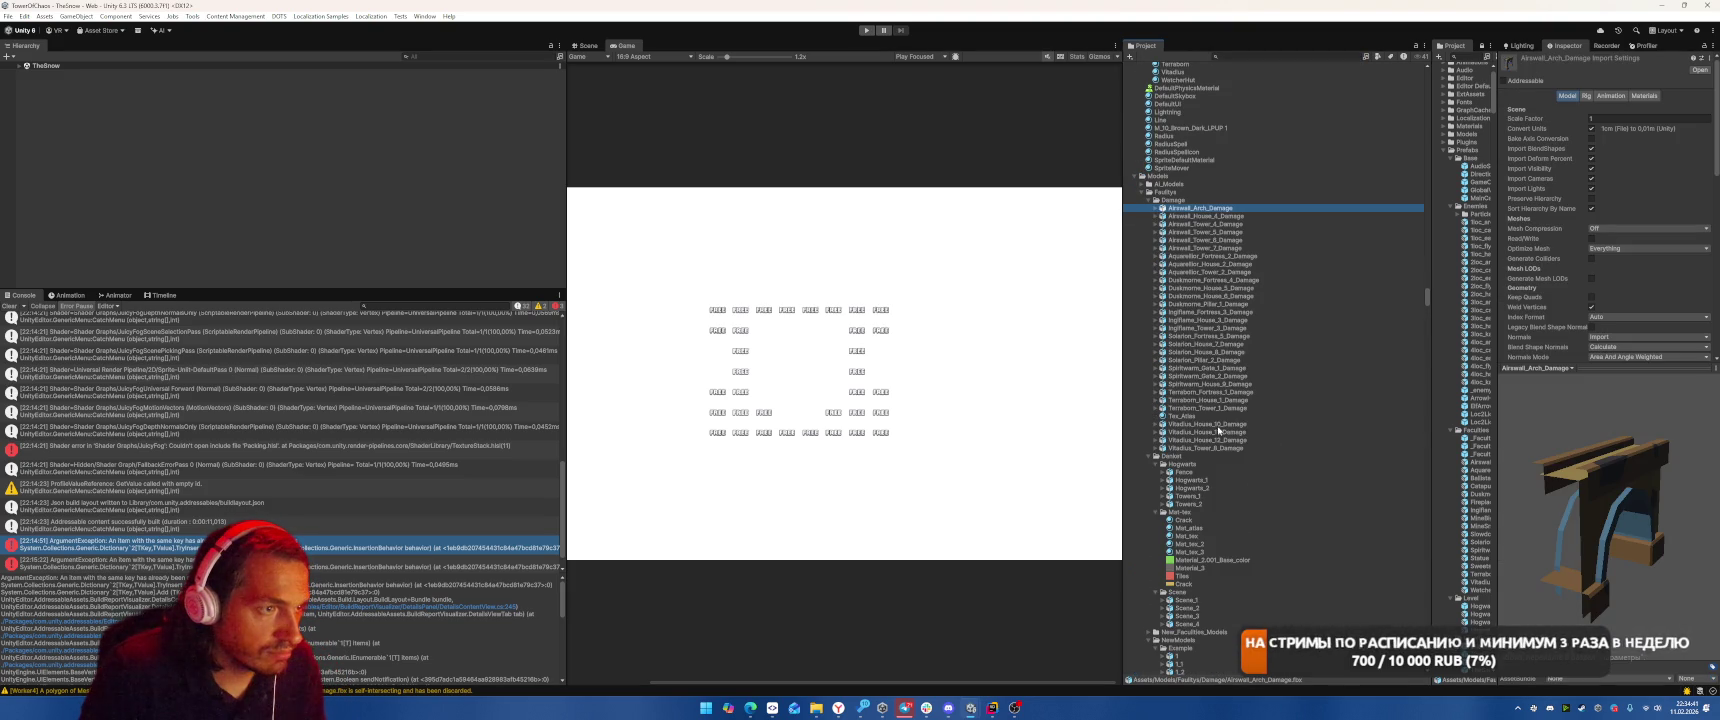
left_click(1205, 448, "shift")
left_click(1182, 416)
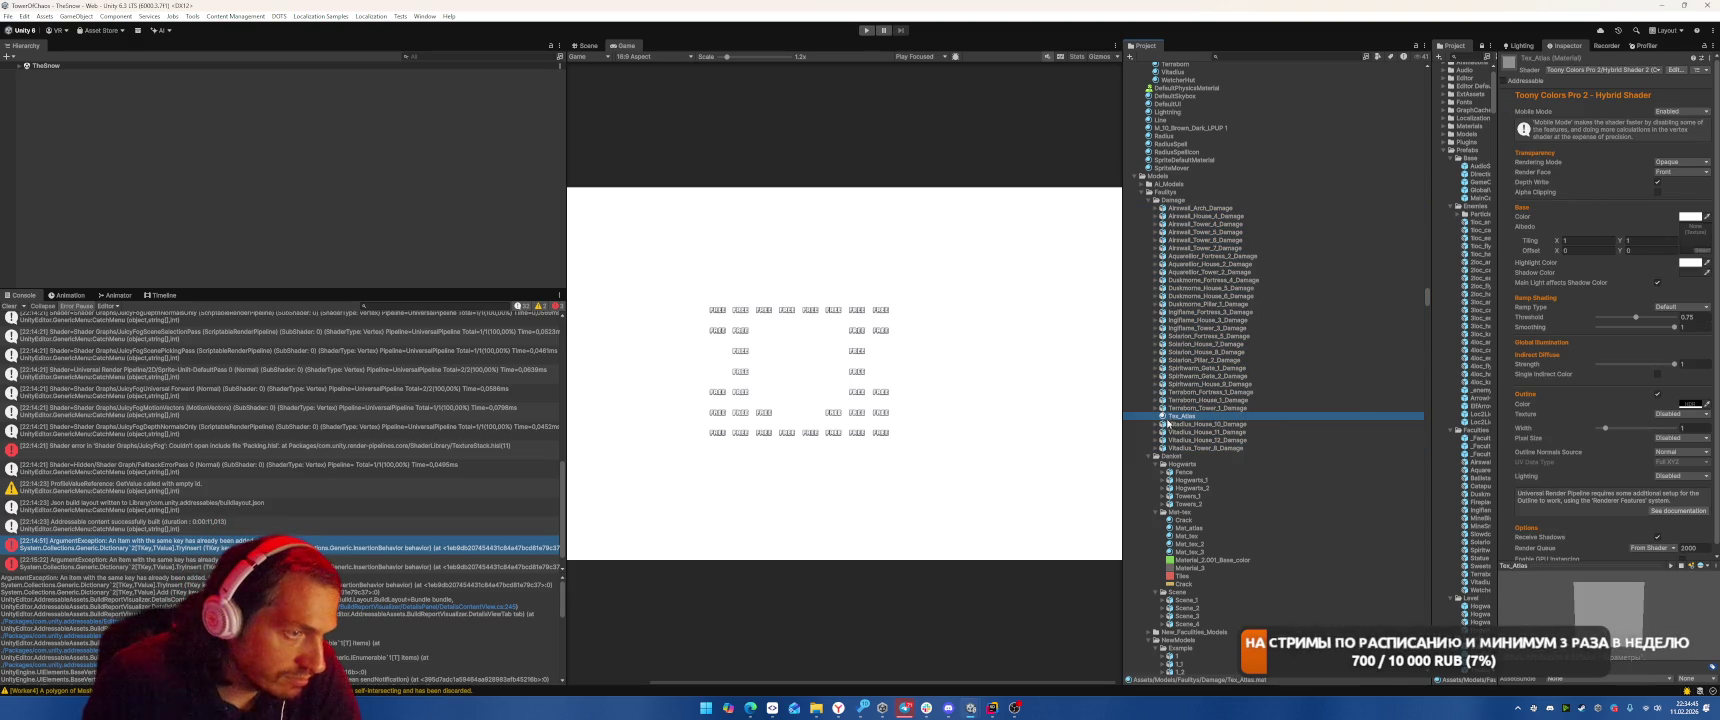
scroll(1267, 368, "down", 3)
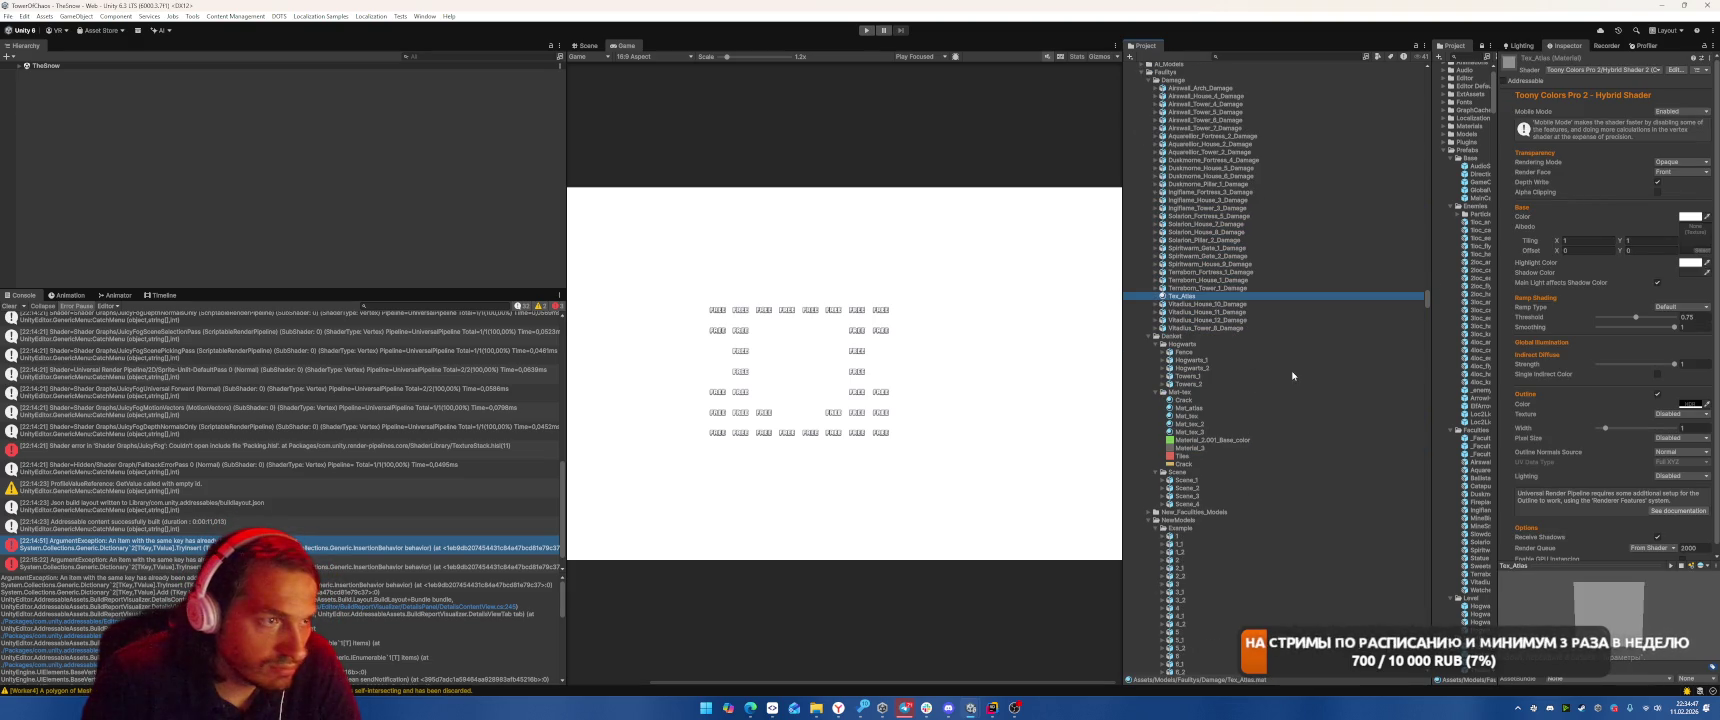
left_click(1149, 520)
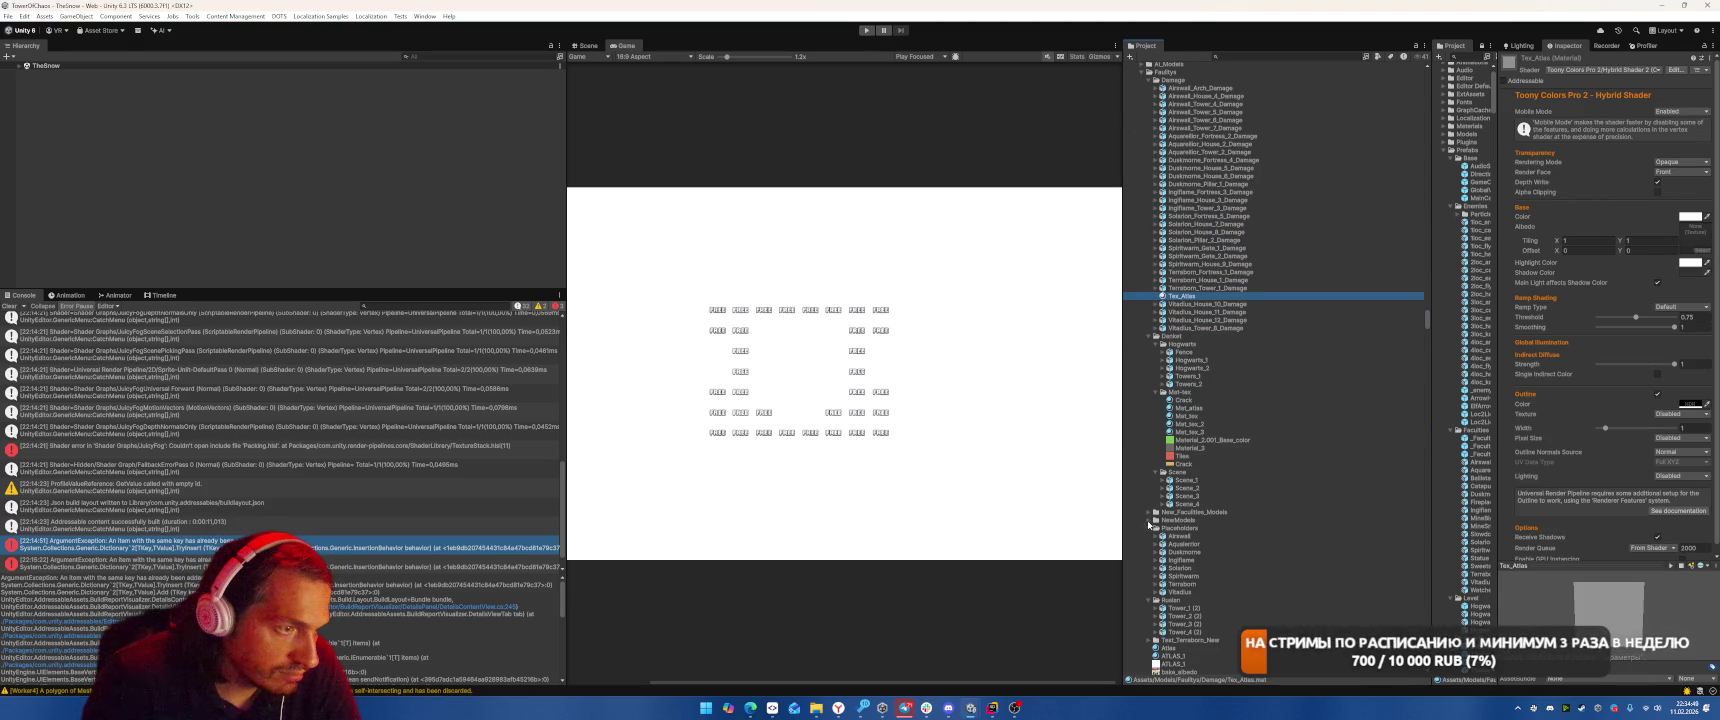
left_click(1149, 530)
scroll(1273, 393, "down", 2)
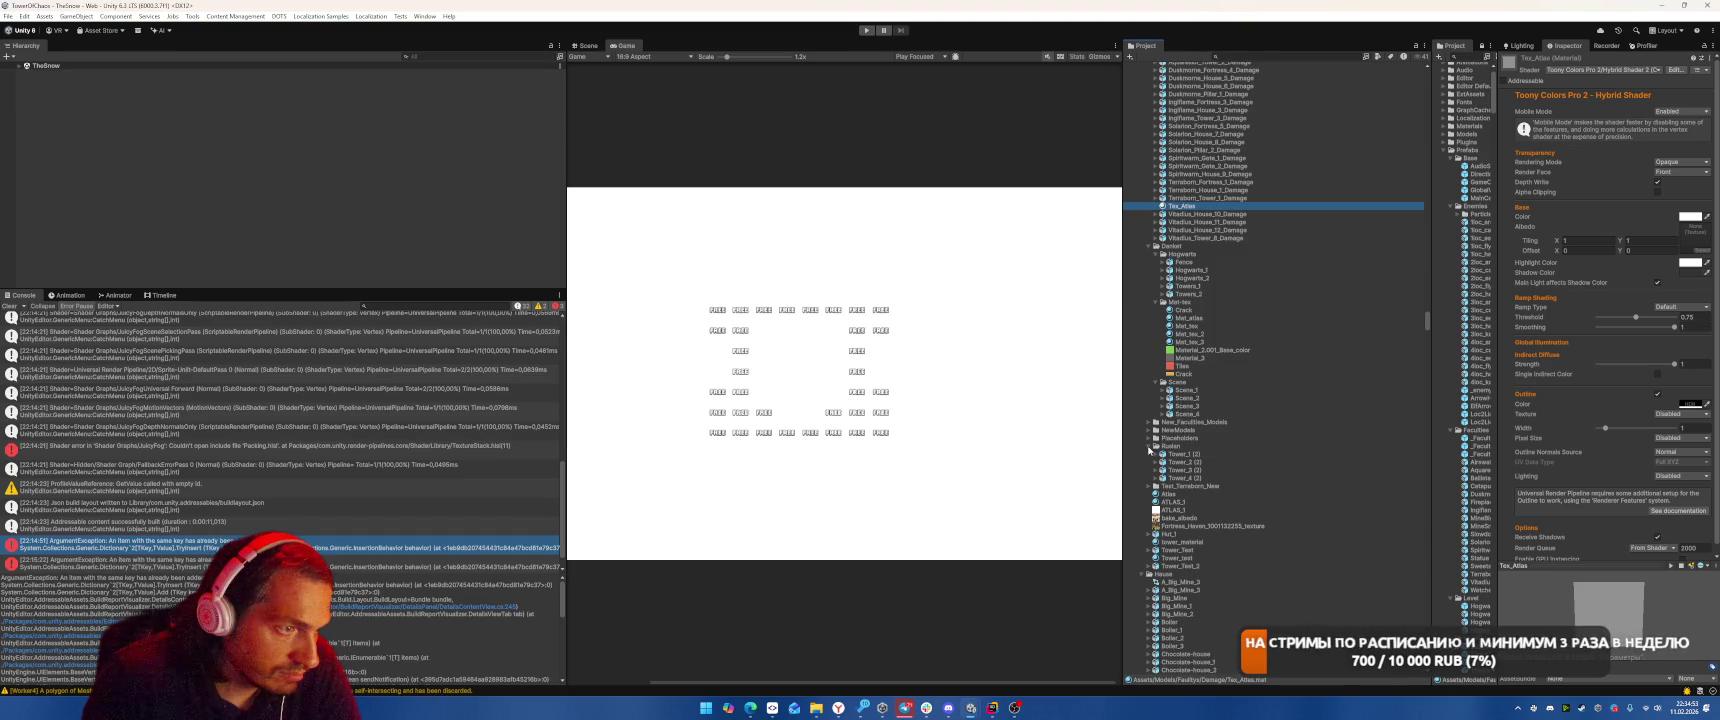
left_click(1149, 446)
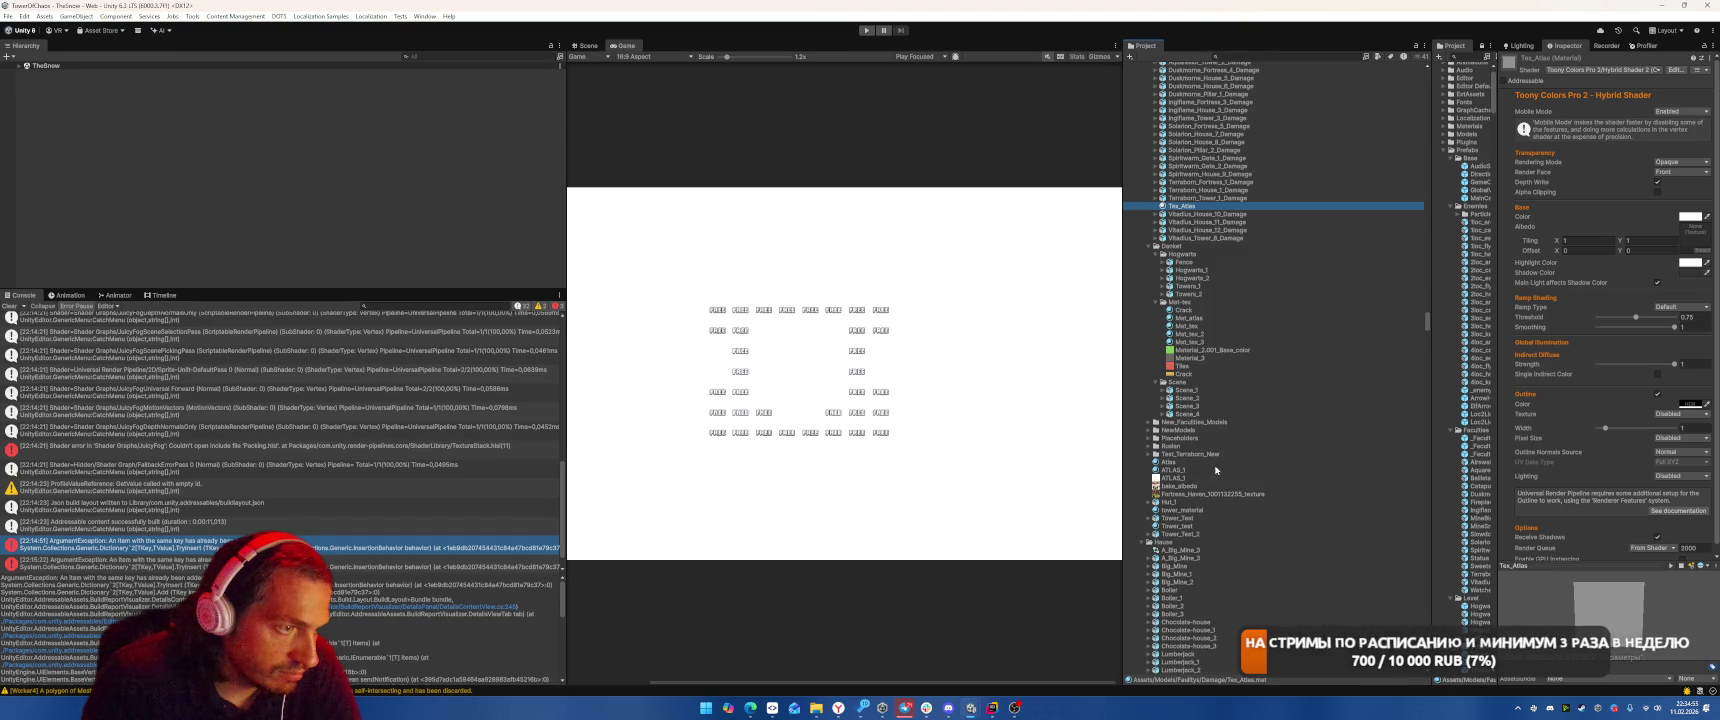
left_click(1154, 254)
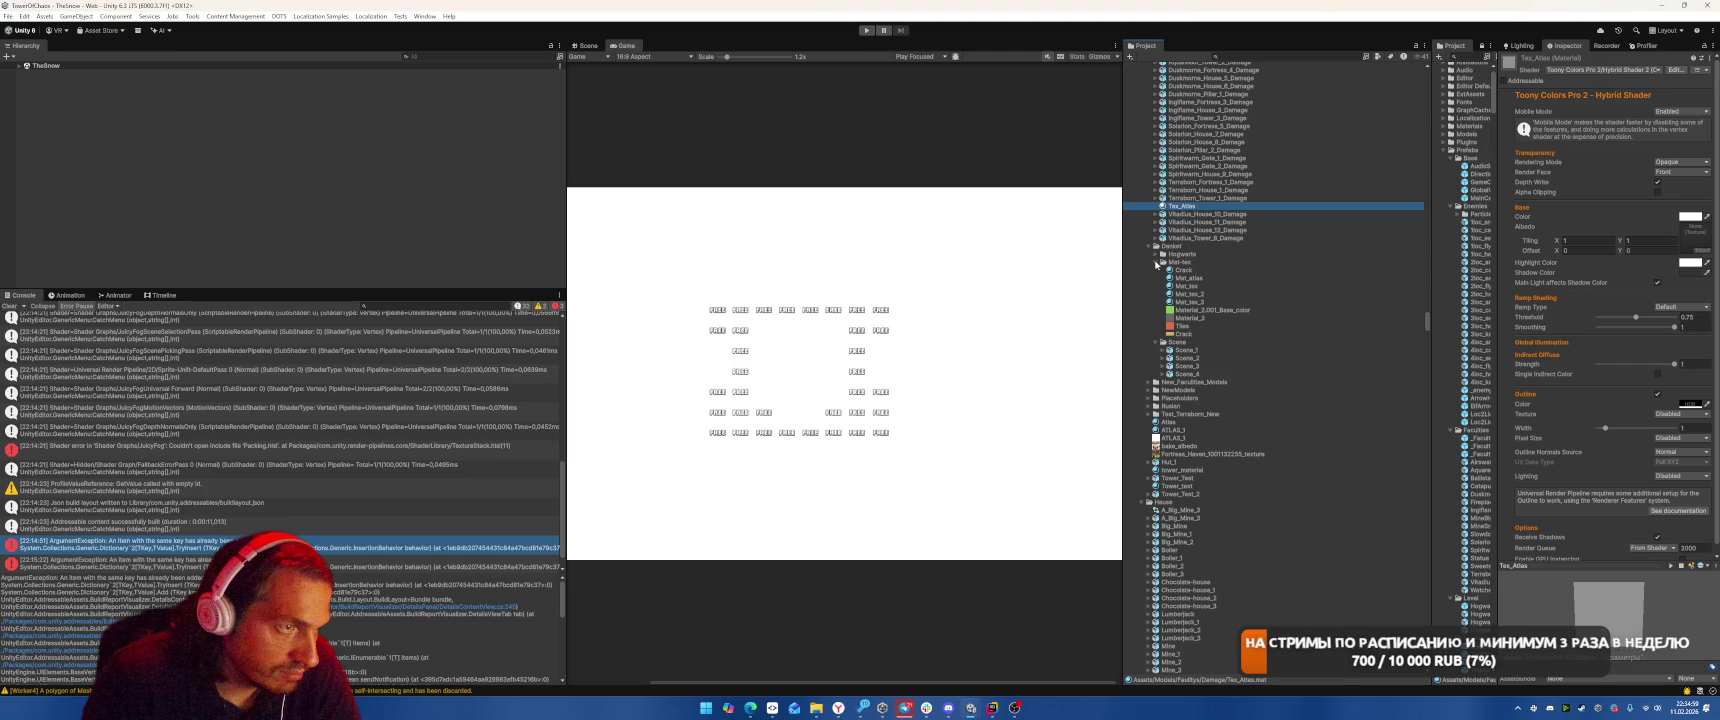
left_click(1148, 502)
scroll(1250, 300, "up", 3)
left_click(1200, 148)
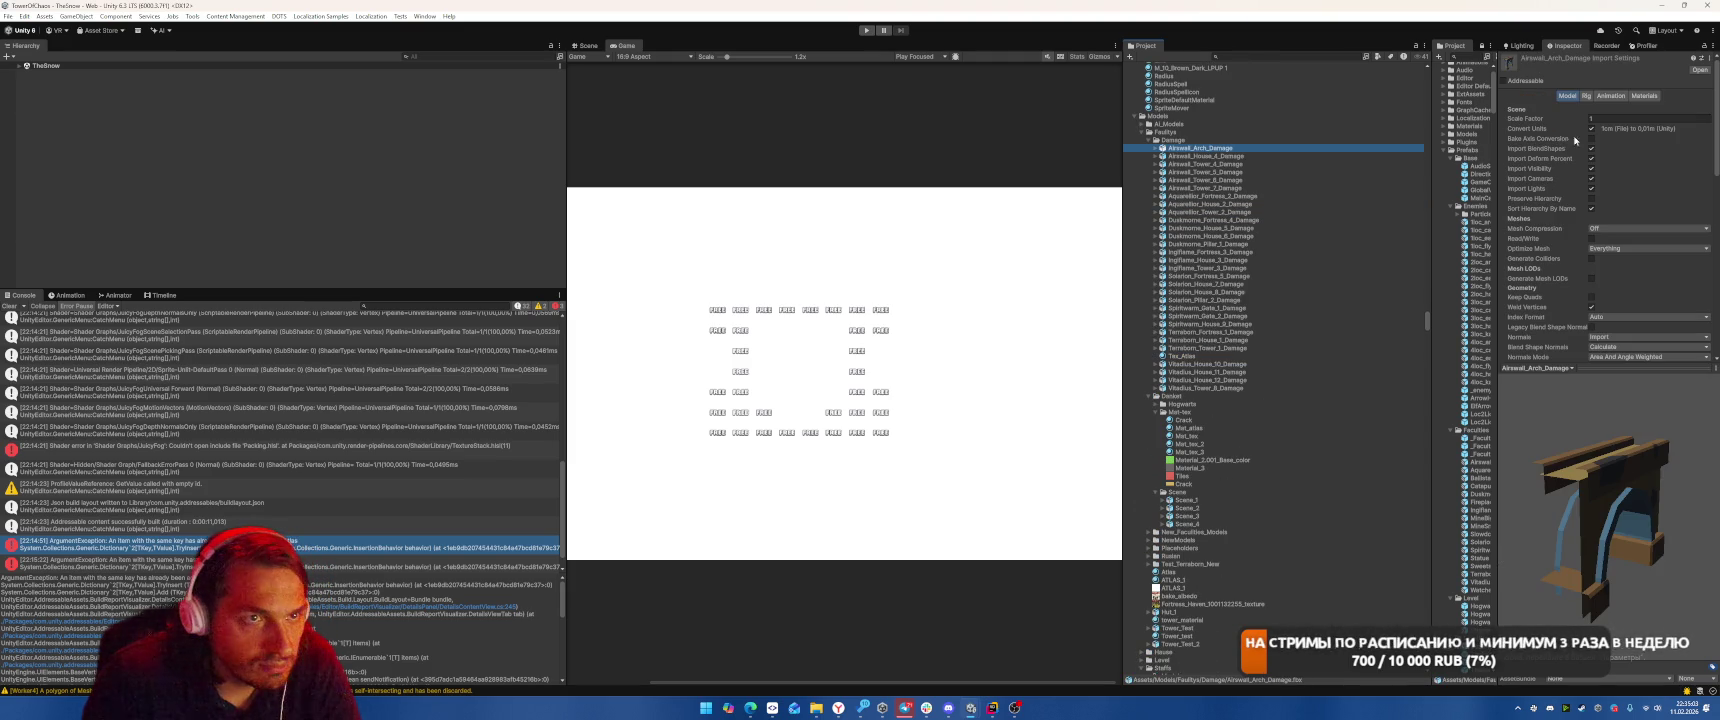
left_click(1644, 95)
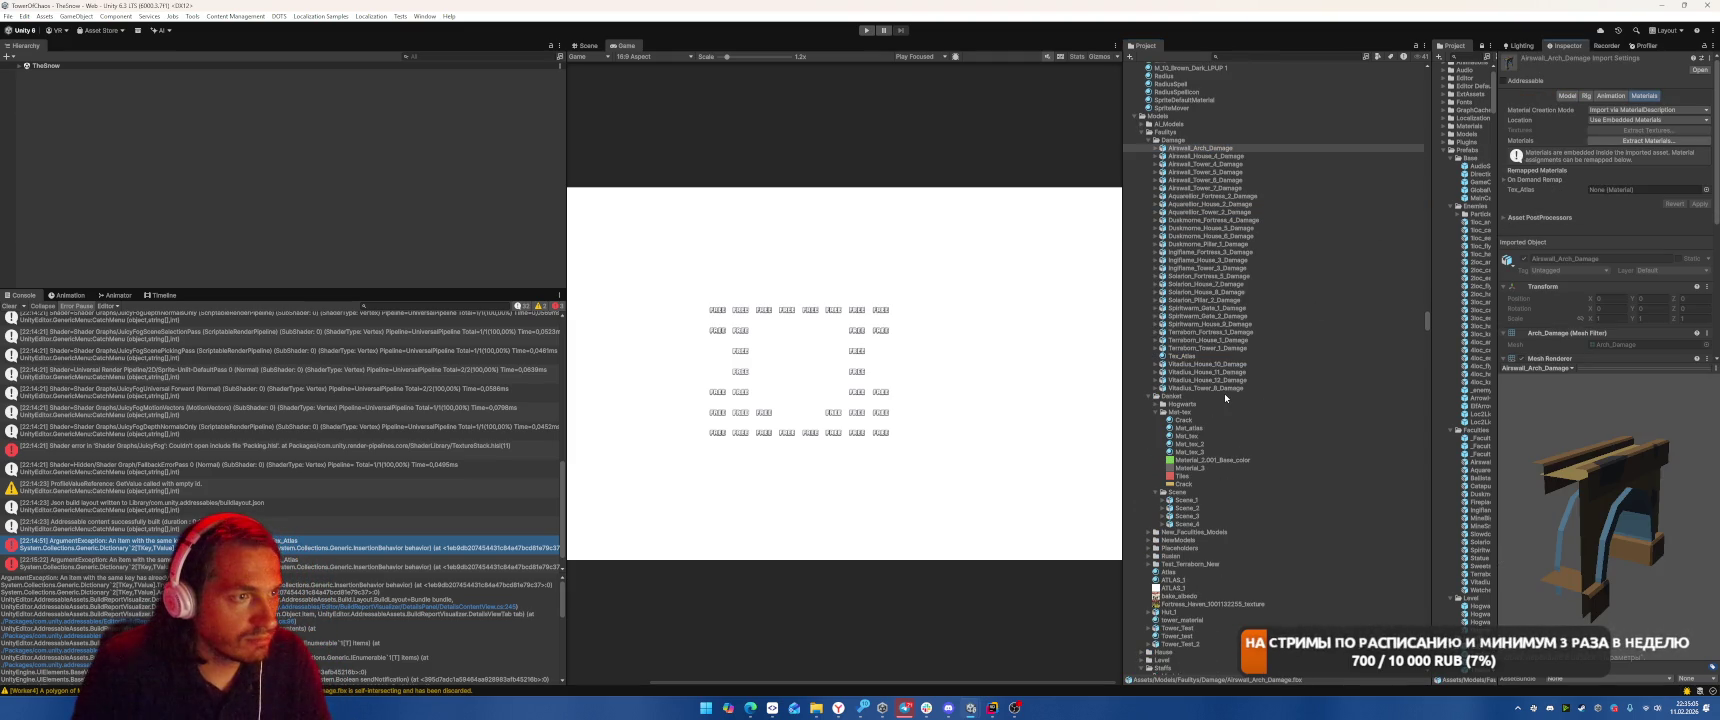
left_click(1232, 348, "shift")
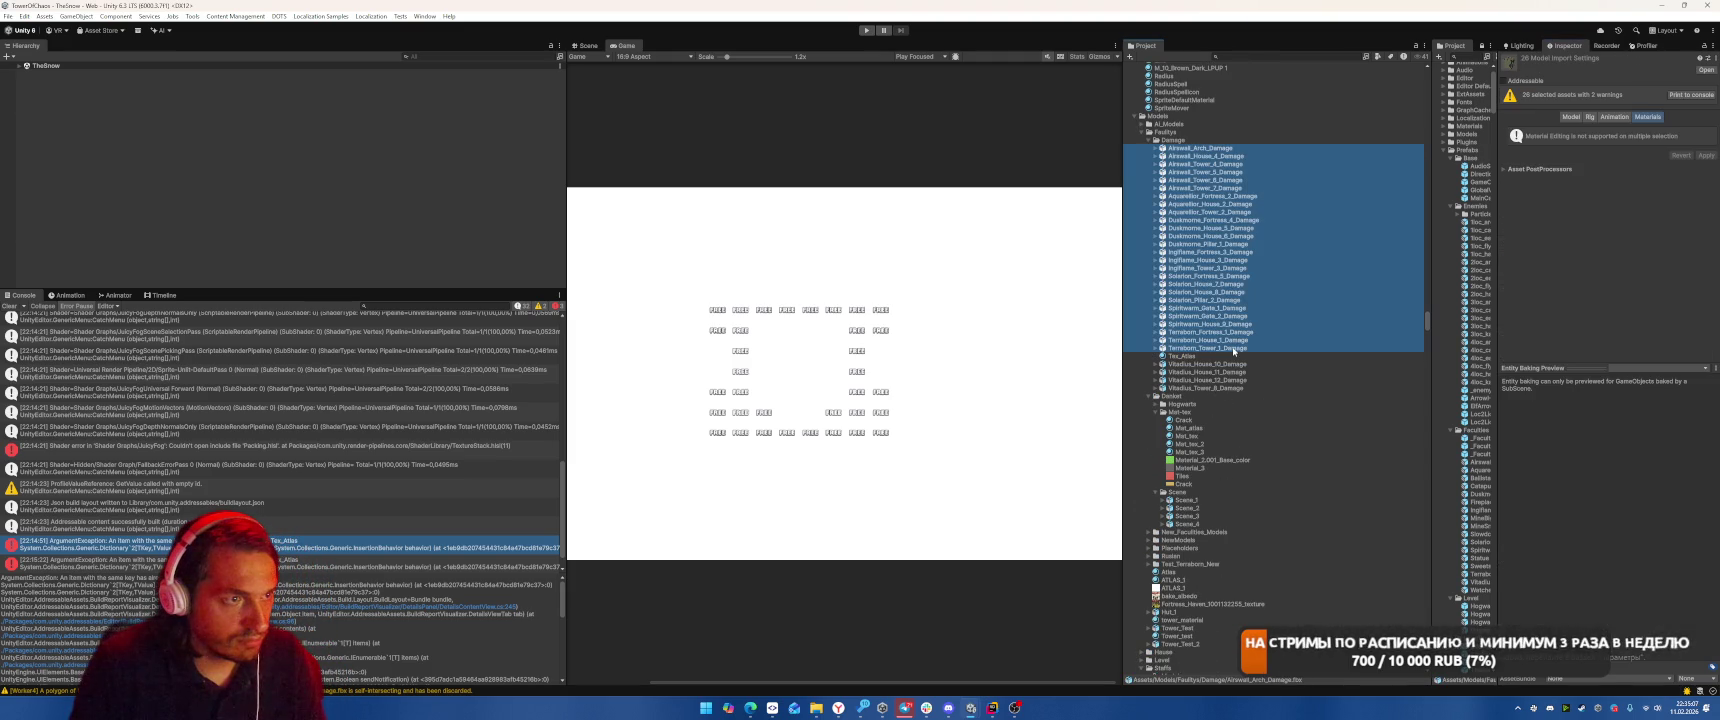
key("ctrl+z")
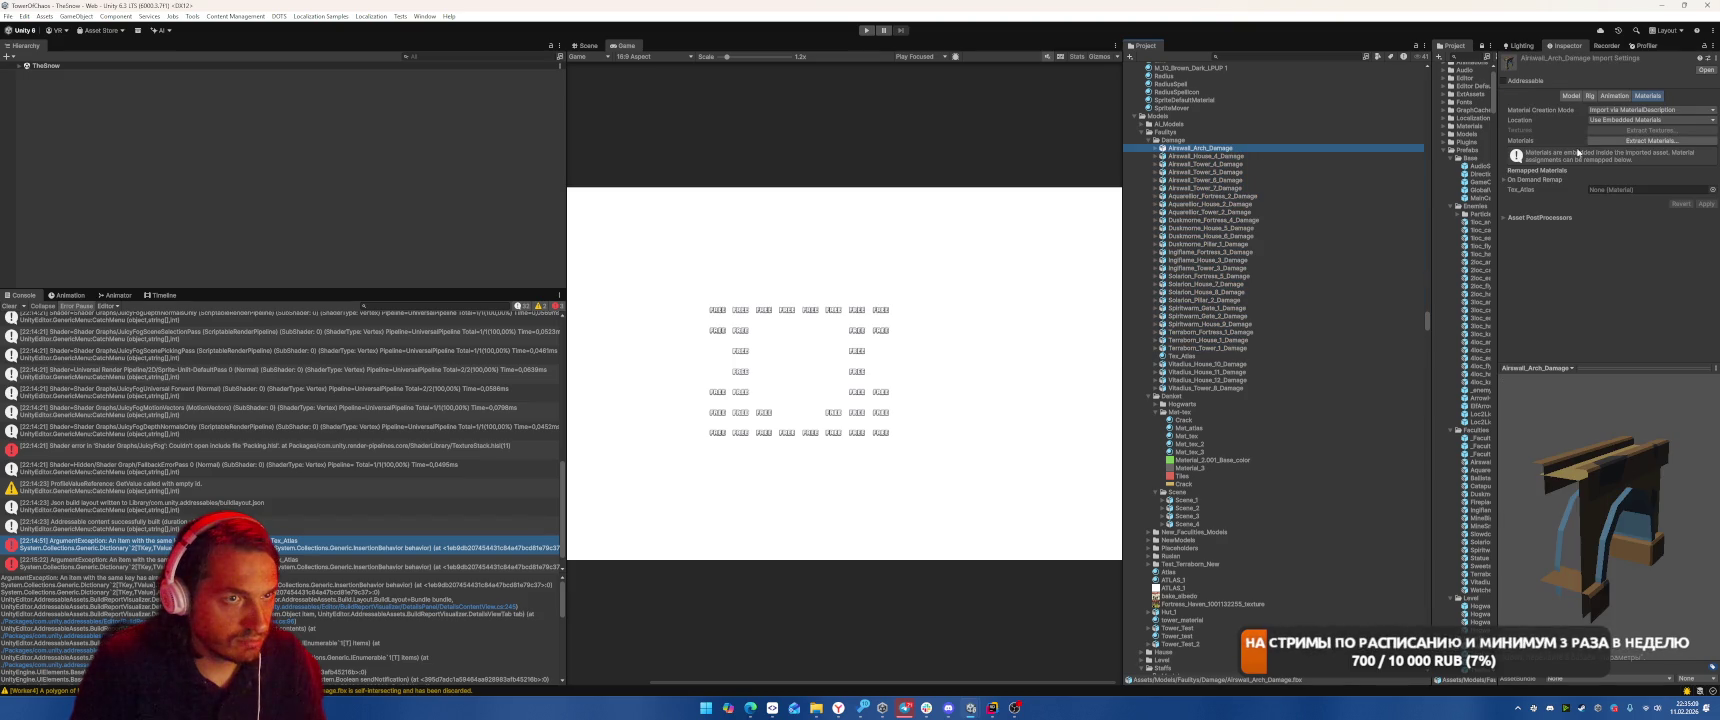
left_click(1712, 45)
left_click(1600, 102)
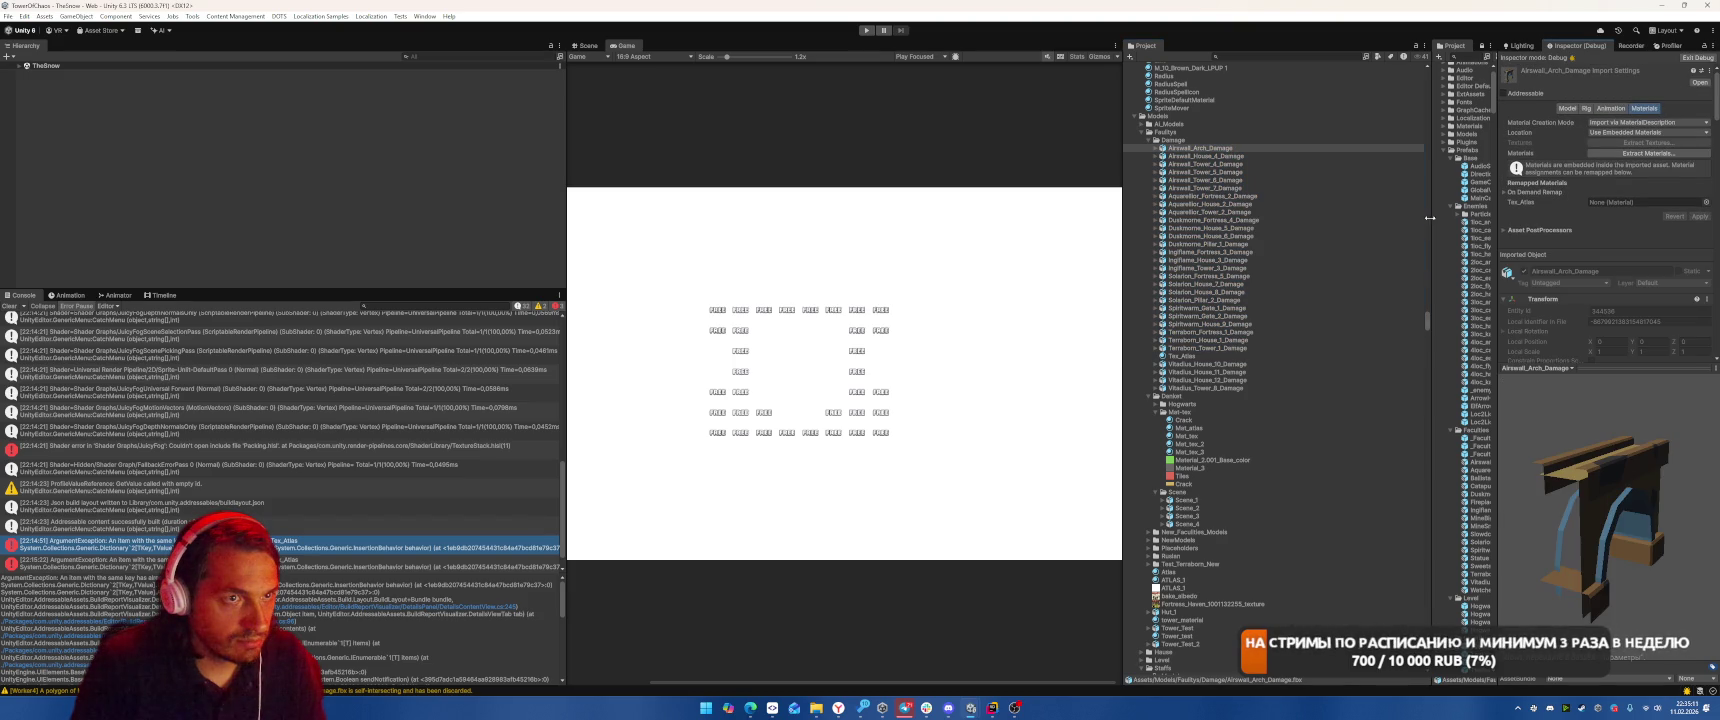
left_click(1240, 386, "shift")
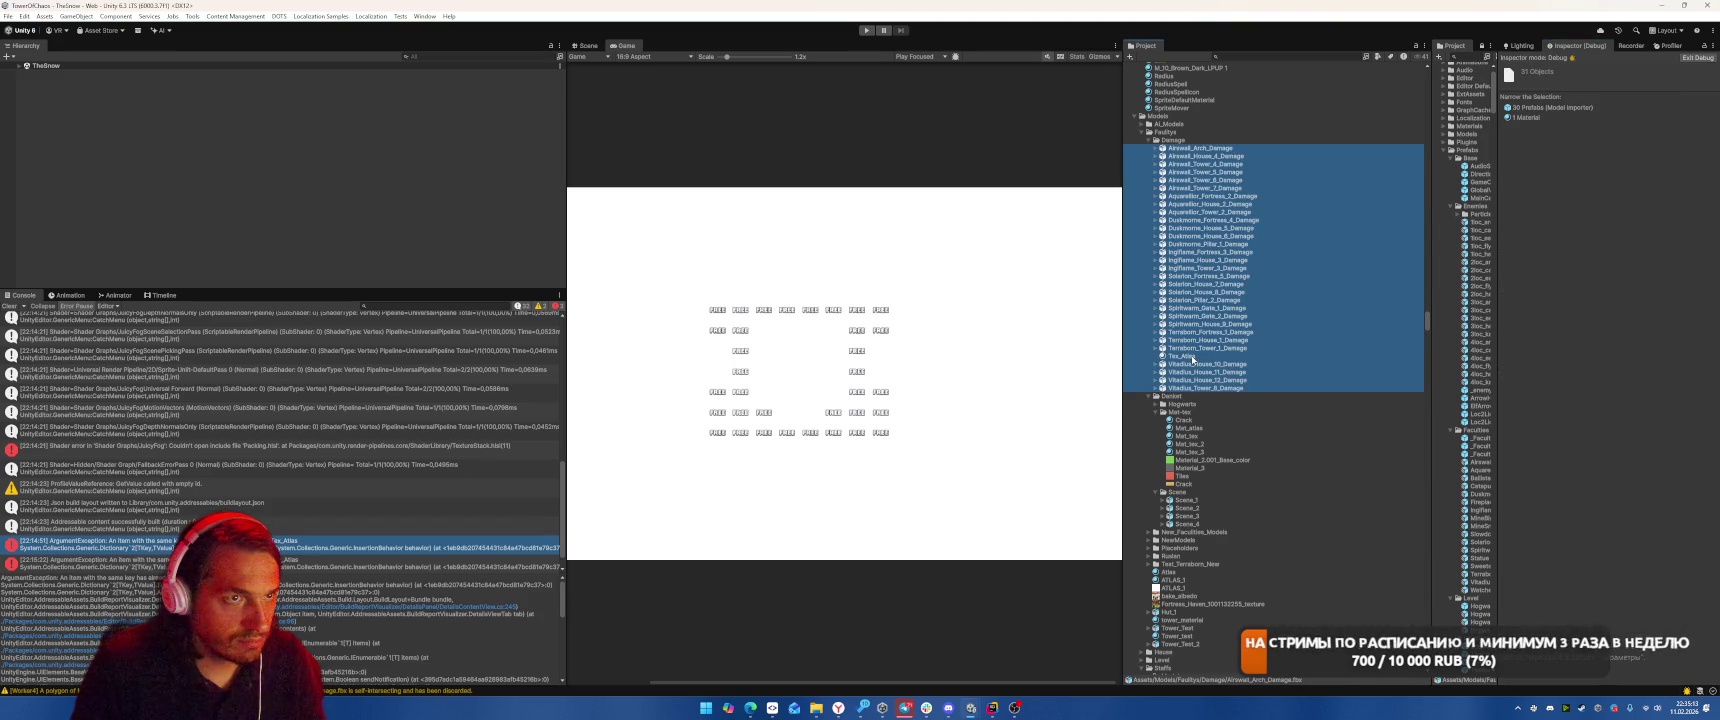
left_click(1190, 356, "ctrl")
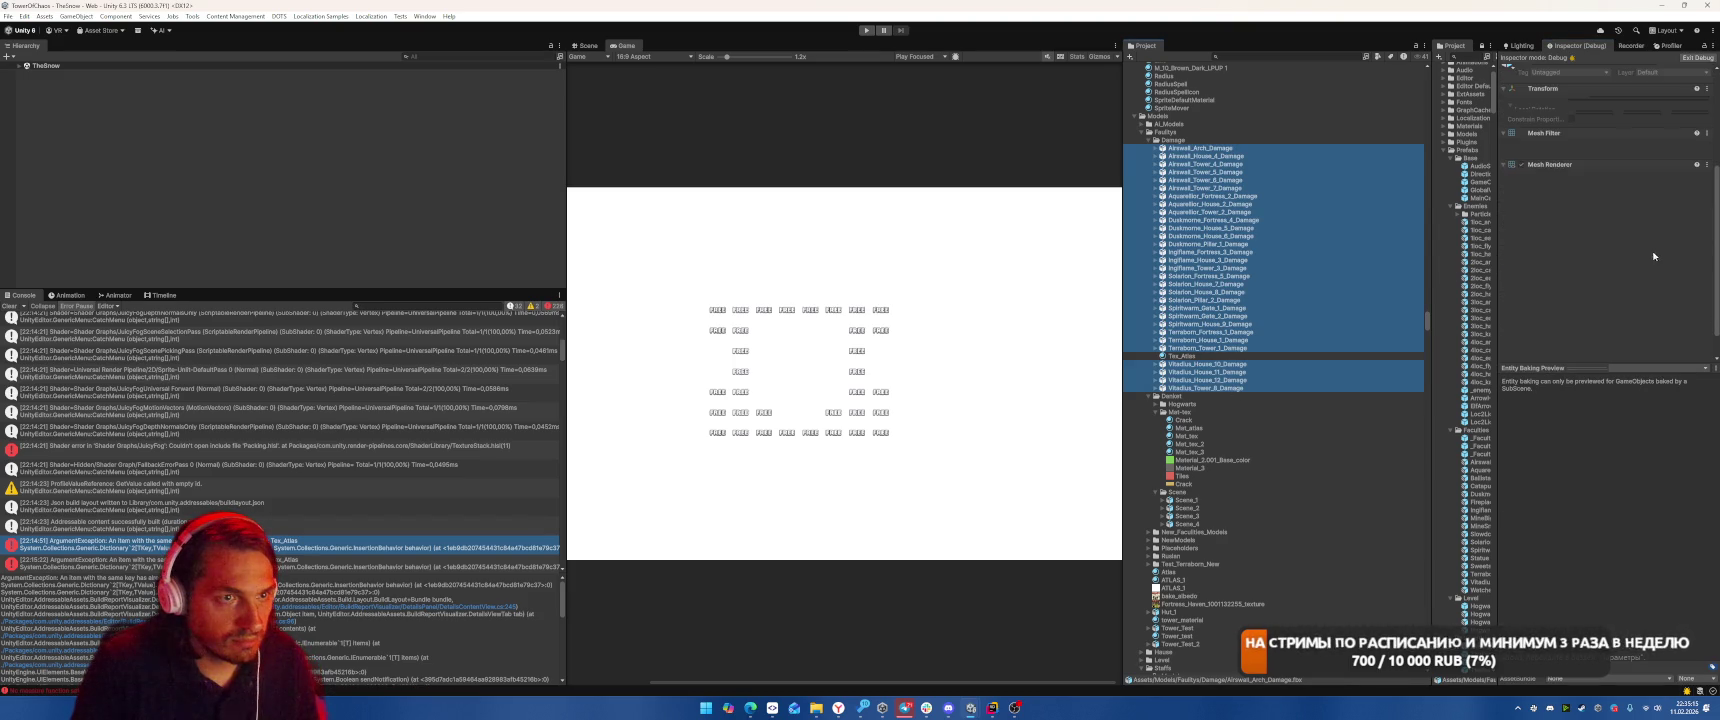
left_click(1504, 137)
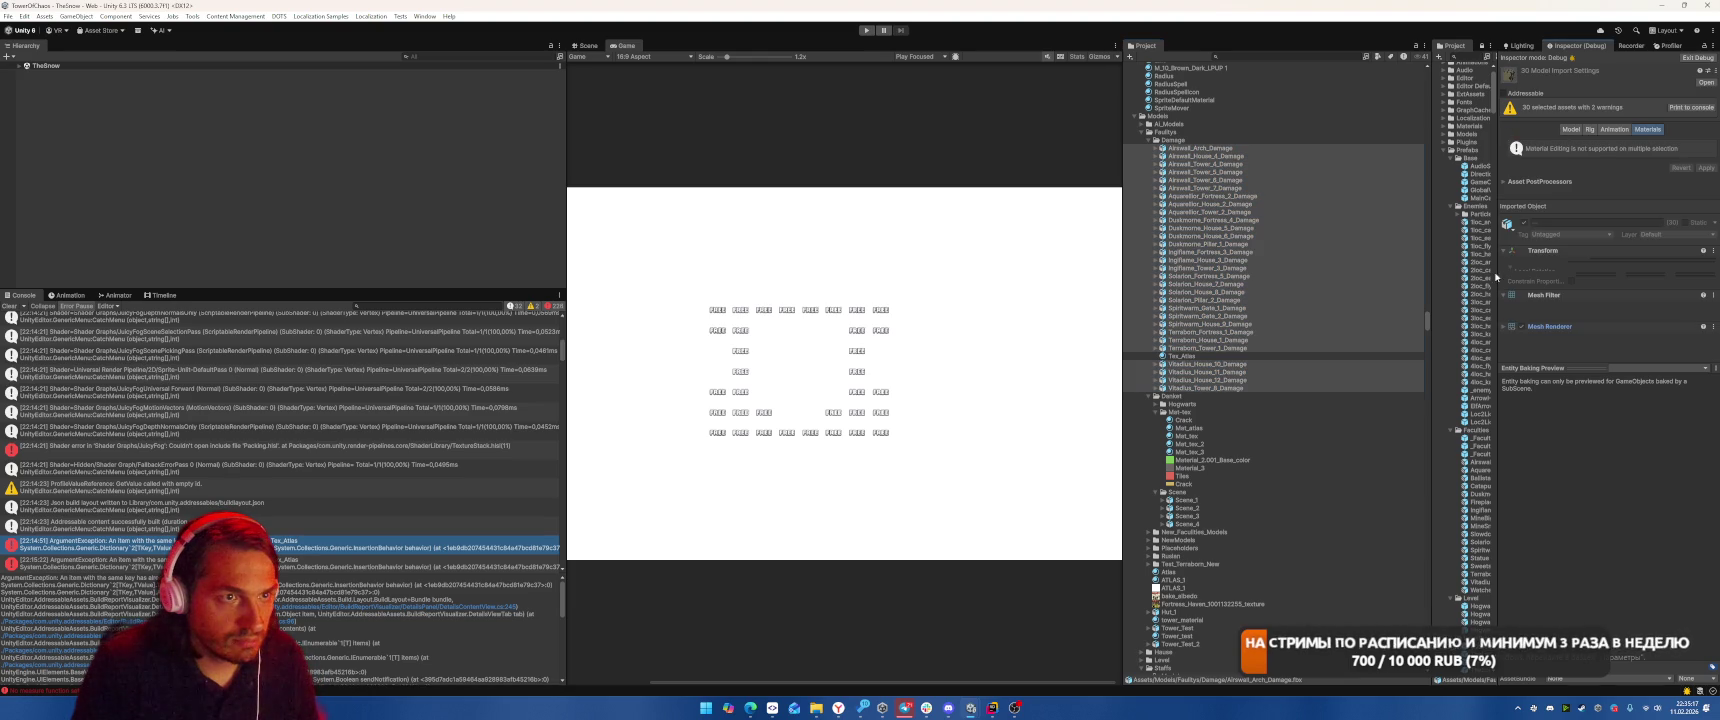
left_click(1714, 71)
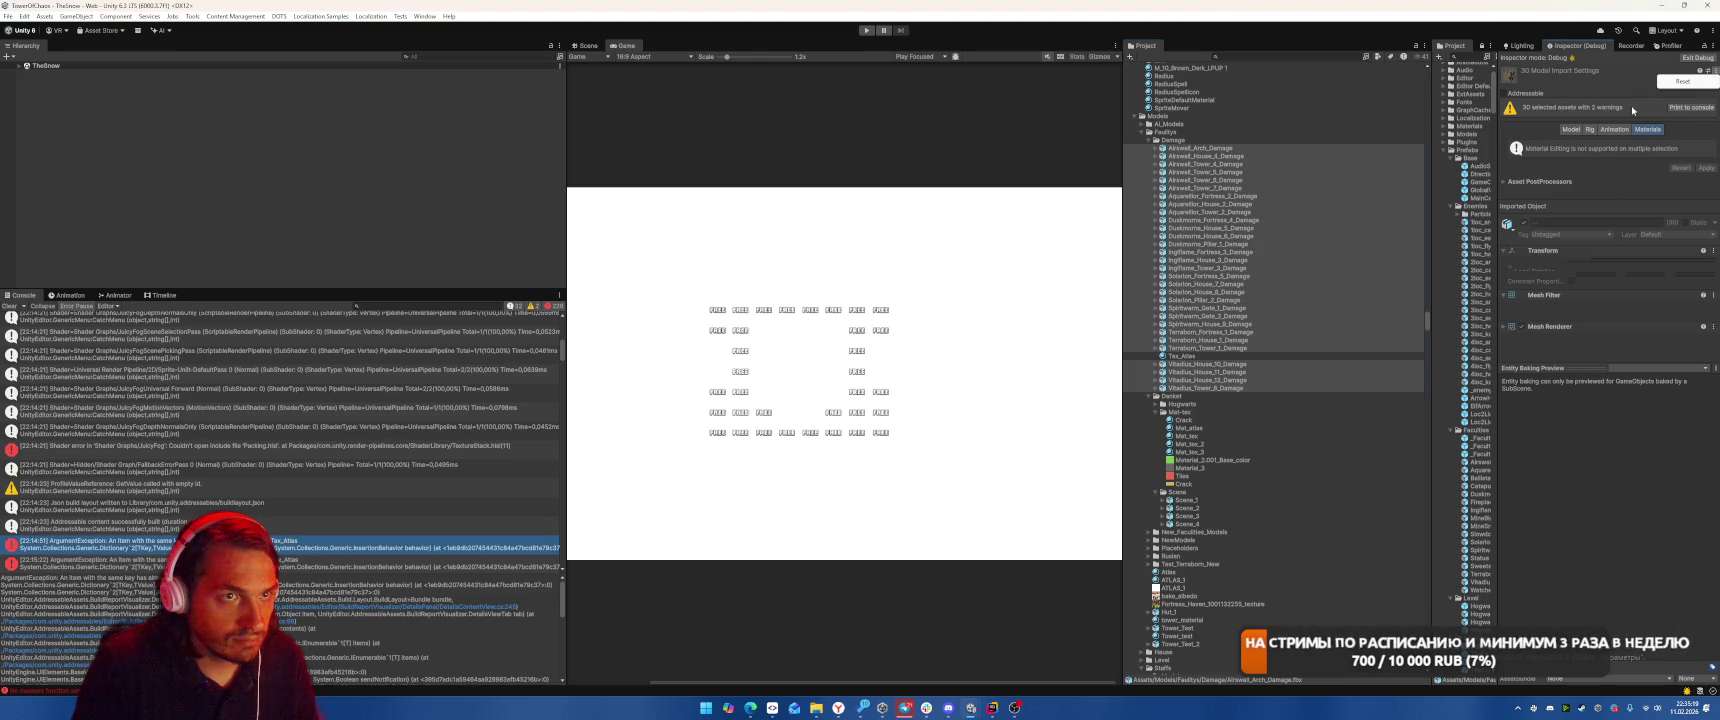
key("Escape")
left_click(1713, 45)
left_click(1650, 58)
left_click(1270, 148)
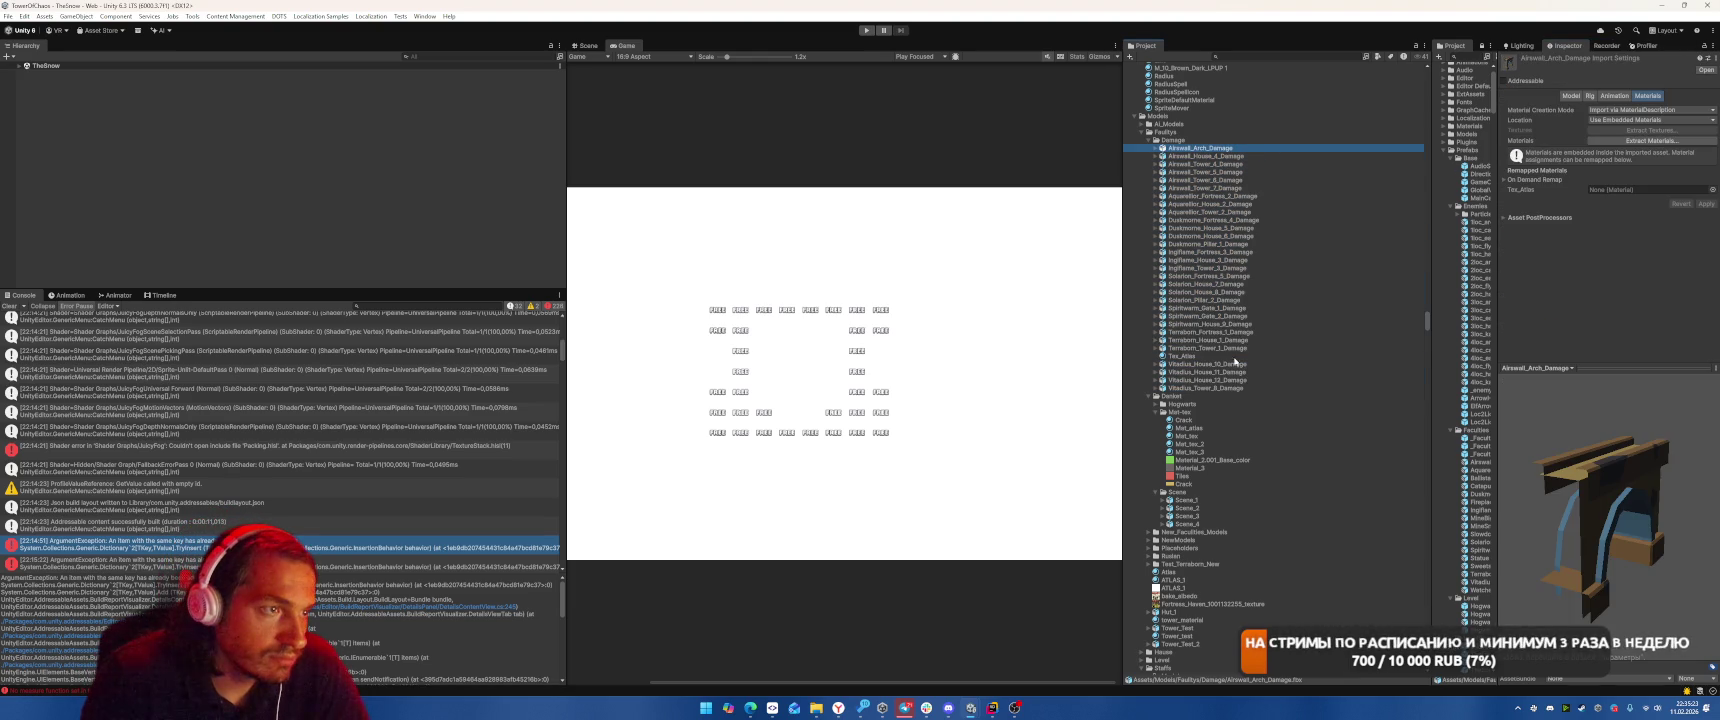
left_click(1185, 356)
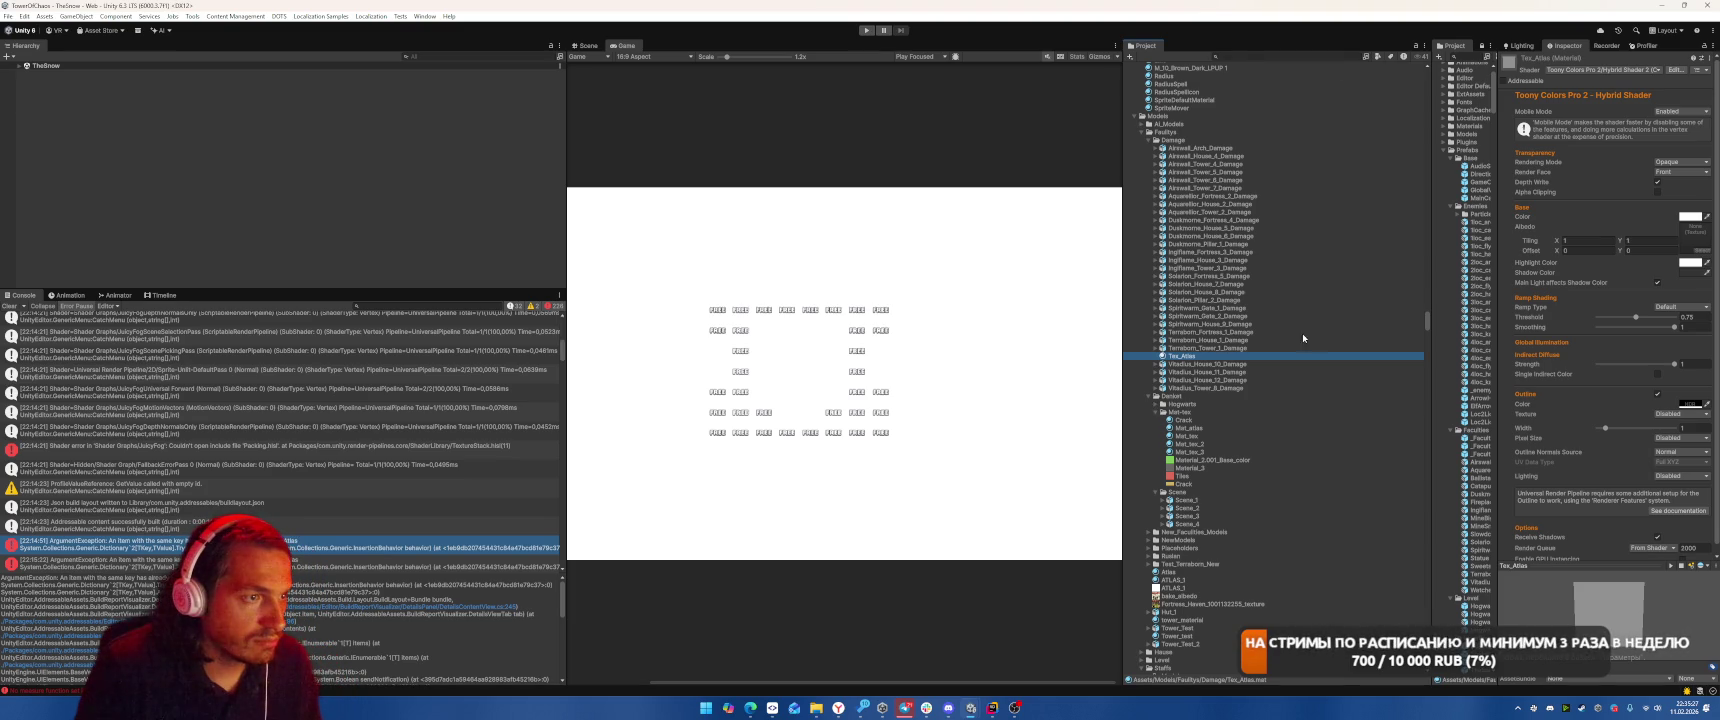
Drag the Tex_Atlas texture from the House prefab folder elsewhere, then open A_Big_Mine_3's import settings.
scroll(1260, 348, "down", 5)
left_click(1149, 526)
left_click(1142, 518)
left_click(1142, 503)
scroll(1222, 515, "down", 6)
scroll(1222, 515, "down", 1)
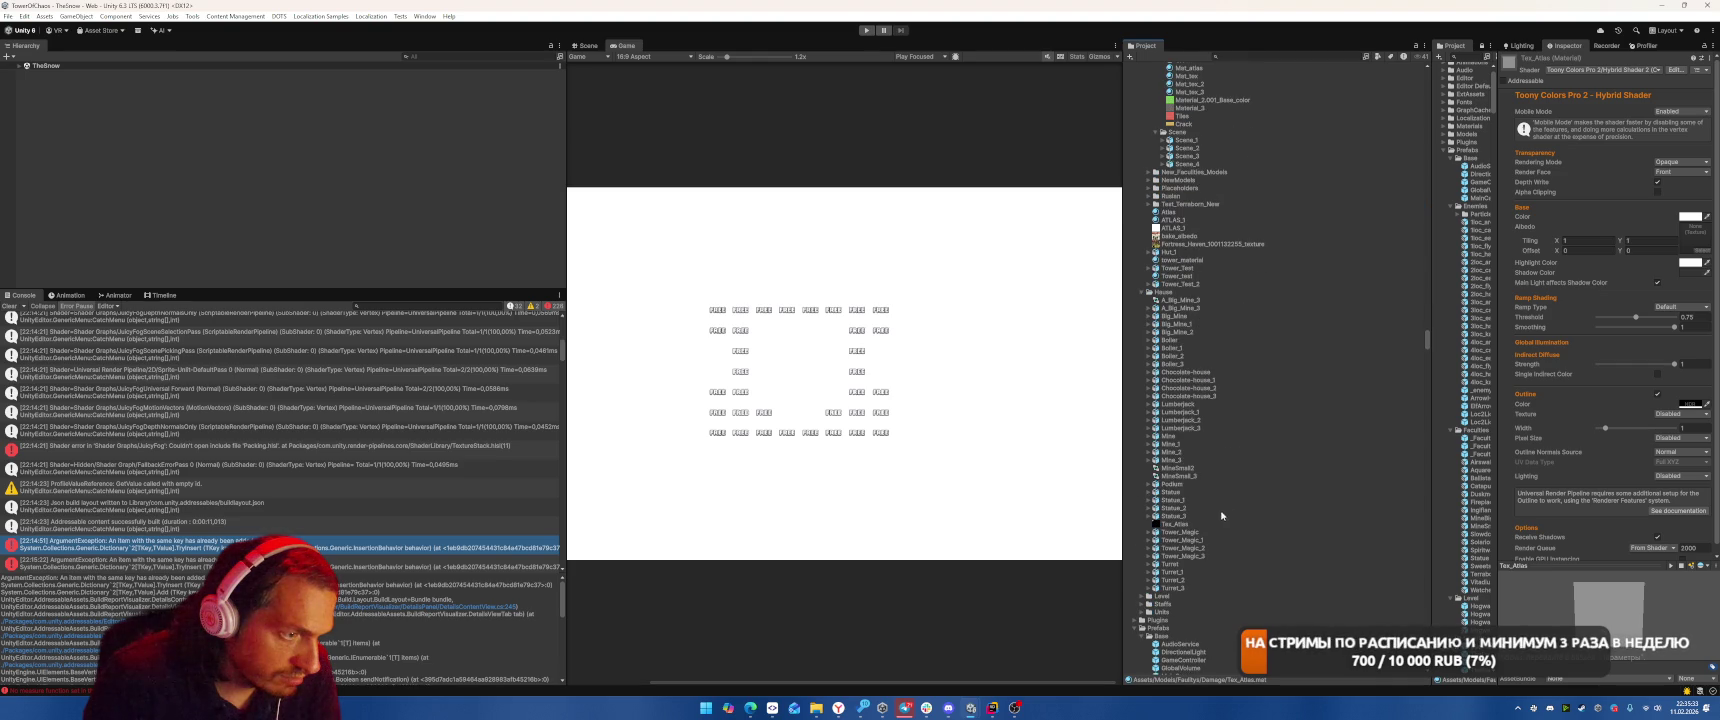
left_click(1176, 524)
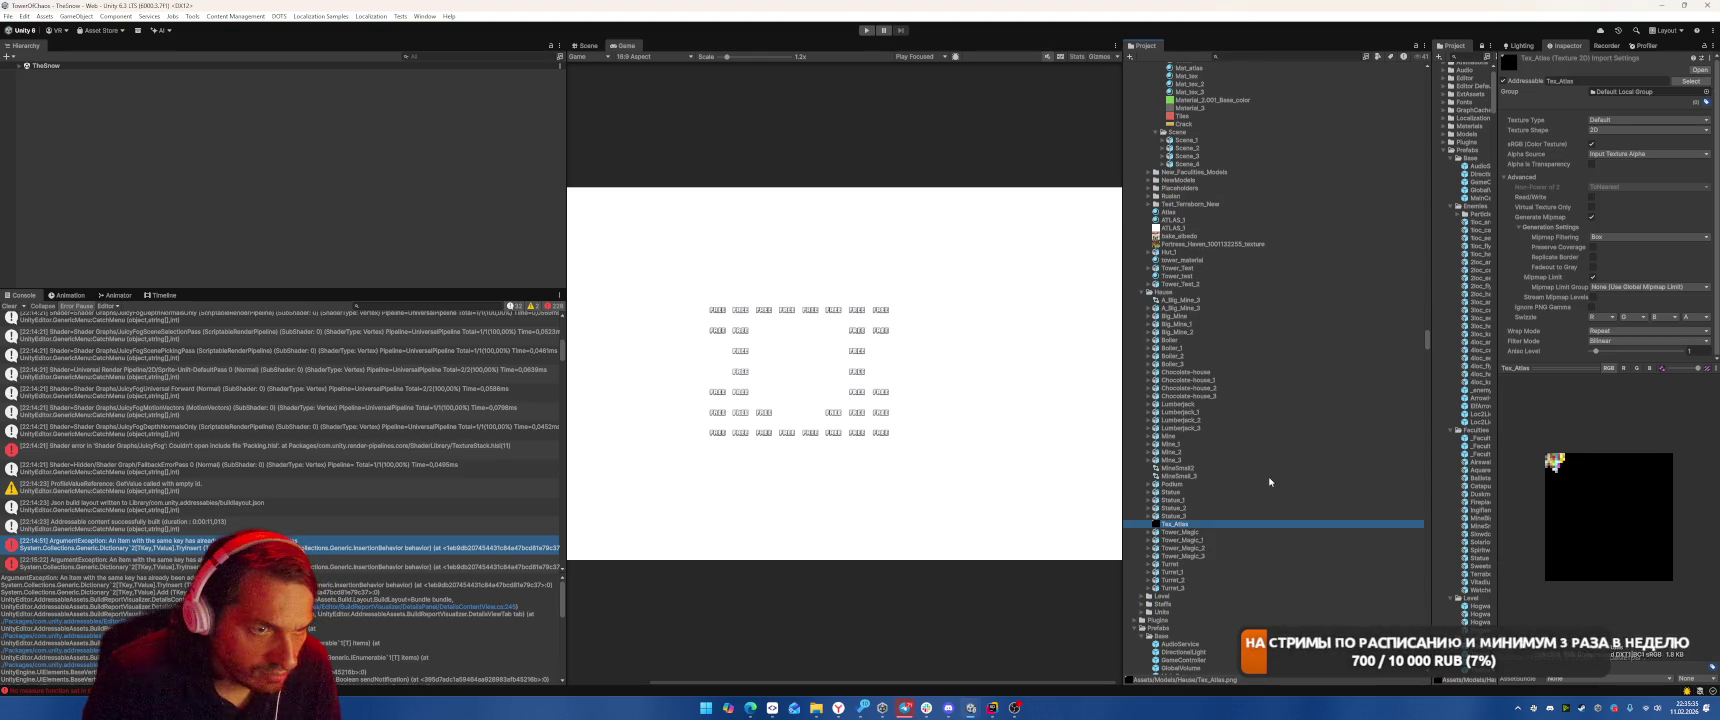
left_click_drag(1197, 537, 1178, 614)
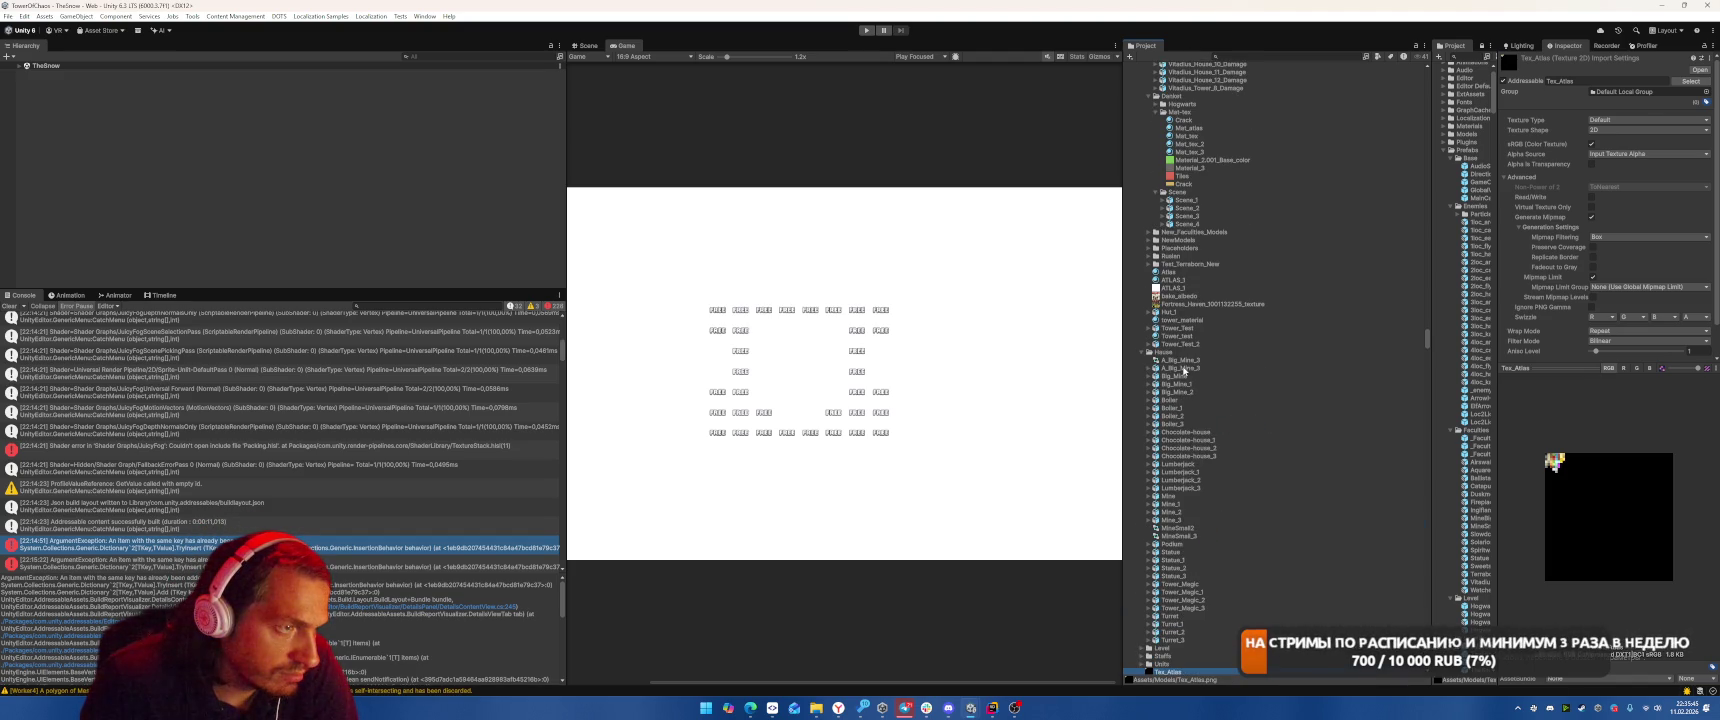
left_click(1187, 367)
scroll(1259, 372, "up", 10)
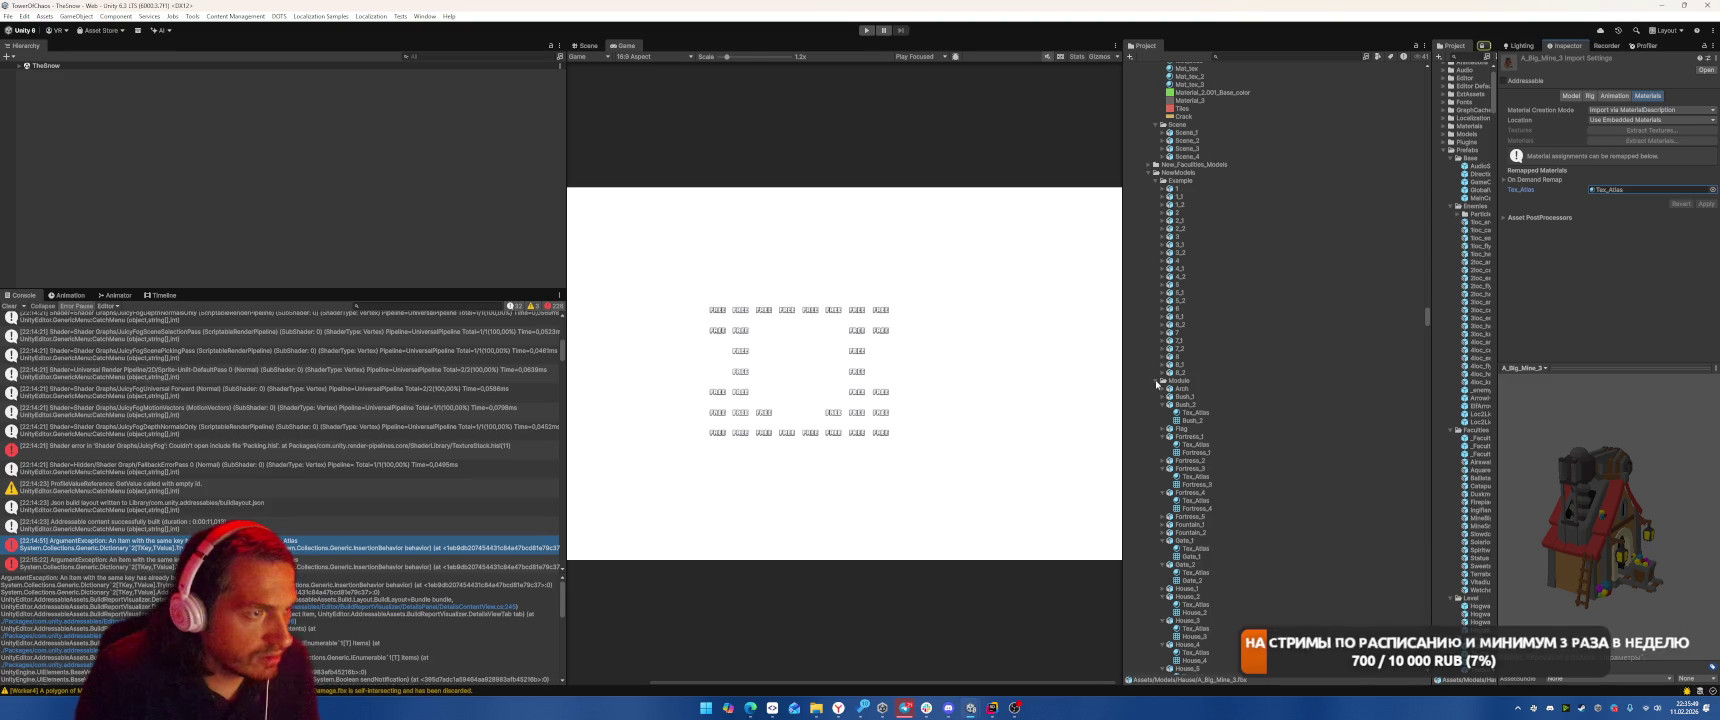
Tidy the Project tree by collapsing the Panels and untitled folders and selecting Module.
left_click(1157, 383)
left_click(1157, 383)
scroll(1188, 316, "down", 5)
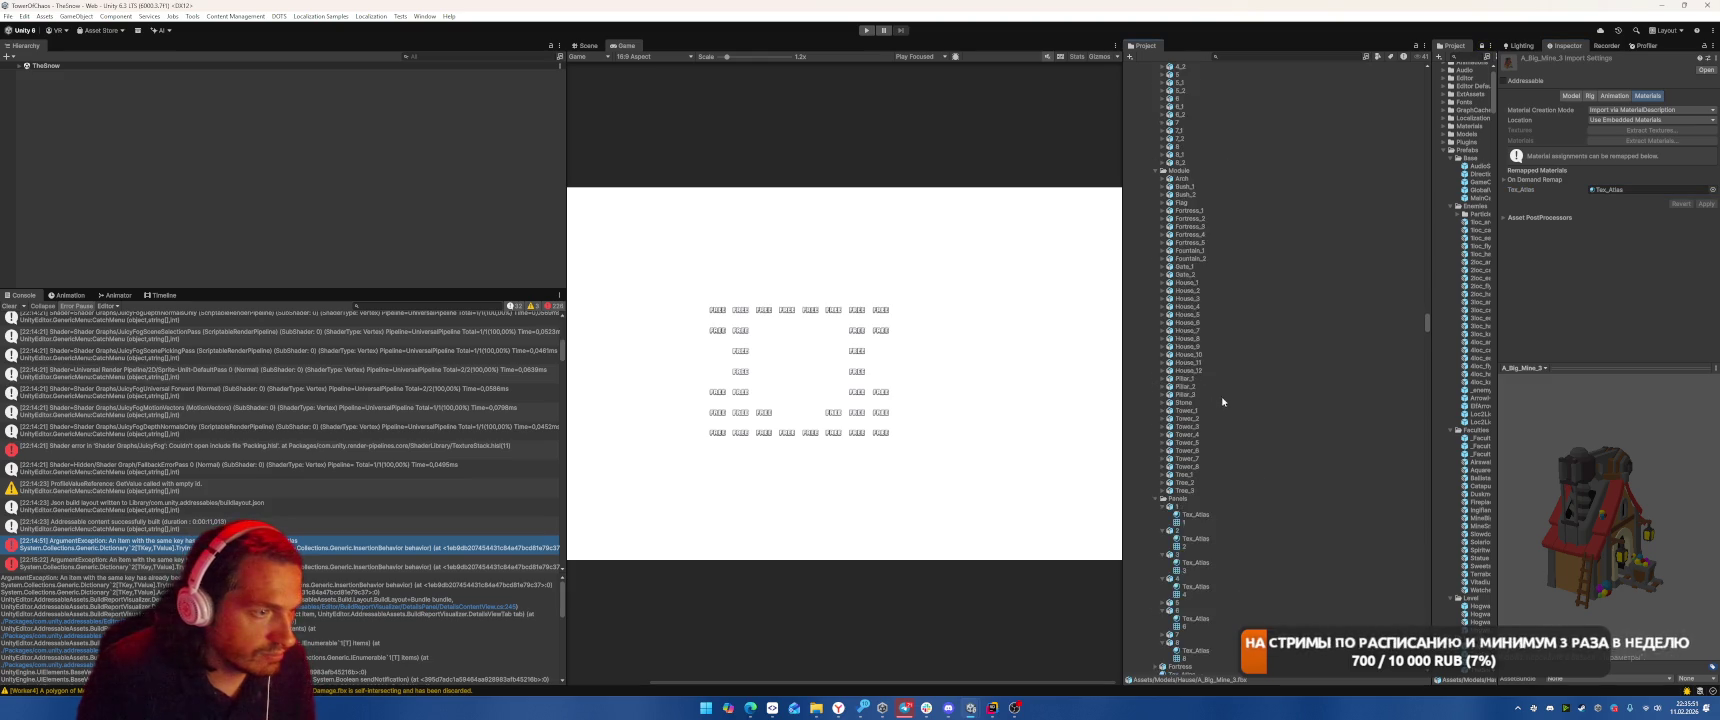
left_click(1156, 259)
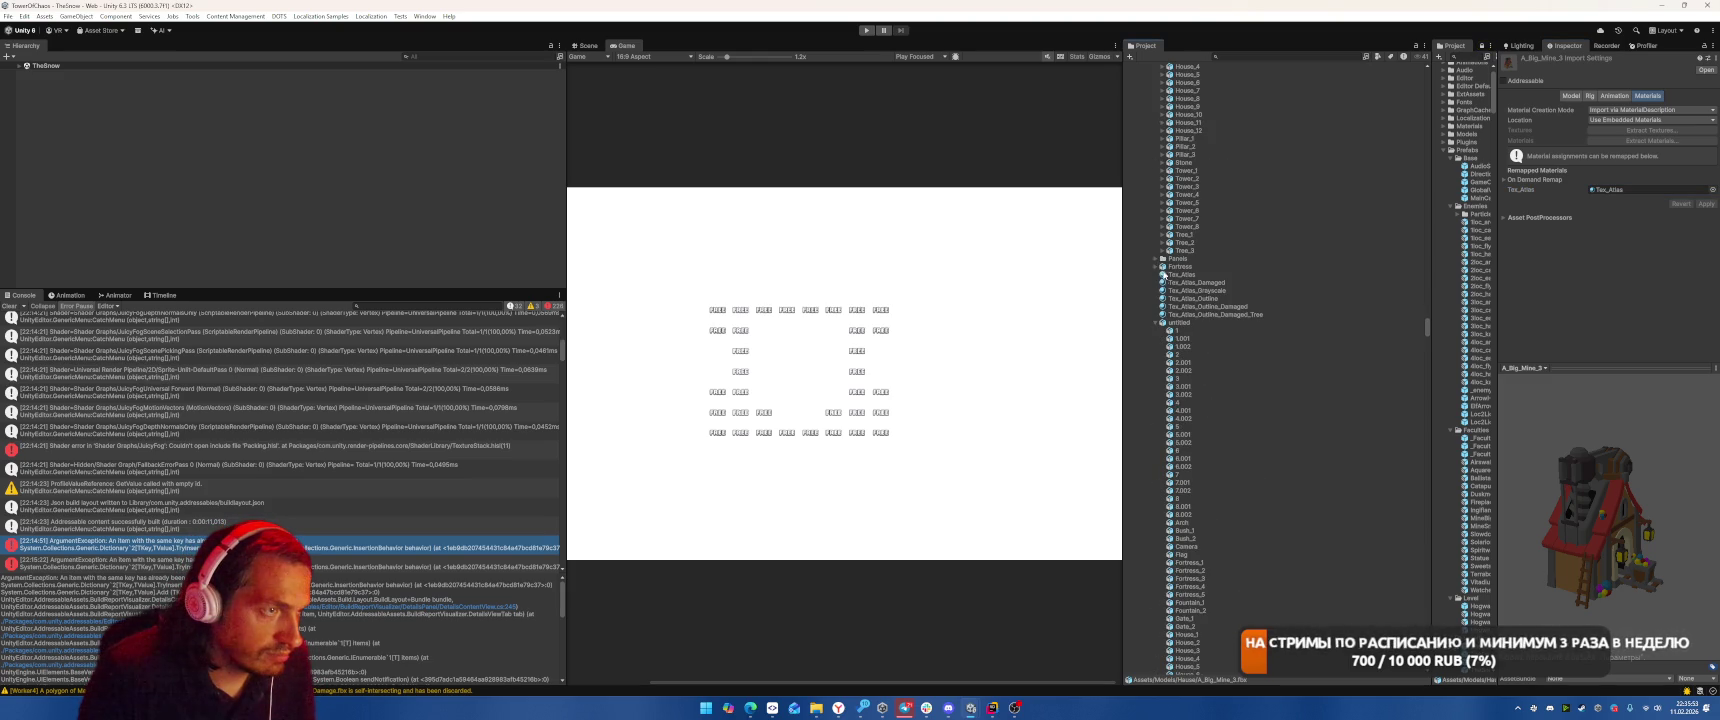
scroll(1219, 257, "up", 3)
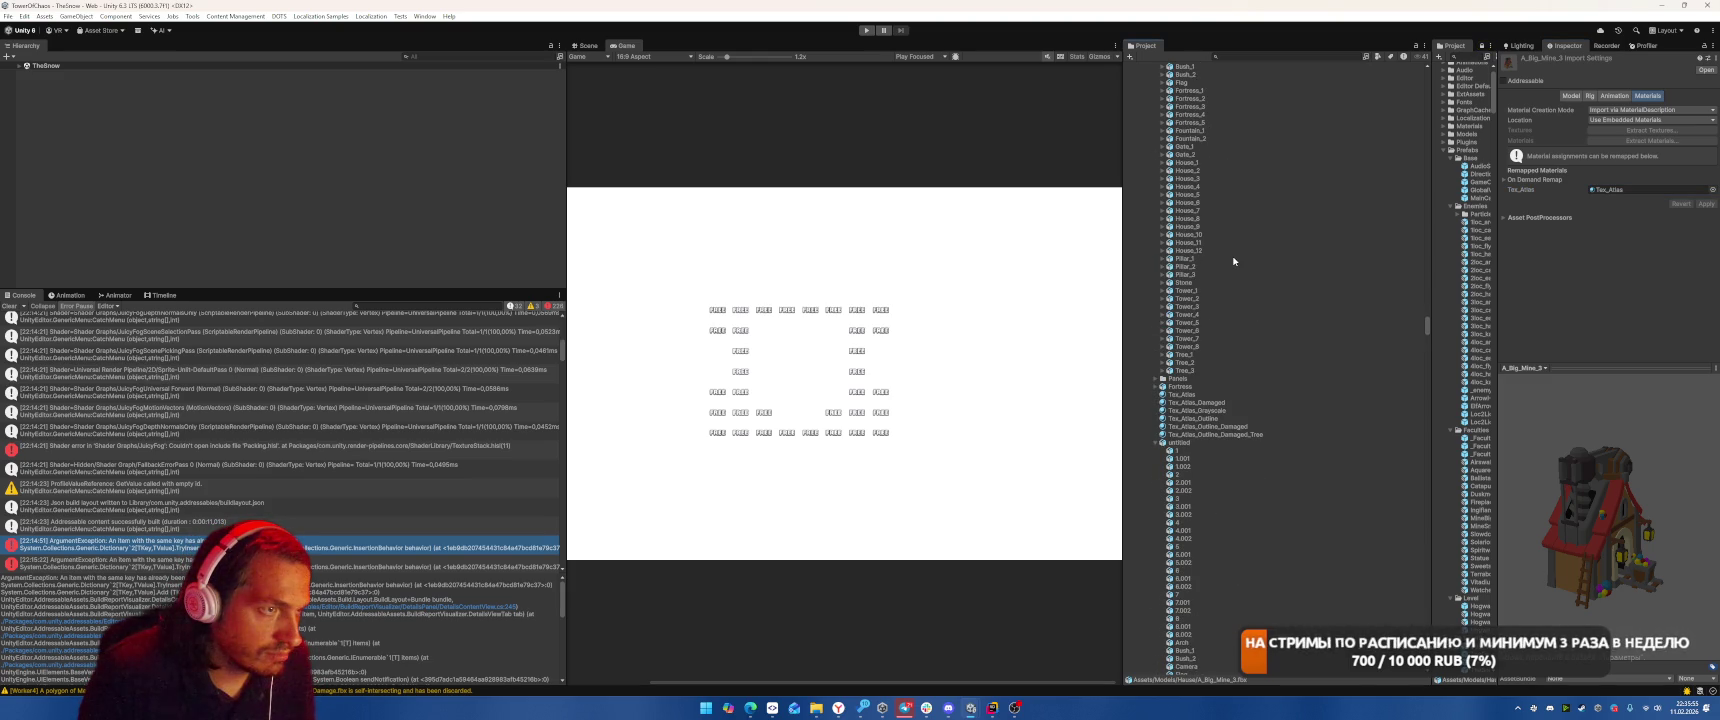
scroll(1233, 261, "up", 5)
left_click(1186, 262)
scroll(1248, 347, "down", 5)
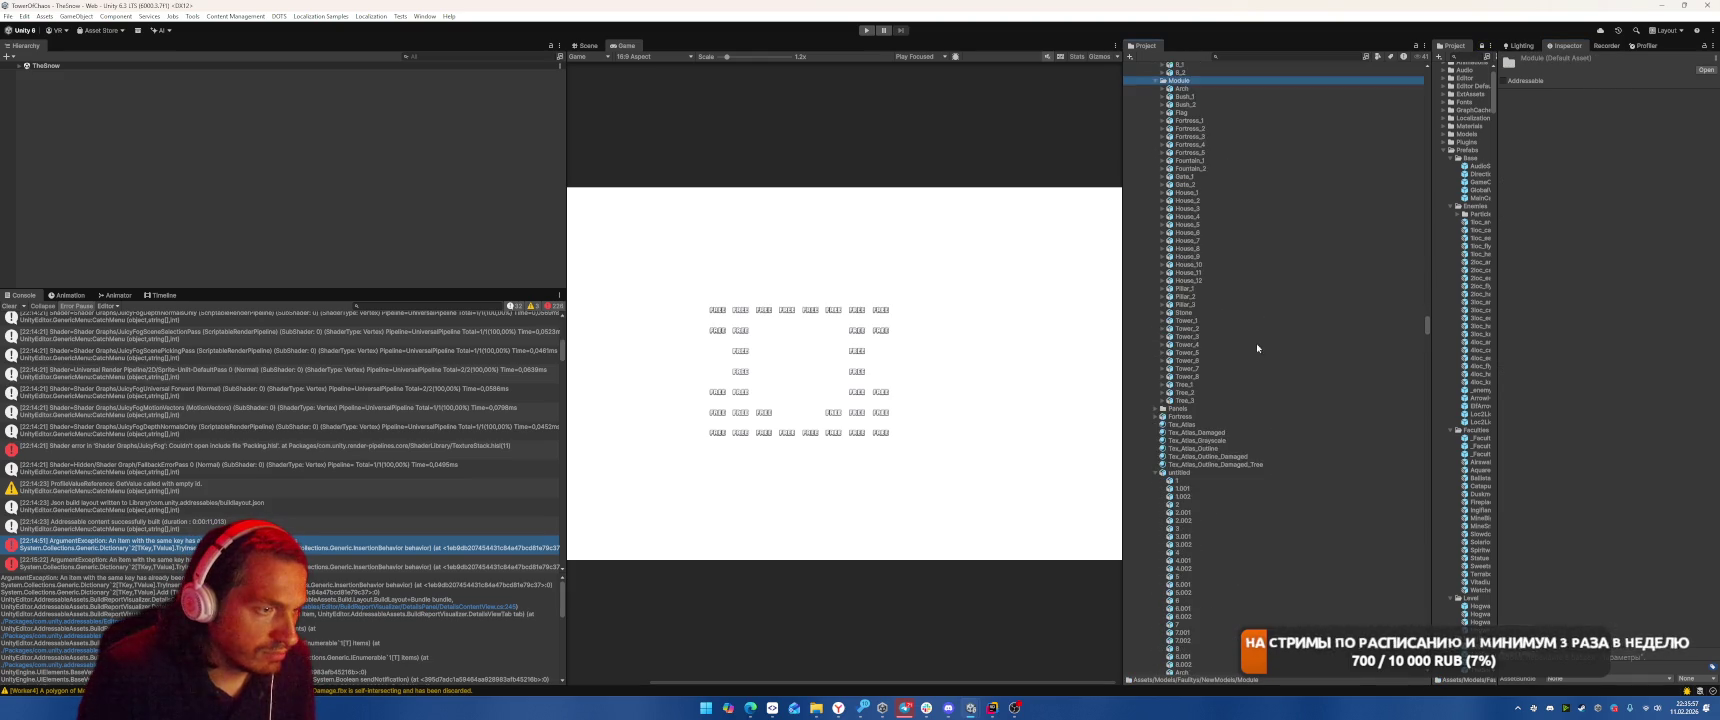
left_click(1160, 442)
Select the six Tex_Atlas materials and move them up into their parent folder.
left_click(1182, 394)
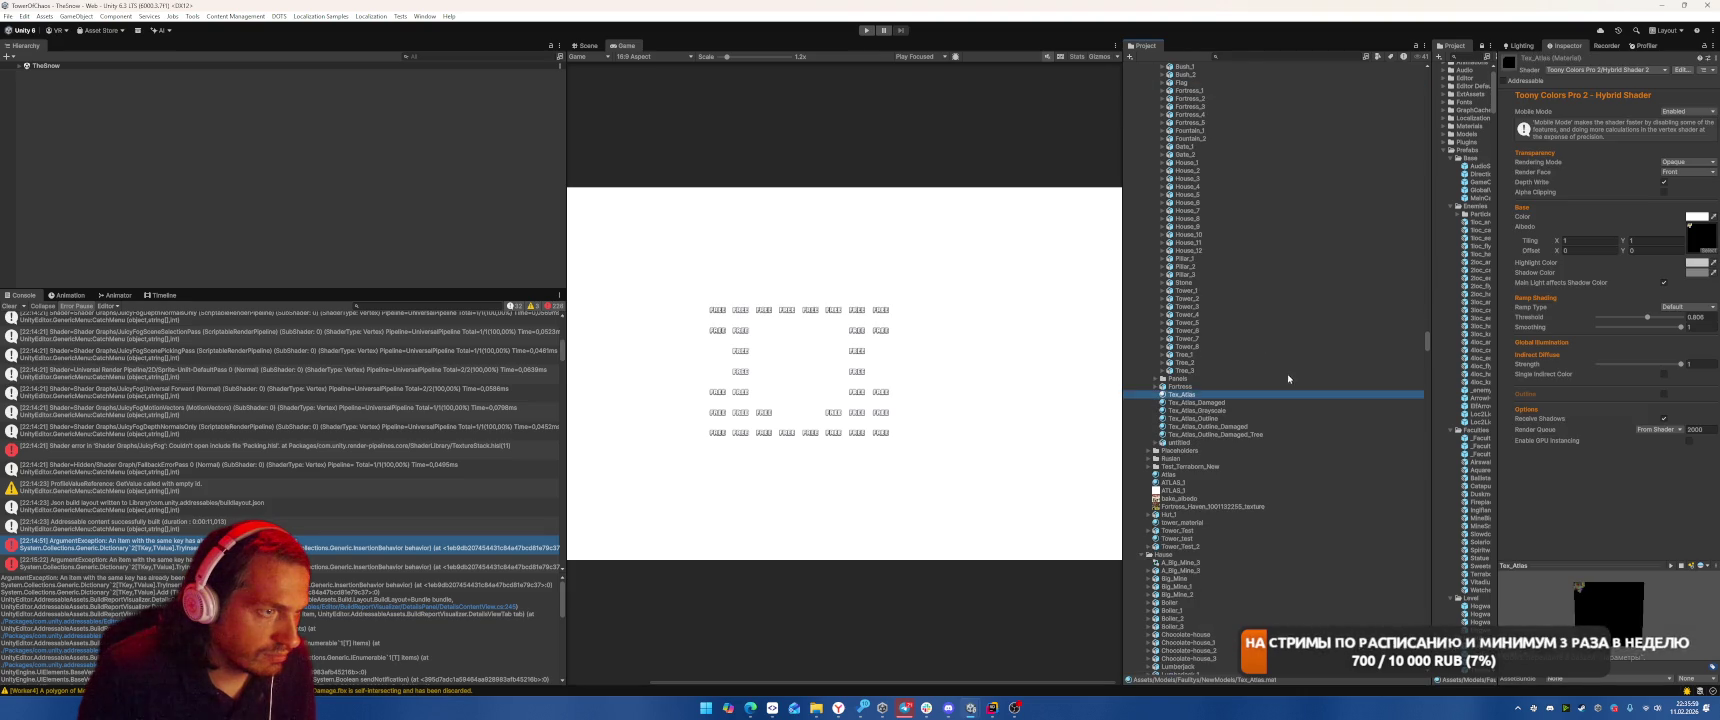
scroll(1273, 378, "up", 10)
scroll(1273, 384, "up", 2)
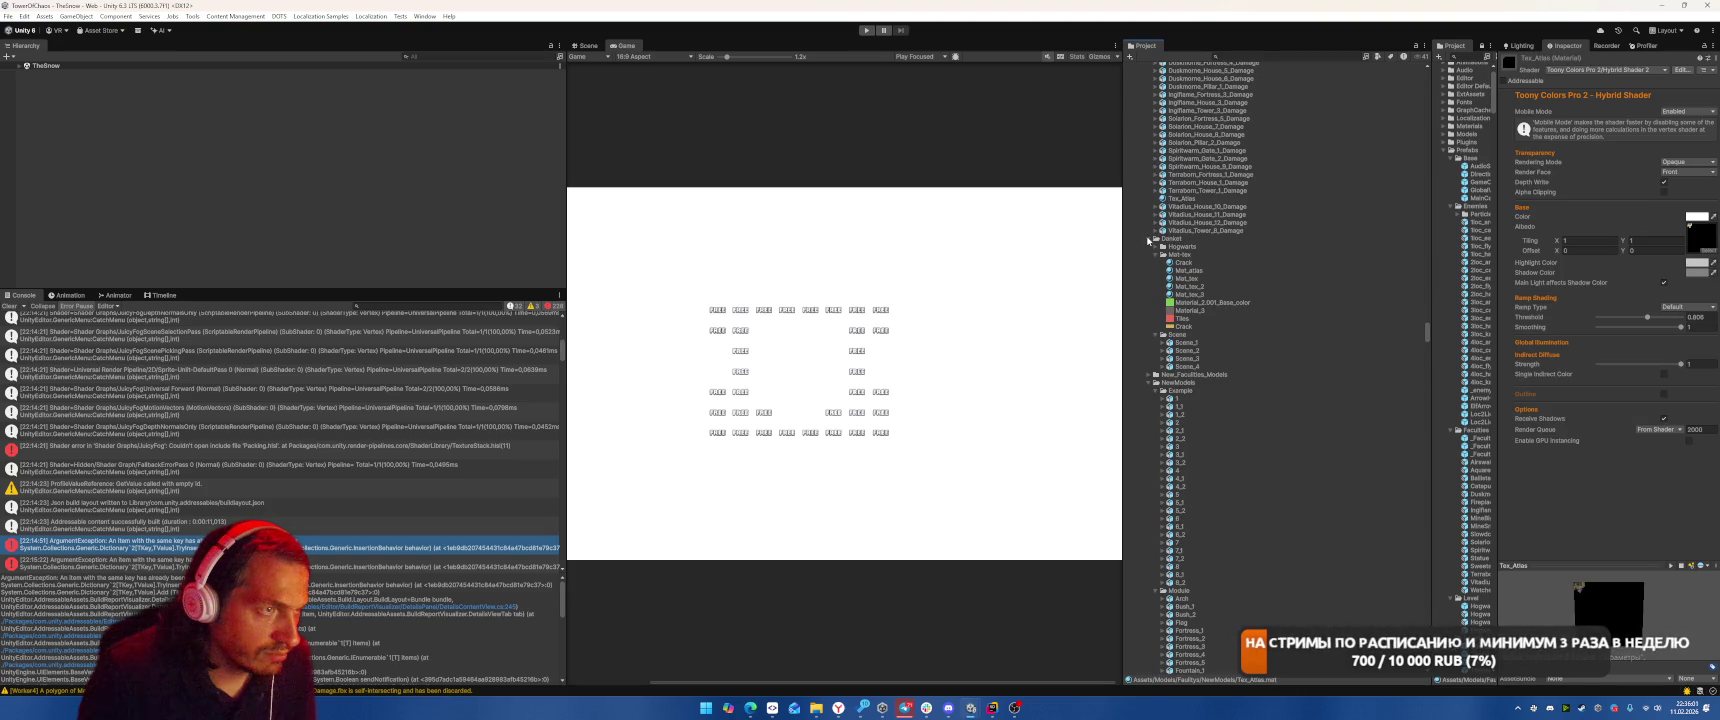
left_click(1149, 239)
scroll(1281, 389, "down", 10)
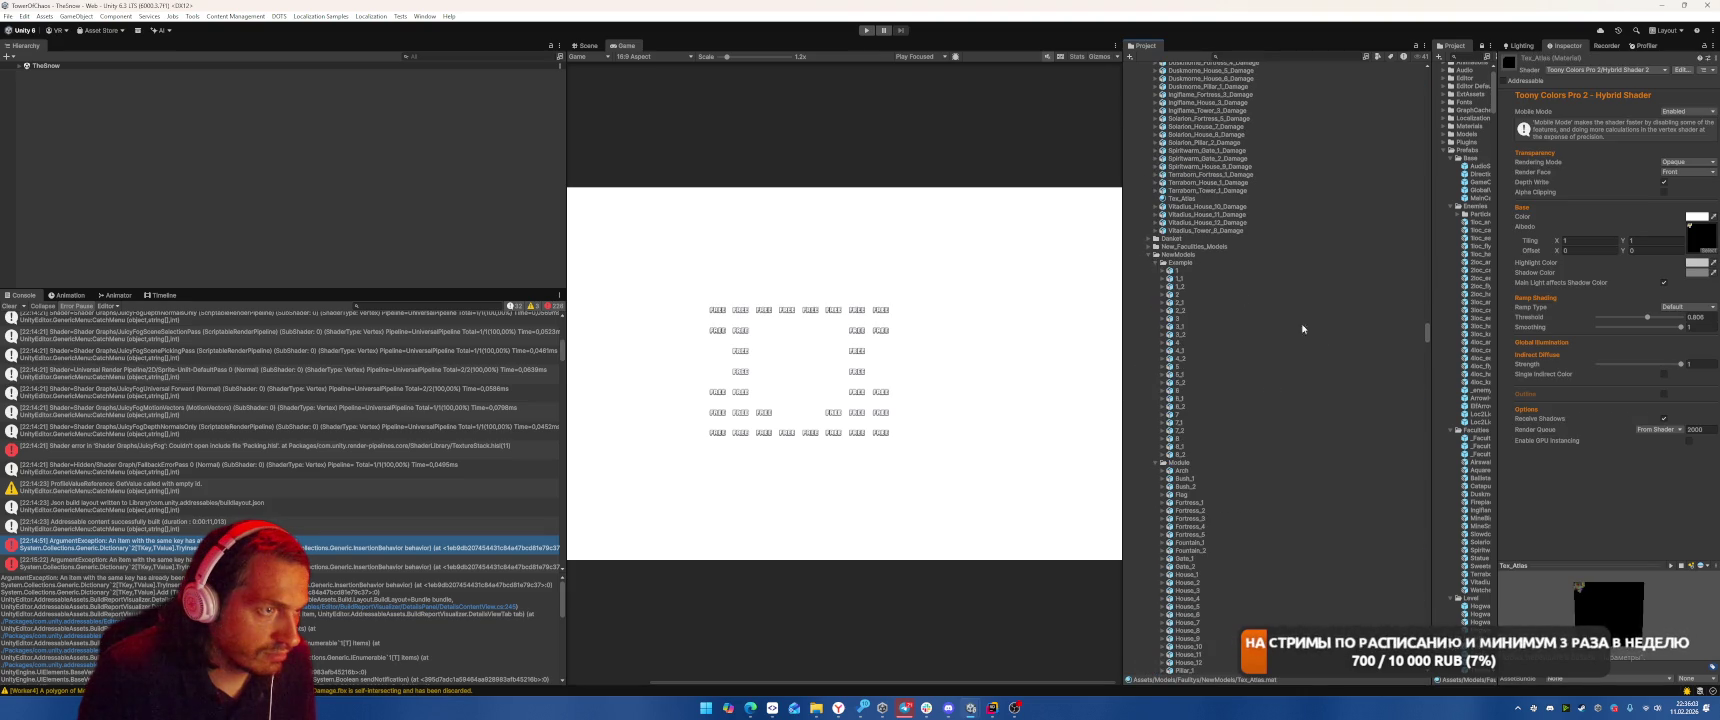
left_click(1207, 456, "shift")
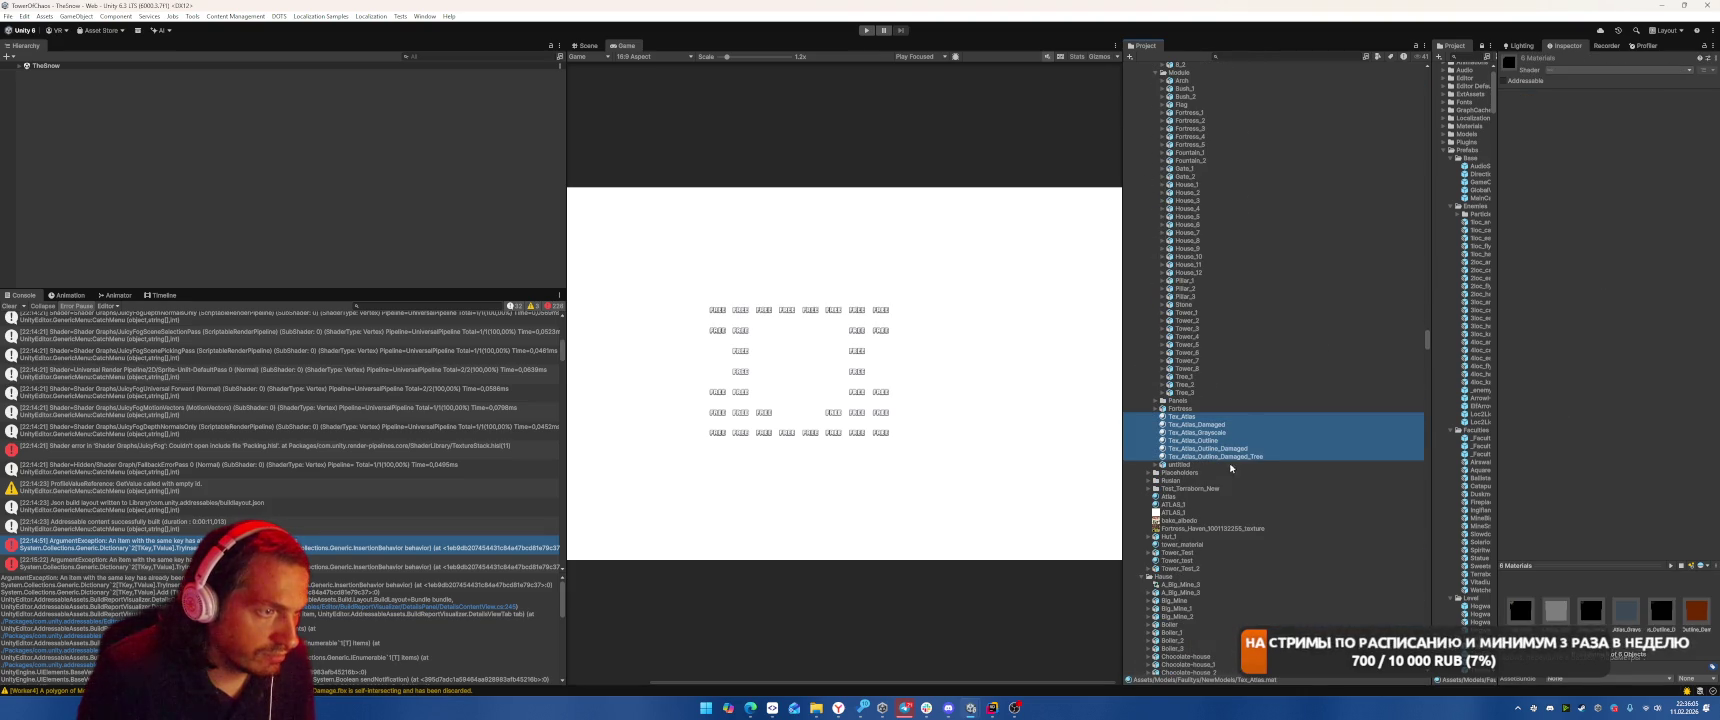
mouse_move(1207, 450)
left_mouse_down()
mouse_move(1195, 556)
mouse_move(1240, 578)
mouse_move(1200, 560)
mouse_move(1247, 498)
left_mouse_up()
Drag Tex_Atlas out of the Damage folder and delete the AI_Models folder.
scroll(1262, 443, "up", 10)
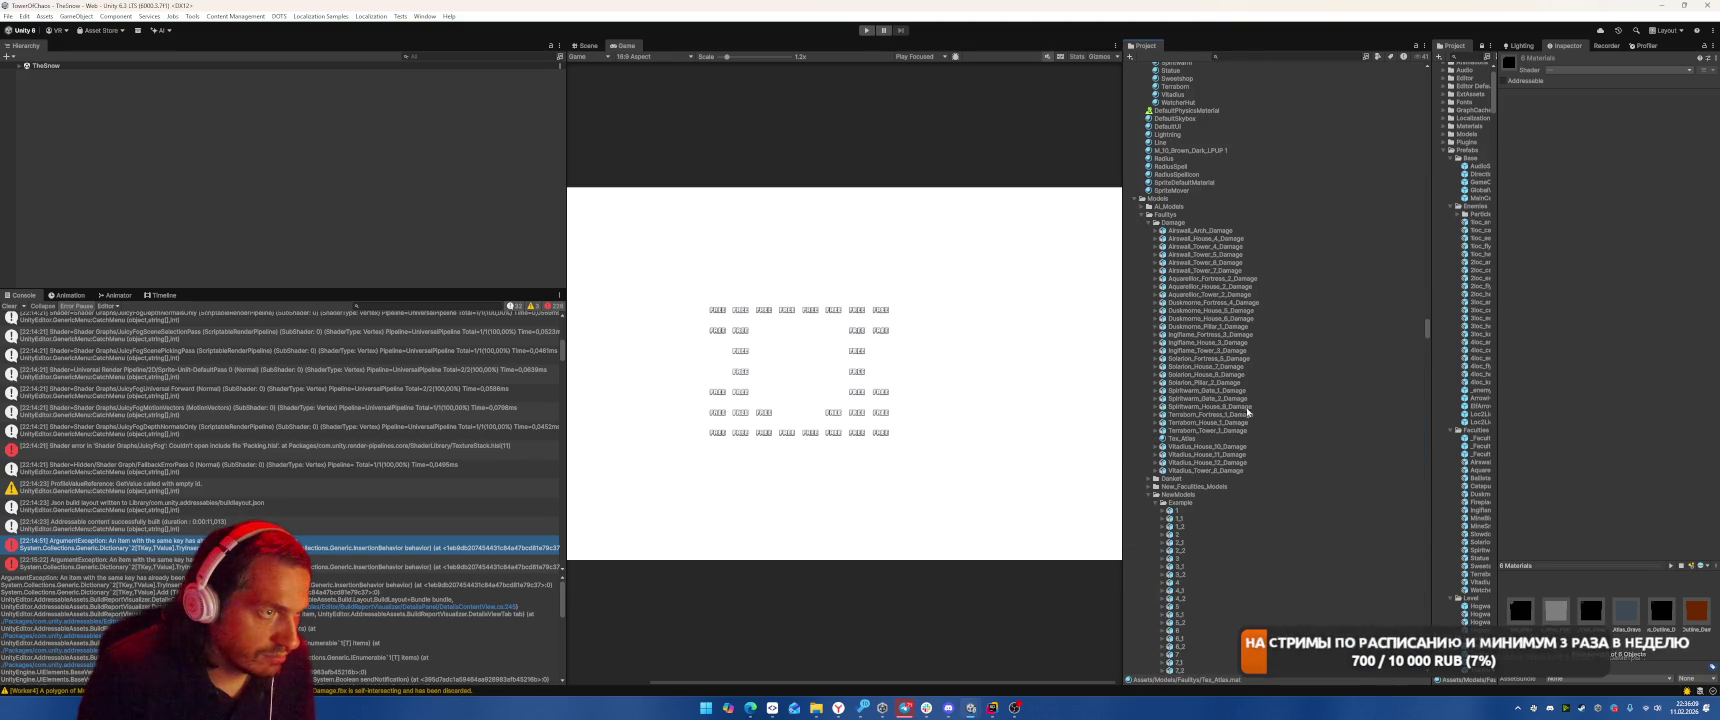
left_click_drag(1182, 440, 1187, 205)
left_click(1142, 208)
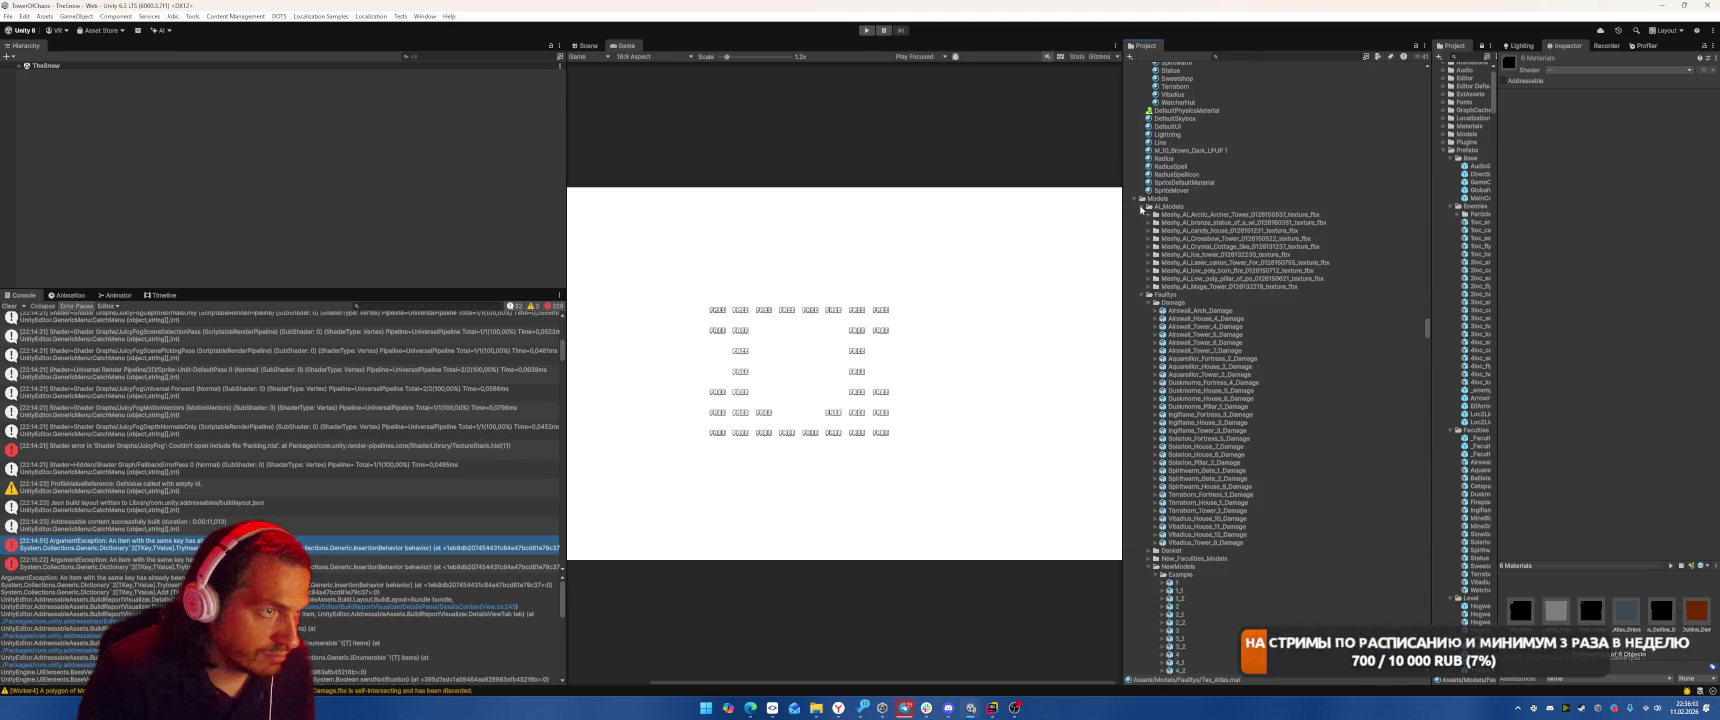
left_click(1185, 208)
key("Delete")
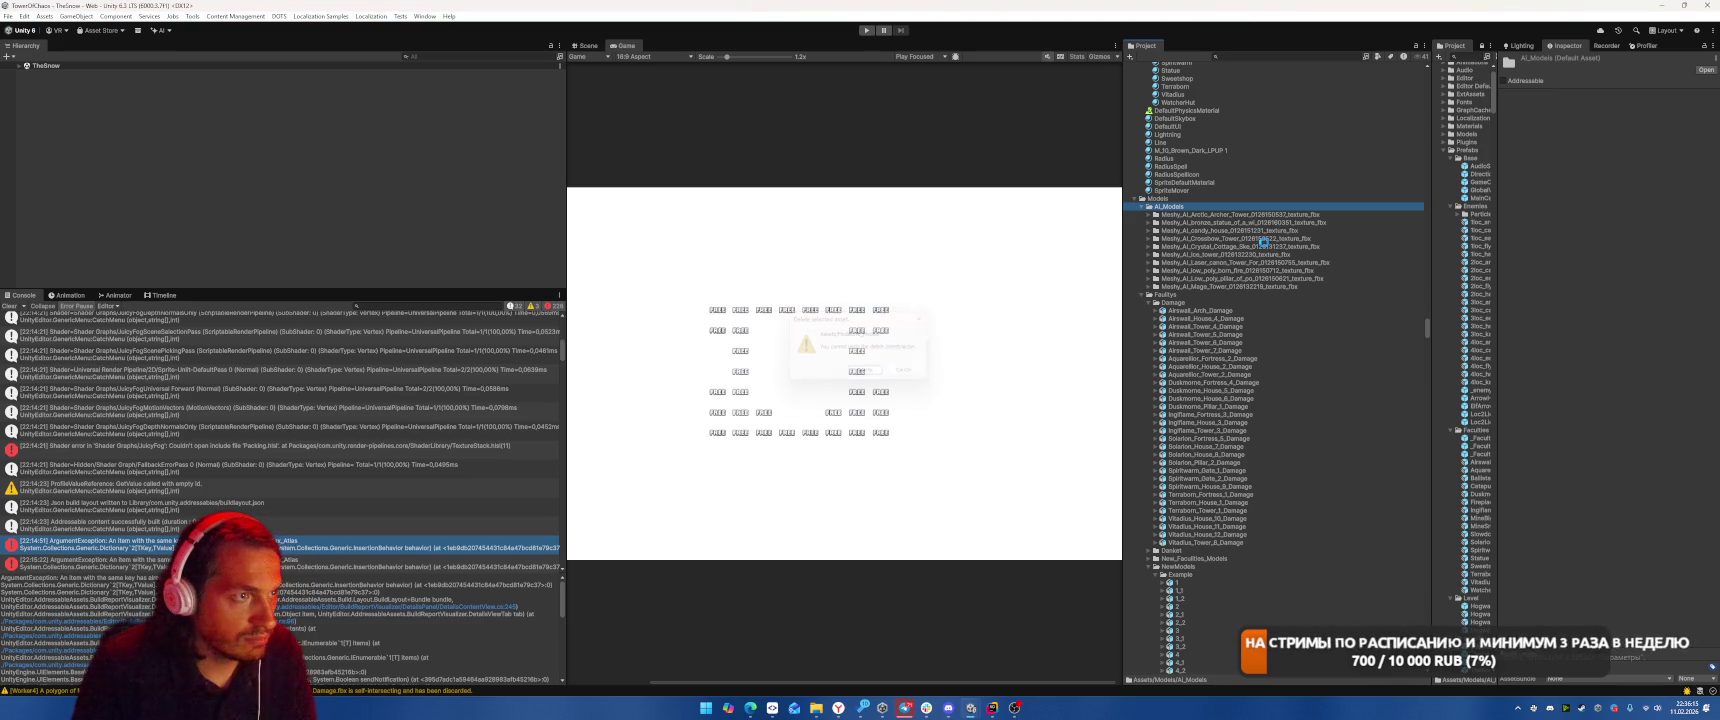
Confirm the AI_Models deletion and select the Damage models from Airswall_Arch_Damage to Vitadius_Tower_6_Damage.
key("Return")
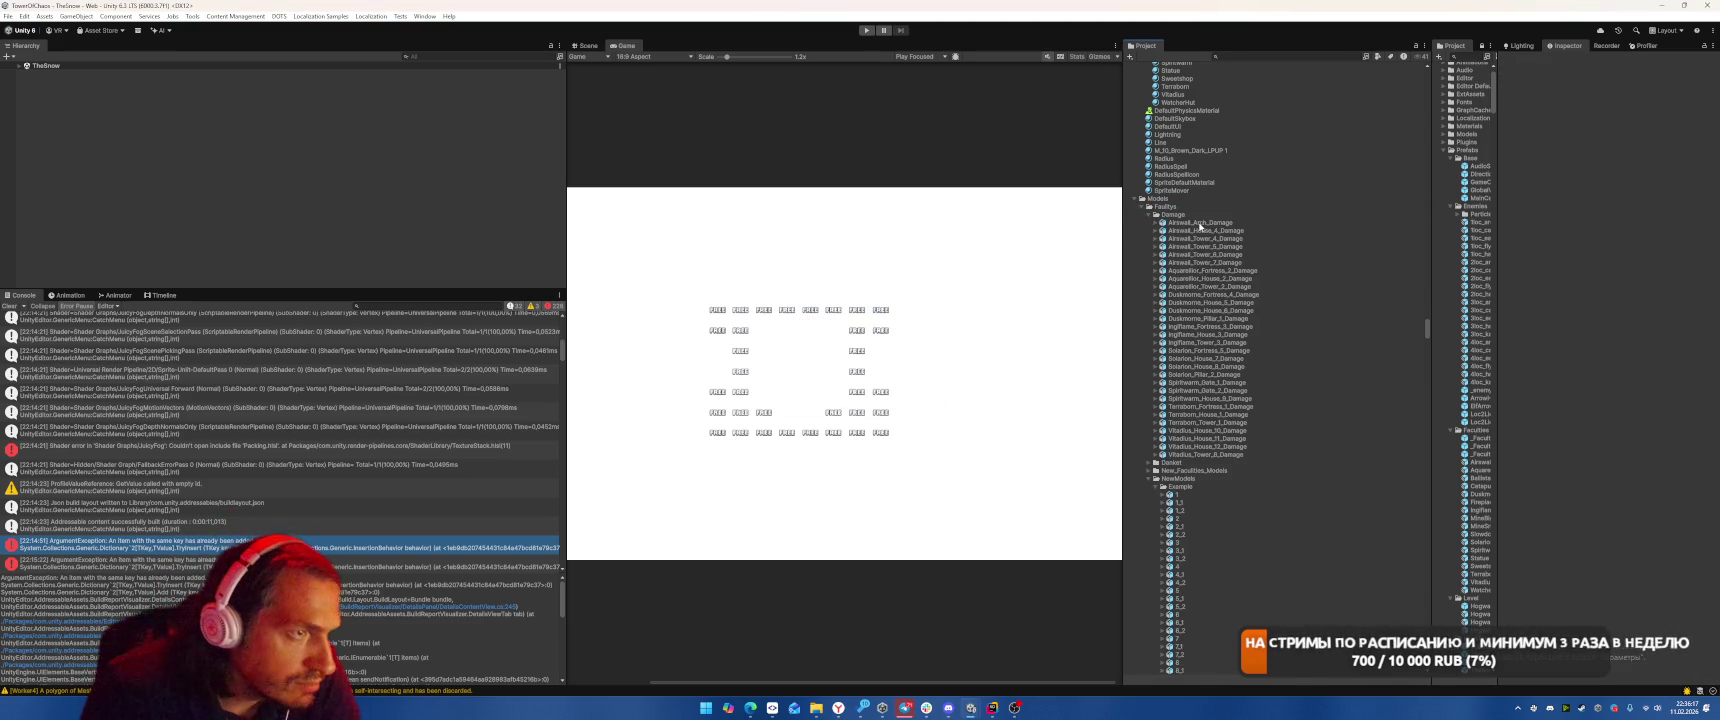
left_click(1201, 223)
left_click(1148, 463)
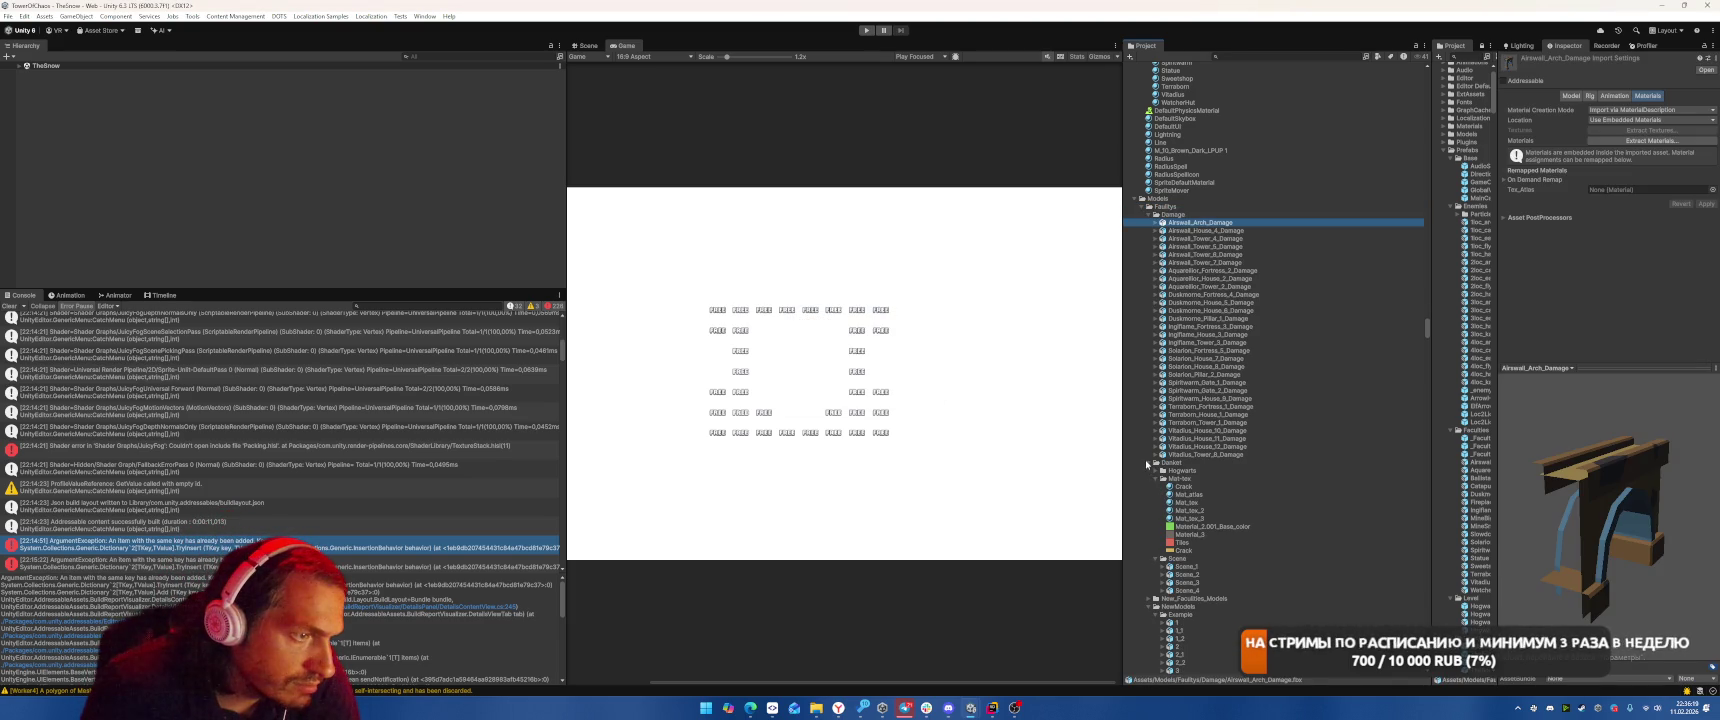
left_click(1152, 480)
left_click(1154, 478)
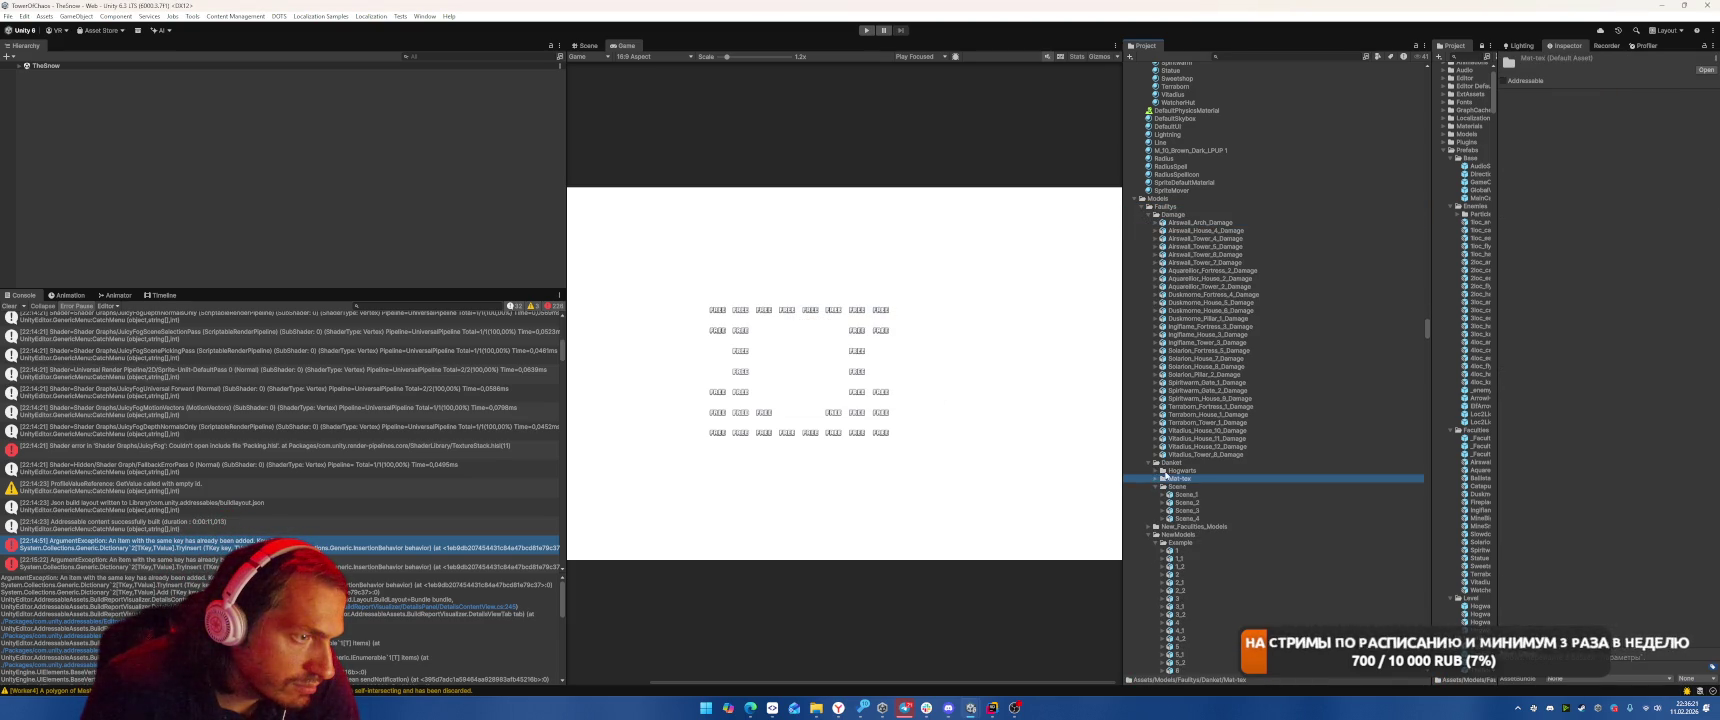
left_click(1204, 223)
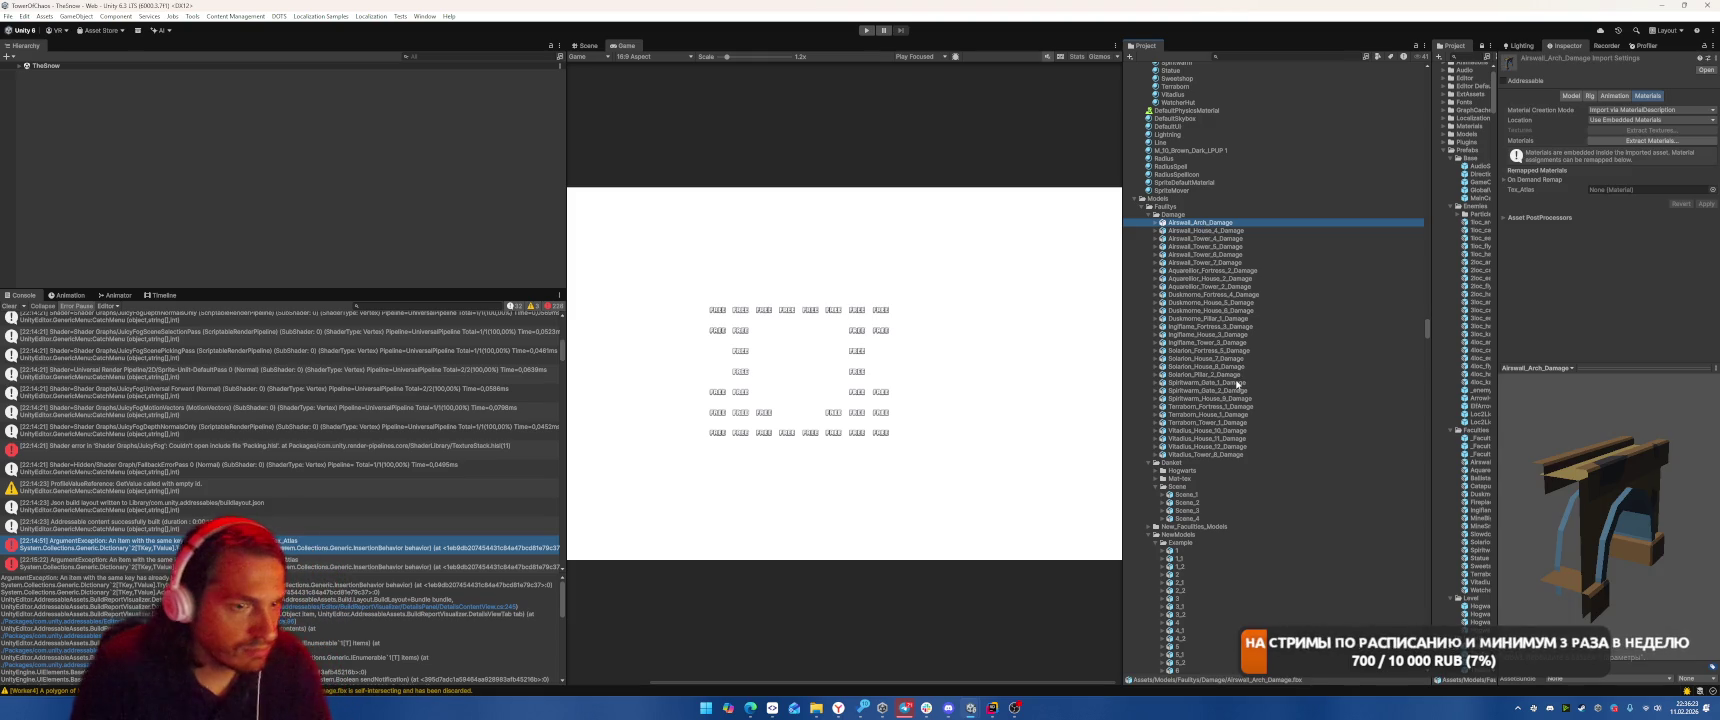
left_click(1203, 454, "shift")
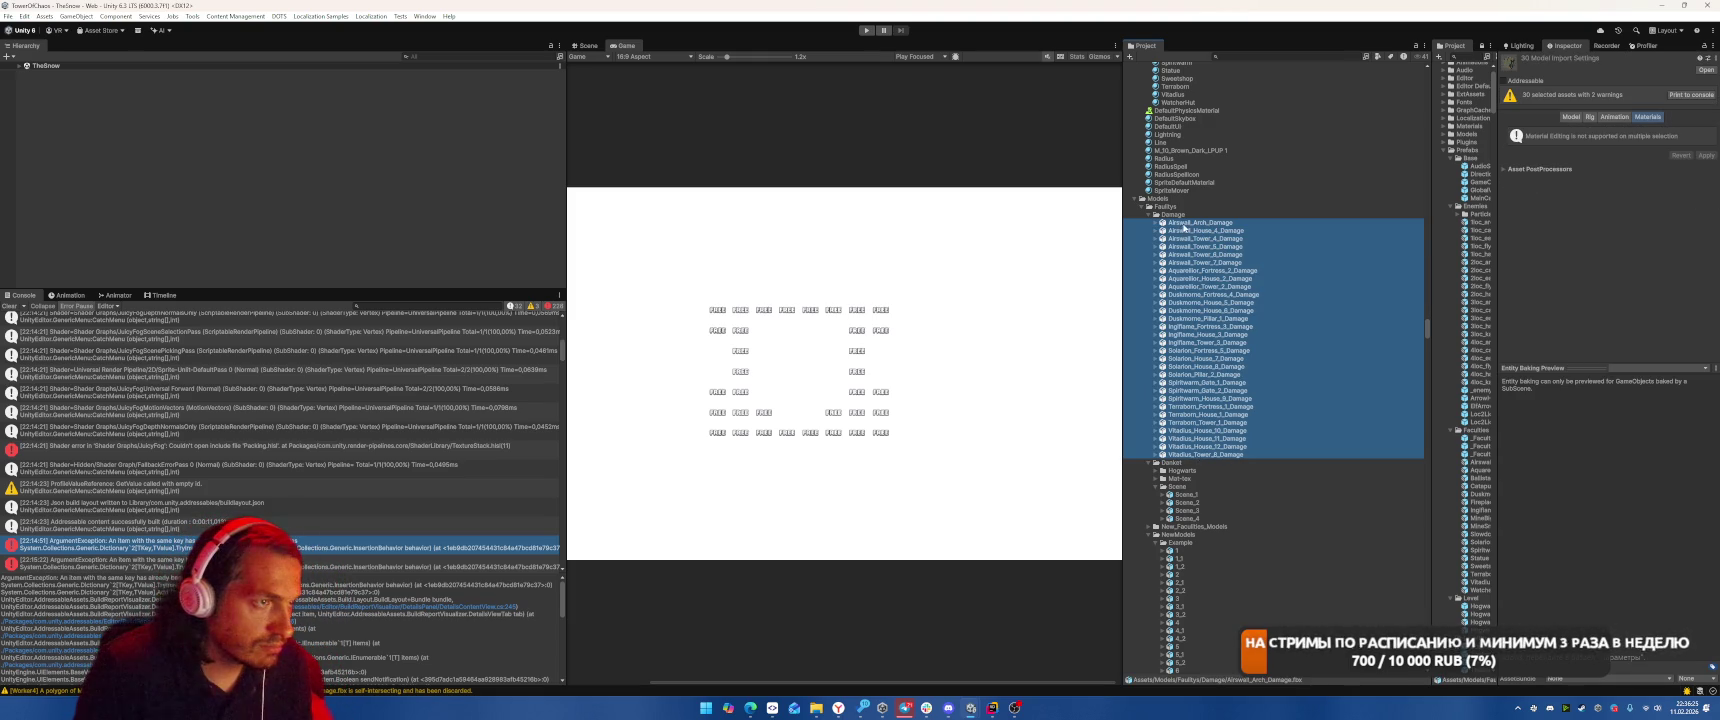
Move the Scene folder up to Models and the Mat-tex folder up toward Damage.
left_click_drag(1157, 486, 1178, 207)
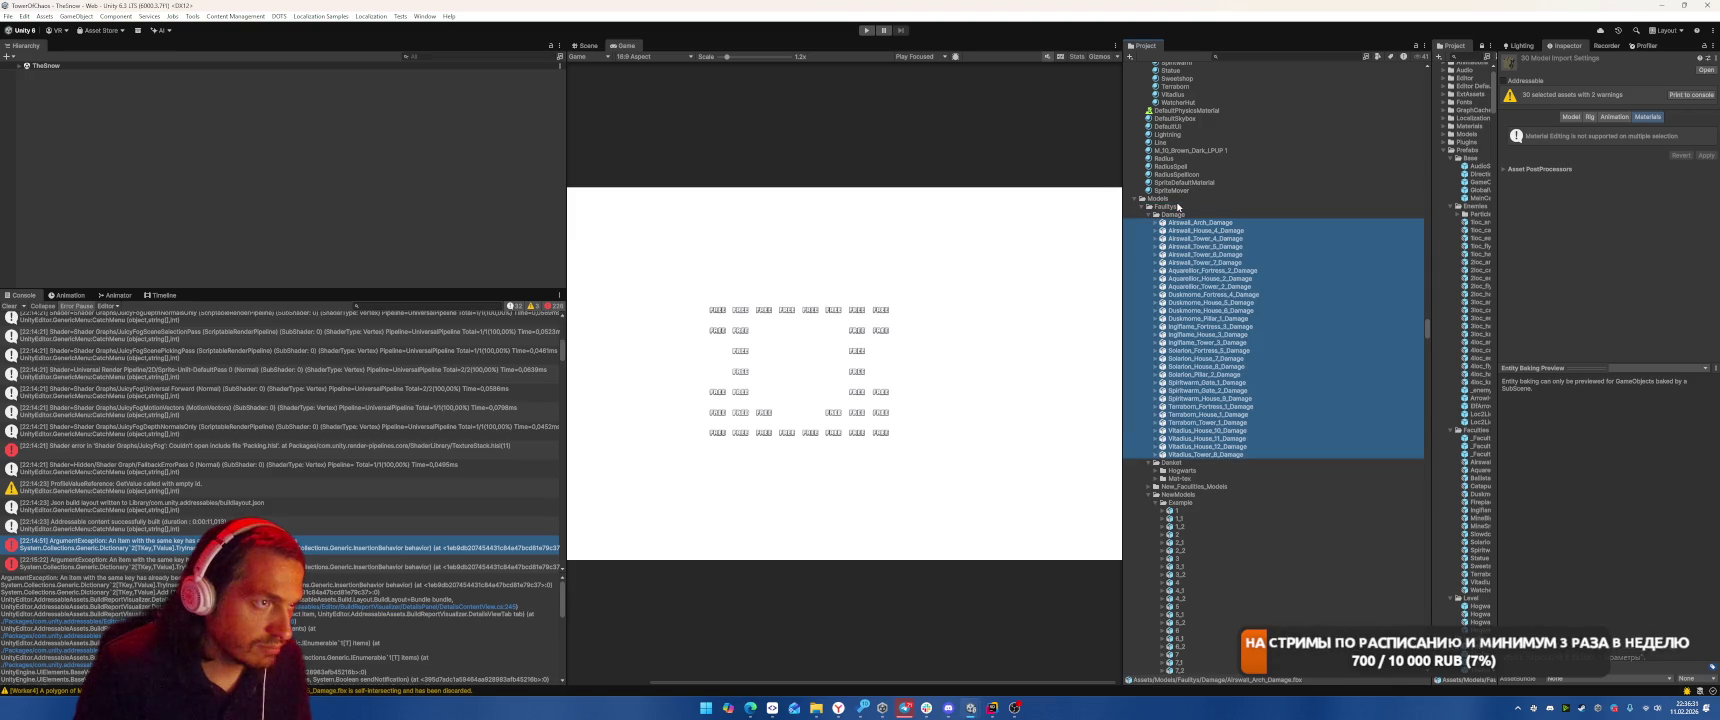
scroll(1240, 287, "down", 3)
left_click(1155, 328)
mouse_move(1175, 328)
left_mouse_down()
mouse_move(1180, 88)
mouse_move(1177, 118)
left_mouse_up()
scroll(1228, 397, "down", 2)
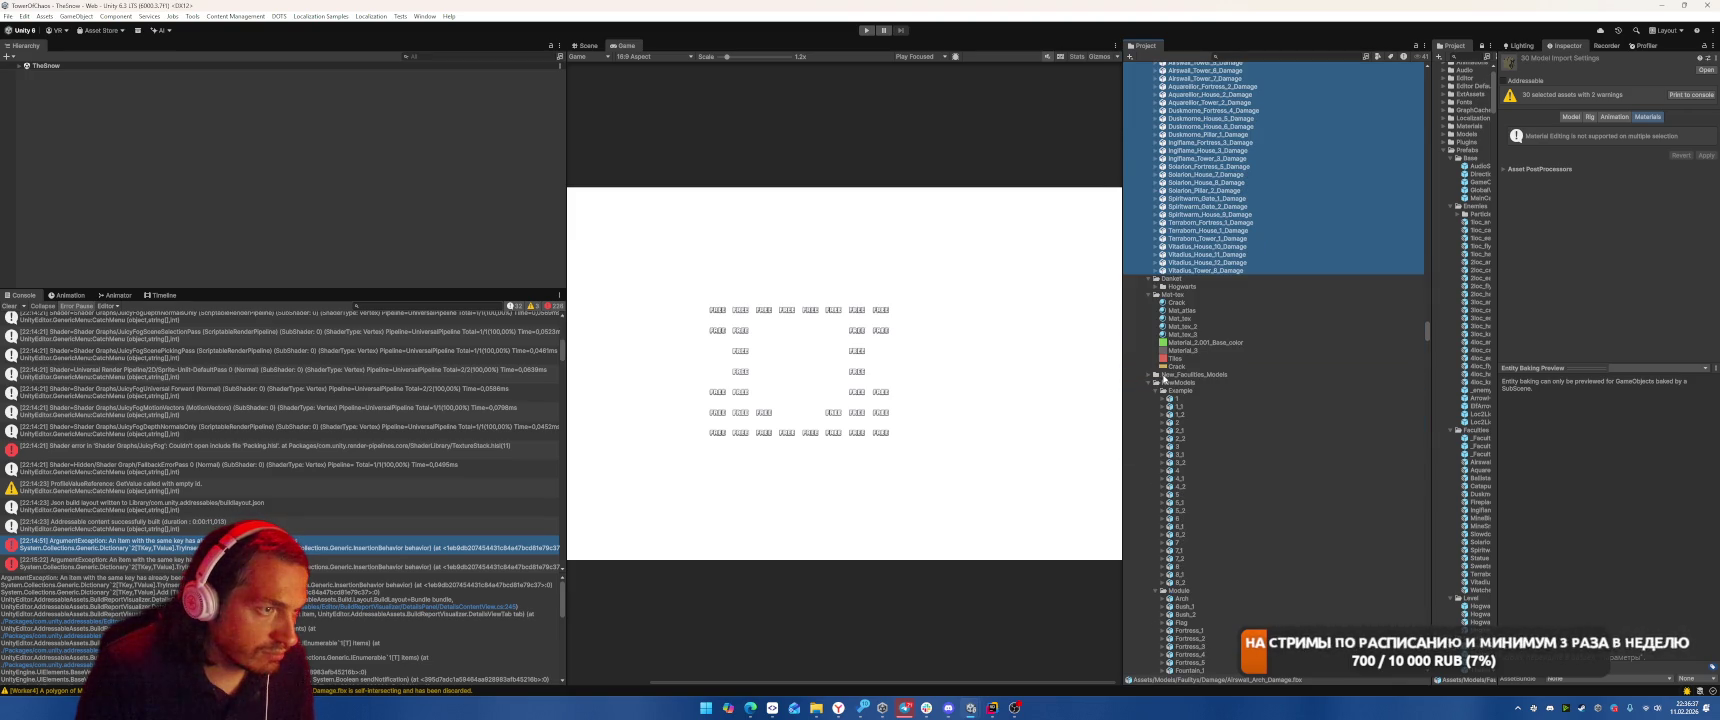
Delete the Materials subfolder inside New_Faculties_Models.
left_click(1149, 375)
left_click(1185, 415)
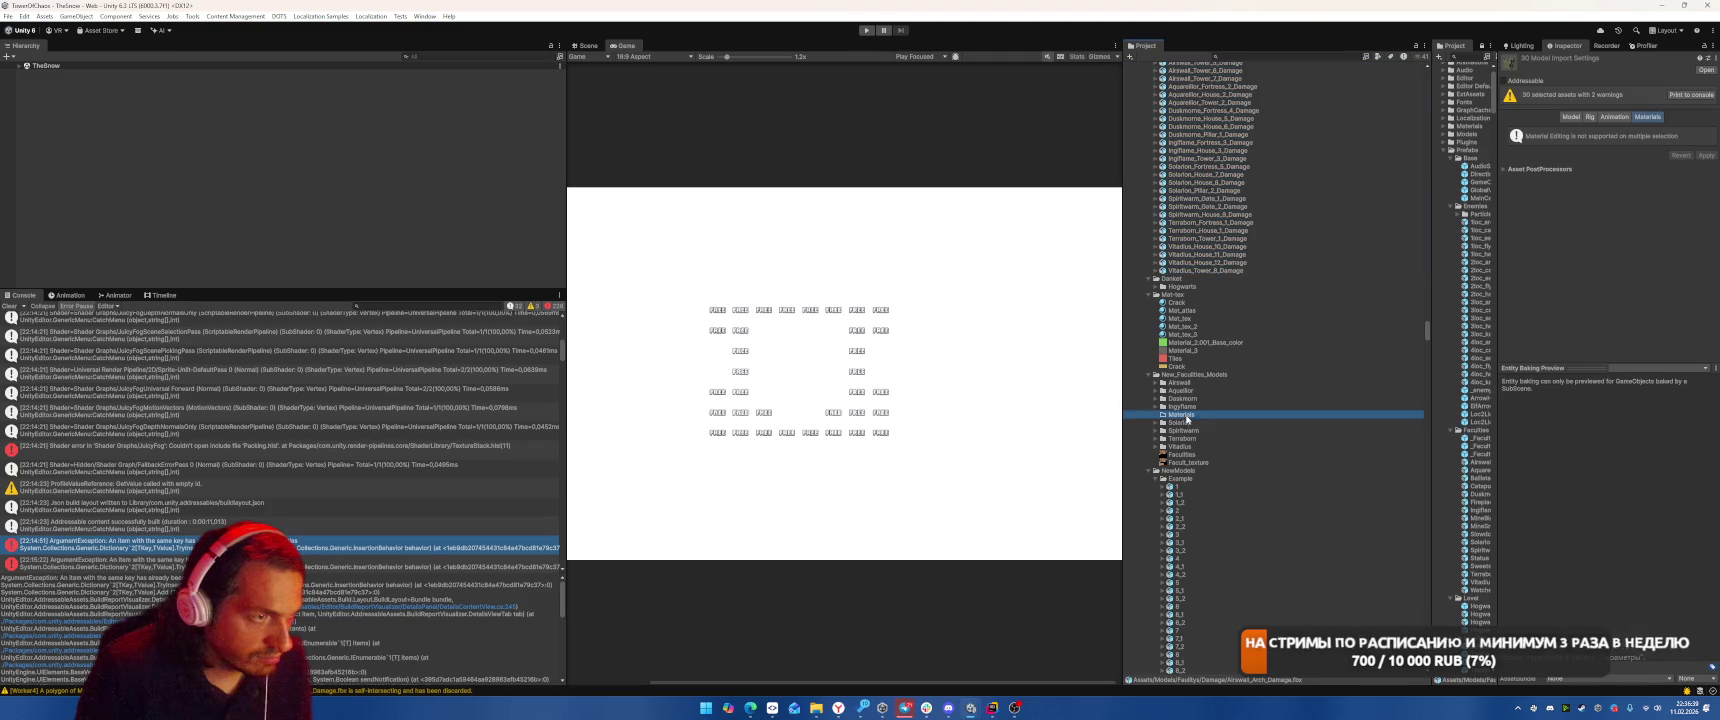
key("Delete")
key("Return")
Check the Airswall, Vitadius and Spiritwarm subfolders, then delete the New_Faculties_Models folder.
left_click(1198, 384)
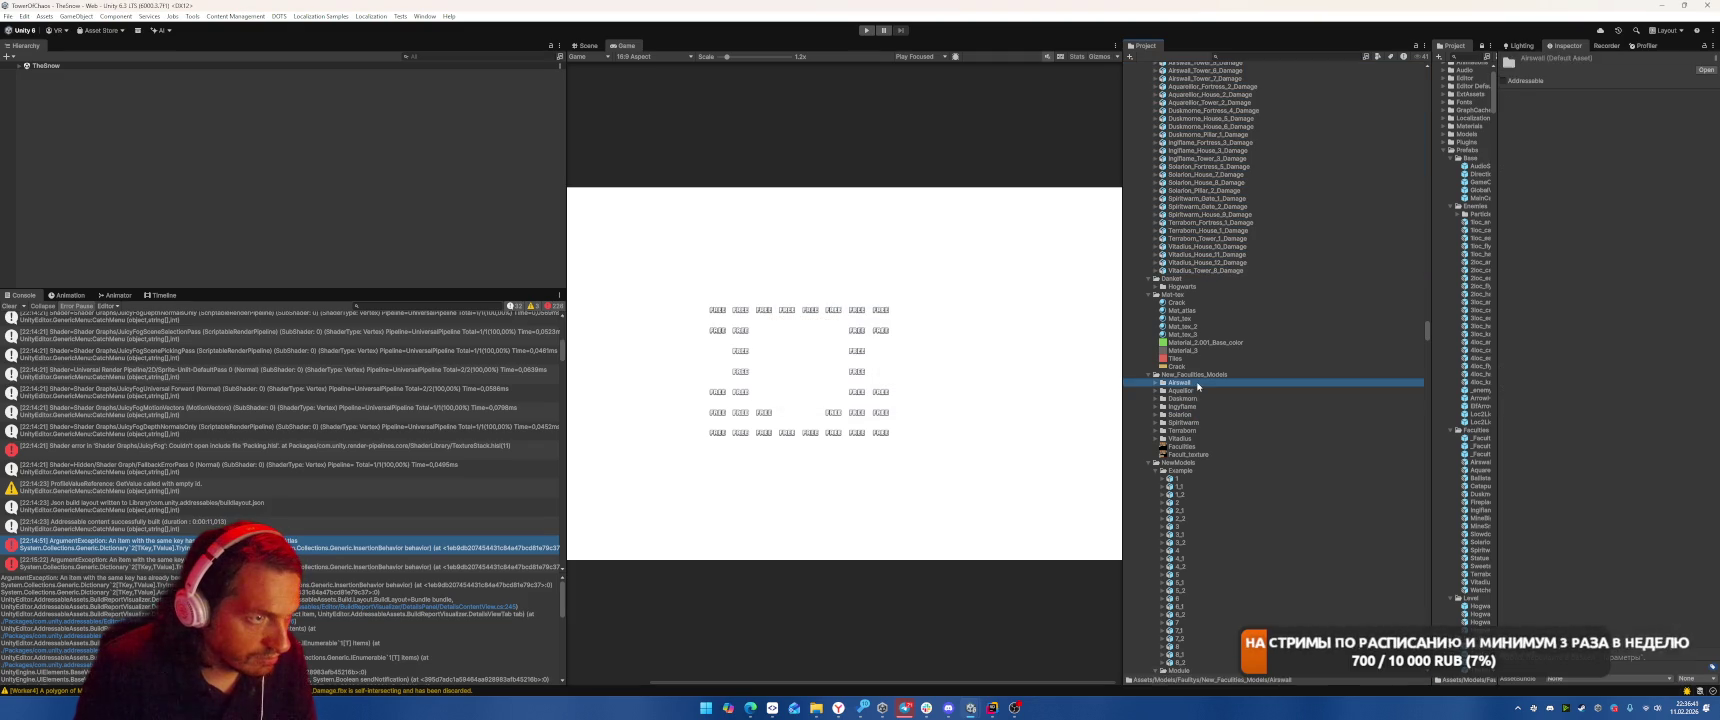
key("Right")
key("Down")
key("Down")
key("Down")
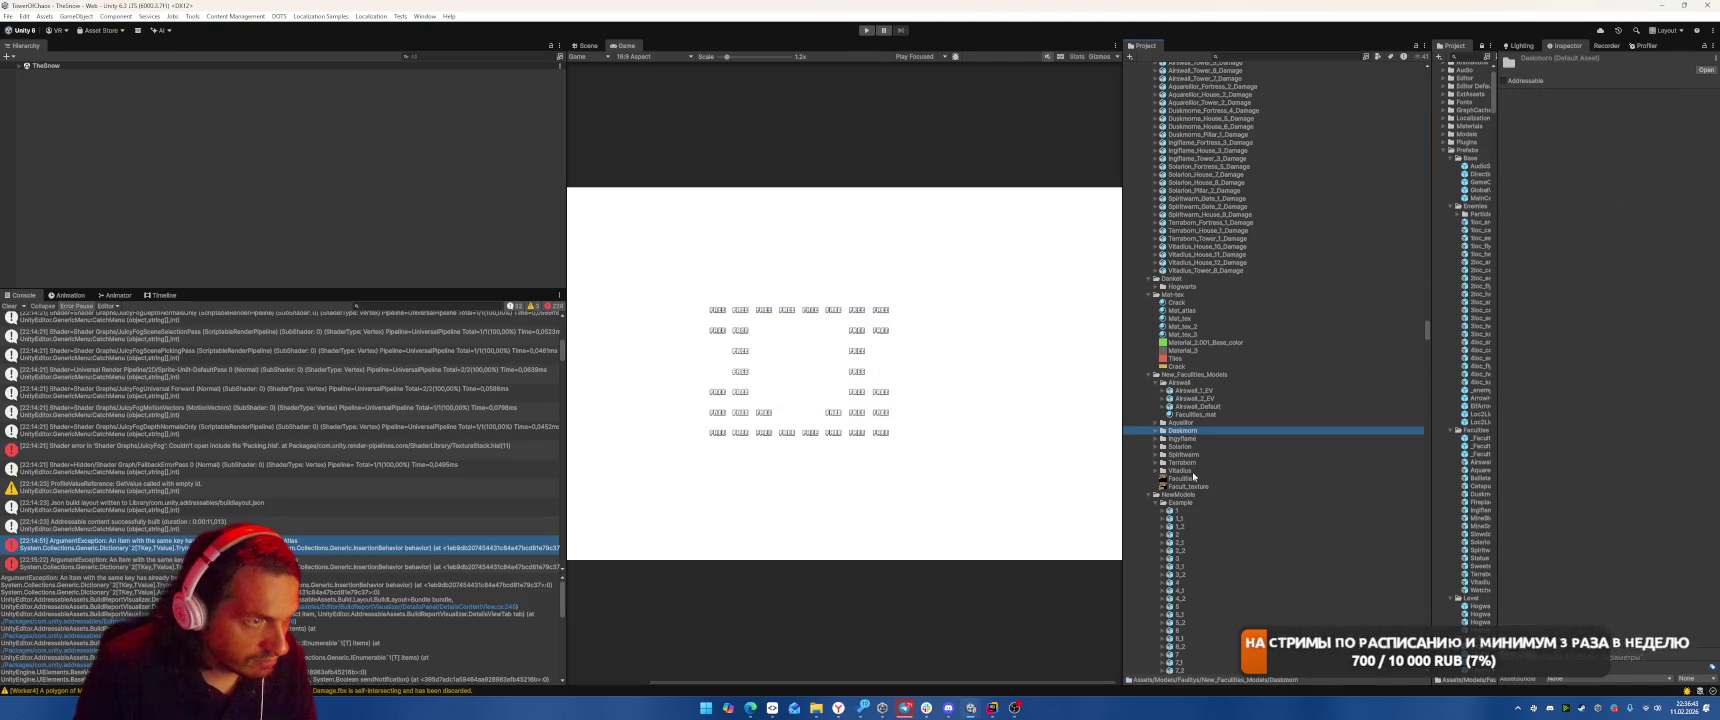
left_click(1195, 478)
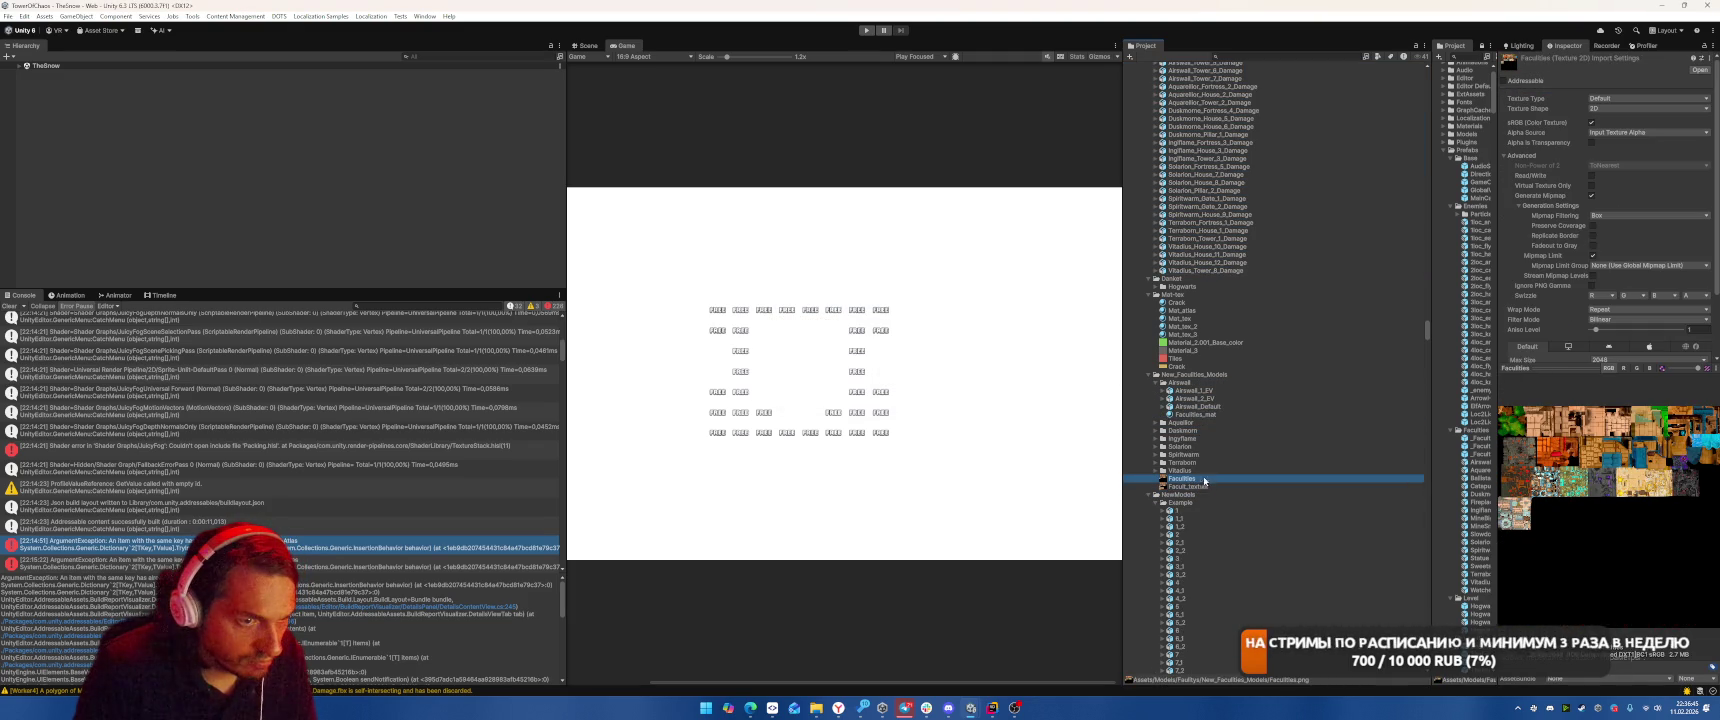
left_click(1182, 470)
key("Right")
key("Down")
key("Down")
key("Down")
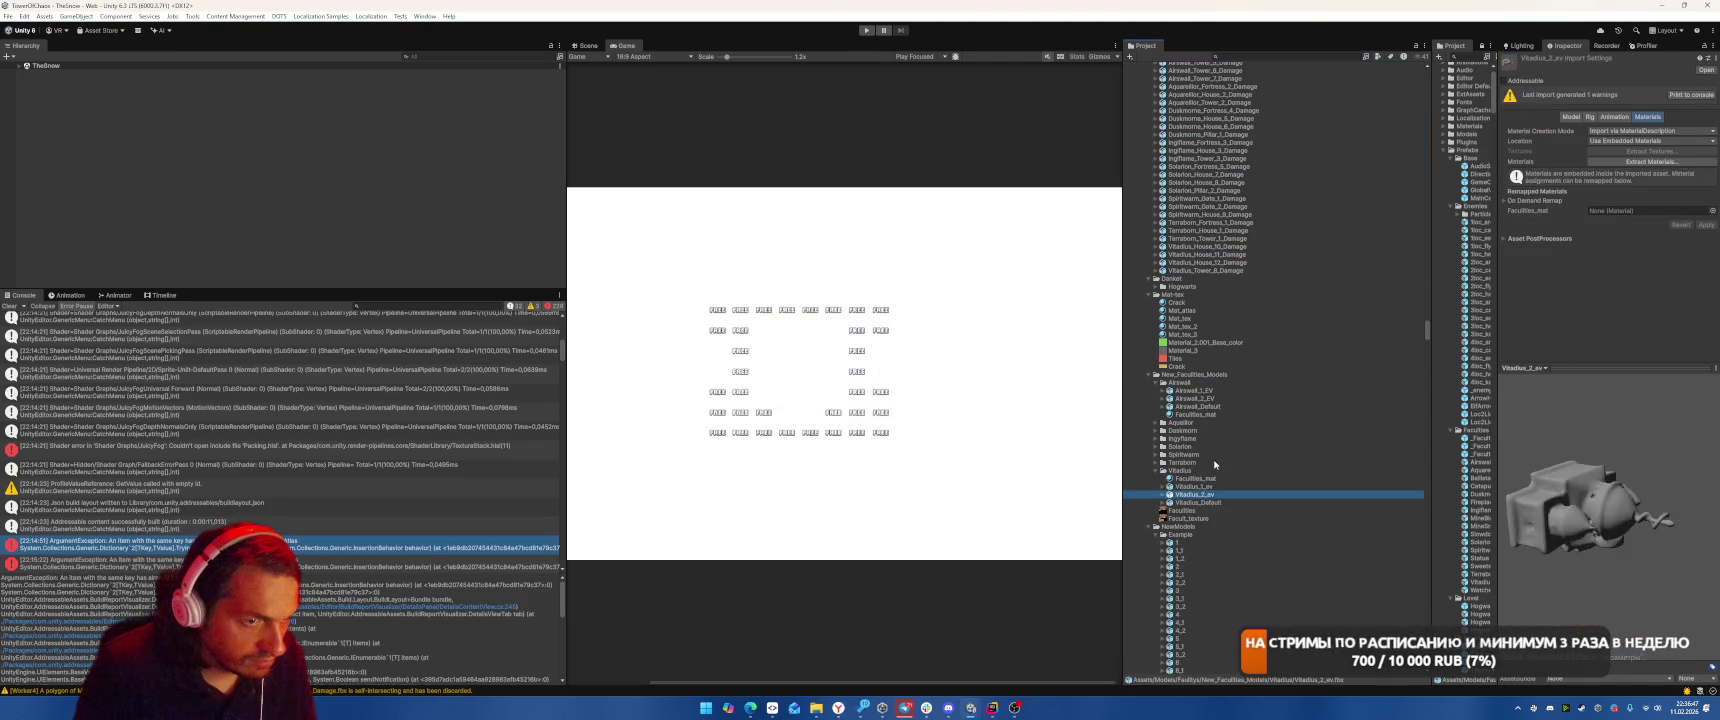
left_click(1213, 457)
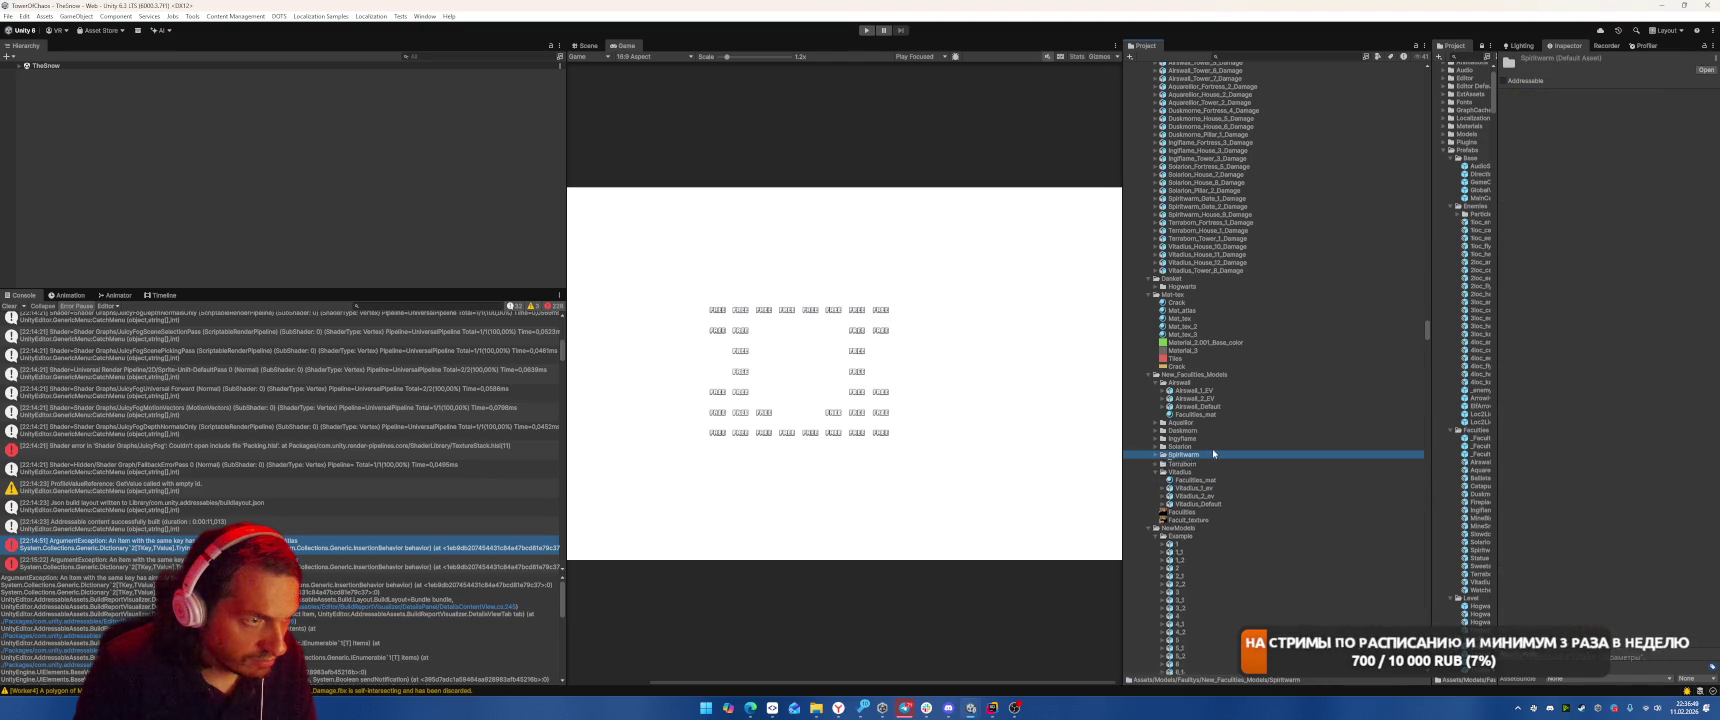
left_click(1205, 375)
left_click(1156, 383)
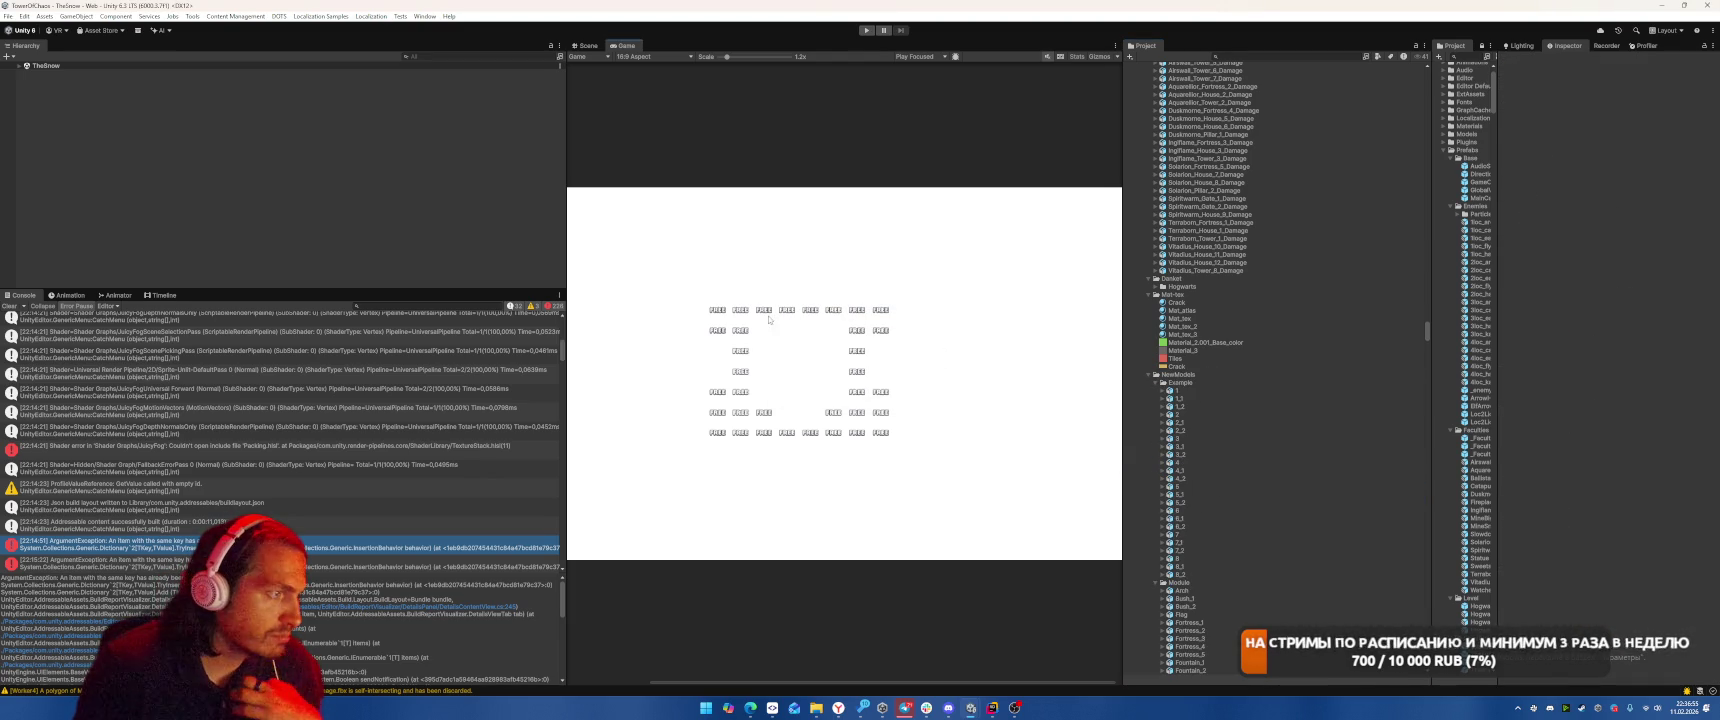
Review the Mat-tex items (Crack, Material_3, Mat_tex_3, Mat_tex) and model 1 in Example.
left_click(1190, 367)
left_click(1190, 350)
left_click(1196, 336)
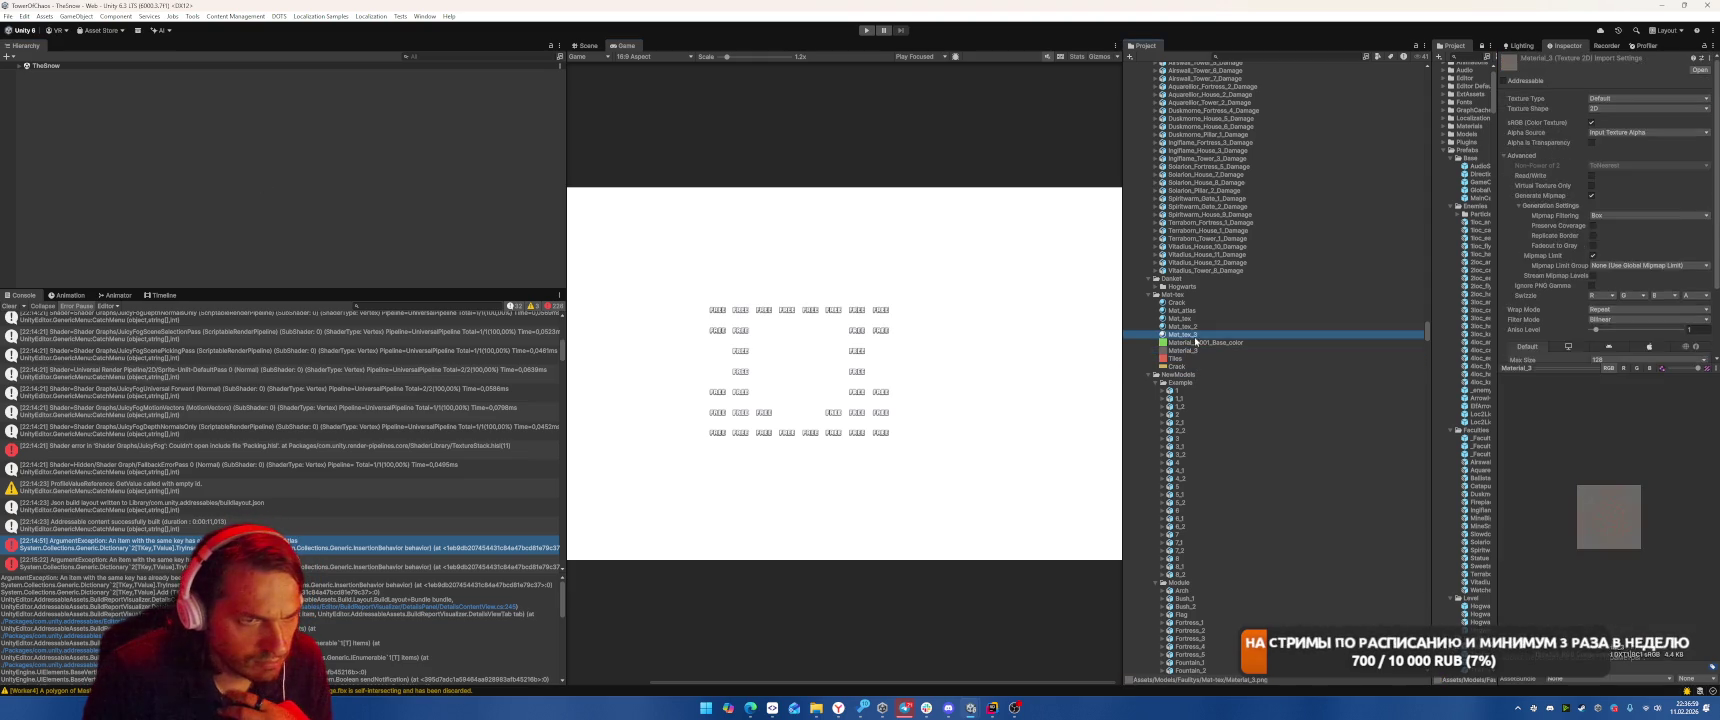
left_click(1186, 318)
key("Up")
key("Up")
key("Up")
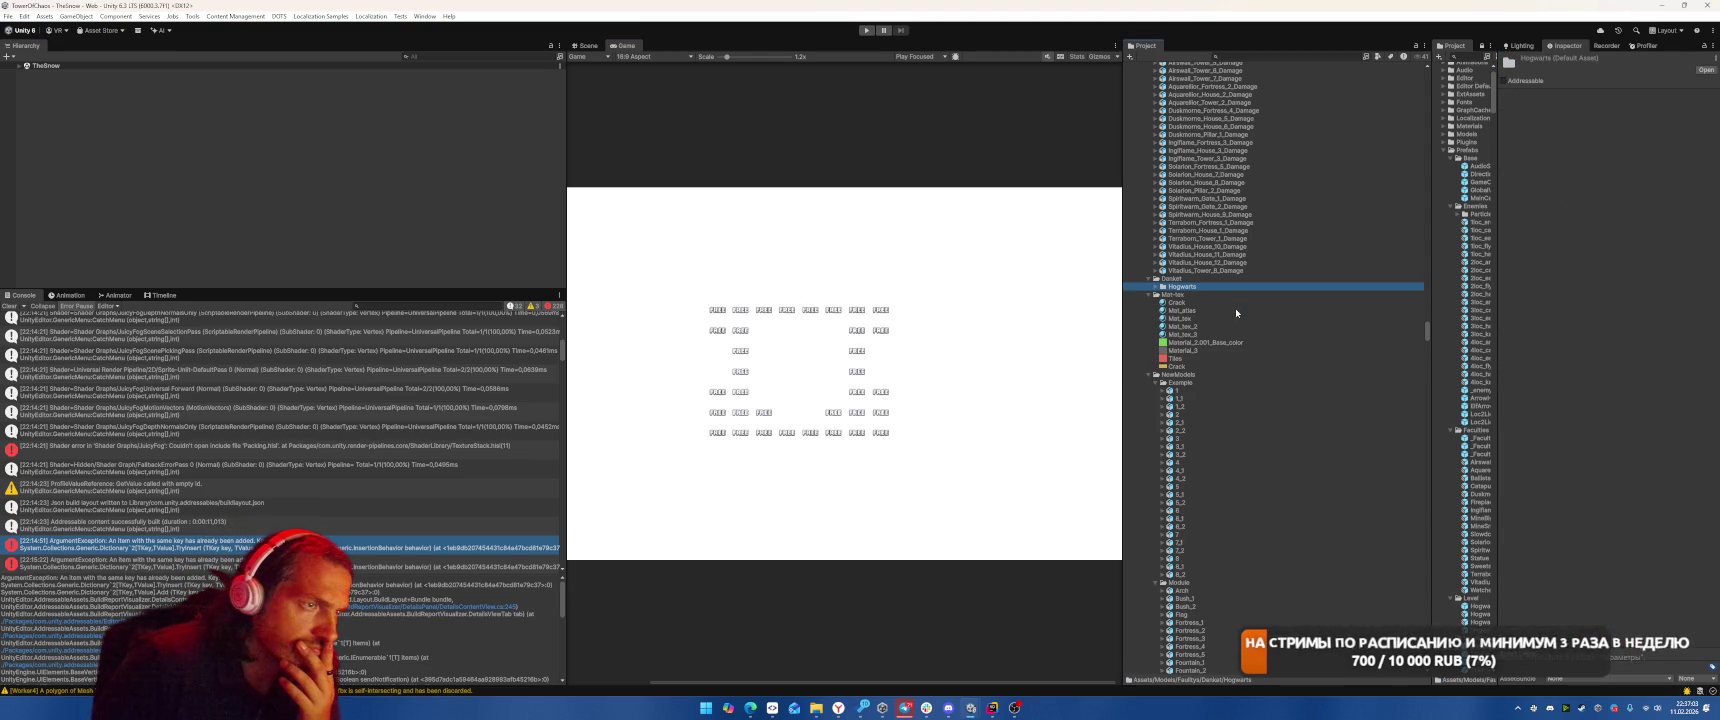
left_click(1179, 391)
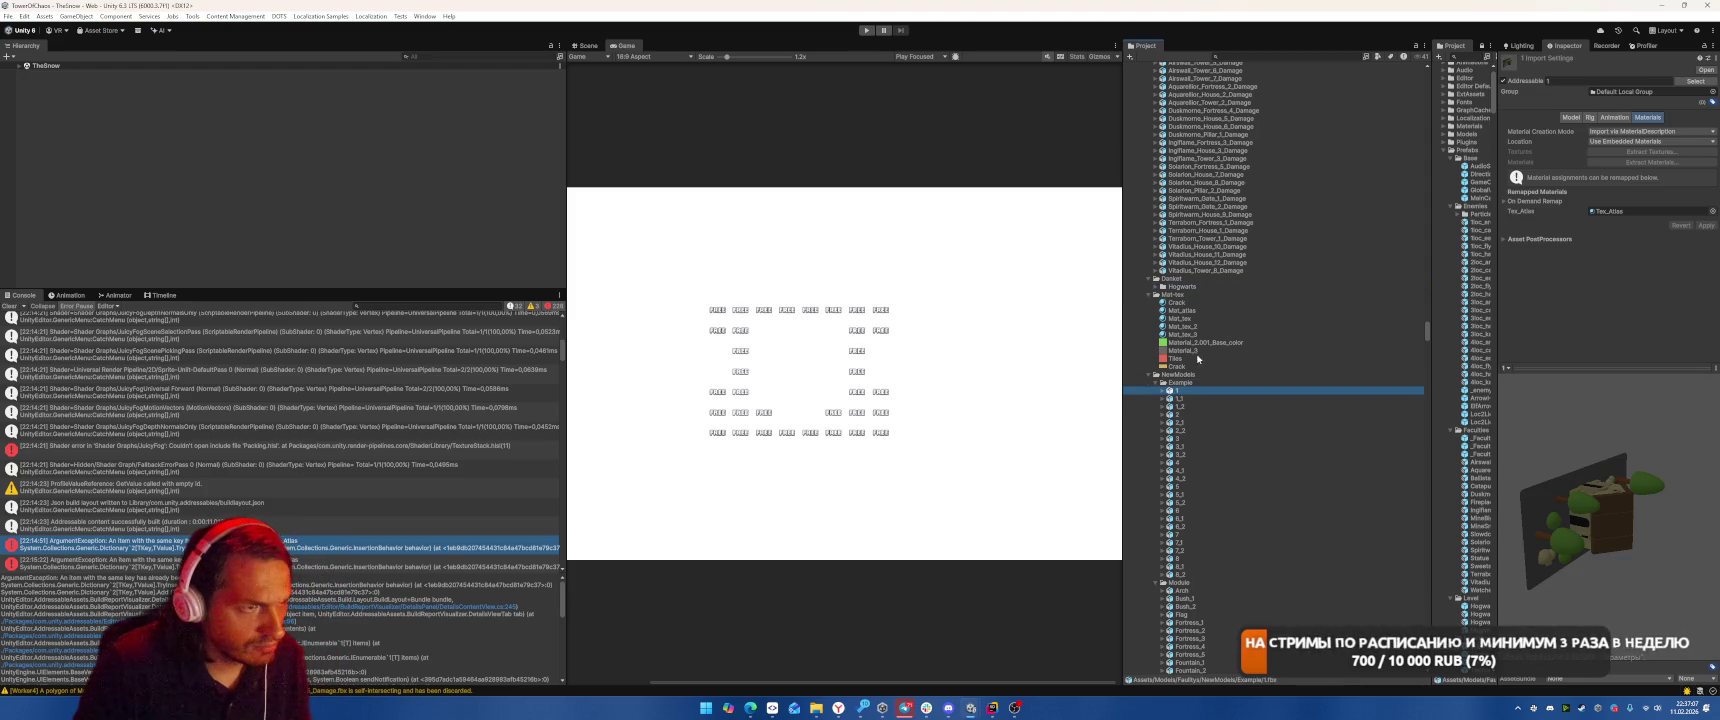
Move the Example folder out of NewModels beside Damage and delete the emptied Danket folder.
scroll(1227, 328, "up", 5)
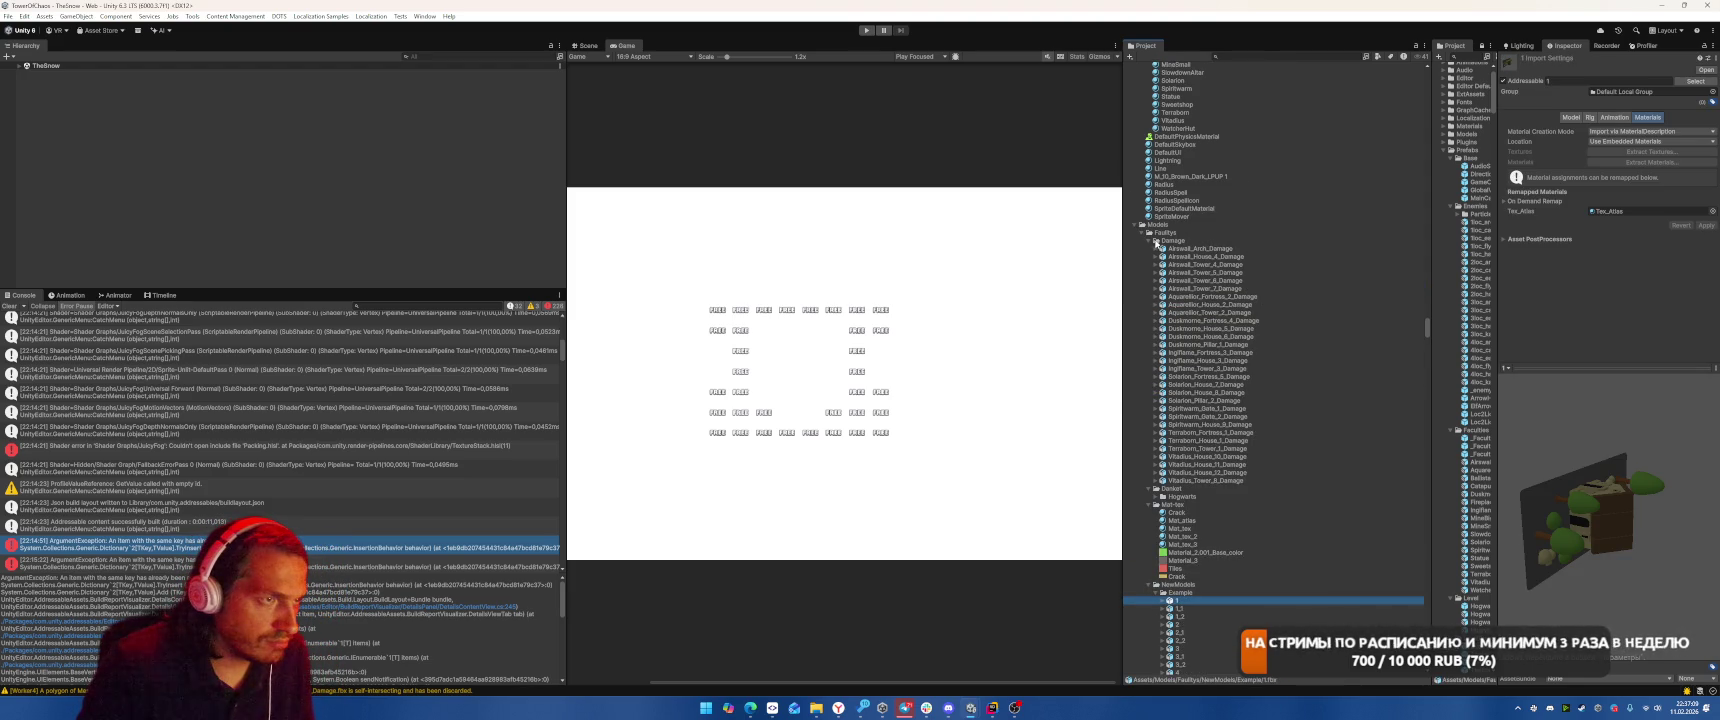
left_click(1149, 241)
left_click(1265, 233)
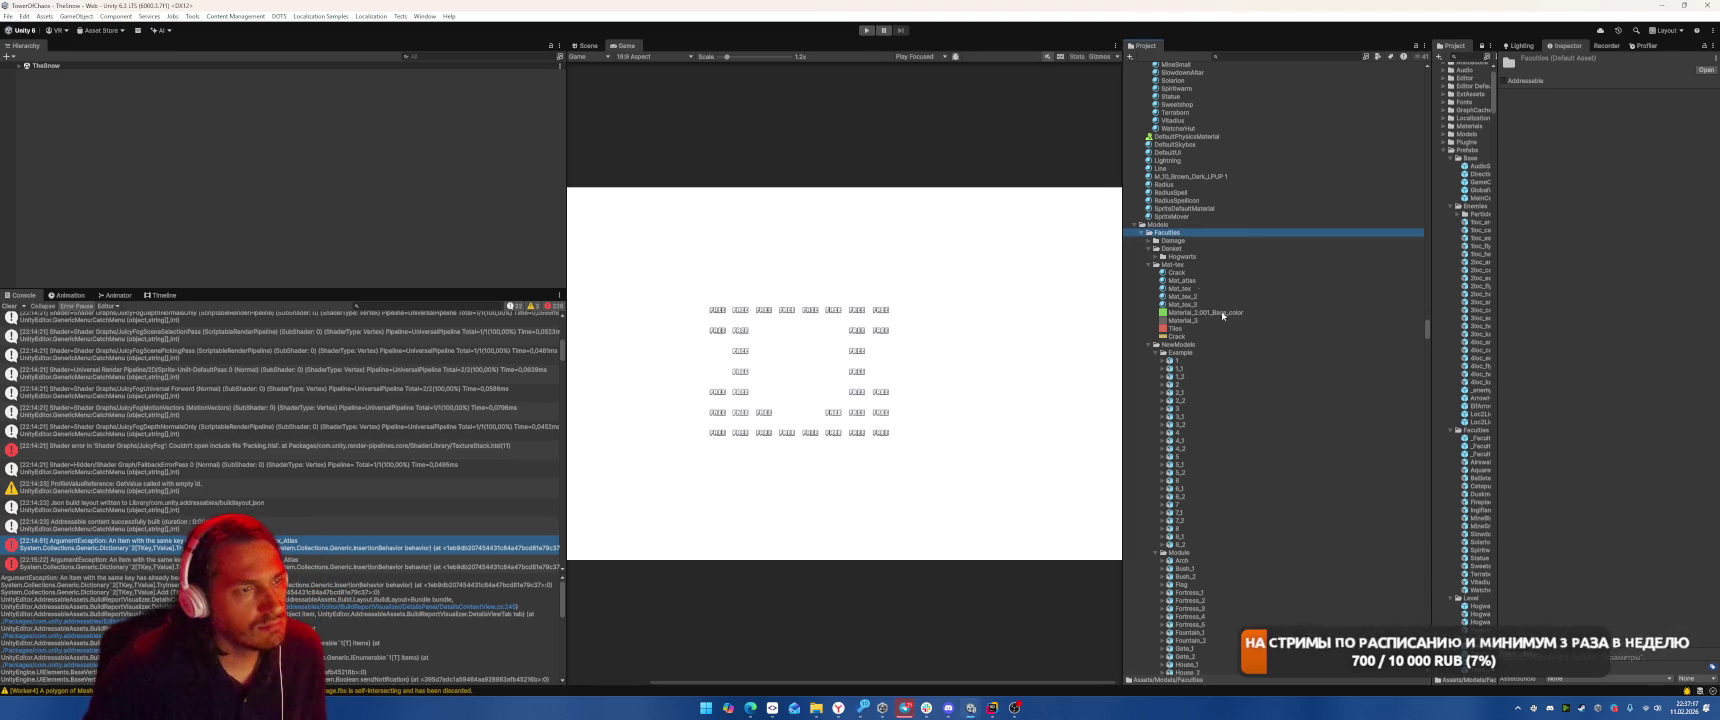
left_click(1180, 353)
mouse_move(1172, 356)
left_mouse_down()
mouse_move(1174, 235)
mouse_move(1228, 232)
mouse_move(1185, 246)
left_mouse_up()
left_click(1295, 247)
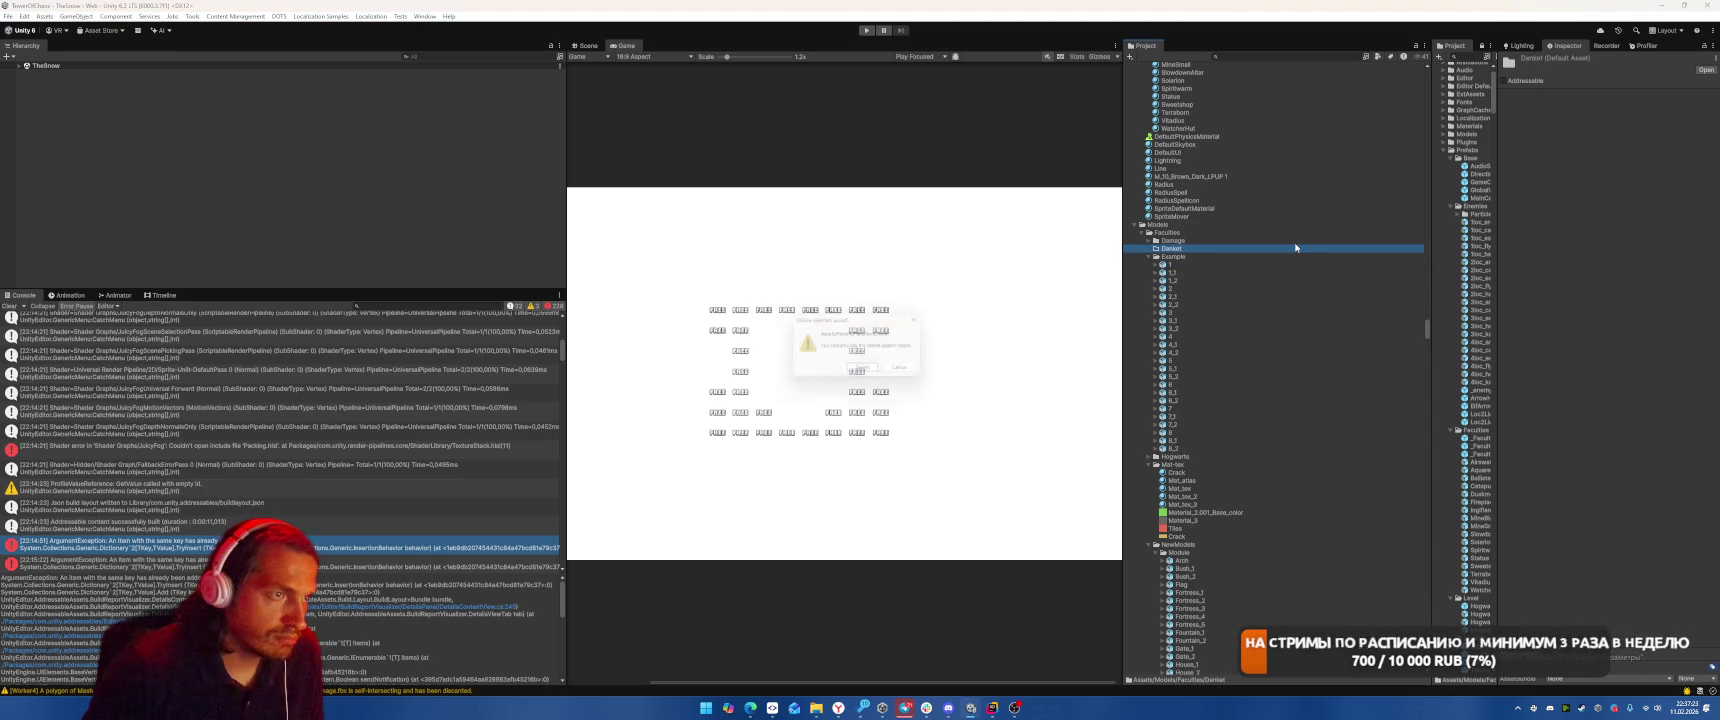
key("Delete")
Move Hogwarts into the Damage folder and delete the Ruslan folder holding the Tower models.
left_click(1148, 251)
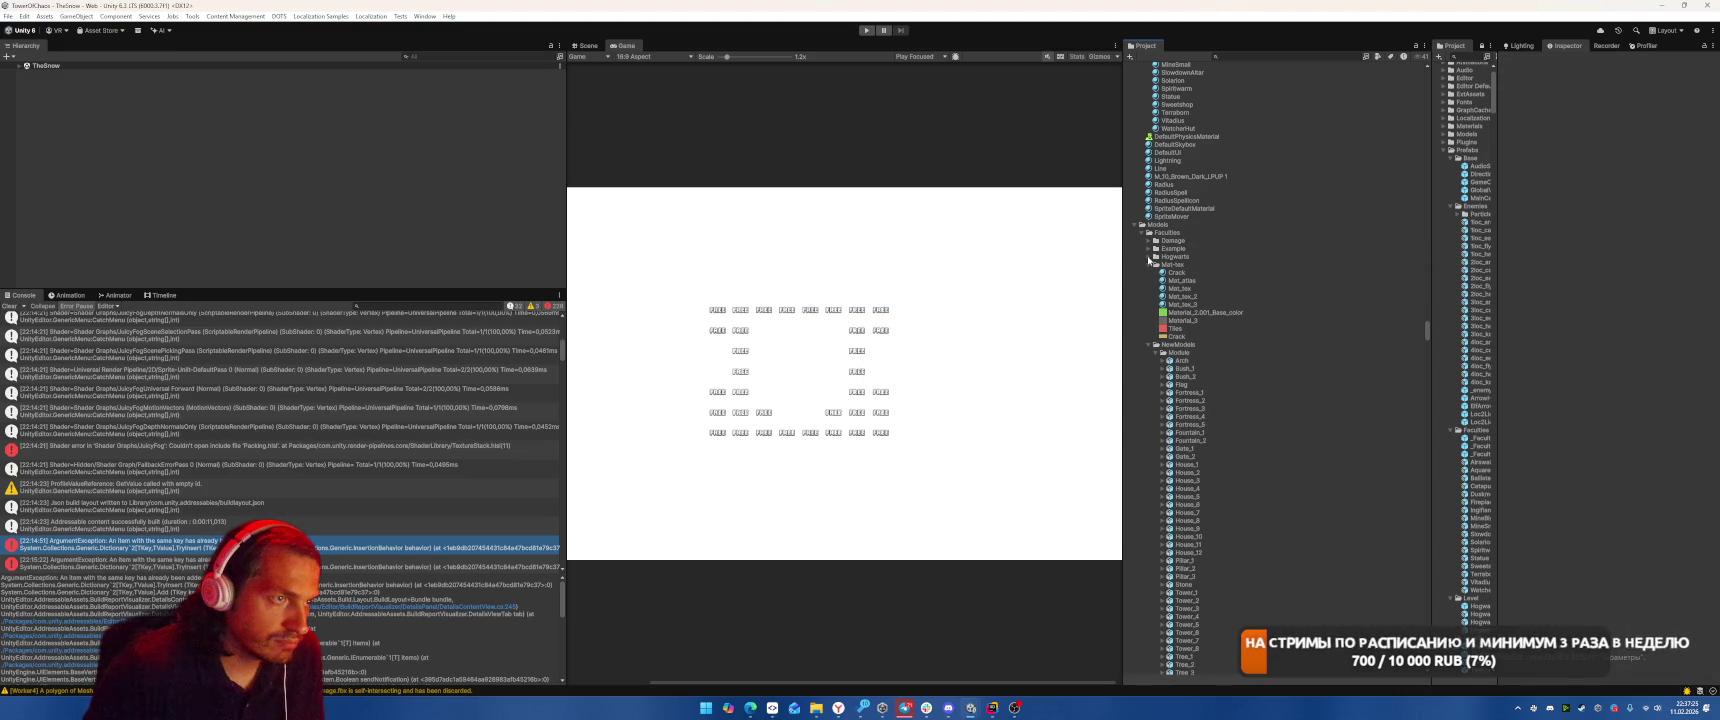
left_click_drag(1165, 257, 1174, 240)
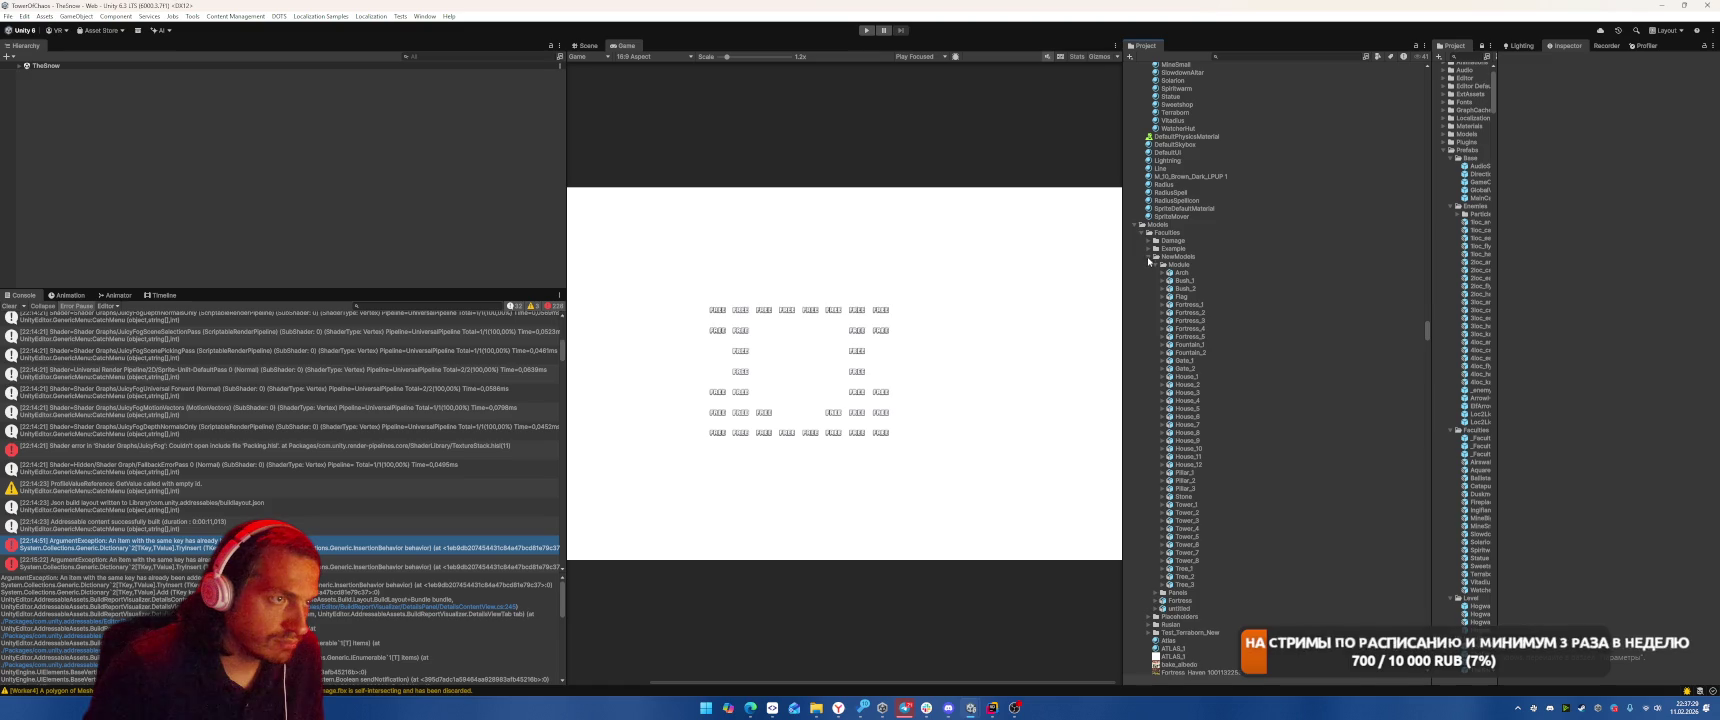
left_click(1149, 257)
left_click(1149, 271)
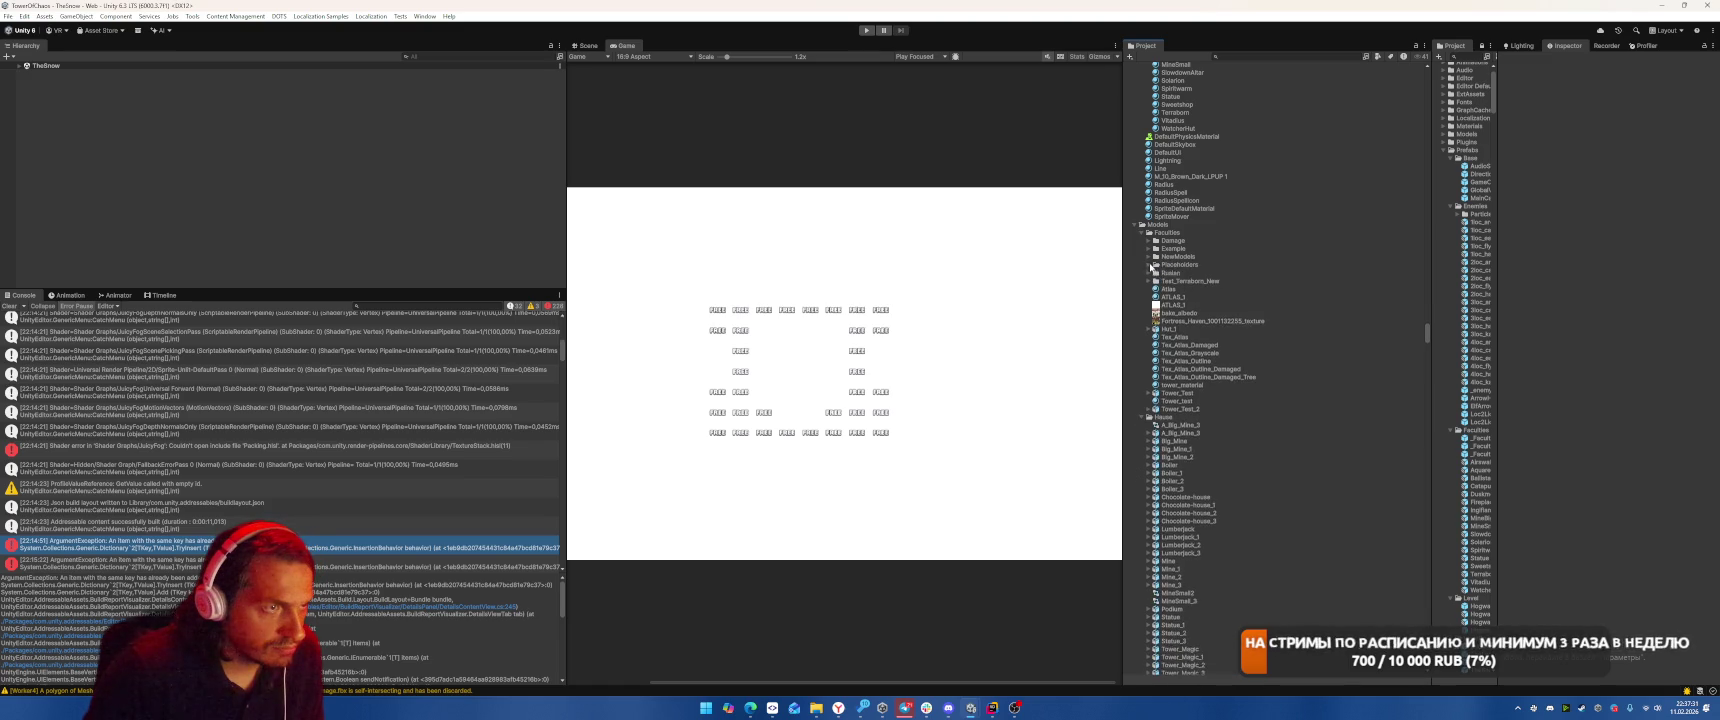
left_click(1184, 281)
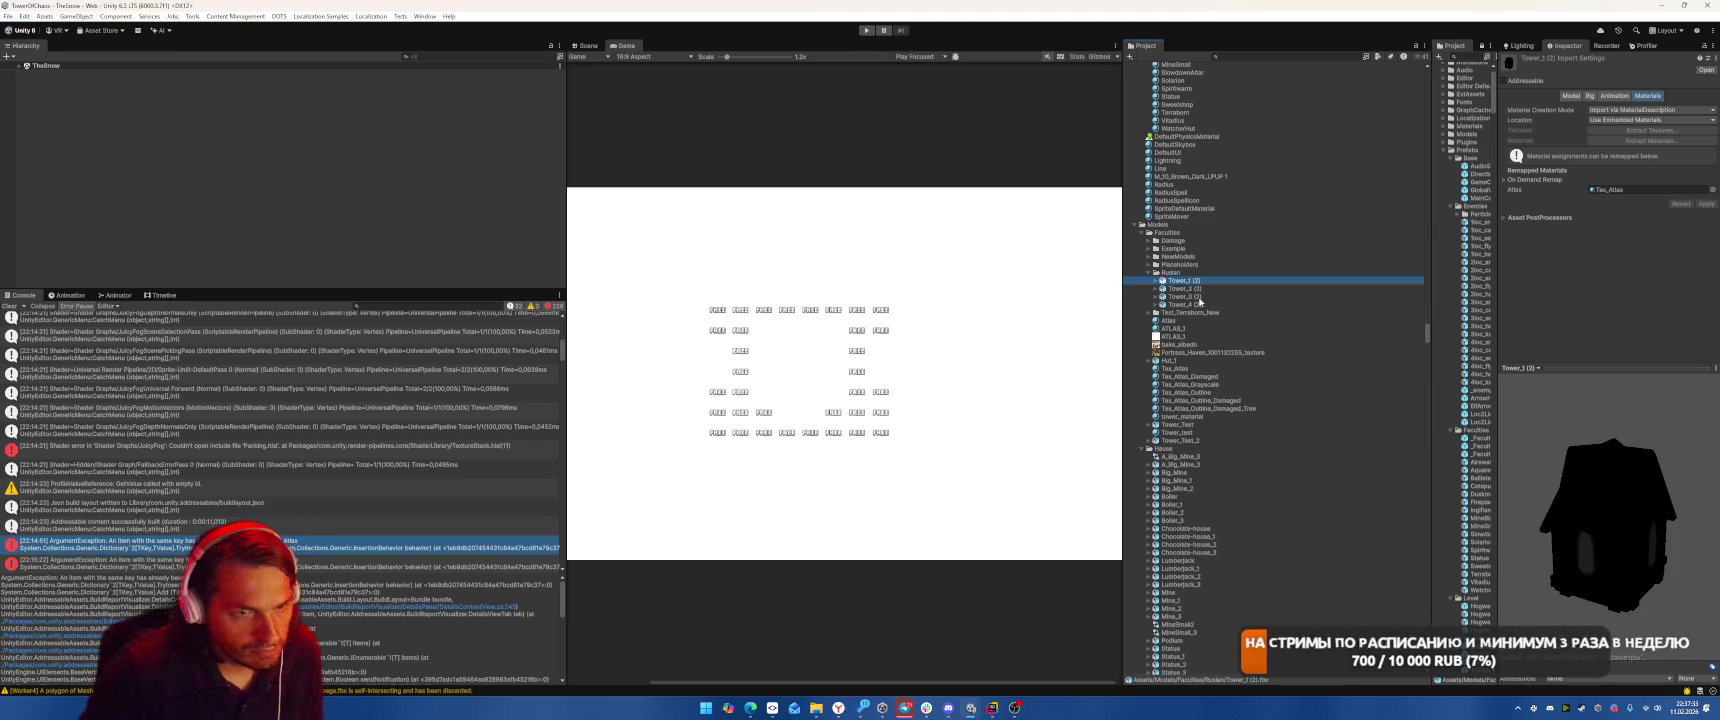
key("Down")
key("Down")
key("Down")
key("Up")
key("Up")
key("Up")
key("Delete")
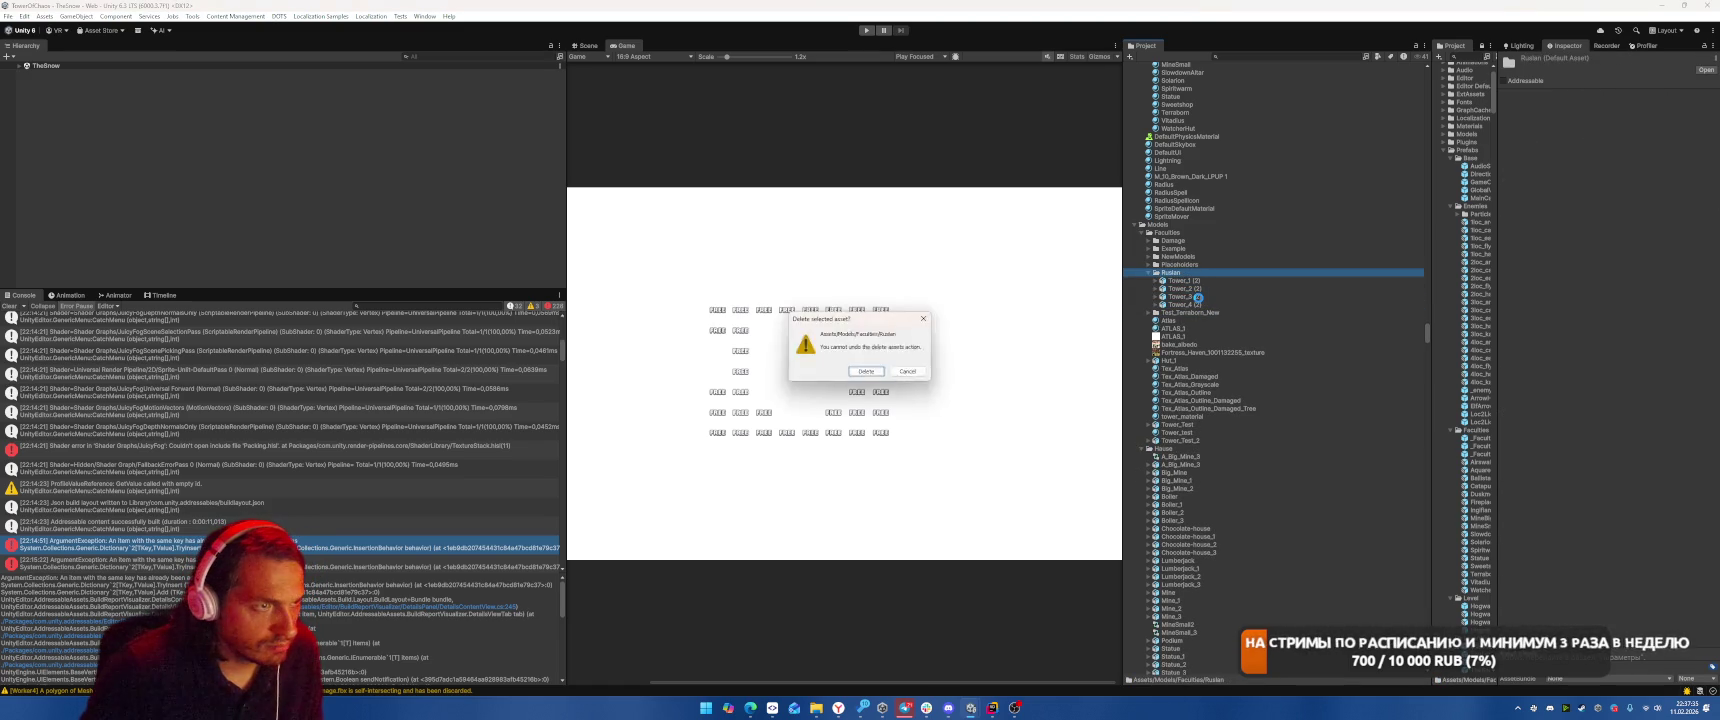
key("Return")
left_click(1148, 274)
left_click(1180, 281)
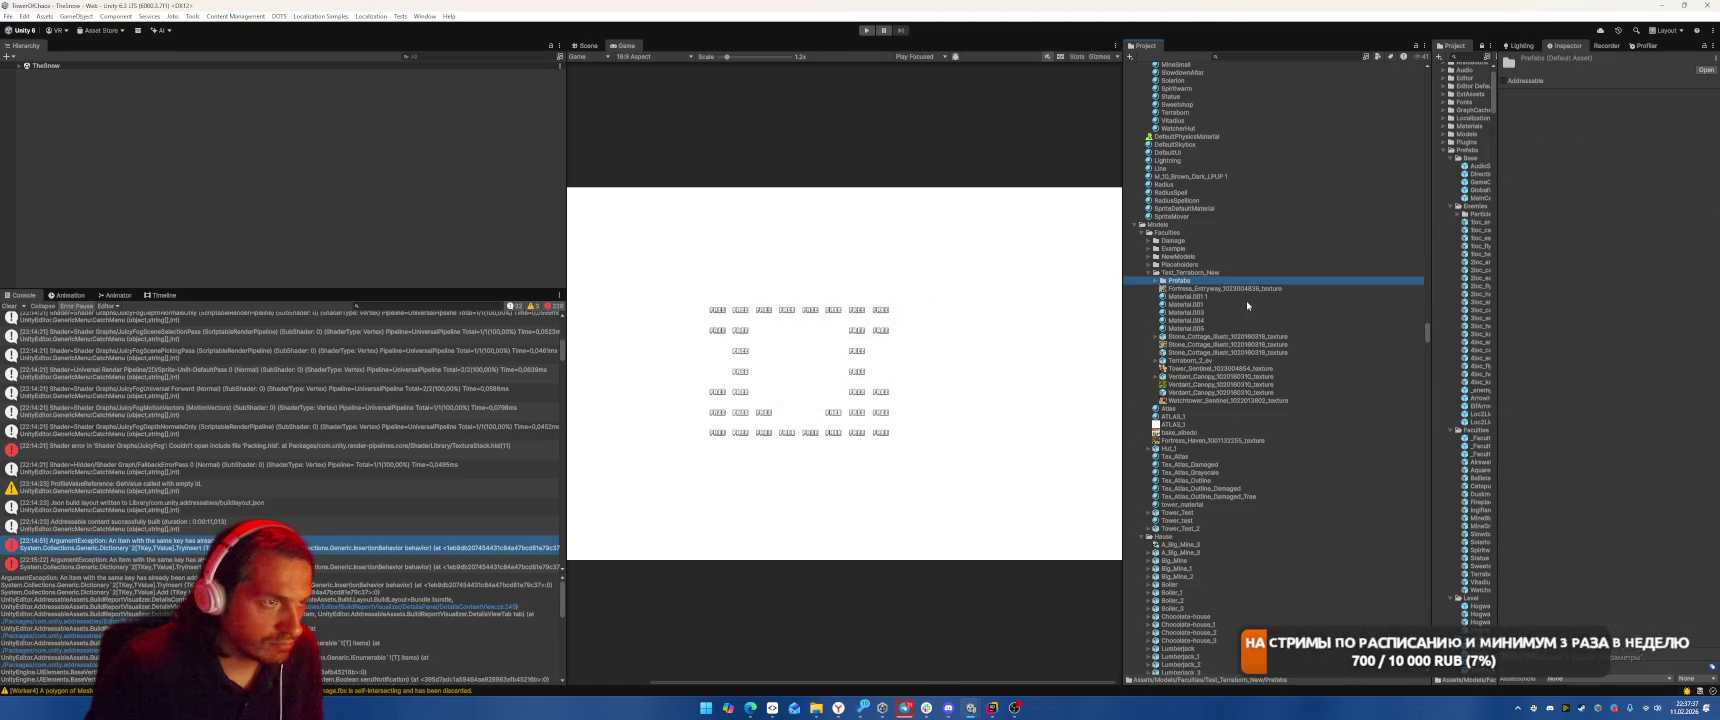
Check the Test_Terraborn_New textures, then delete the Test_Terraborn_New folder.
key("Down")
key("Down")
key("Down")
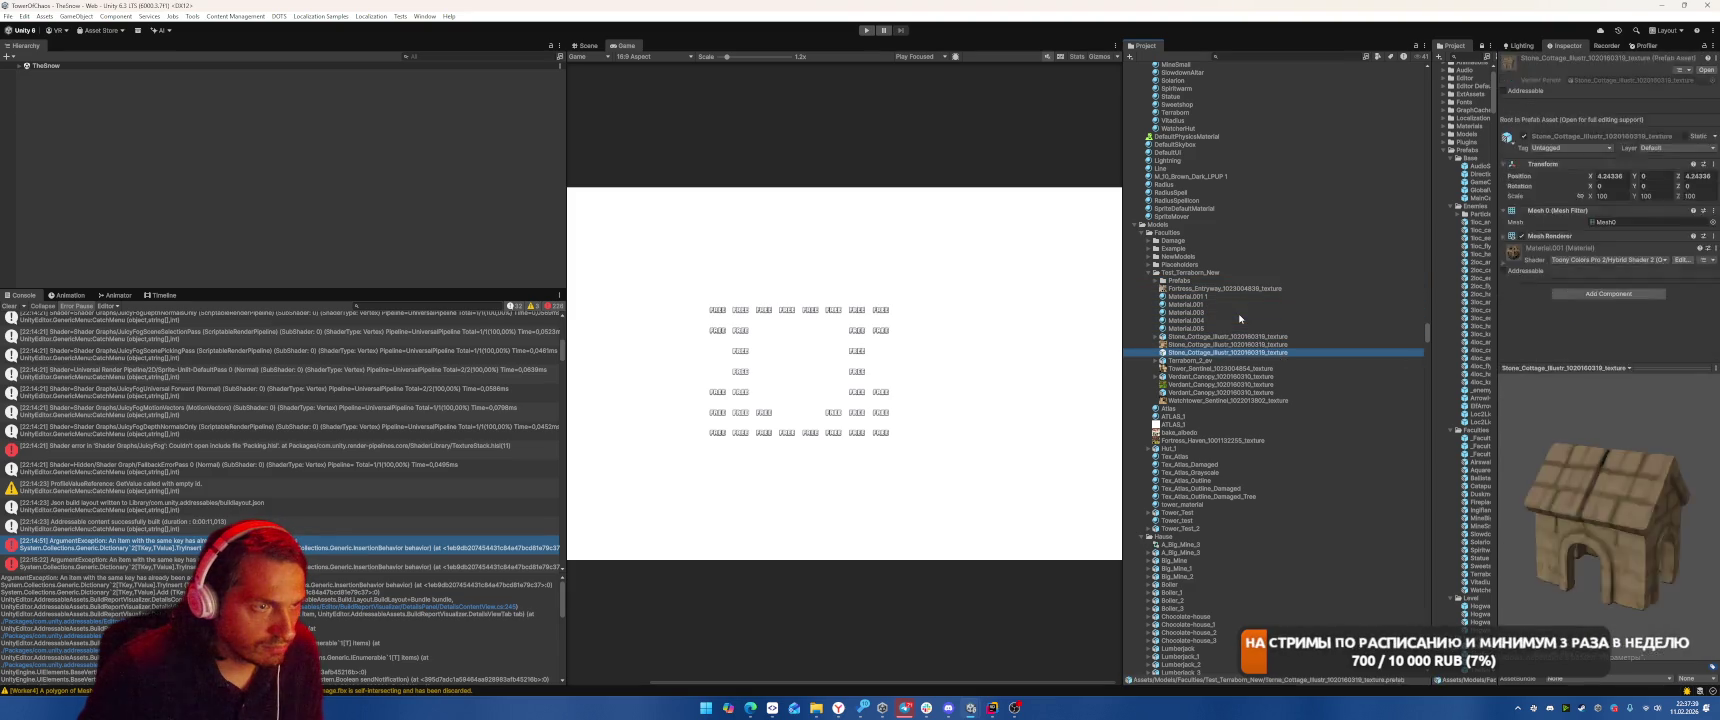
key("Down")
key("Down")
key("Down")
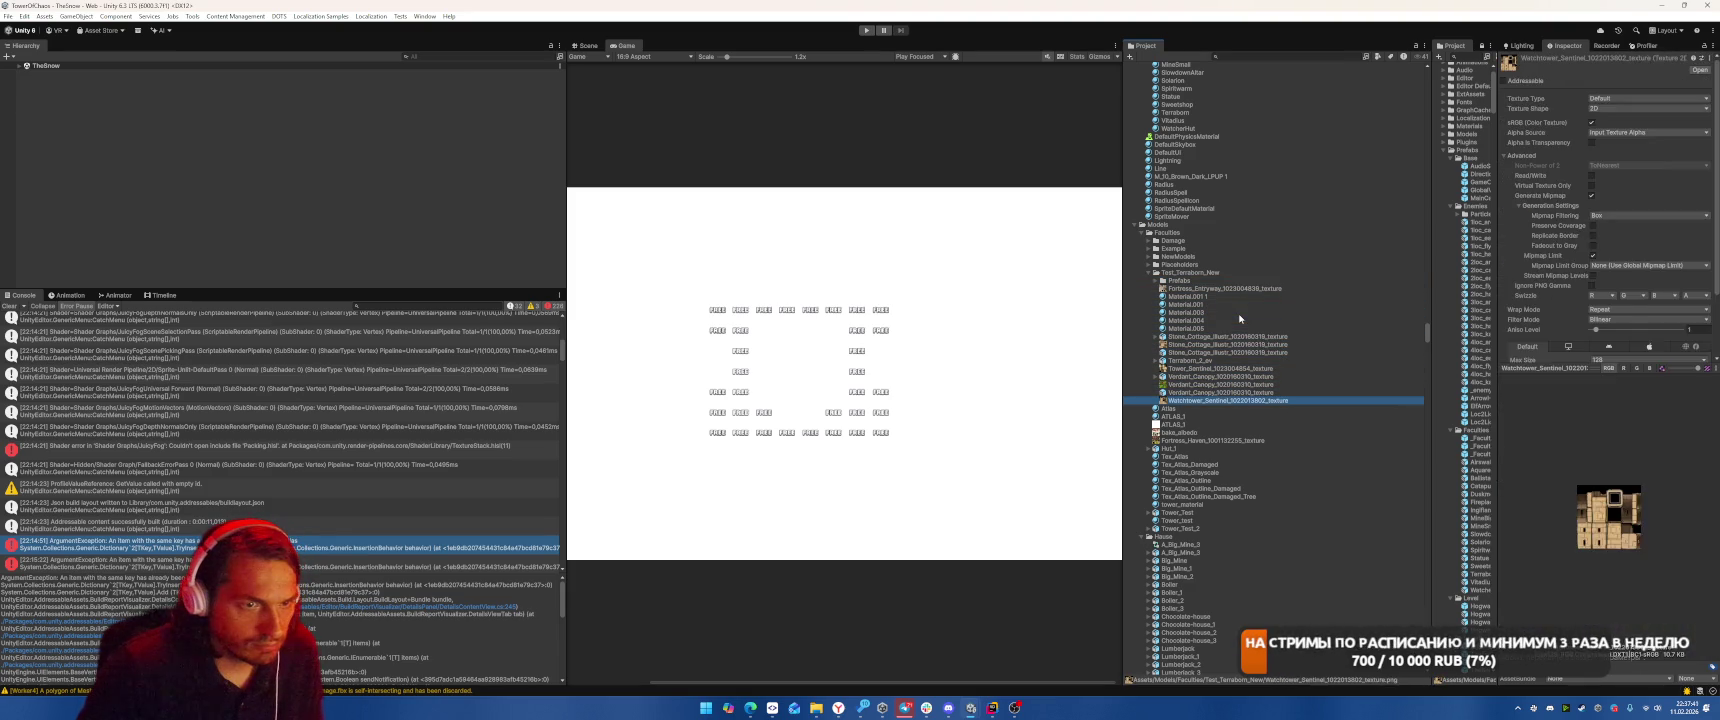
key("Up")
key("Up")
key("Down")
key("Down")
key("Down")
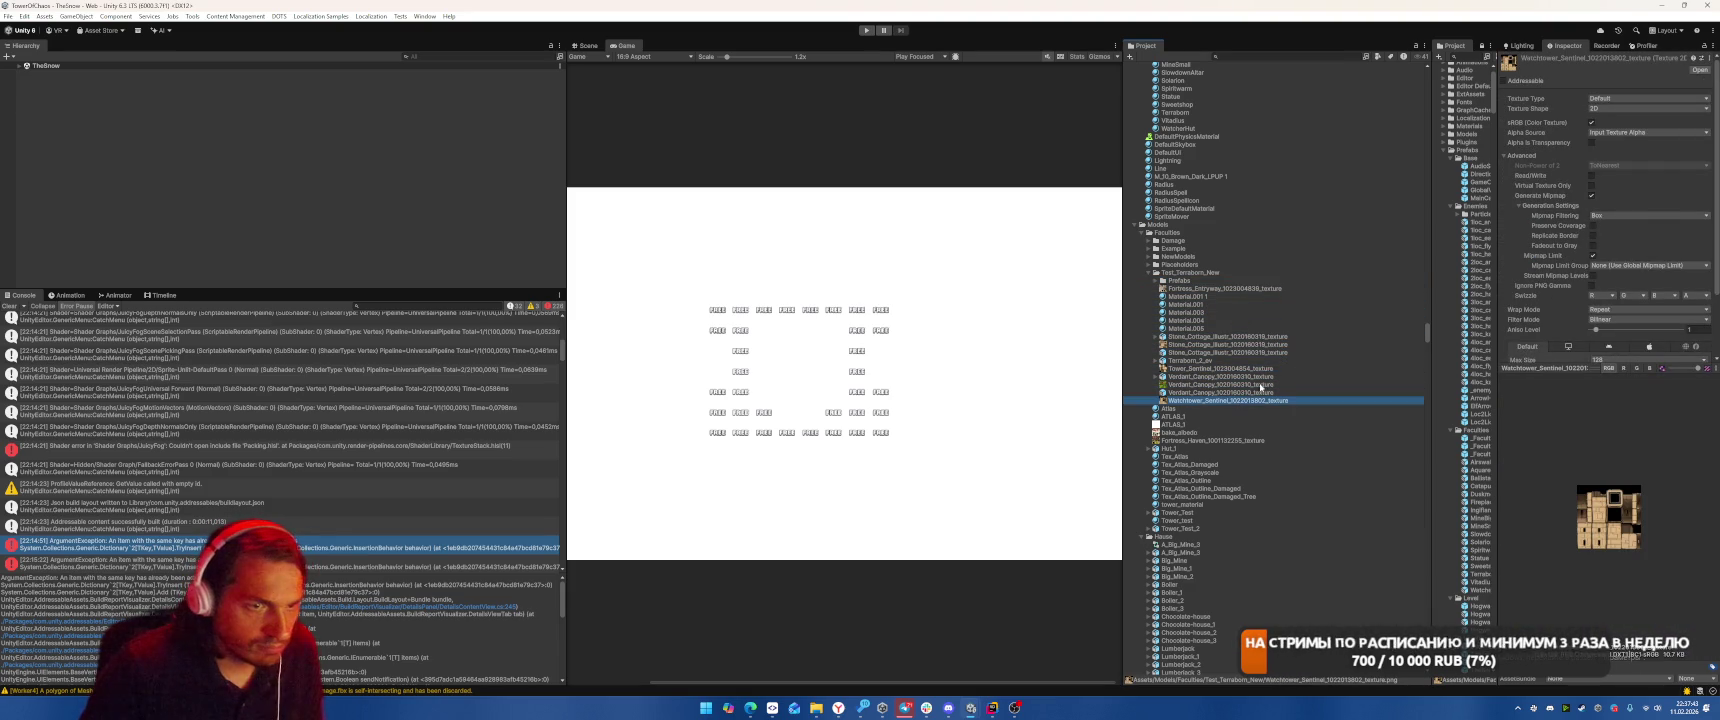
left_click(1386, 273)
key("Delete")
key("Return")
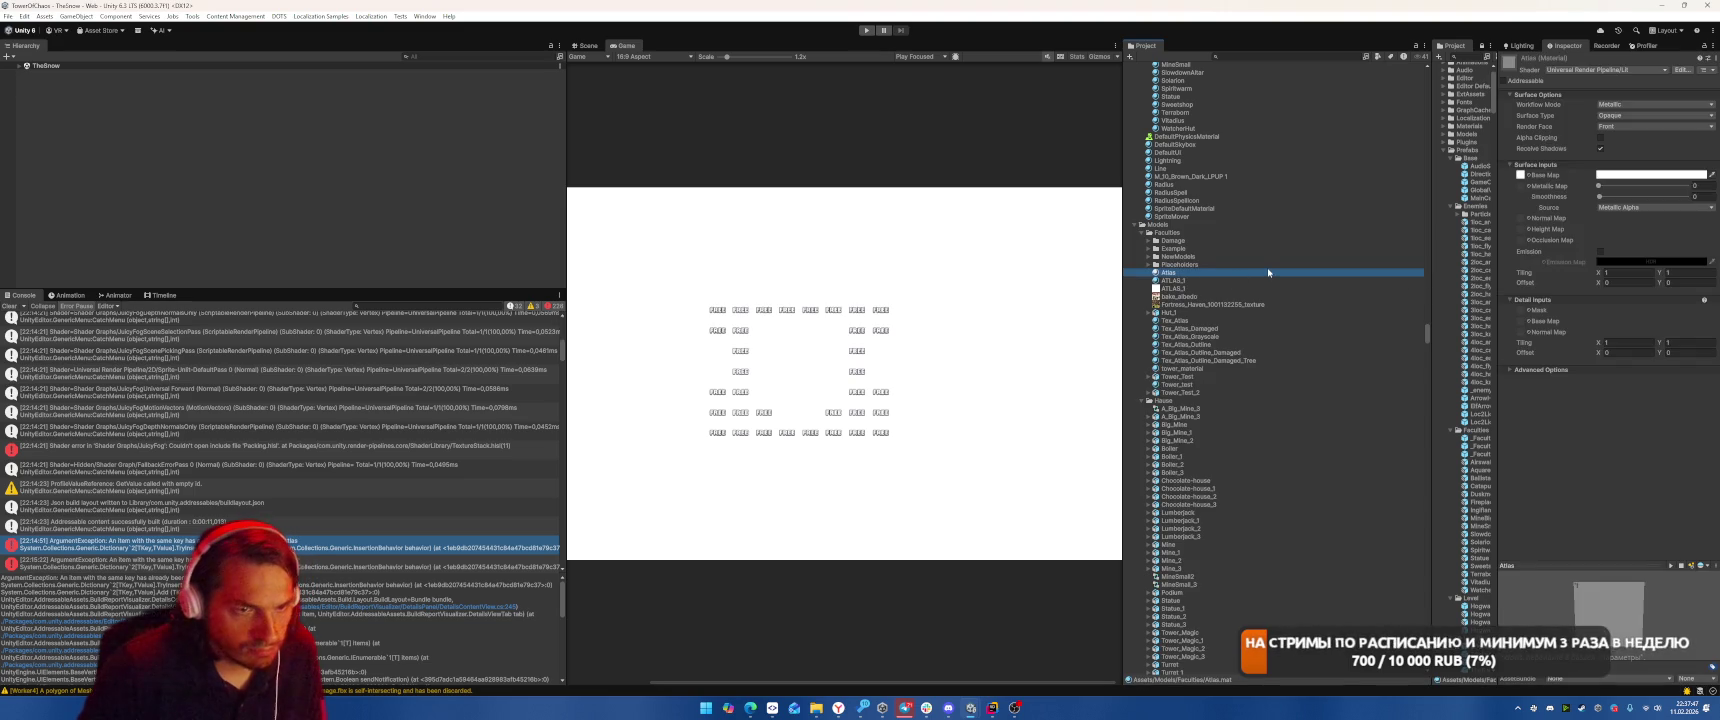
Delete the five leftover assets: Atlas, ATLAS_1 material and texture, bake_albedo and Fortress_Haven.
key("Down")
key("Up")
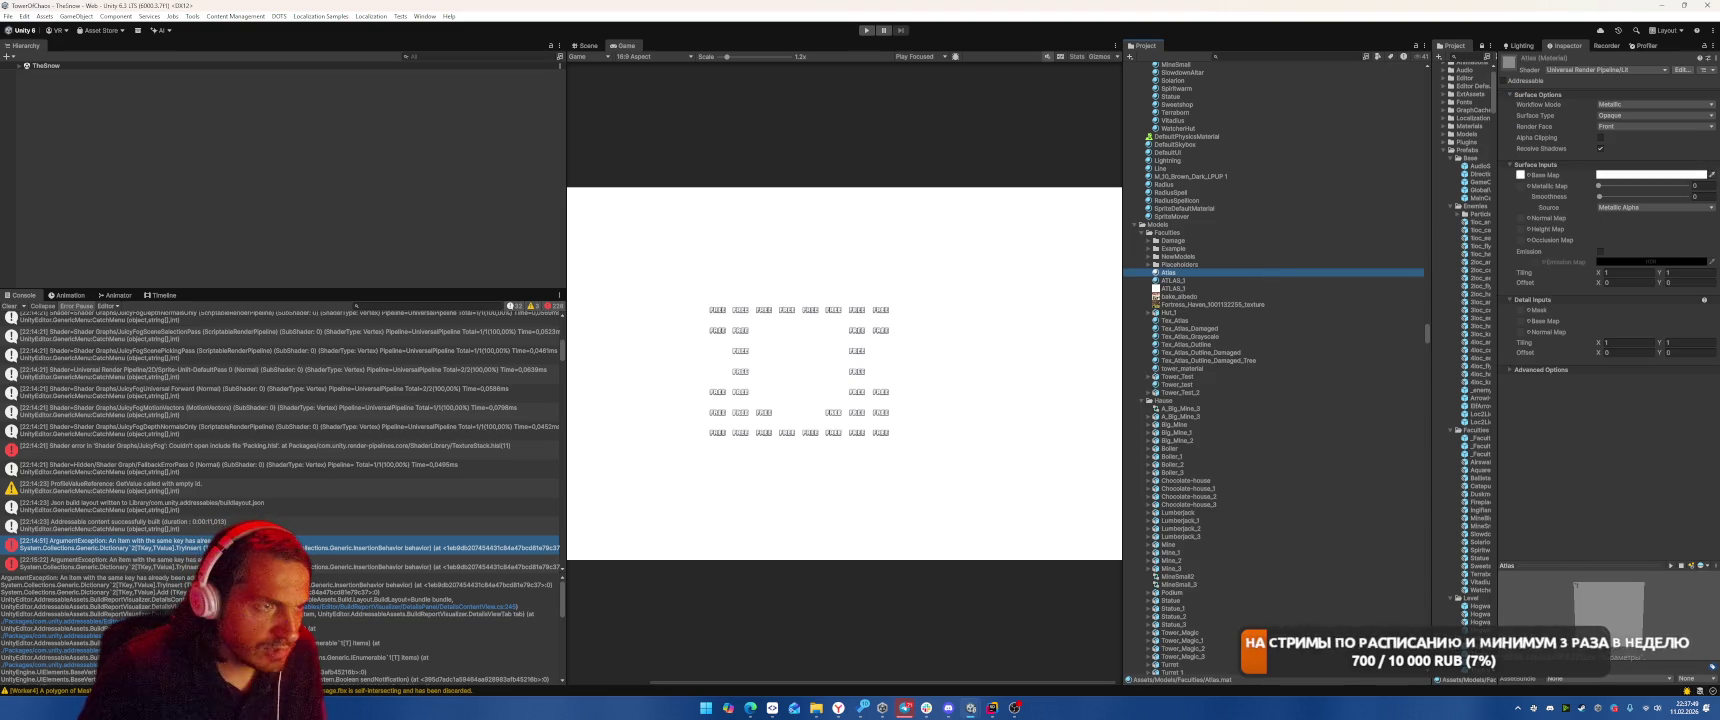
left_click(1281, 290)
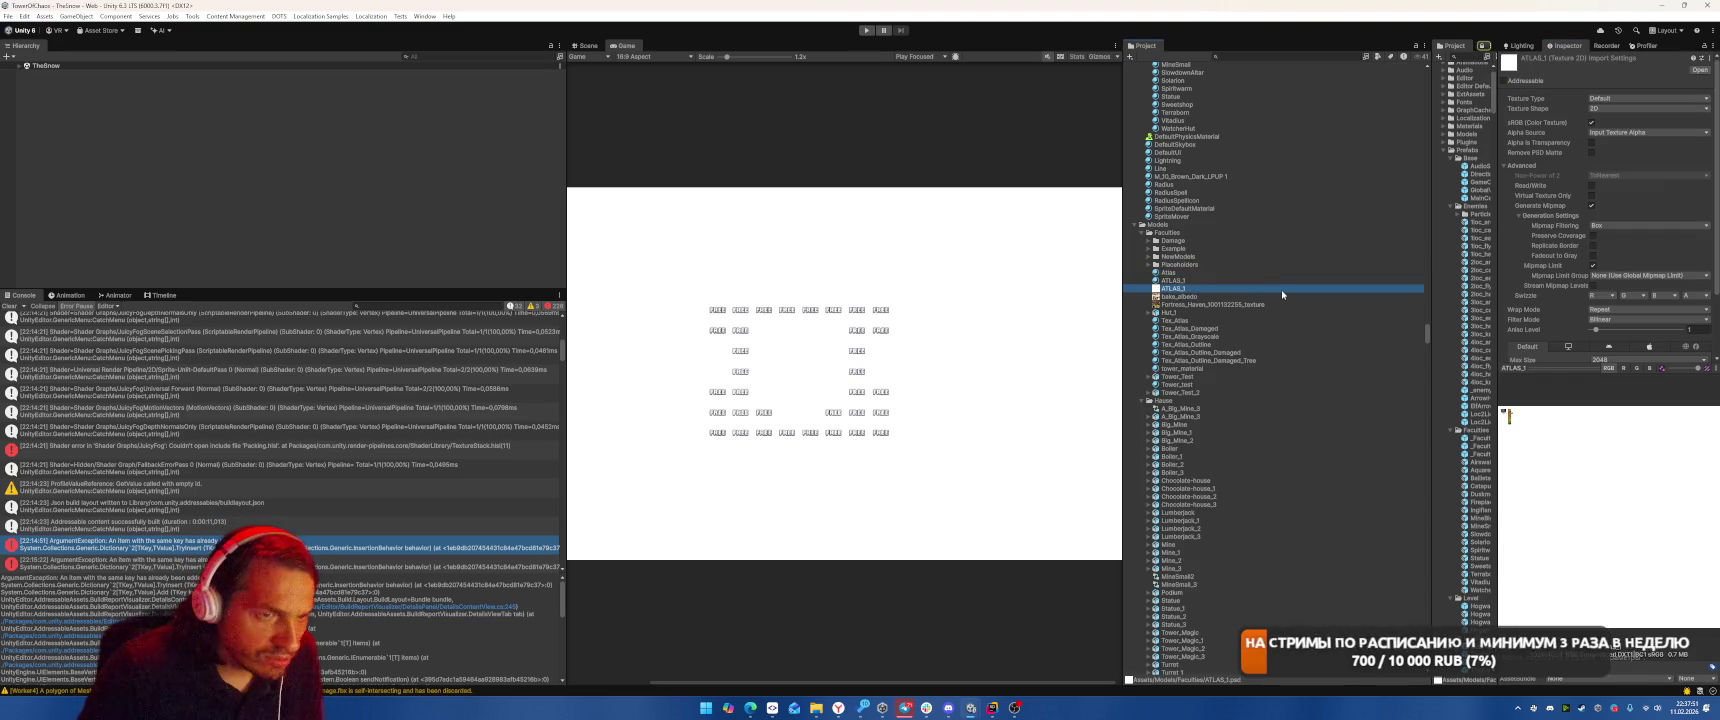
key("Down")
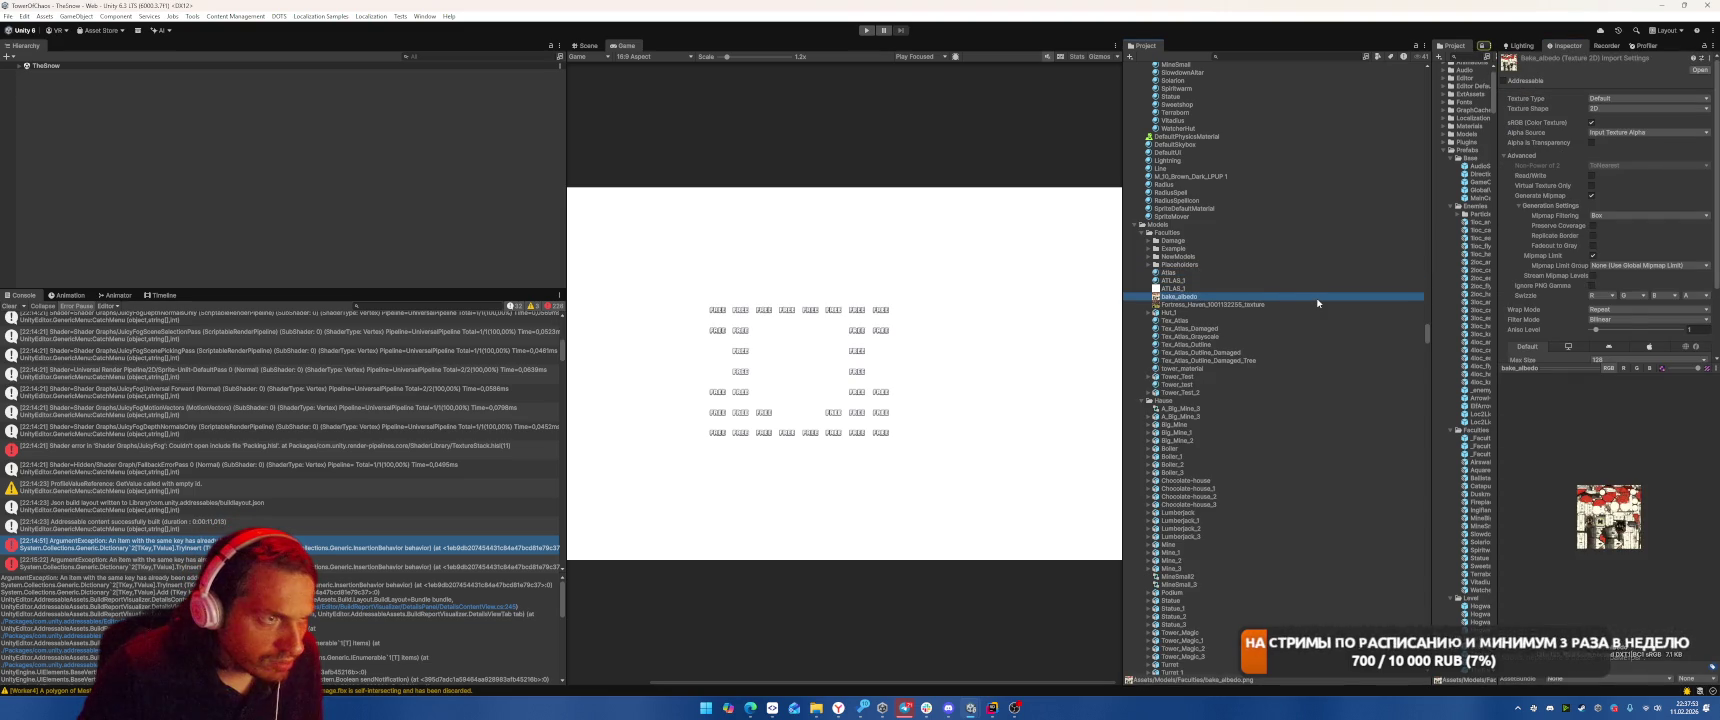
key("Down")
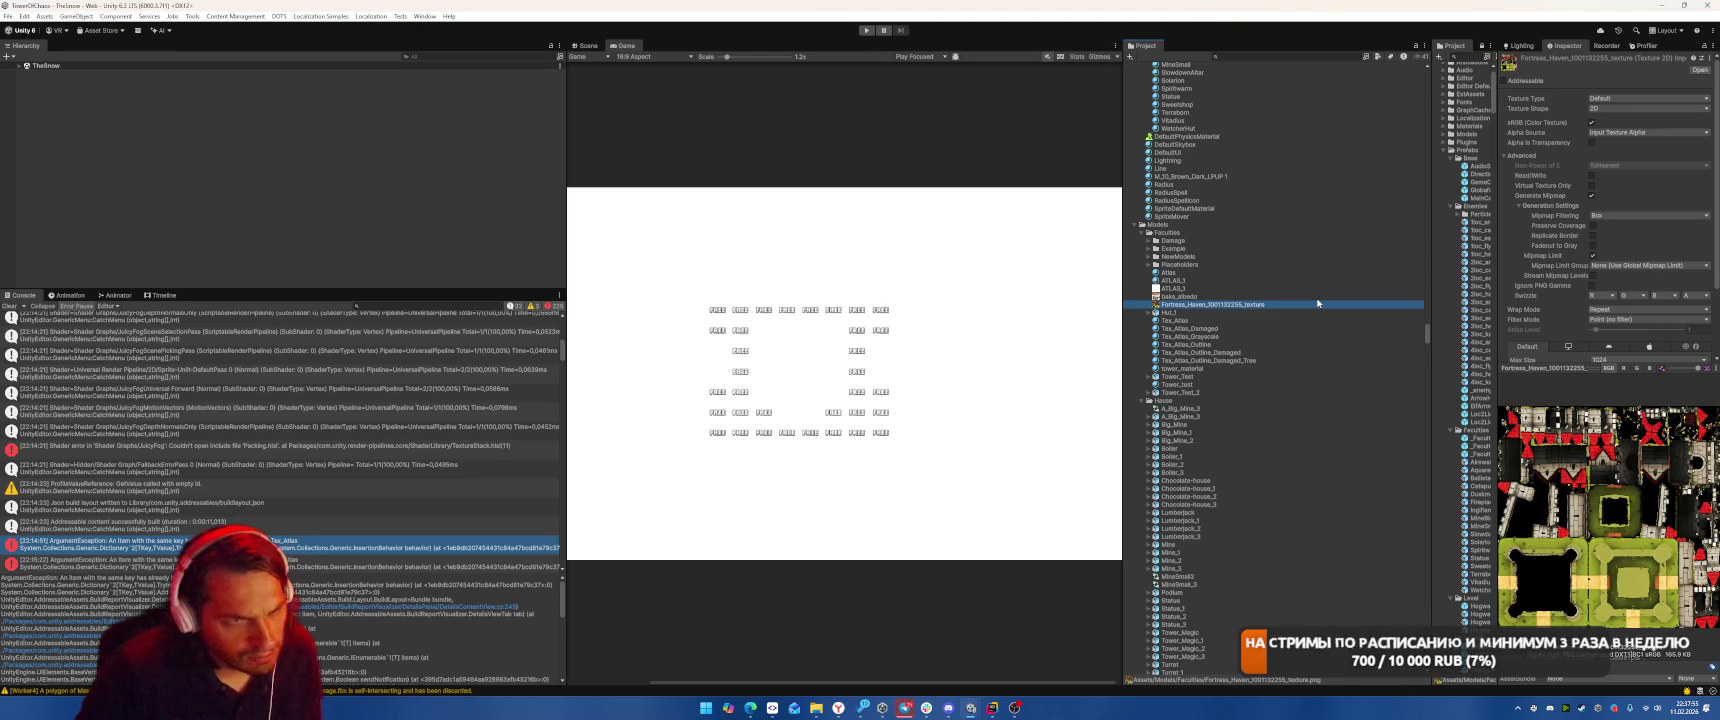
key("shift+Up")
key("shift+Up")
key("shift+Up")
key("Delete")
key("Return")
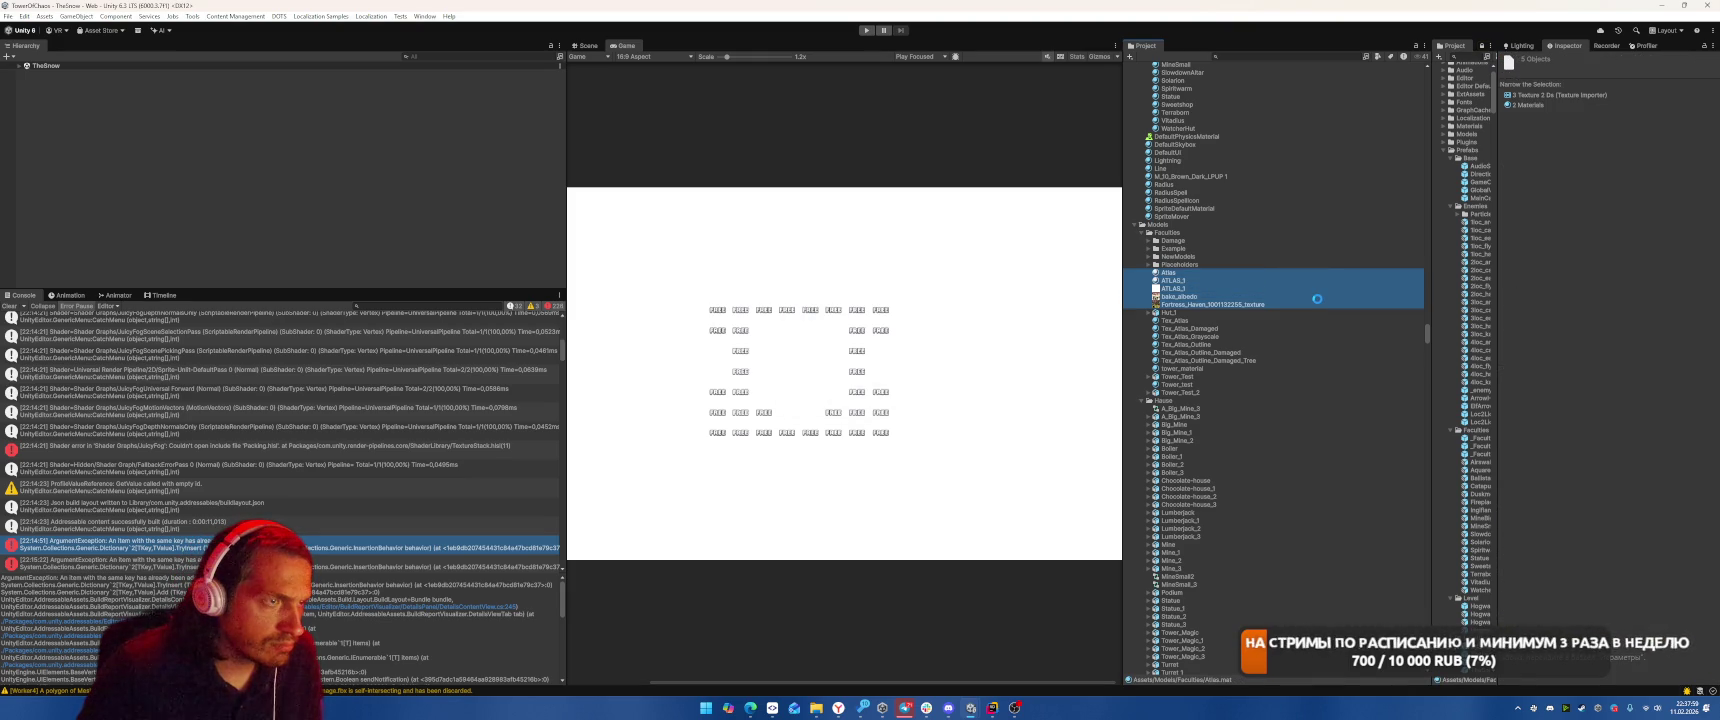
Delete the Hut_1, Tower_Test and Tower_Test_2 models, confirming each deletion.
left_click(1186, 276)
key("Delete")
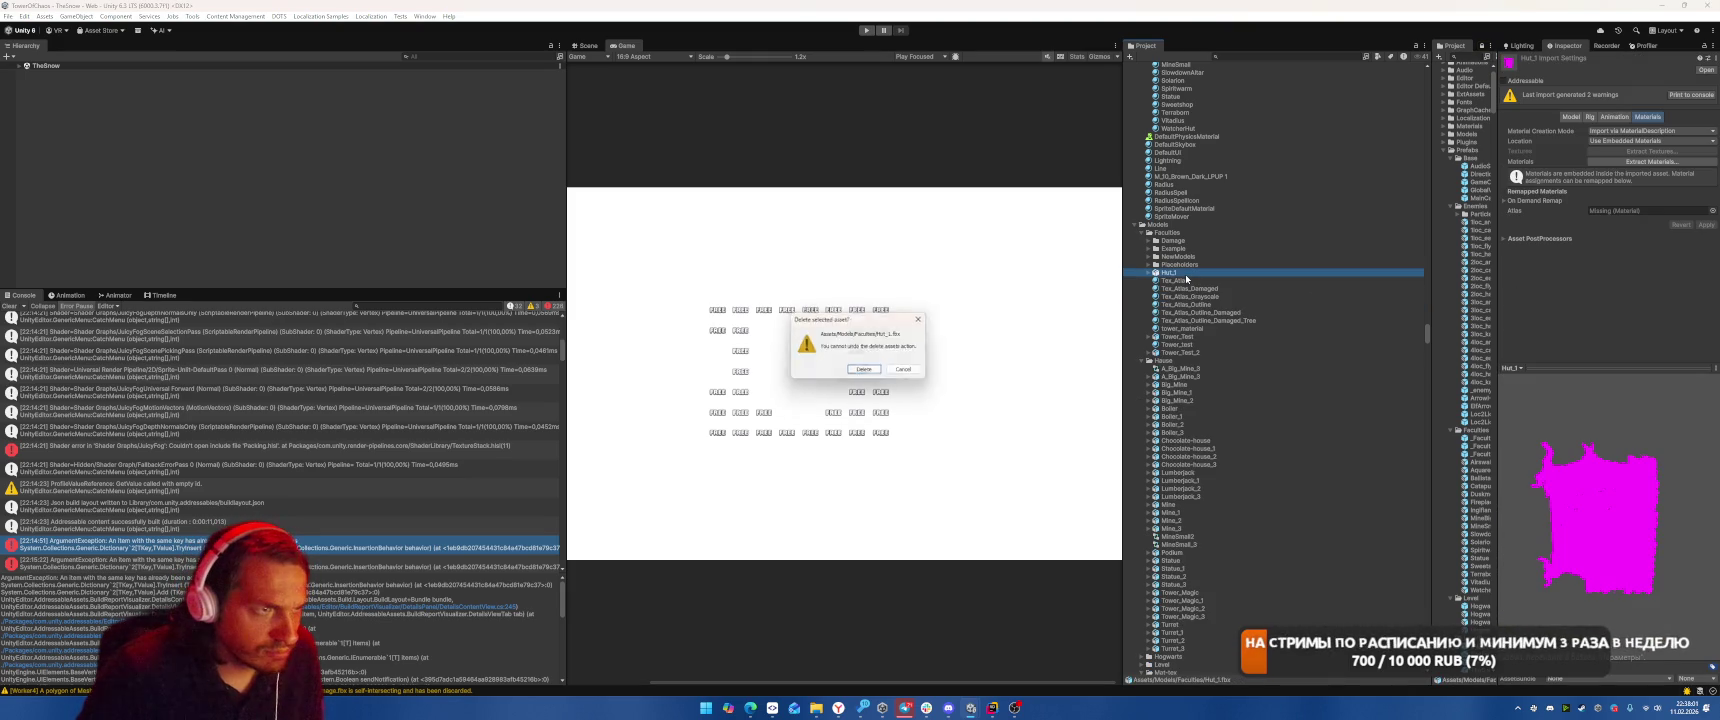
key("Return")
left_click(1190, 329)
key("Delete")
key("Return")
left_click(1238, 328)
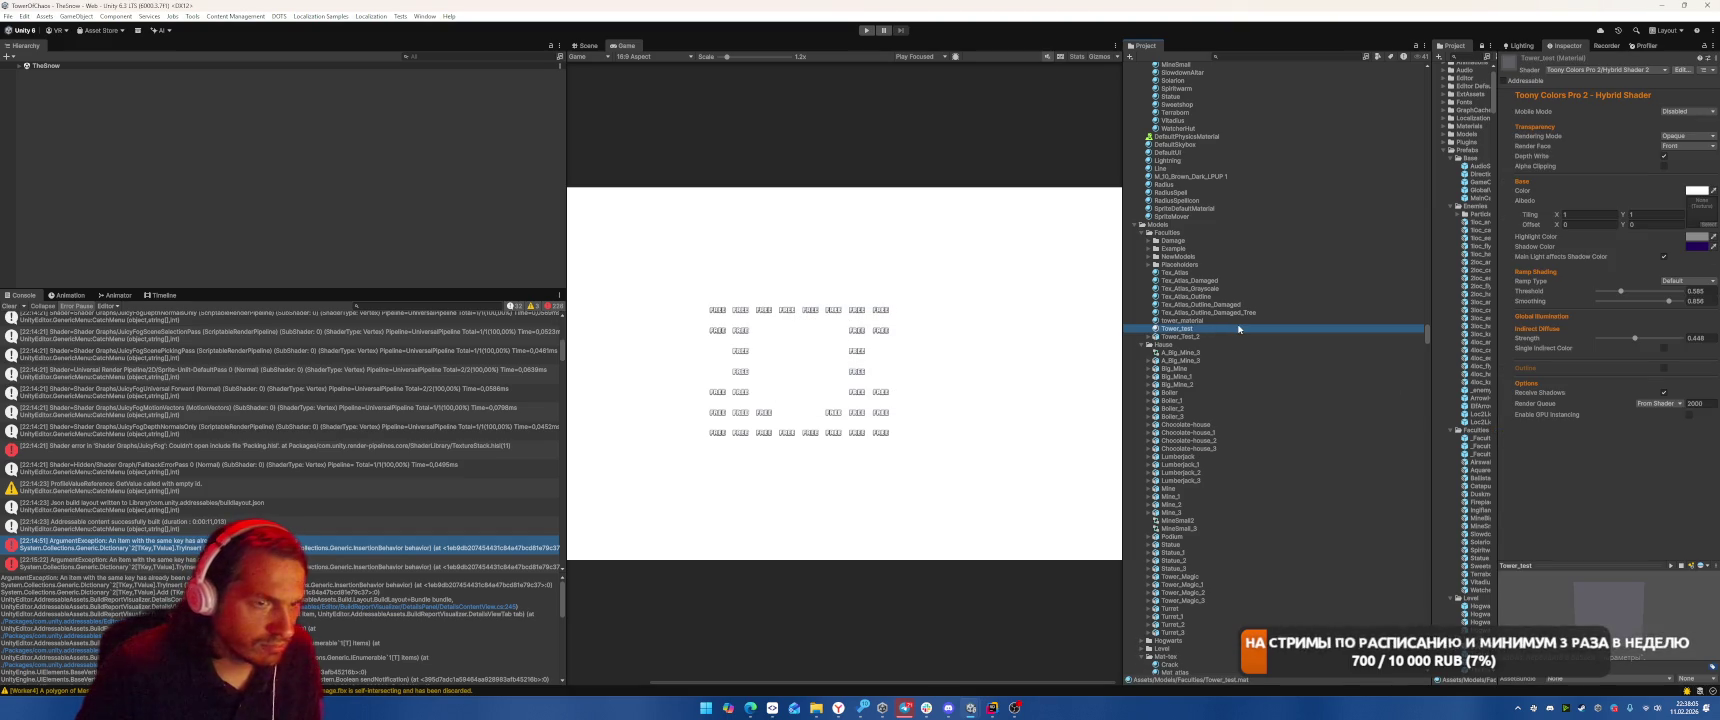
key("Delete")
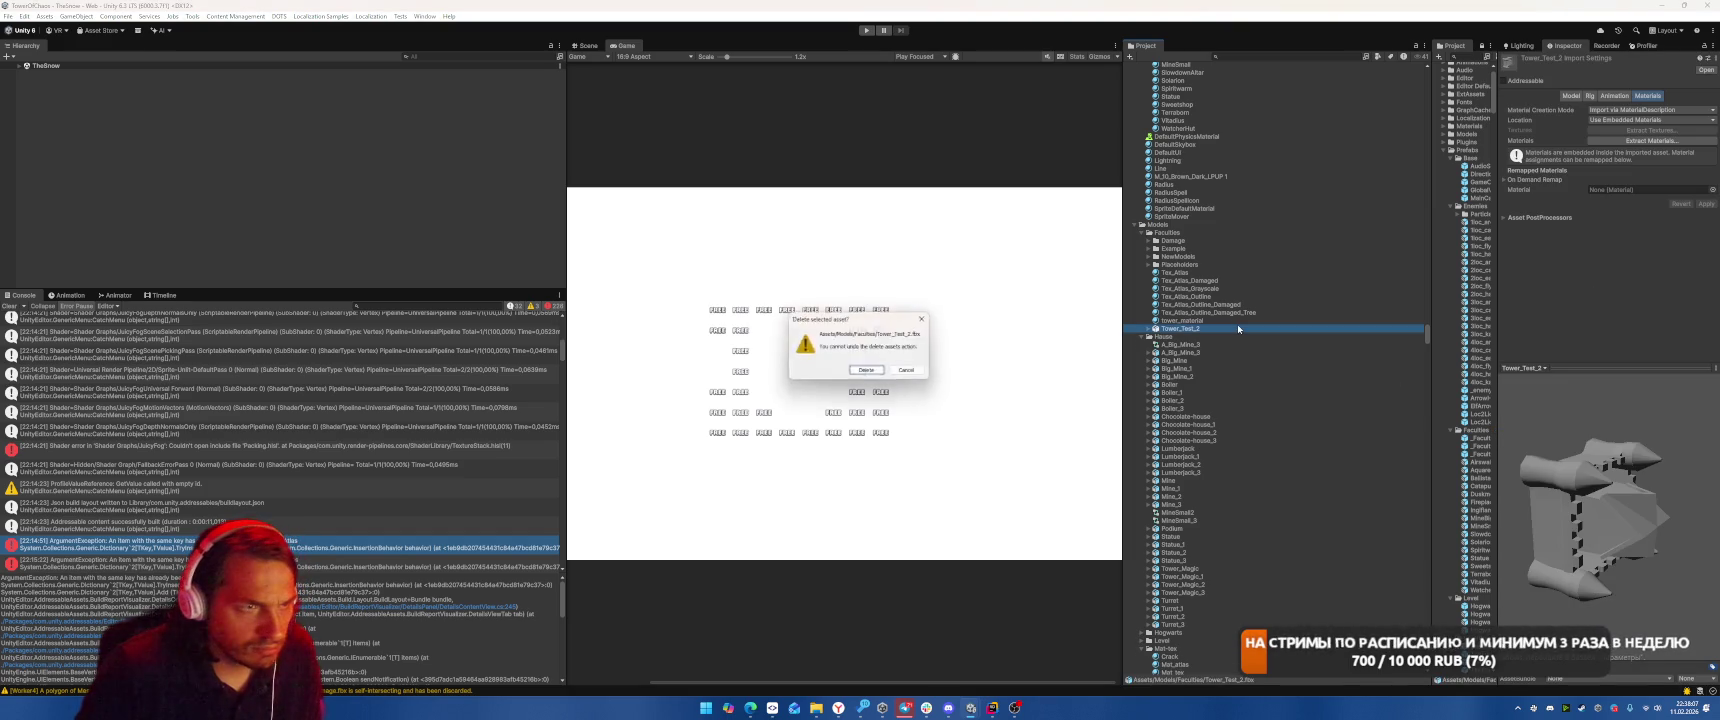
key("Return")
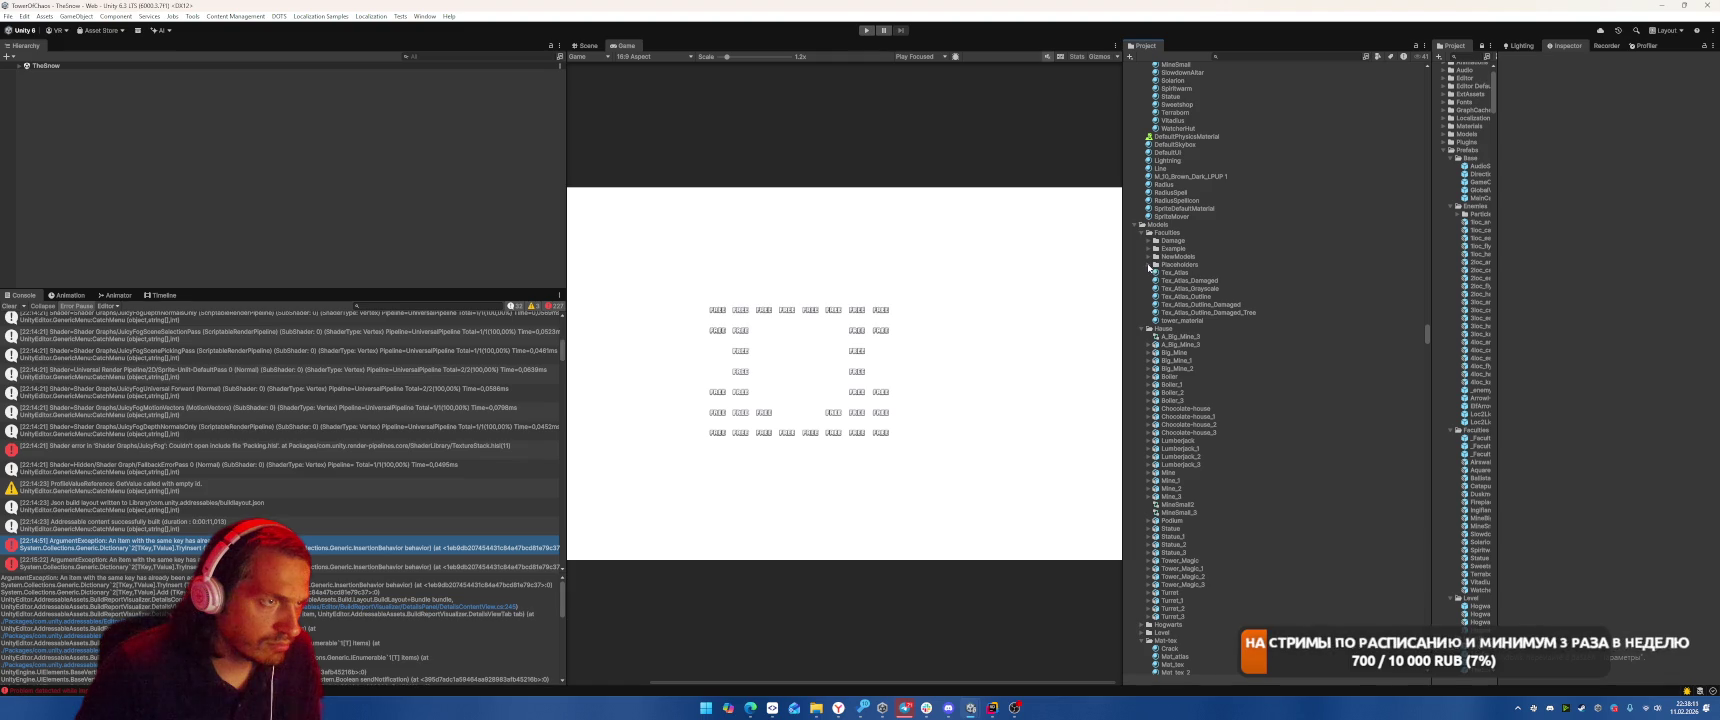
Try moving the Tex_Atlas through tower_material materials into Models, skipping all existing files.
left_click(1174, 272)
left_click(1182, 320, "shift")
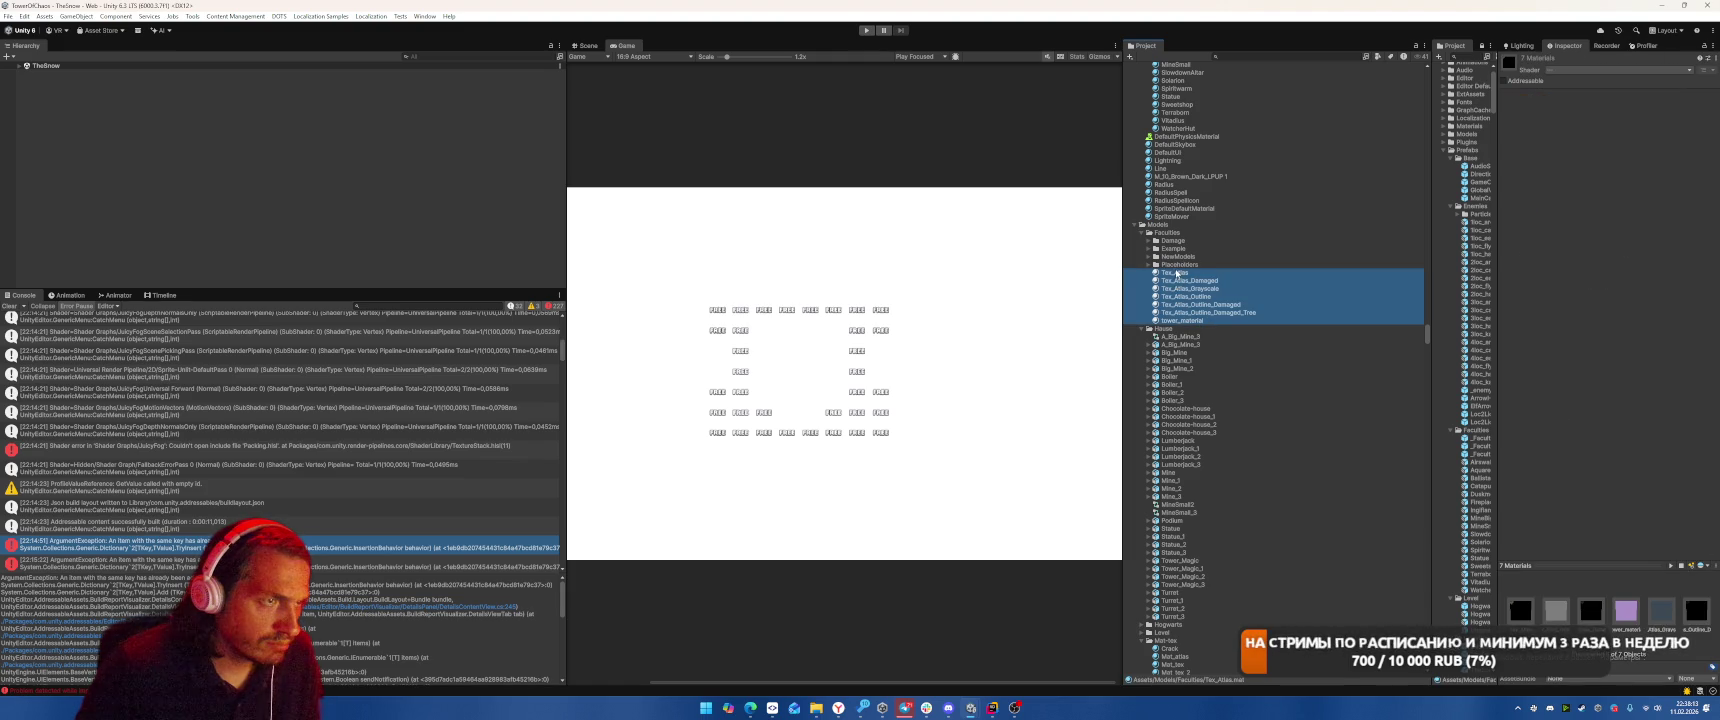
left_click_drag(1178, 233, 1178, 233)
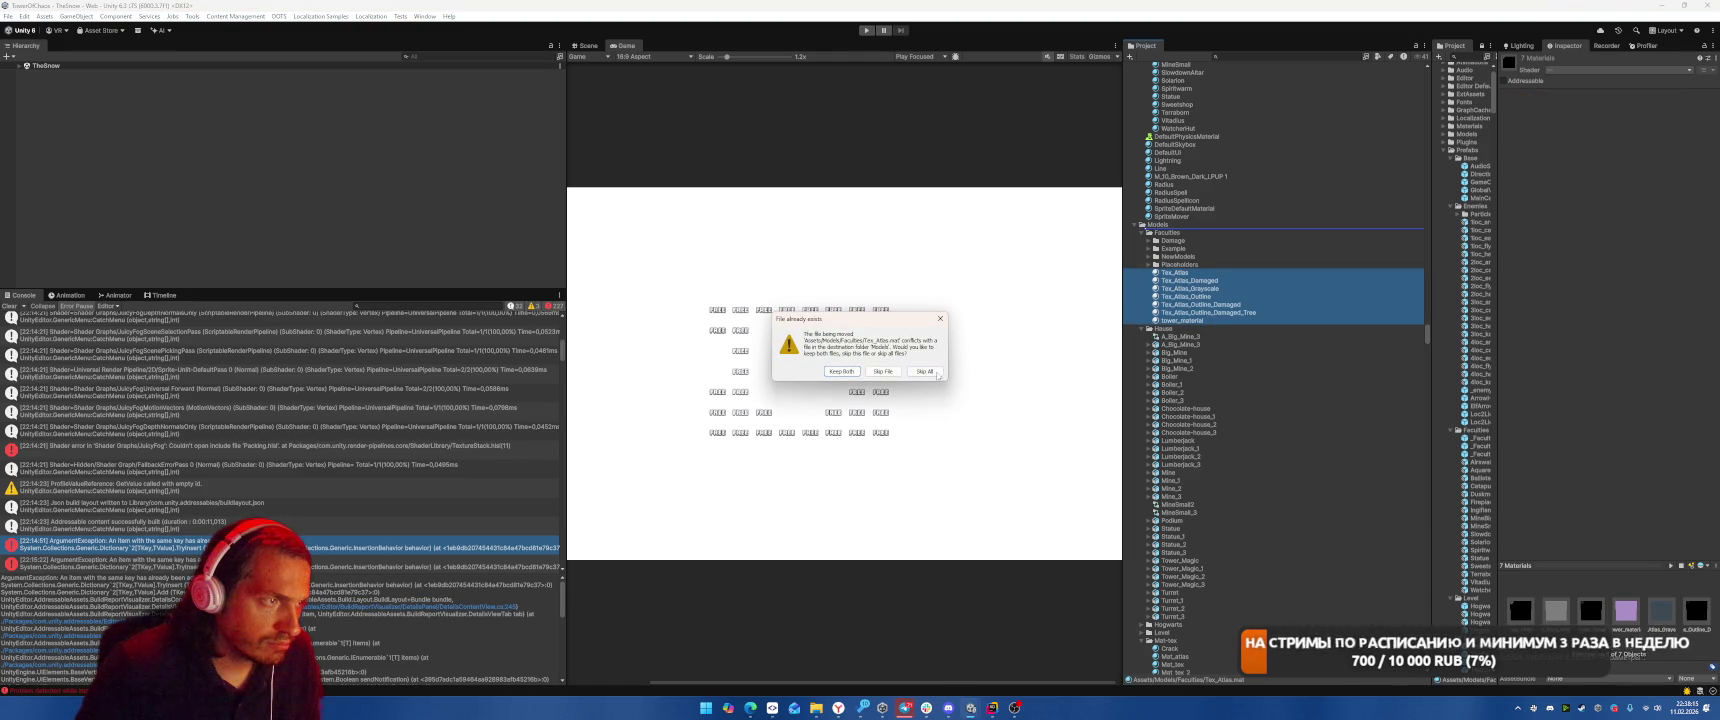
left_click(934, 372)
Collapse the House and Mat-tex folders and expand the Staffs folder.
left_click(1141, 328)
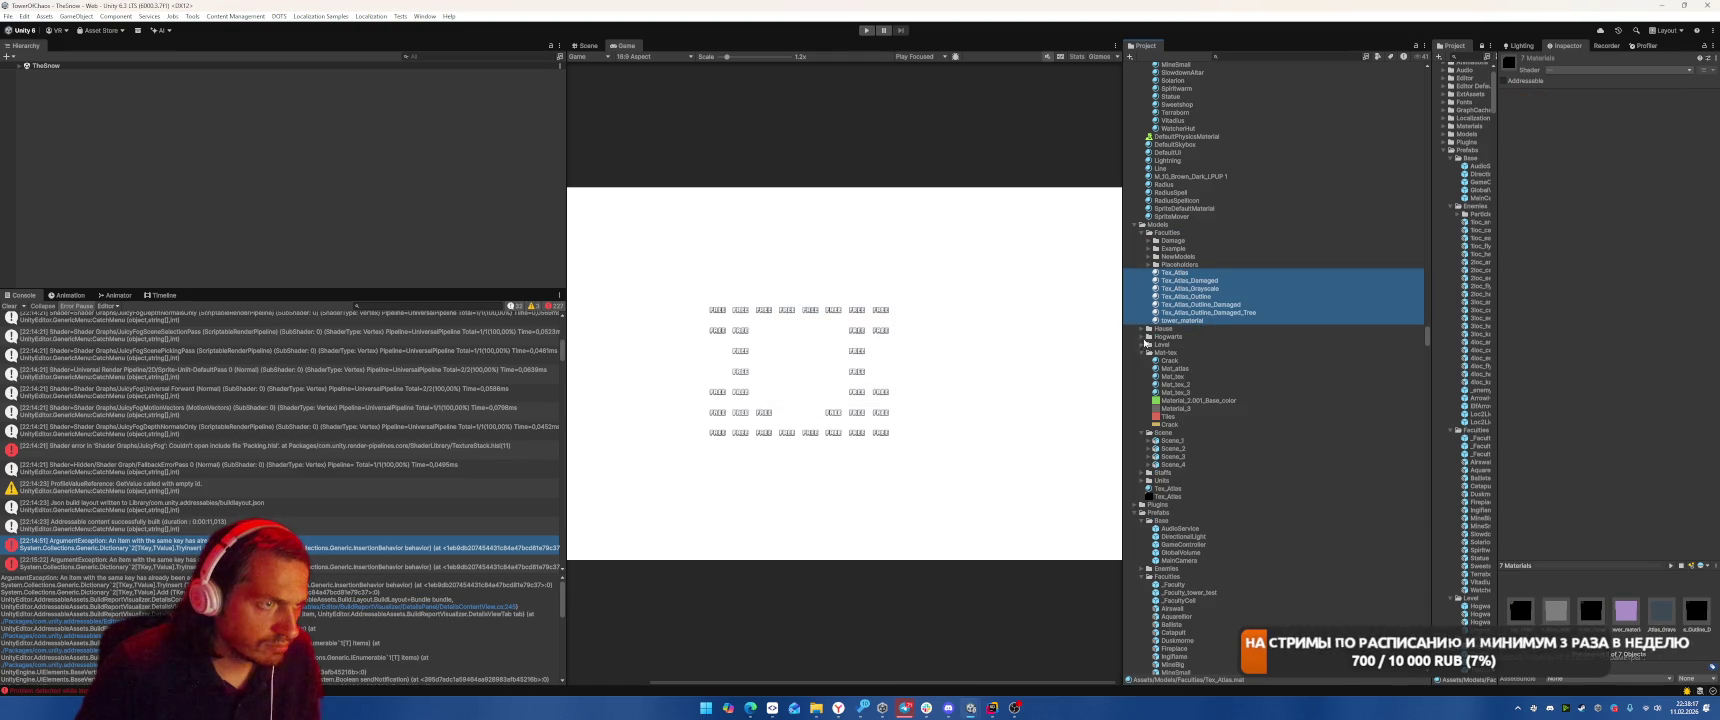
left_click(1141, 352)
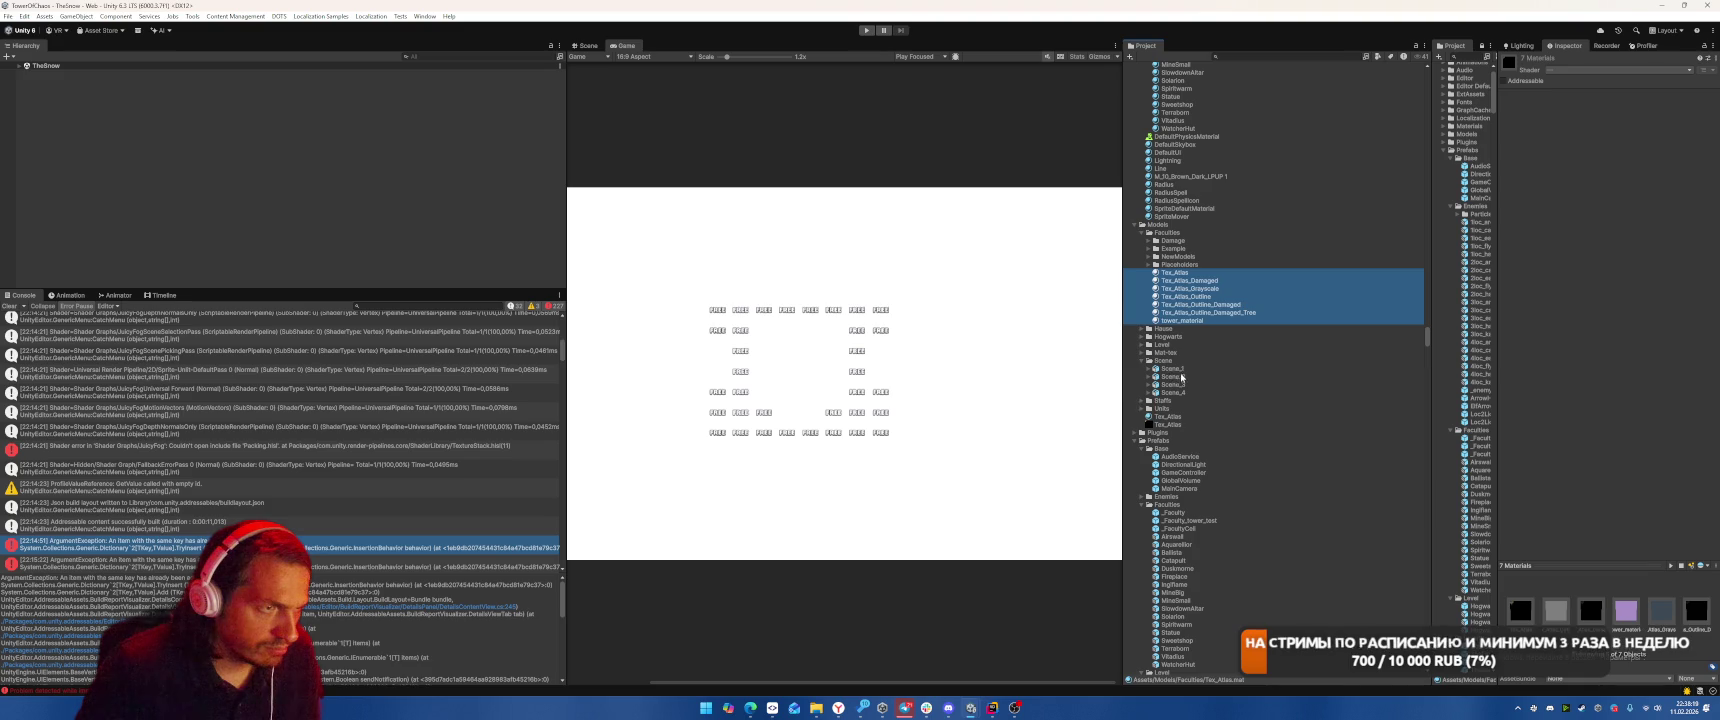
left_click(1141, 400)
left_click(1141, 400)
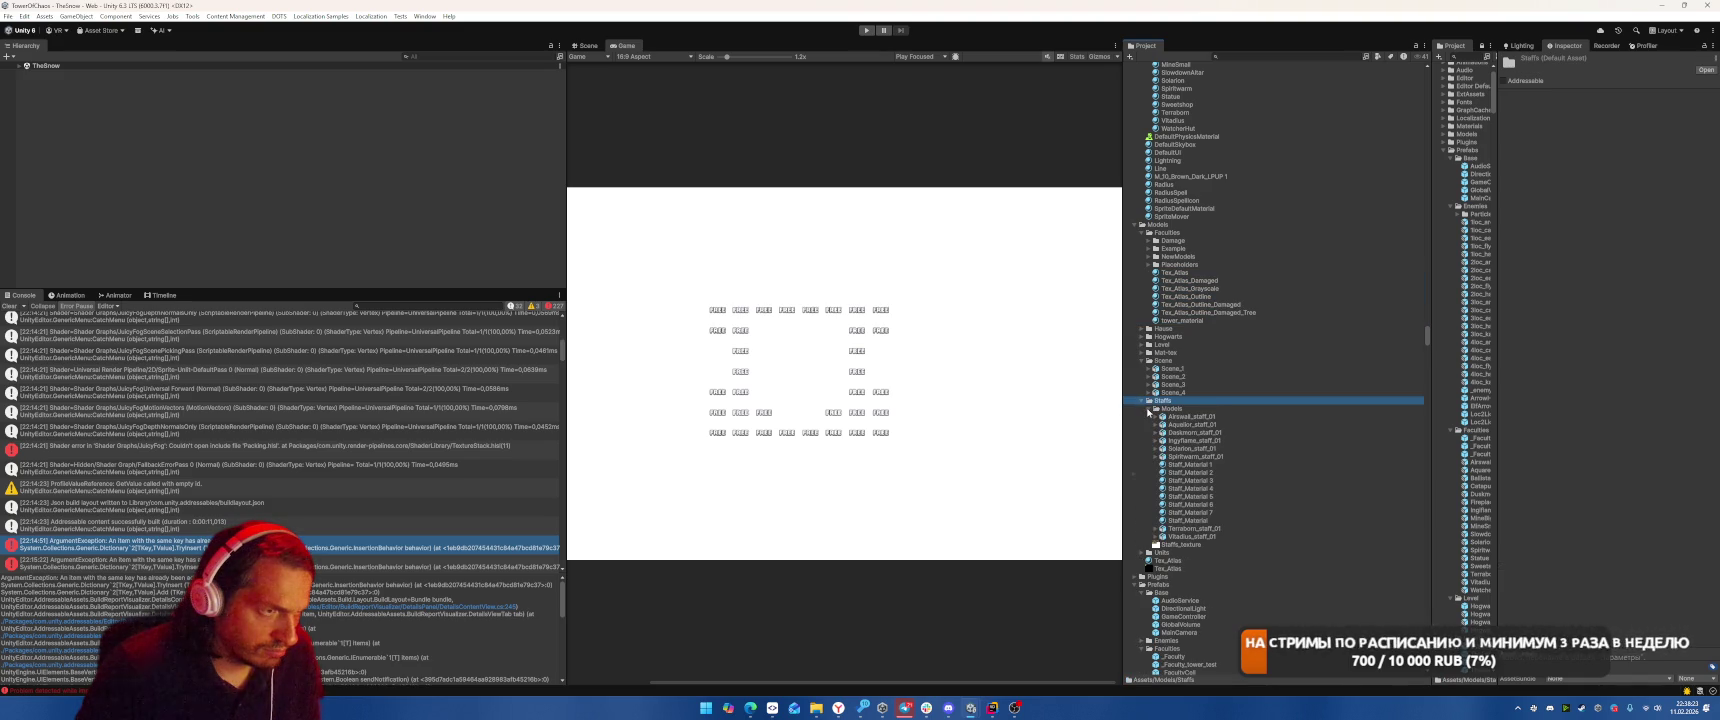
Move the 16 staff assets up into Staffs and delete the empty Models subfolder.
left_click(1190, 416)
left_click(1201, 535, "shift")
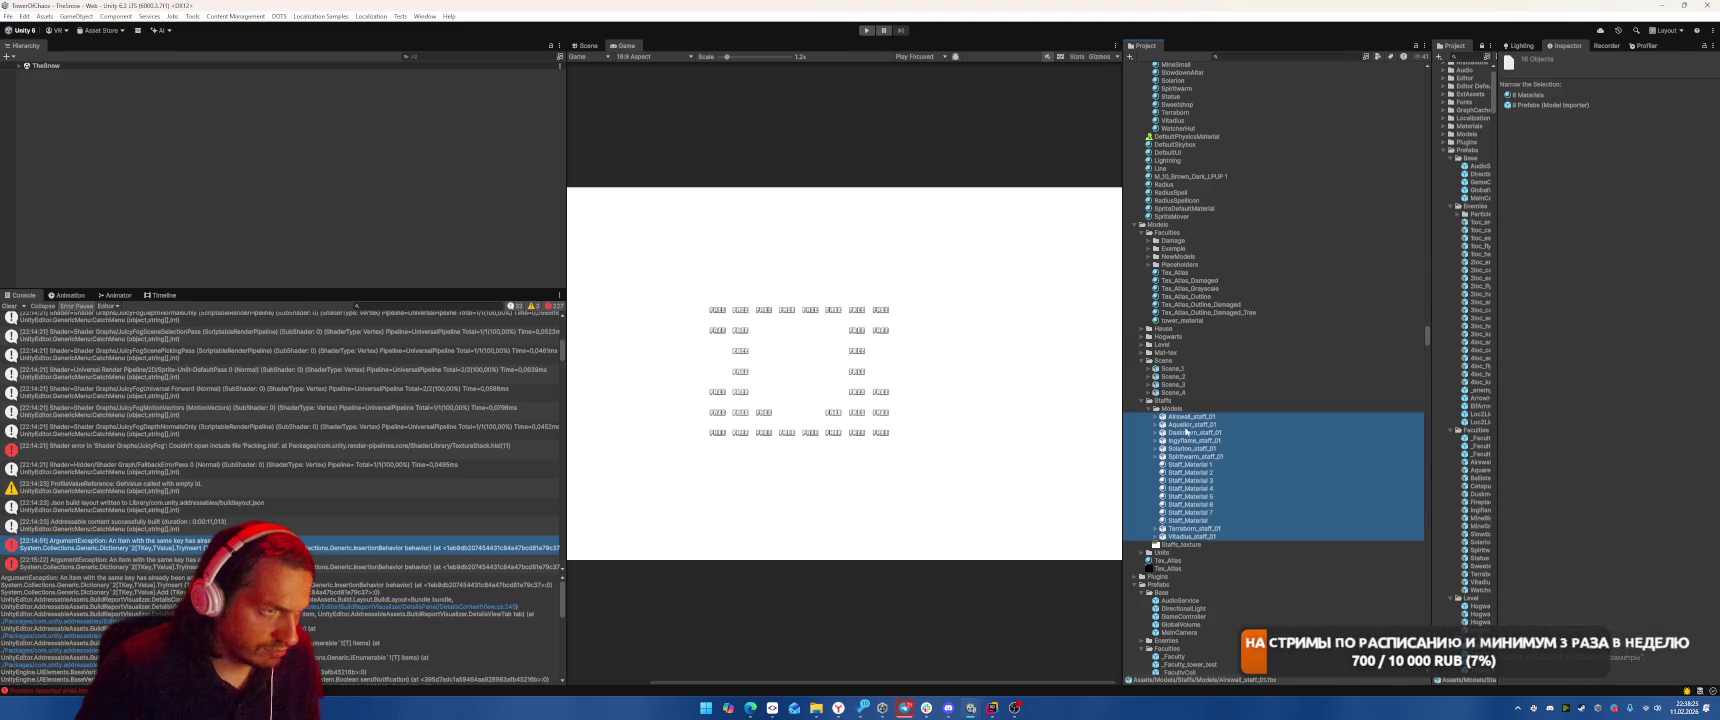
left_click_drag(1182, 408, 1184, 401)
left_click(1184, 408)
key("Delete")
key("Return")
Browse the Units animation clips and unit models, collapsing the Archer and character pack folders.
left_click(1165, 544)
scroll(1255, 512, "down", 5)
scroll(1239, 452, "up", 2)
left_click(1216, 418)
key("Down")
key("Down")
key("Down")
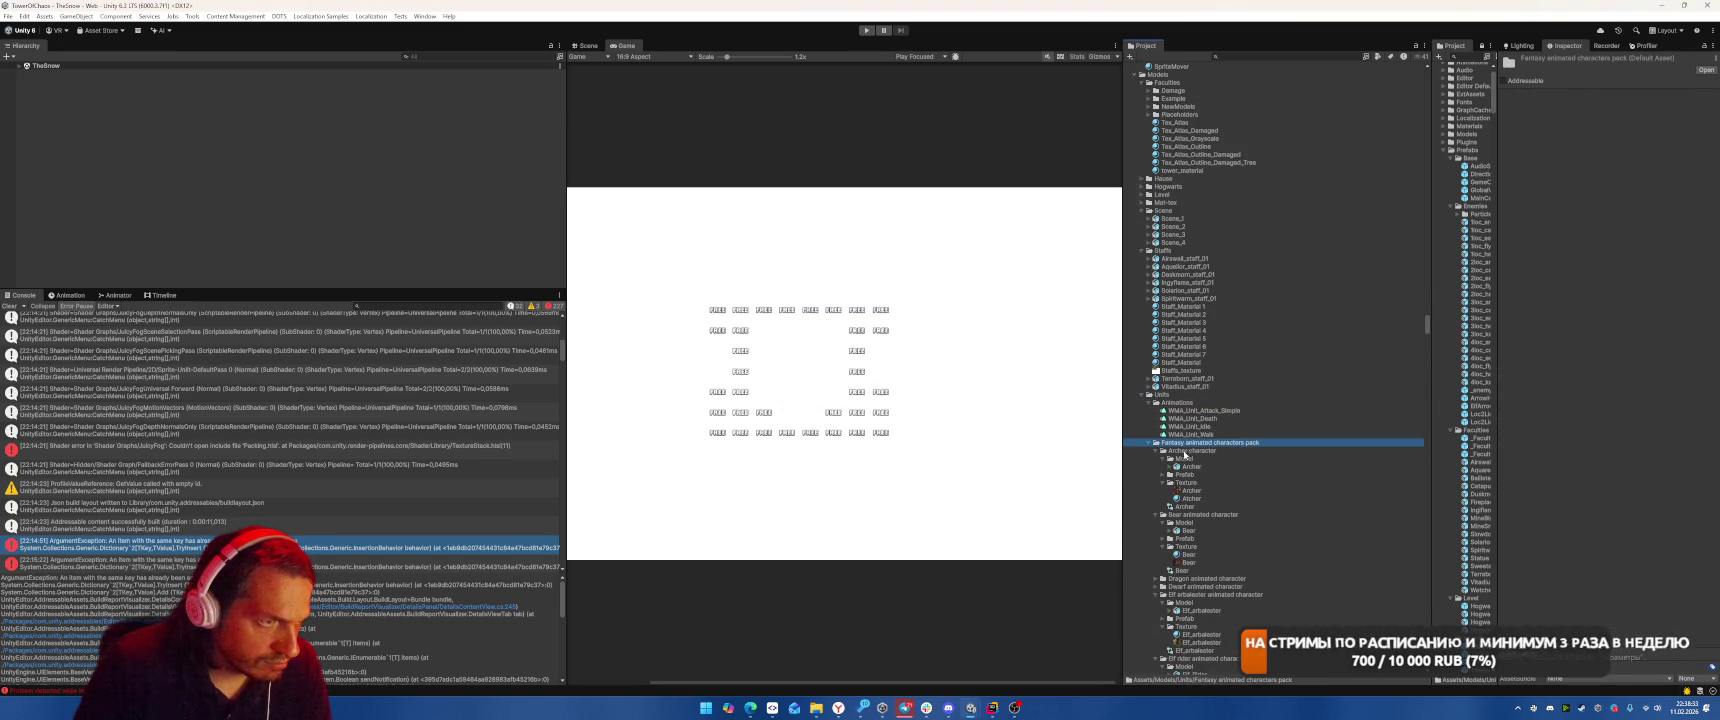
left_click(1161, 458)
left_click(1162, 474)
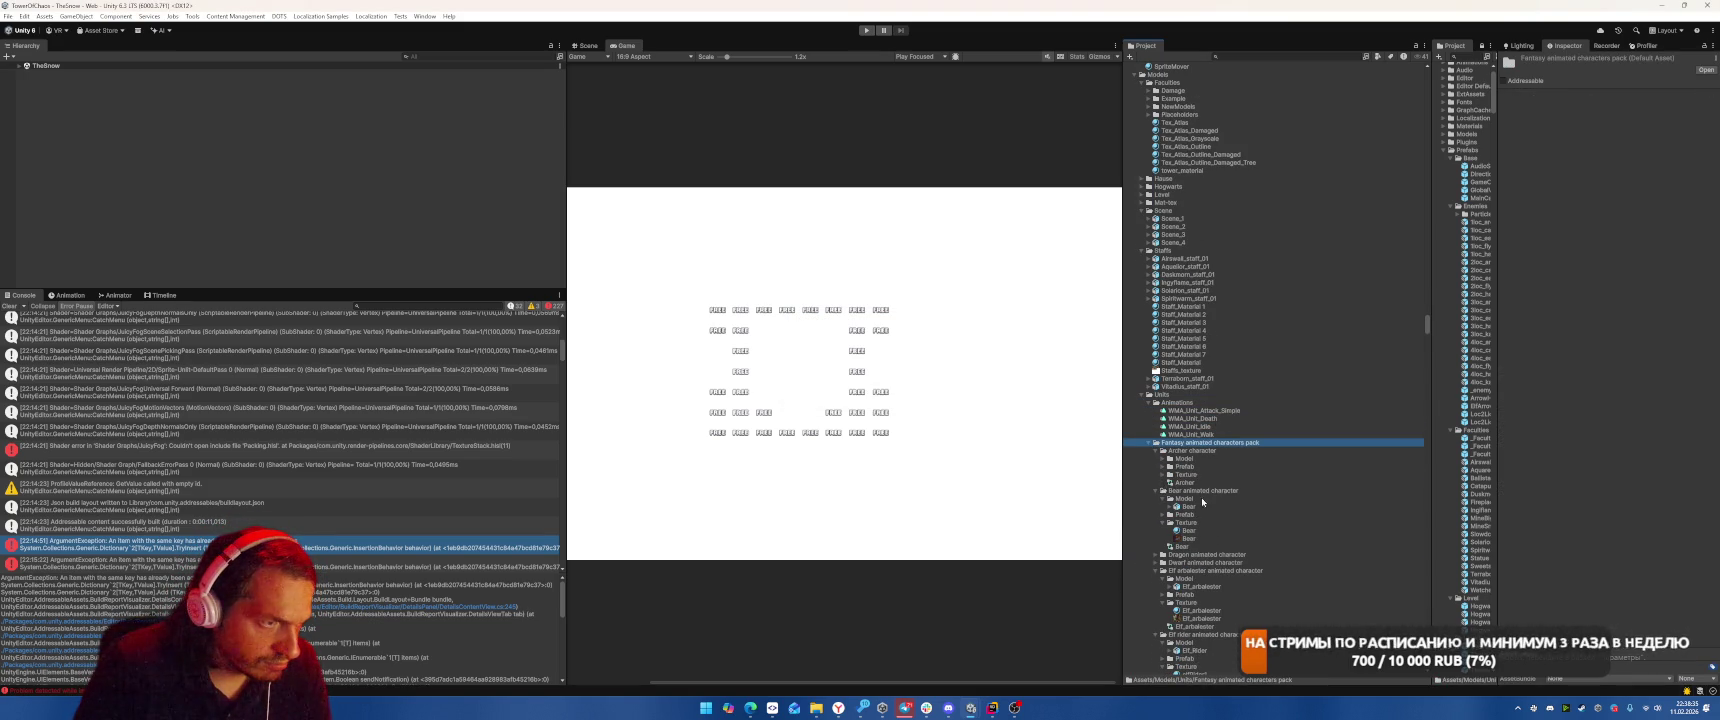
scroll(1241, 470, "down", 5)
left_click(1149, 234)
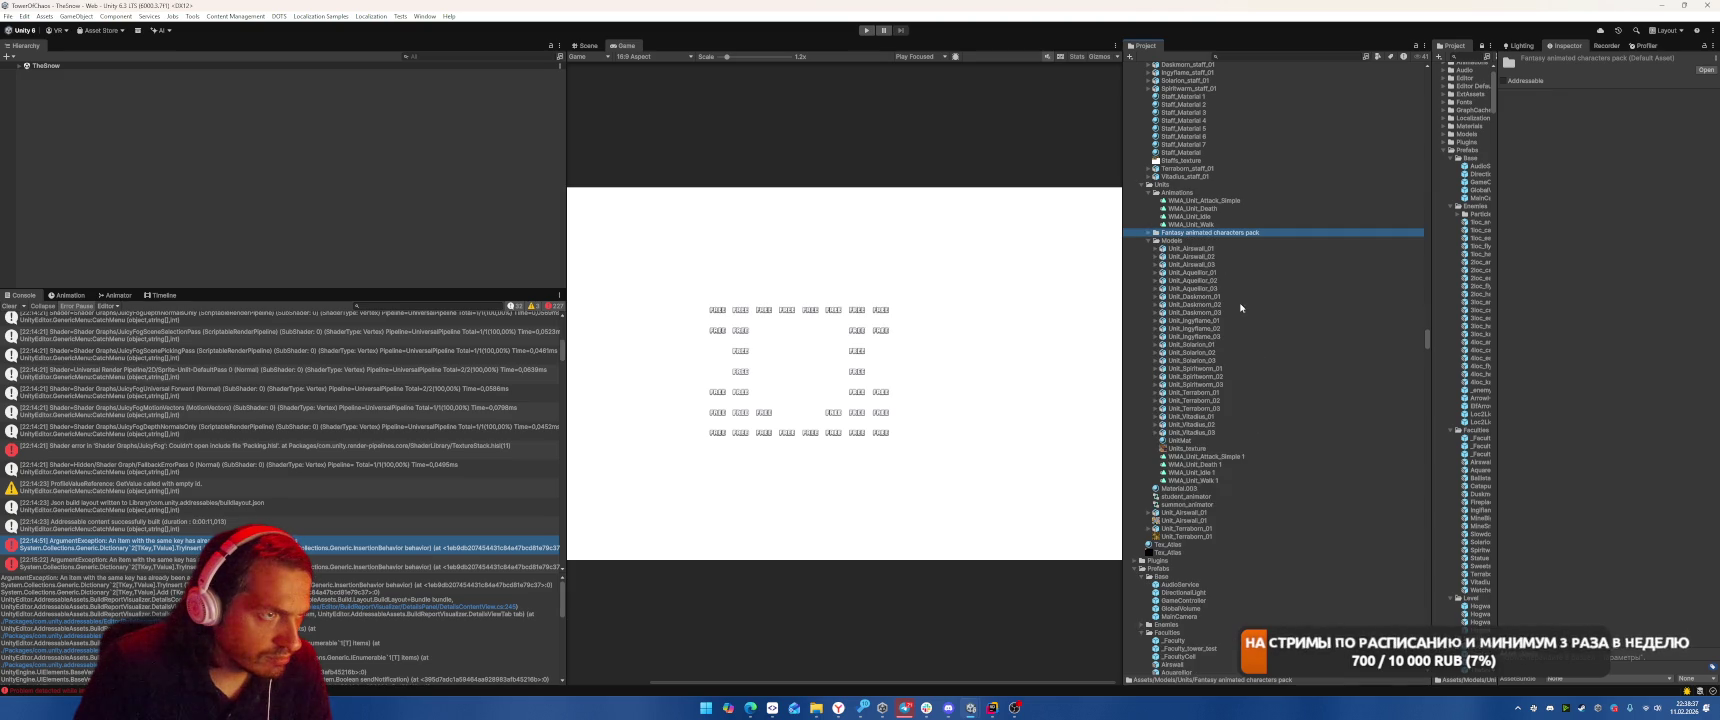
key("Down")
key("Down")
key("Down")
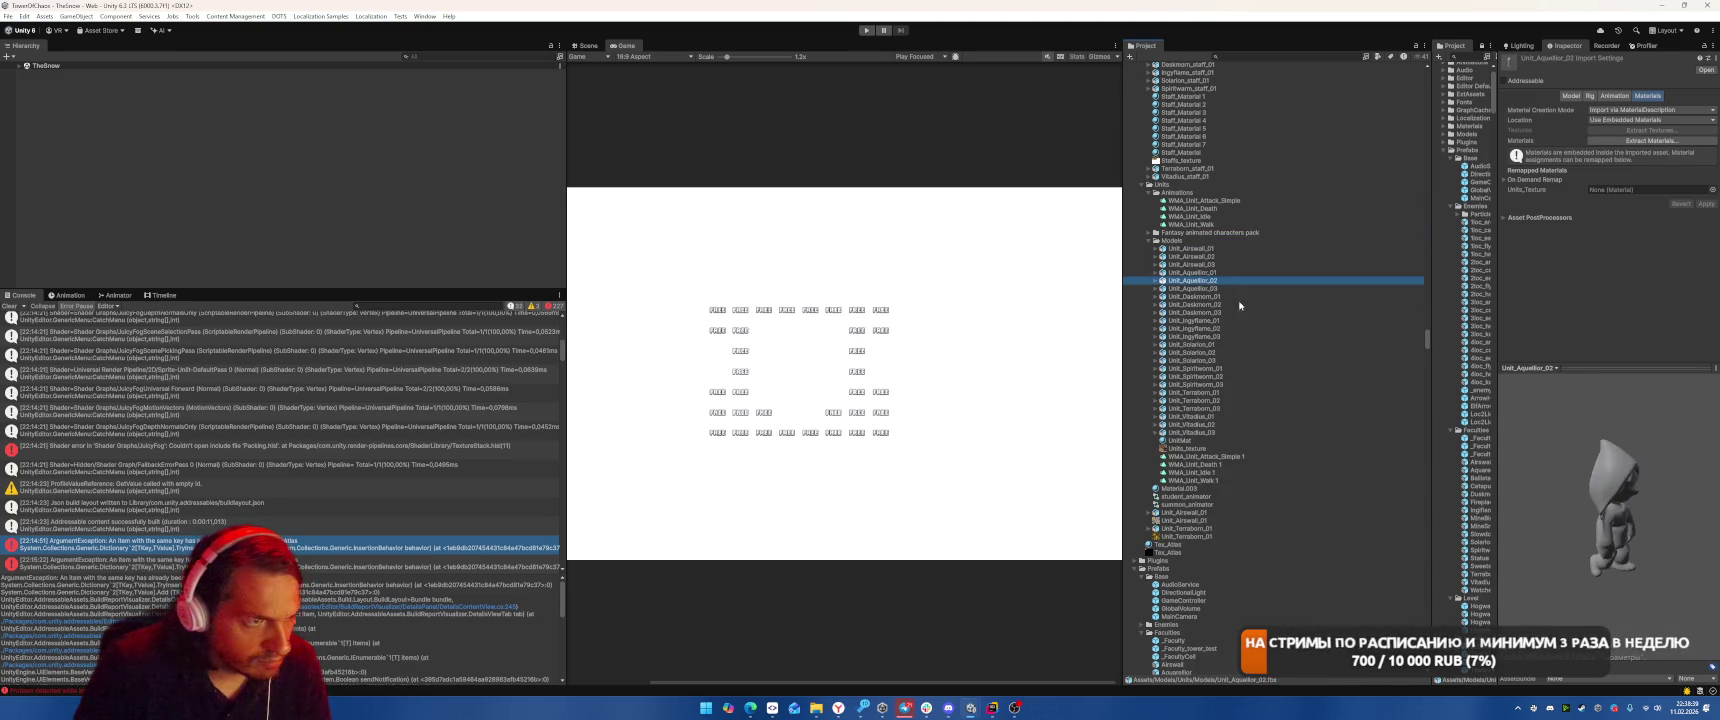
key("Down")
key("Down")
key("Down")
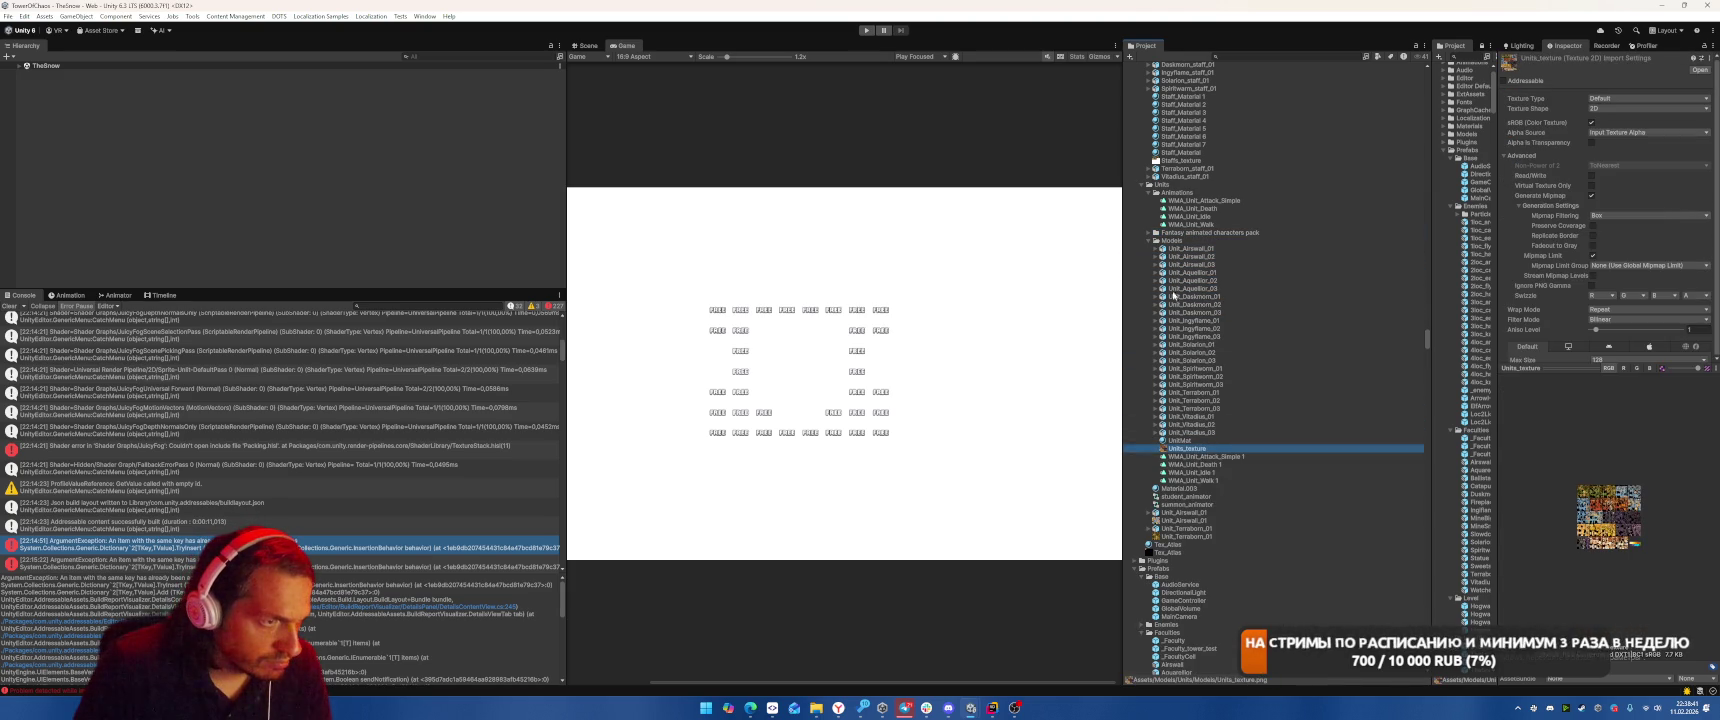
Find references to Material.003, revealing it is used only by Unit_Terraborn_01.fbx.
left_click(1165, 241)
left_click(1146, 241)
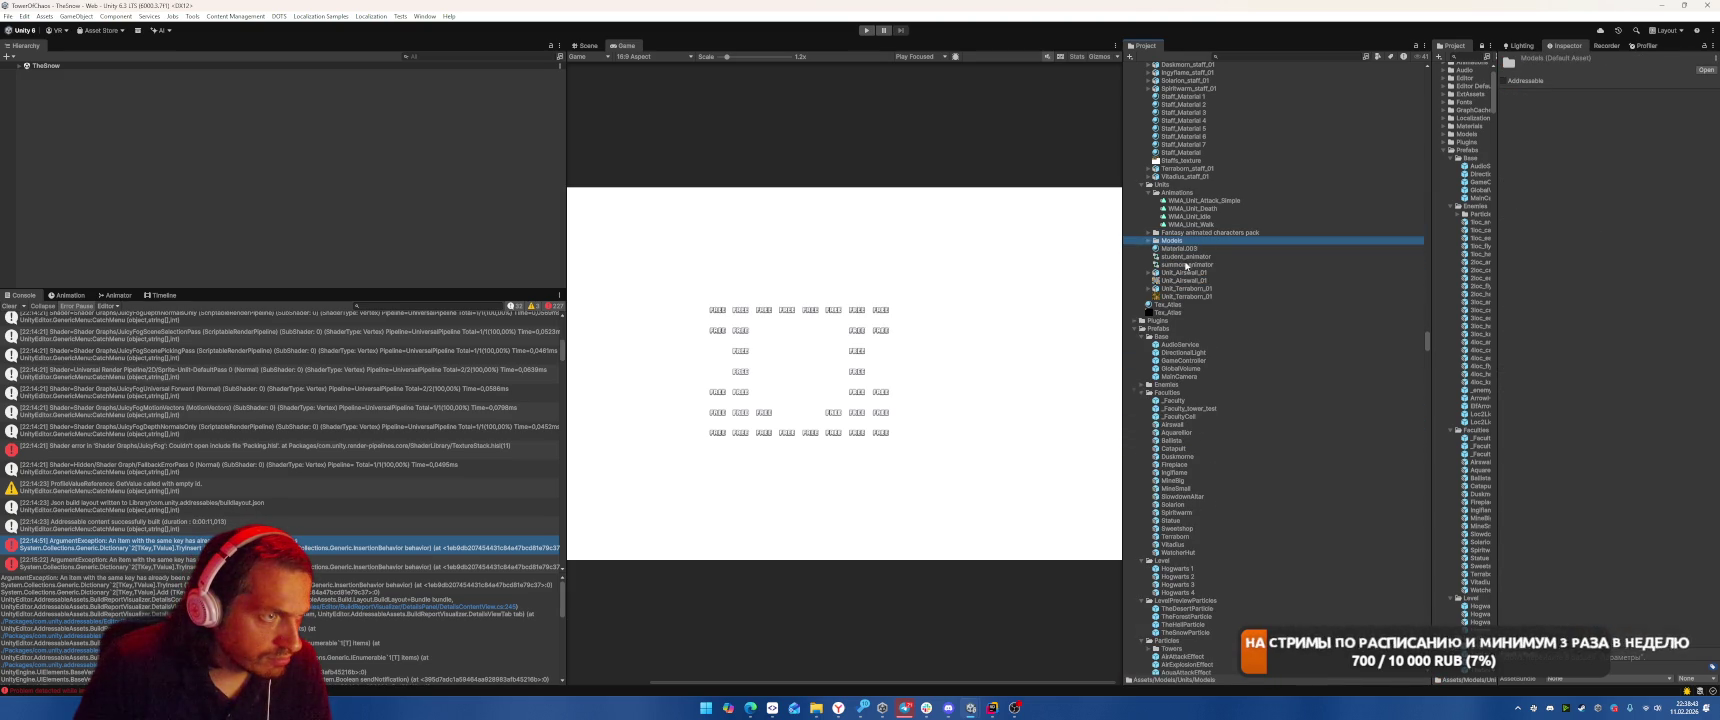
left_click(1191, 249)
right_click(1193, 253)
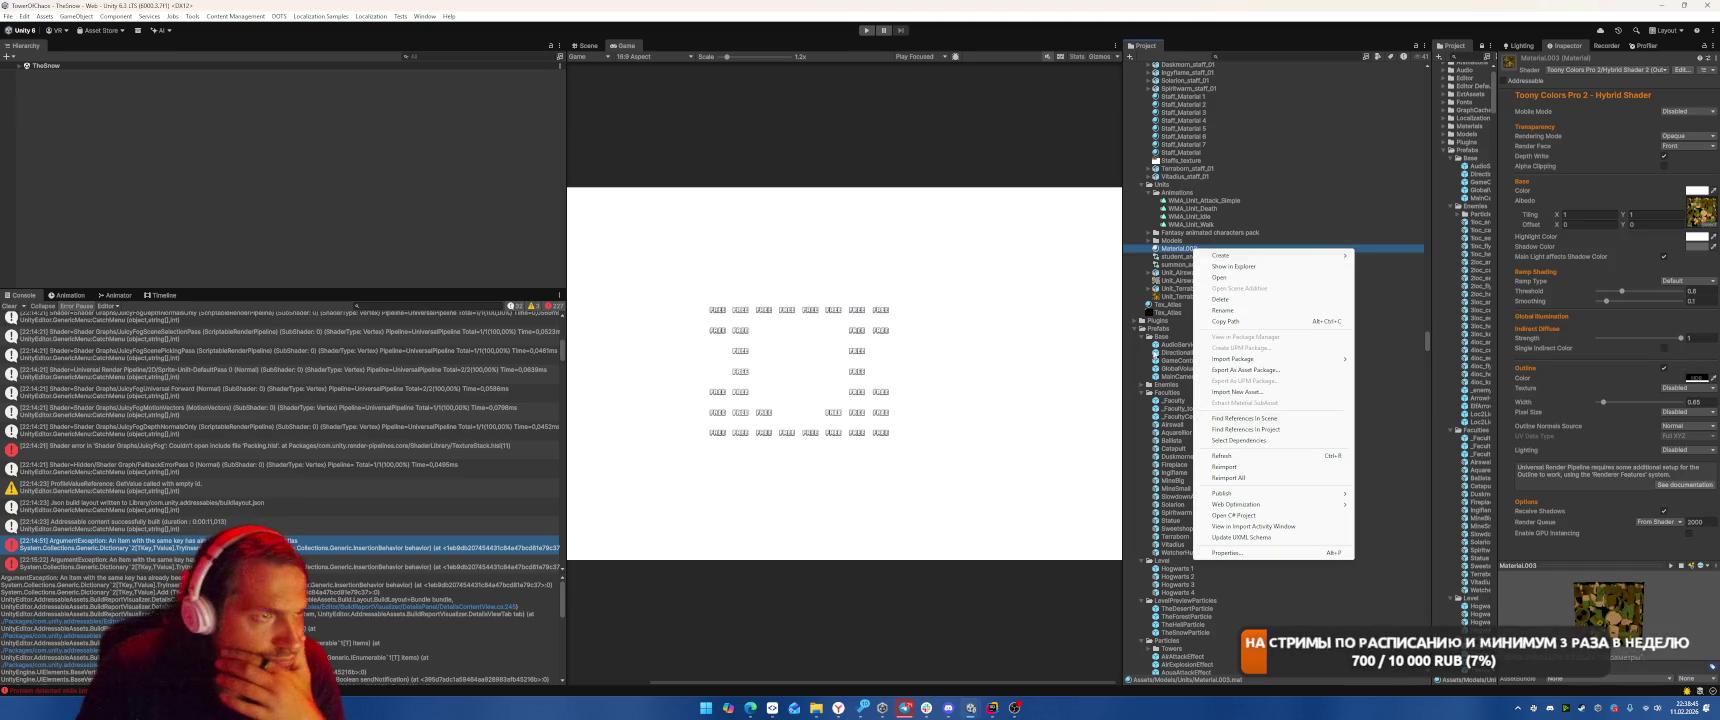
left_click(1268, 429)
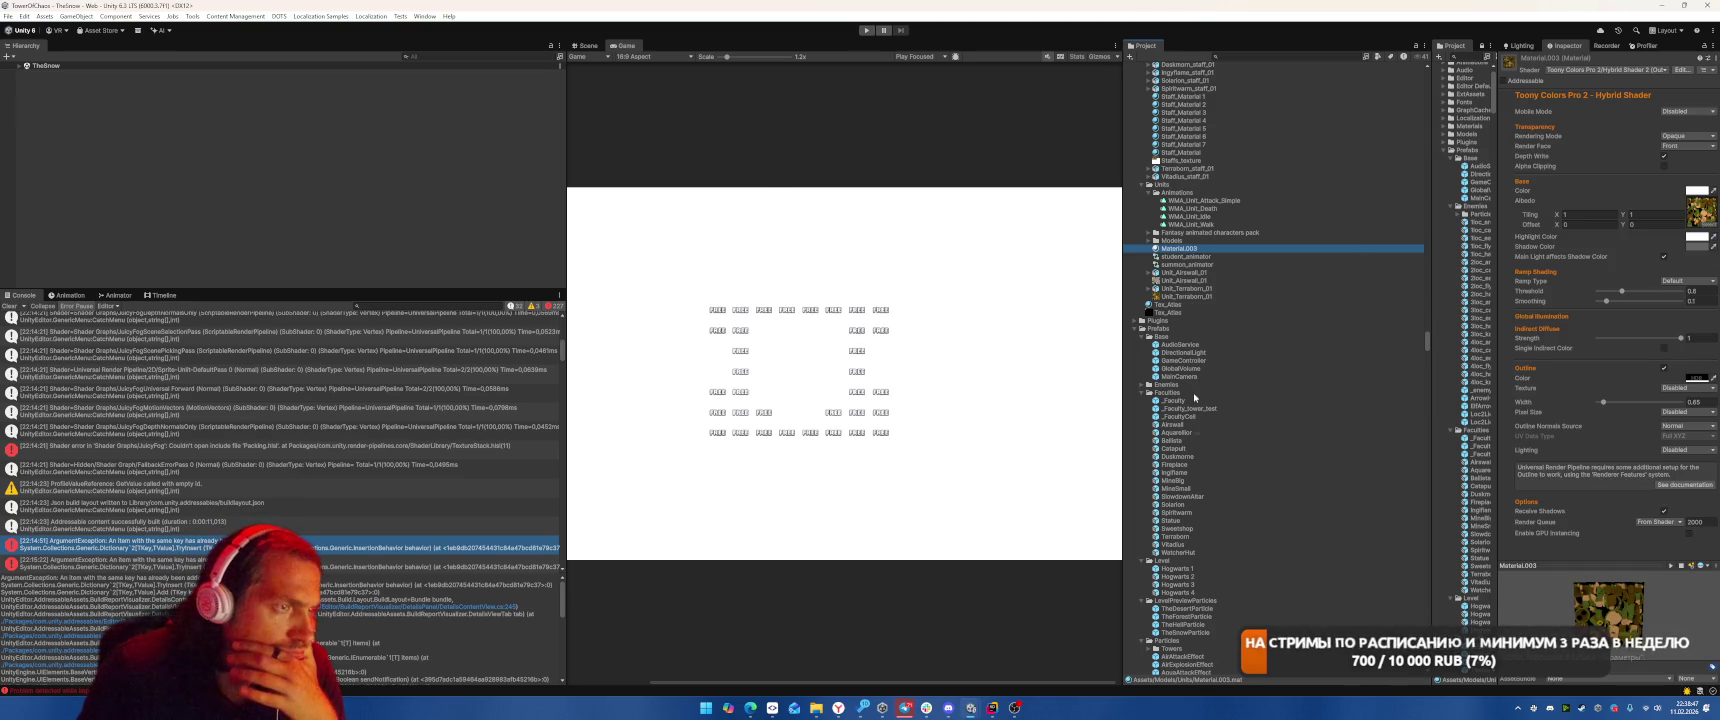
left_click(174, 146)
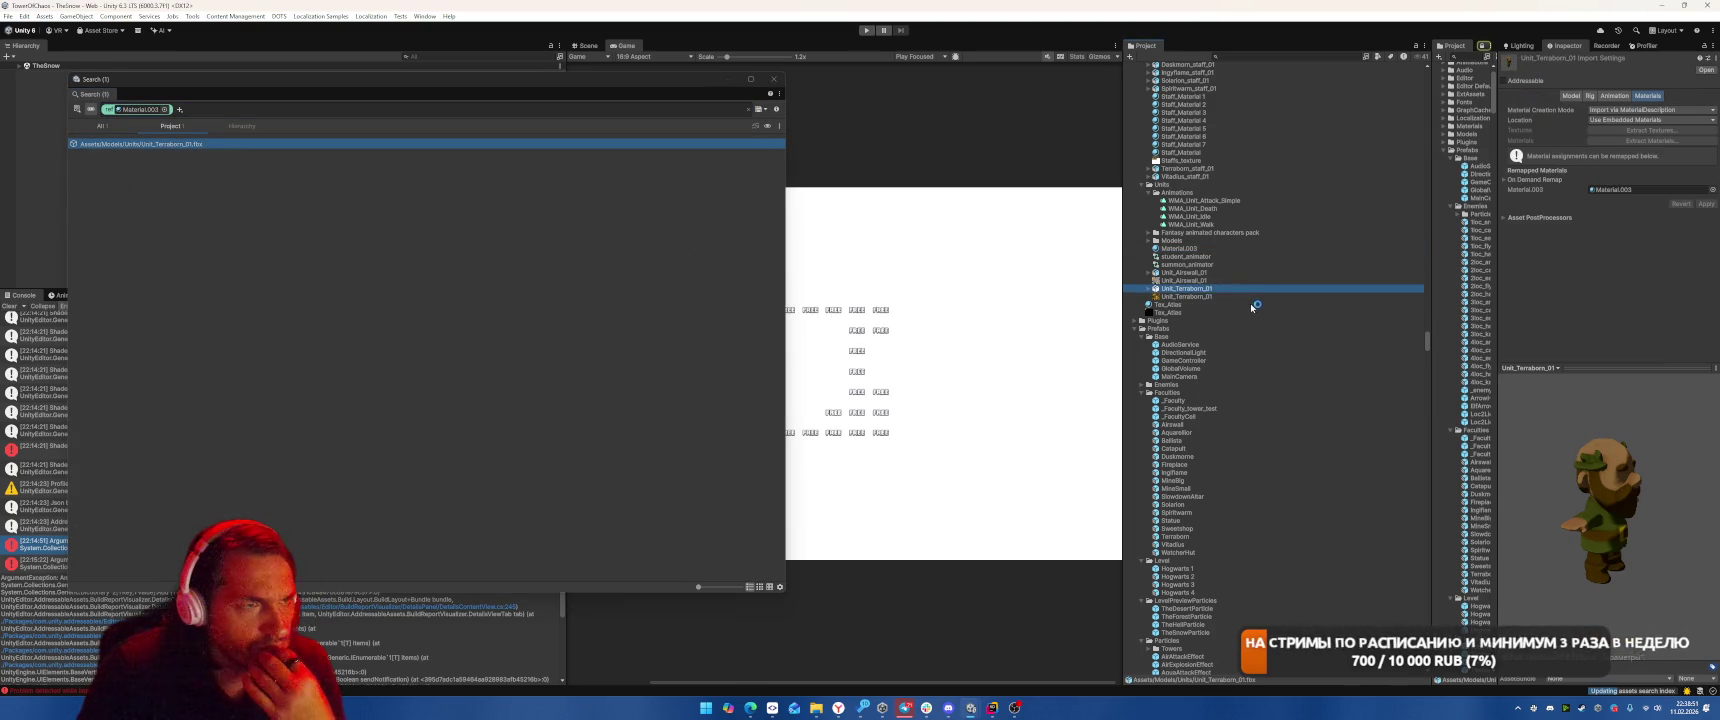
Expand the Units Models folder and inspect the Unit_Terraborn_03 and Unit_Terraborn_01 models.
left_click(1149, 233, "alt")
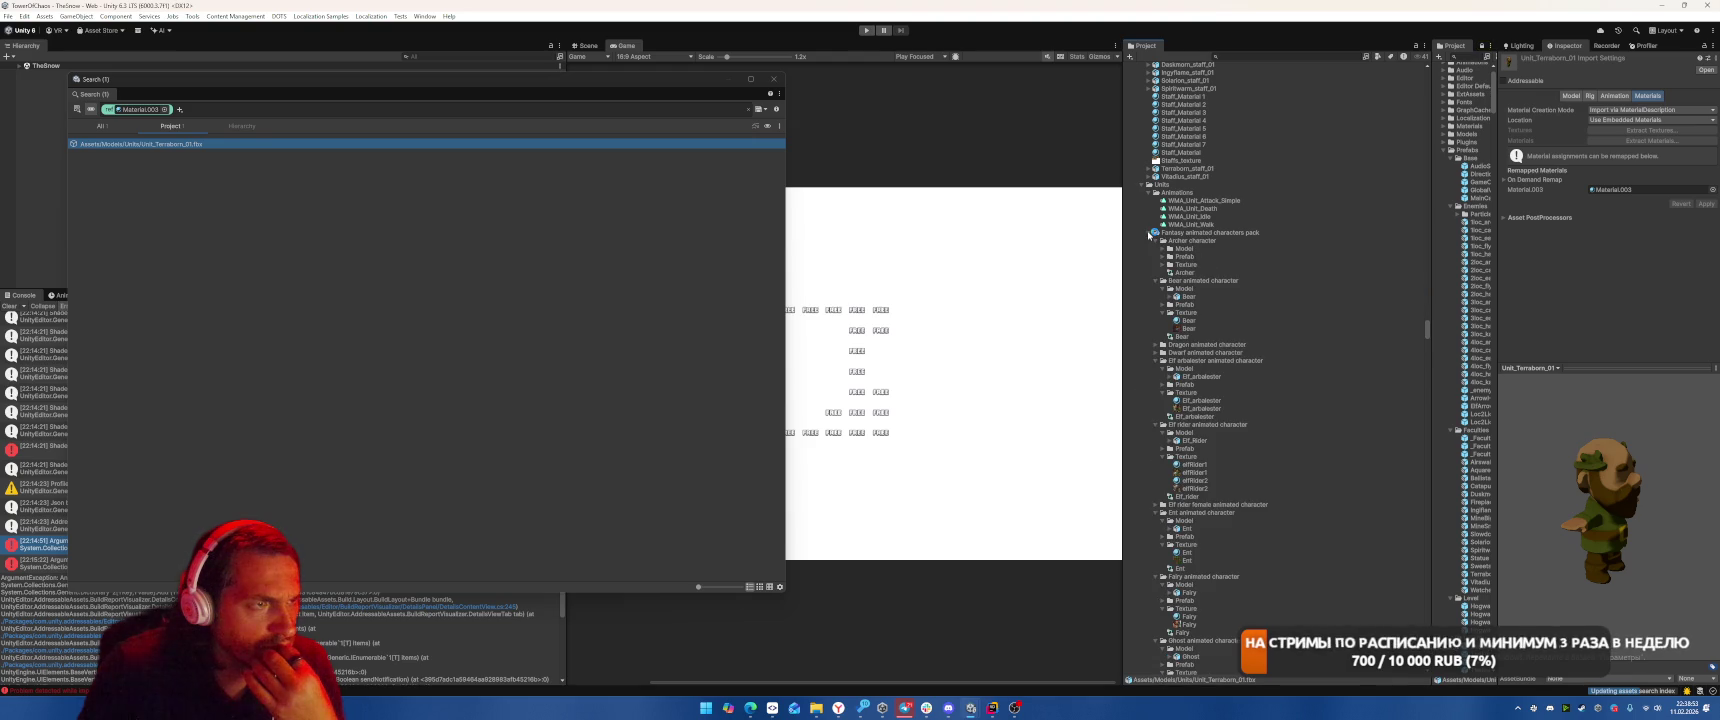
left_click(1149, 233)
left_click(1149, 192)
left_click(1149, 201, "alt")
left_click(1149, 201)
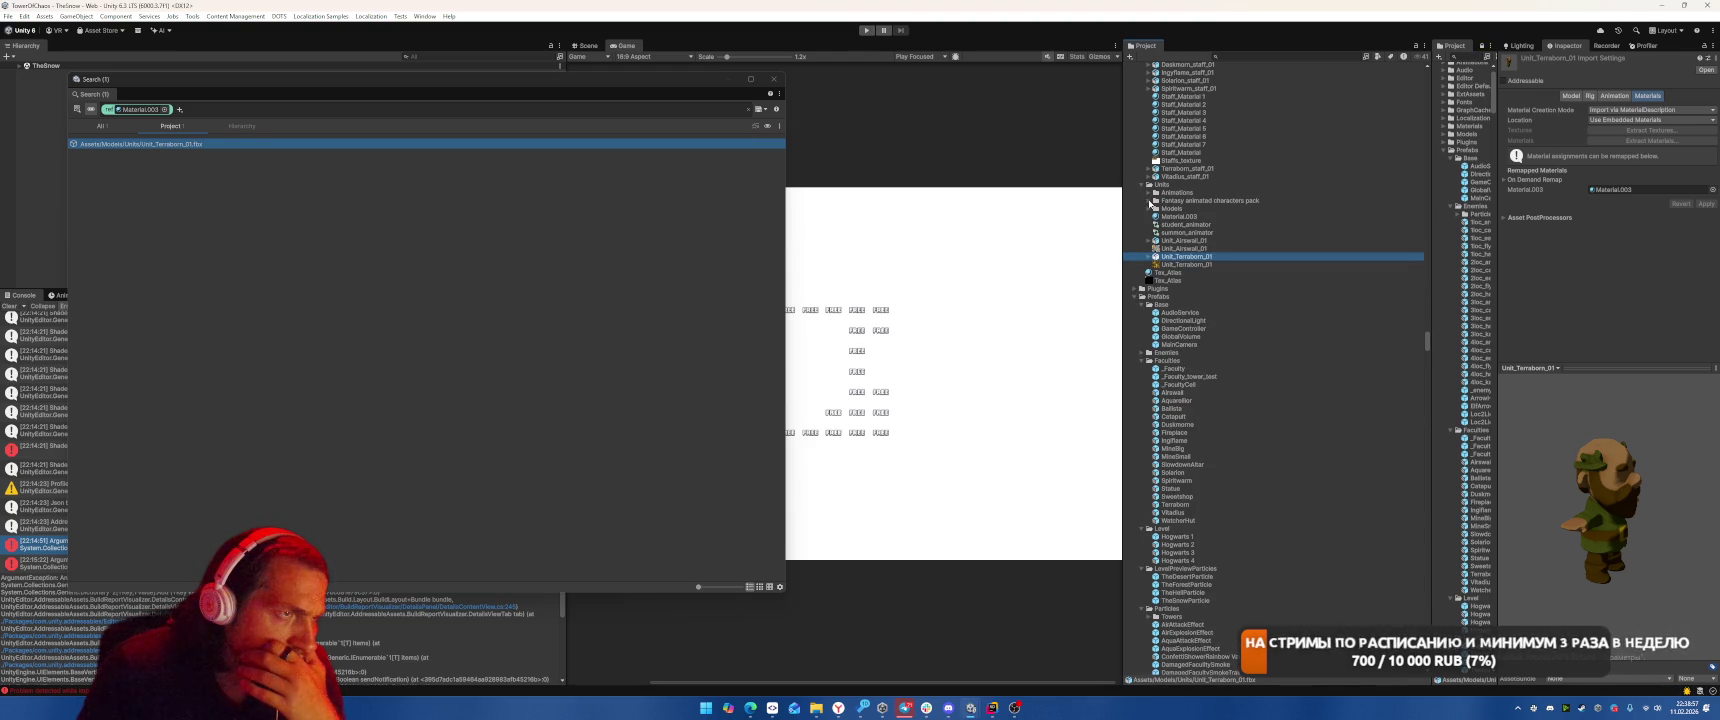
left_click(1149, 209)
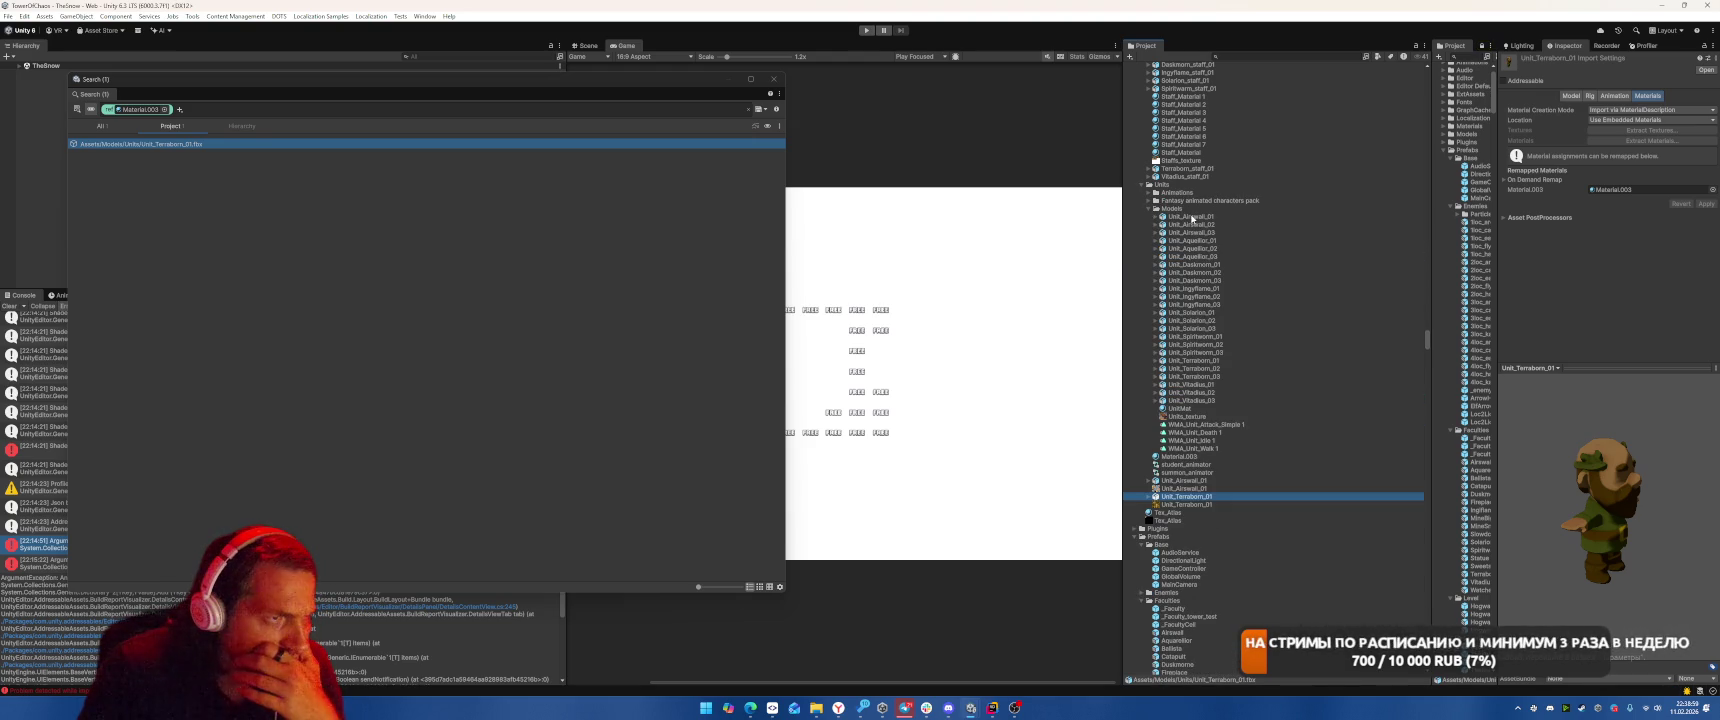
left_click(1226, 358)
key("Down")
key("Down")
left_click(1344, 359)
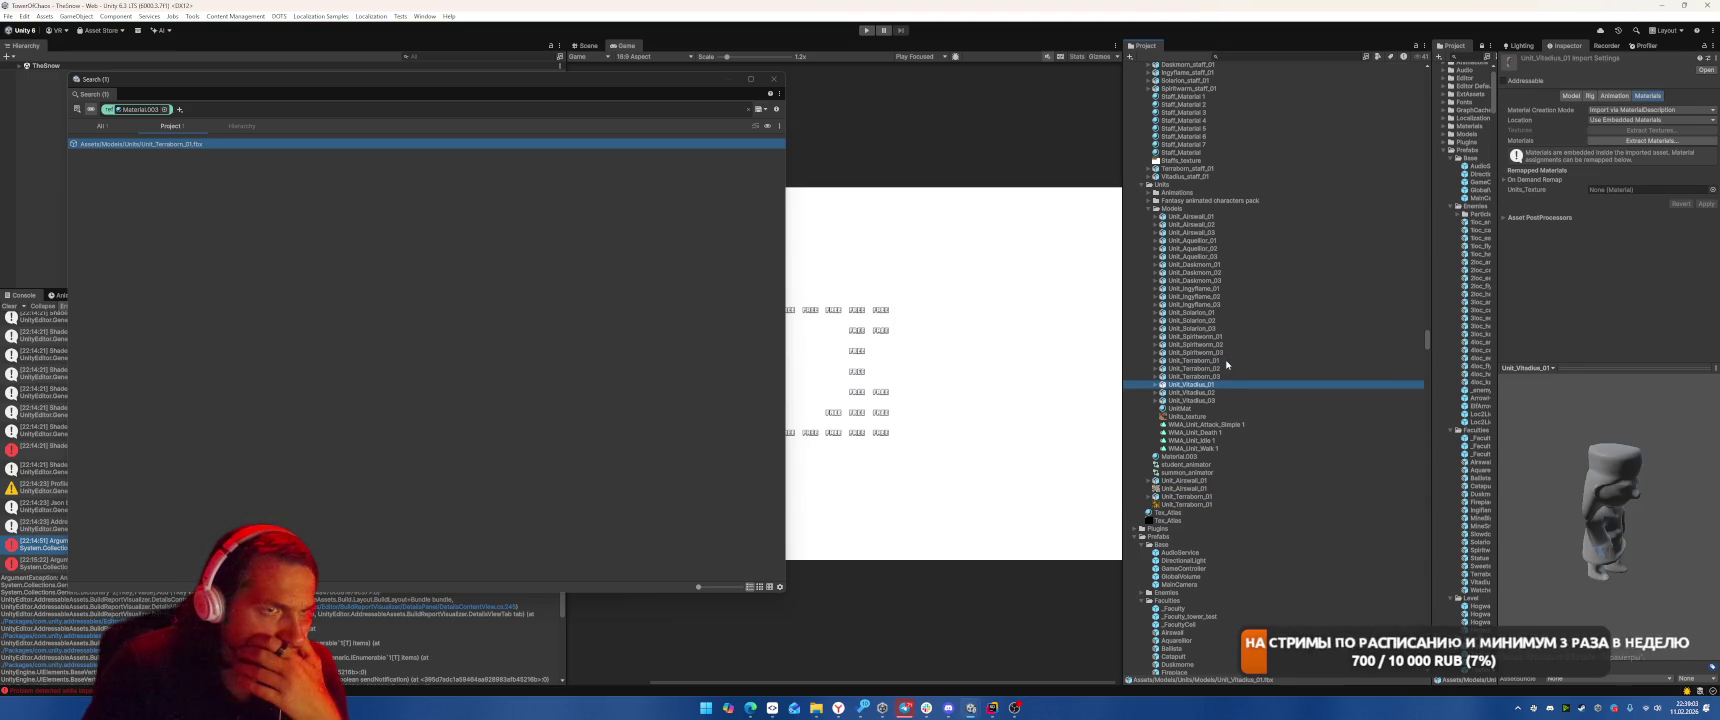
Find project references to Unit_Airswall_01 and review its result and Armature.
left_click(1193, 481)
right_click(1193, 481)
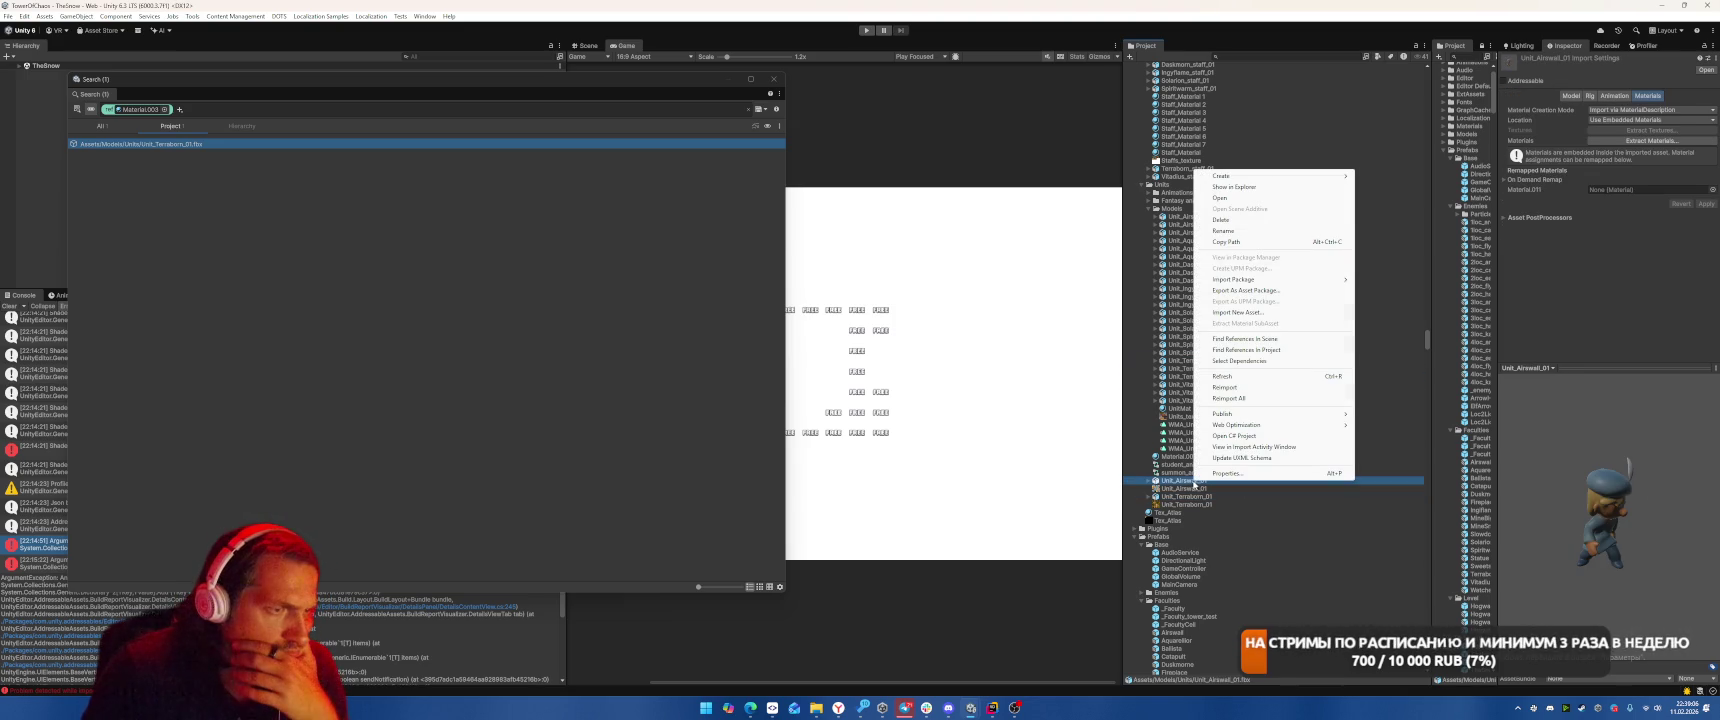
left_click(1258, 349)
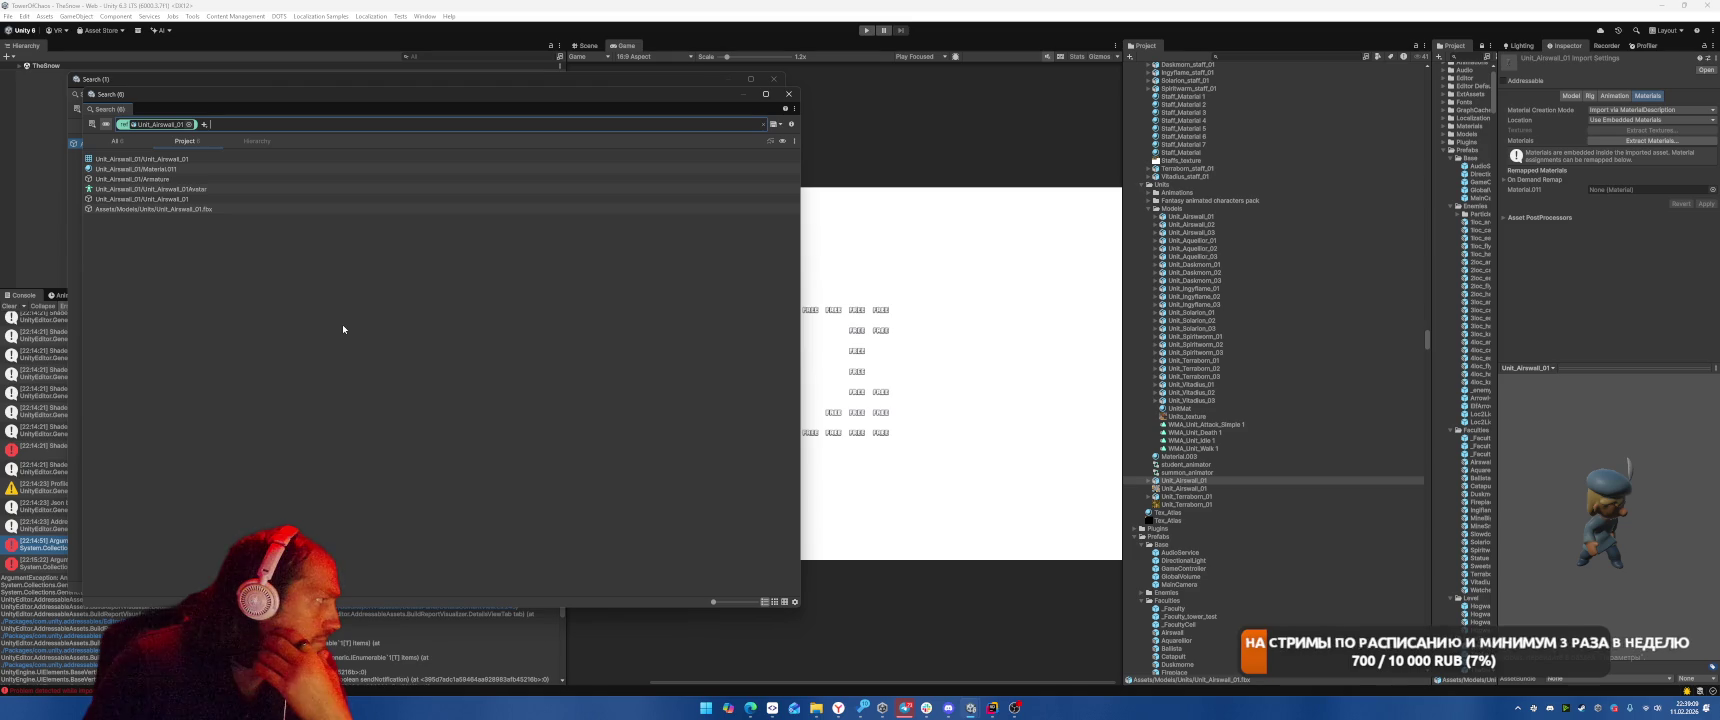
left_click(199, 200)
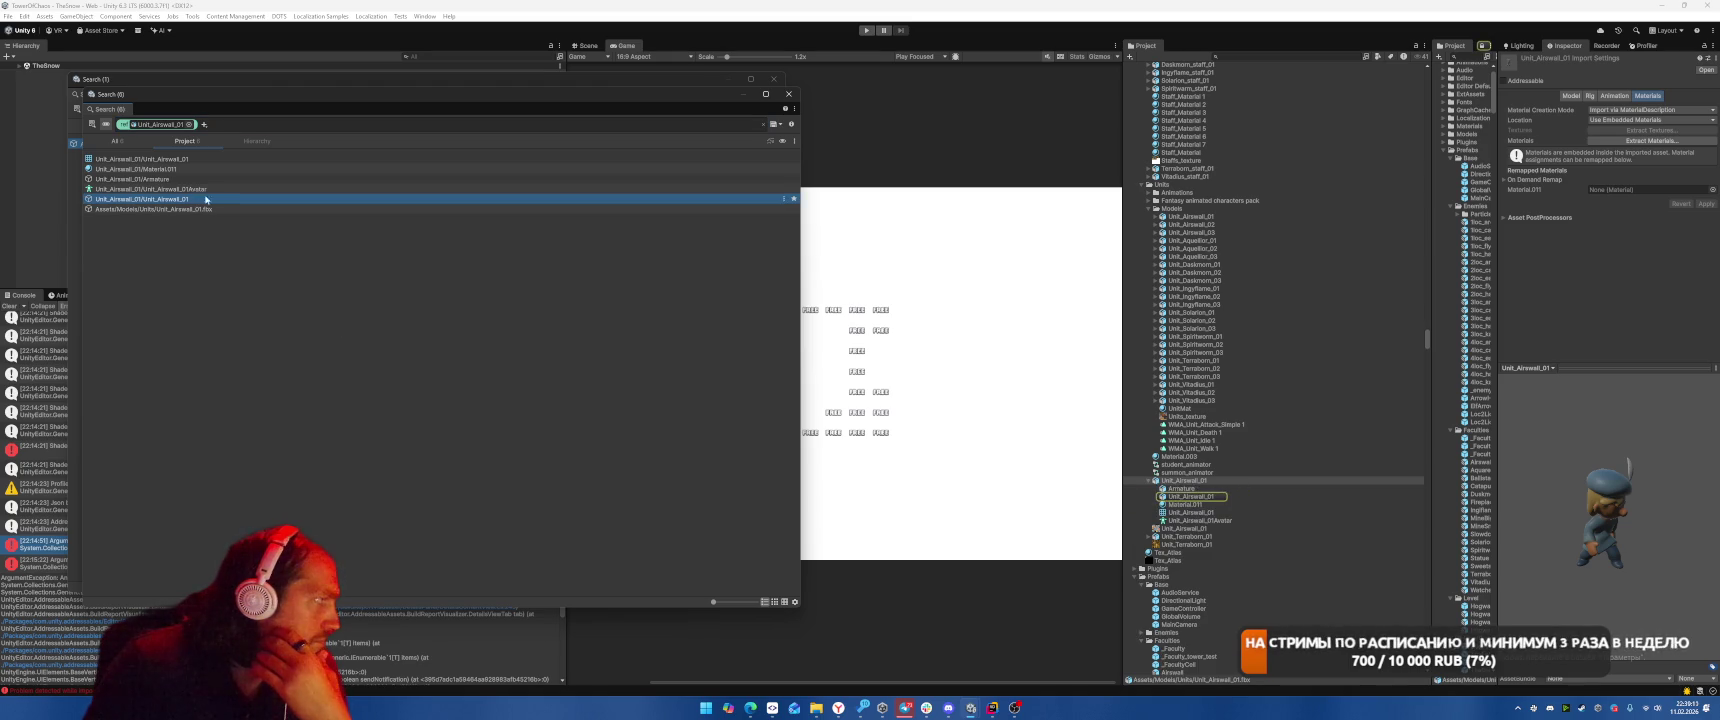
left_click(199, 179)
left_click(194, 201)
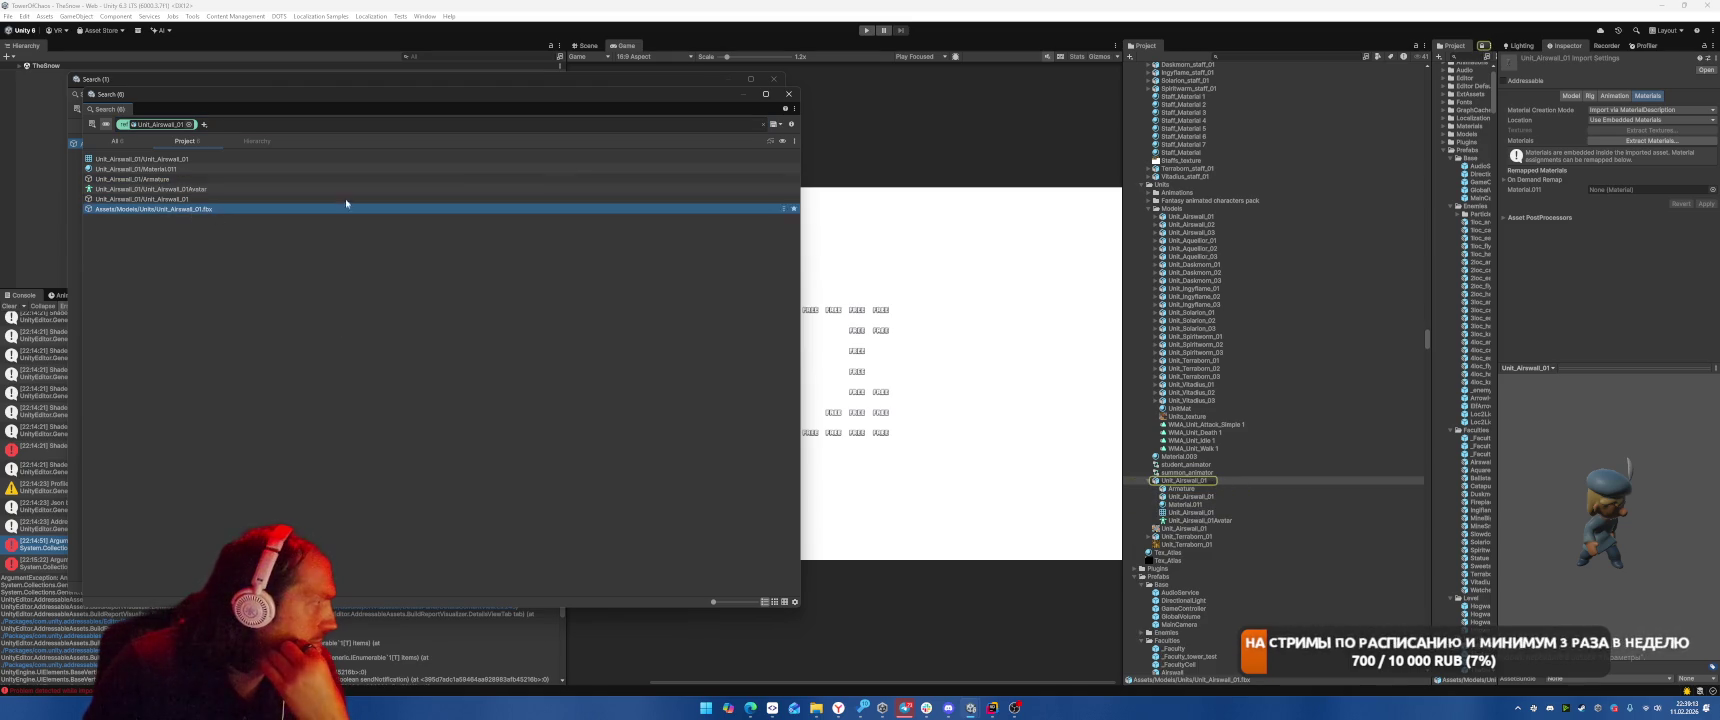
left_click(380, 160)
left_click(789, 94)
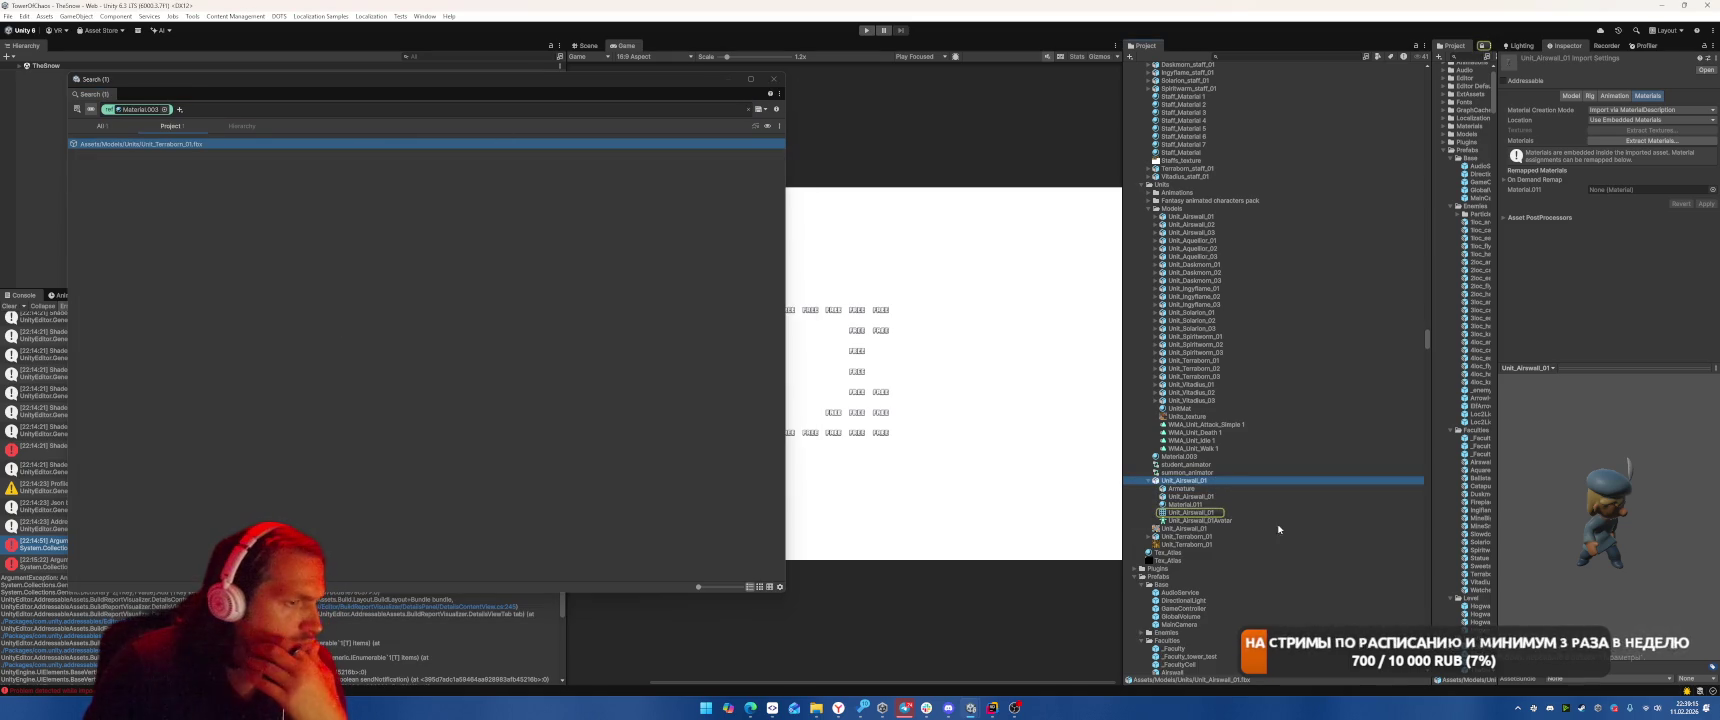
Use Select Dependencies to list what Unit_Airswall_01 depends on.
right_click(1175, 481)
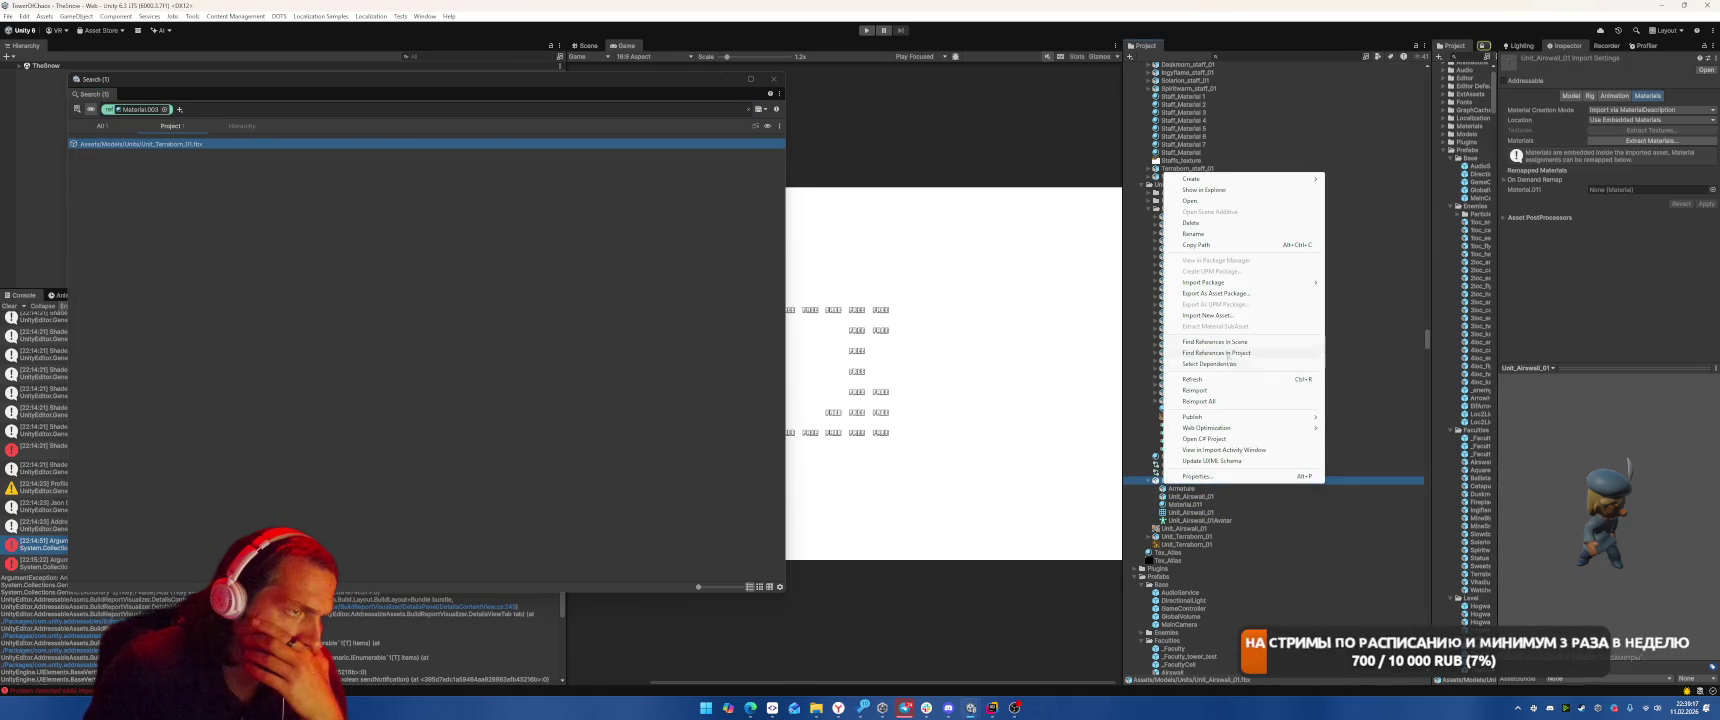
left_click(1212, 364)
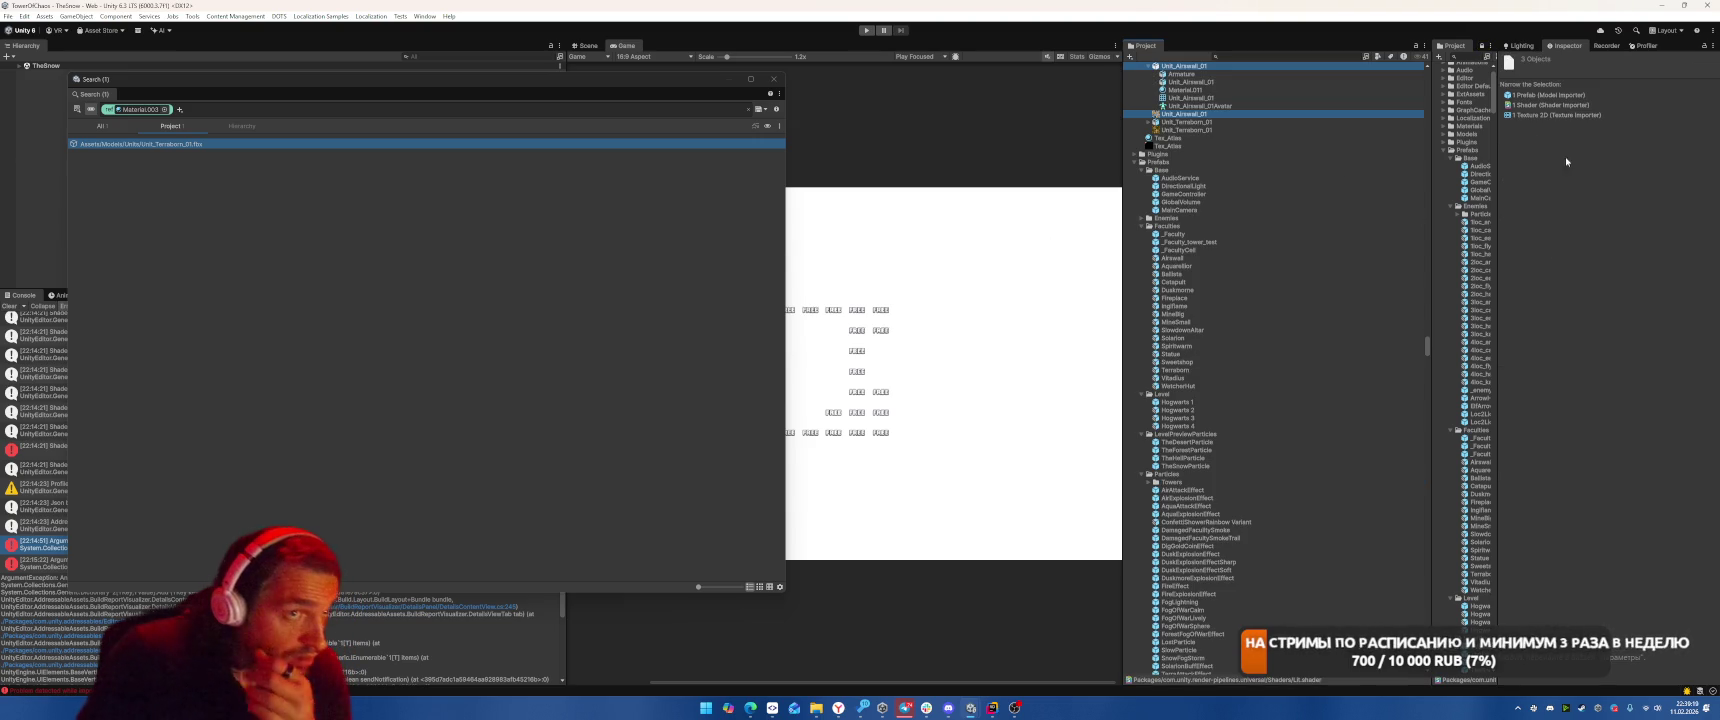
left_click(1558, 96)
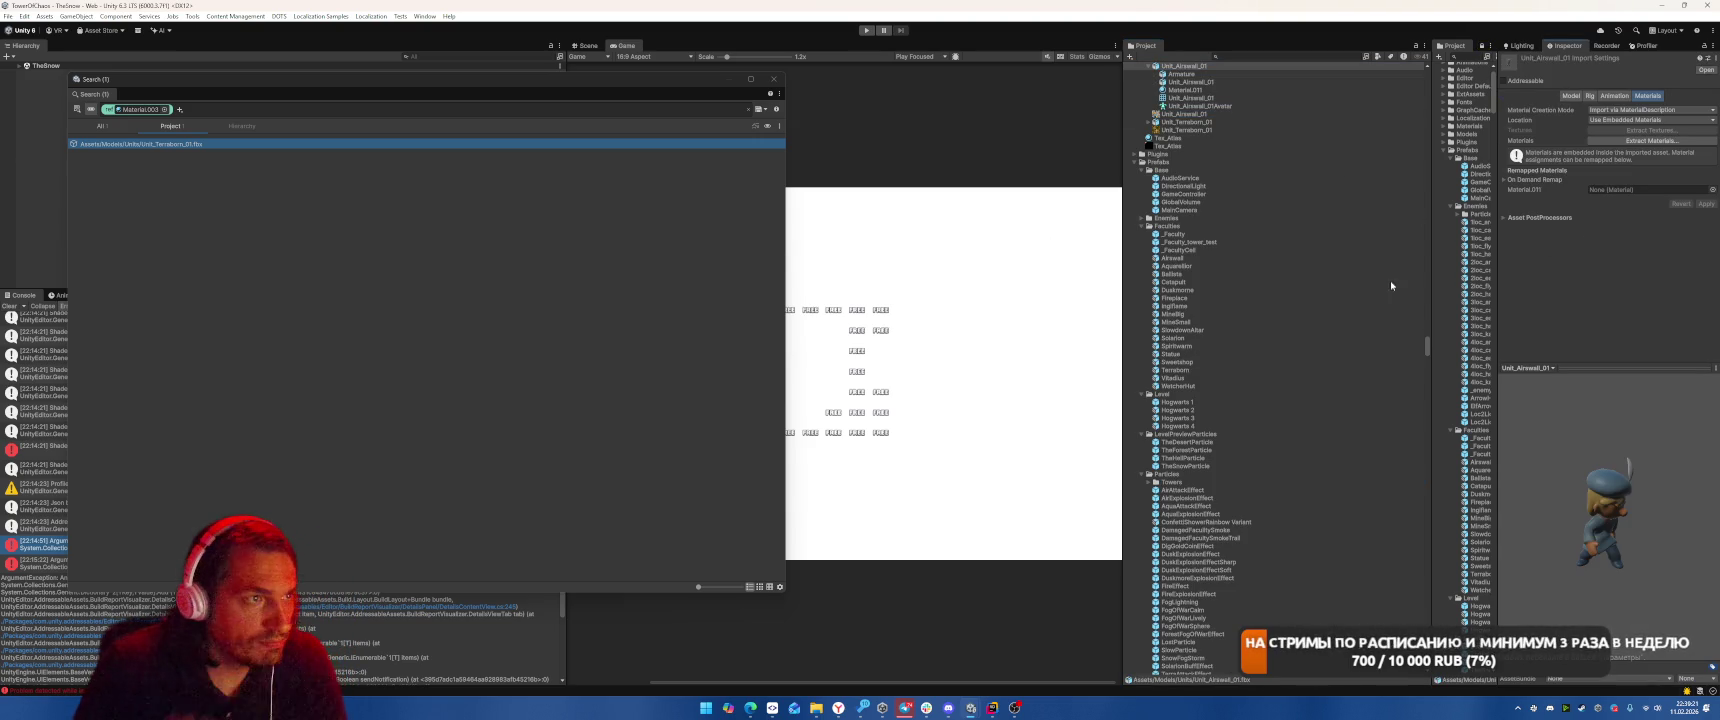
scroll(1324, 271, "up", 5)
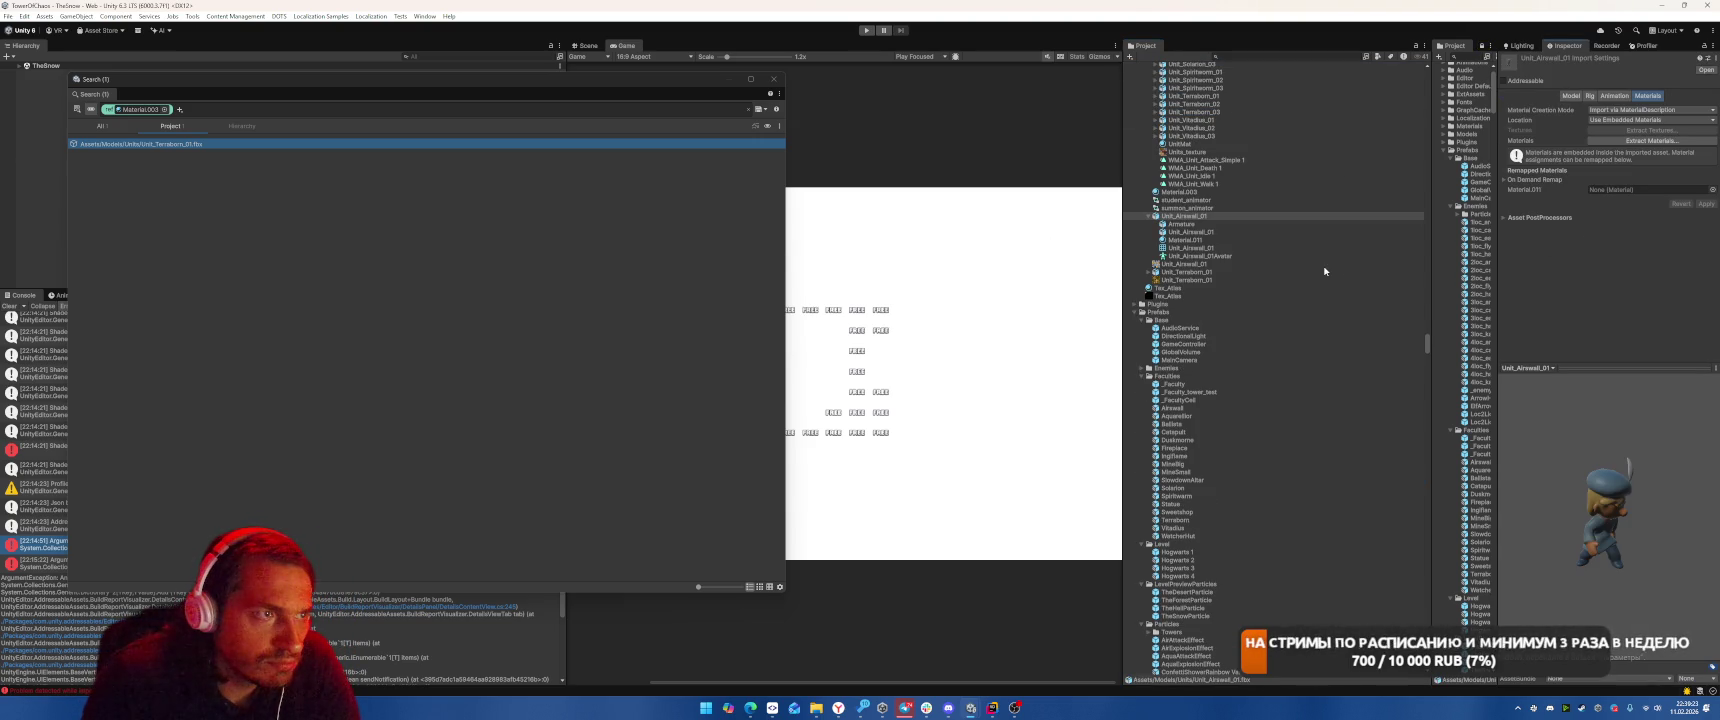
right_click(1182, 216)
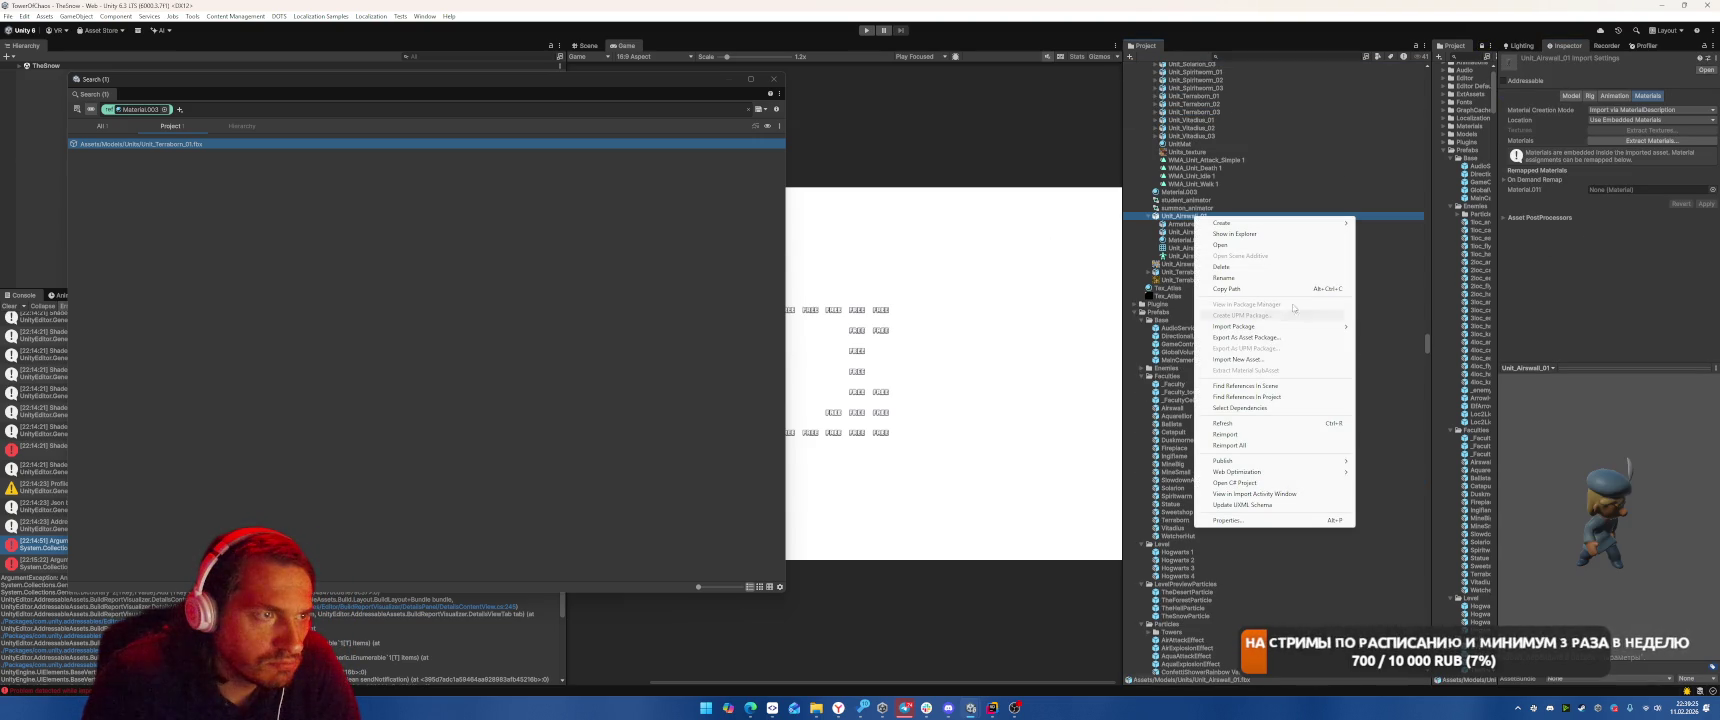
left_click(1253, 408)
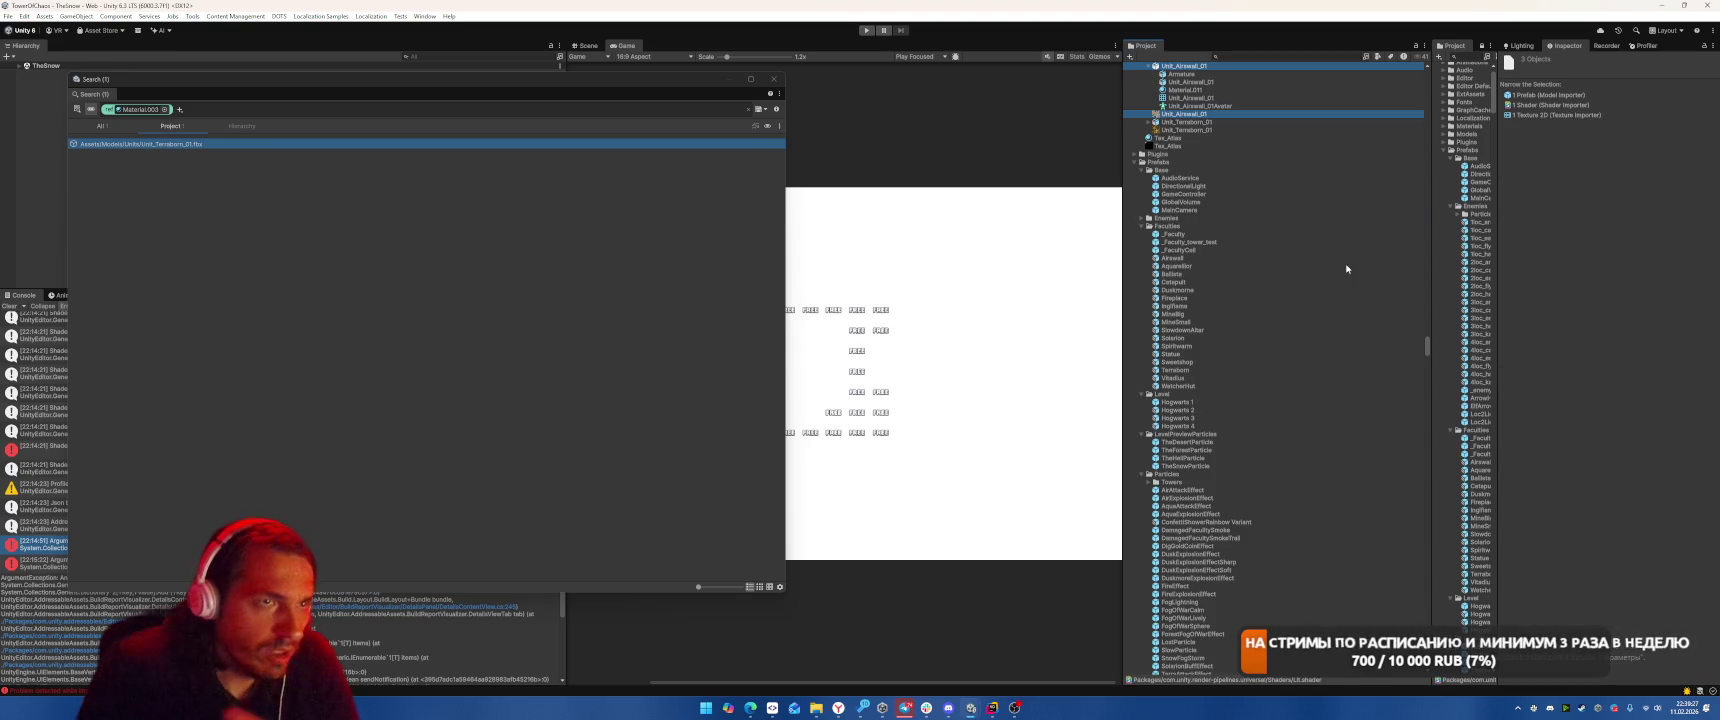
left_click(1532, 96)
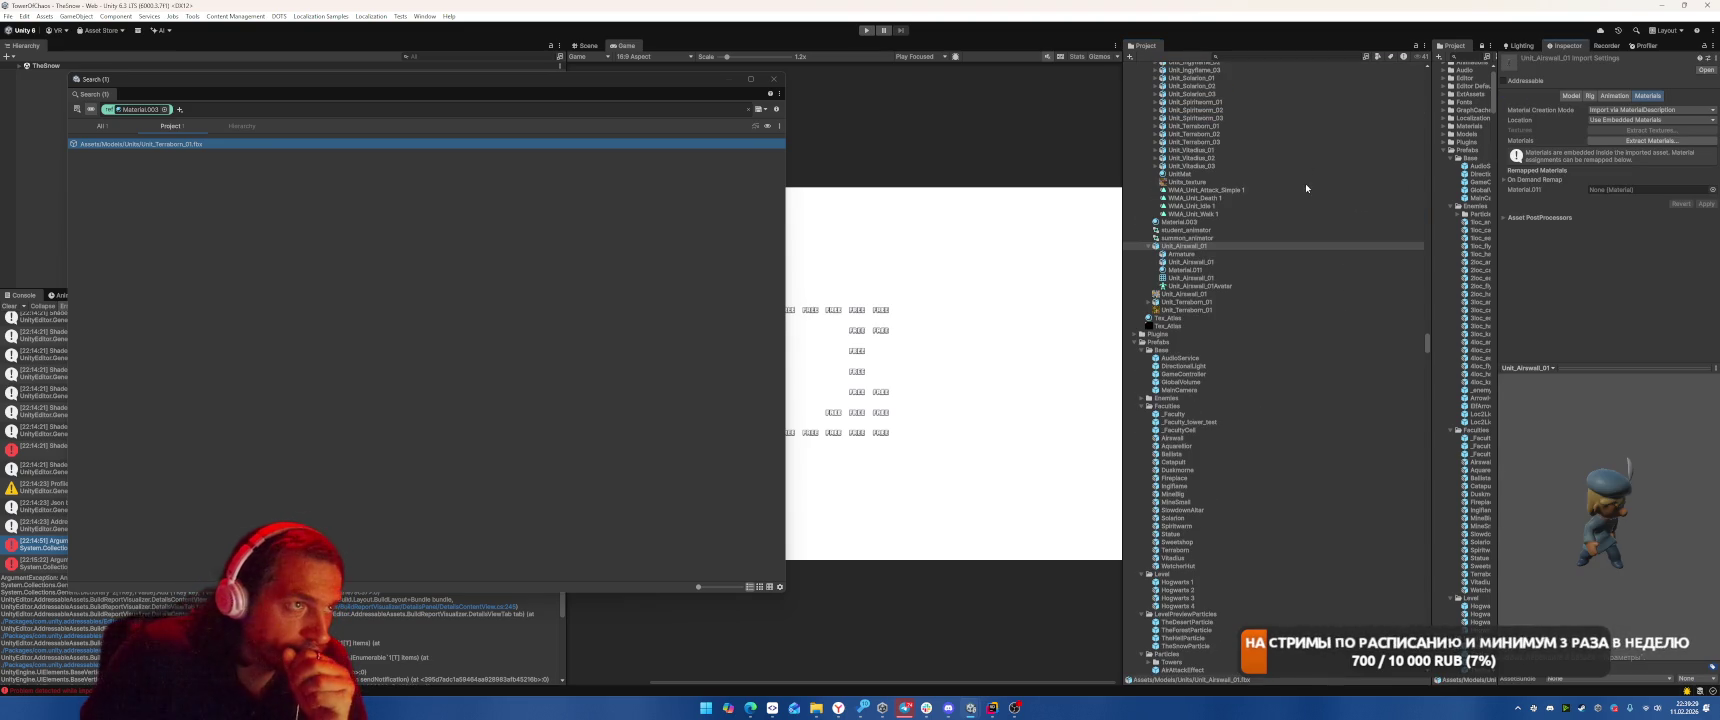
left_click(1148, 246)
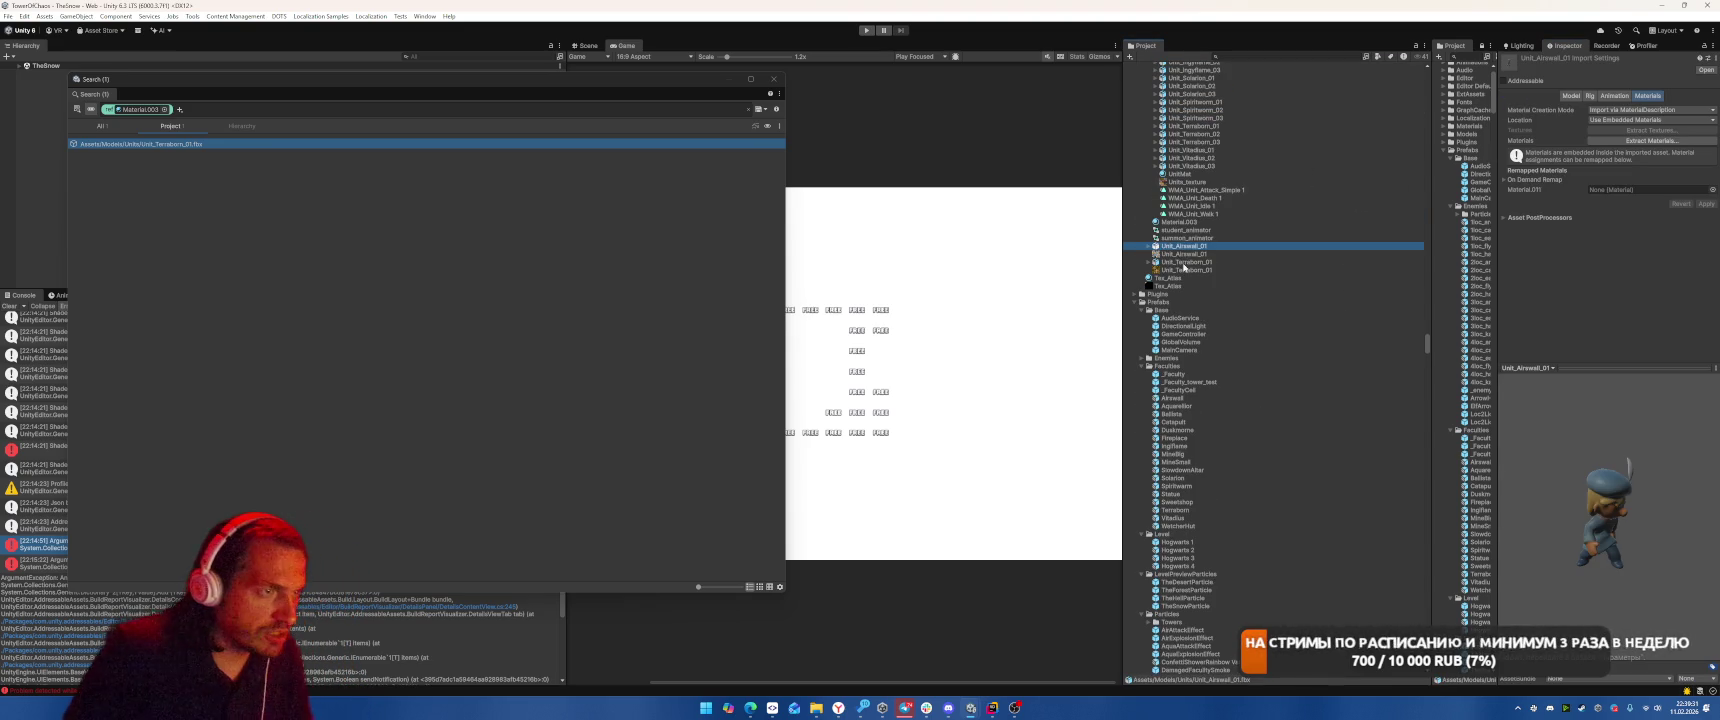
Delete the stray Unit_Terraborn_01 and Unit_Airswall_01 models together.
left_click(1188, 262)
scroll(1210, 316, "up", 3)
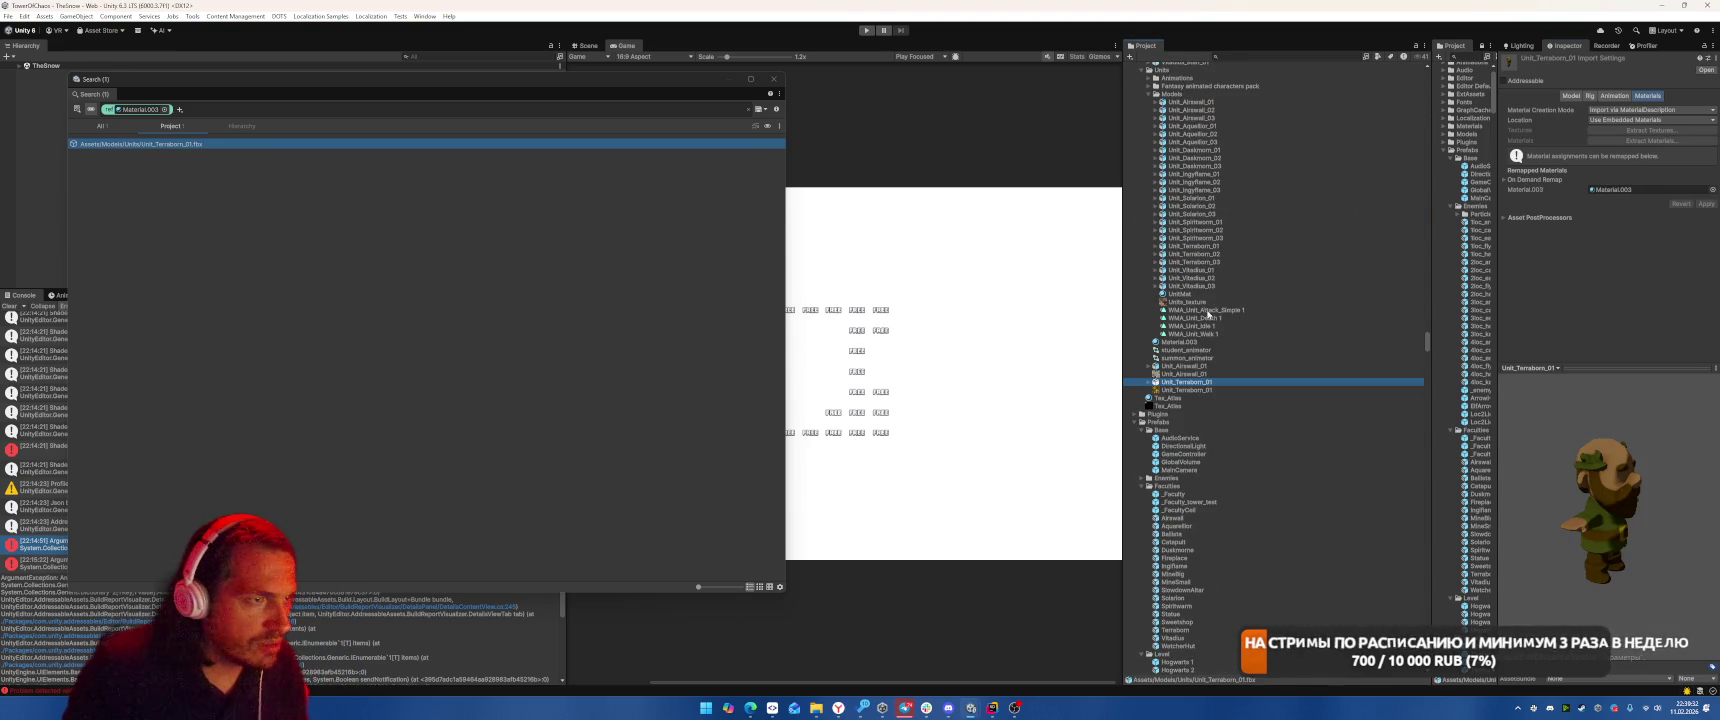
left_click(1200, 389, "shift")
key("Delete")
key("Return")
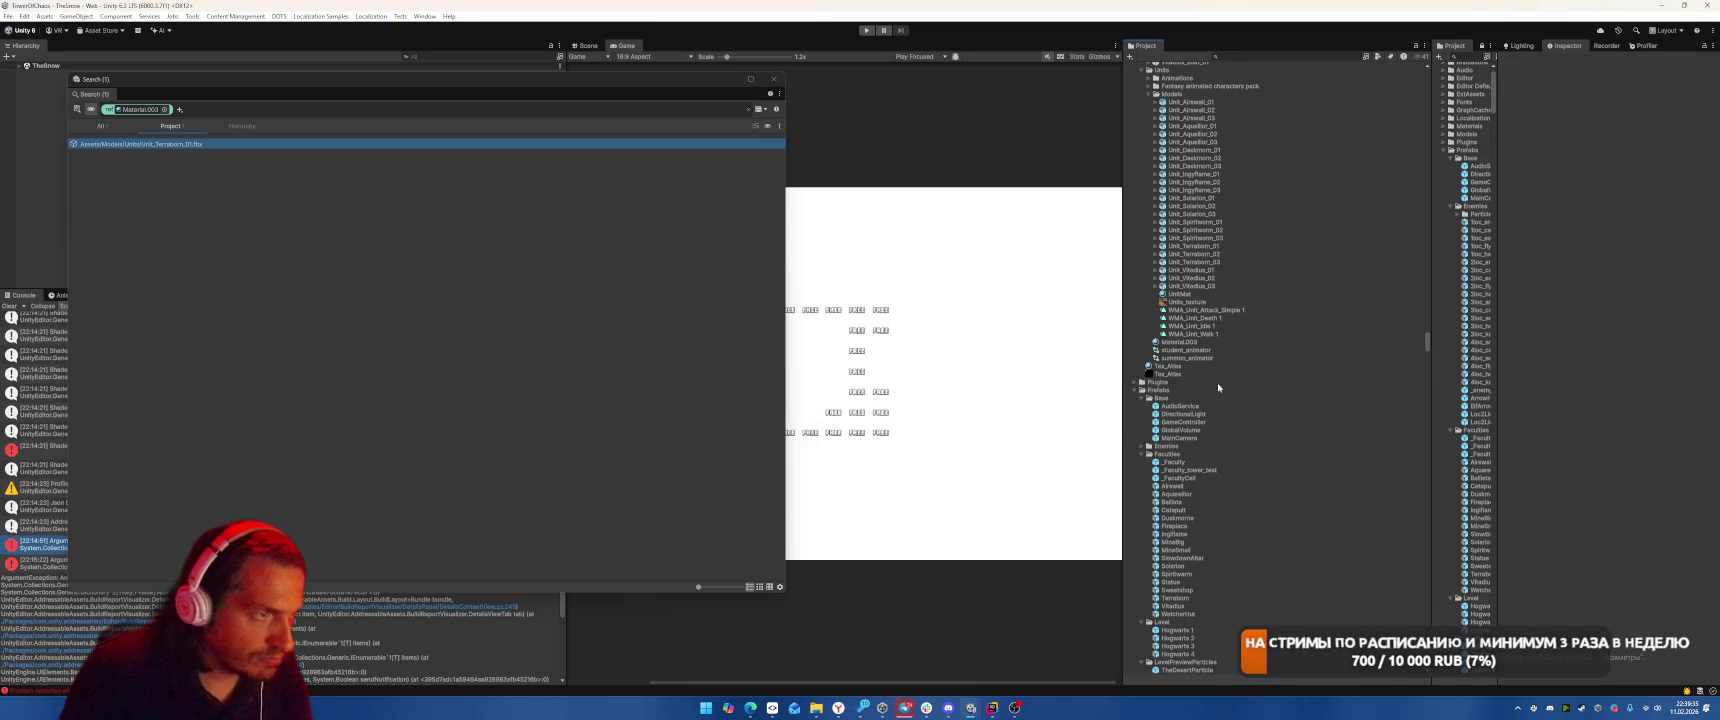
left_click(1178, 367)
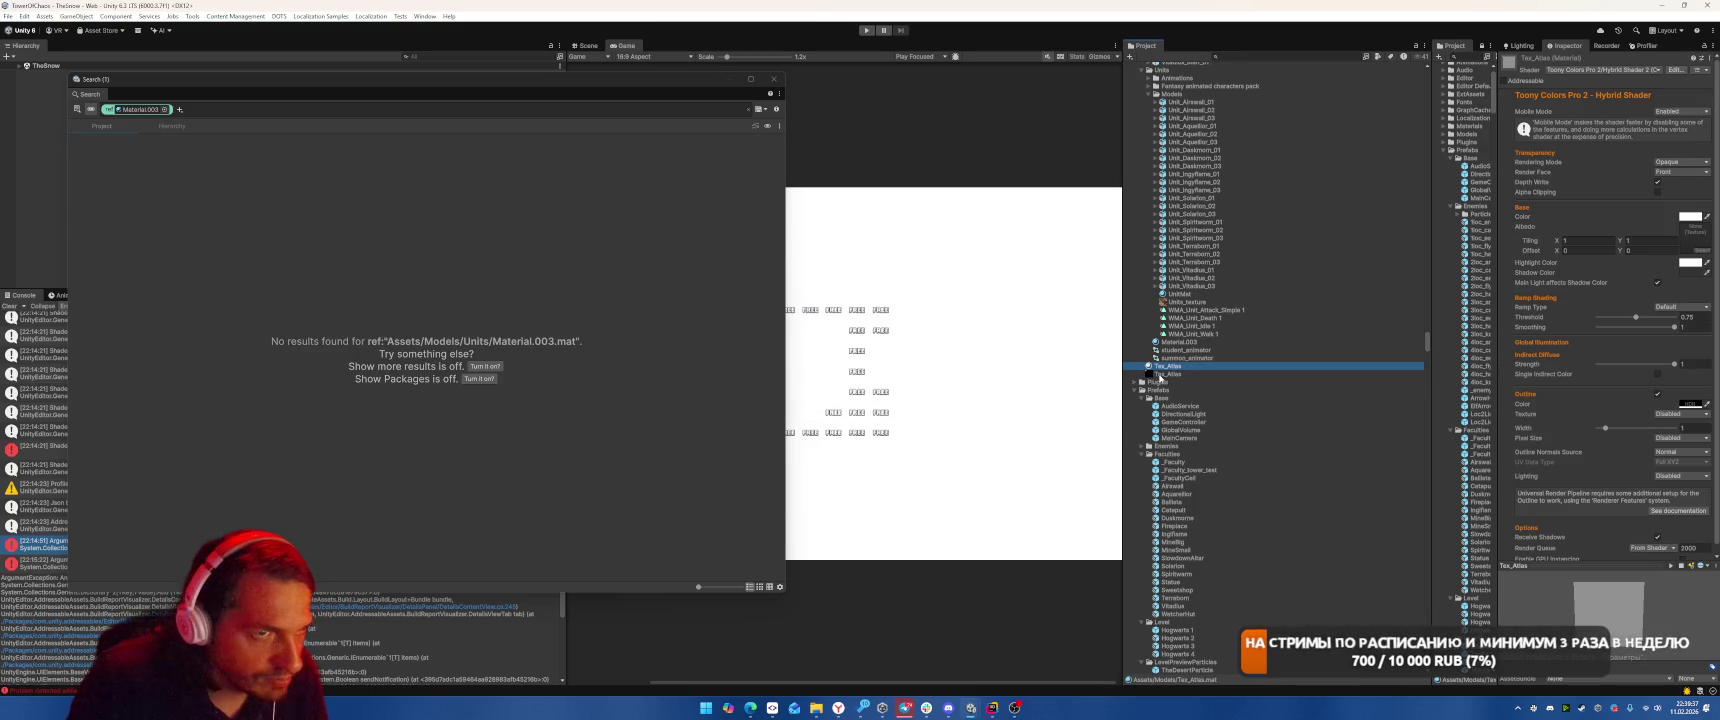
scroll(1228, 343, "up", 4)
left_click(1190, 516)
key("Left")
key("Left")
key("Down")
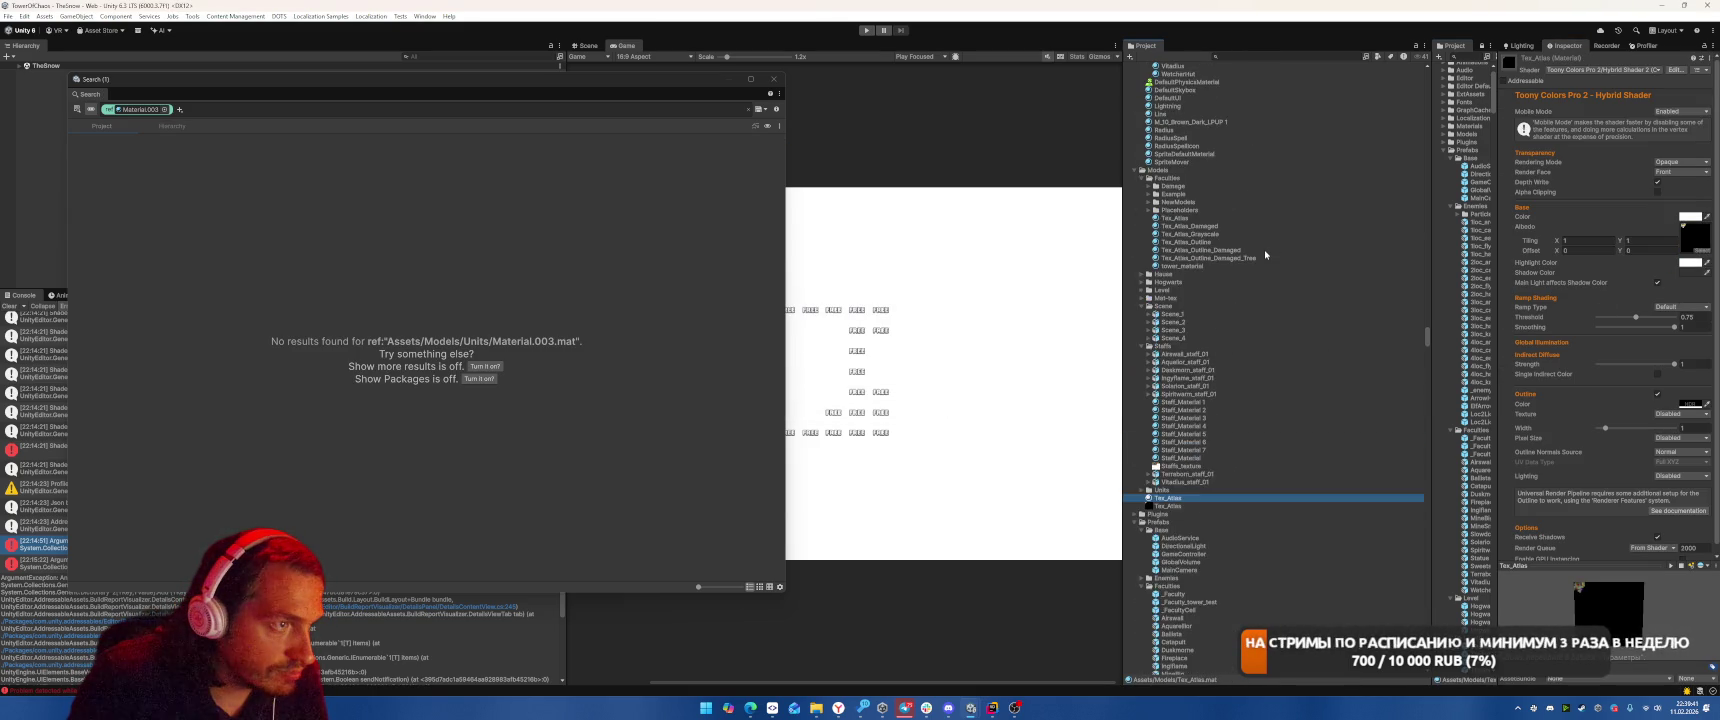
scroll(1265, 255, "up", 1)
left_click(1265, 253)
key("Down")
key("Down")
key("Down")
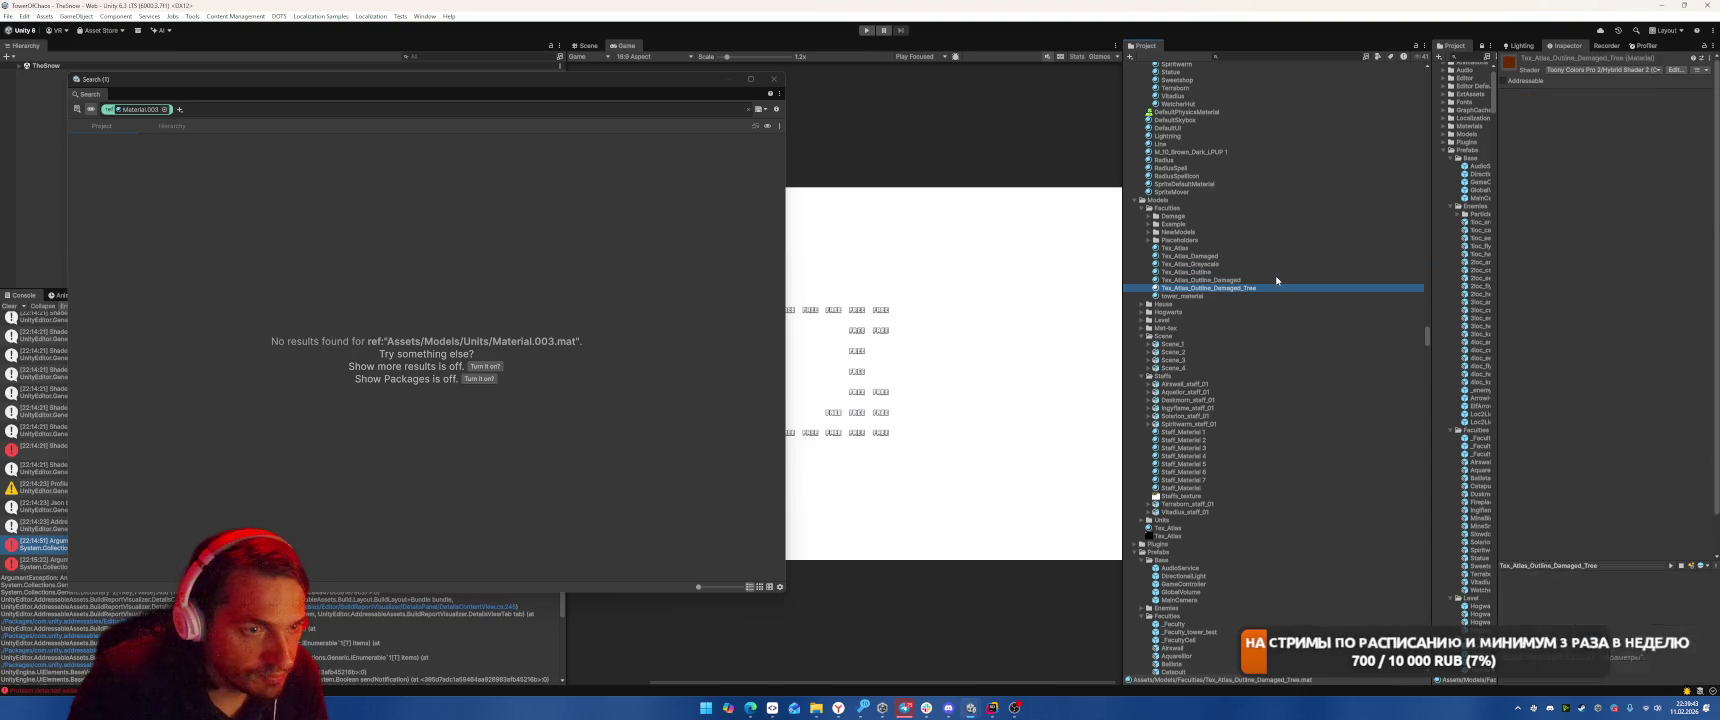
key("Up")
key("Up")
key("Down")
key("Down")
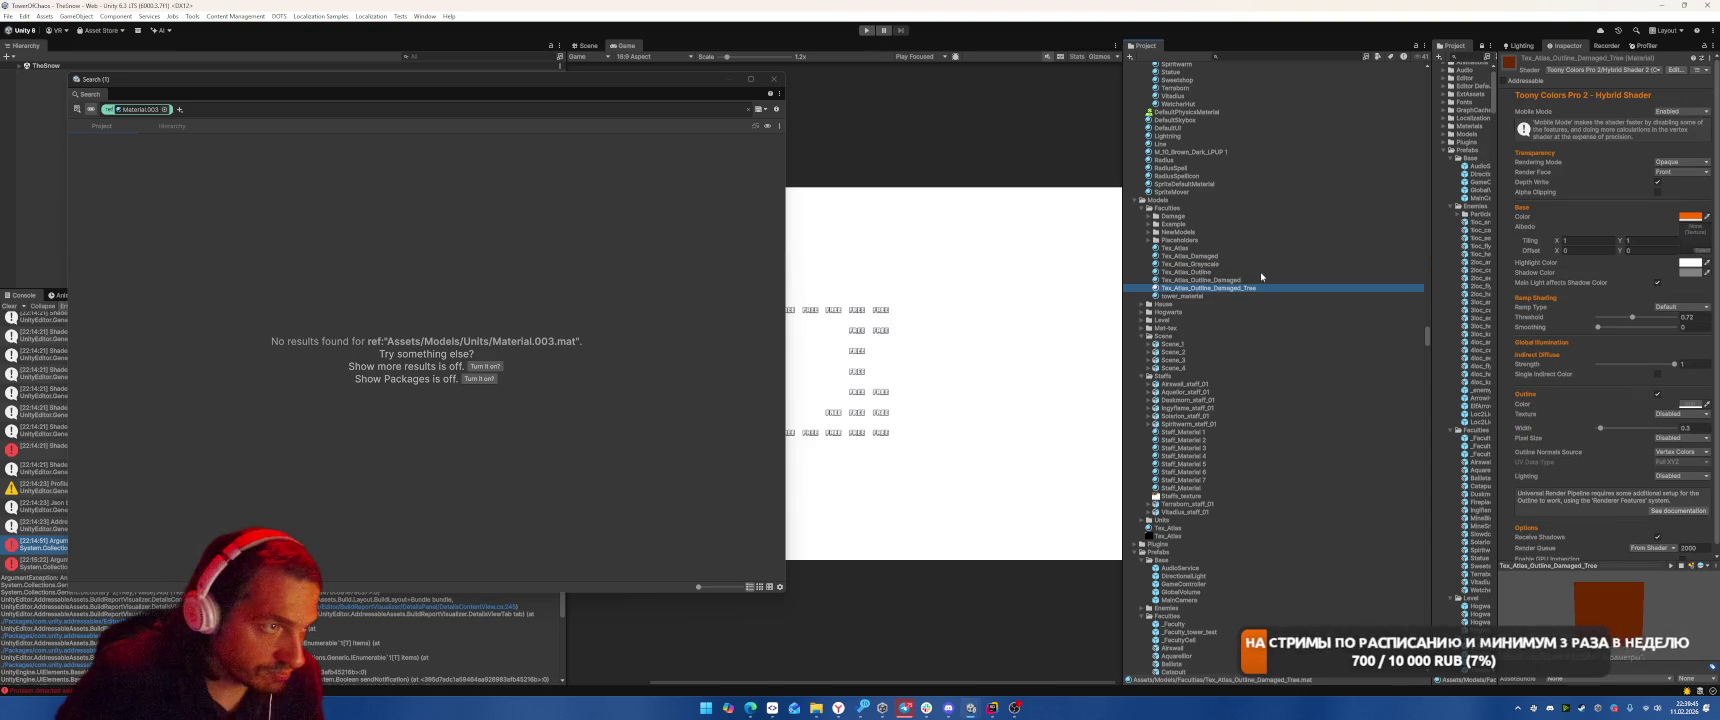
key("Up")
key("Down")
key("Down")
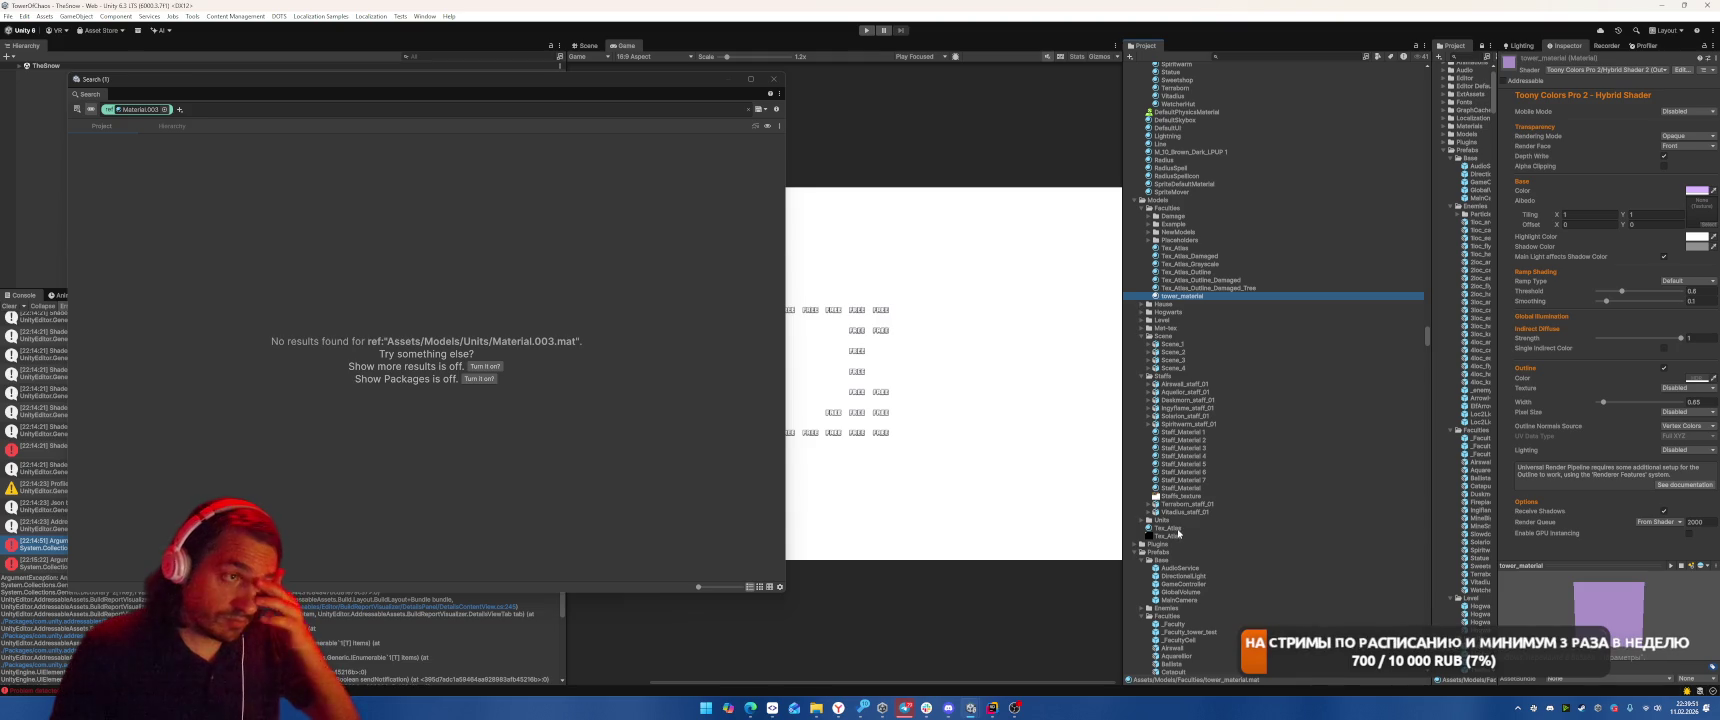
left_click_drag(1175, 533, 1180, 244)
key("Escape")
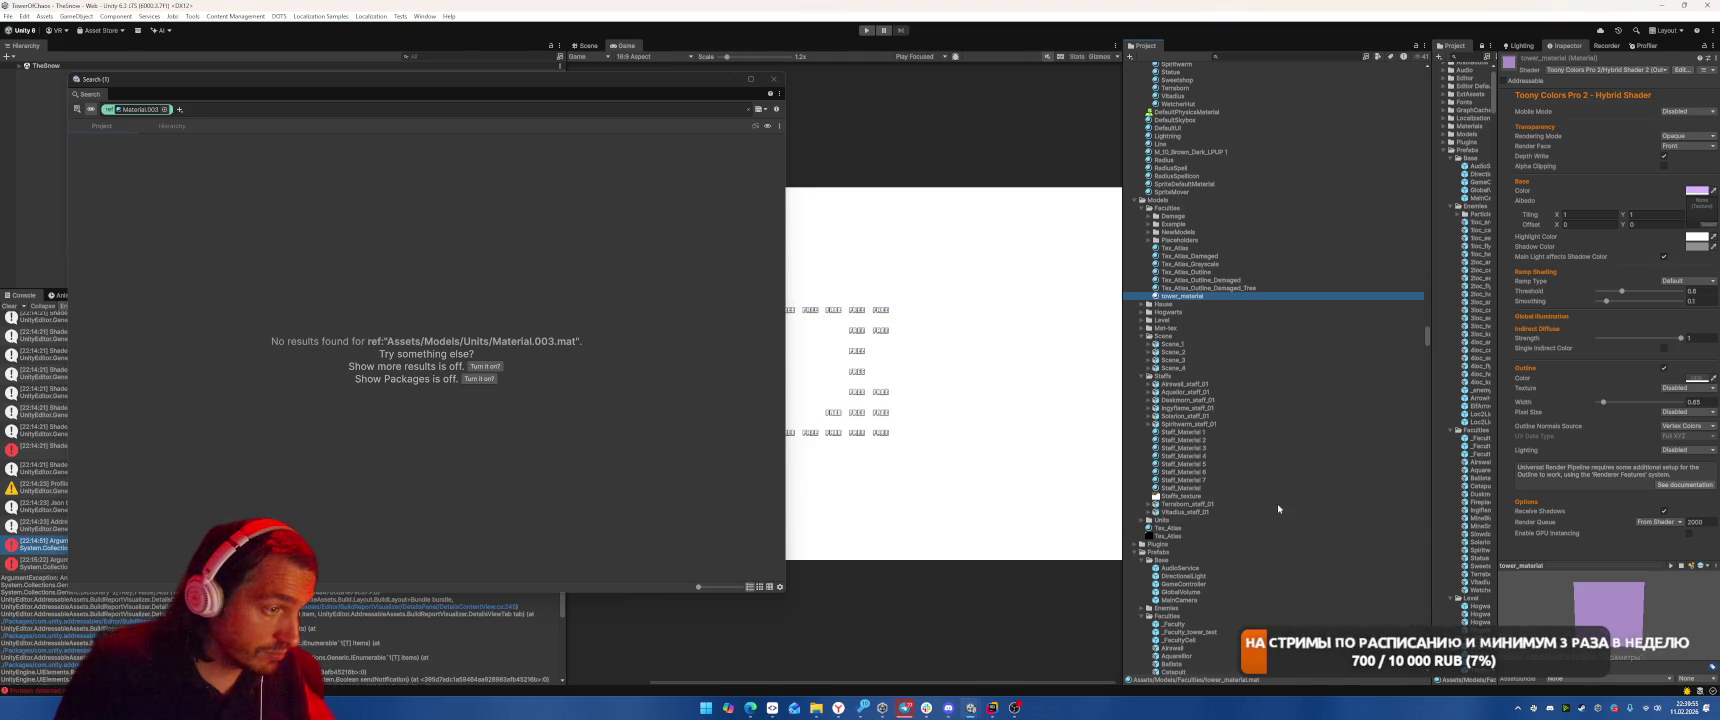
mouse_move(1172, 543)
left_mouse_down()
mouse_move(1208, 301)
mouse_move(1209, 496)
mouse_move(1186, 537)
left_mouse_up()
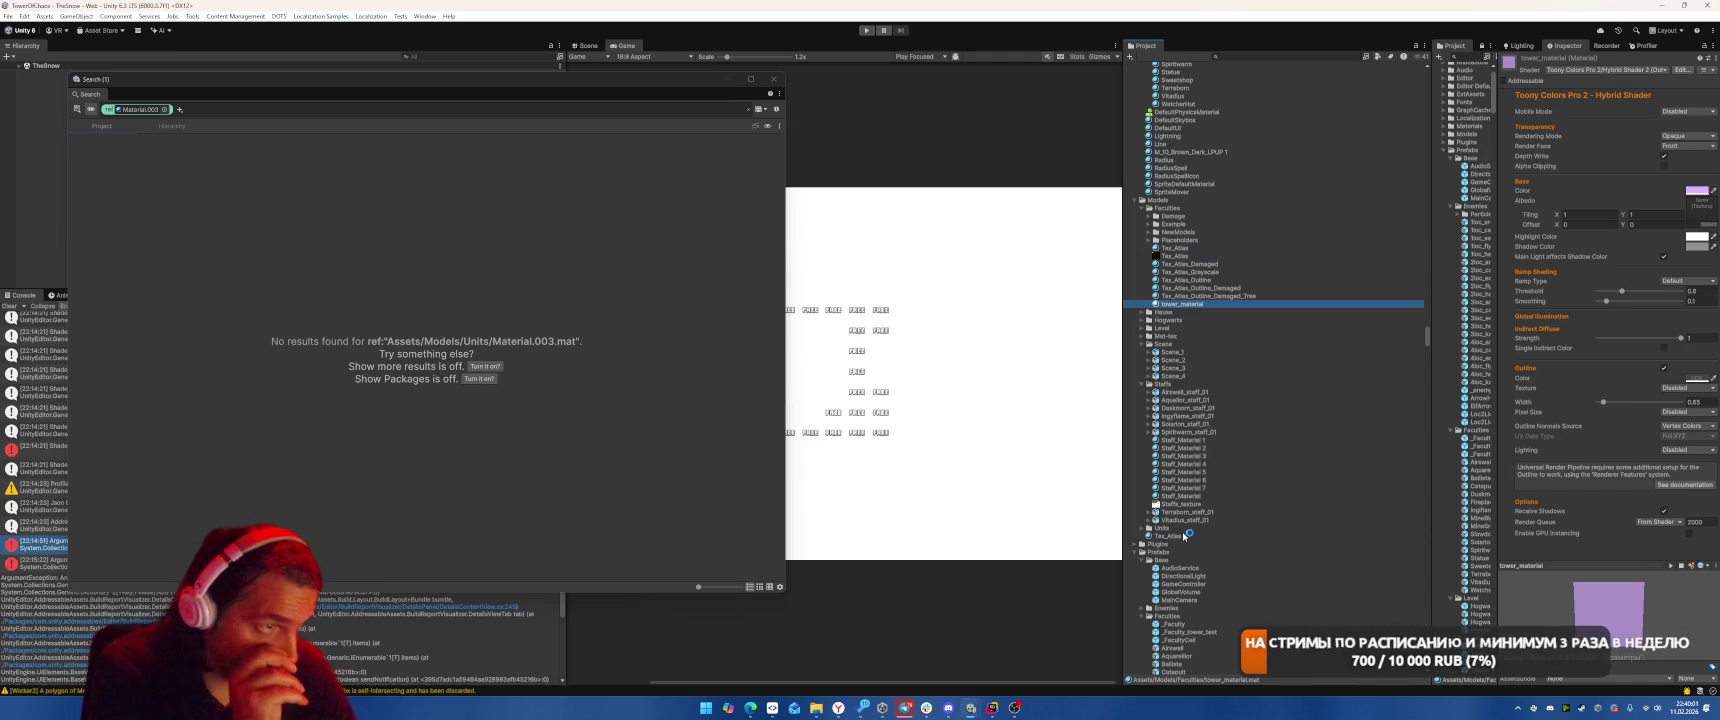
left_click(1185, 536)
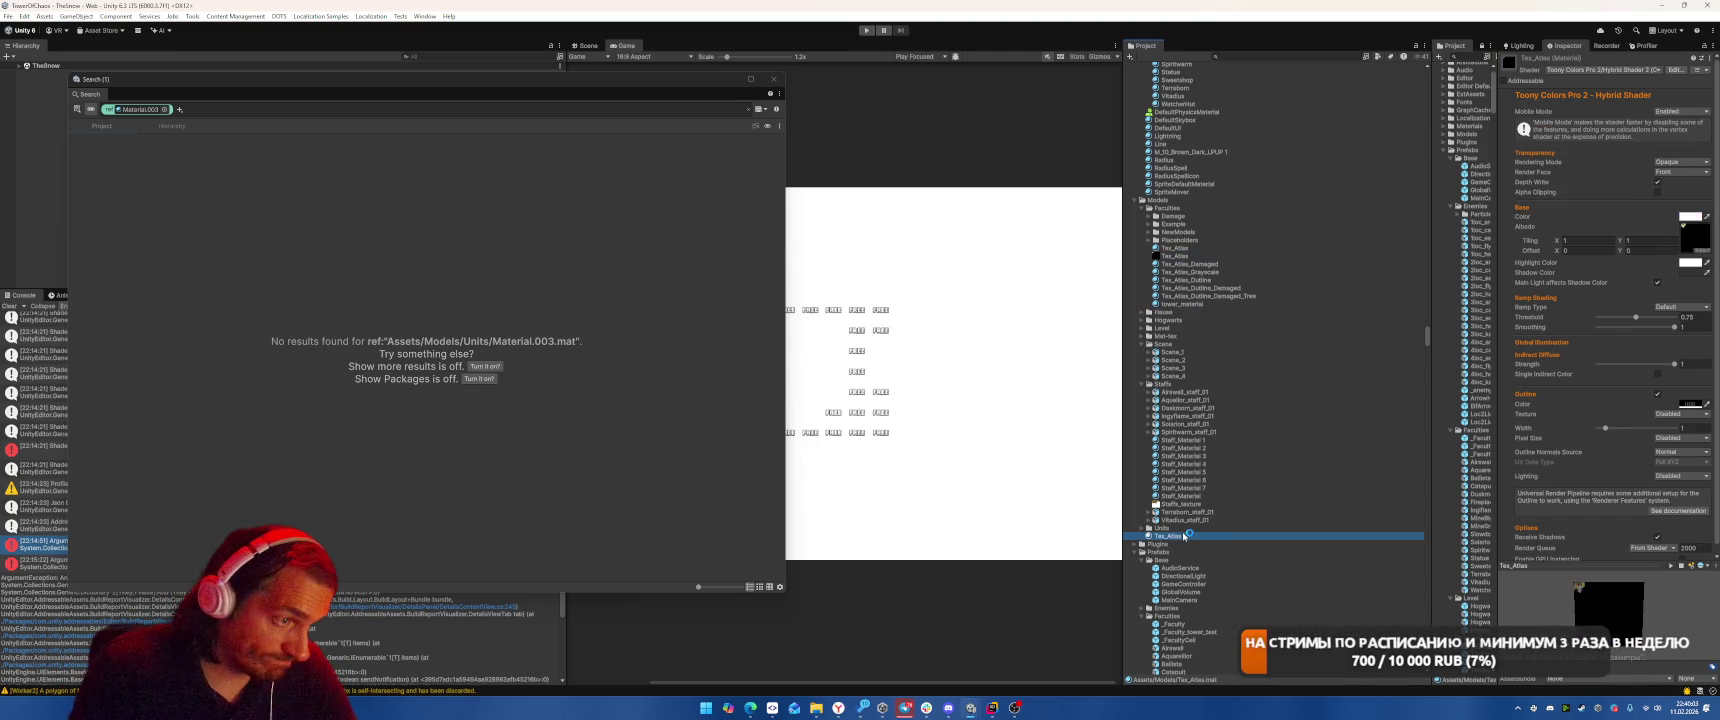
Delete the seven numbered duplicate materials, Staff_Material 1 through 7.
left_click(1205, 511)
key("Up")
key("Up")
key("Up")
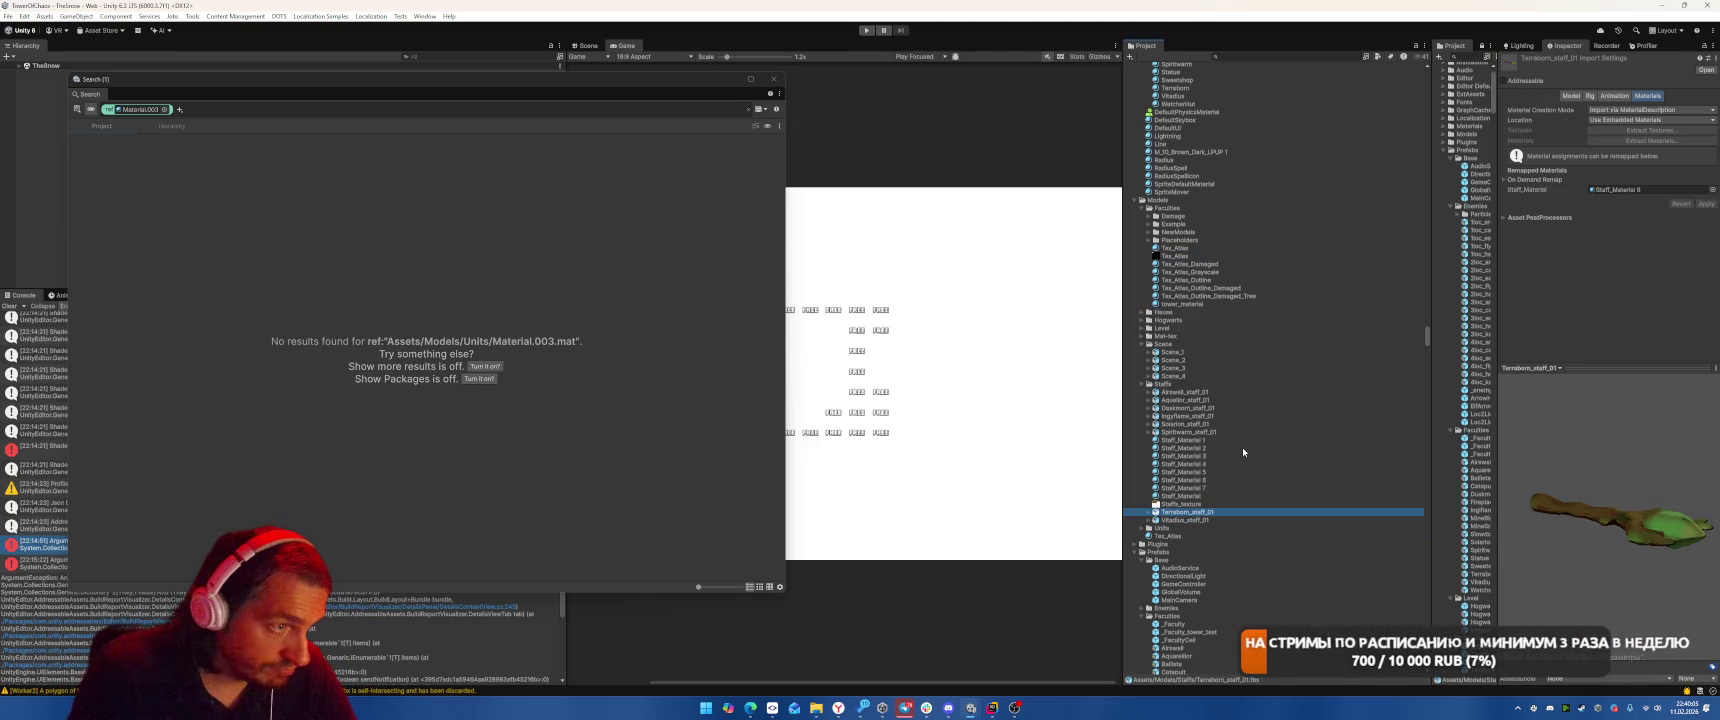
key("Up")
key("Up")
key("Up")
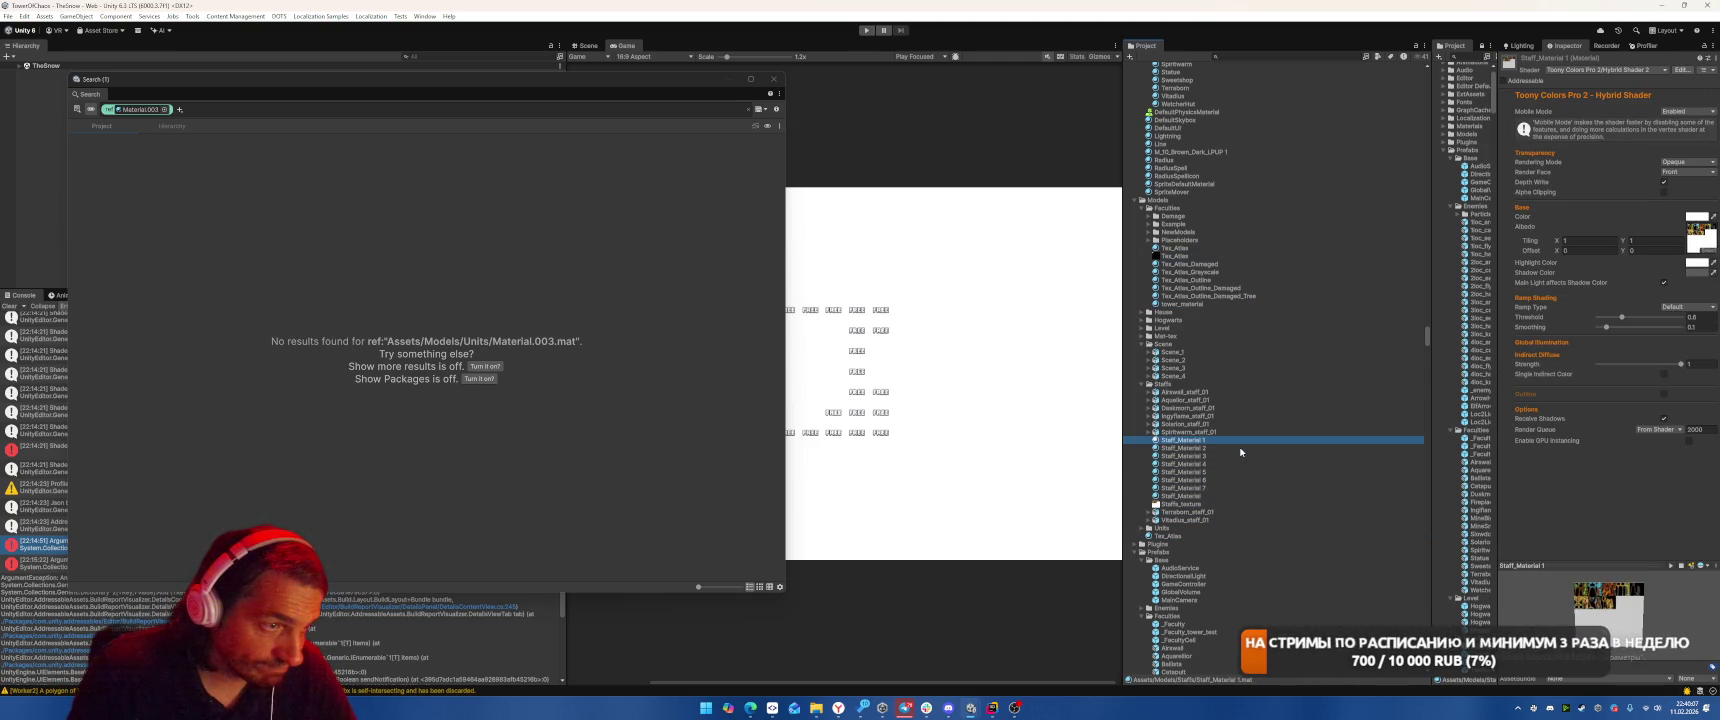
key("Down")
key("Down")
key("Down")
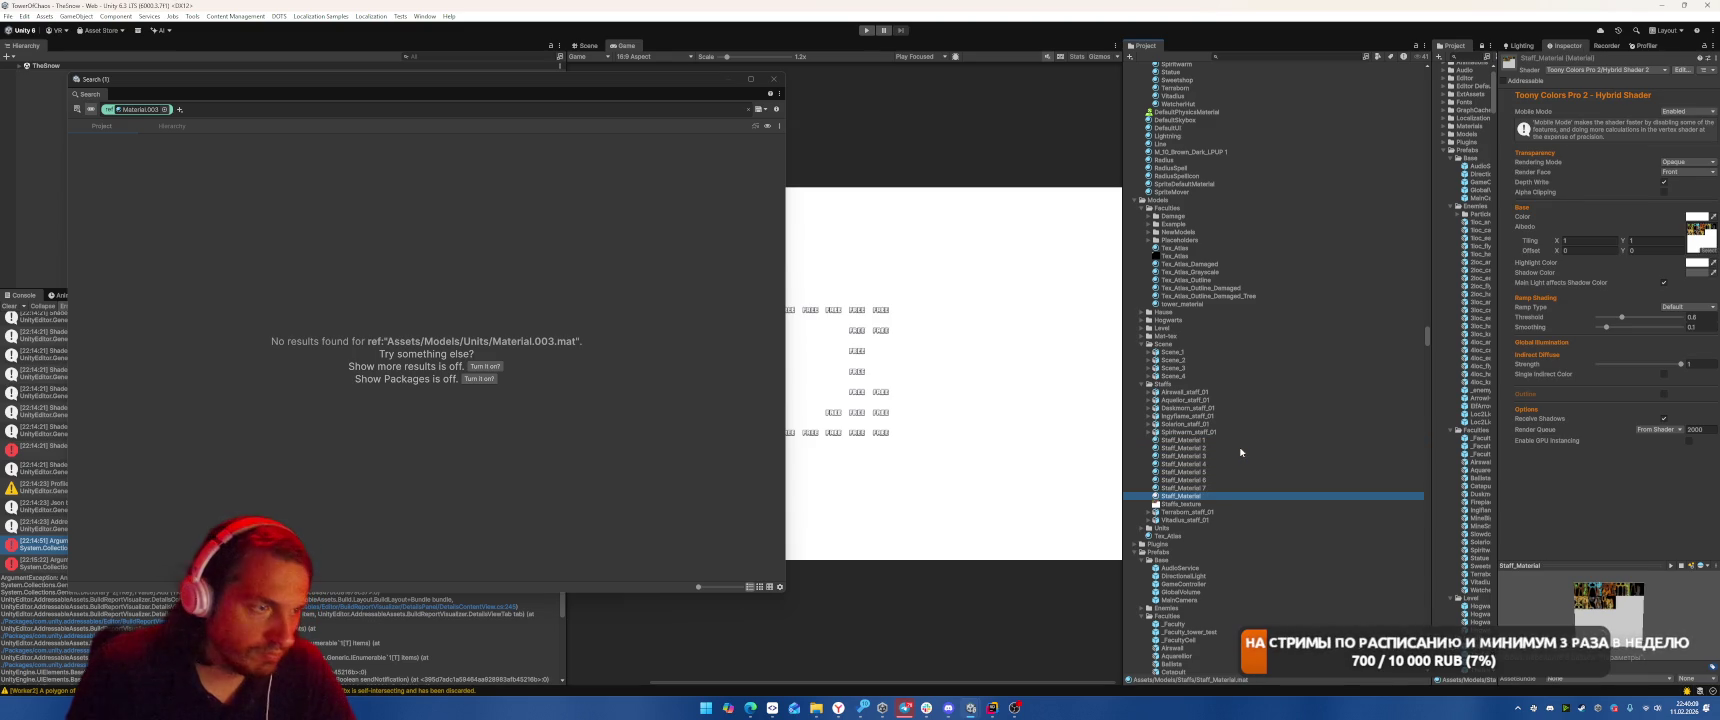
key("Up")
key("Down")
key("Up")
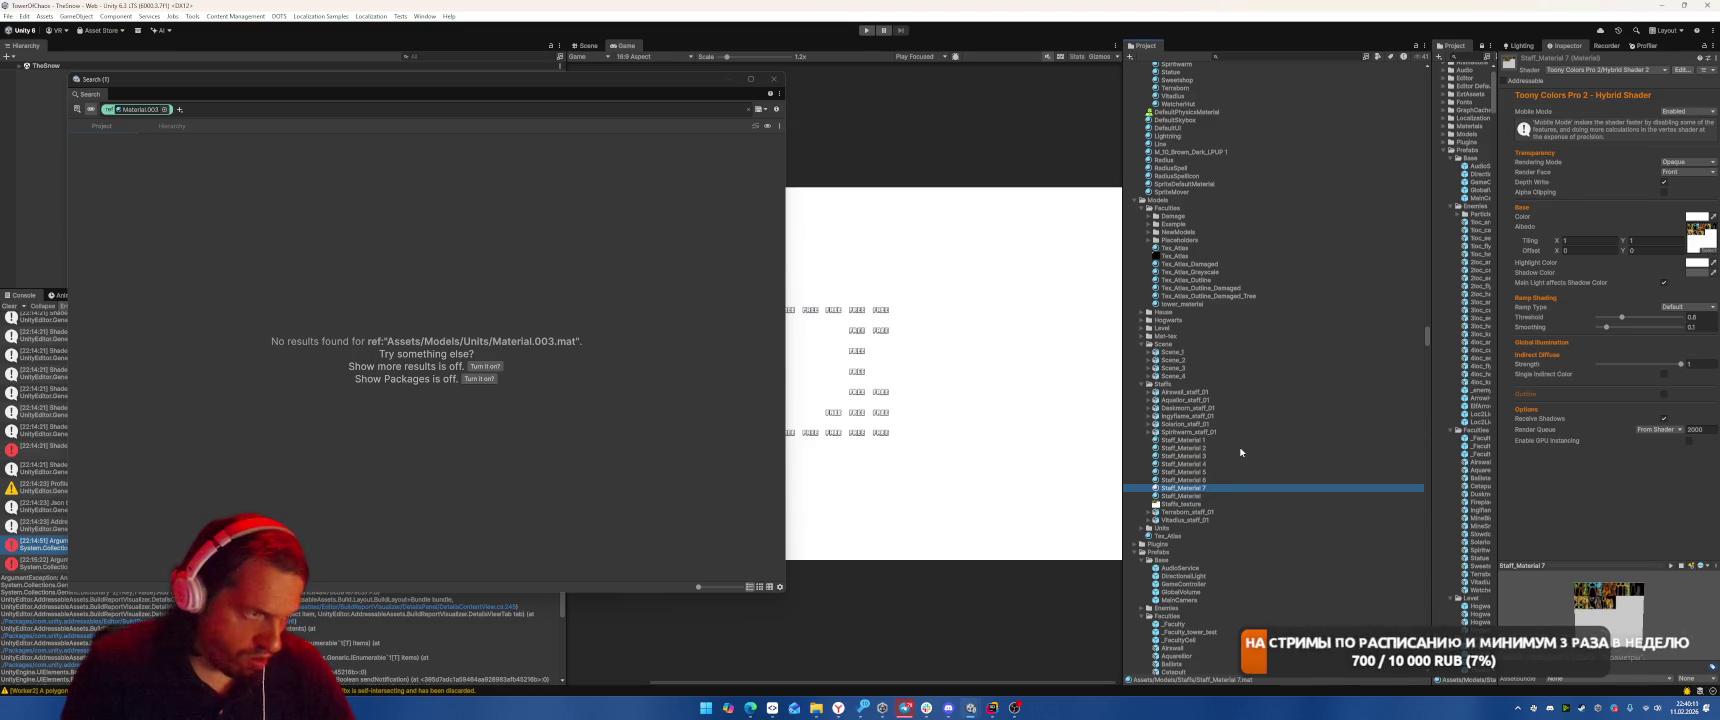
left_click(1205, 439, "shift")
left_click(1213, 498)
key("Up")
key("Up")
left_click(1209, 439)
left_click(1215, 488, "shift")
key("Delete")
key("Return")
Raise the remaining Staff_Material's smoothness to full.
left_click(1198, 448)
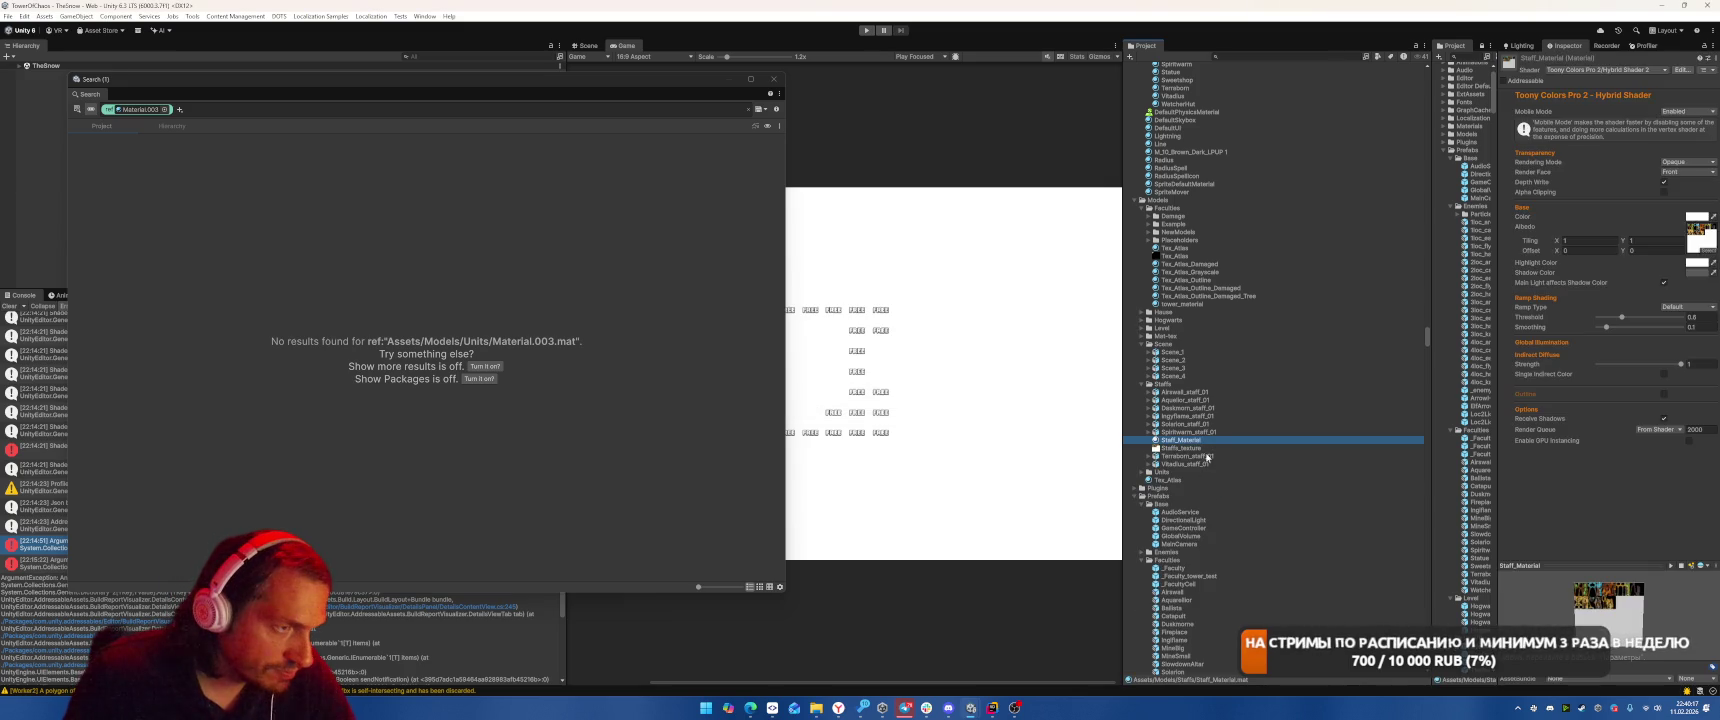
left_click(1198, 440)
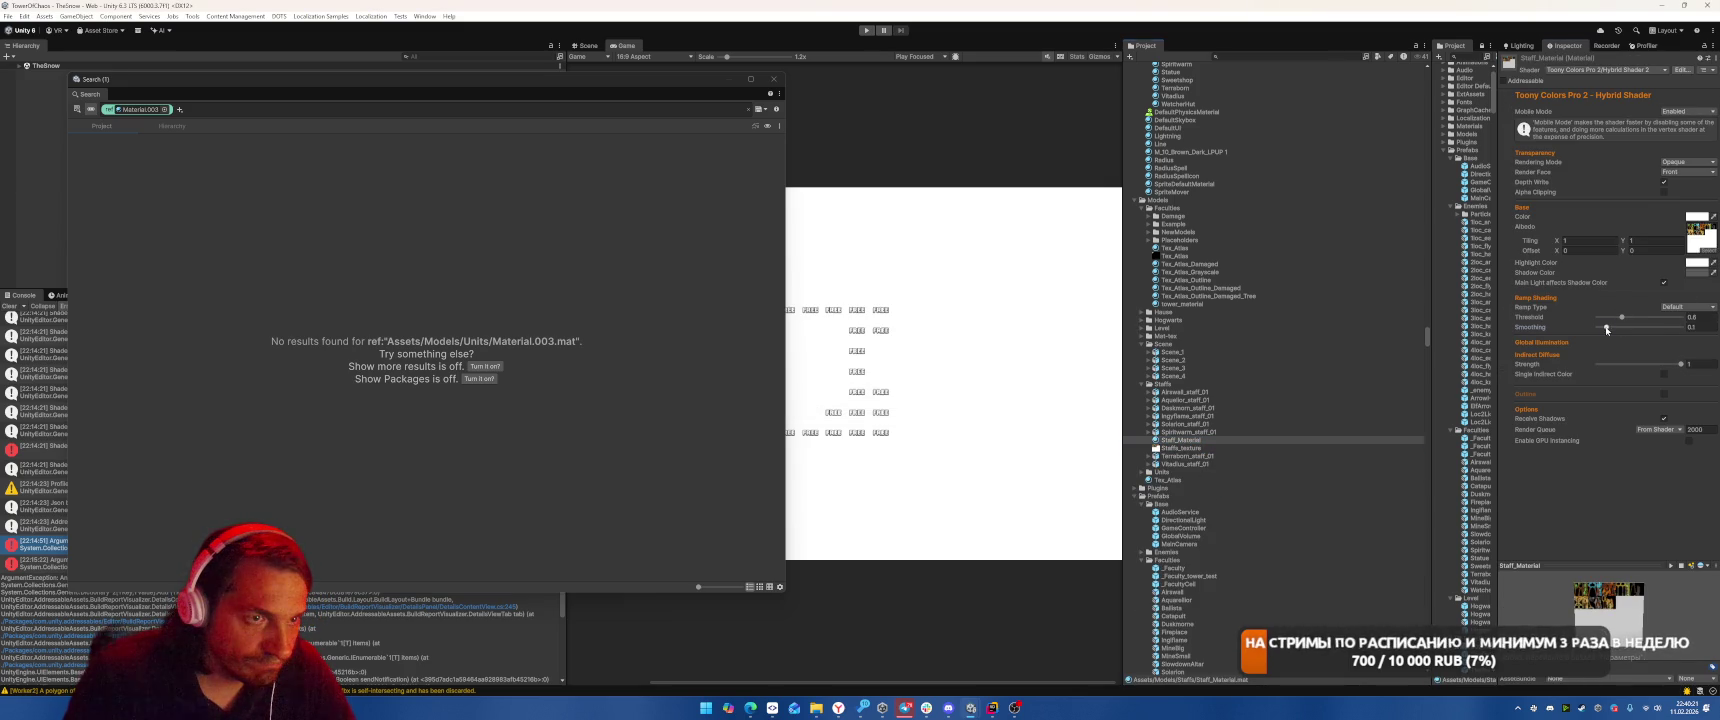
left_click_drag(1607, 328, 1698, 329)
Remap the Aquelior and Daskmorn staff models' missing material slot to Staff_Material and apply.
left_click(1199, 456)
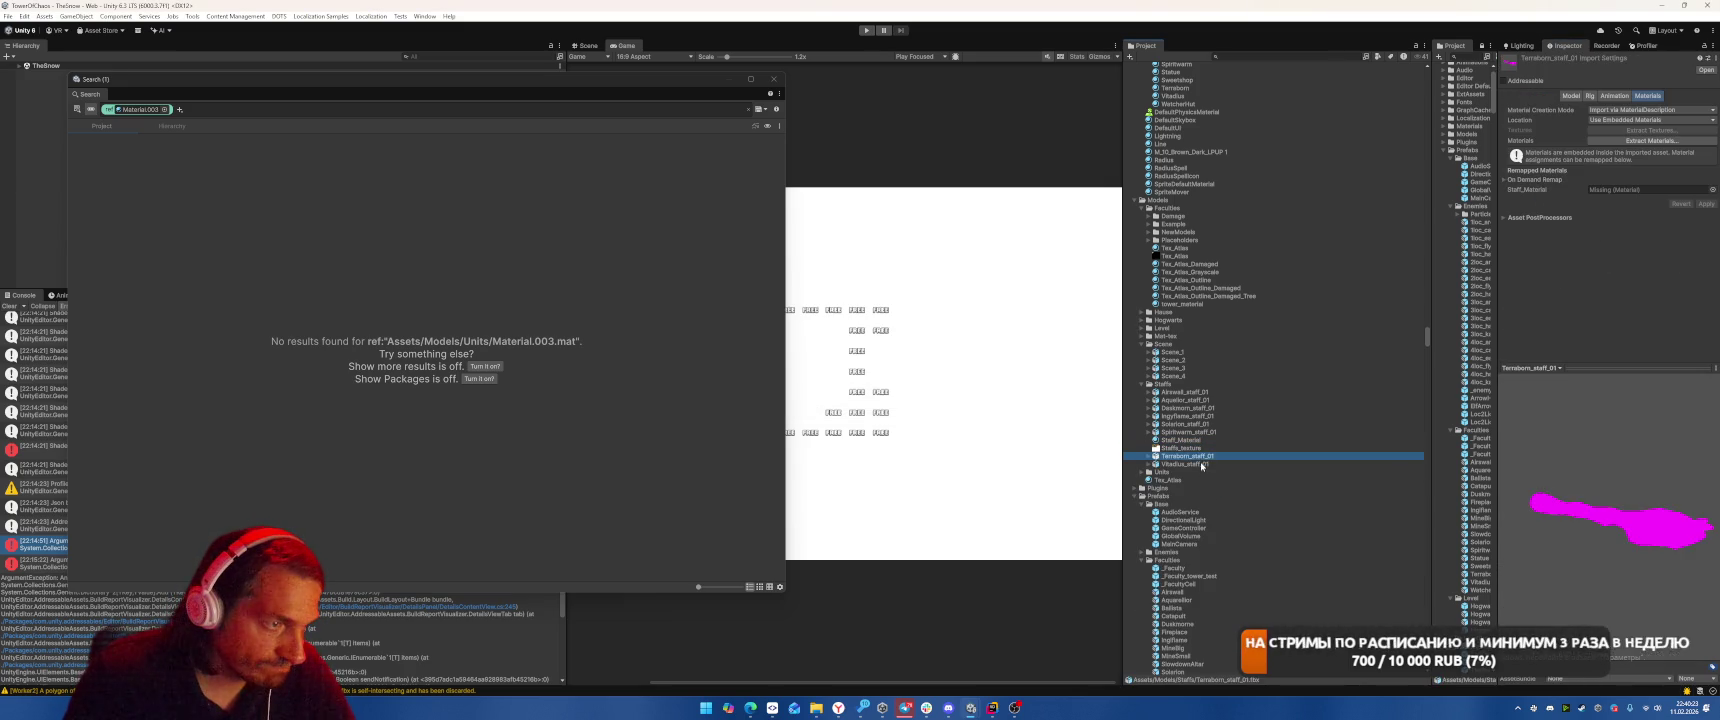
key("Up")
key("Up")
key("Up")
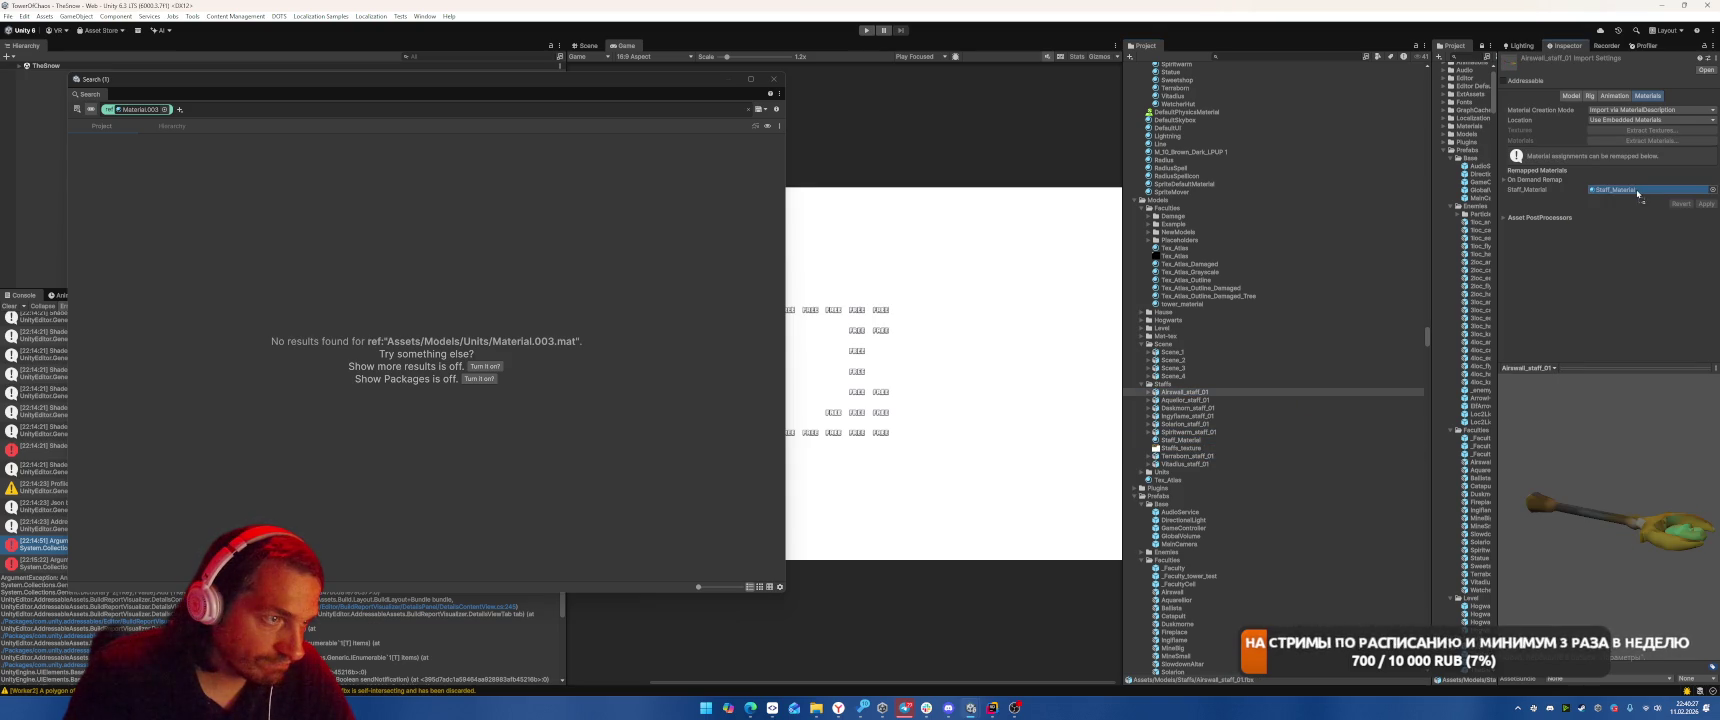
left_click(1185, 400)
left_click_drag(1180, 440, 1645, 190)
left_click(1706, 204)
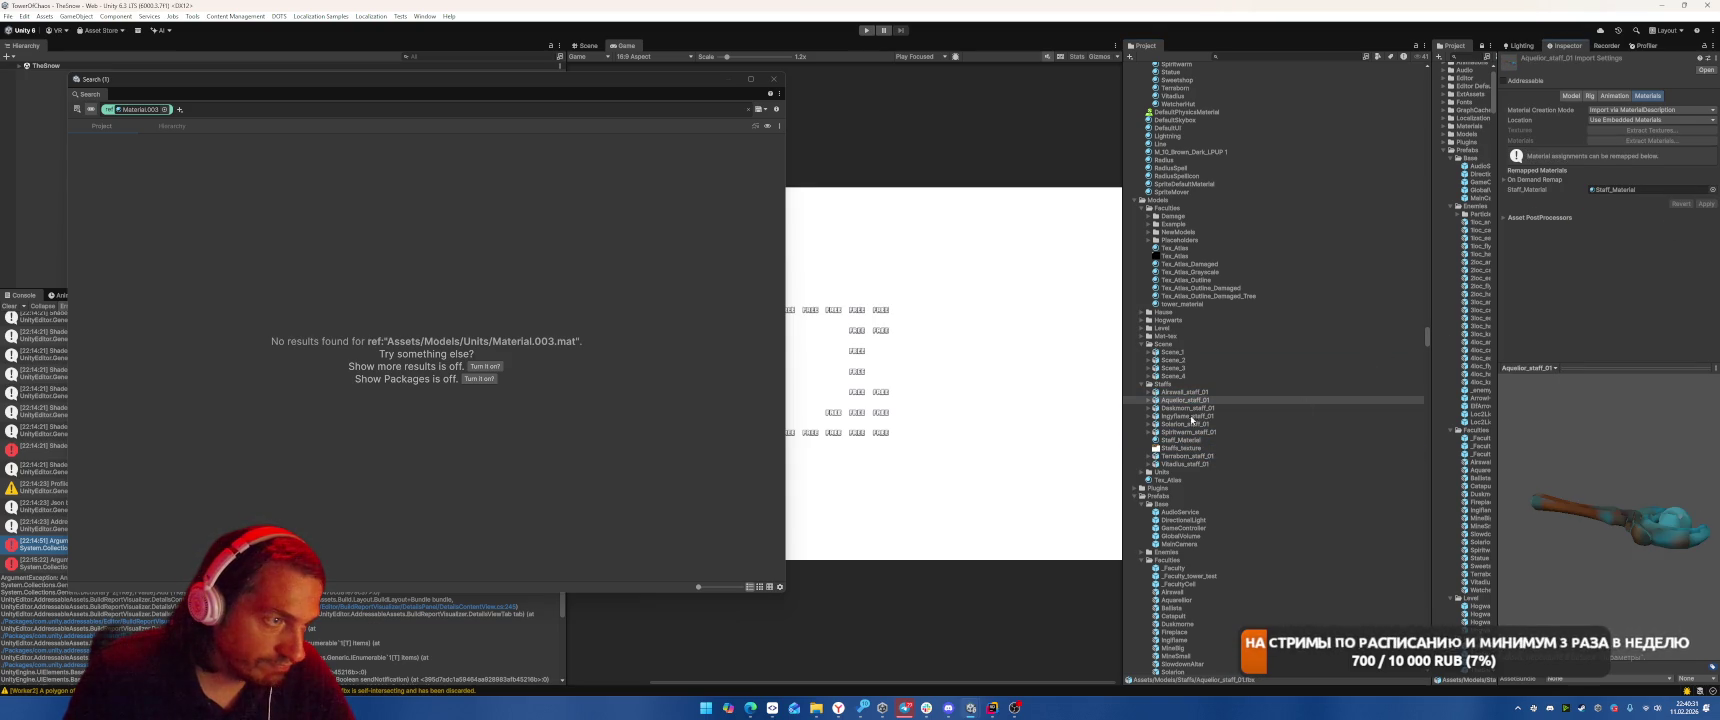
left_click(1190, 408)
left_click(1177, 448)
left_click_drag(1193, 447, 1645, 190)
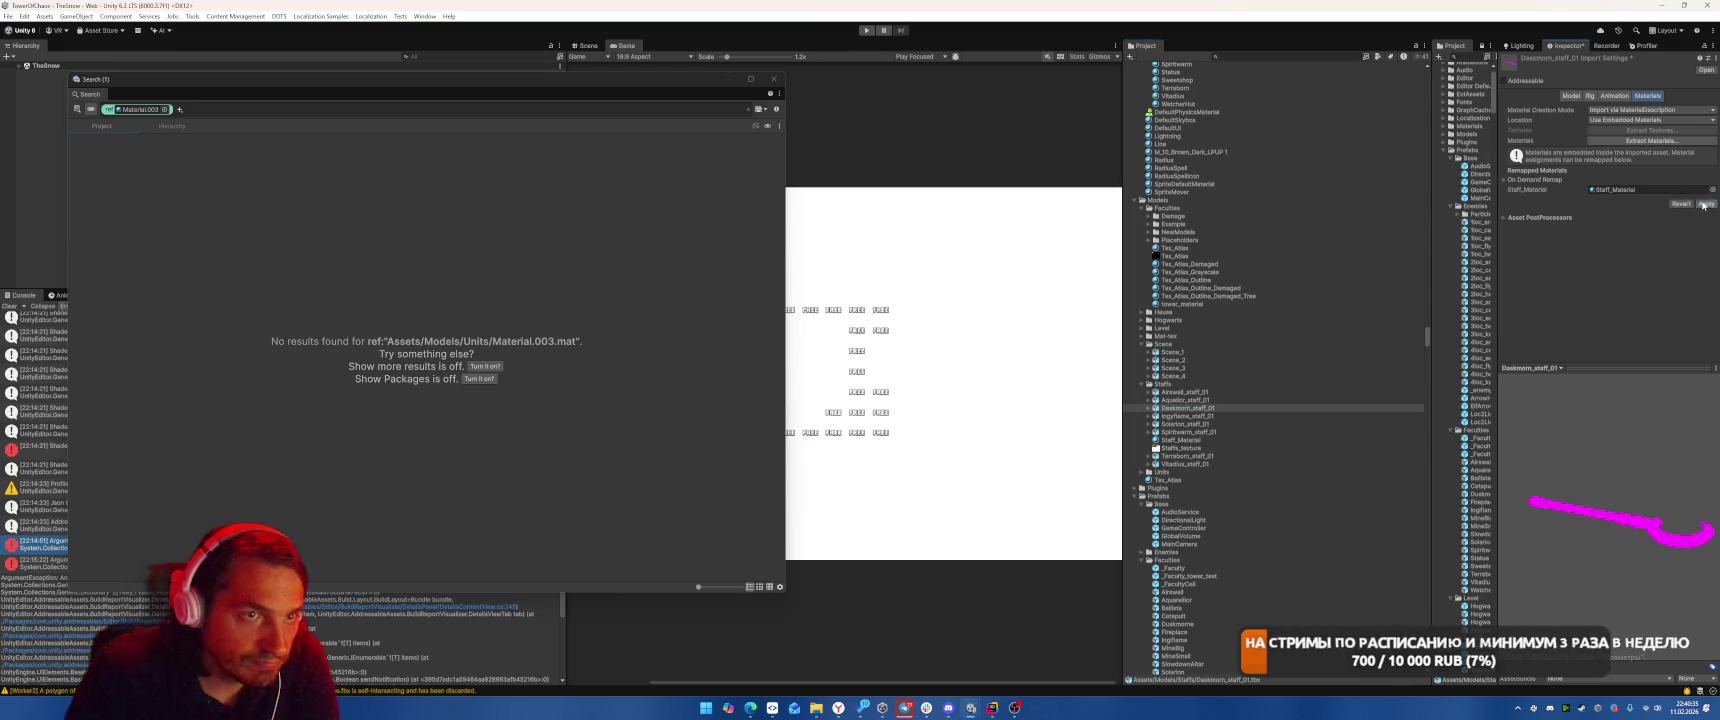
left_click(1706, 204)
Remap the Ingyflame and Solarion staff models' material slot to Staff_Material and apply.
key("Down")
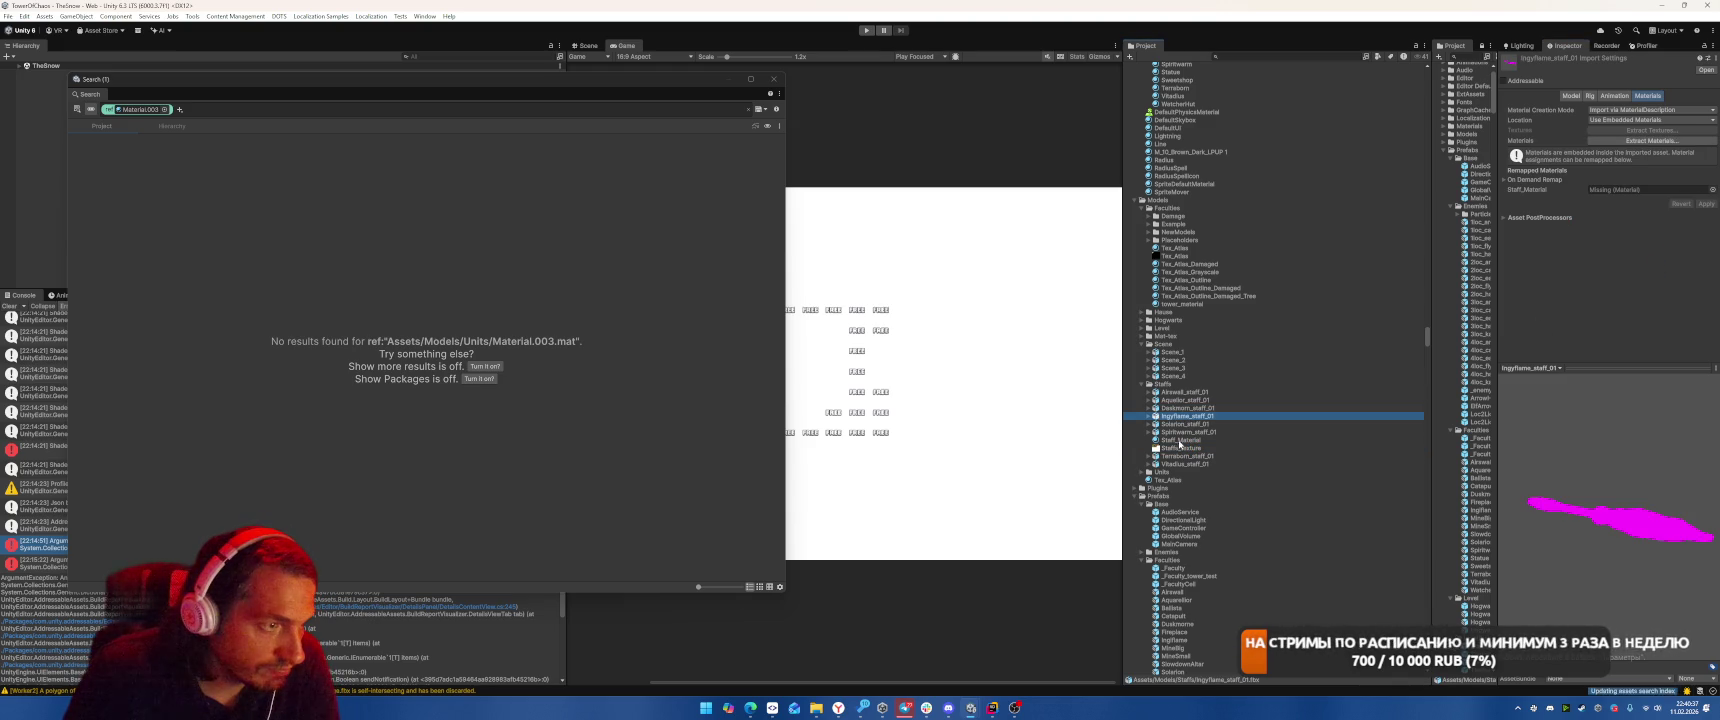
left_click_drag(1570, 218, 1645, 190)
left_click(1706, 204)
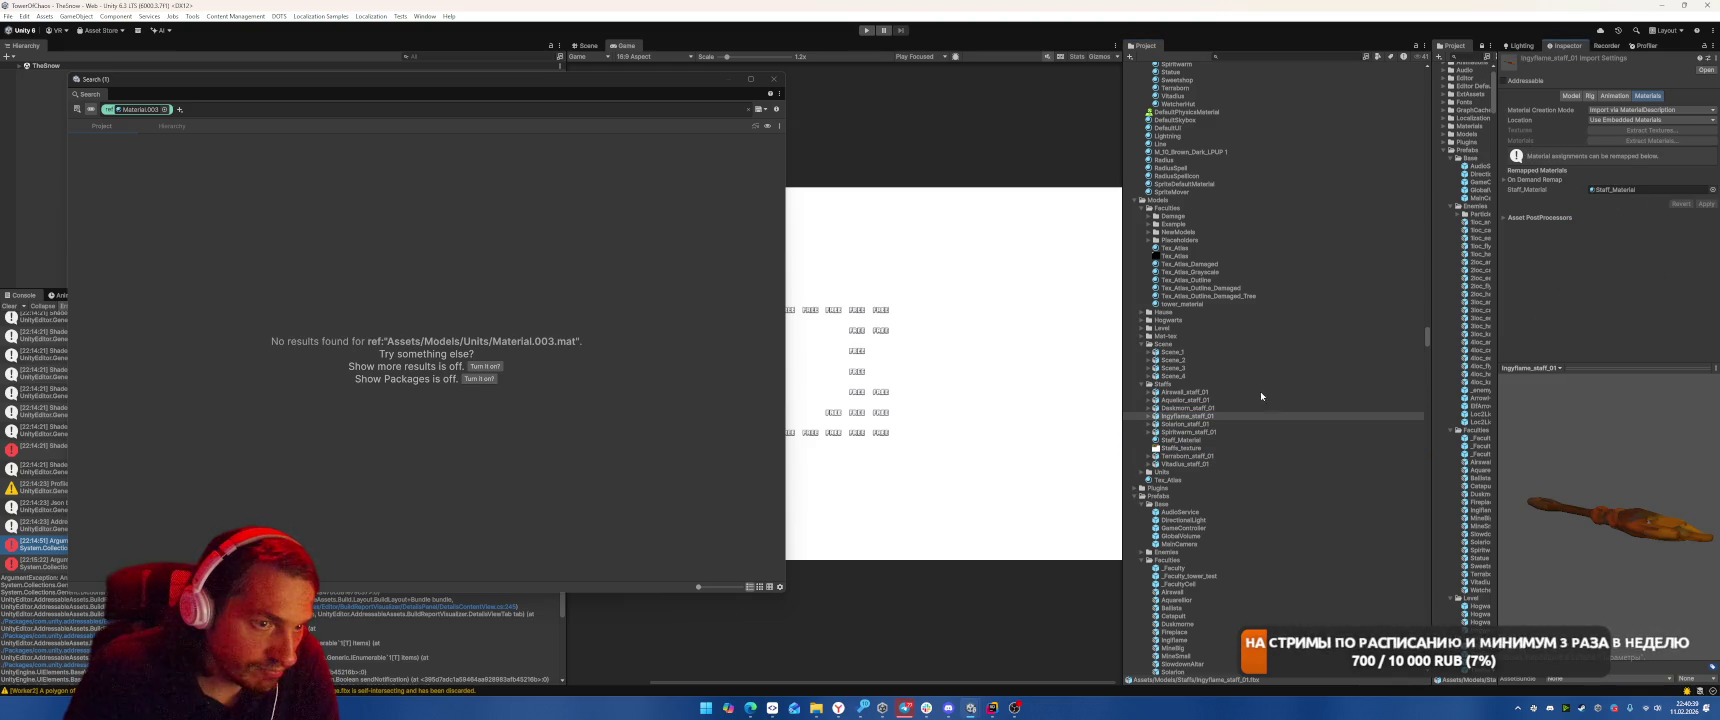
left_click(1190, 424)
left_click_drag(1180, 441, 1645, 190)
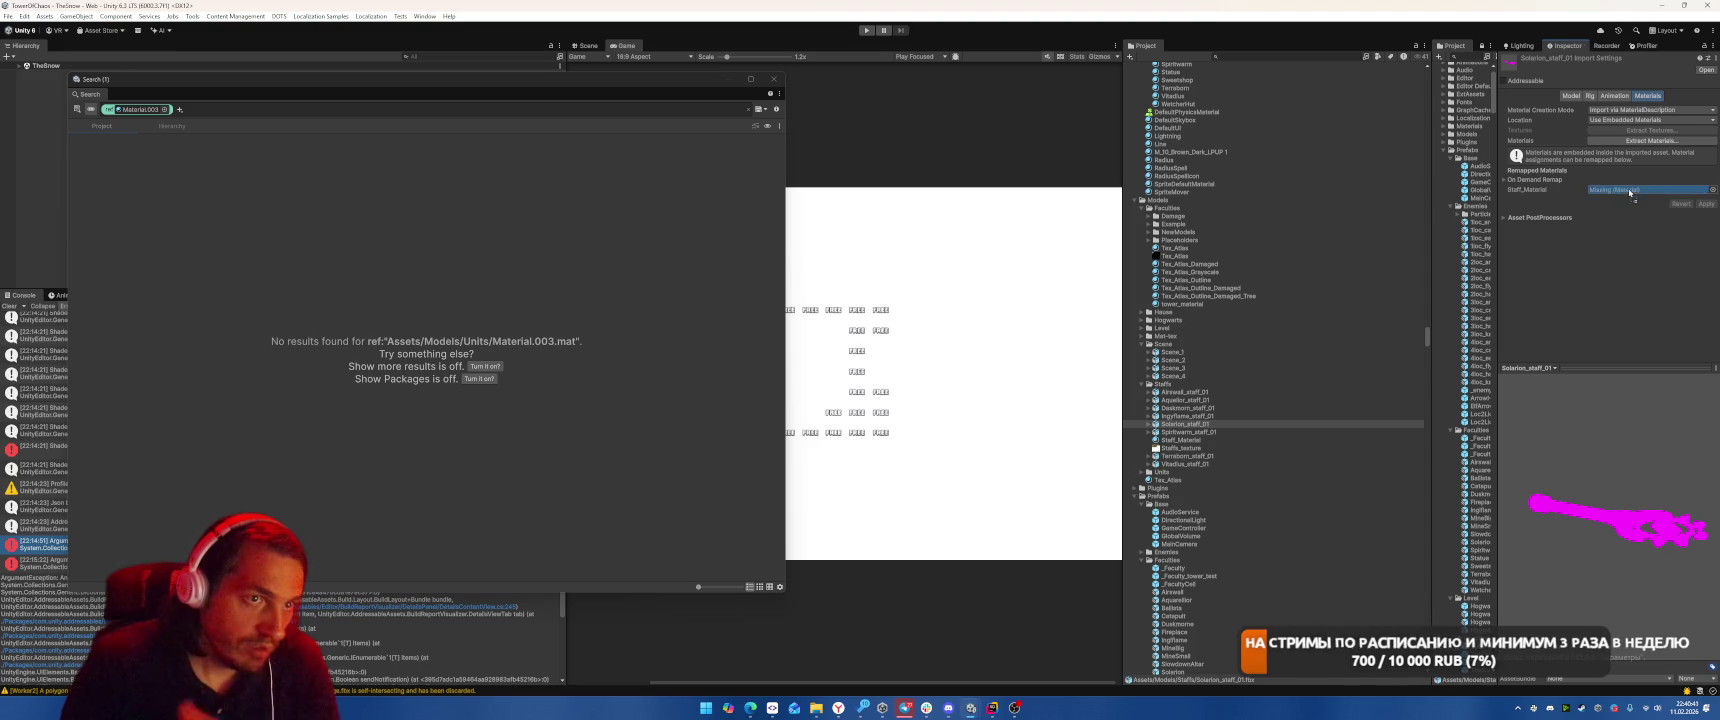
left_click(1706, 204)
Remap the Spiritworm, Terraborn and Vitadius staffs to Staff_Material, then close the empty search window.
left_click(1190, 432)
left_click_drag(1180, 440, 1617, 197)
left_click(1705, 204)
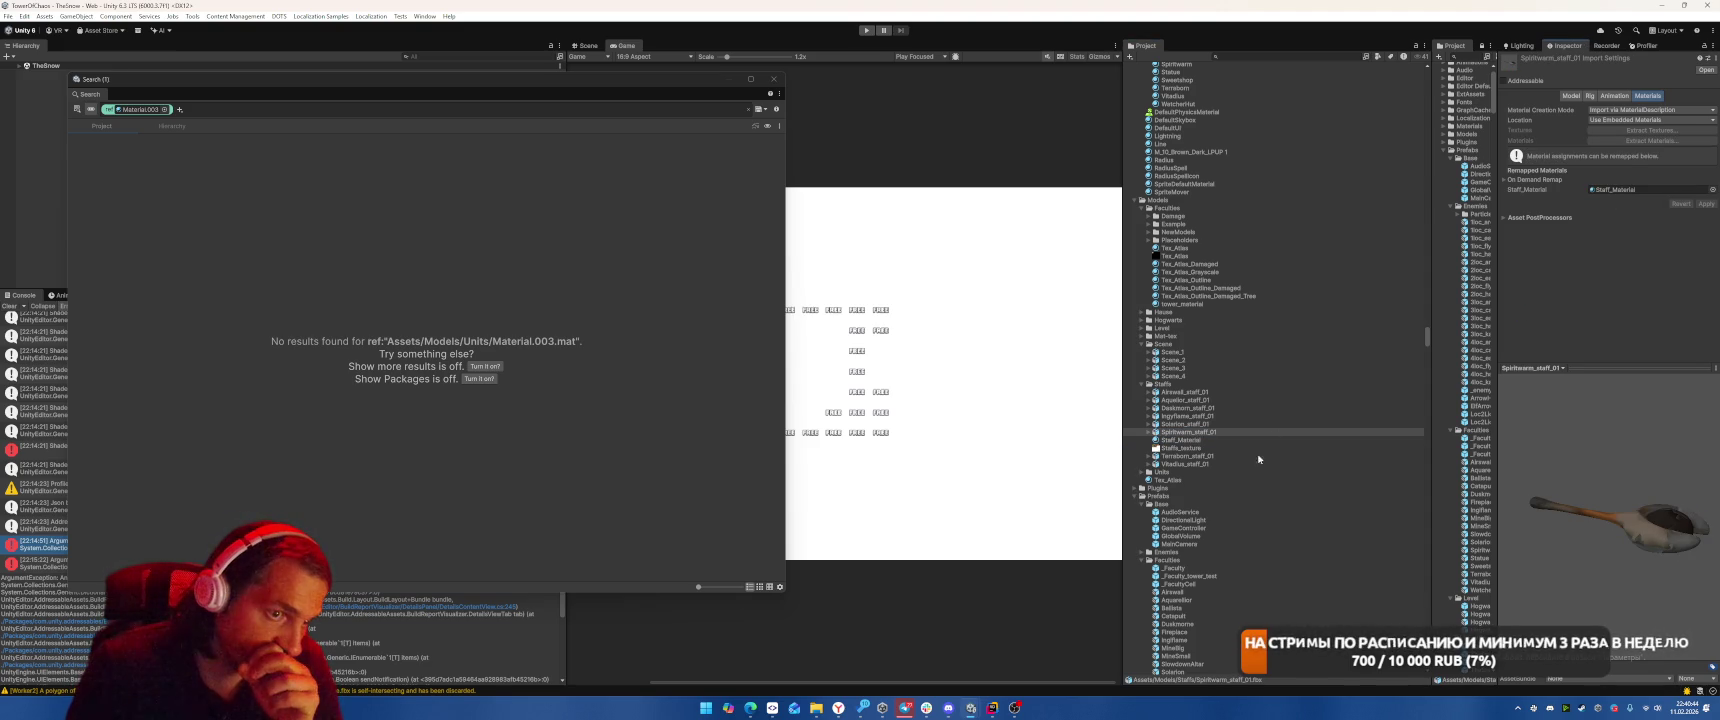
left_click(1181, 456)
left_click_drag(1180, 440, 1624, 197)
left_click_drag(1180, 440, 1619, 197)
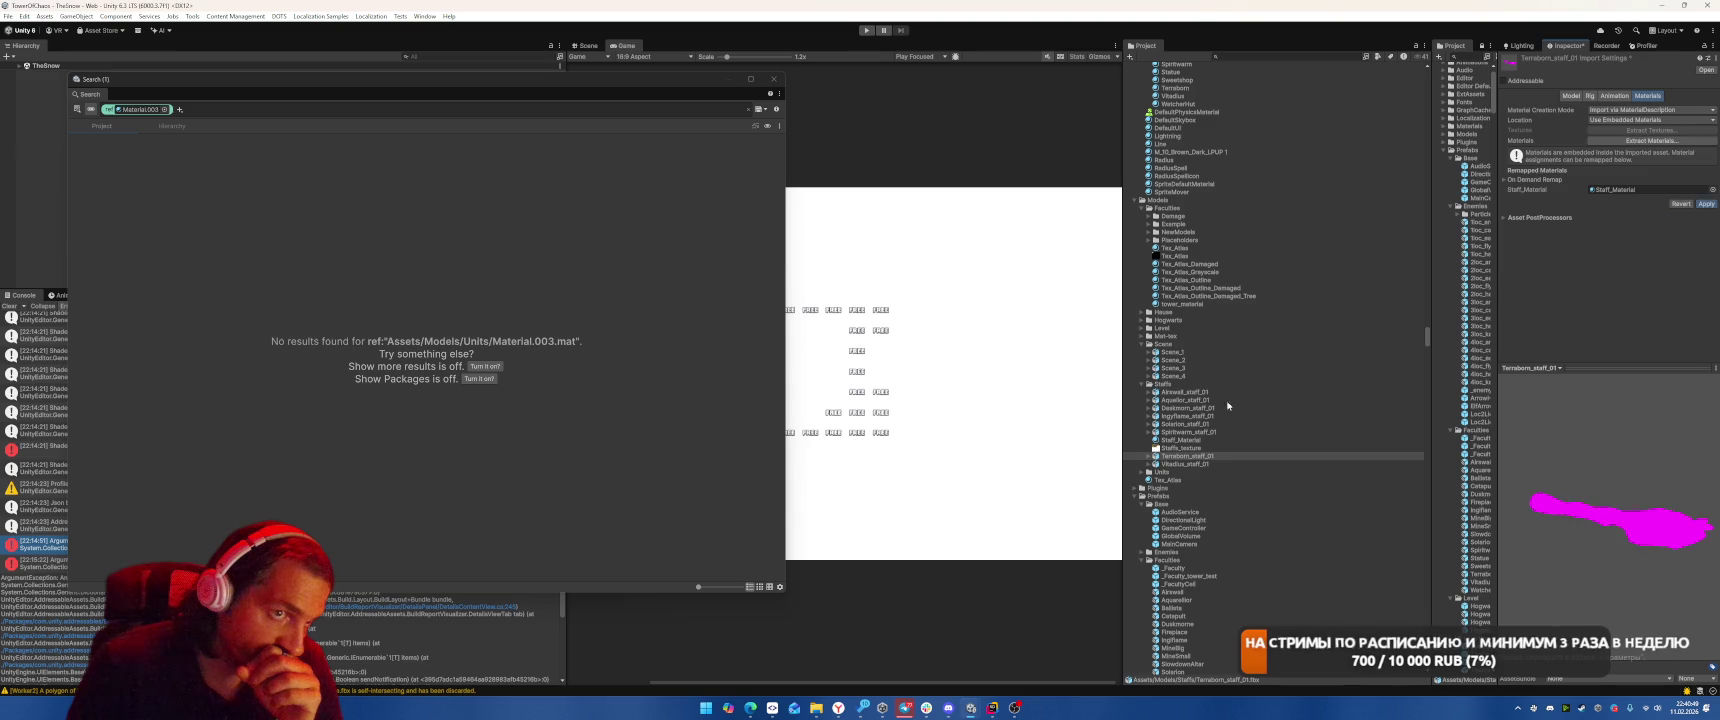
left_click(1185, 464)
left_click_drag(1180, 440, 1617, 227)
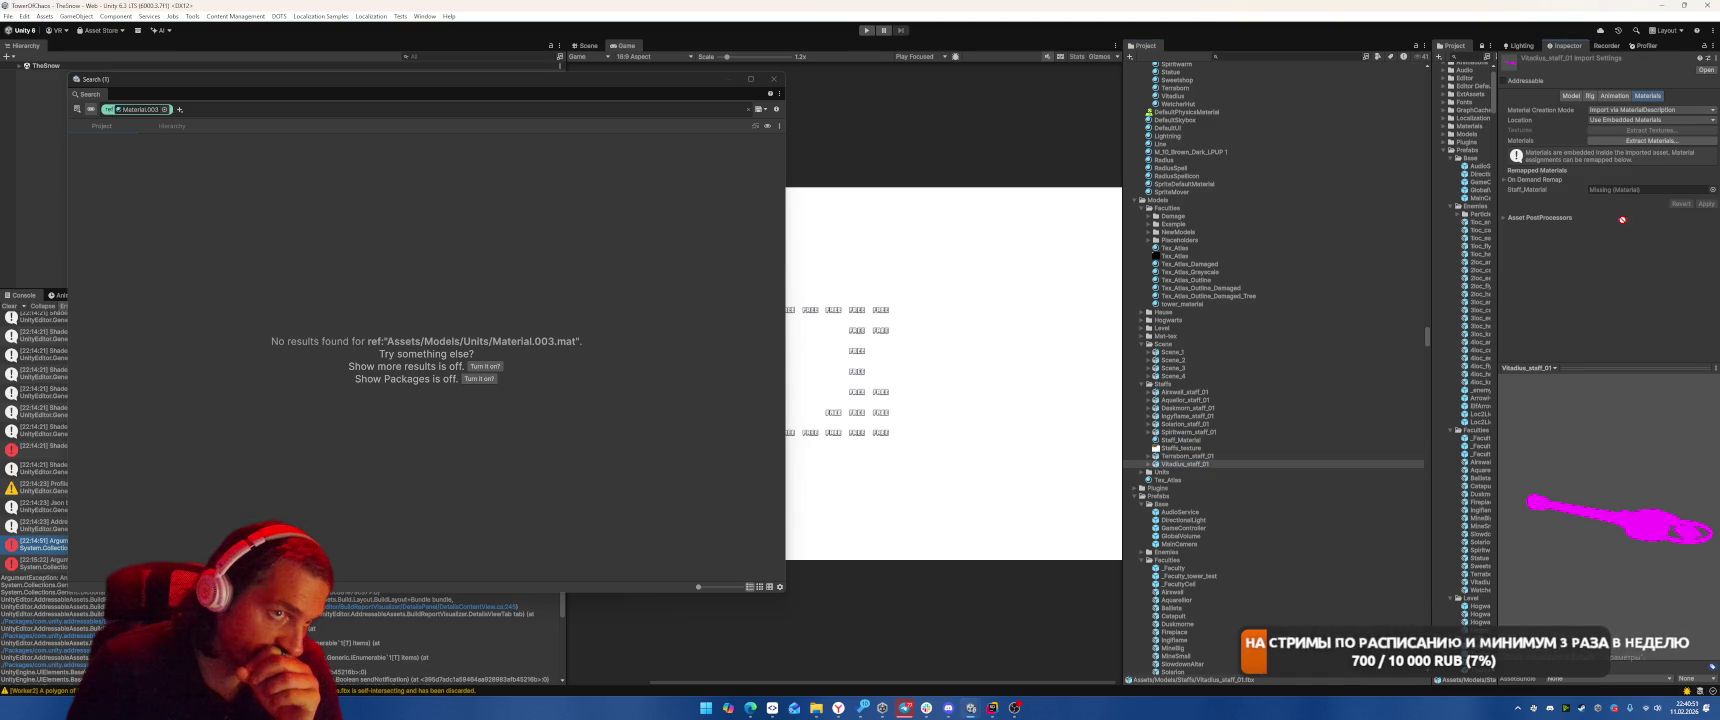
left_click(1706, 204)
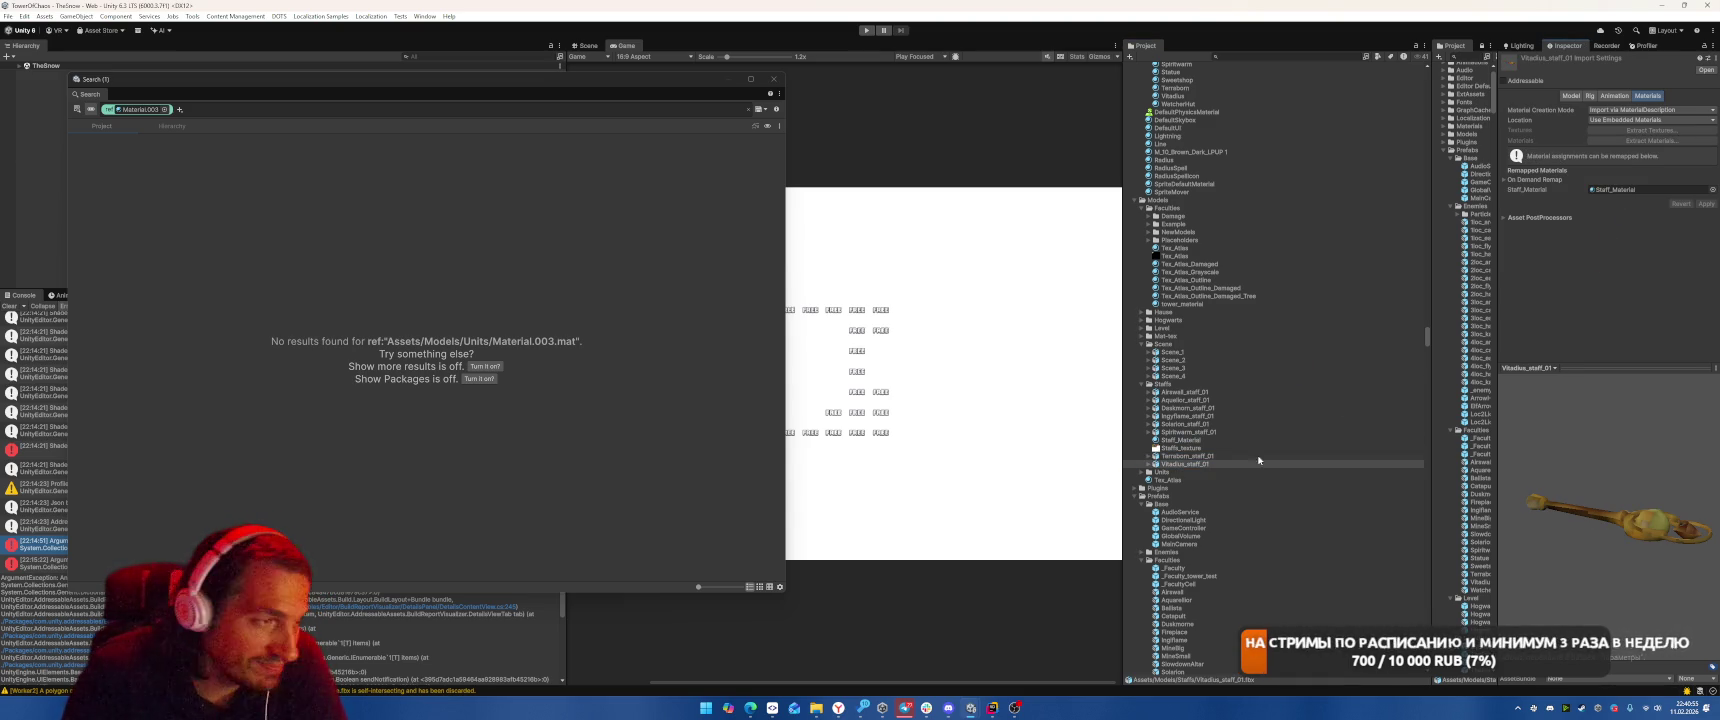
left_click(773, 78)
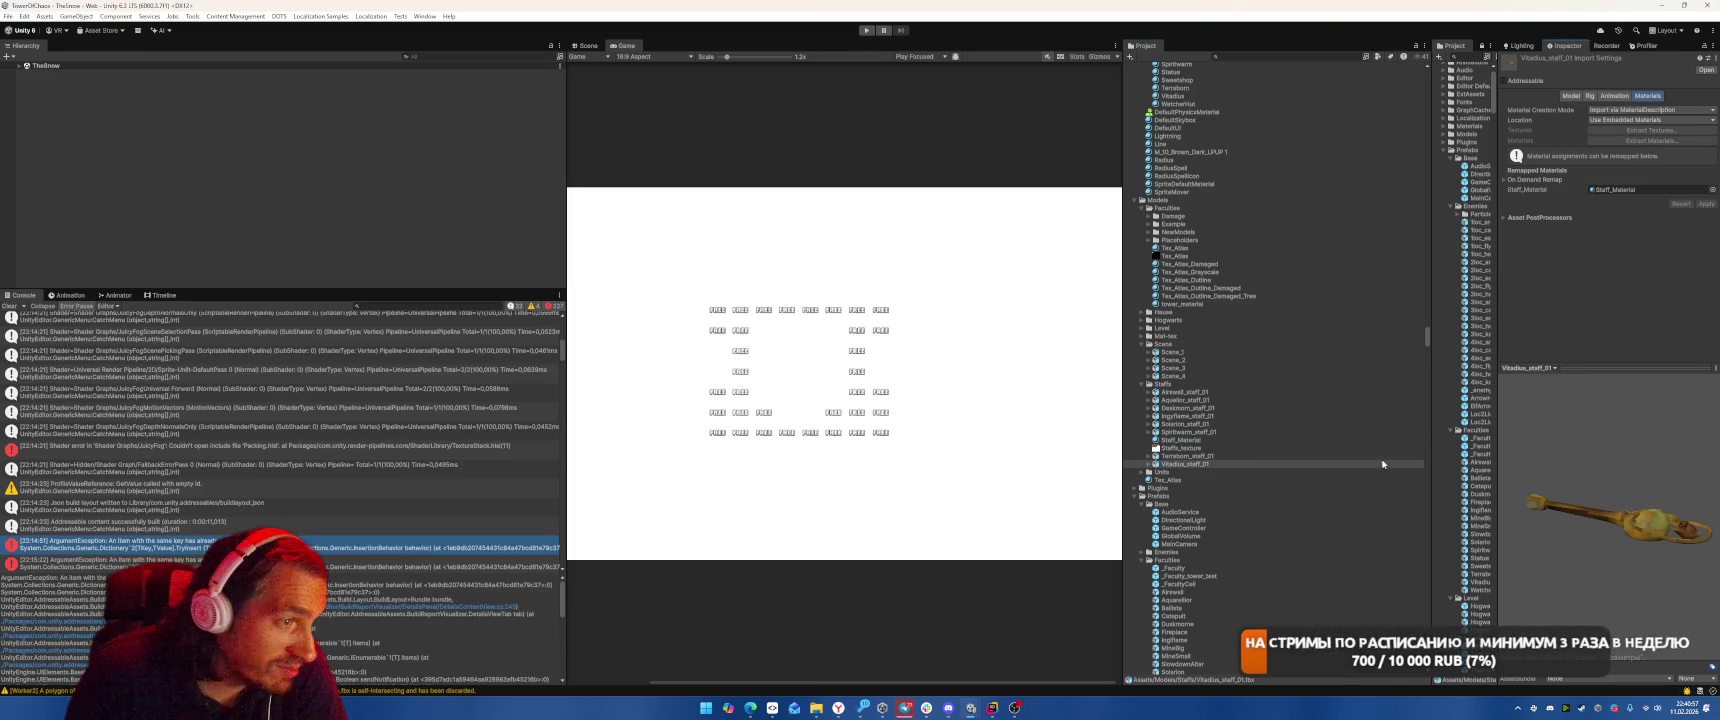
Check the Vitadius staff's contents and Staff_Material, then expand the Units folder.
left_click(1151, 463)
left_click(1151, 463)
left_click(1151, 463)
left_click(1151, 463)
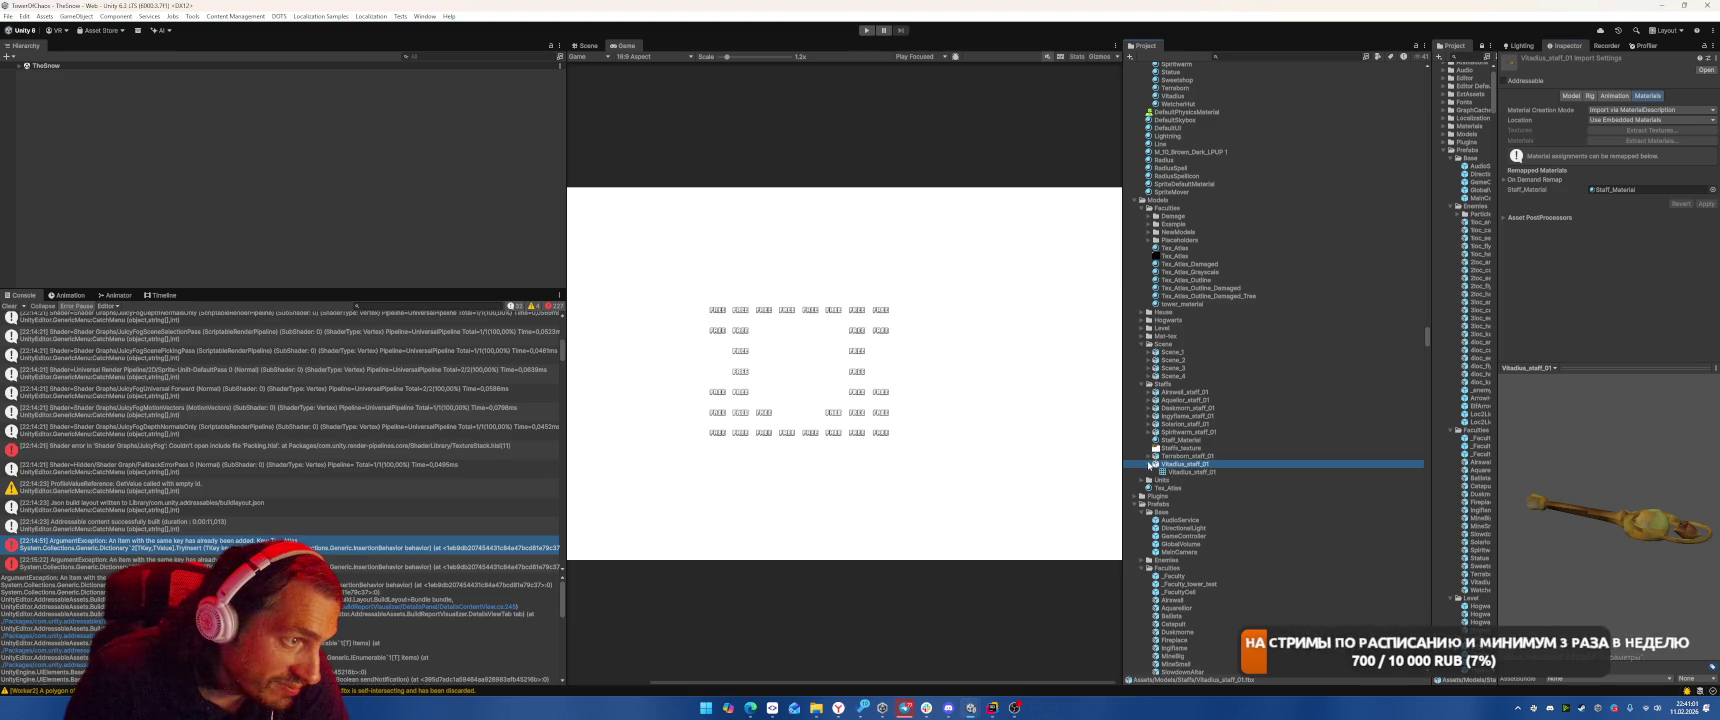
left_click(1165, 386)
left_click(1180, 440)
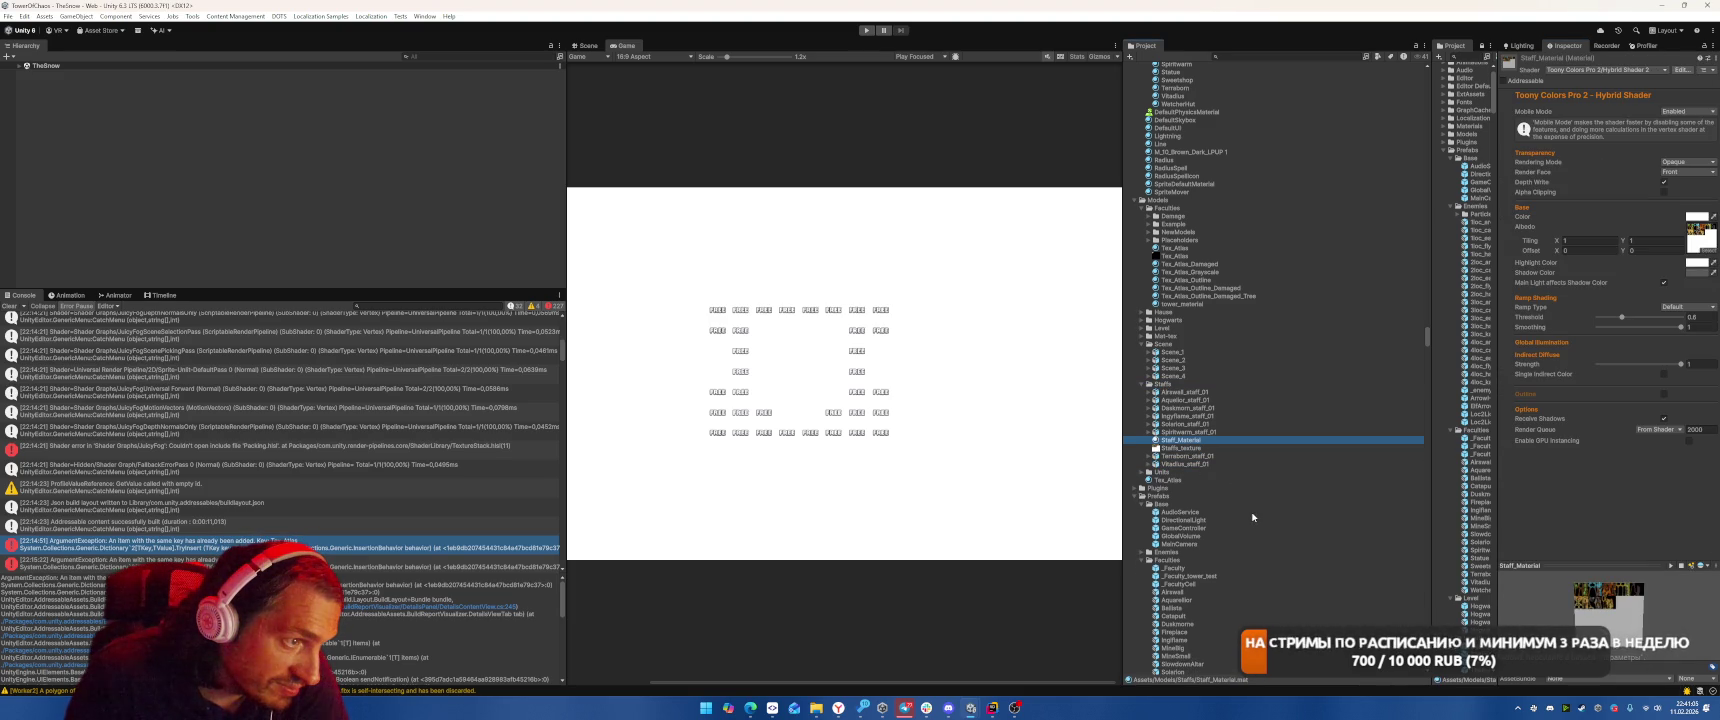
left_click(1142, 472)
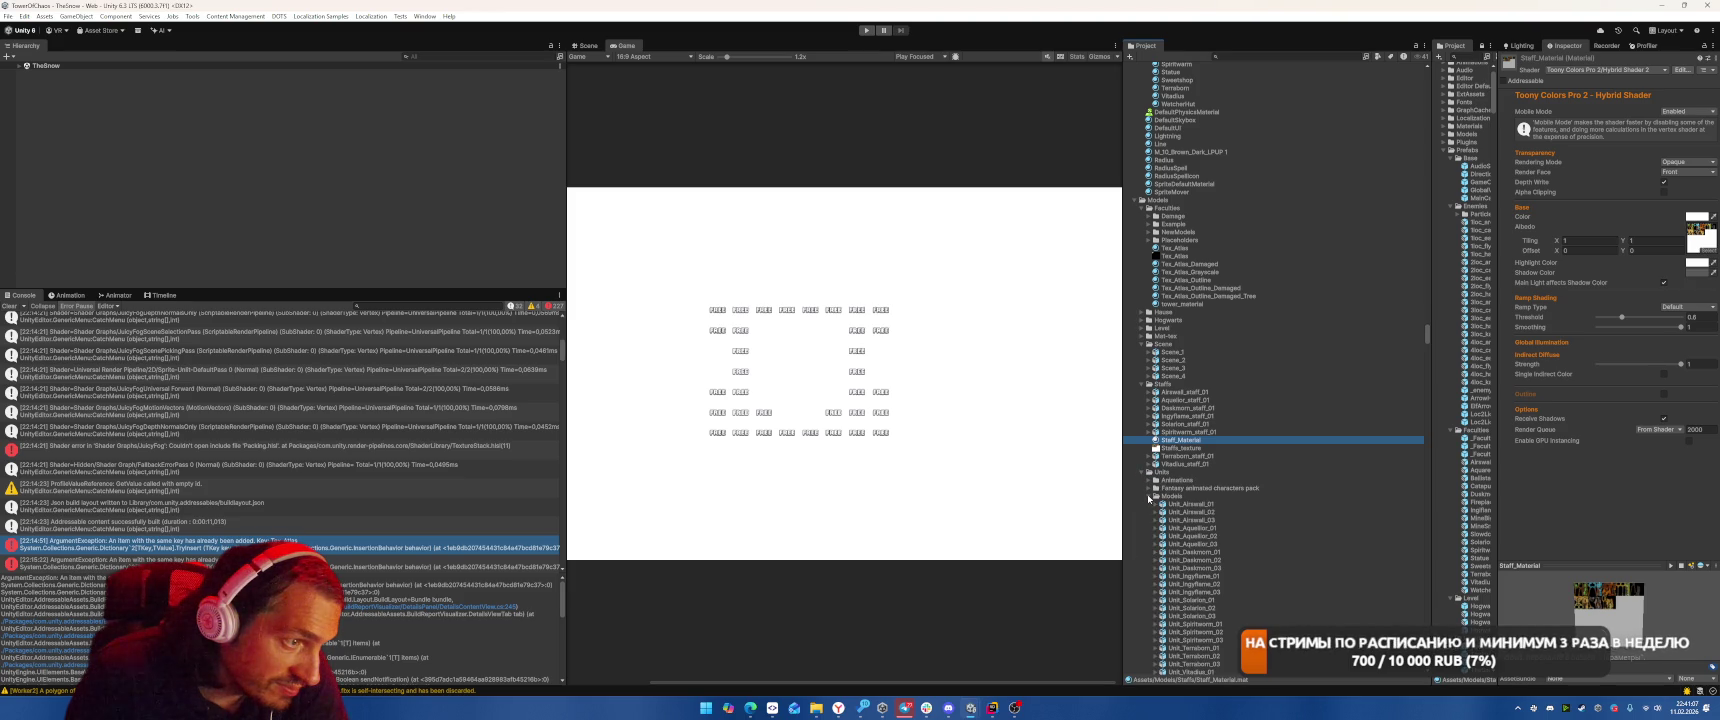
Remap Units_Texture to UnitMat on Unit_Airswall_01, 02 and 03 and apply.
left_click(1245, 504)
scroll(1245, 506, "down", 5)
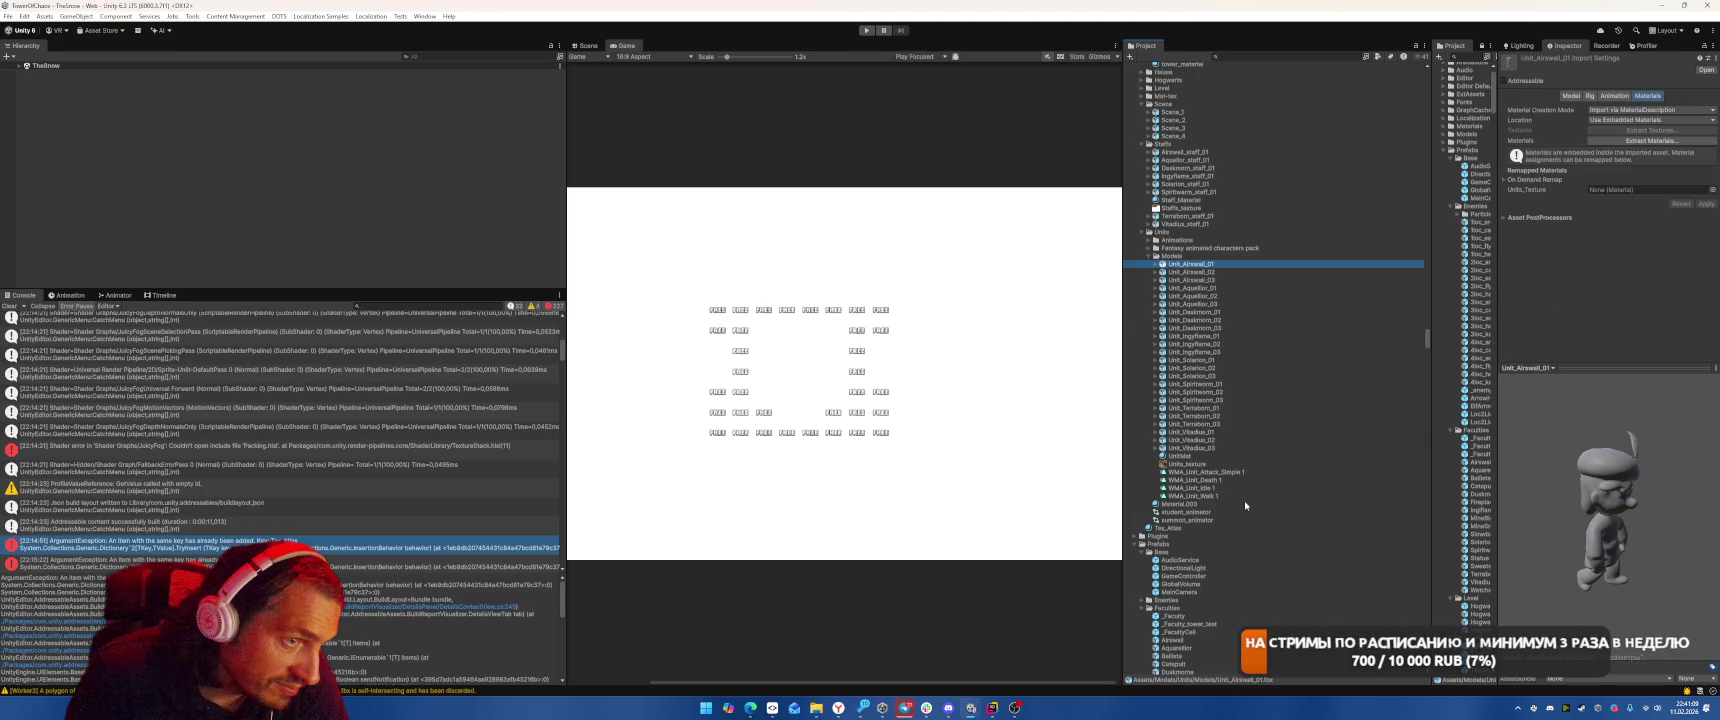
mouse_move(1168, 460)
left_mouse_down()
mouse_move(1480, 260)
mouse_move(1650, 190)
left_mouse_up()
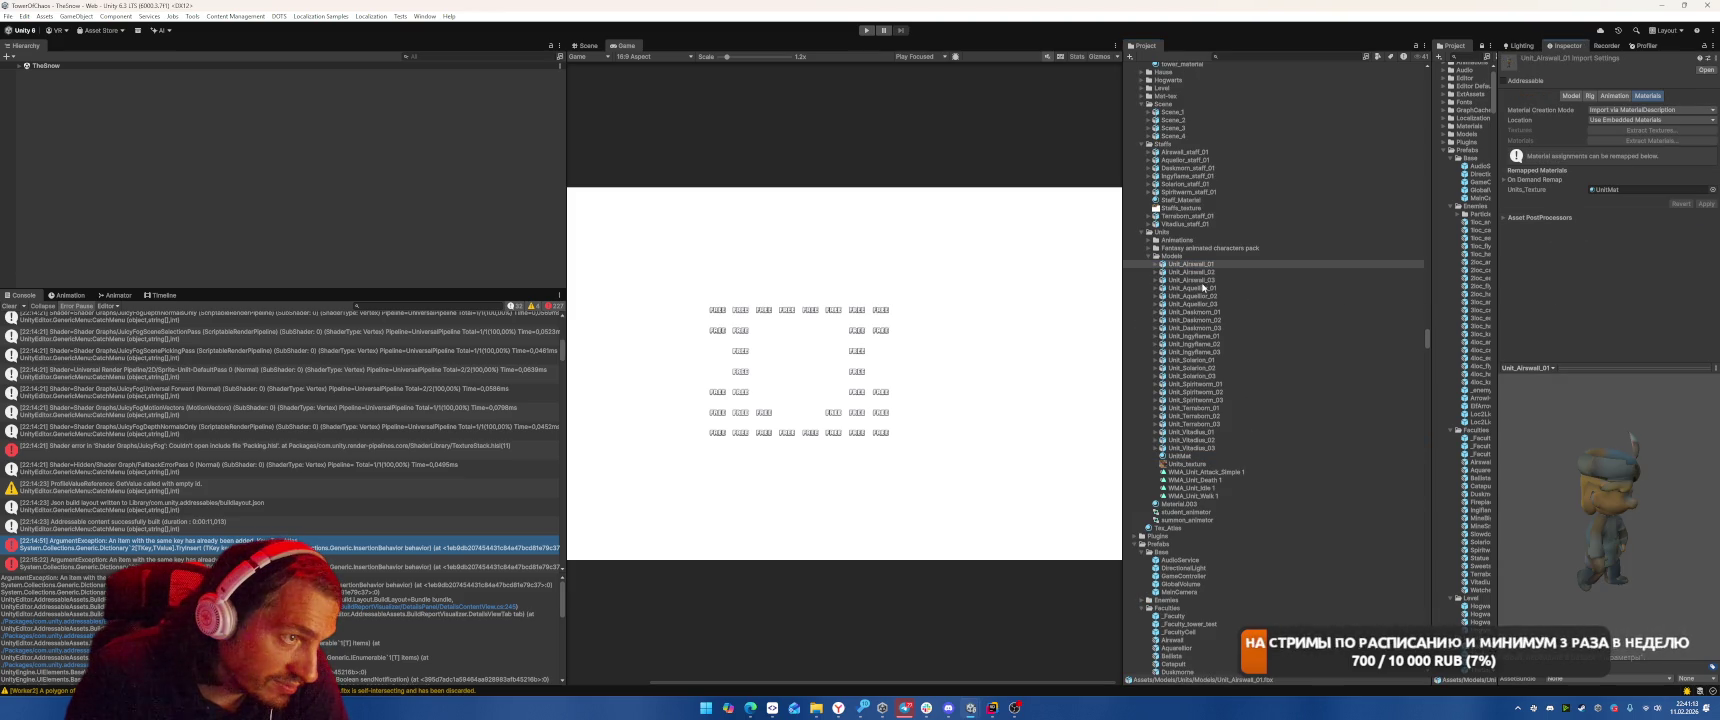
key("Down")
left_click_drag(1176, 456, 1652, 190)
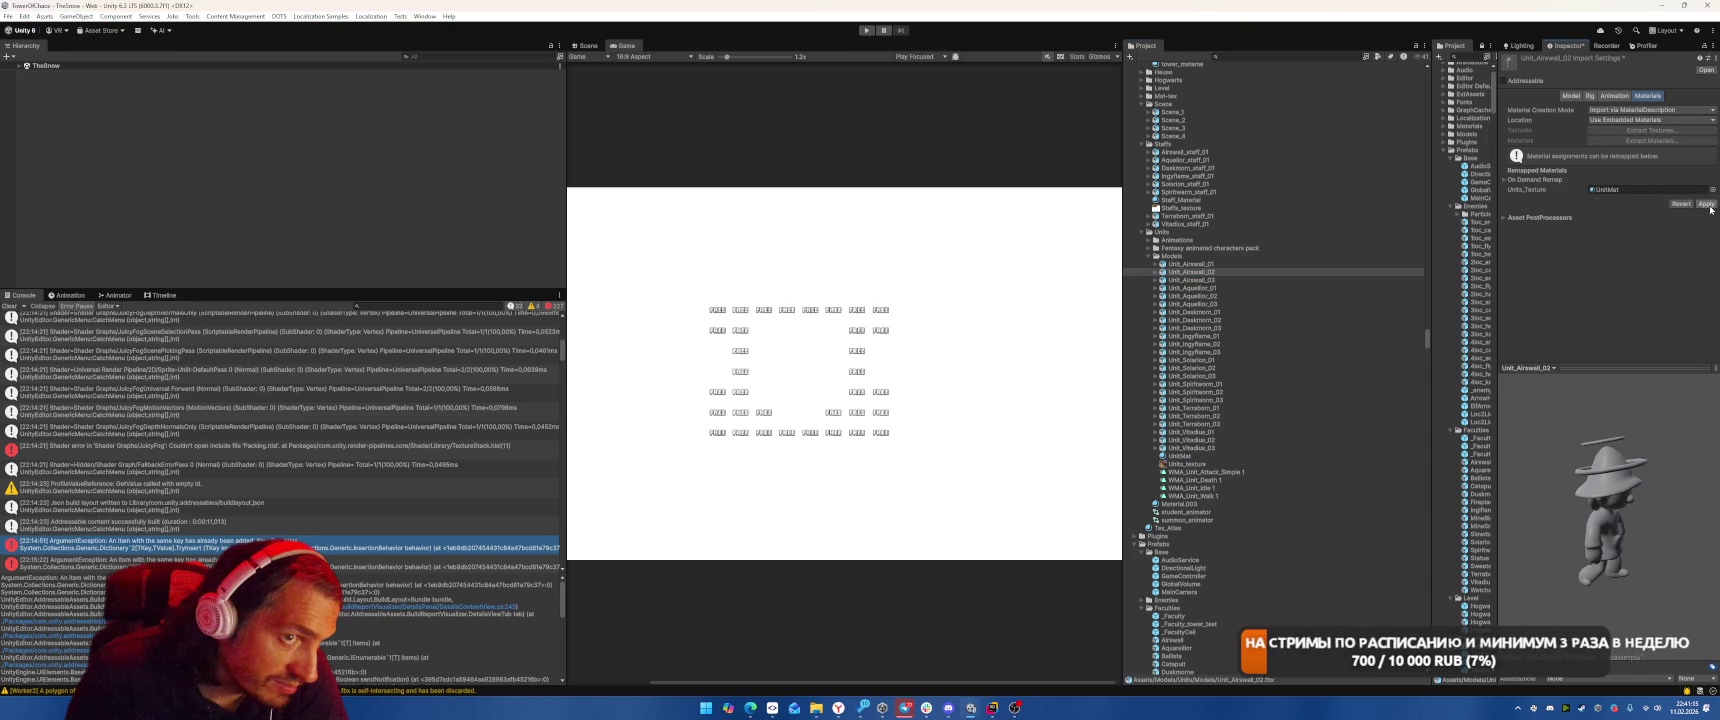
left_click(1187, 280)
left_click_drag(1176, 456, 1650, 190)
left_click(1698, 206)
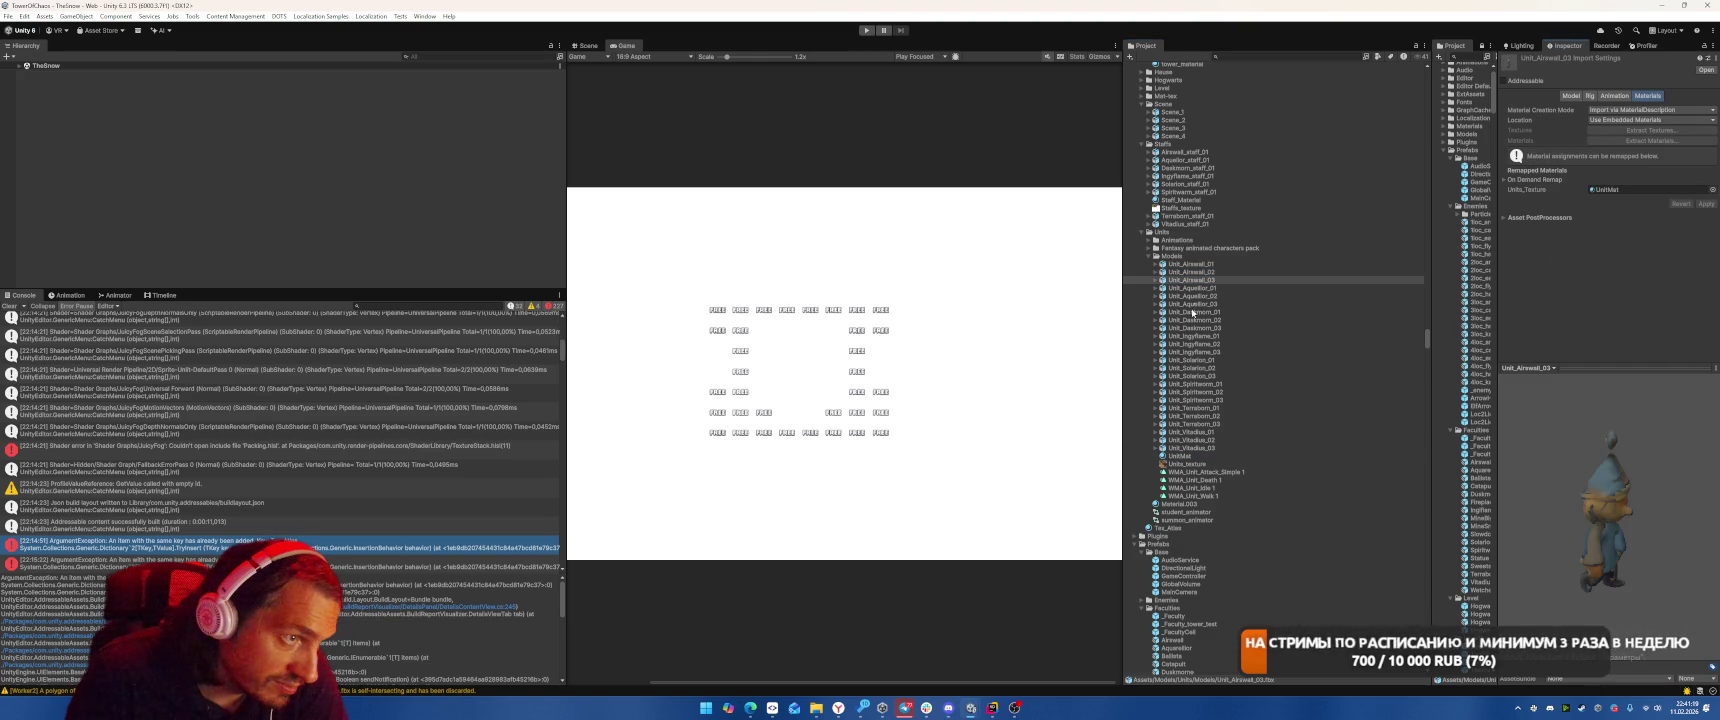
Remap Units_Texture to UnitMat on Unit_Aquellor_01, 02 and 03 and apply.
left_click(1192, 288)
left_click_drag(1176, 456, 1614, 189)
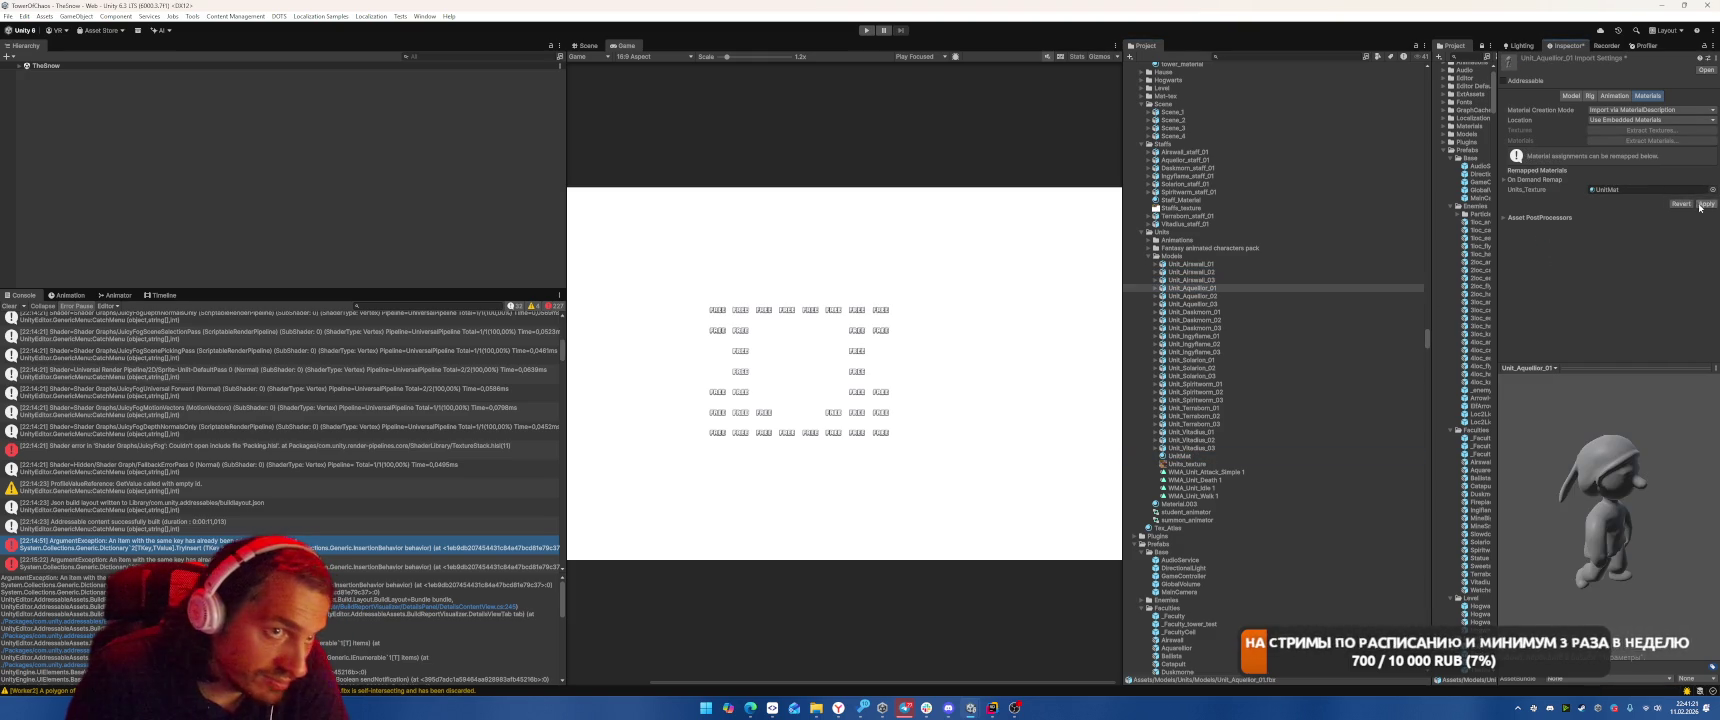
left_click(1698, 206)
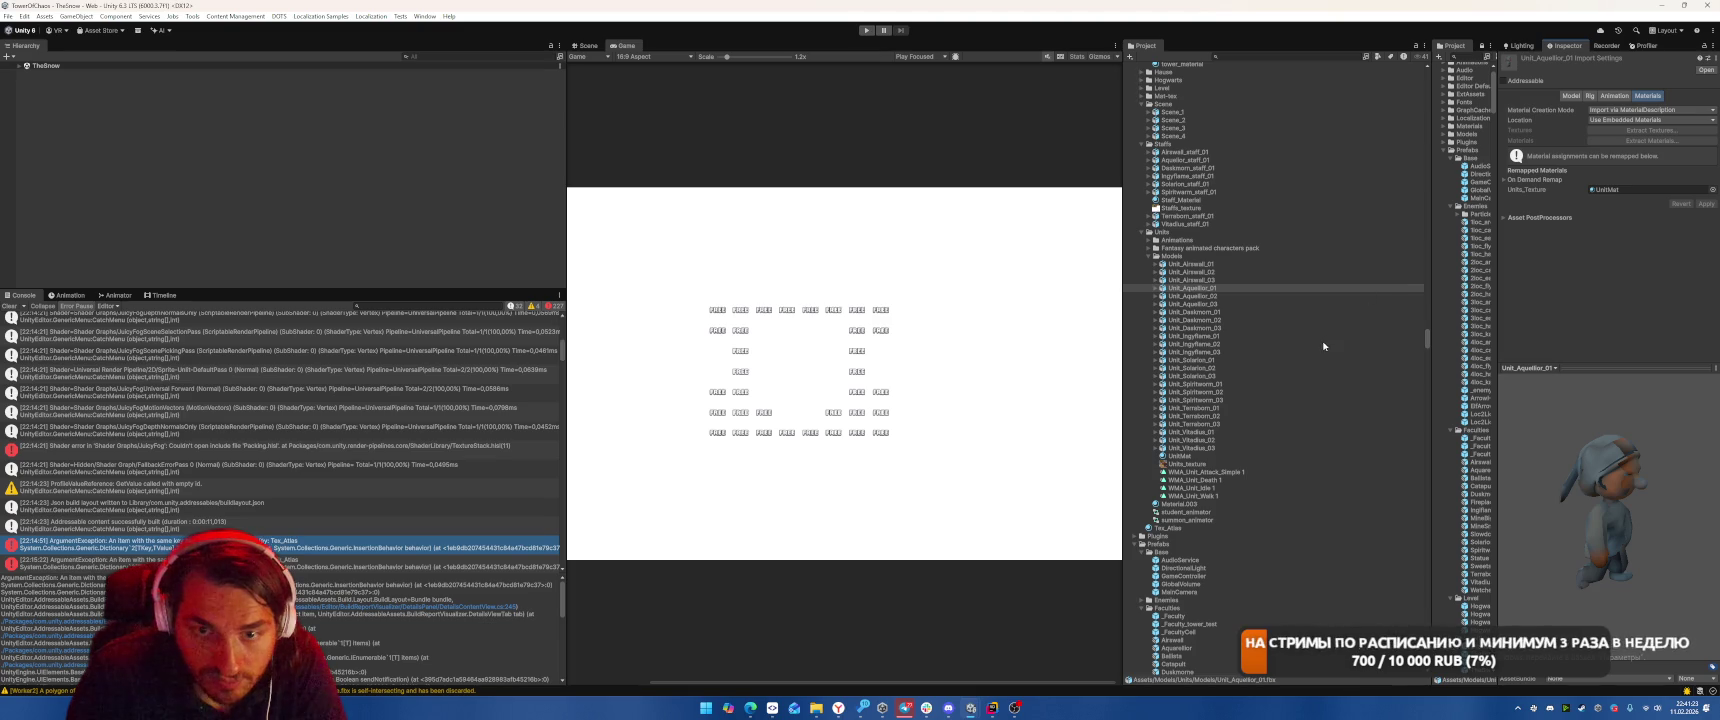
left_click(1193, 296)
mouse_move(1176, 456)
left_mouse_down()
mouse_move(1350, 380)
mouse_move(1626, 196)
left_mouse_up()
left_click(1698, 206)
left_click(1193, 304)
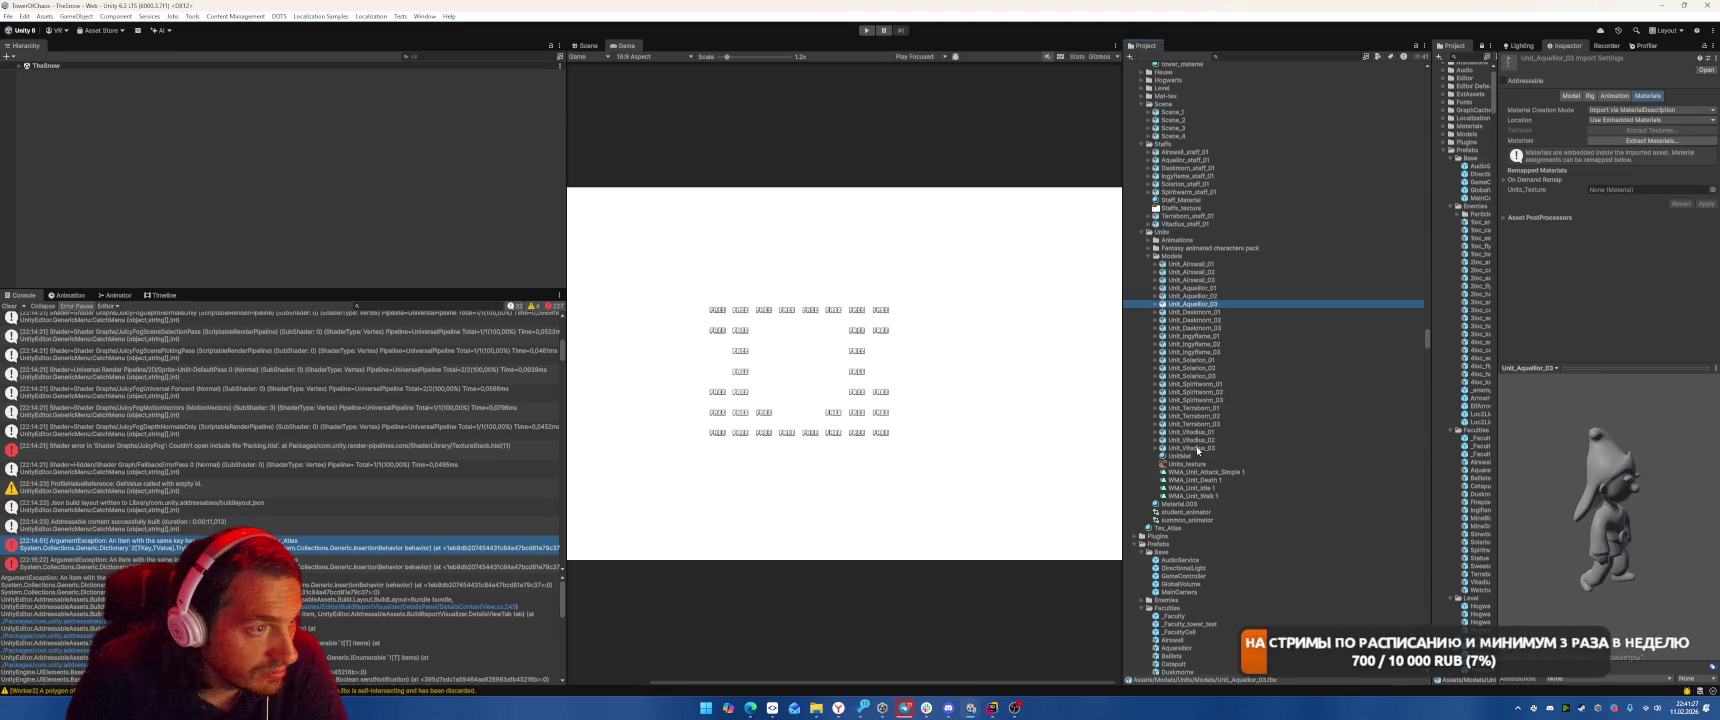
mouse_move(1186, 459)
left_mouse_down()
mouse_move(1600, 200)
mouse_move(1650, 189)
left_mouse_up()
left_click(1698, 206)
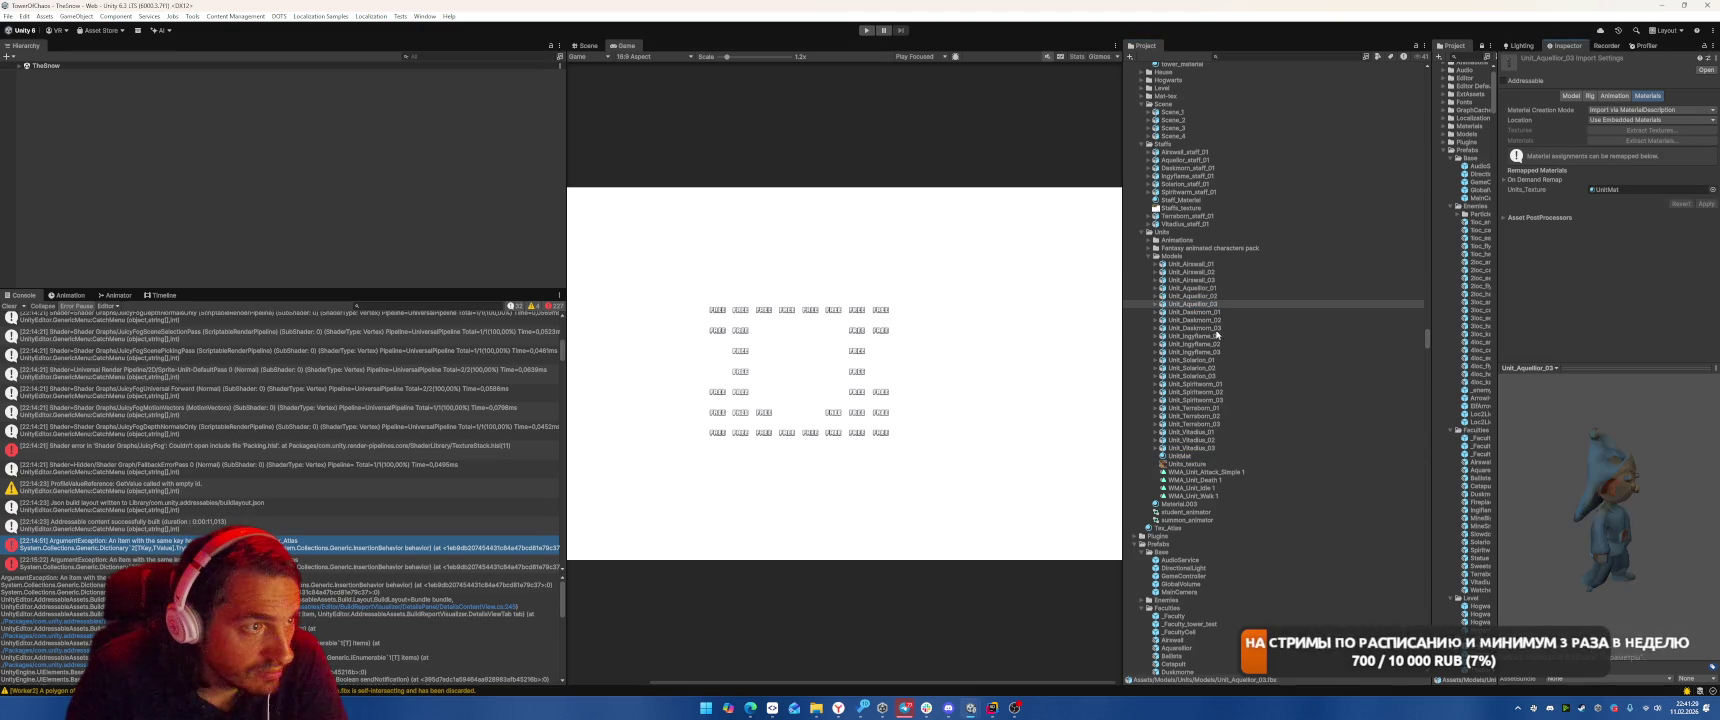
Remap Units_Texture to UnitMat on Unit_Daskmorn_01, 02 and 03.
left_click(1205, 313)
left_click_drag(1184, 456, 1640, 211)
left_click(1698, 224)
left_click(1198, 320)
mouse_move(1184, 459)
left_mouse_down()
mouse_move(1500, 300)
mouse_move(1640, 189)
left_mouse_up()
left_click(1198, 327)
left_click_drag(1174, 459, 1640, 190)
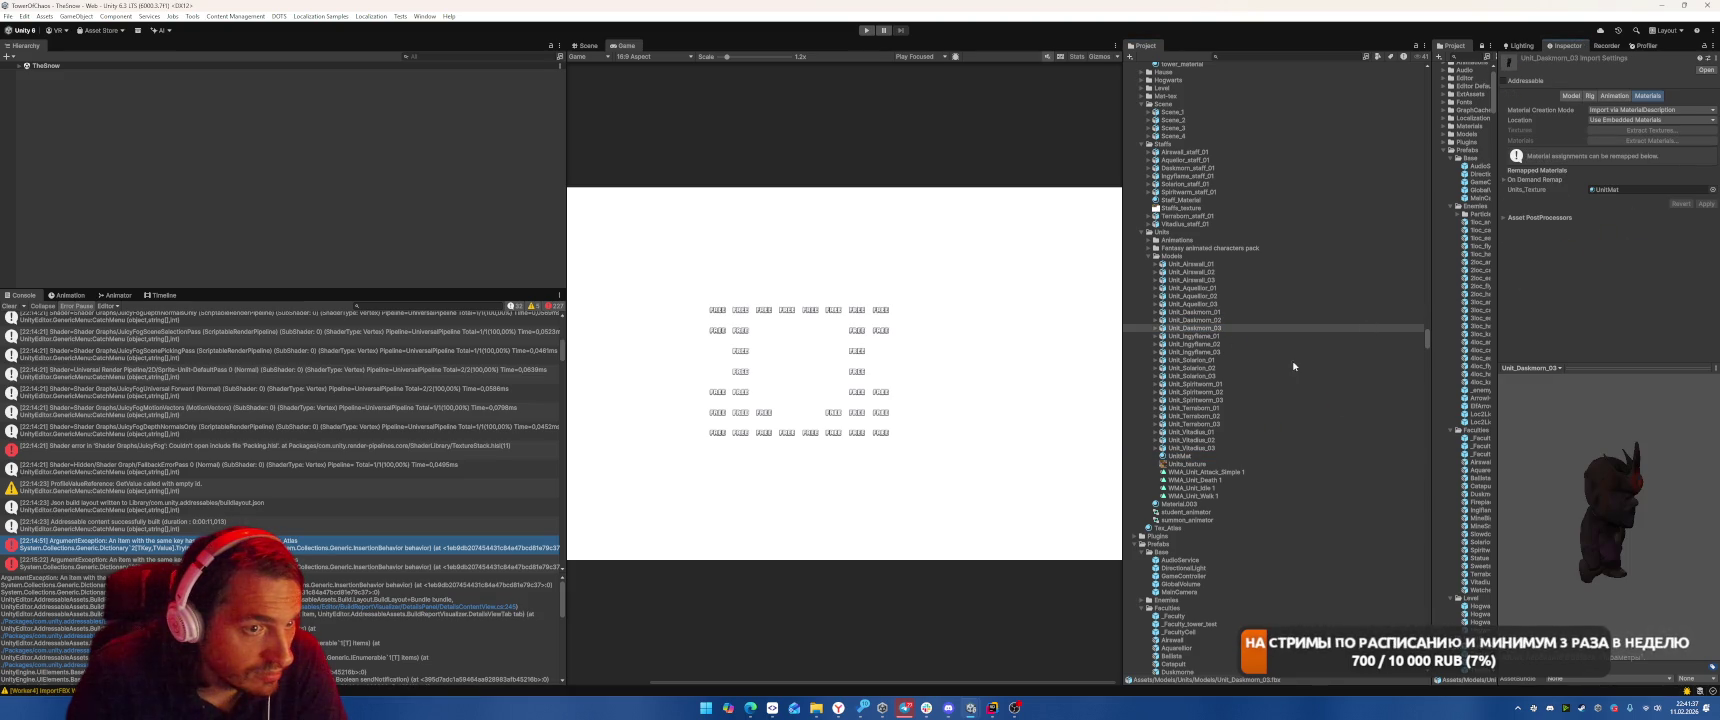
Remap Units_Texture to UnitMat on Unit_Ingyflame_01, 02 and 03.
left_click(1193, 336)
mouse_move(1174, 459)
left_mouse_down()
mouse_move(1500, 300)
mouse_move(1640, 189)
left_mouse_up()
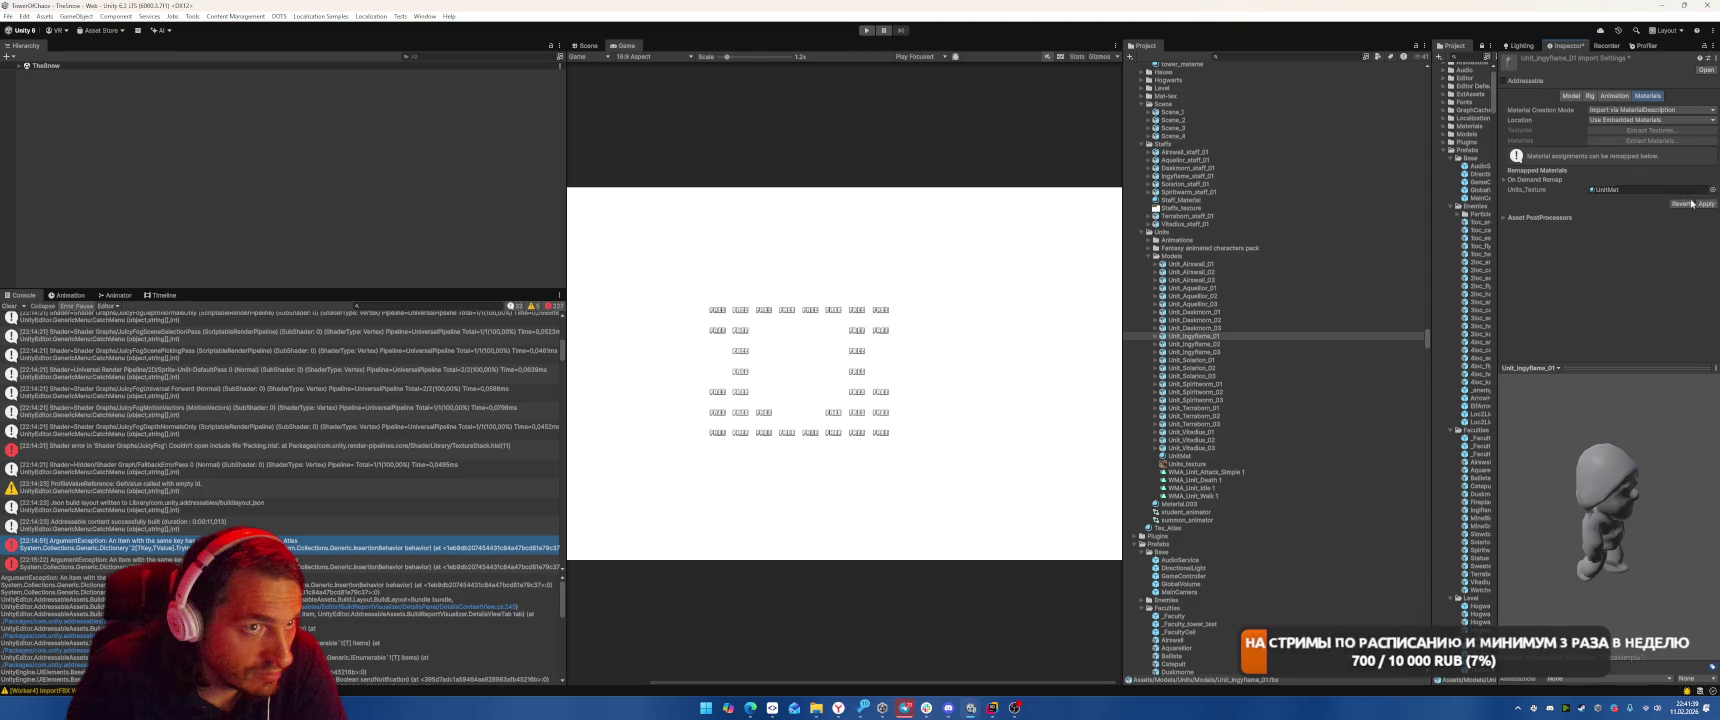
left_click(1706, 203)
left_click(1211, 343)
mouse_move(1187, 459)
left_mouse_down()
mouse_move(1600, 195)
mouse_move(1645, 190)
left_mouse_up()
left_click(1689, 206)
left_click(1196, 352)
left_click_drag(1180, 459, 1635, 190)
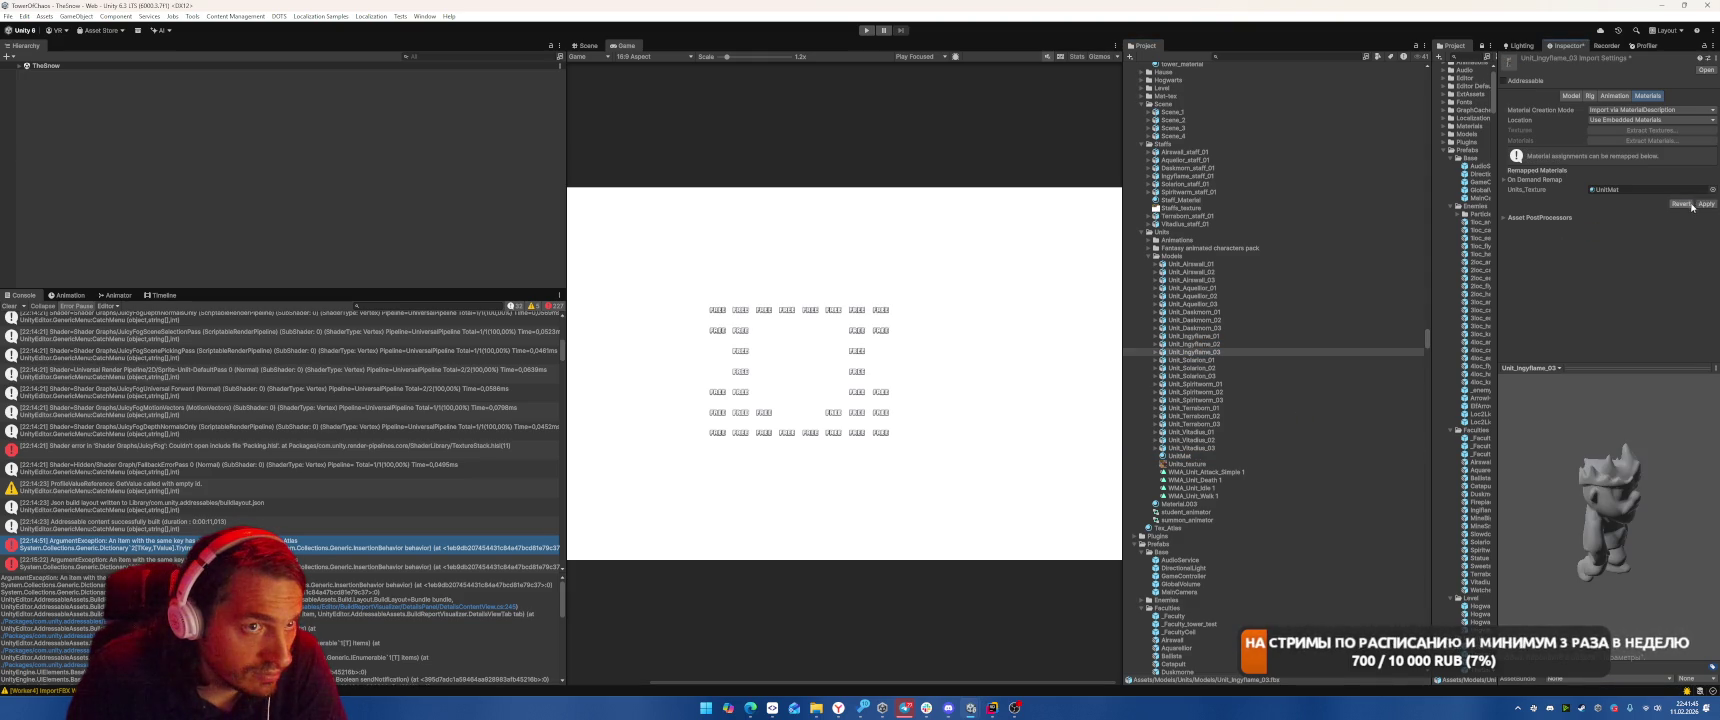
Remap Units_Texture to UnitMat on Unit_Solarion_01, 02 and 03.
left_click(1192, 359)
left_click_drag(1180, 459, 1640, 190)
left_click(1192, 367)
left_click_drag(1178, 457, 1640, 190)
left_click(1252, 376)
mouse_move(1178, 457)
left_mouse_down()
mouse_move(1400, 300)
mouse_move(1645, 190)
left_mouse_up()
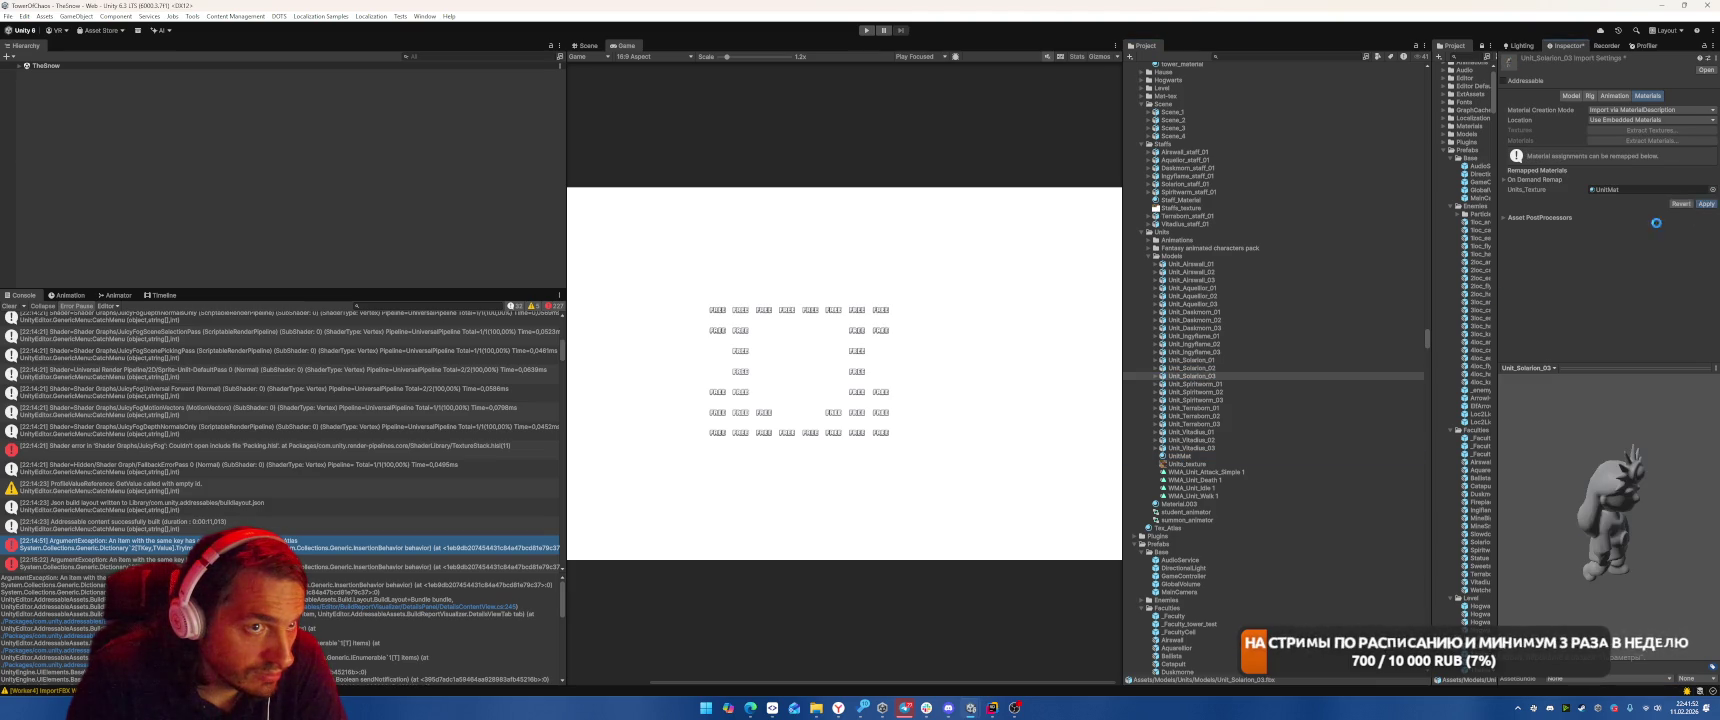
Remap Units_Texture to UnitMat on Unit_Spiritworm_01, 02 and 03 and apply.
left_click(1192, 383)
mouse_move(1178, 455)
left_mouse_down()
mouse_move(1633, 196)
mouse_move(1645, 210)
left_mouse_up()
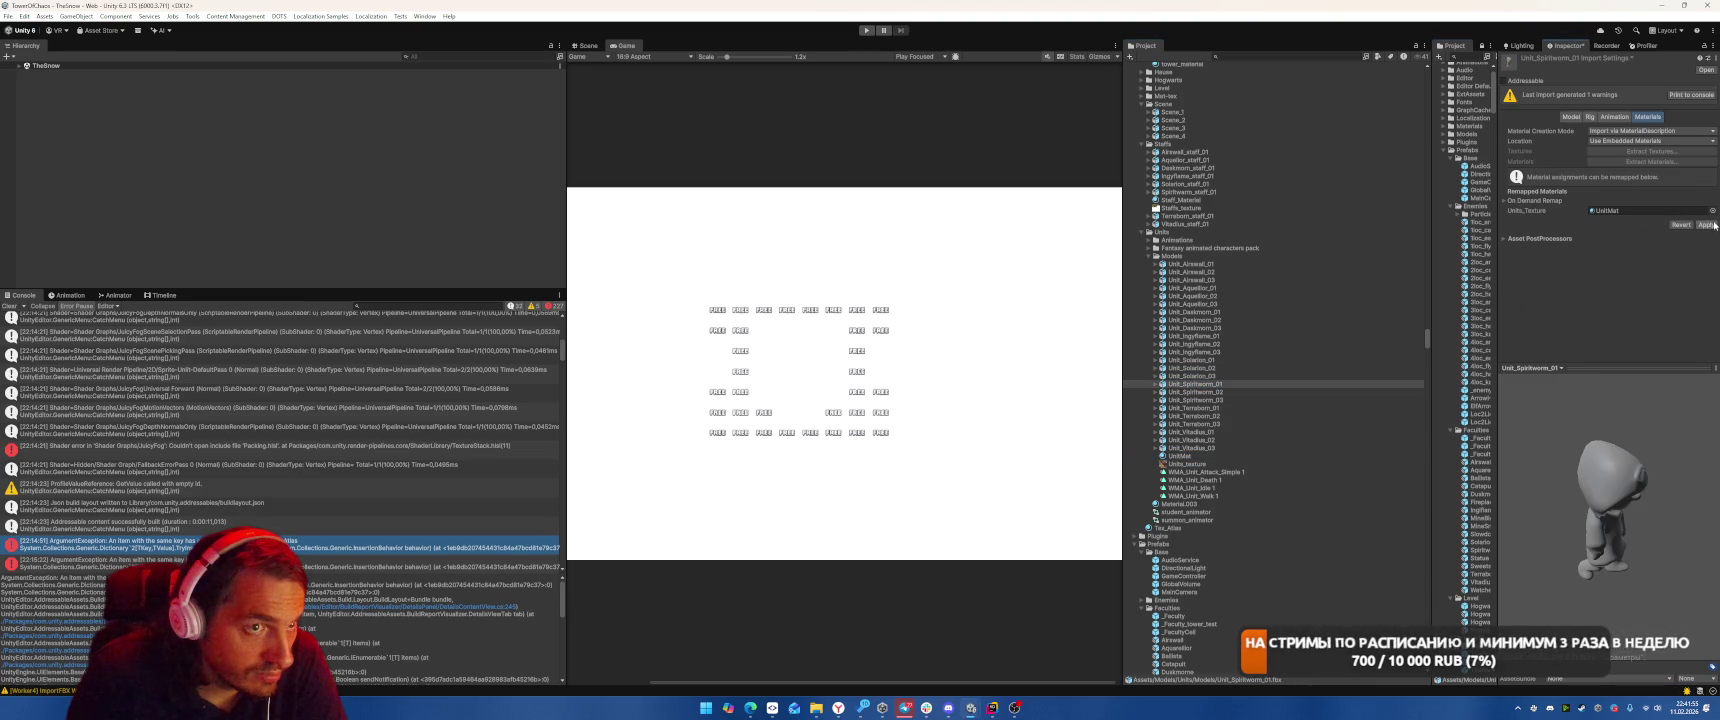
left_click(1290, 391)
mouse_move(1178, 455)
left_mouse_down()
mouse_move(1400, 300)
mouse_move(1640, 210)
left_mouse_up()
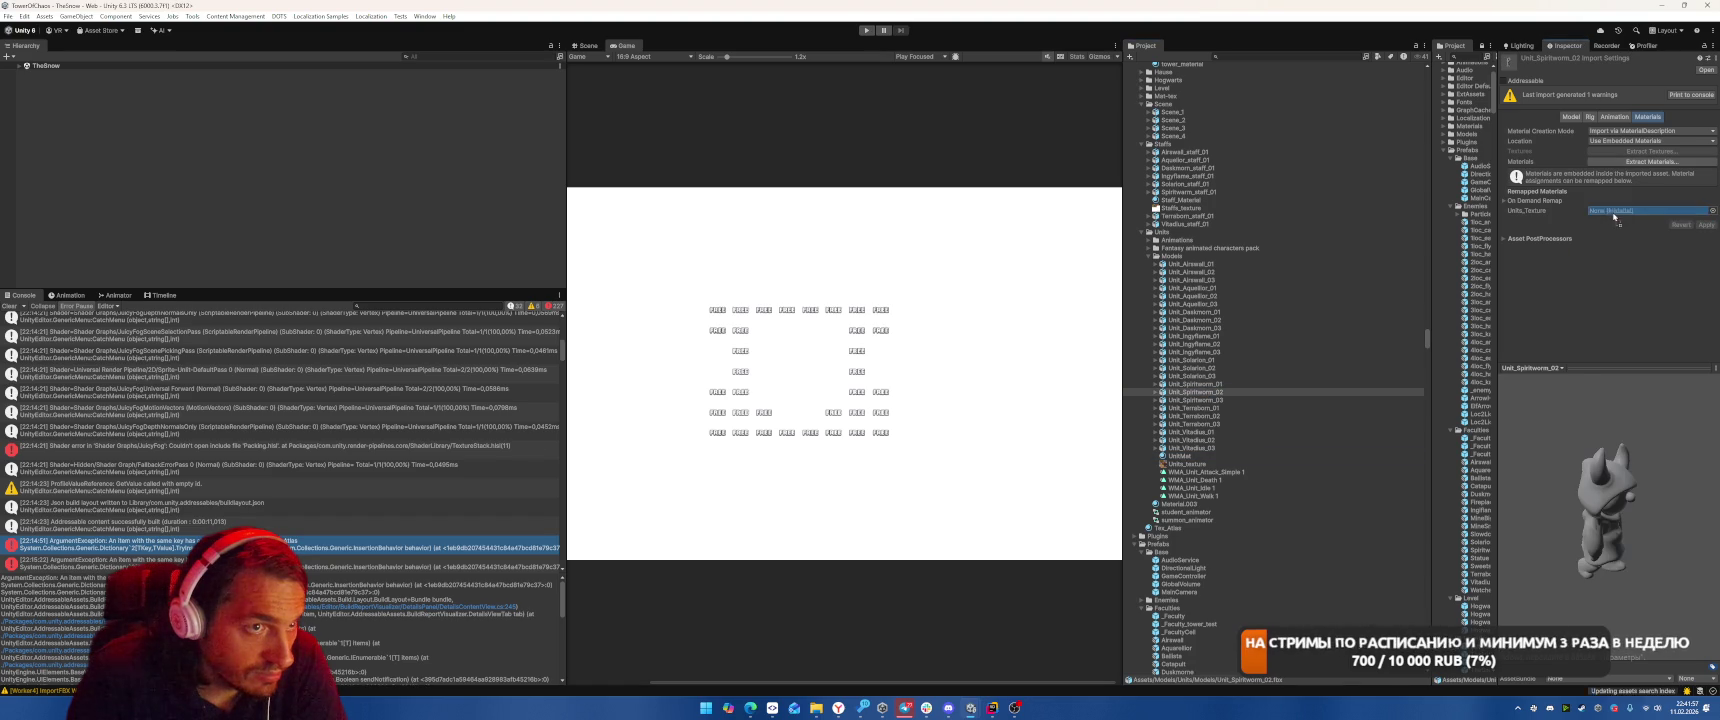
left_click(1713, 227)
left_click(1195, 399)
left_click_drag(1178, 455, 1625, 196)
left_click(1706, 204)
Remap Units_Texture to UnitMat on Unit_Terraborn_01 and 02 and apply.
left_click(1195, 408)
left_click_drag(1178, 455, 1621, 199)
left_click(1706, 204)
left_click(1195, 416)
left_click_drag(1187, 464, 1428, 378)
left_click_drag(1183, 456, 1621, 210)
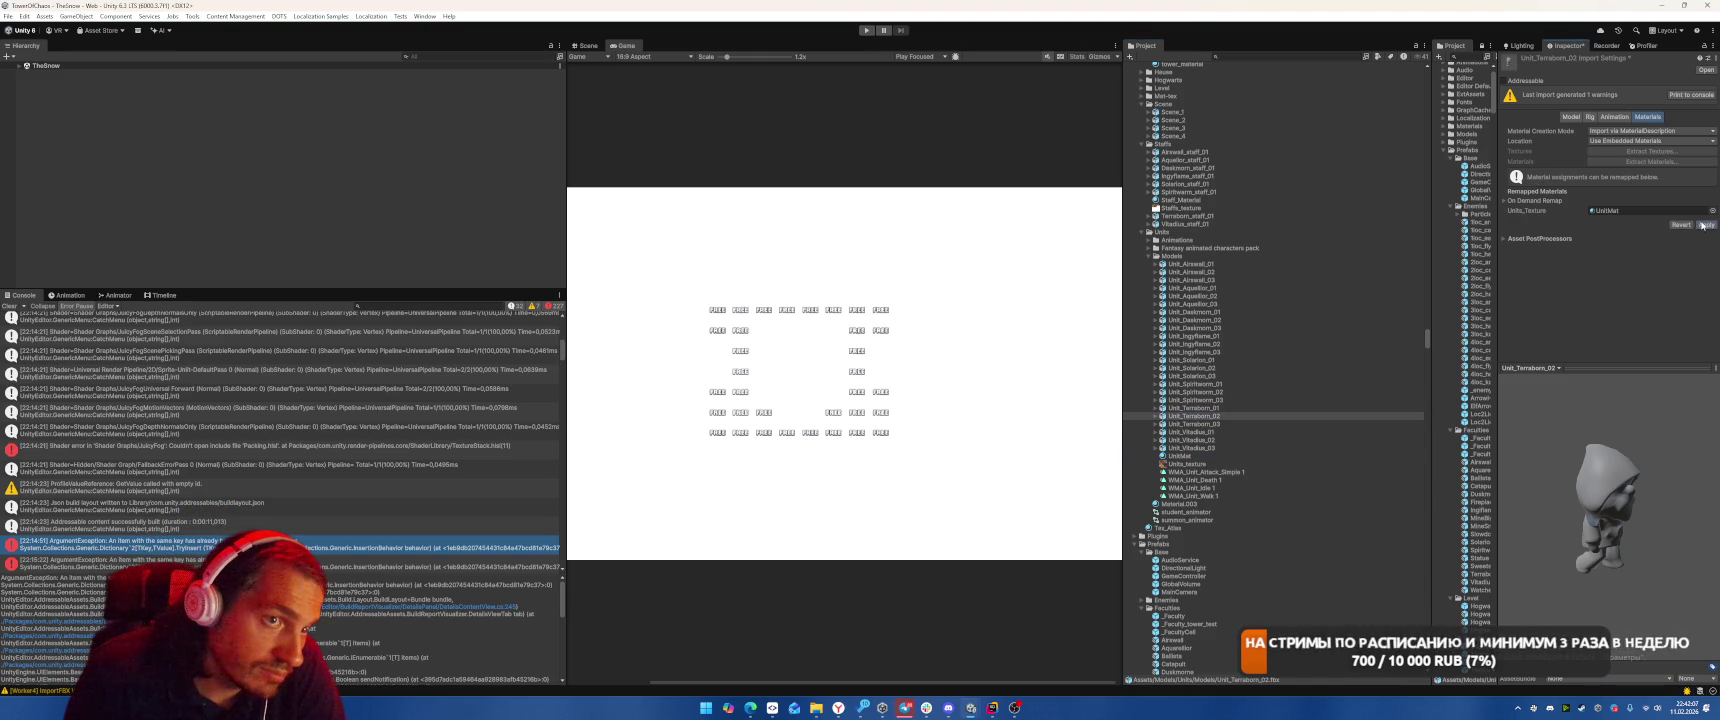
left_click(1706, 224)
Remap Units_Texture to UnitMat on Unit_Terraborn_03 and Unit_Vitadius_01, 02 and 03.
left_click(1192, 424)
left_click_drag(1183, 456, 1645, 193)
left_click(1706, 204)
left_click(1192, 432)
mouse_move(1183, 456)
left_mouse_down()
mouse_move(1243, 438)
mouse_move(1645, 190)
left_mouse_up()
left_click(1706, 204)
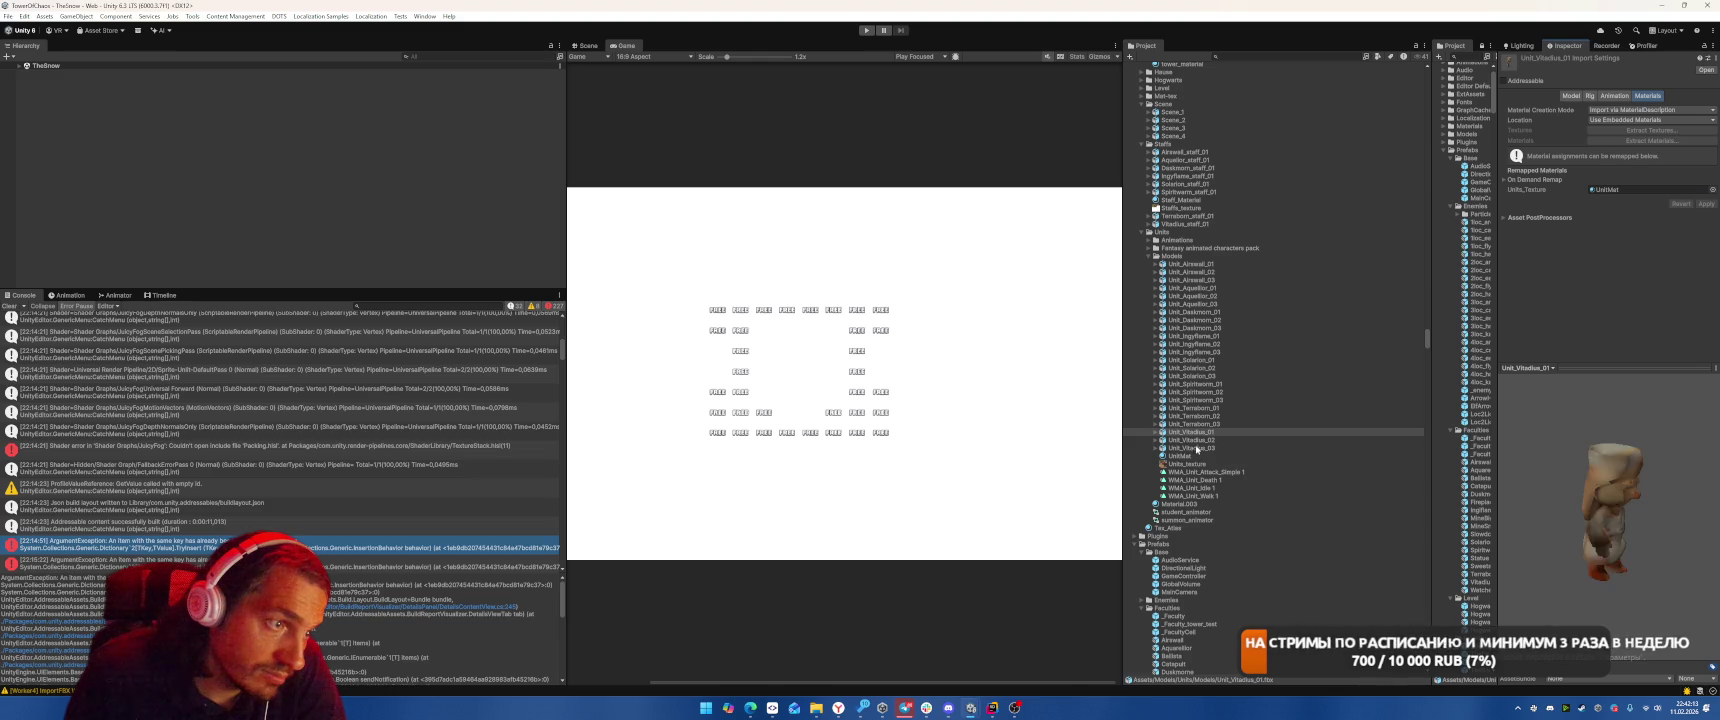
left_click(1192, 440)
left_click_drag(1183, 456, 1645, 190)
left_click(1242, 447)
left_click_drag(1183, 456, 1645, 190)
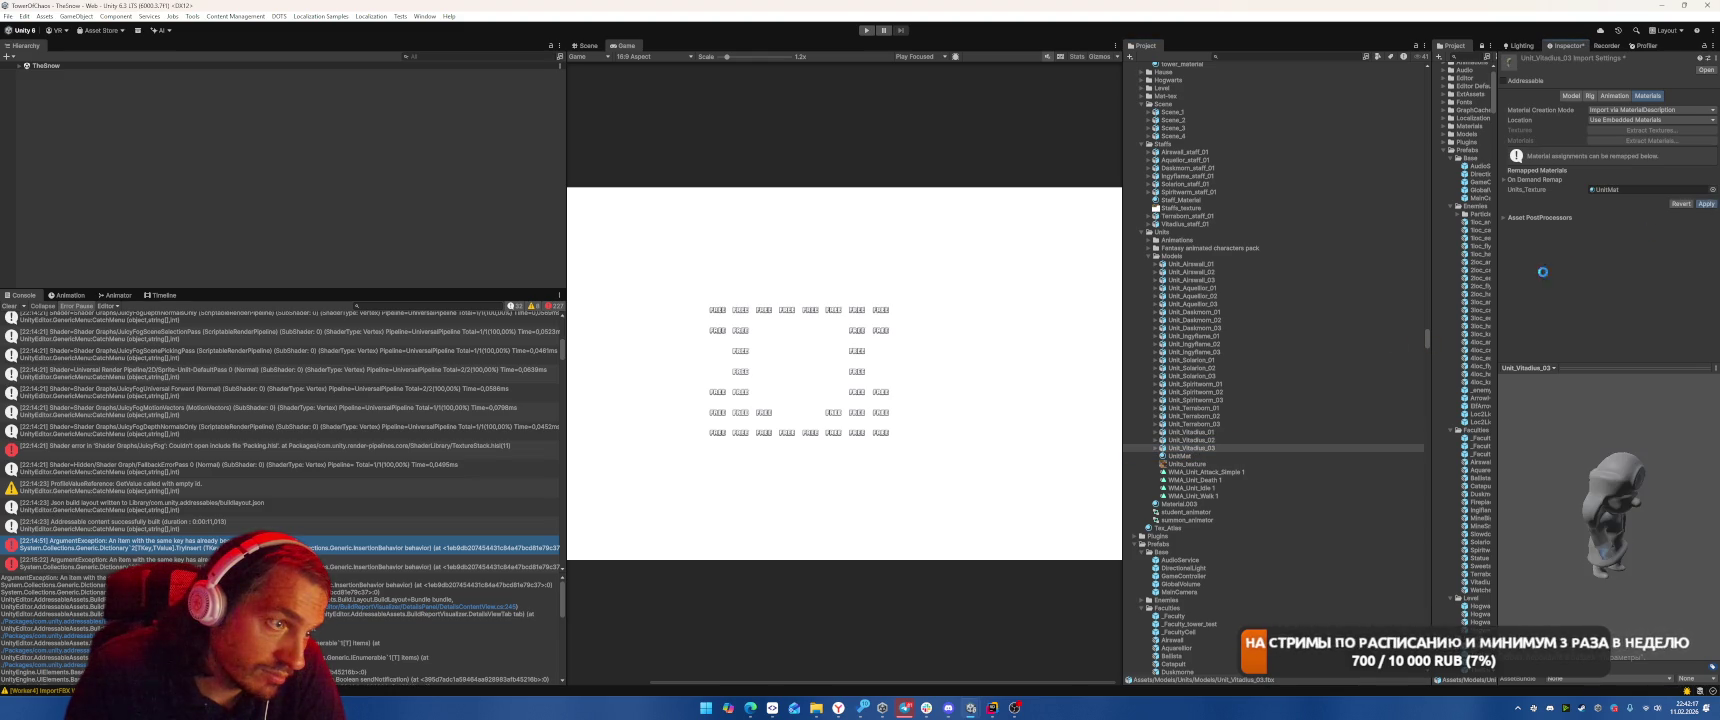
left_click(1185, 464)
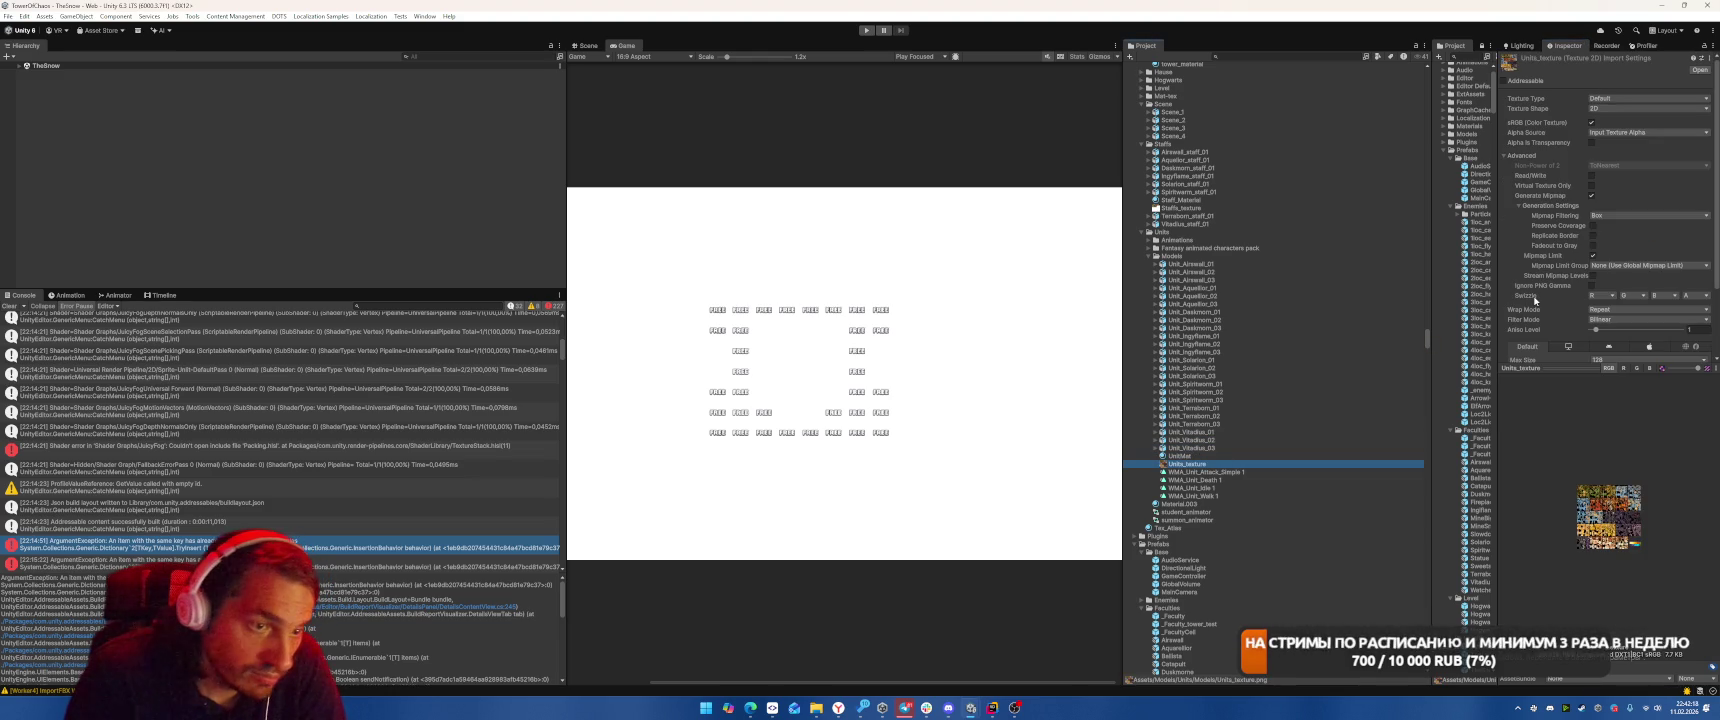
Set the Units_texture Max Size to 1024.
left_click(1605, 361)
left_click(1610, 427)
scroll(1680, 330, "down", 3)
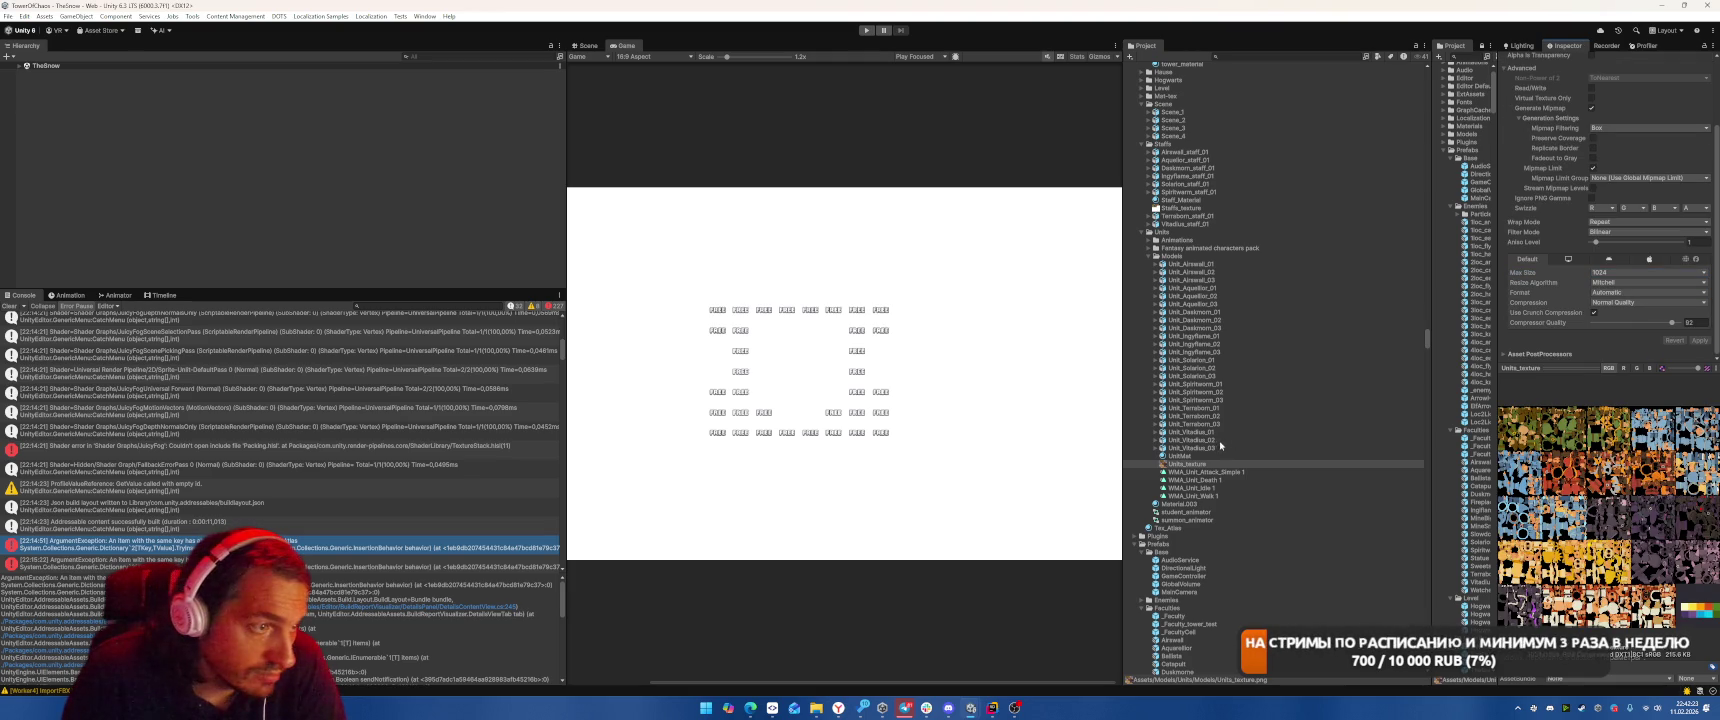
Move up through the unit models to the character pack and expand the Animations folder.
left_click(1218, 440)
key("Up")
key("Up")
key("Up")
key("Up")
key("Up")
key("Up")
key("Up")
key("Up")
key("Up")
key("Left")
key("Up")
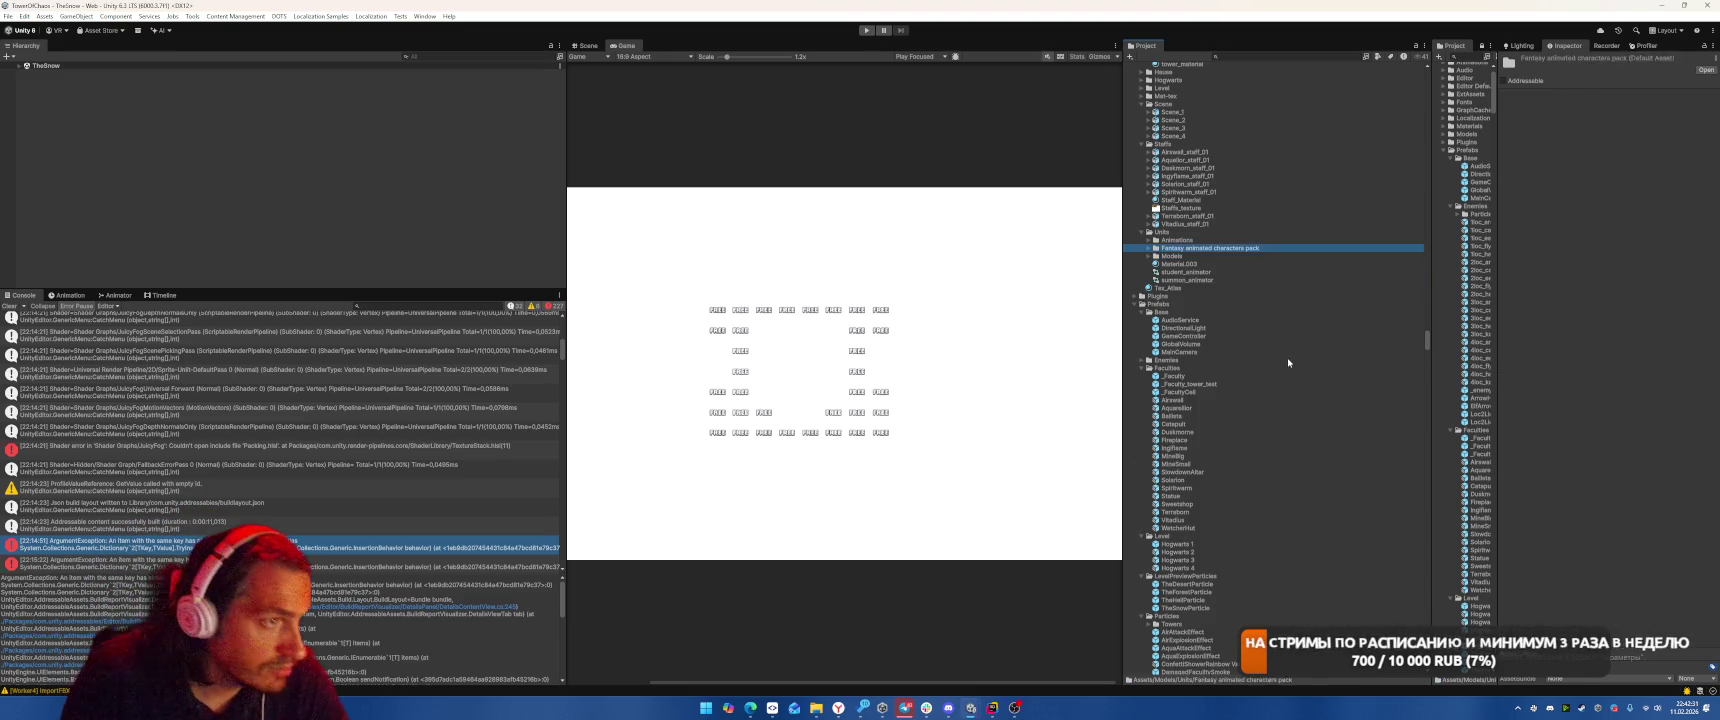
key("Up")
key("Right")
Preview the WMA_Unit_Attack_Simple clip and its '1' copy on a unit character.
left_click(1212, 289)
key("Right")
key("Down")
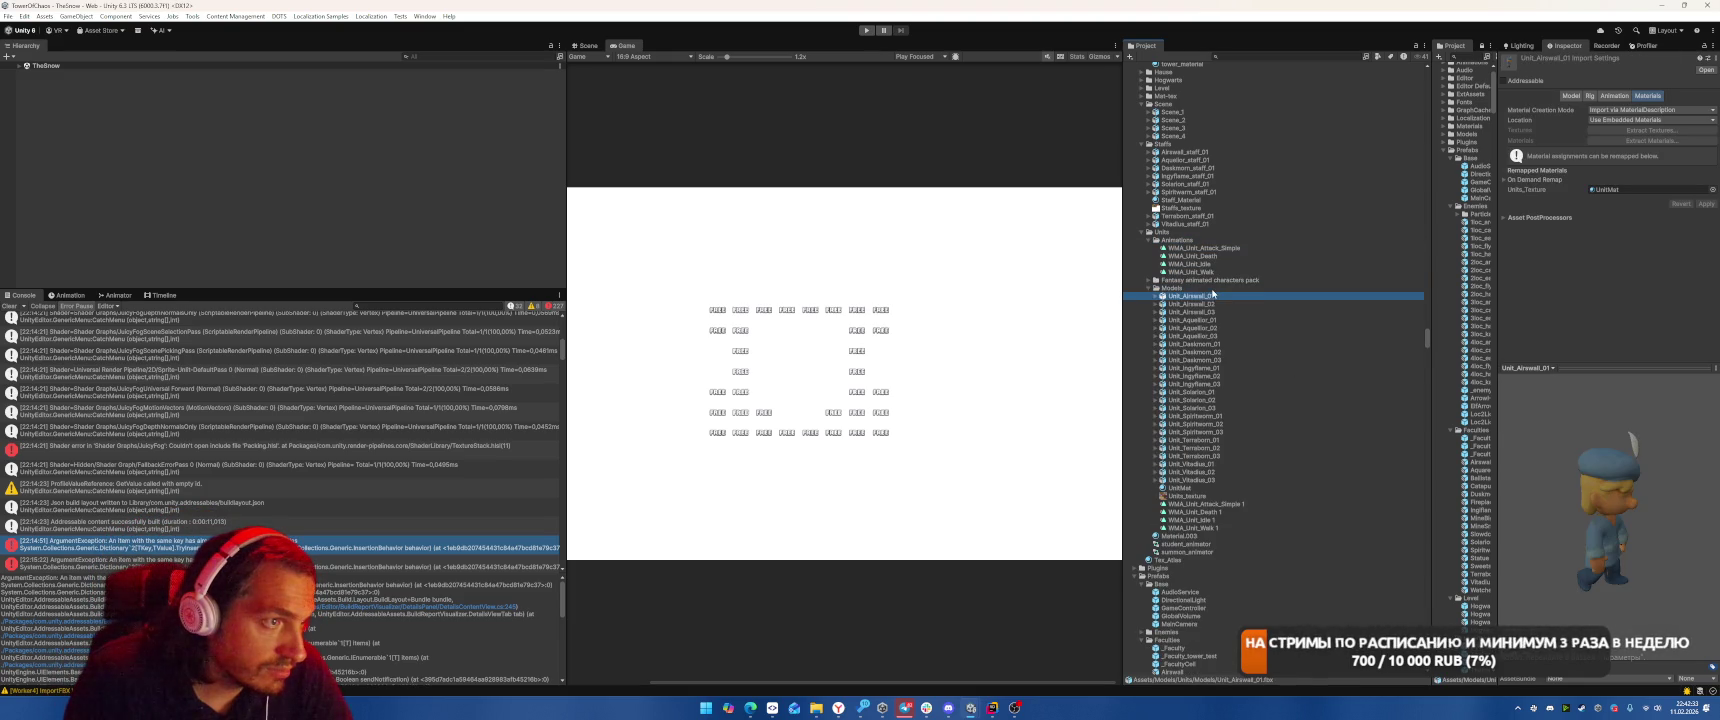
key("Up")
key("Up")
key("Up")
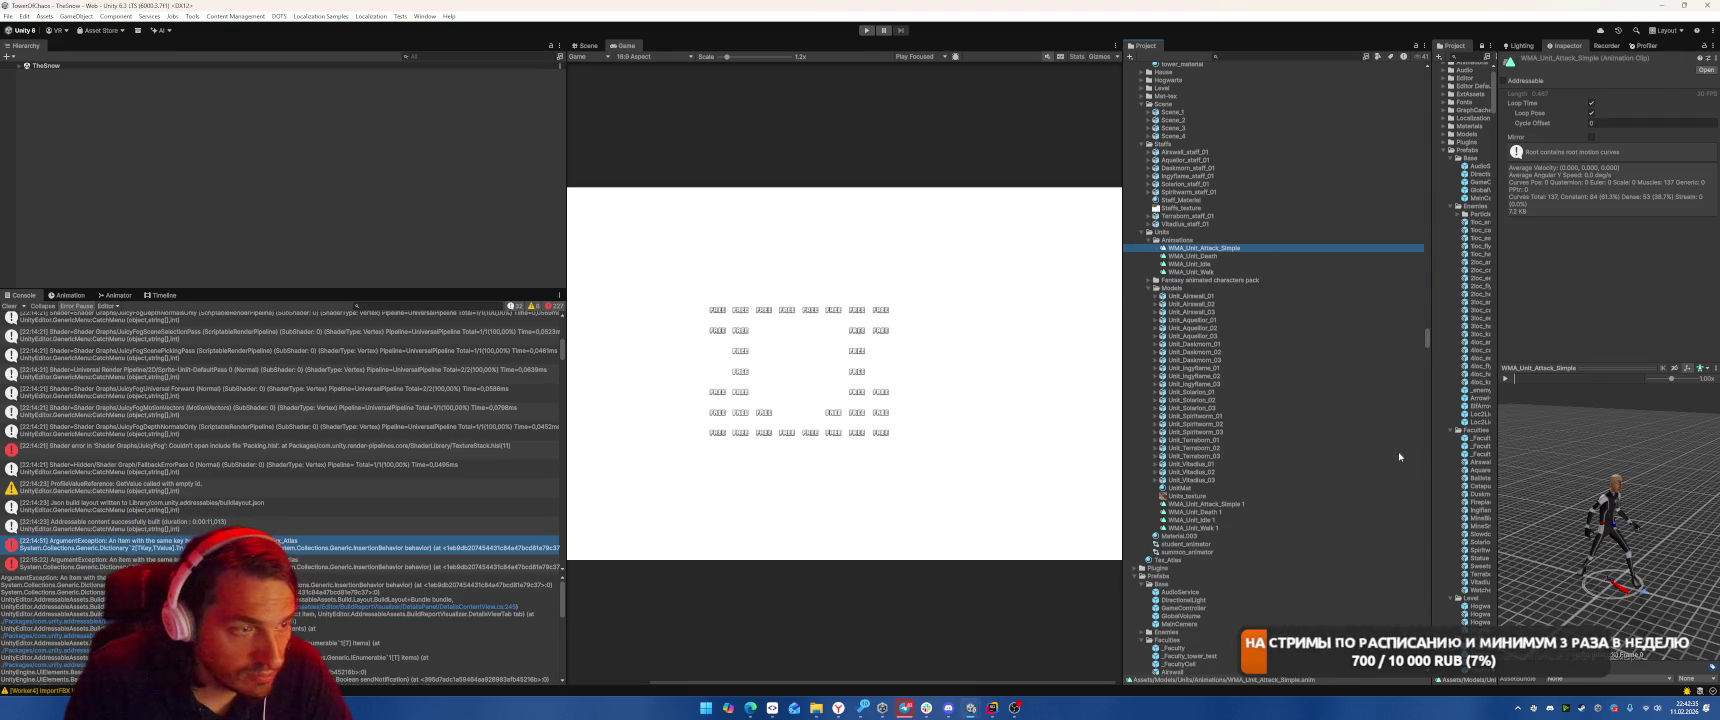
left_click_drag(1195, 392, 1548, 447)
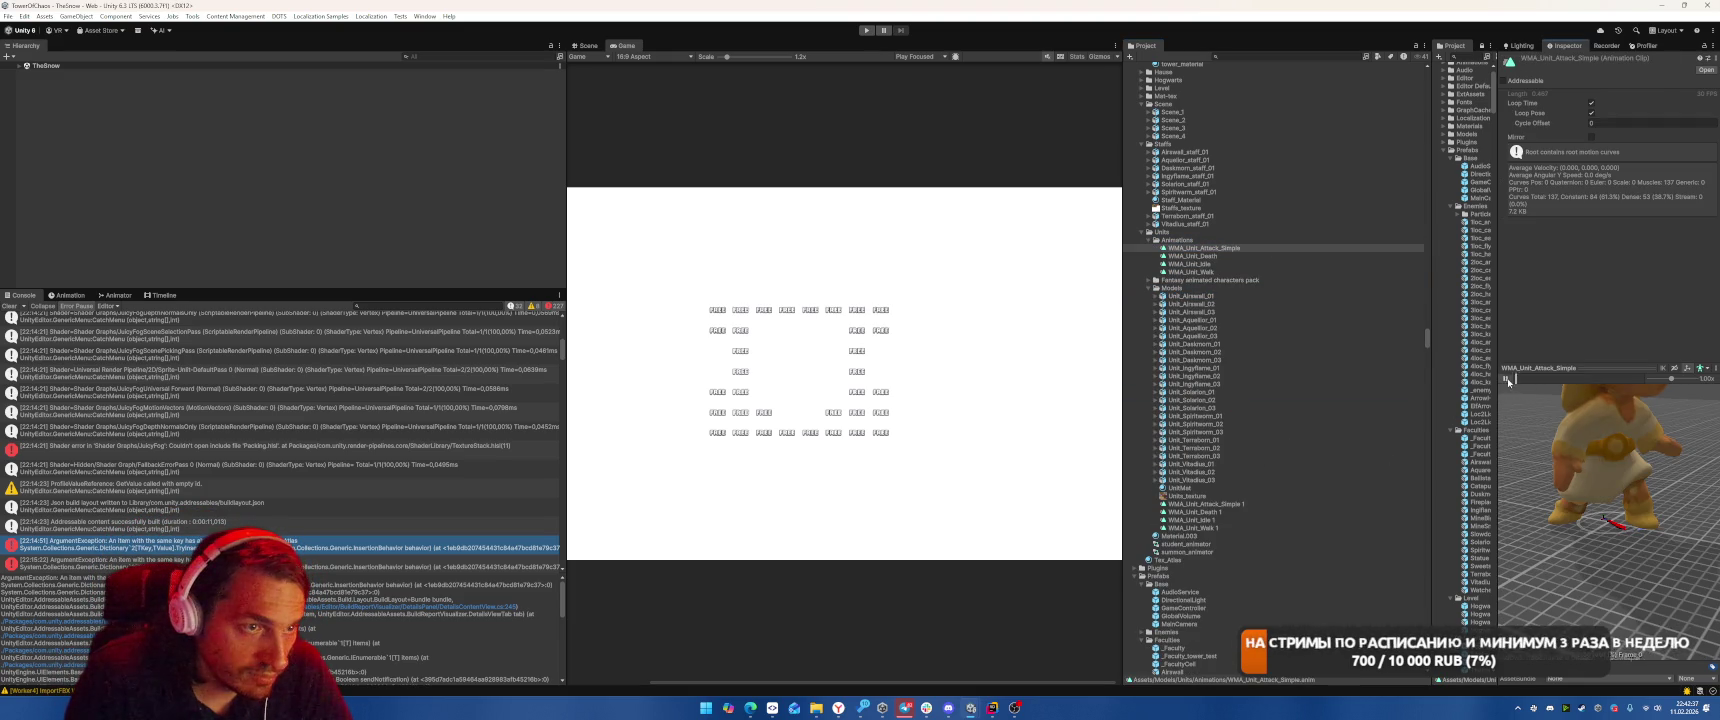
left_click(1205, 504)
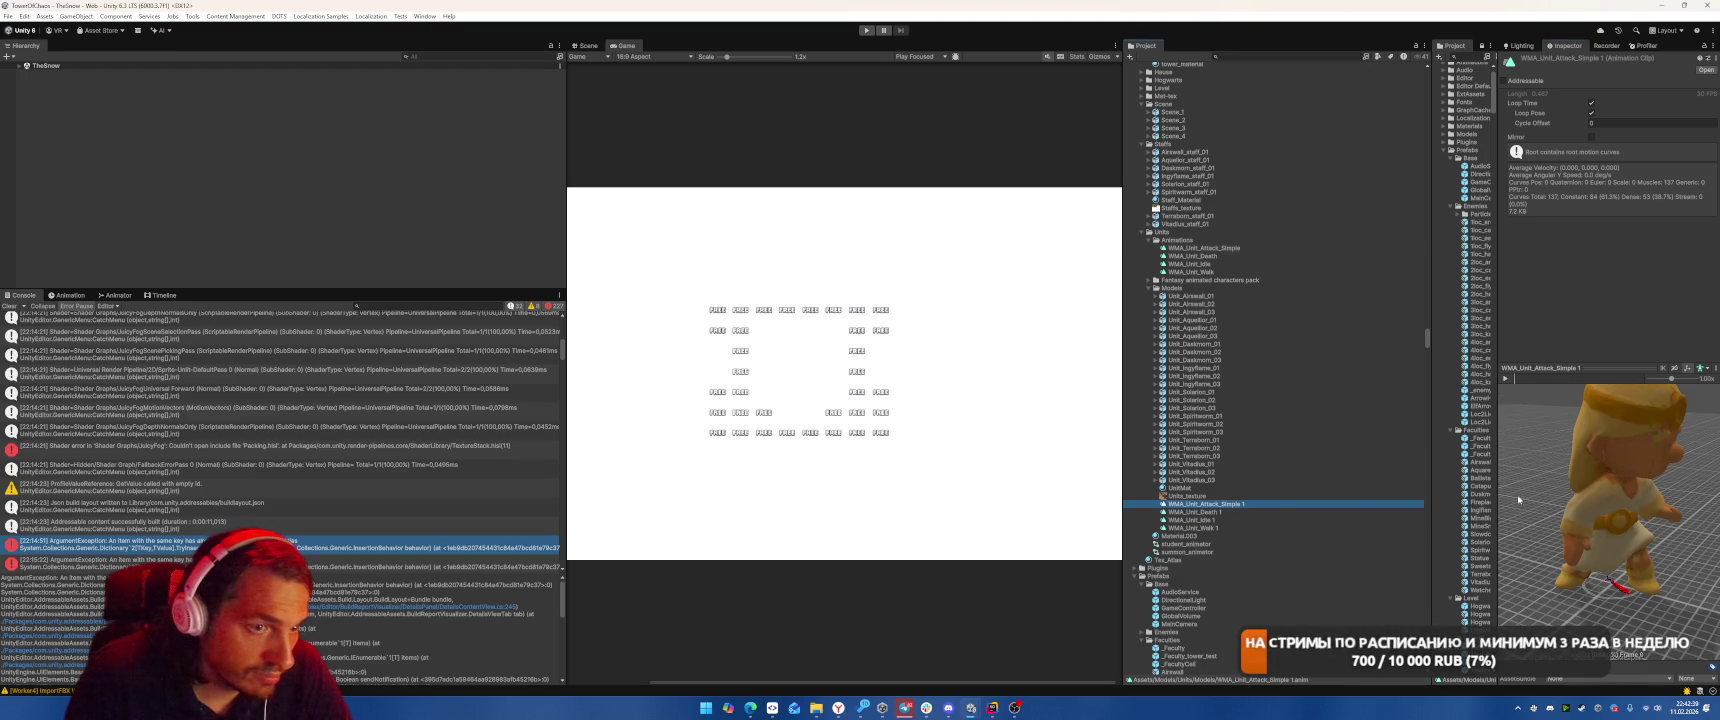
left_click(1505, 378)
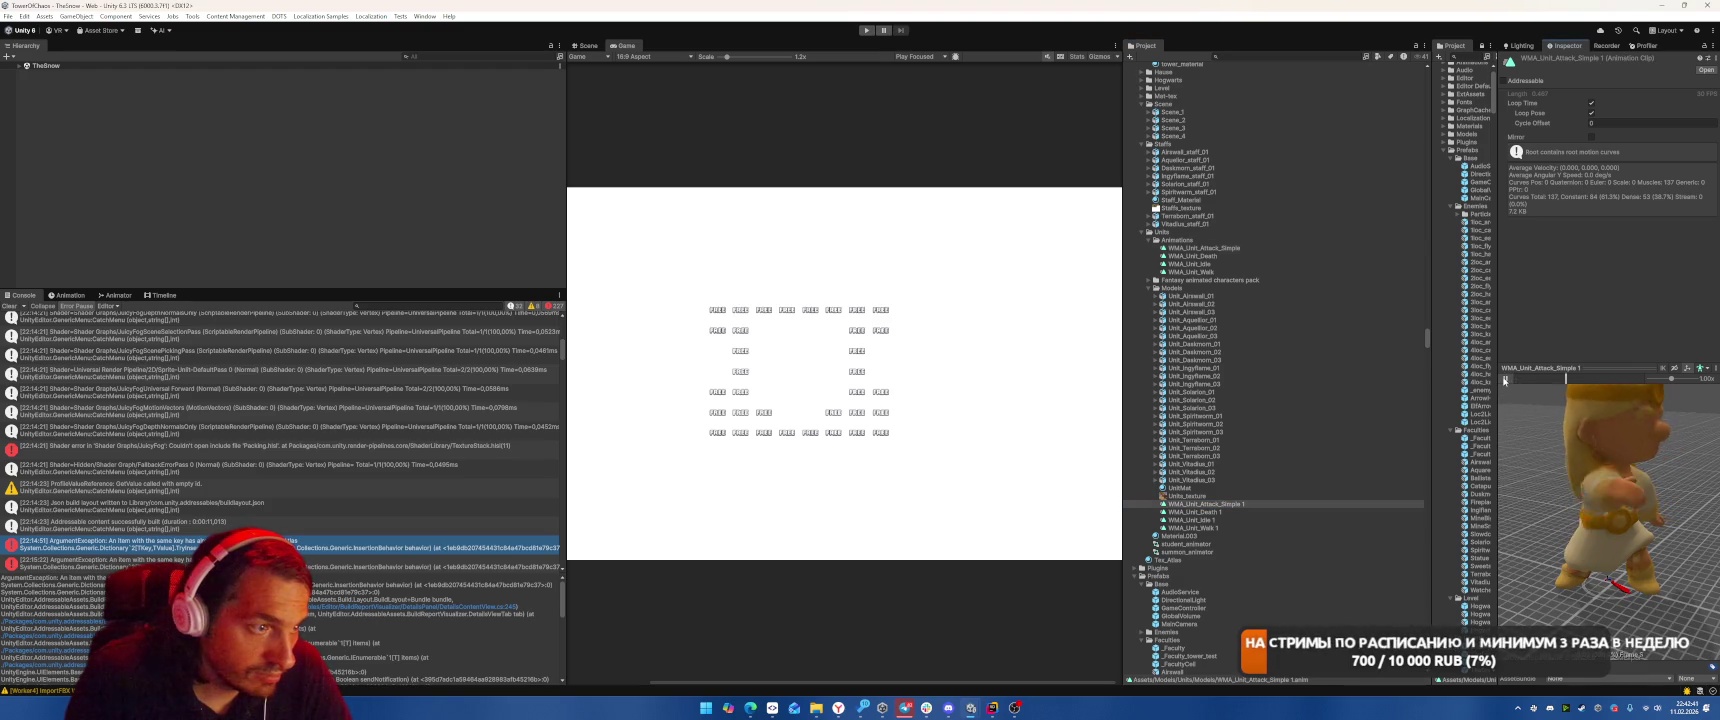
Clear the Console and find references to WMA_Unit_Attack_Simple 1, closing the empty results.
right_click(1217, 507)
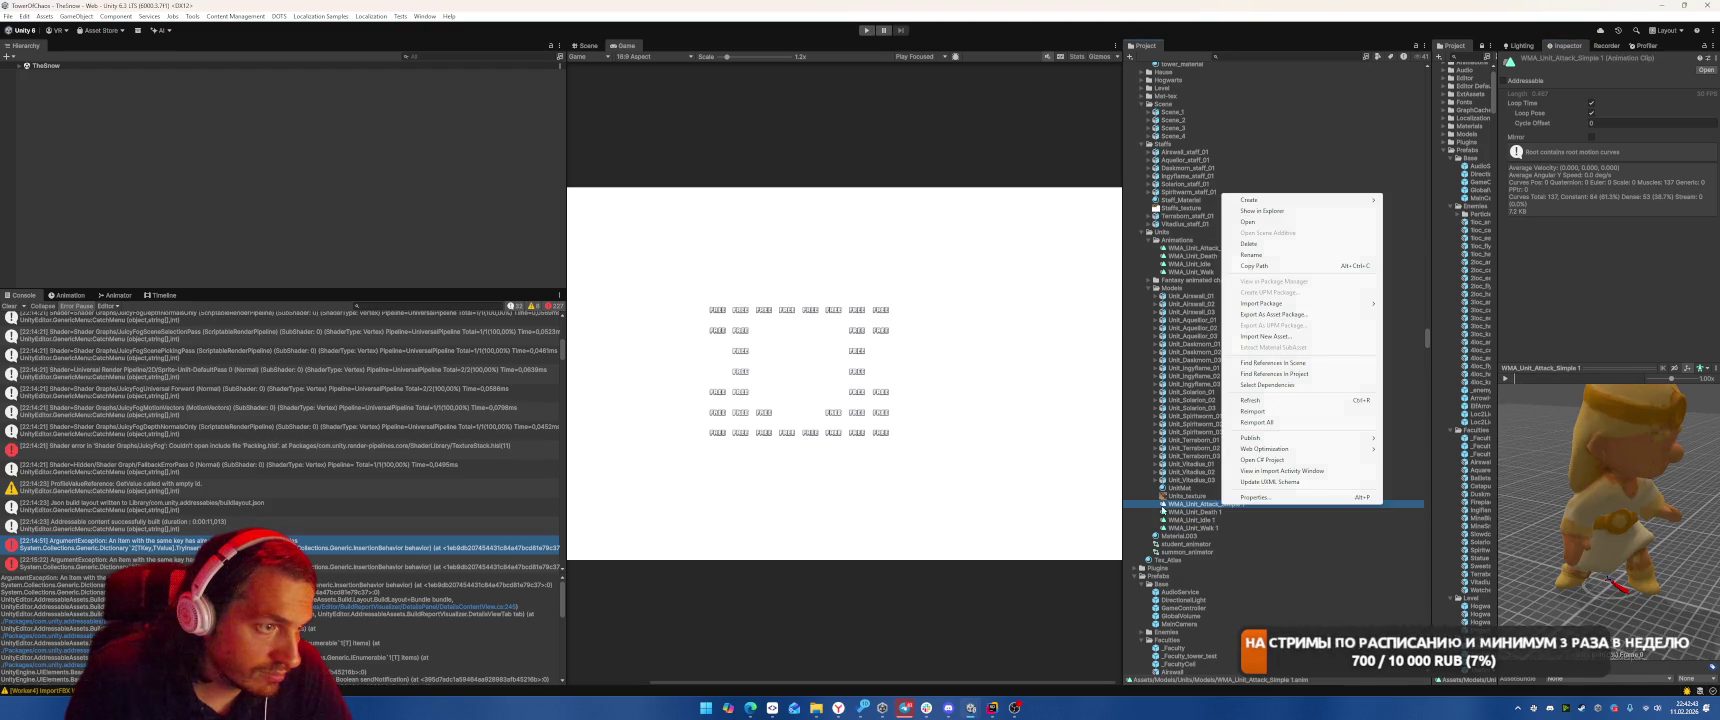
left_click(1291, 390)
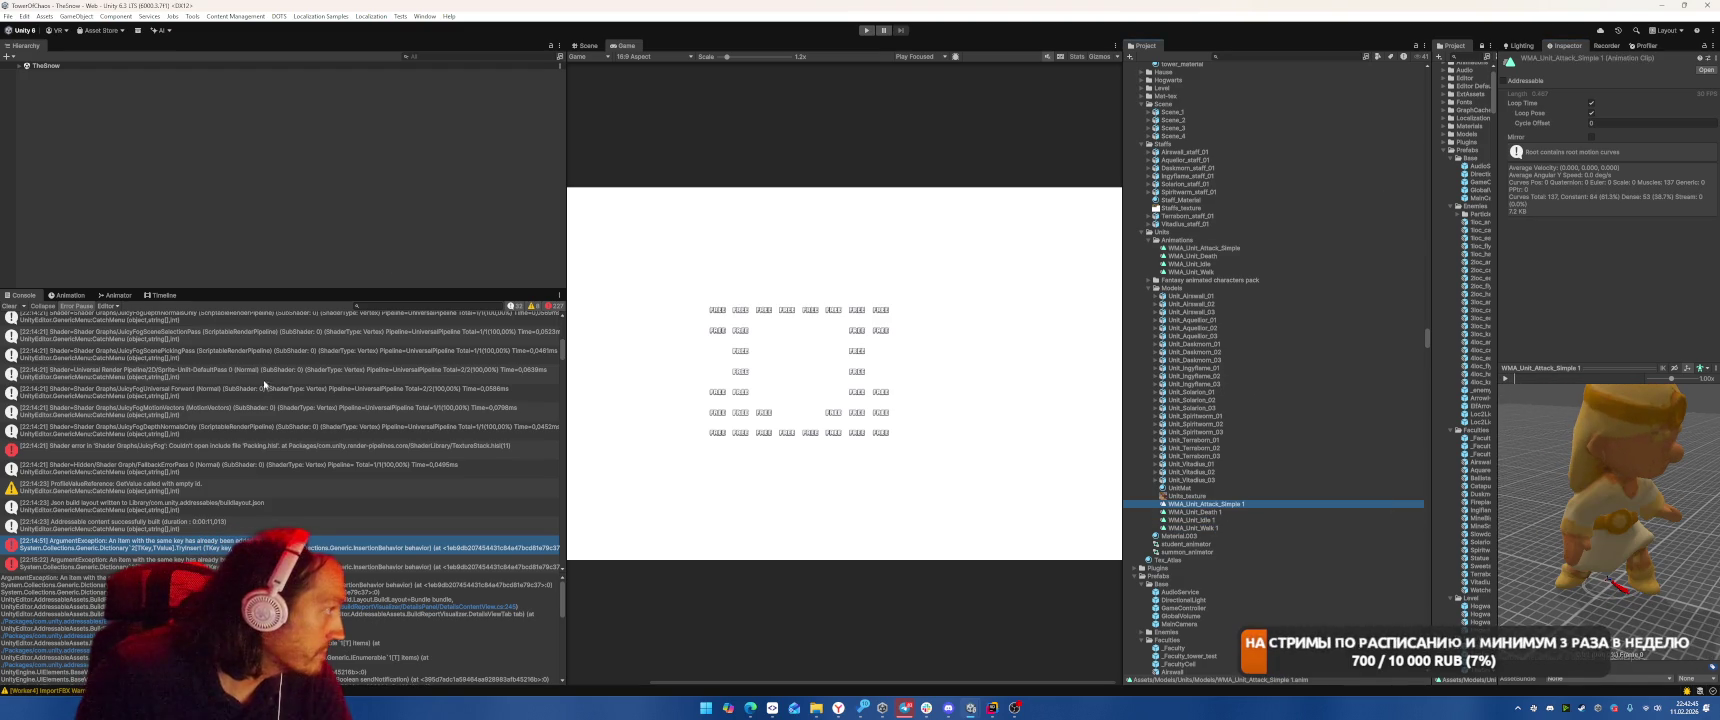
left_click(9, 306)
right_click(1185, 507)
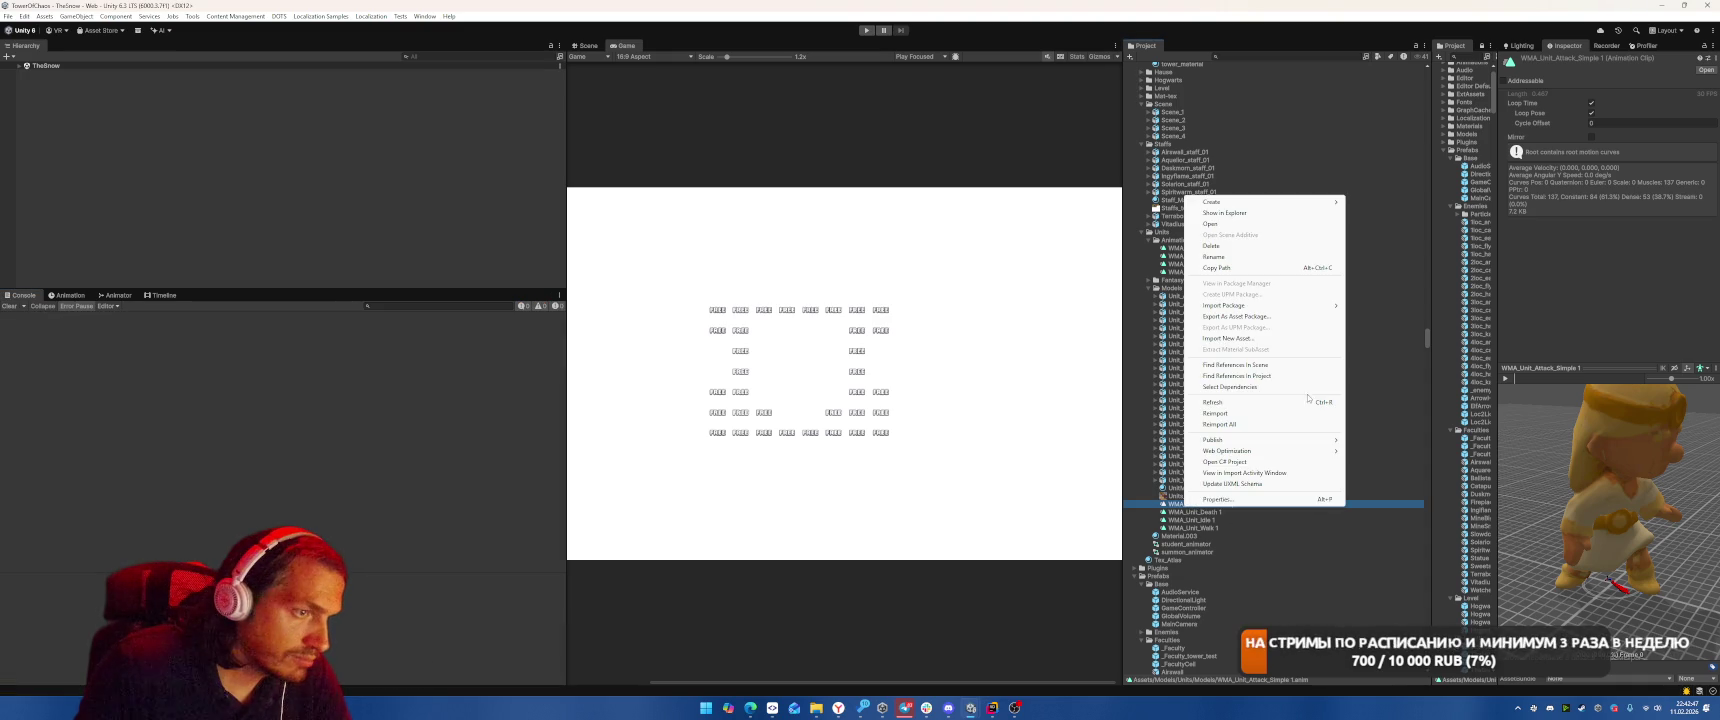
left_click(1290, 388)
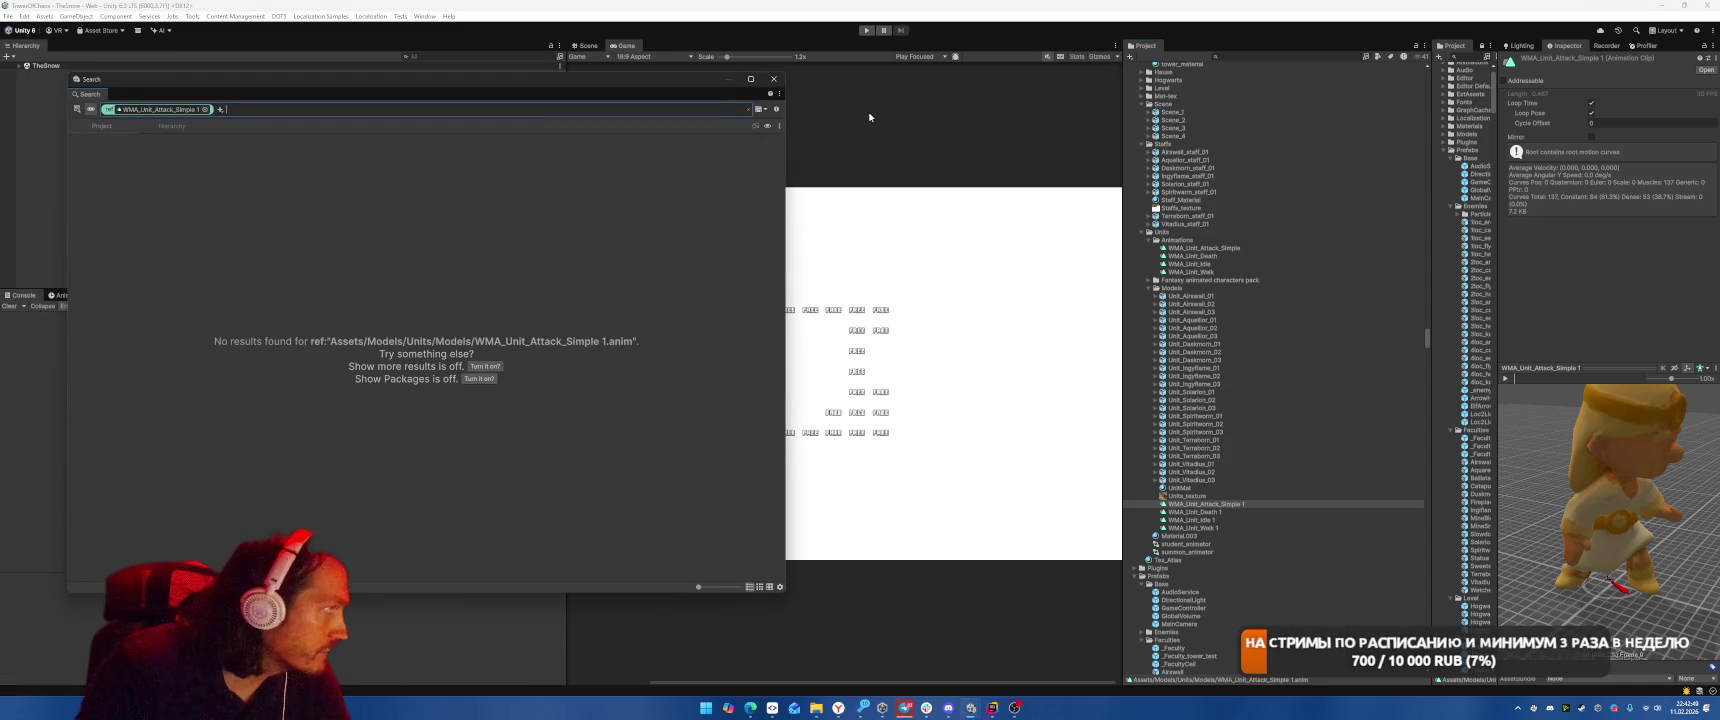
left_click(779, 79)
Delete the four copied animation clips and the stray Material.003.
left_click(1268, 527, "shift")
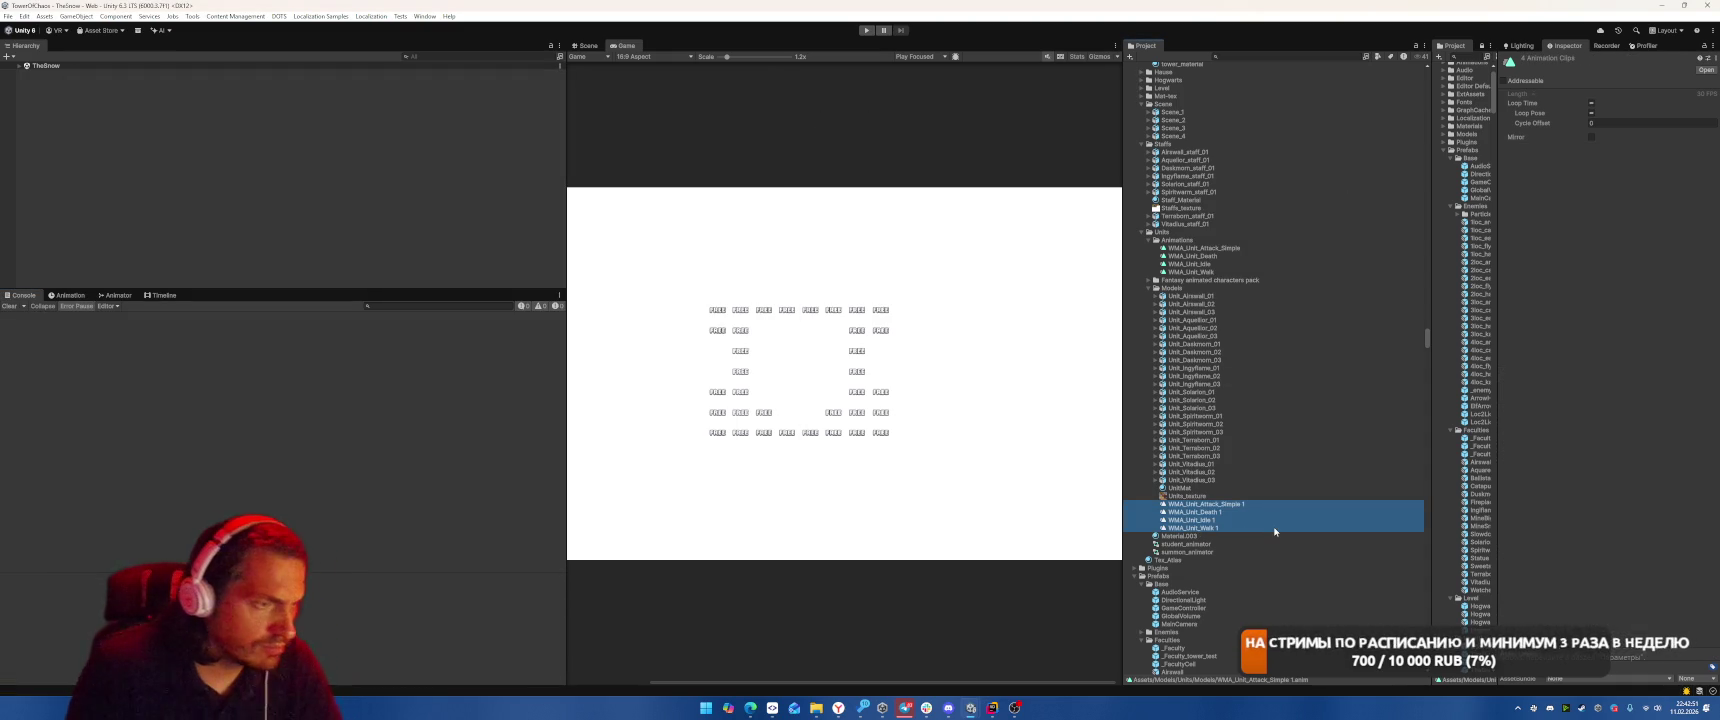
key("Delete")
key("Return")
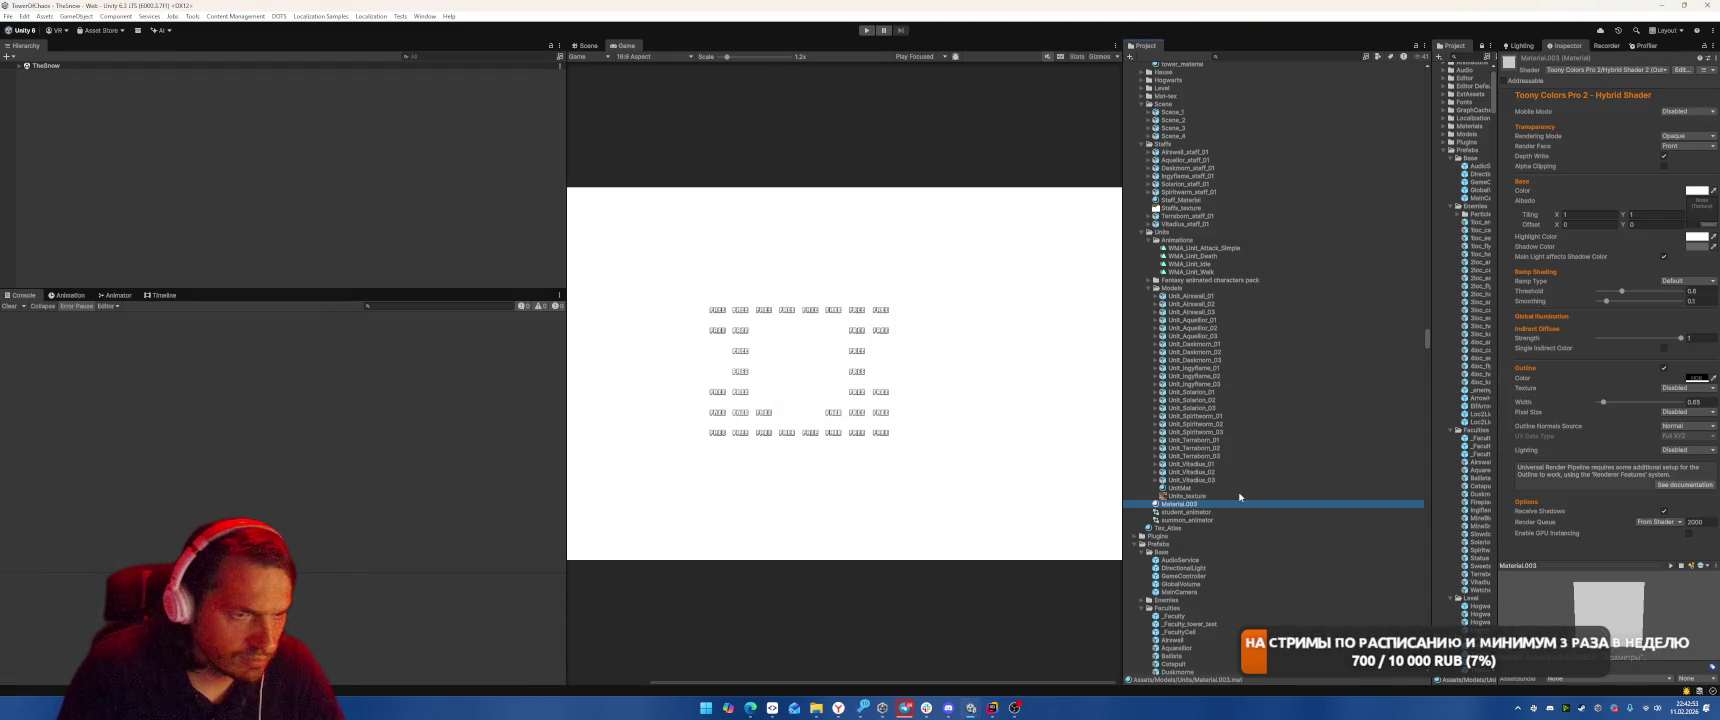
left_click(1210, 512)
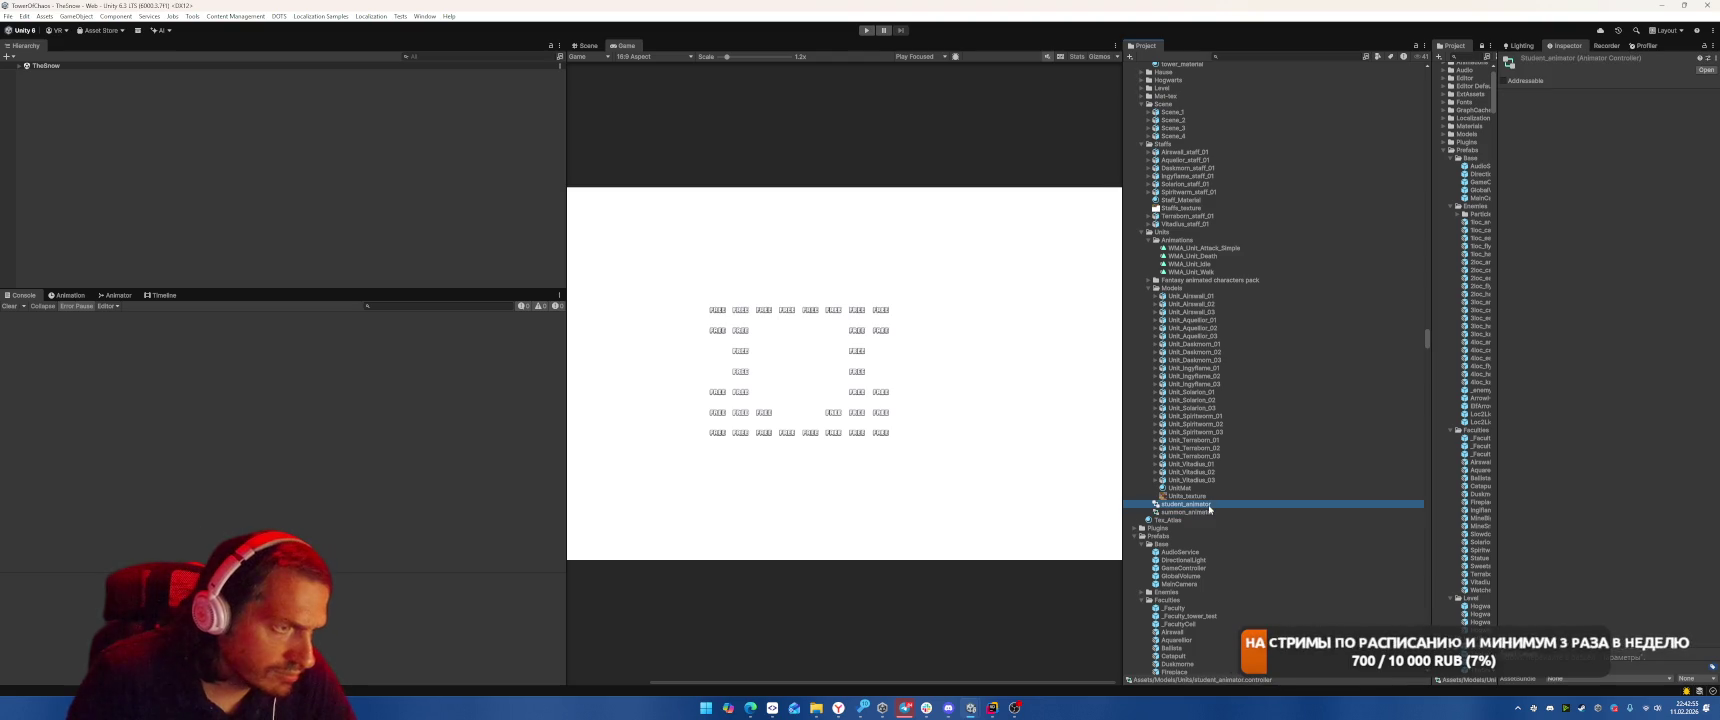
Move student_animator and summon_animator into the Animations folder, then delete the Tex_Atlas material.
left_click(1210, 504)
left_click(1149, 288)
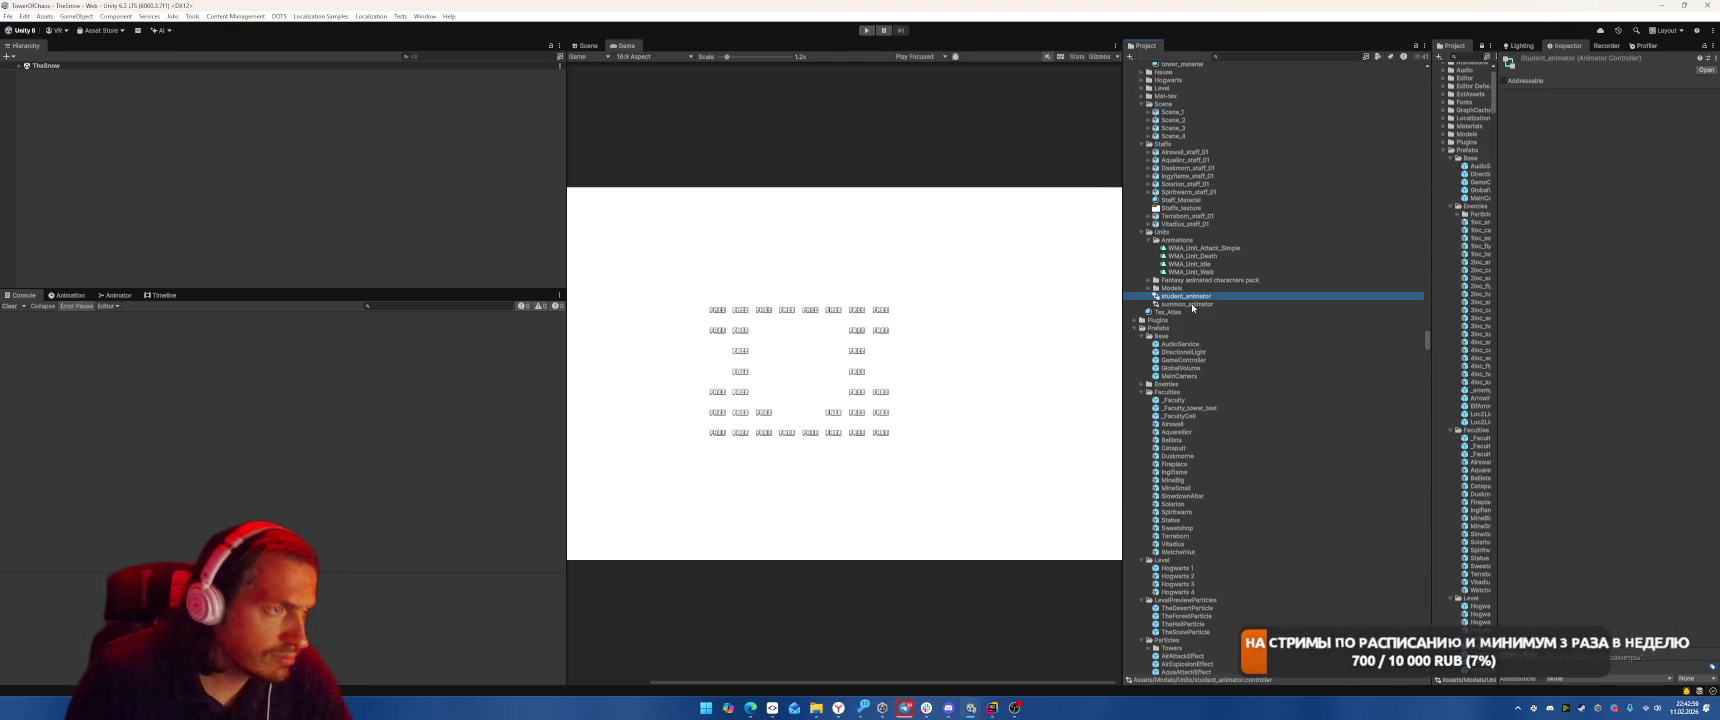
left_click(1192, 304, "ctrl")
left_click_drag(1192, 304, 1214, 248)
left_click(1229, 313)
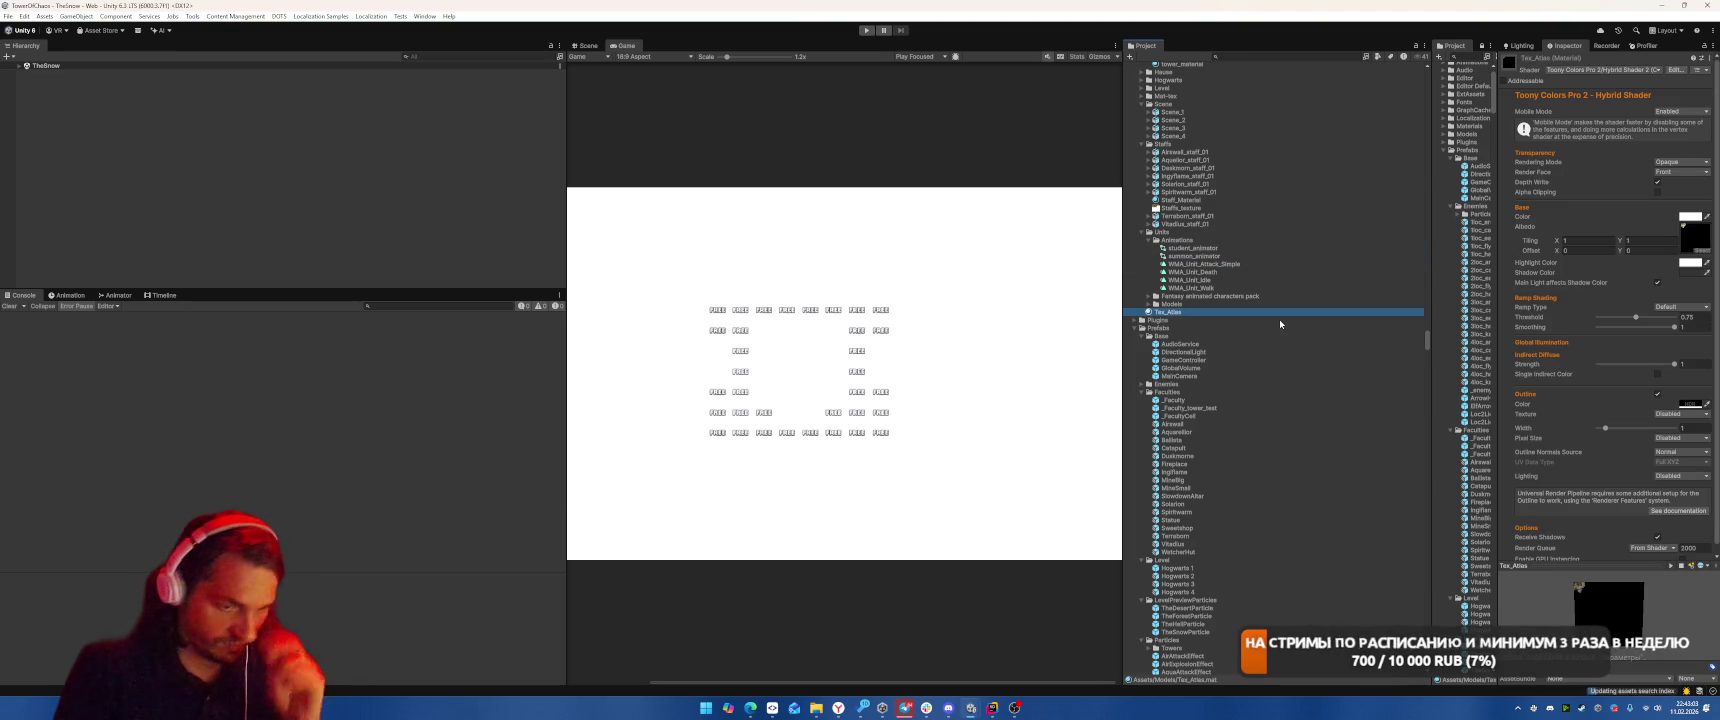
key("Delete")
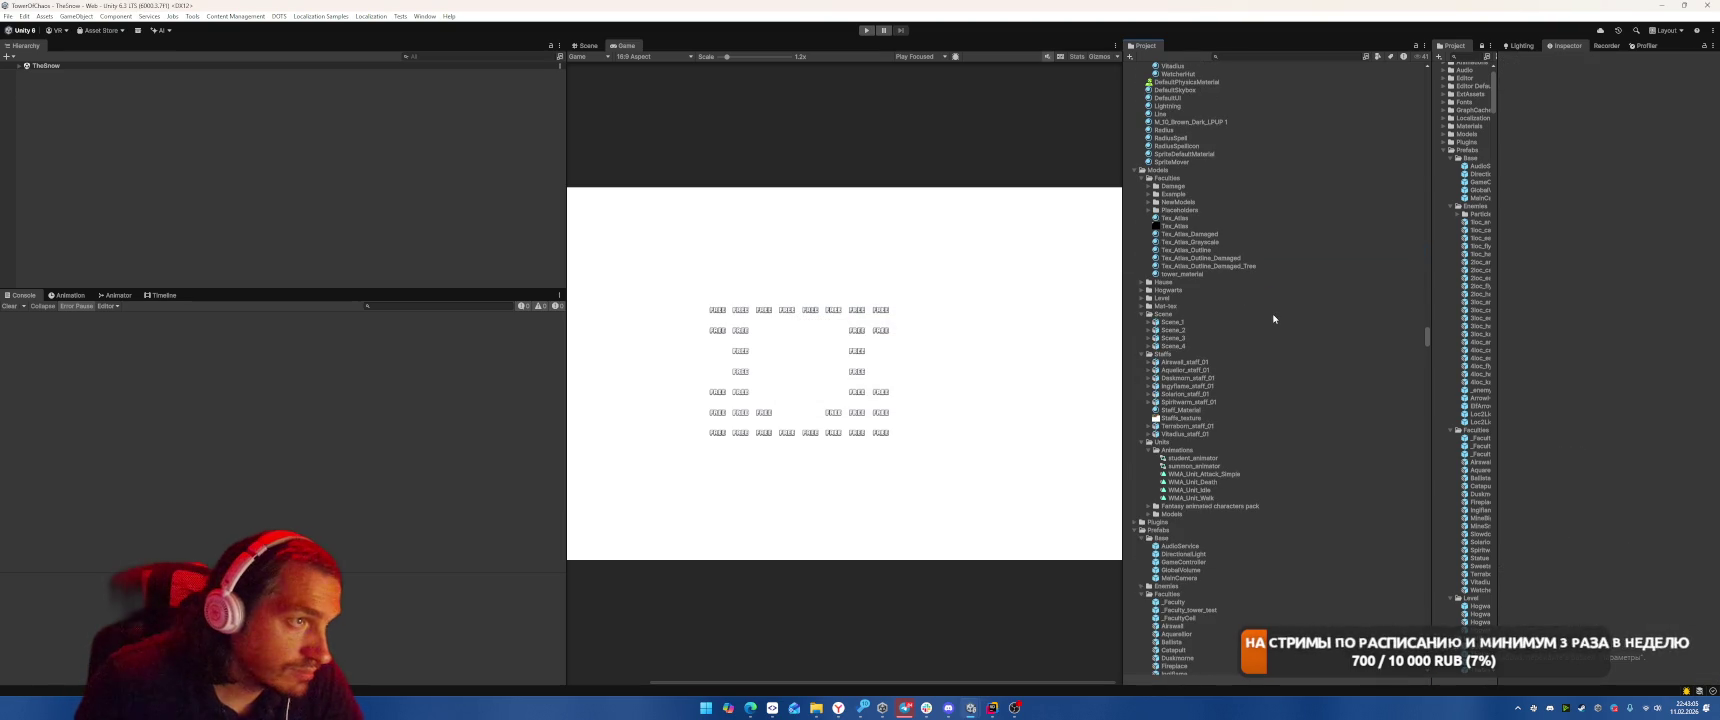
Check the Tex_Atlas materials and assign the Tex_Atlas texture as tower_material's albedo.
left_click(1200, 234)
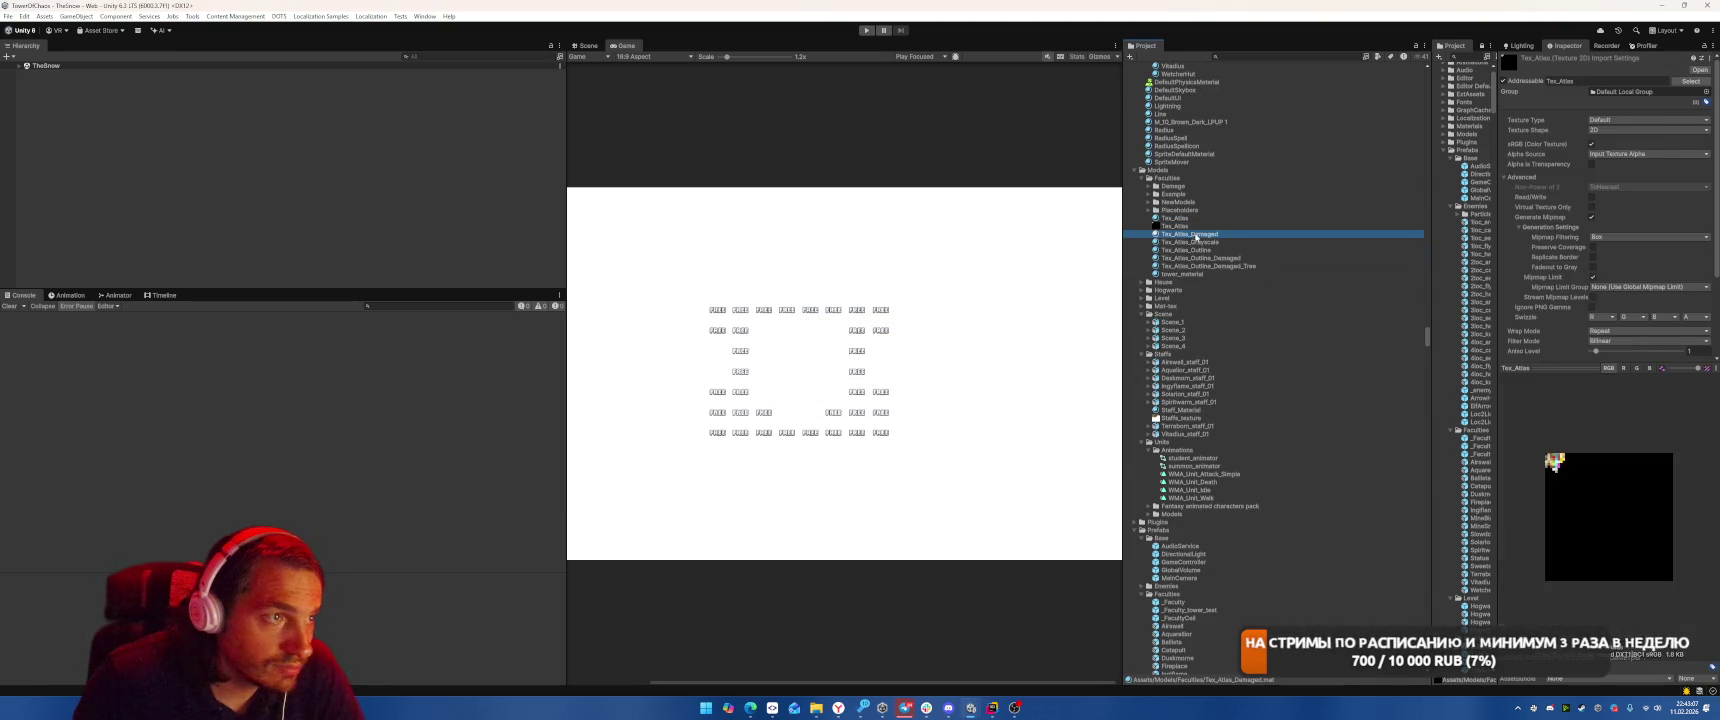
left_click_drag(1175, 218, 1679, 212)
left_click_drag(1200, 243, 1702, 240)
left_click(1236, 251)
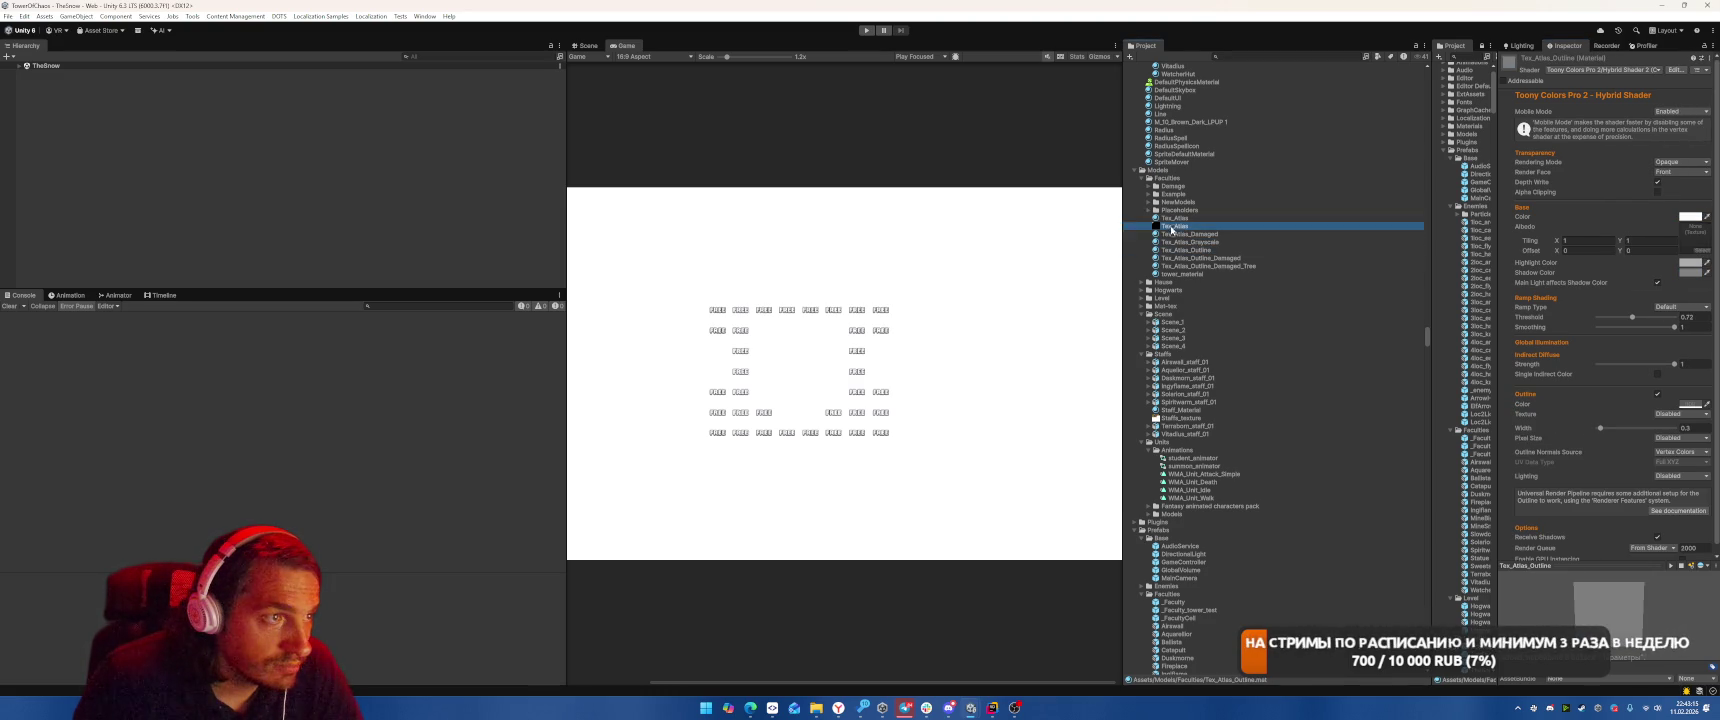
left_click(1204, 259)
left_click_drag(1174, 229, 1705, 240)
left_click(1222, 266)
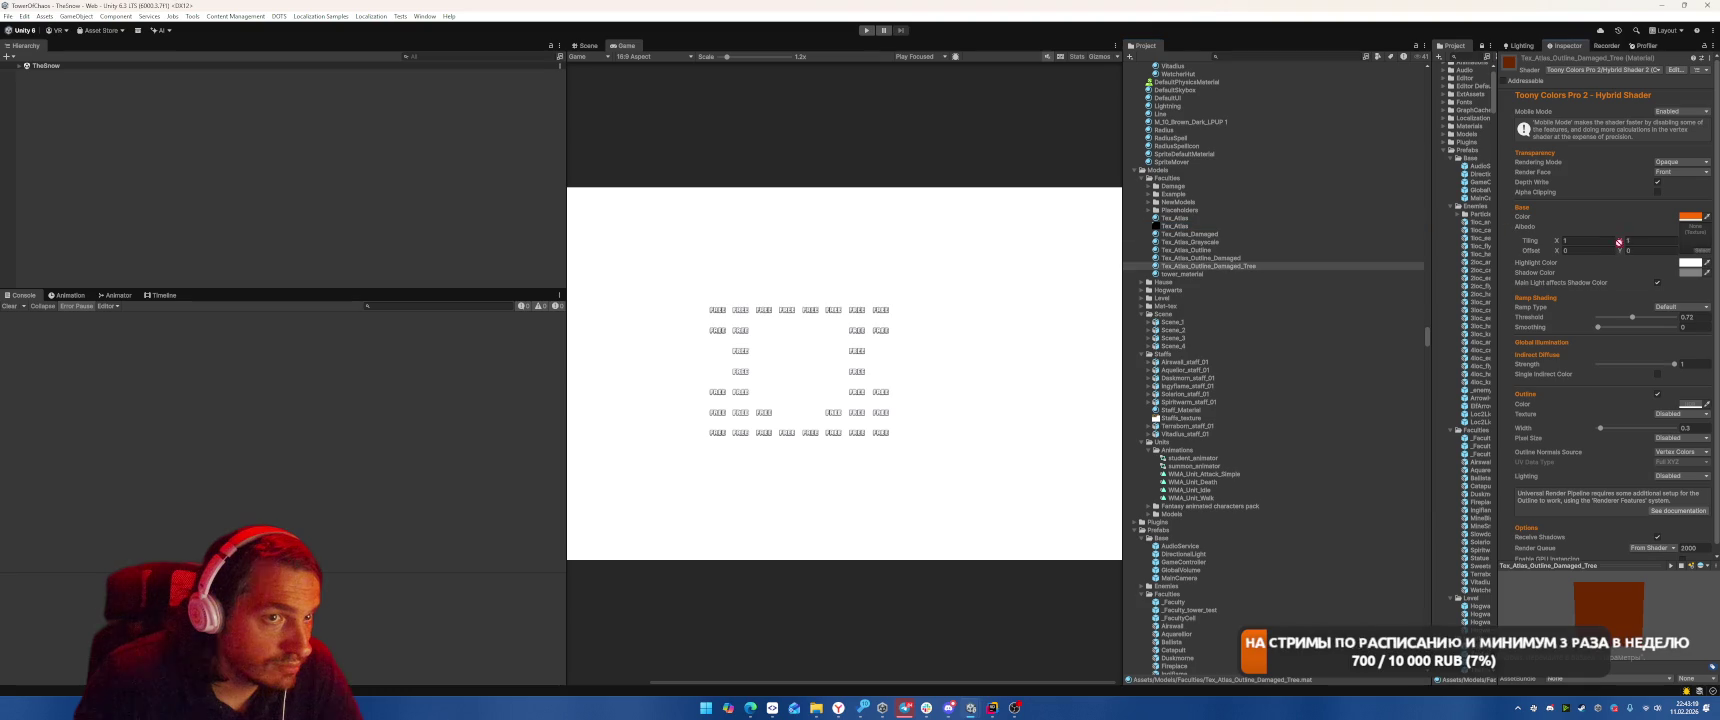
left_click(1197, 273)
left_click_drag(1167, 229, 1700, 212)
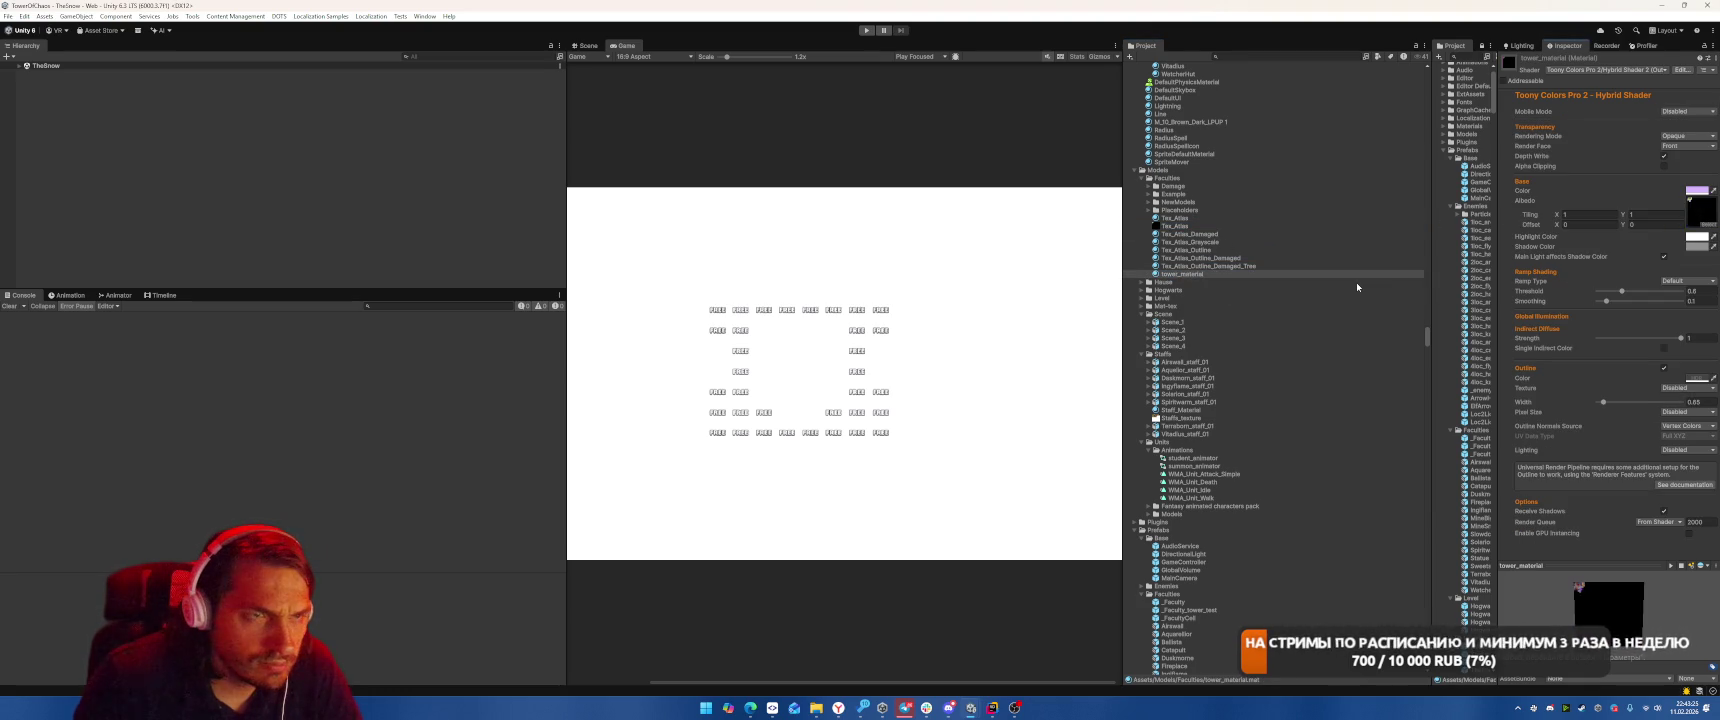
Browse Placeholders, then select the Arch model in NewModels/Module to view its import settings.
double_click(1205, 210)
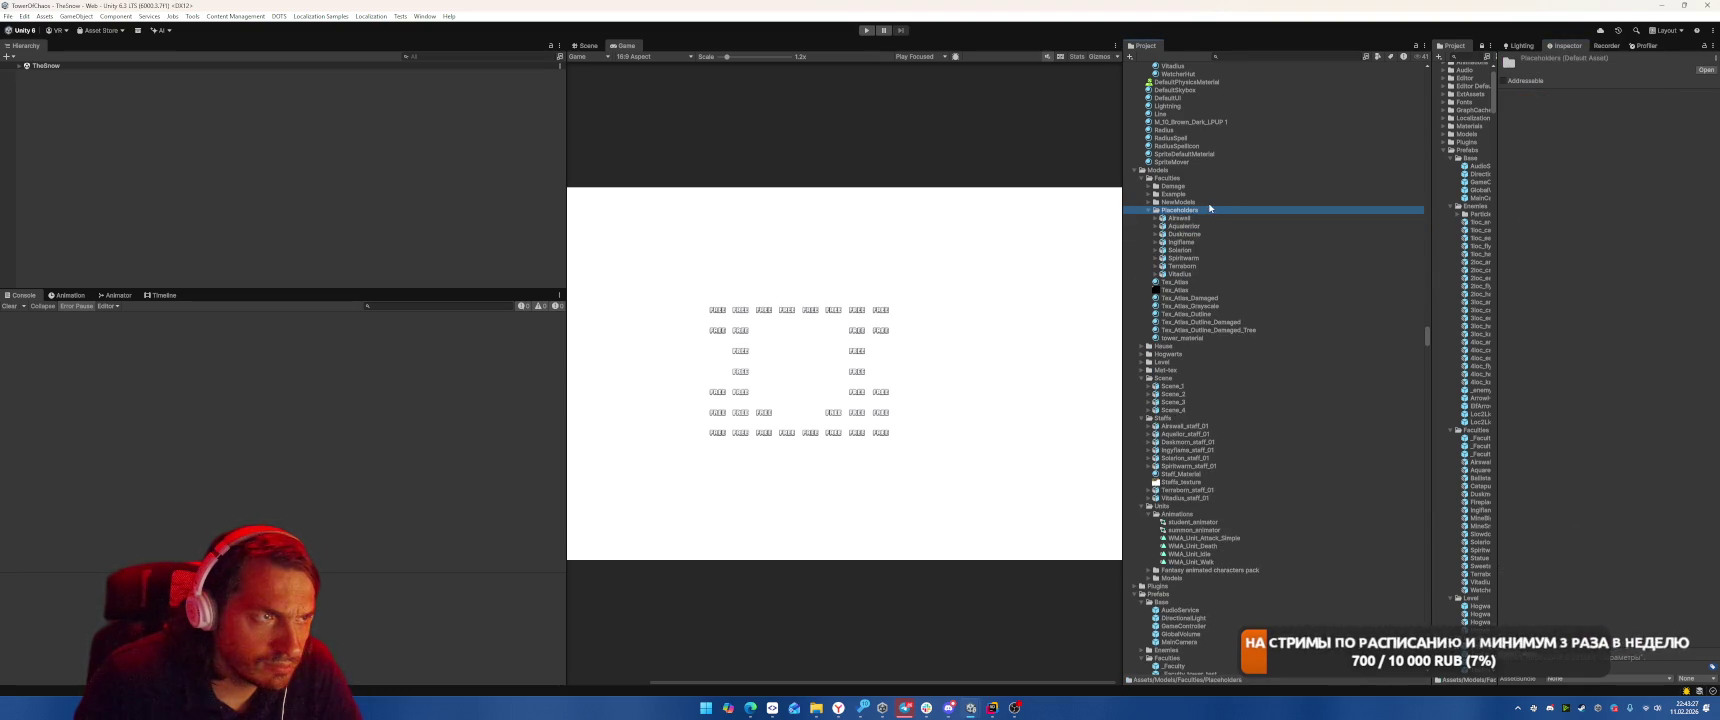
key("Down")
key("Down")
key("Down")
key("Down")
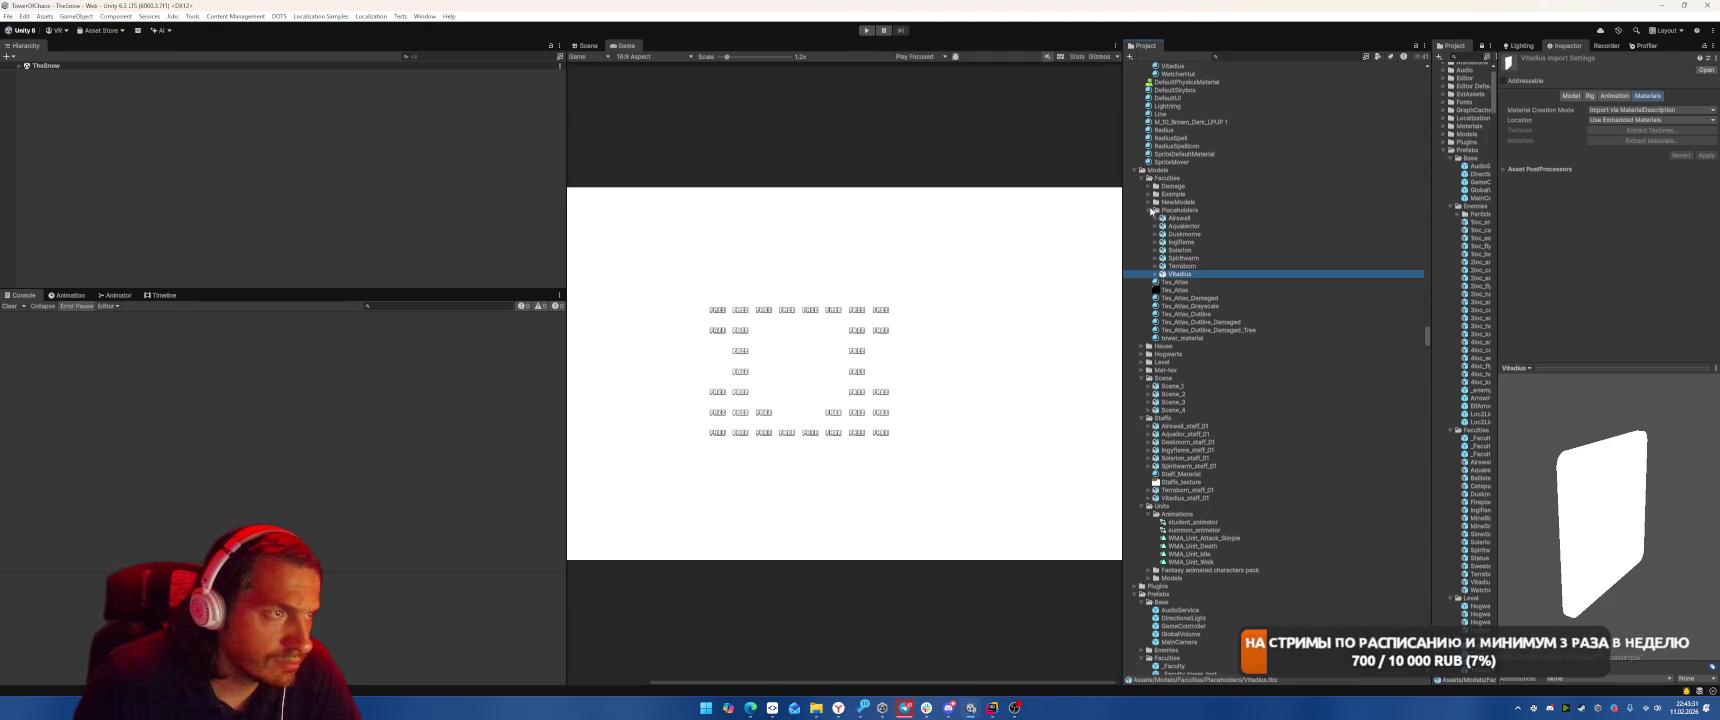
left_click(1149, 210)
double_click(1192, 202)
left_click(1213, 207)
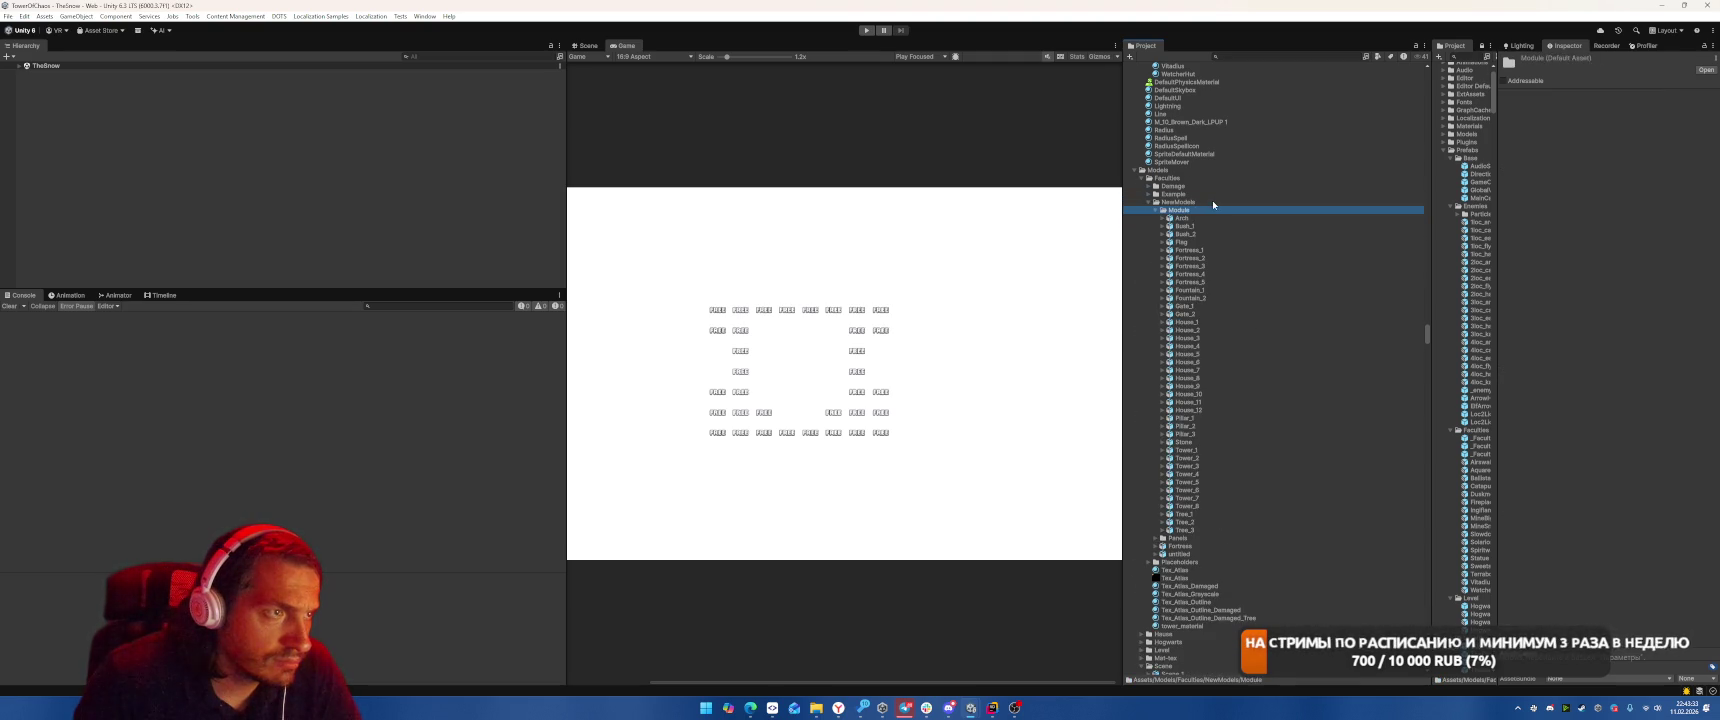
key("Down")
scroll(1261, 257, "down", 5)
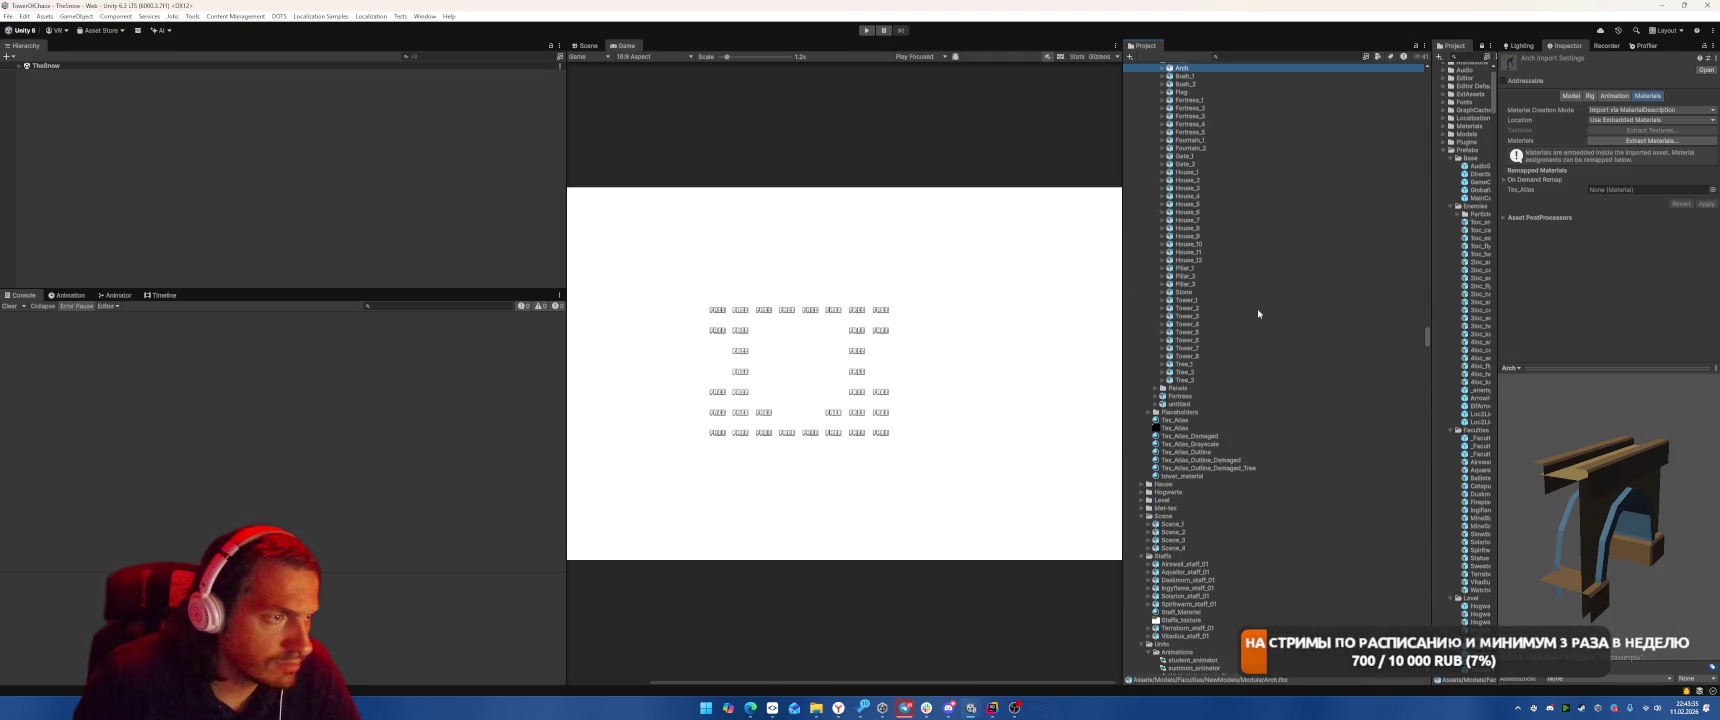